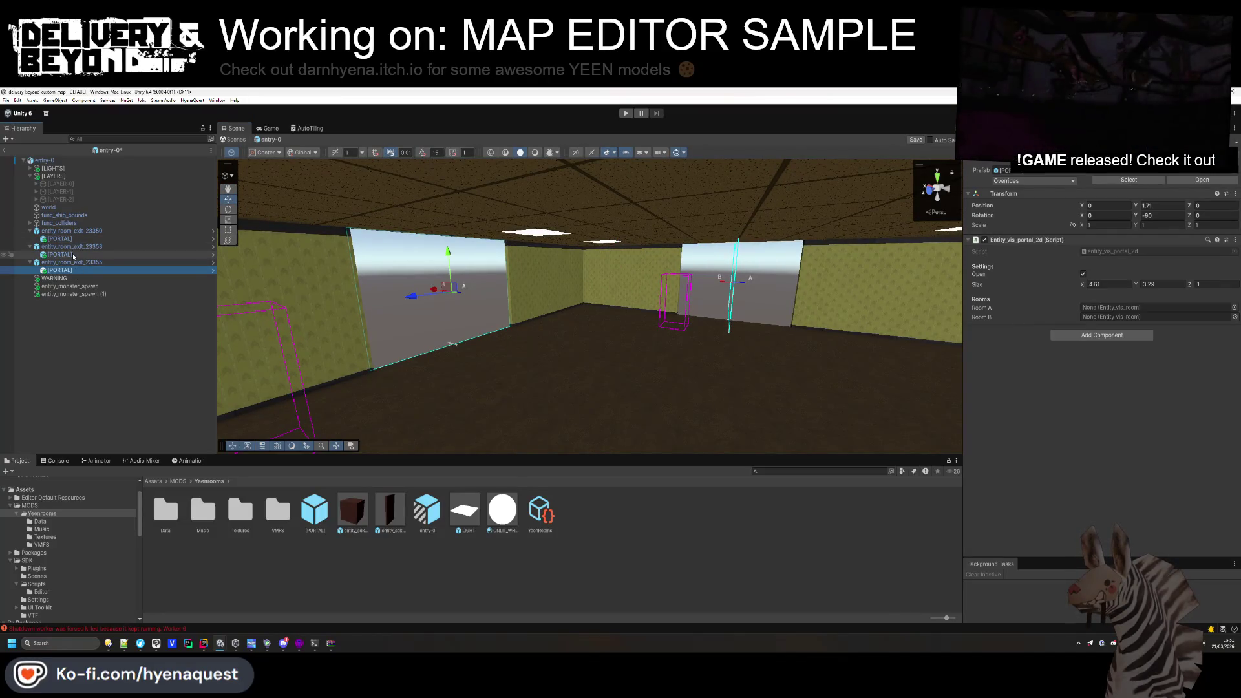
Set the exit portals' Y rotations to 0 and 180, then save the entry-0 scene.
{"action": "left_click", "coordinate": [1171, 214]}
{"action": "type", "text": "0"}
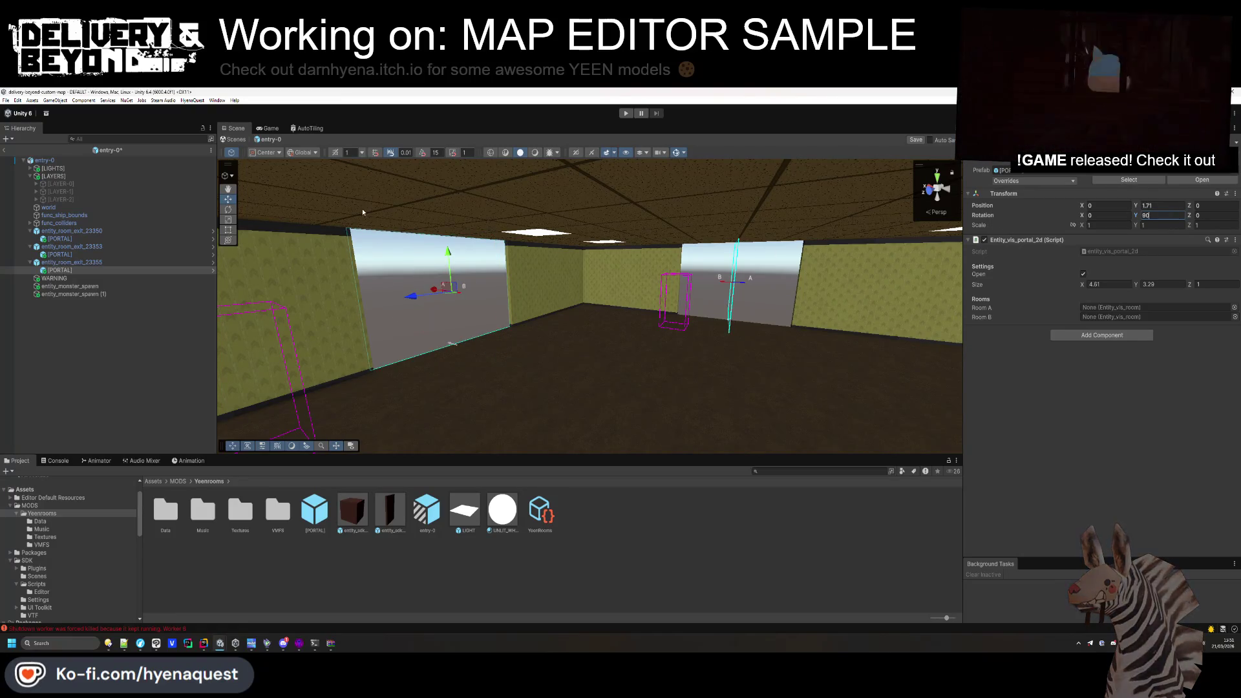
{"action": "left_click", "coordinate": [60, 254]}
{"action": "key", "text": "ctrl+z"}
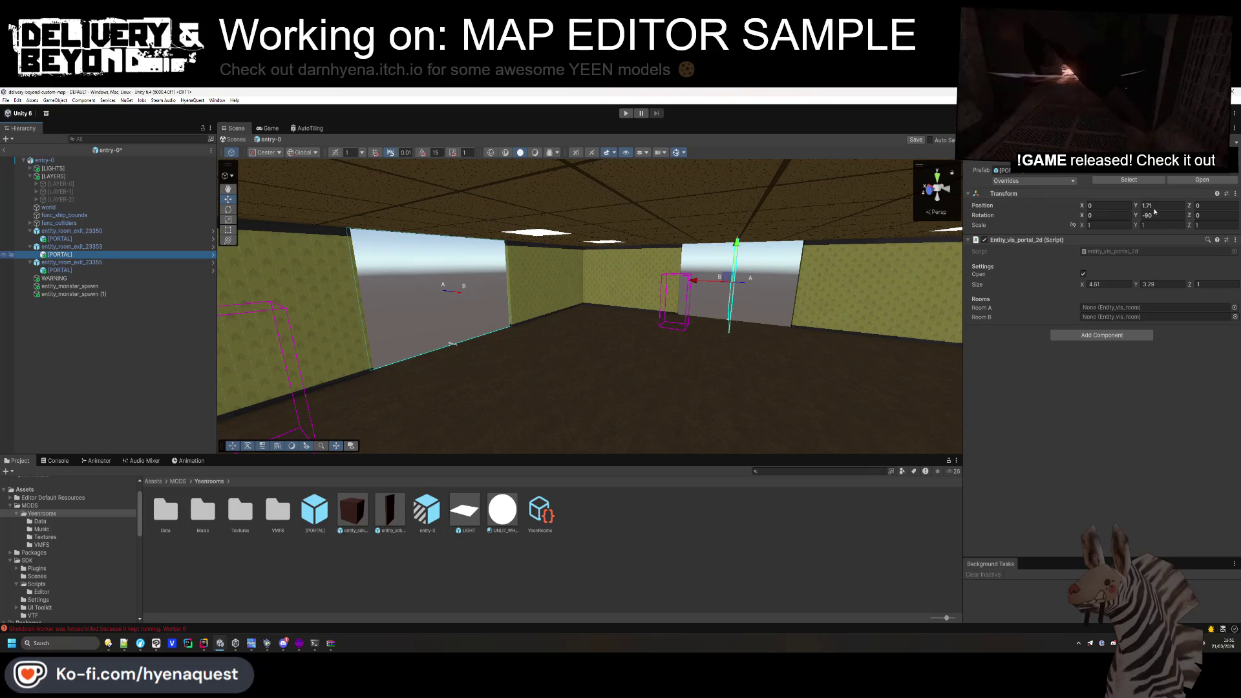
{"action": "left_click", "coordinate": [1161, 215]}
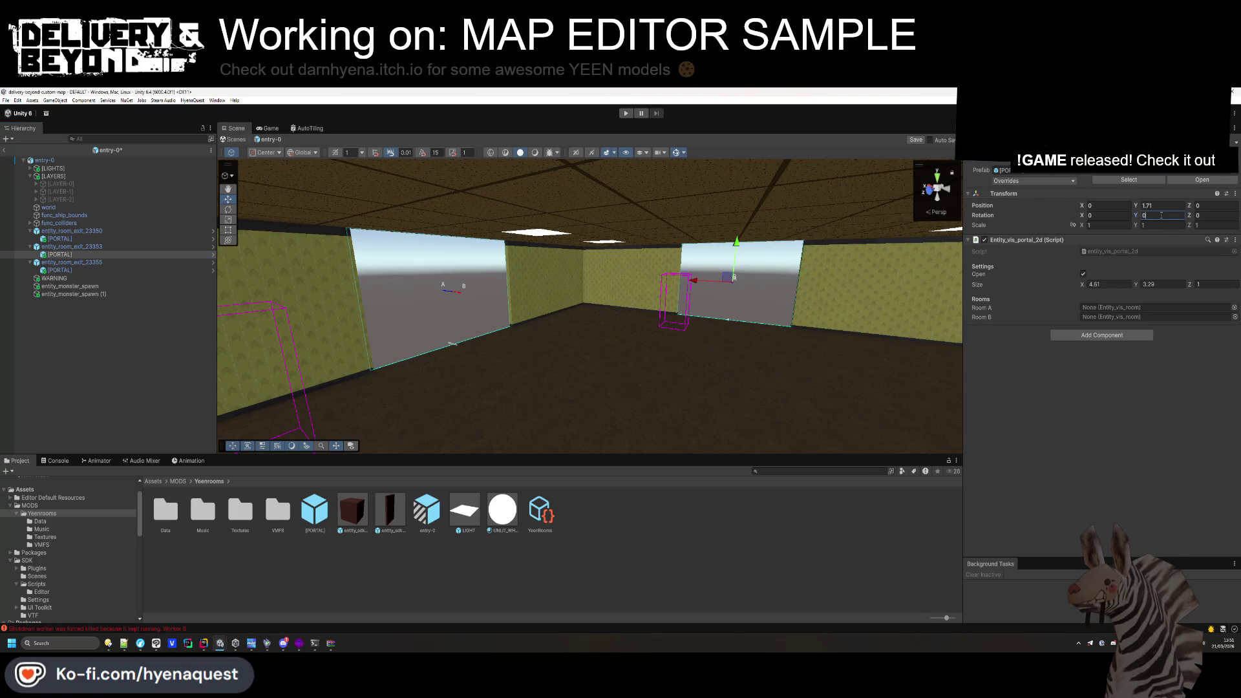
{"action": "type", "text": "180"}
{"action": "mouse_move", "coordinate": [764, 287]}
{"action": "left_mouse_down"}
{"action": "mouse_move", "coordinate": [521, 313]}
{"action": "mouse_move", "coordinate": [672, 312]}
{"action": "mouse_move", "coordinate": [637, 368]}
{"action": "mouse_move", "coordinate": [651, 409]}
{"action": "mouse_move", "coordinate": [635, 414]}
{"action": "left_mouse_up"}
{"action": "key", "text": "ctrl+s"}
{"action": "mouse_move", "coordinate": [584, 369]}
{"action": "left_mouse_down"}
{"action": "mouse_move", "coordinate": [623, 393]}
{"action": "mouse_move", "coordinate": [690, 387]}
{"action": "left_mouse_up"}
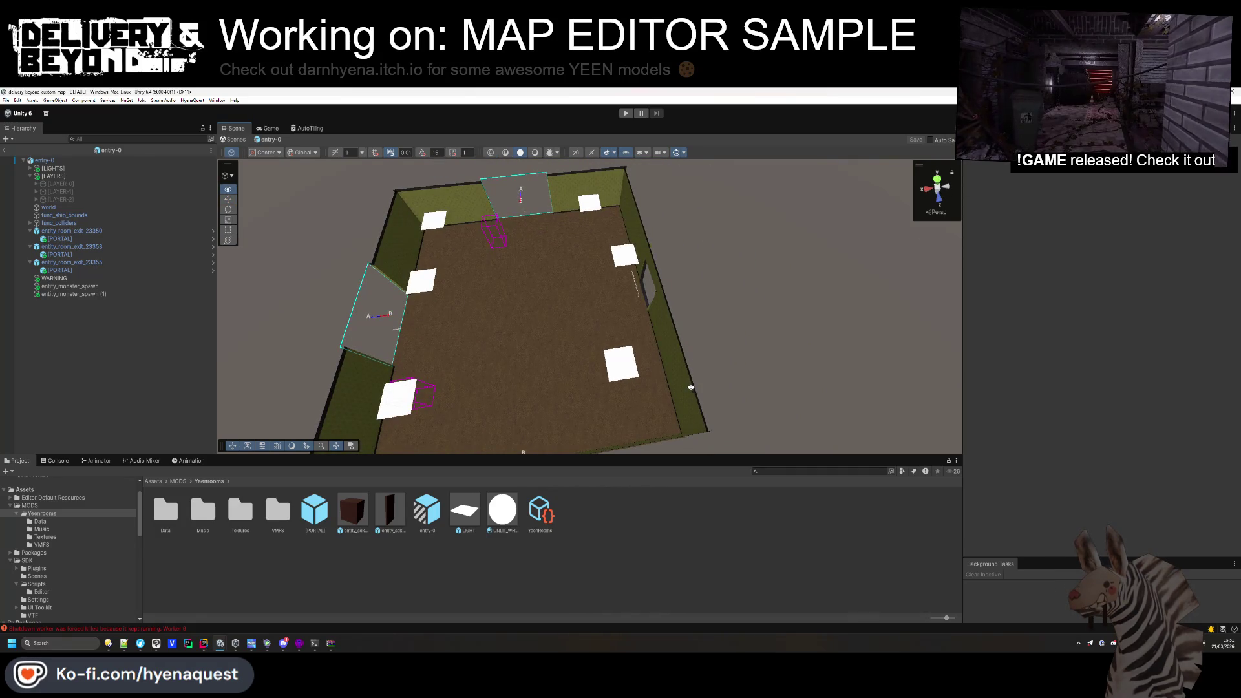
{"action": "left_click", "coordinate": [62, 238]}
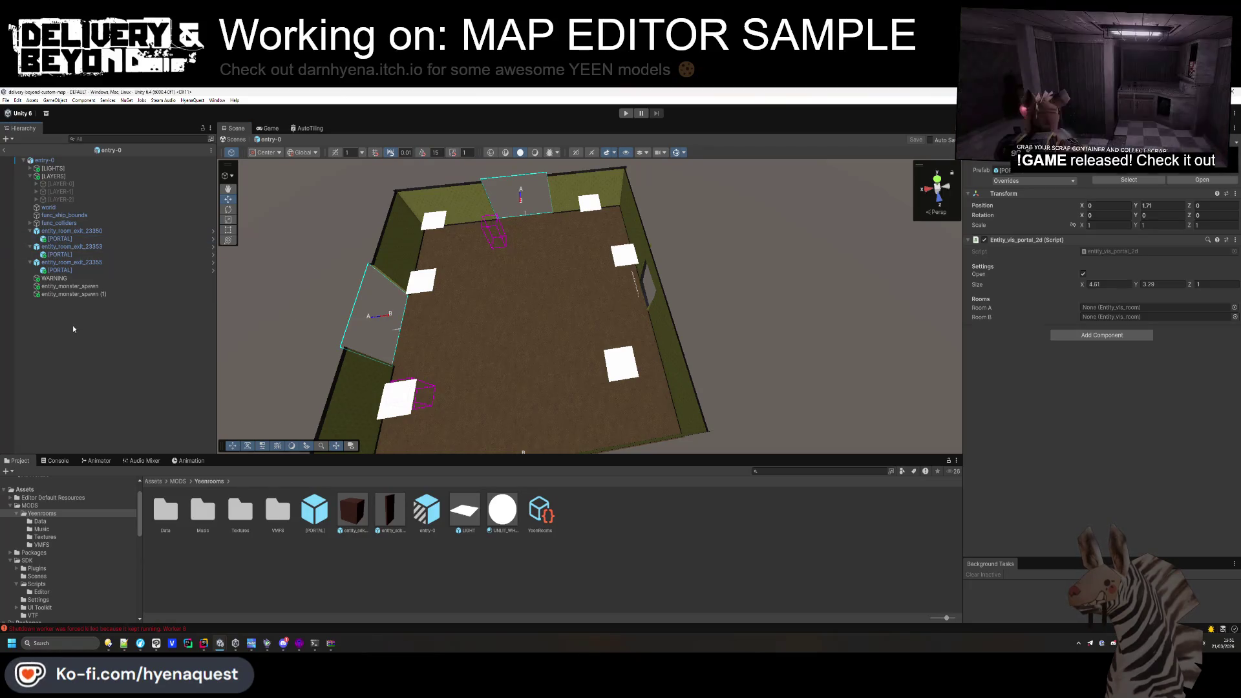
{"action": "key", "text": "ctrl+v"}
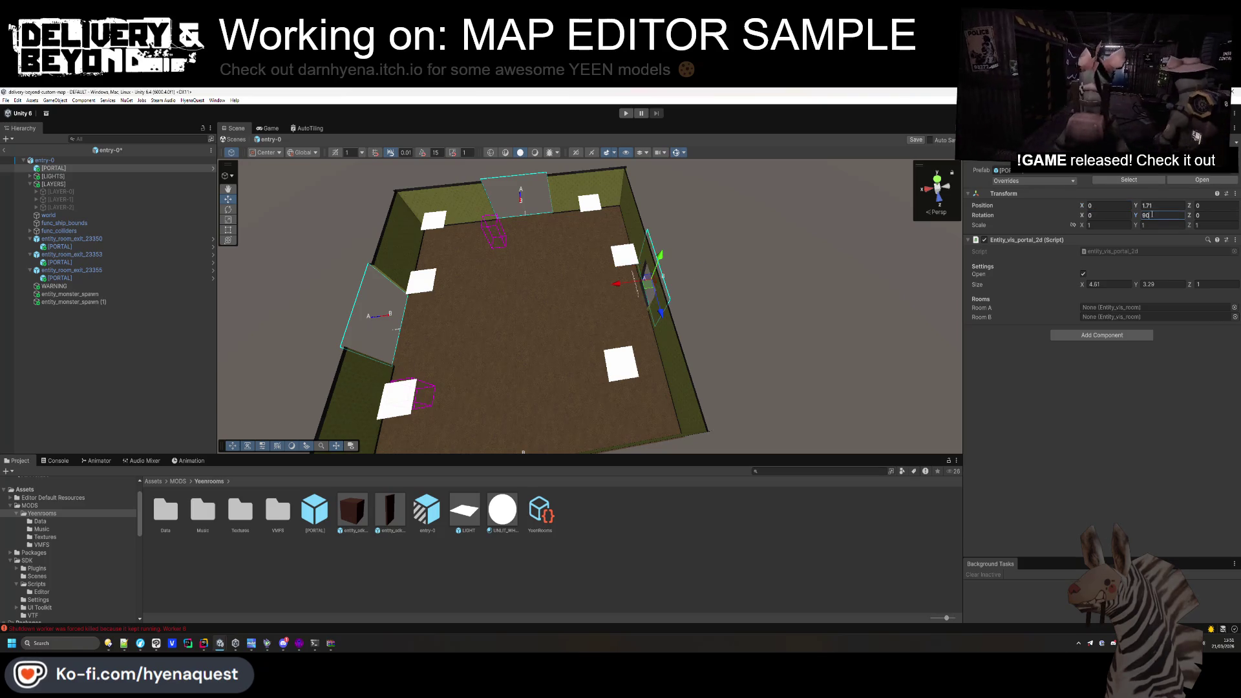
{"action": "key", "text": "Home"}
{"action": "type", "text": "-"}
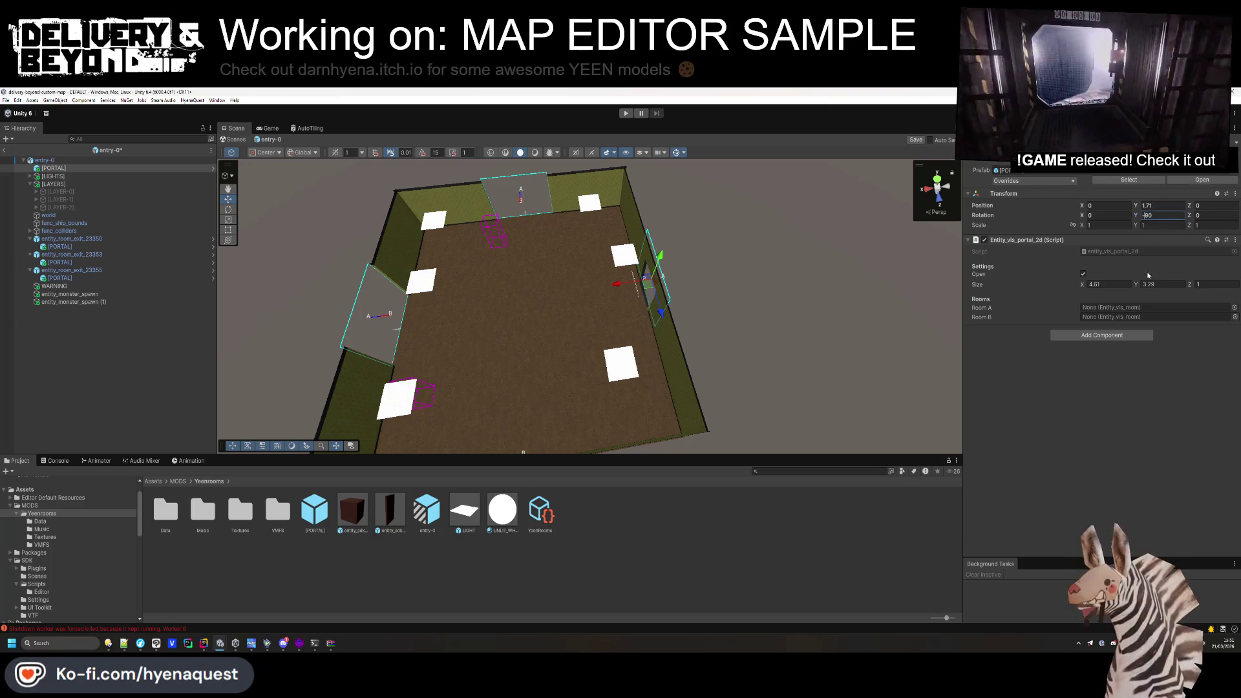
{"action": "key", "text": "ctrl+s"}
{"action": "left_click", "coordinate": [160, 381]}
{"action": "left_click_drag", "start_coordinate": [382, 326], "coordinate": [401, 321]}
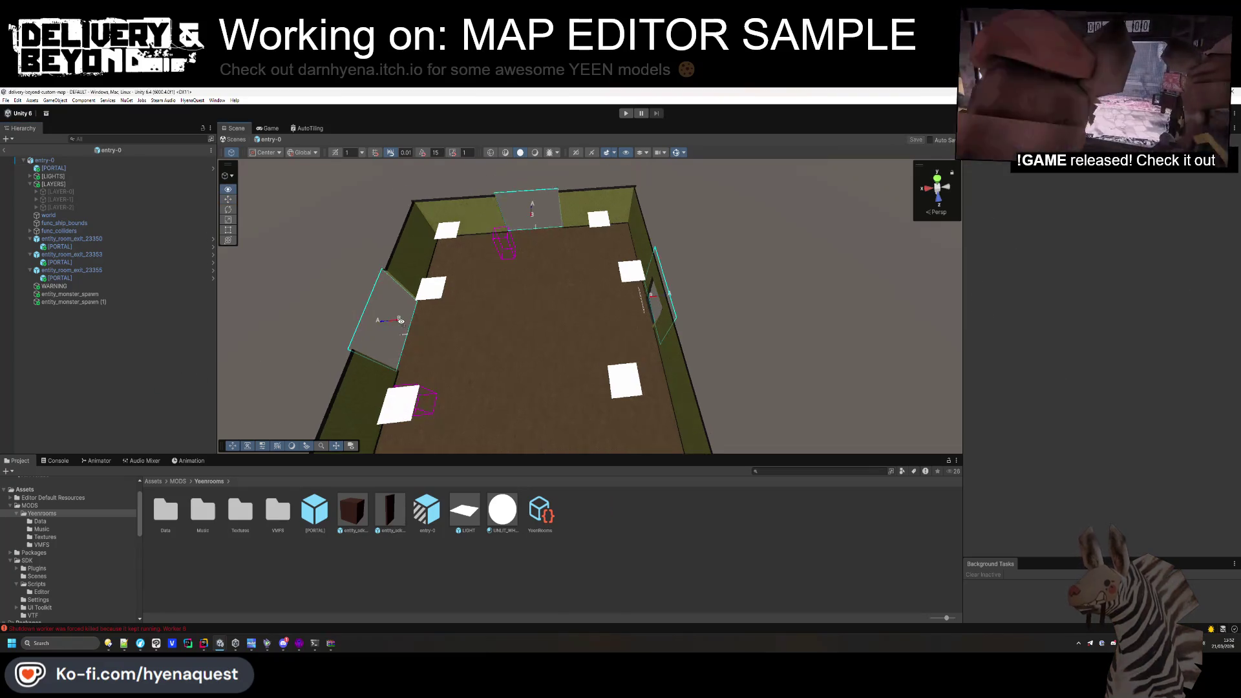
{"action": "left_click", "coordinate": [40, 168]}
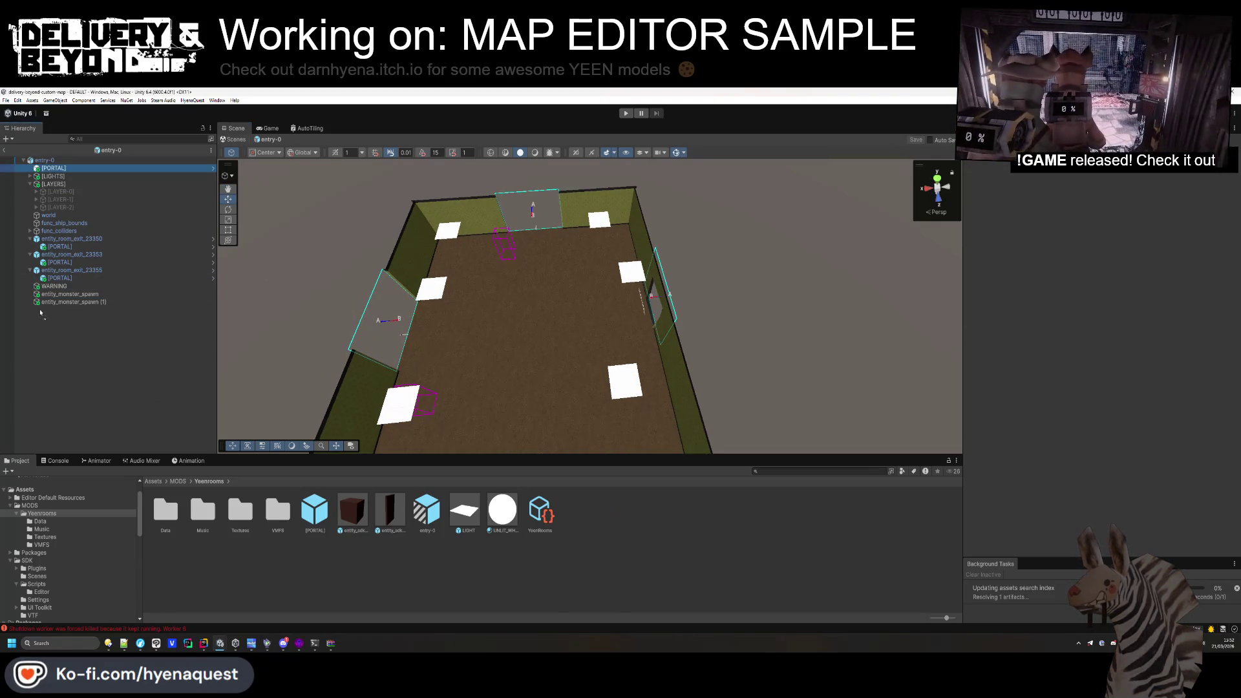
{"action": "key", "text": "Delete"}
{"action": "key", "text": "ctrl+s"}
{"action": "left_click", "coordinate": [47, 161]}
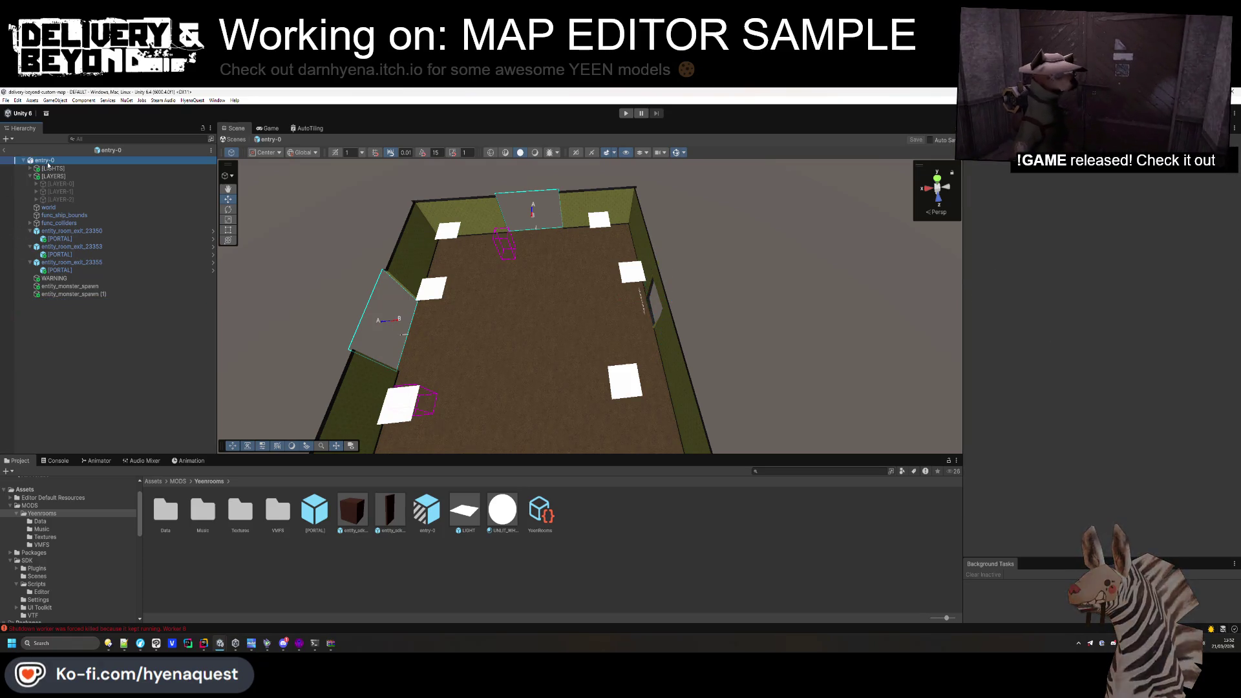
{"action": "left_click", "coordinate": [1053, 251]}
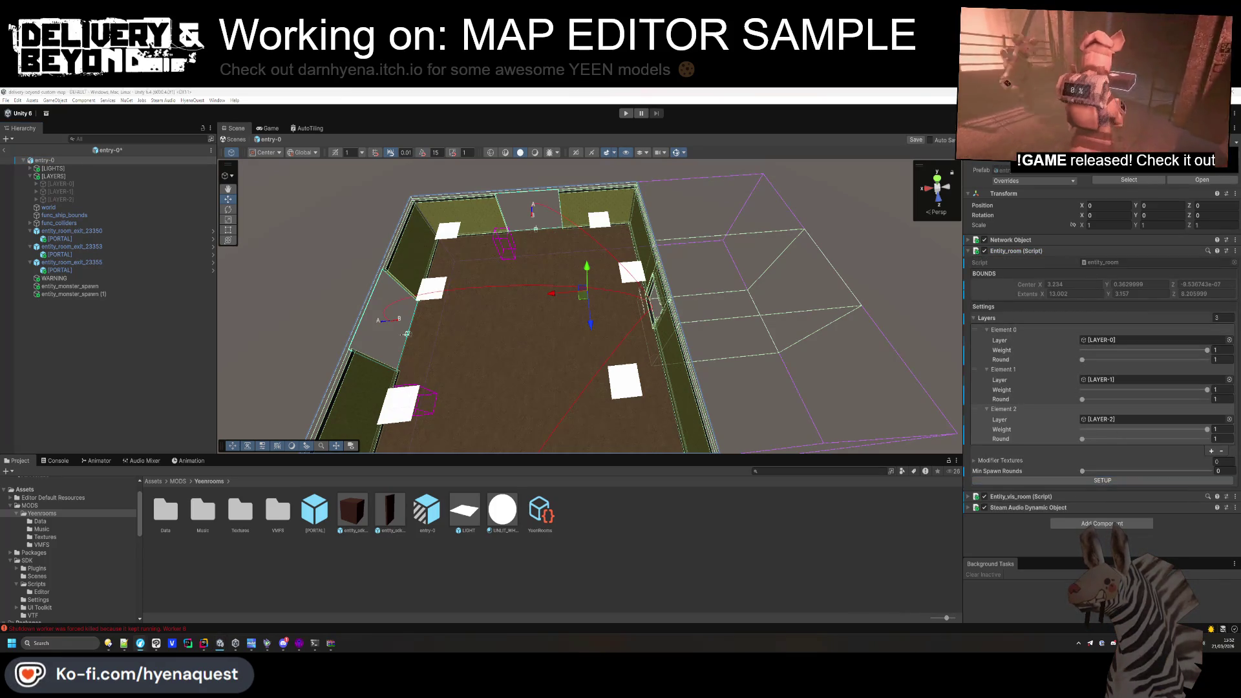
Collapse exit rooms 23350 and 23353 in the Hierarchy and select LAYER-0.
{"action": "left_click", "coordinate": [83, 388]}
{"action": "left_click_drag", "start_coordinate": [452, 323], "coordinate": [649, 346]}
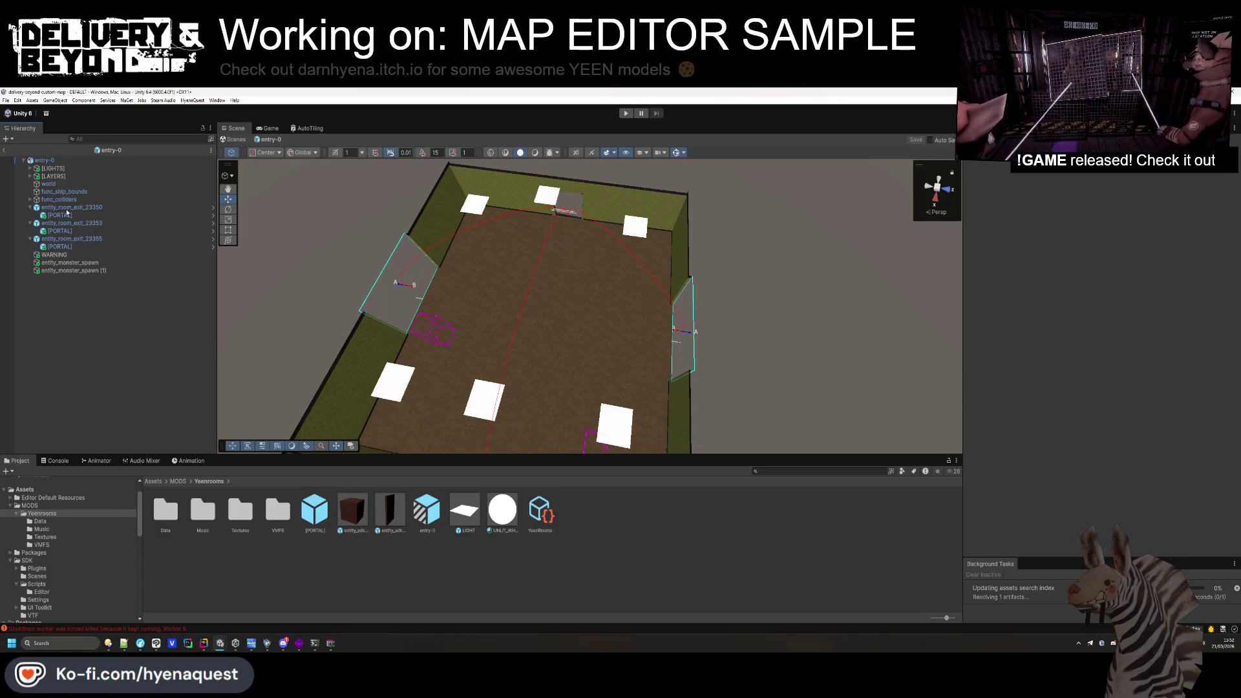
{"action": "left_click", "coordinate": [30, 207]}
{"action": "left_click", "coordinate": [30, 215]}
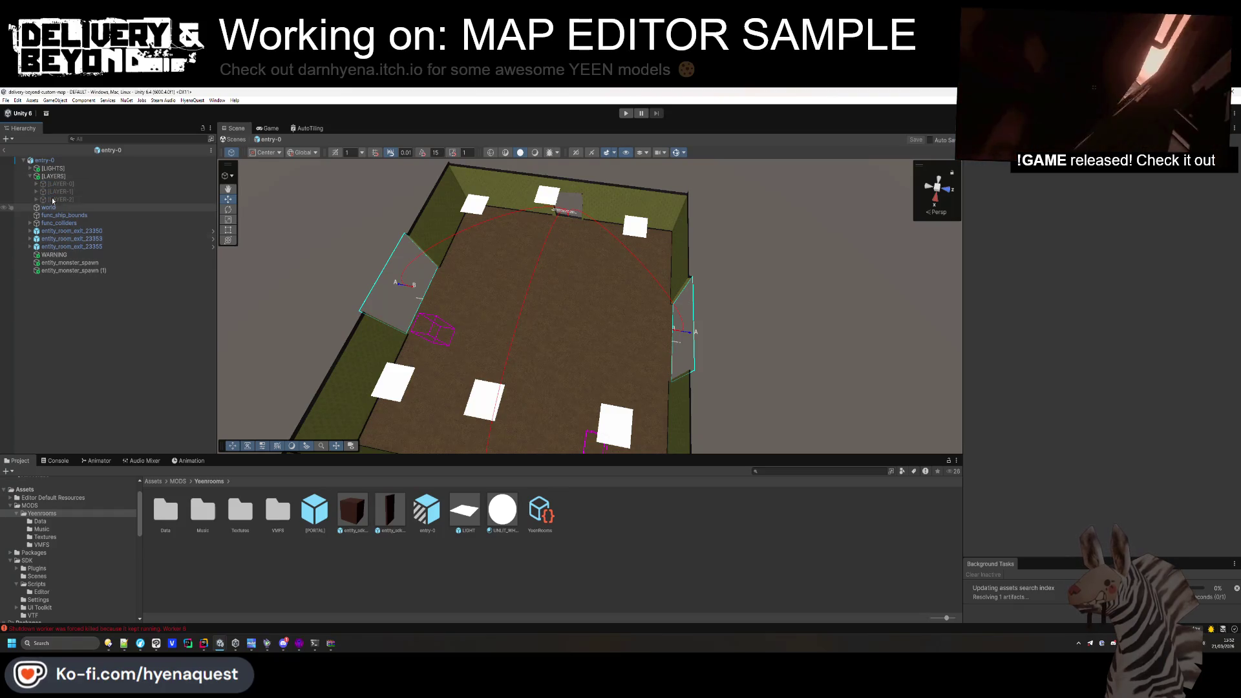
{"action": "left_click", "coordinate": [56, 184]}
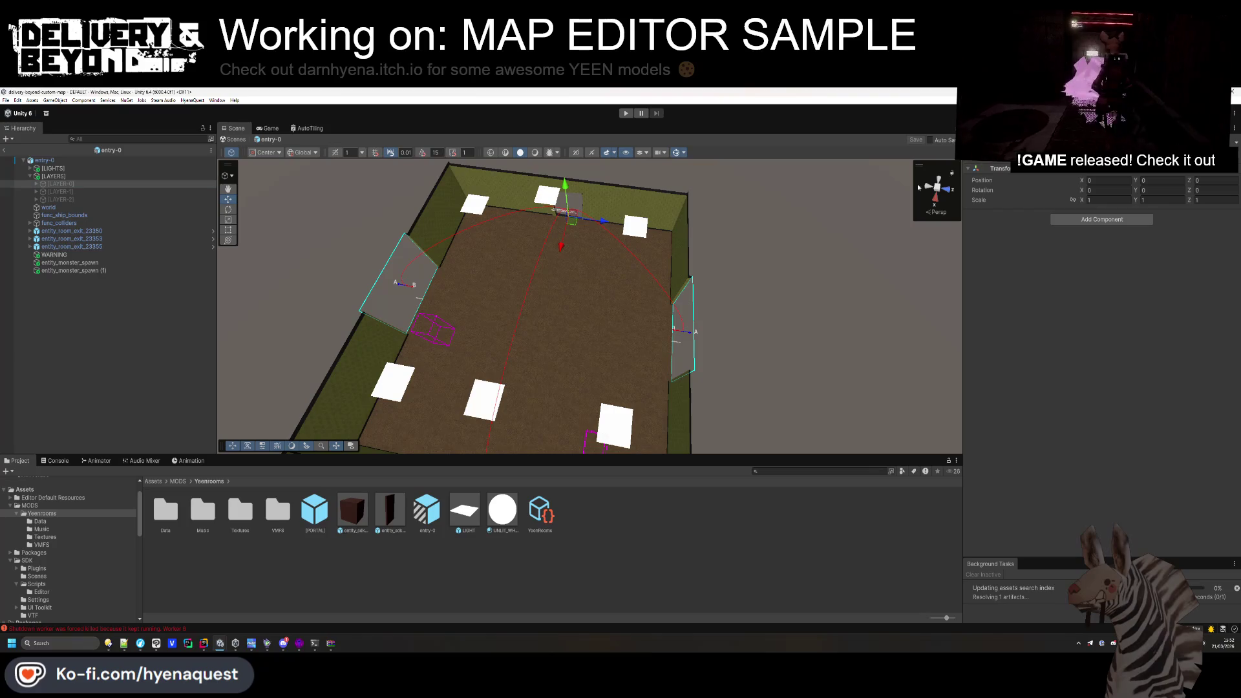
Activate LAYER-0, expand it, and select its first WALL block.
{"action": "key", "text": "alt+shift+a"}
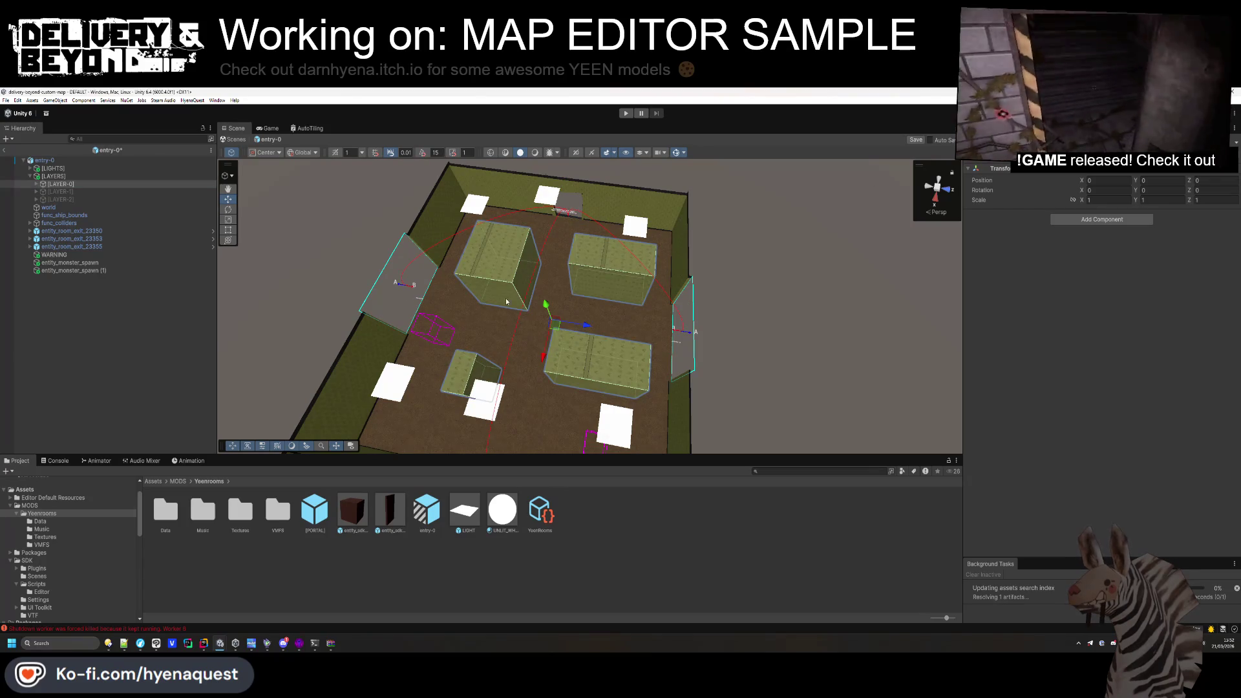
{"action": "left_click", "coordinate": [36, 185]}
{"action": "left_click", "coordinate": [118, 371]}
{"action": "mouse_move", "coordinate": [453, 310]}
{"action": "left_mouse_down"}
{"action": "mouse_move", "coordinate": [567, 299]}
{"action": "mouse_move", "coordinate": [550, 324]}
{"action": "left_mouse_up"}
{"action": "scroll", "coordinate": [498, 314], "scroll_direction": "up", "scroll_amount": 5}
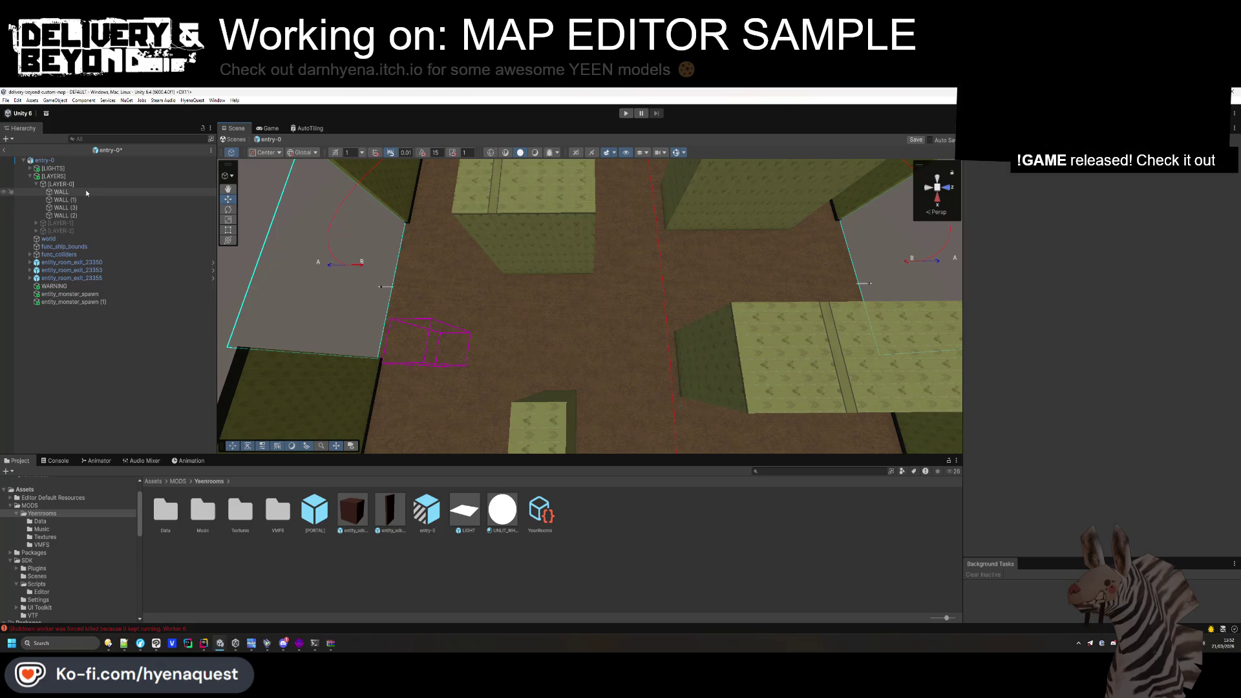
{"action": "left_click", "coordinate": [86, 192]}
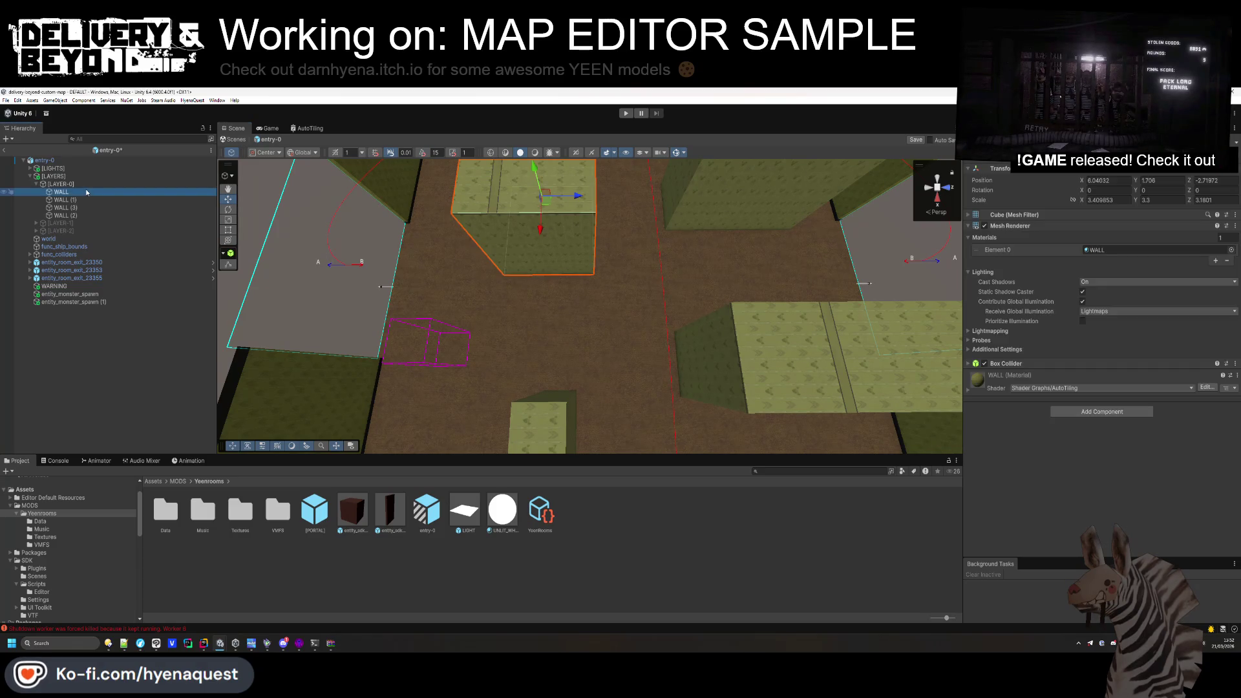
{"action": "right_click", "coordinate": [82, 185]}
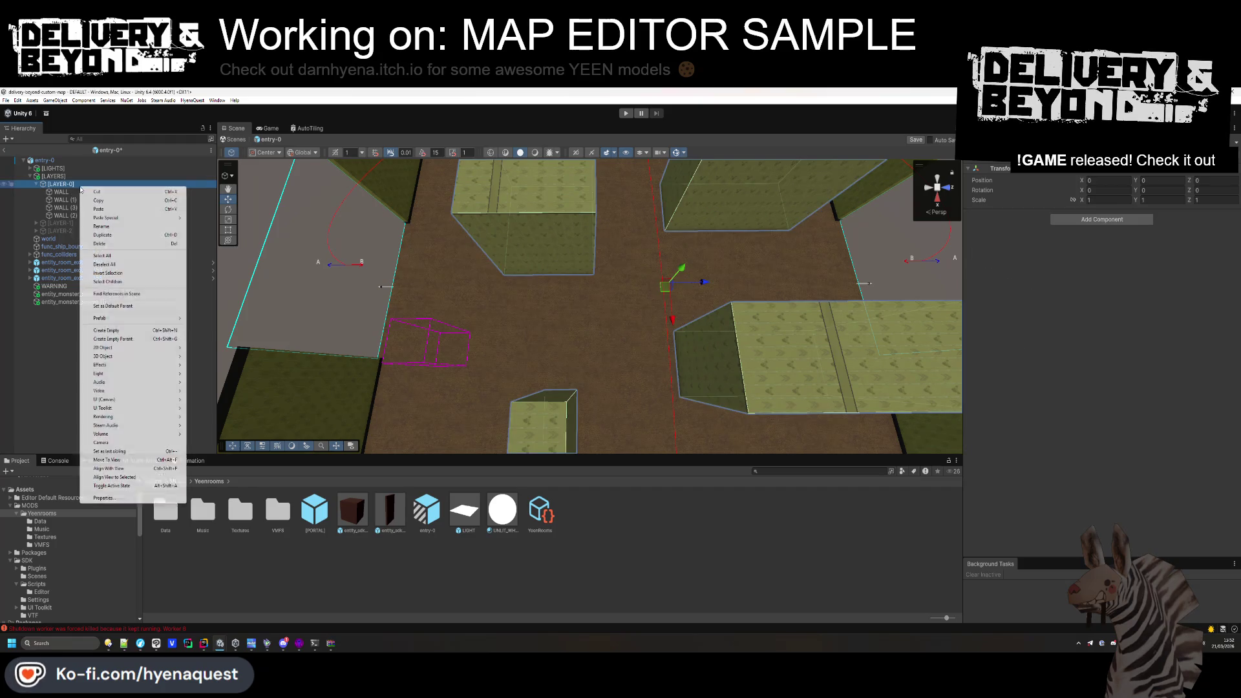
Create an empty 'entity_custom_Scrap' object under LAYER-0 and search components for 'scra'.
{"action": "left_click", "coordinate": [106, 330]}
{"action": "type", "text": "entity_custom_Scrap"}
{"action": "key", "text": "Return"}
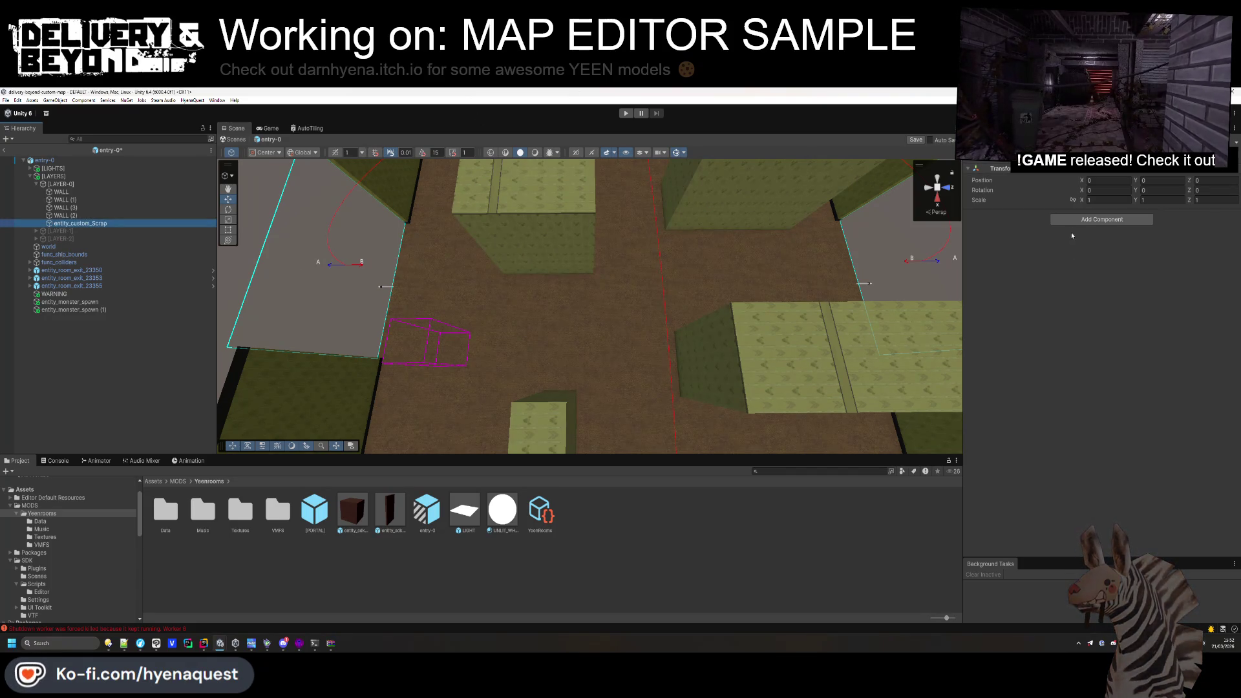
{"action": "left_click", "coordinate": [1071, 220]}
{"action": "type", "text": "scra"}
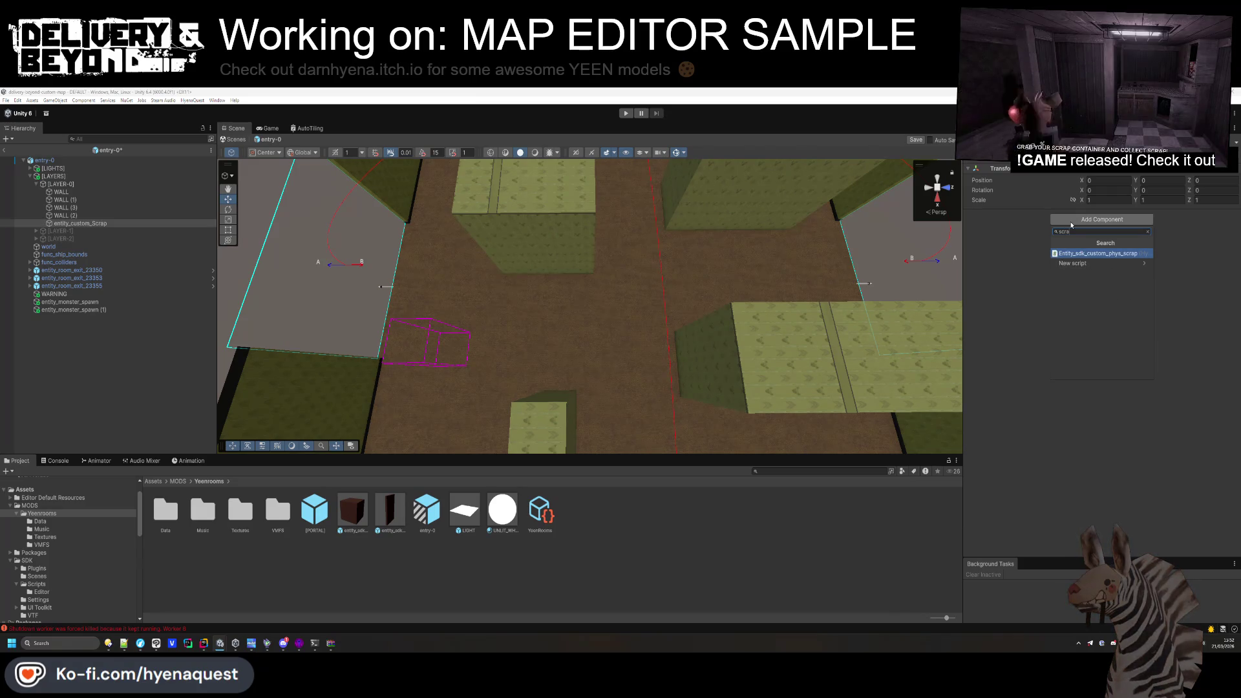
{"action": "key", "text": "BackSpace"}
{"action": "key", "text": "BackSpace"}
{"action": "key", "text": "BackSpace"}
Put the phys scrap prefab under LAYER-0 and lower it onto the floor at 8.83, 0.49, -1.67.
{"action": "left_click_drag", "start_coordinate": [362, 510], "coordinate": [216, 315]}
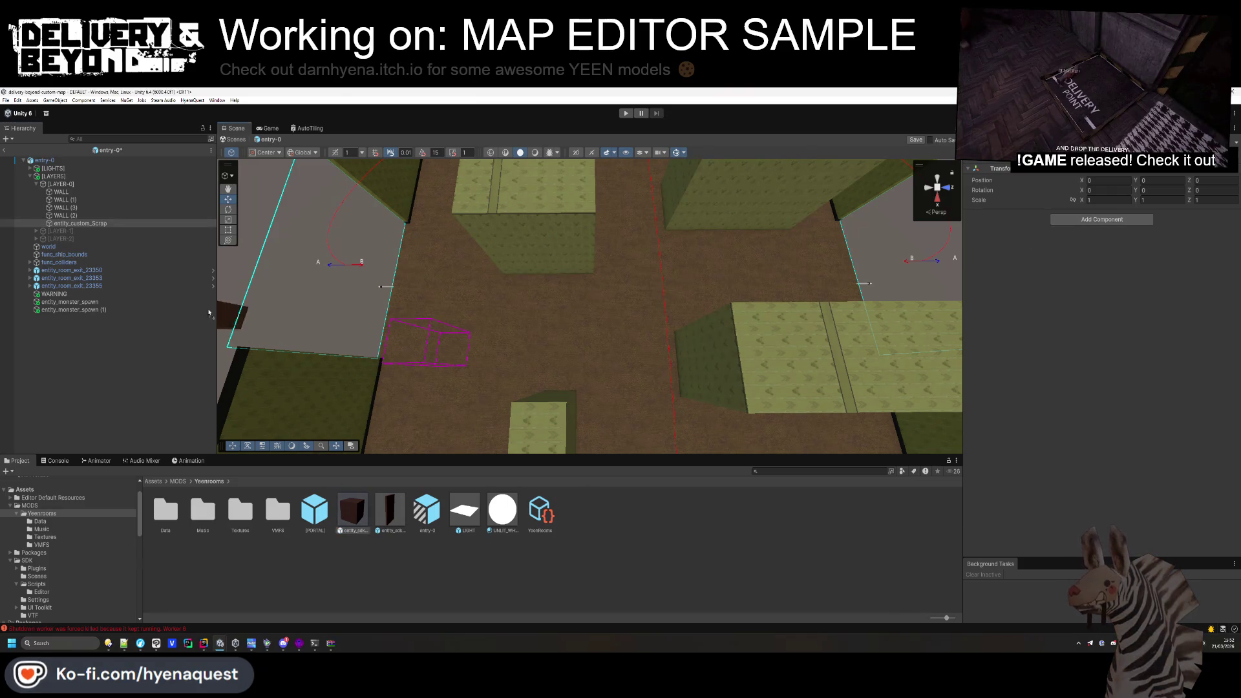
{"action": "left_click_drag", "start_coordinate": [78, 223], "coordinate": [77, 223]}
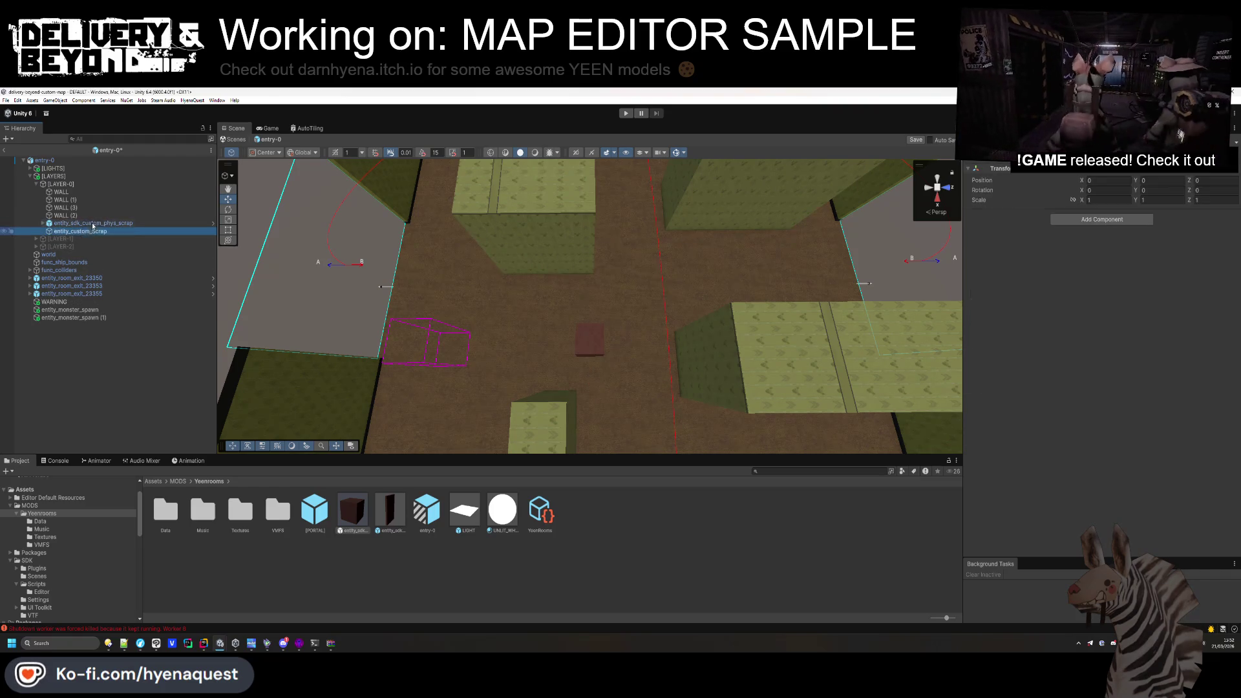
{"action": "key", "text": "f"}
{"action": "scroll", "coordinate": [601, 272], "scroll_direction": "up", "scroll_amount": 5}
{"action": "mouse_move", "coordinate": [634, 227]}
{"action": "left_mouse_down"}
{"action": "mouse_move", "coordinate": [631, 269]}
{"action": "mouse_move", "coordinate": [661, 271]}
{"action": "mouse_move", "coordinate": [660, 343]}
{"action": "left_mouse_up"}
{"action": "scroll", "coordinate": [677, 270], "scroll_direction": "up", "scroll_amount": 6}
{"action": "mouse_move", "coordinate": [677, 270]}
{"action": "left_mouse_down"}
{"action": "mouse_move", "coordinate": [675, 356]}
{"action": "mouse_move", "coordinate": [534, 310]}
{"action": "mouse_move", "coordinate": [521, 332]}
{"action": "mouse_move", "coordinate": [626, 252]}
{"action": "mouse_move", "coordinate": [650, 182]}
{"action": "mouse_move", "coordinate": [640, 218]}
{"action": "left_mouse_up"}
{"action": "scroll", "coordinate": [626, 252], "scroll_direction": "up", "scroll_amount": 3}
{"action": "scroll", "coordinate": [625, 252], "scroll_direction": "down", "scroll_amount": 3}
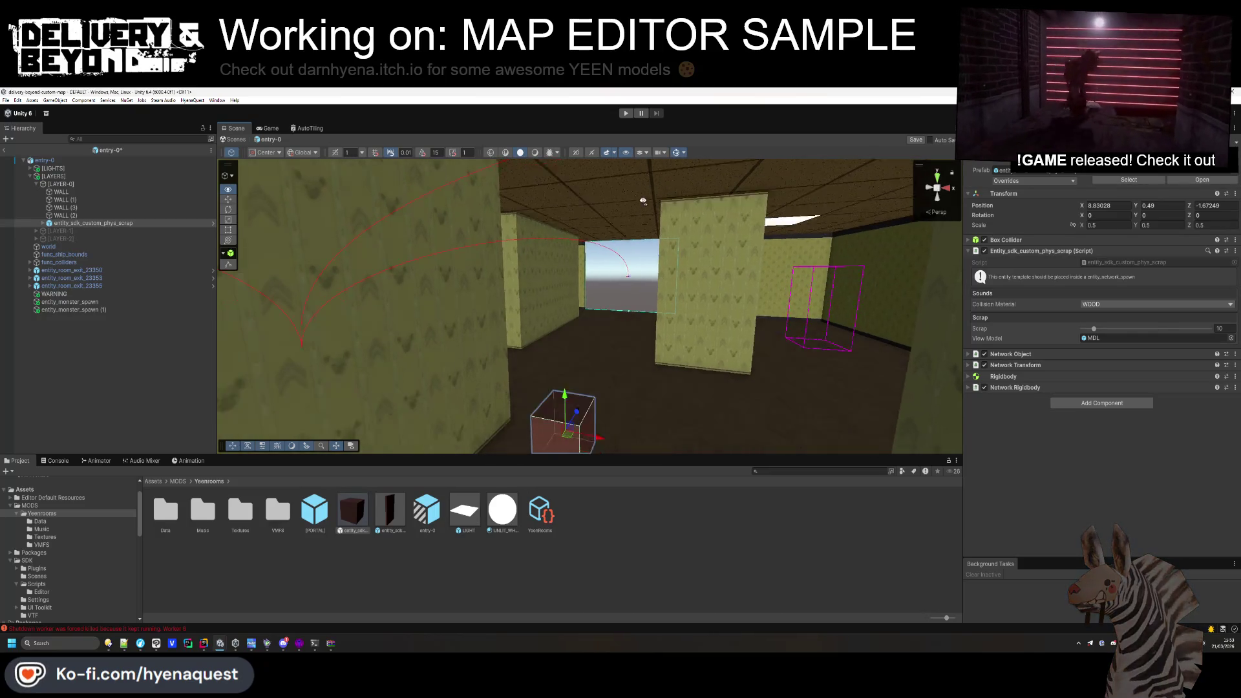
{"action": "scroll", "coordinate": [643, 215], "scroll_direction": "up", "scroll_amount": 2}
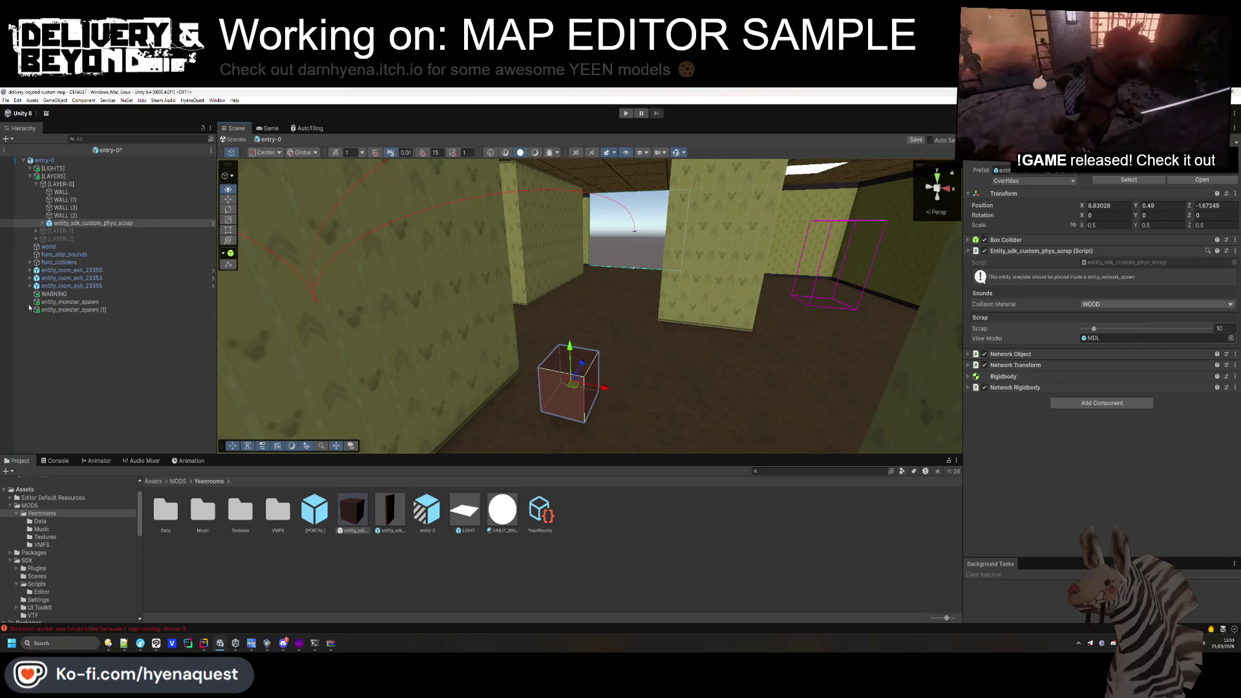
{"action": "left_click", "coordinate": [62, 184]}
Create an empty object under LAYER-0 named 'entity_network_template'.
{"action": "right_click", "coordinate": [70, 186]}
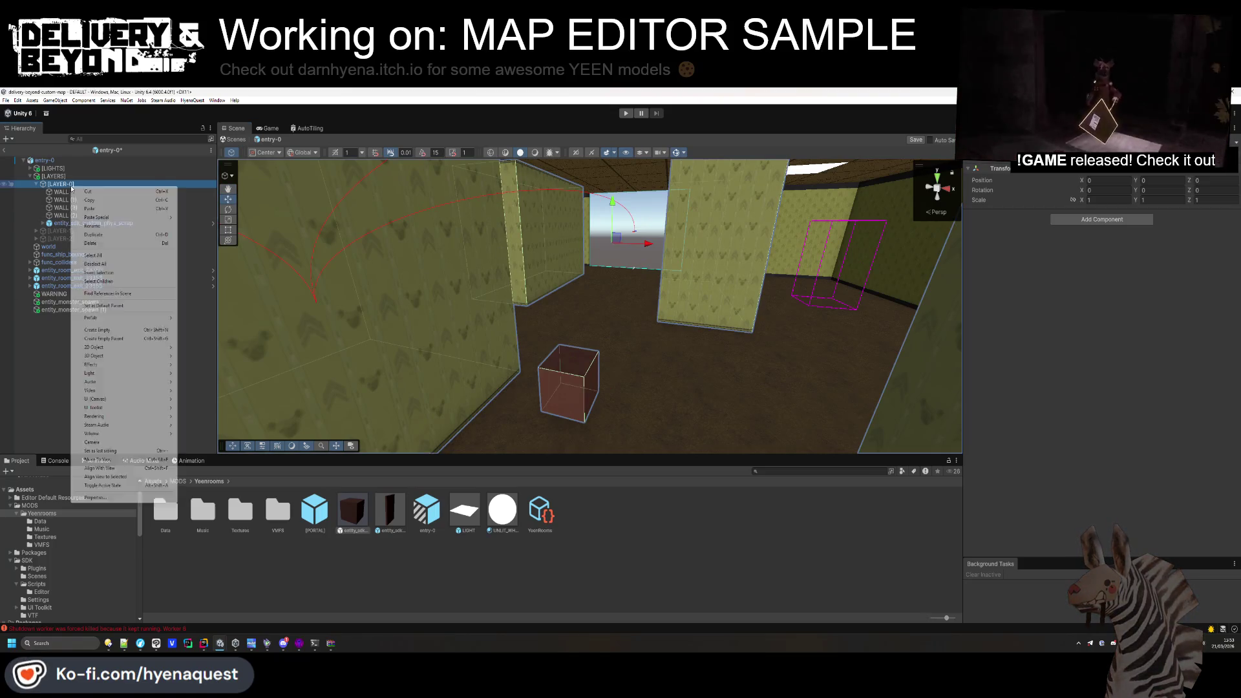
{"action": "left_click", "coordinate": [115, 329]}
{"action": "type", "text": "entity_network_Template"}
{"action": "key", "text": "BackSpace"}
{"action": "key", "text": "BackSpace"}
{"action": "key", "text": "BackSpace"}
{"action": "type", "text": "template"}
{"action": "key", "text": "Return"}
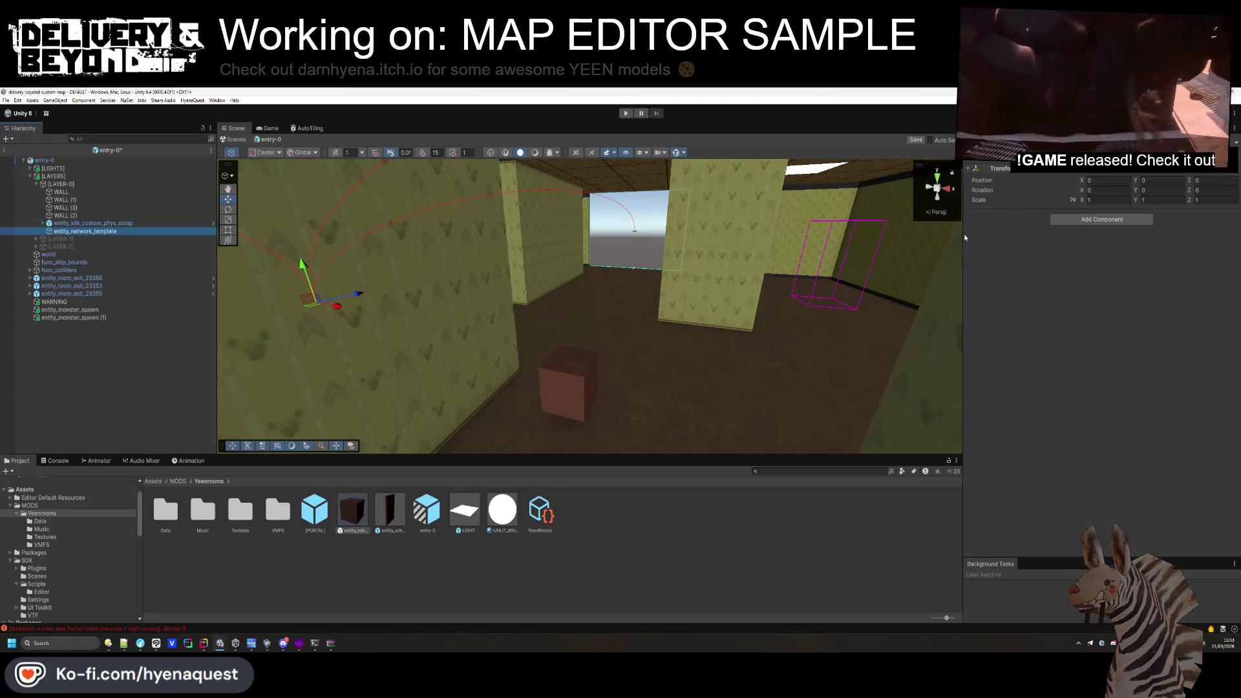
Add the chance network template component with Chance 0.7 and the scrap template, then delete the placed box.
{"action": "left_click", "coordinate": [1111, 220]}
{"action": "type", "text": "network_"}
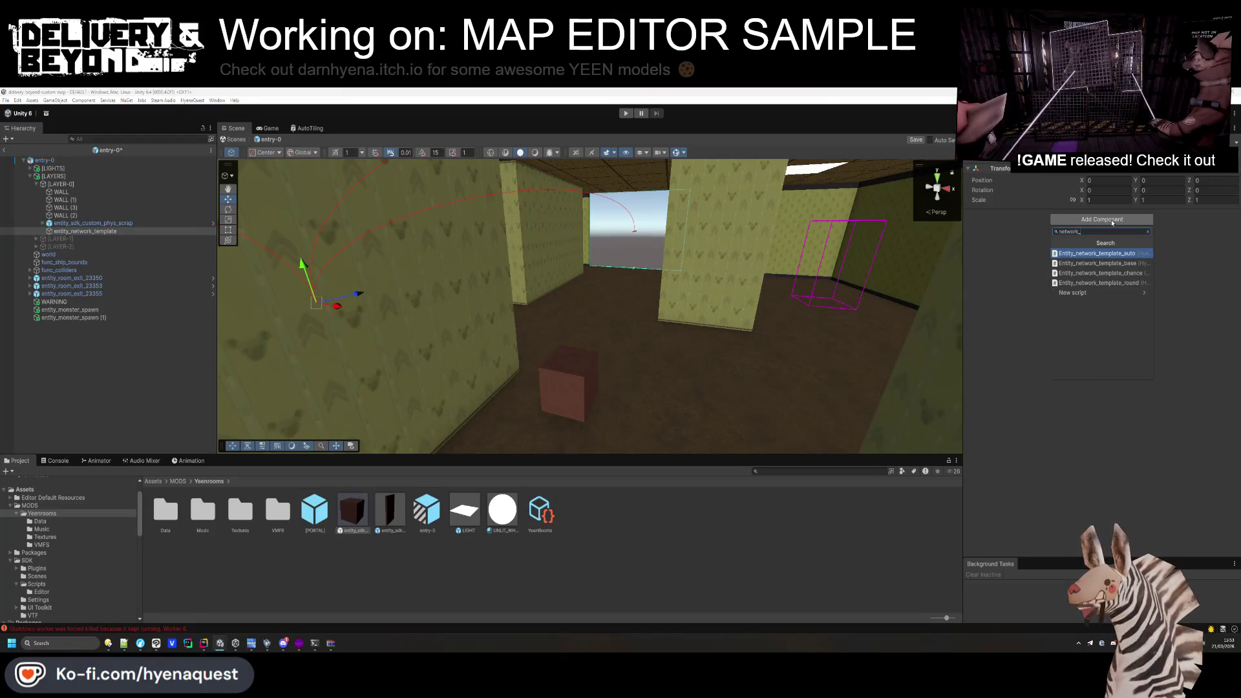
{"action": "left_click", "coordinate": [1099, 273]}
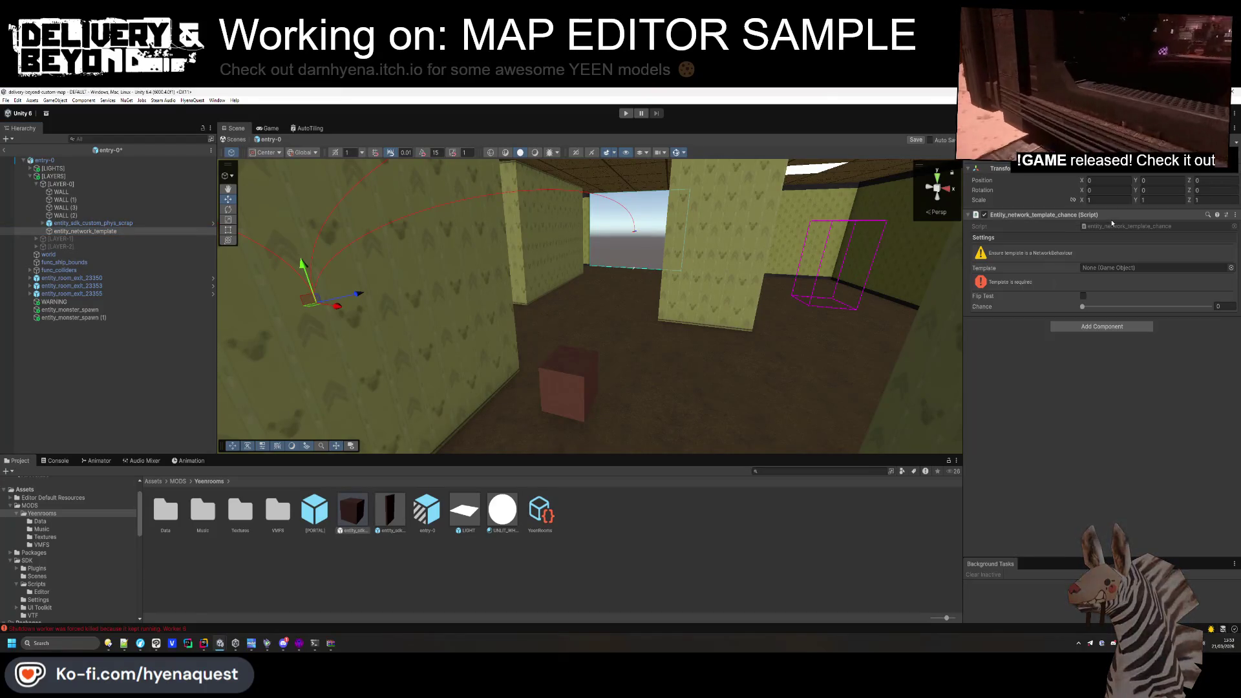
{"action": "left_click", "coordinate": [1220, 306]}
{"action": "type", "text": "0.7"}
{"action": "left_click", "coordinate": [97, 236]}
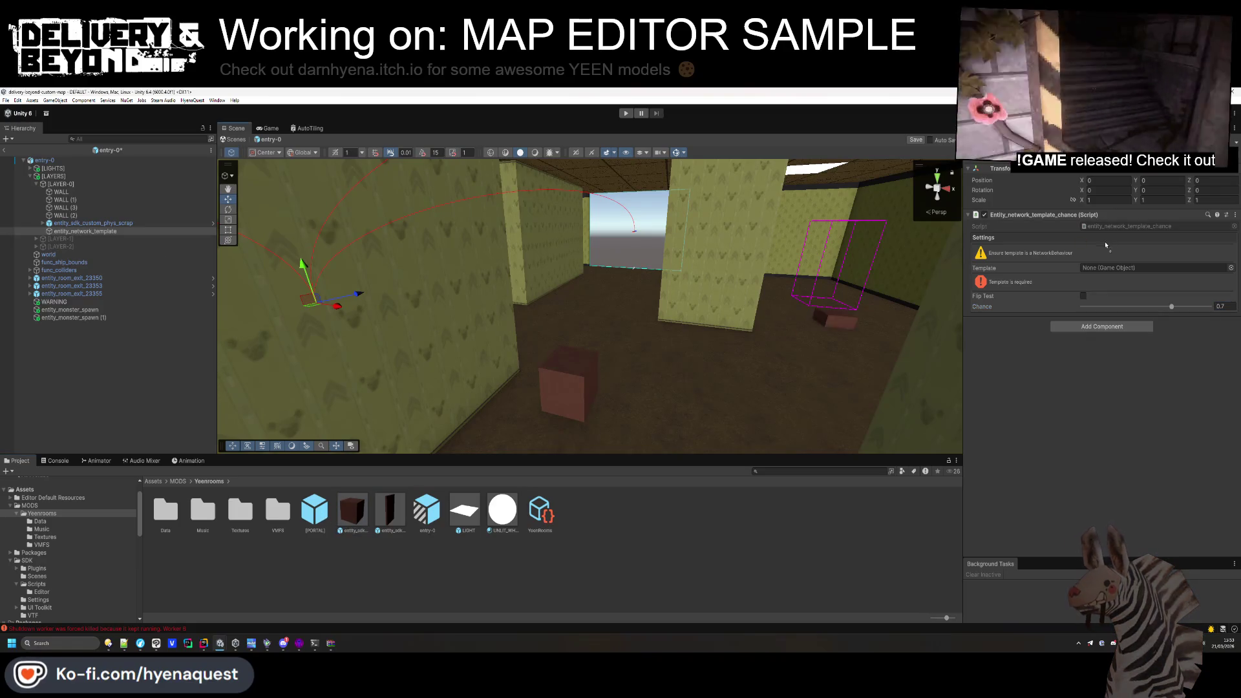
{"action": "left_click_drag", "start_coordinate": [1106, 242], "coordinate": [1125, 268]}
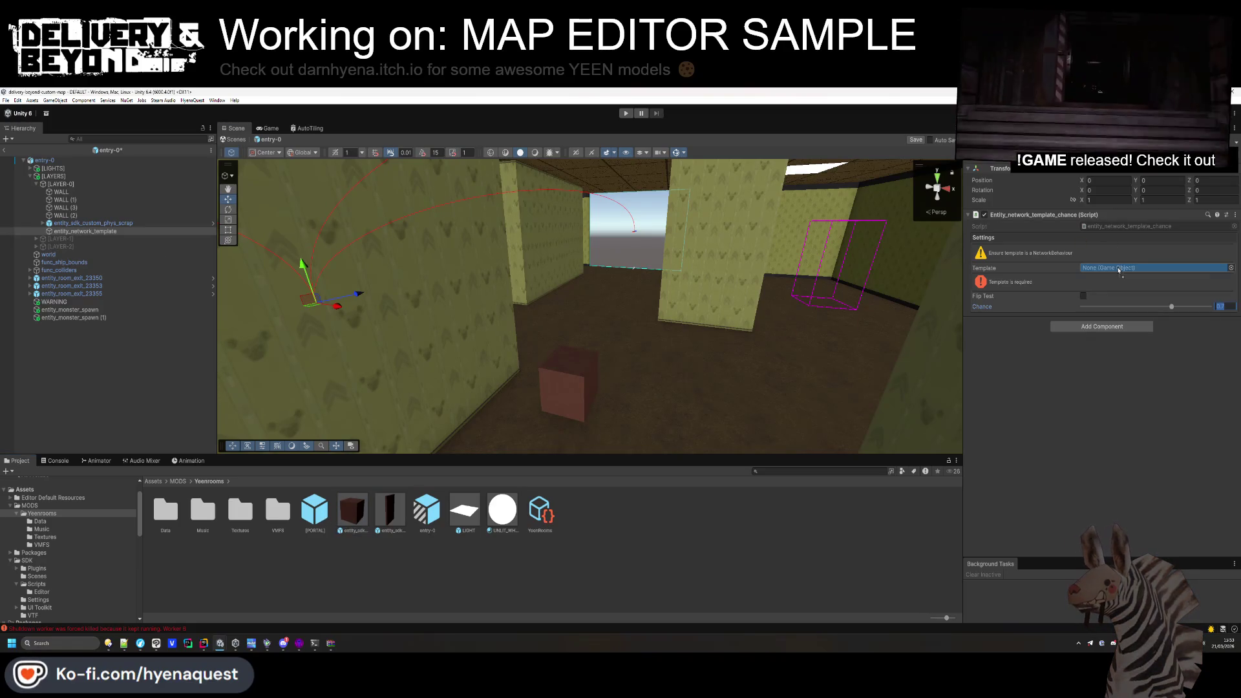
{"action": "left_click", "coordinate": [97, 223]}
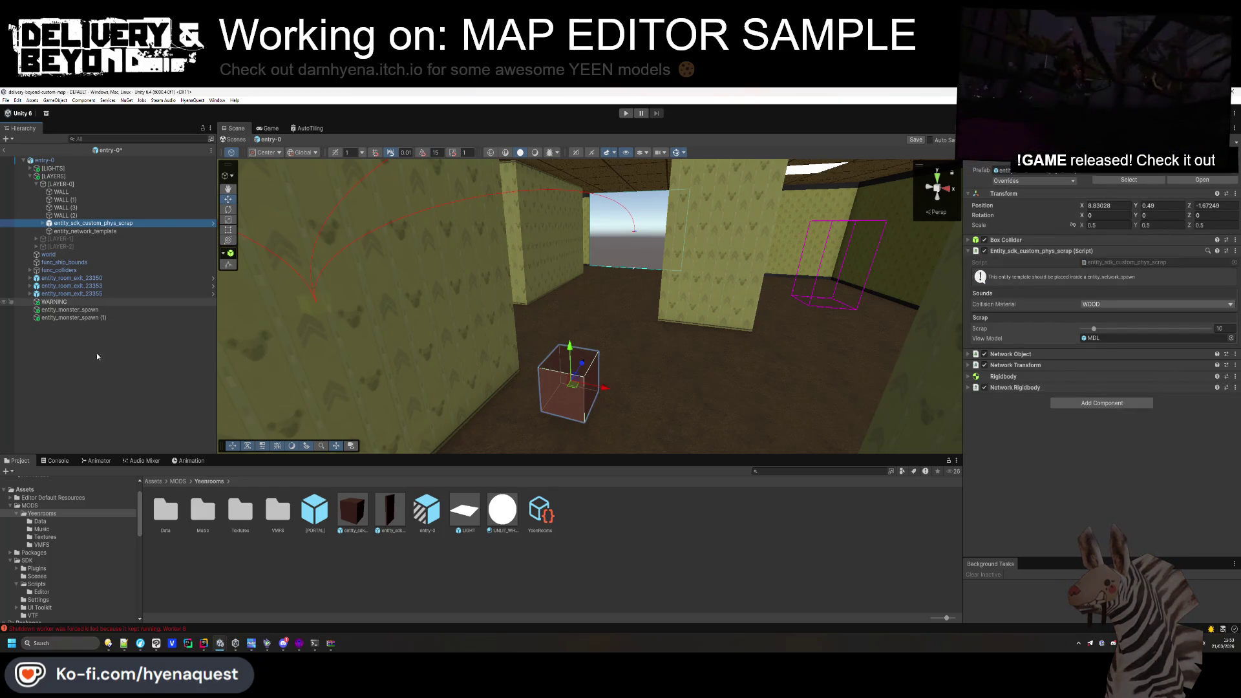
{"action": "key", "text": "Delete"}
Duplicate the template, rotate it about -27 degrees, scale to 1.79, and raise it slightly.
{"action": "mouse_move", "coordinate": [623, 251]}
{"action": "left_mouse_down"}
{"action": "mouse_move", "coordinate": [581, 290]}
{"action": "mouse_move", "coordinate": [478, 272]}
{"action": "mouse_move", "coordinate": [545, 292]}
{"action": "mouse_move", "coordinate": [537, 320]}
{"action": "mouse_move", "coordinate": [582, 311]}
{"action": "mouse_move", "coordinate": [536, 336]}
{"action": "mouse_move", "coordinate": [473, 252]}
{"action": "mouse_move", "coordinate": [513, 294]}
{"action": "left_mouse_up"}
{"action": "key", "text": "ctrl+d"}
{"action": "left_click_drag", "start_coordinate": [1067, 196], "coordinate": [1070, 206]}
{"action": "left_click", "coordinate": [1072, 200]}
{"action": "left_click", "coordinate": [1106, 200]}
{"action": "type", "text": "1.79"}
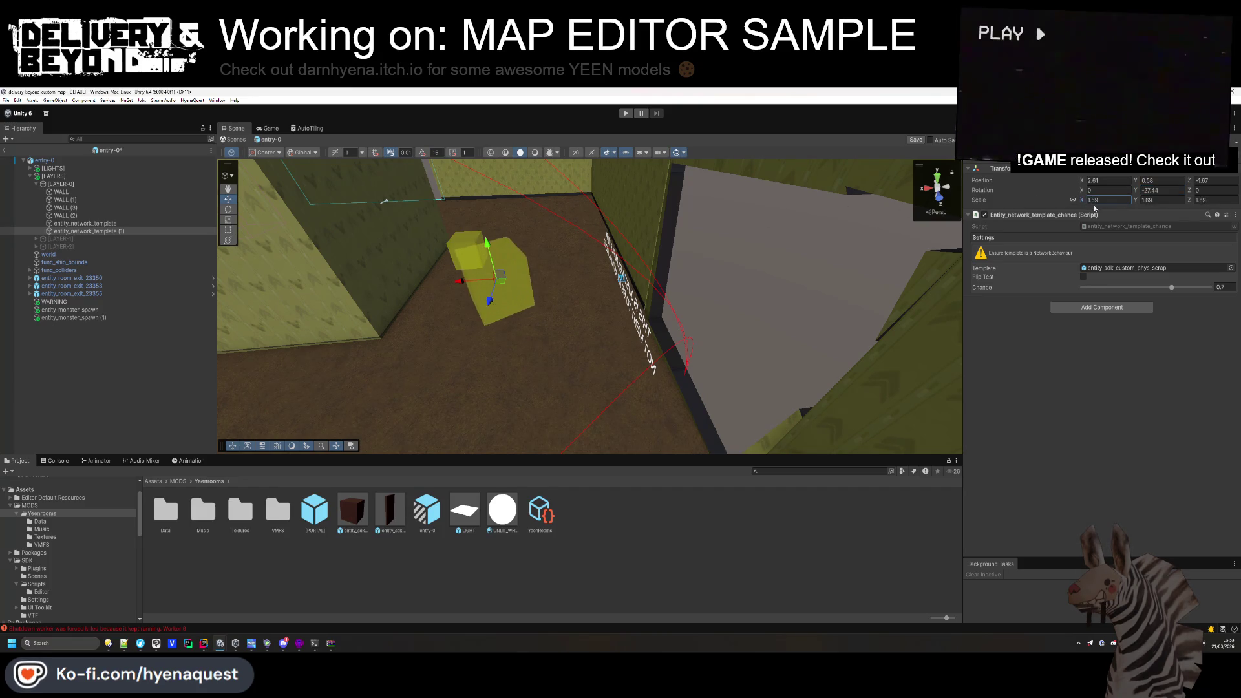
{"action": "left_click_drag", "start_coordinate": [488, 250], "coordinate": [487, 242]}
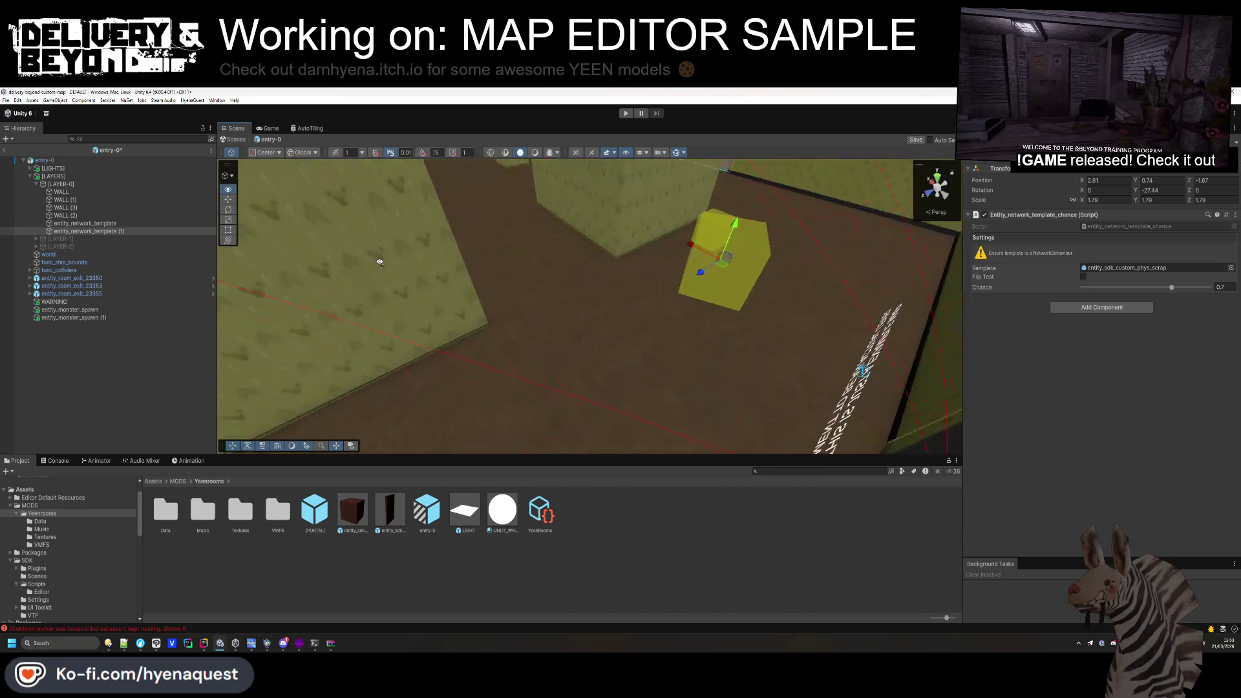
Duplicate the original template, adjust its Y rotation, and enlarge it to scale 2.7.
{"action": "mouse_move", "coordinate": [108, 224]}
{"action": "left_mouse_down"}
{"action": "mouse_move", "coordinate": [778, 275]}
{"action": "mouse_move", "coordinate": [388, 265]}
{"action": "left_mouse_up"}
{"action": "left_click", "coordinate": [693, 310]}
{"action": "key", "text": "ctrl+d"}
{"action": "mouse_move", "coordinate": [1136, 190]}
{"action": "left_mouse_down"}
{"action": "mouse_move", "coordinate": [1081, 193]}
{"action": "mouse_move", "coordinate": [1146, 190]}
{"action": "left_mouse_up"}
{"action": "double_click", "coordinate": [1095, 200]}
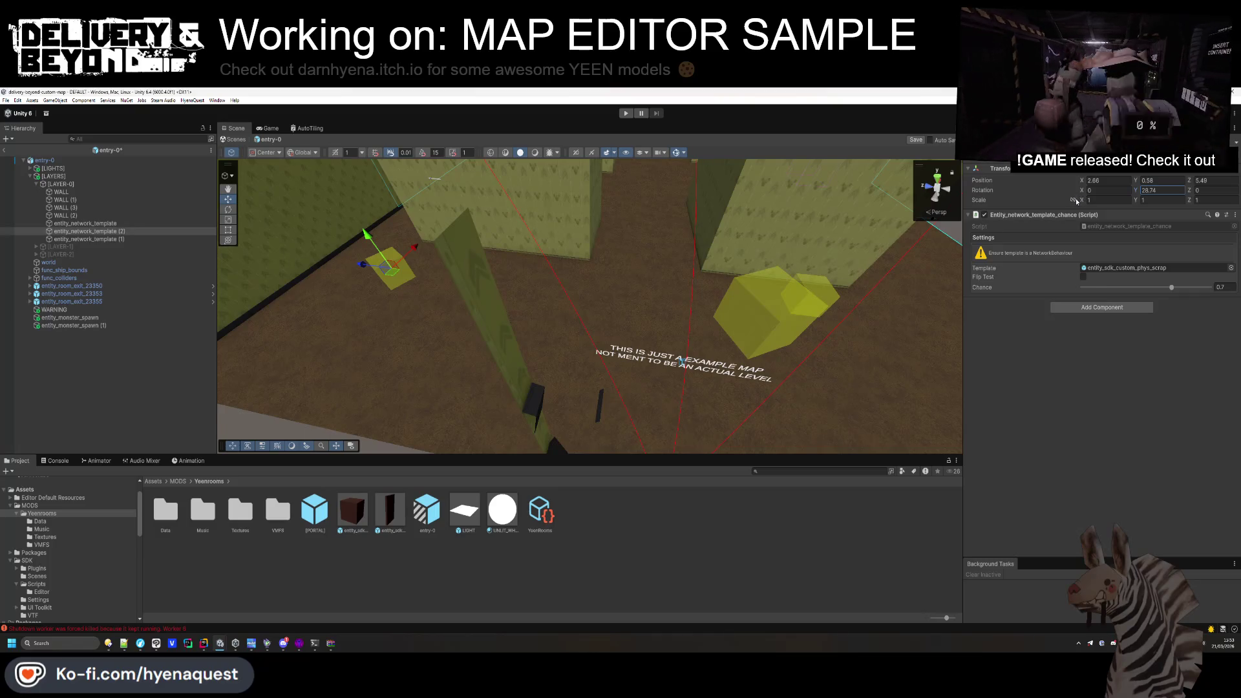
{"action": "type", "text": "1.52.7"}
{"action": "mouse_move", "coordinate": [367, 243]}
{"action": "left_mouse_down"}
{"action": "mouse_move", "coordinate": [364, 228]}
{"action": "mouse_move", "coordinate": [368, 270]}
{"action": "mouse_move", "coordinate": [334, 273]}
{"action": "left_mouse_up"}
Duplicate entity_network_template (1) and move the copy elsewhere on the floor.
{"action": "left_click", "coordinate": [110, 239]}
{"action": "mouse_move", "coordinate": [387, 310]}
{"action": "left_mouse_down"}
{"action": "mouse_move", "coordinate": [432, 350]}
{"action": "mouse_move", "coordinate": [452, 330]}
{"action": "left_mouse_up"}
{"action": "key", "text": "ctrl+d"}
{"action": "key", "text": "w"}
{"action": "left_click_drag", "start_coordinate": [424, 374], "coordinate": [561, 207]}
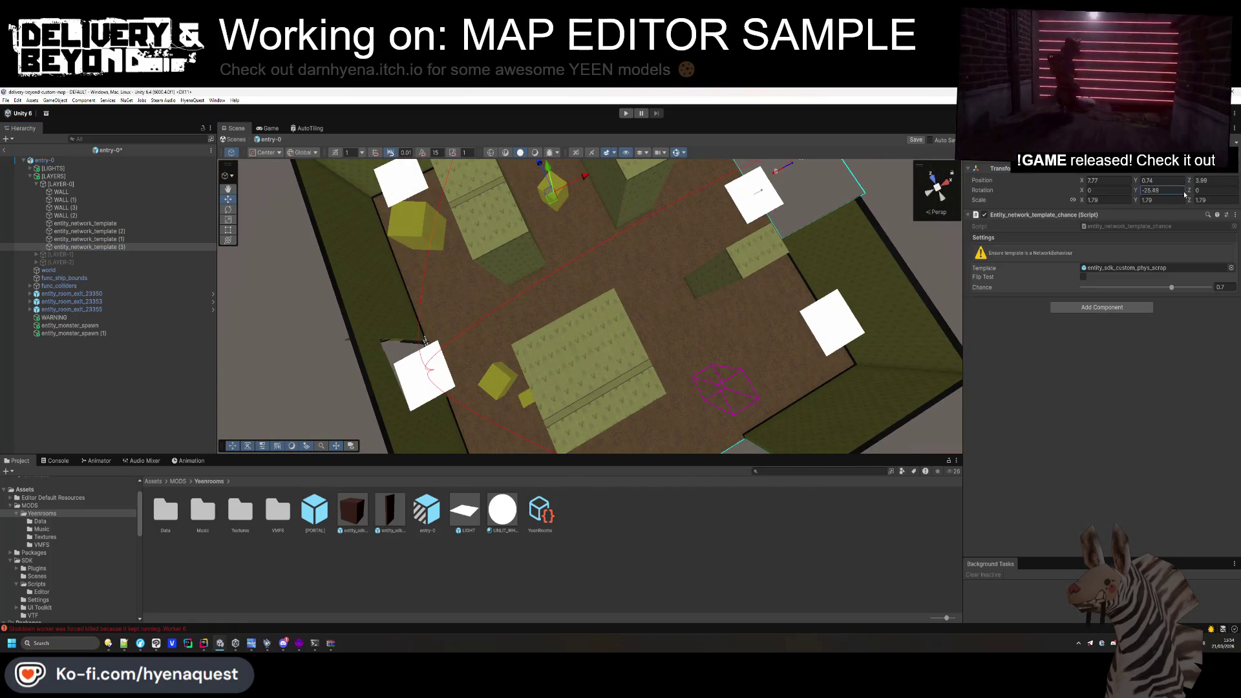
{"action": "left_click_drag", "start_coordinate": [543, 215], "coordinate": [527, 225]}
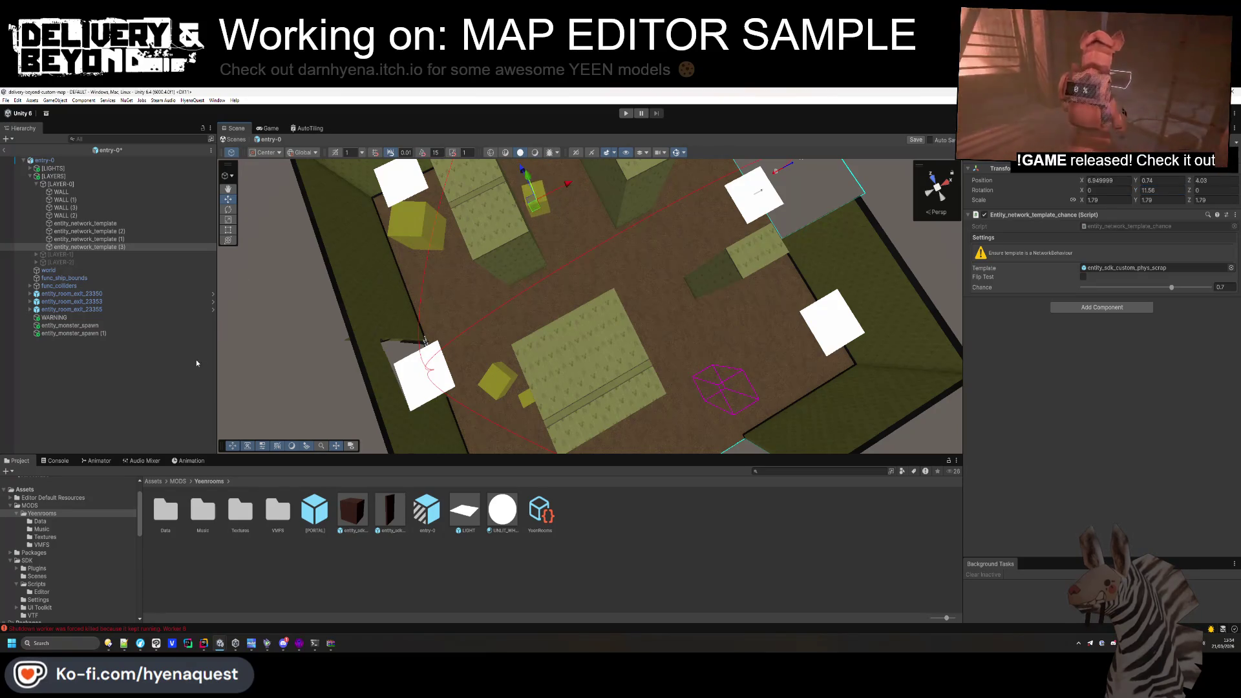
{"action": "left_click", "coordinate": [315, 342]}
{"action": "mouse_move", "coordinate": [314, 339]}
{"action": "left_mouse_down"}
{"action": "mouse_move", "coordinate": [157, 309]}
{"action": "mouse_move", "coordinate": [111, 236]}
{"action": "left_mouse_up"}
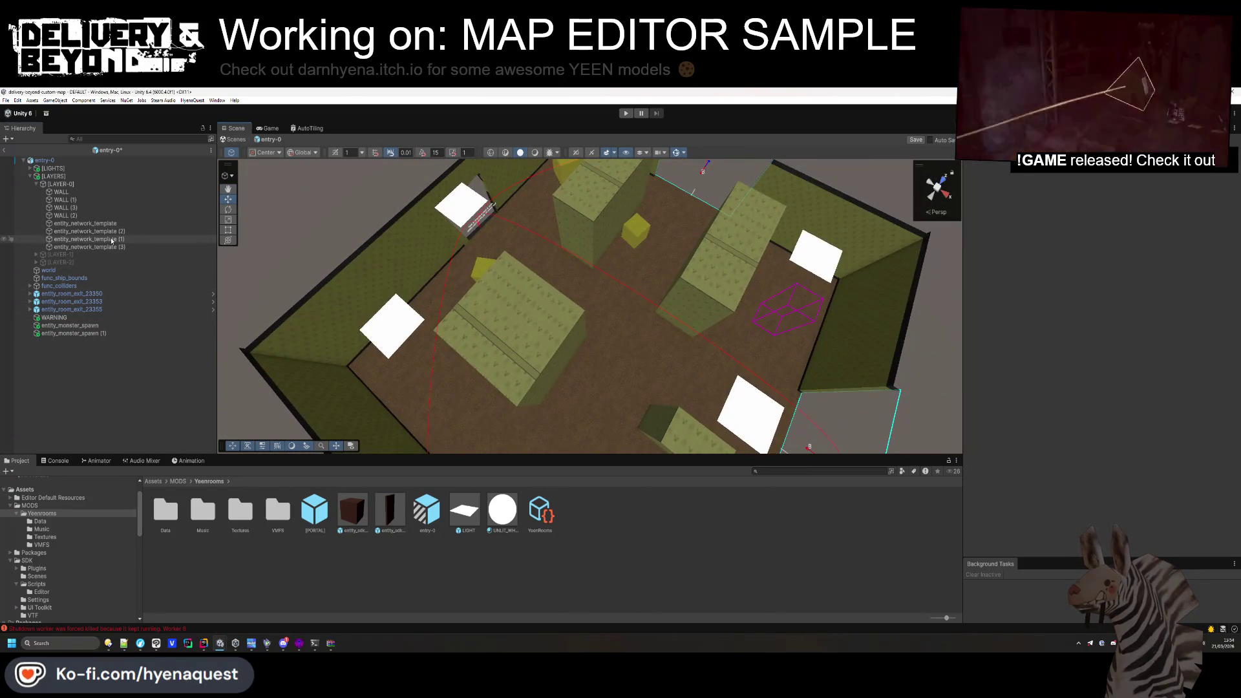
Duplicate template (3) and place the copy near the room's bottom at 8.73, 0.74, -2.8.
{"action": "left_click", "coordinate": [123, 247]}
{"action": "key", "text": "ctrl+d"}
{"action": "left_click_drag", "start_coordinate": [633, 240], "coordinate": [590, 392]}
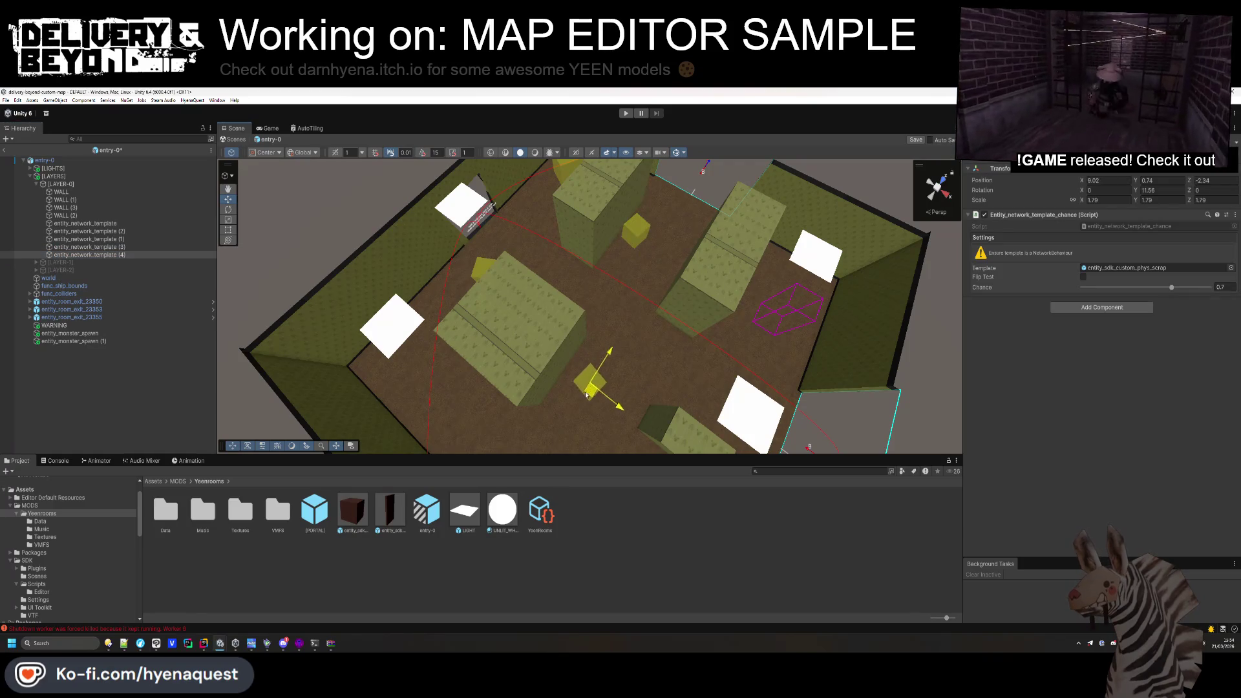
{"action": "scroll", "coordinate": [92, 560], "scroll_direction": "down", "scroll_amount": 10}
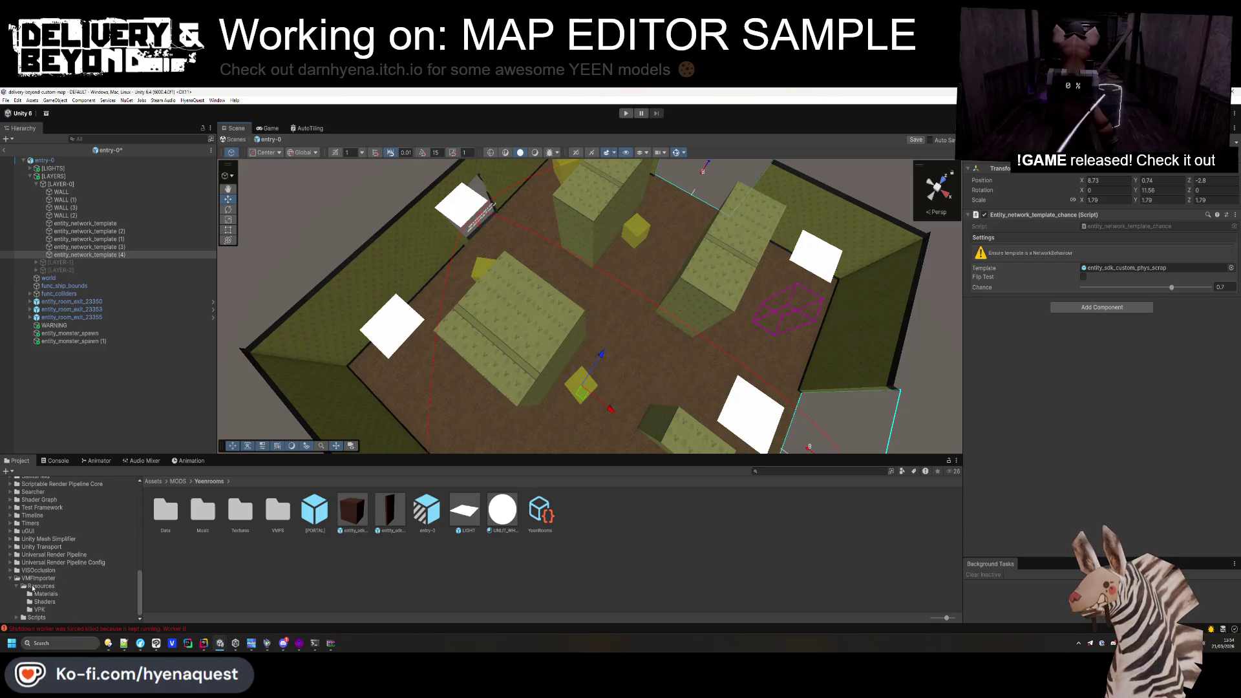
Browse the SDK Scrap prefabs at different thumbnail sizes and inspect SDK-entity_scrap_pillow.
{"action": "scroll", "coordinate": [88, 545], "scroll_direction": "up", "scroll_amount": 5}
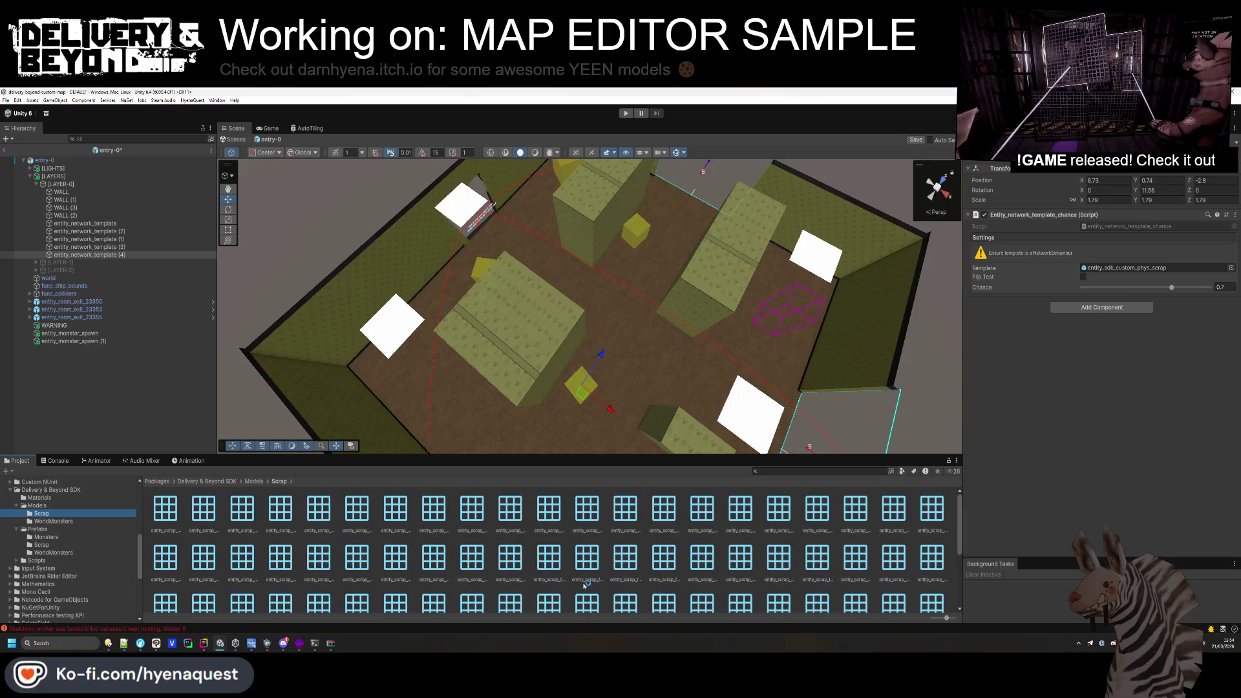
{"action": "left_click_drag", "start_coordinate": [946, 620], "coordinate": [935, 620]}
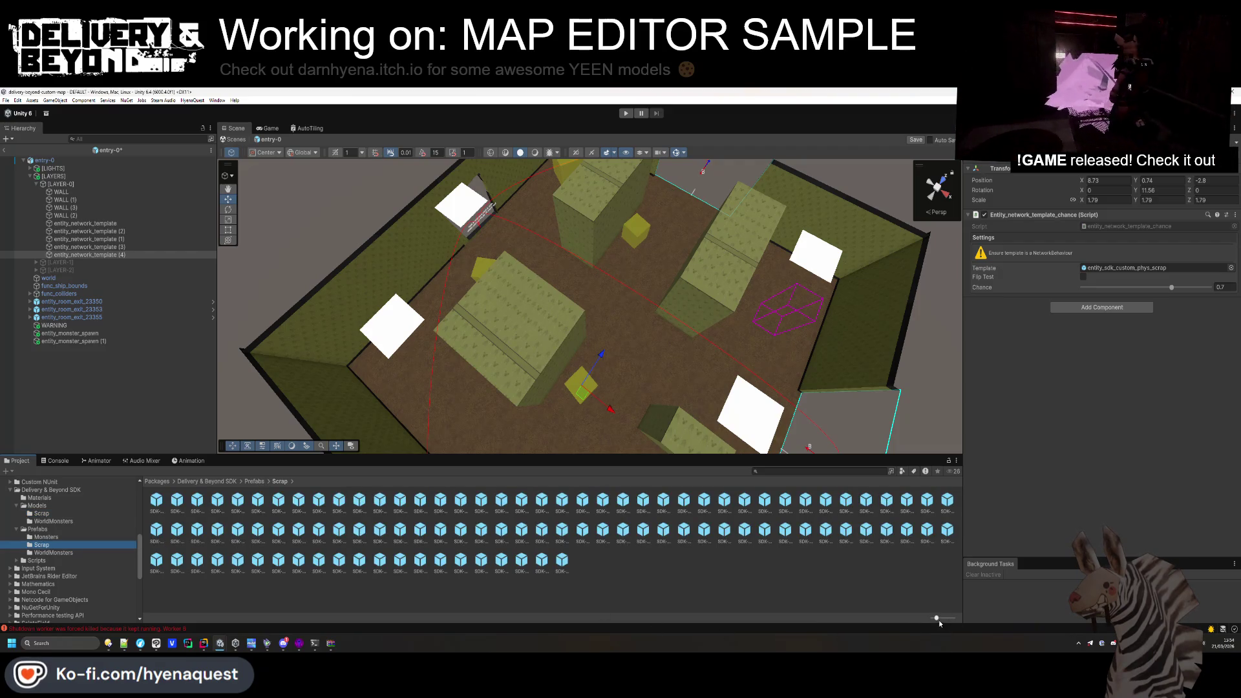
{"action": "left_click_drag", "start_coordinate": [939, 620], "coordinate": [942, 621]}
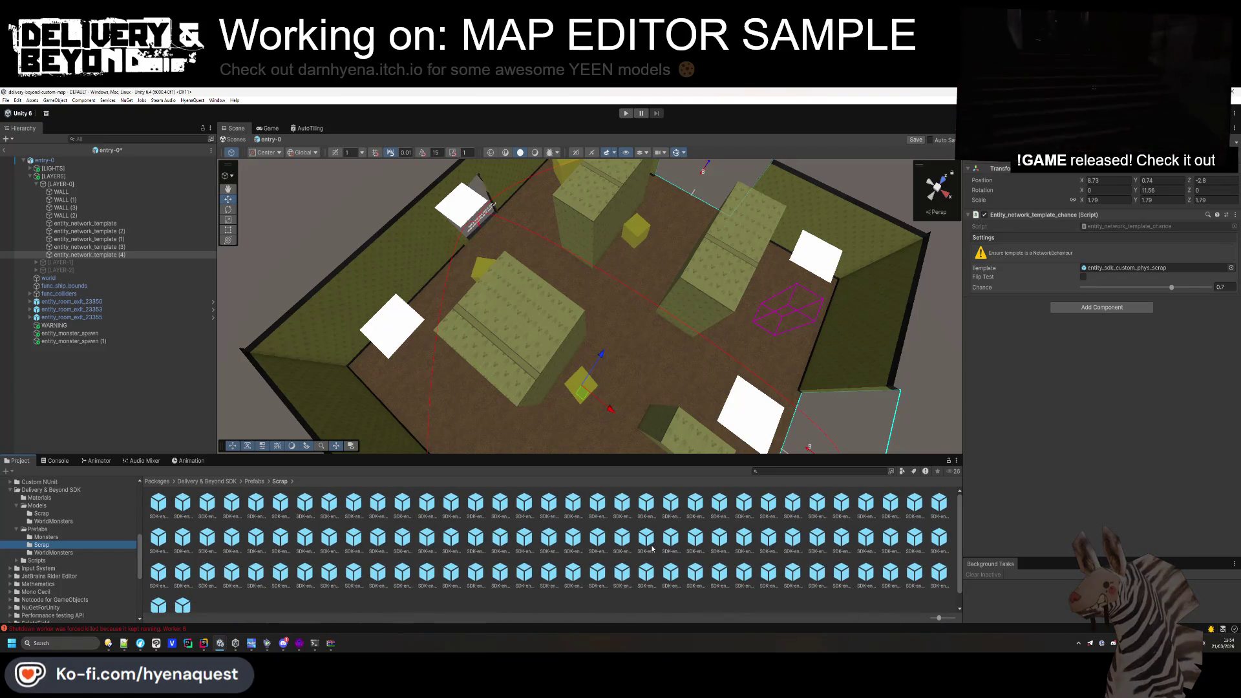
{"action": "left_click", "coordinate": [646, 540]}
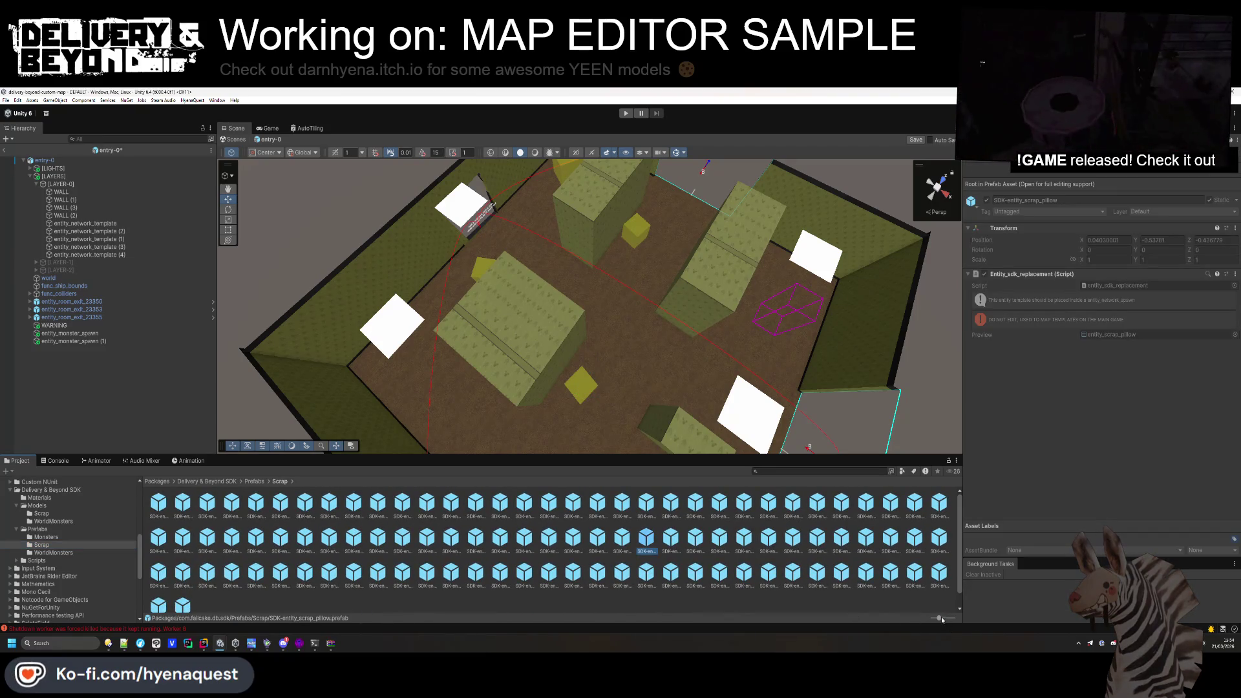
{"action": "left_click_drag", "start_coordinate": [940, 620], "coordinate": [931, 619]}
{"action": "scroll", "coordinate": [219, 557], "scroll_direction": "down", "scroll_amount": 3}
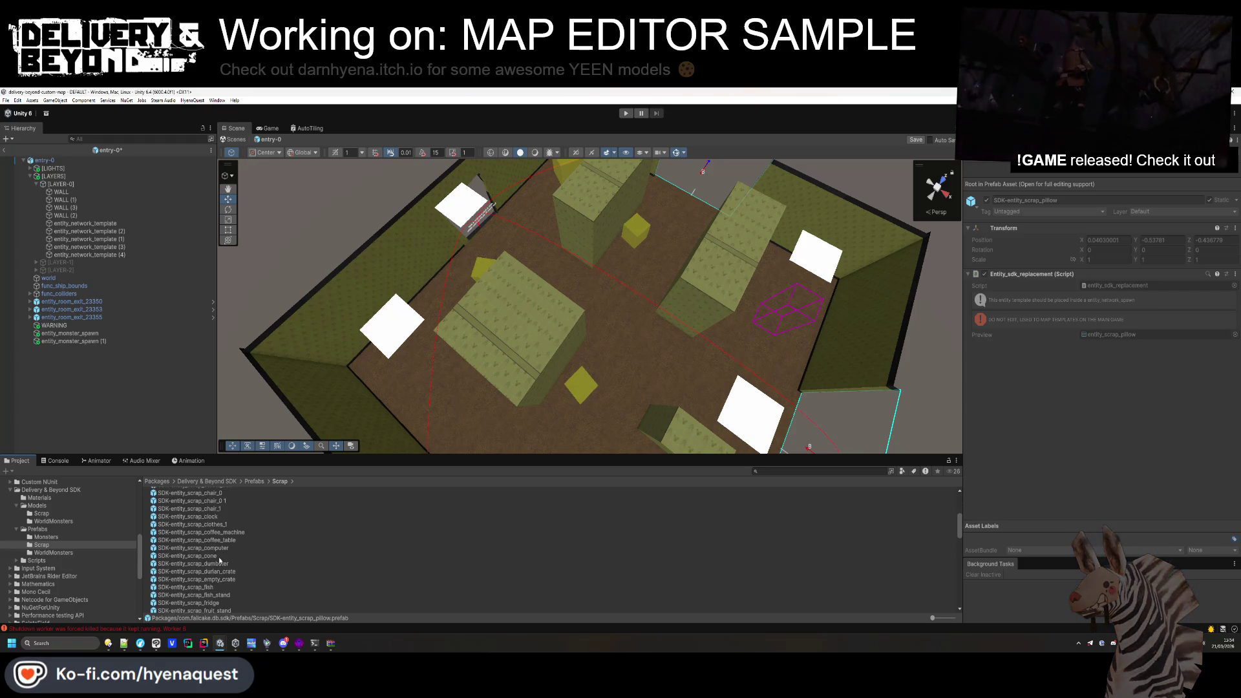
{"action": "scroll", "coordinate": [218, 557], "scroll_direction": "down", "scroll_amount": 2}
{"action": "scroll", "coordinate": [224, 585], "scroll_direction": "down", "scroll_amount": 4}
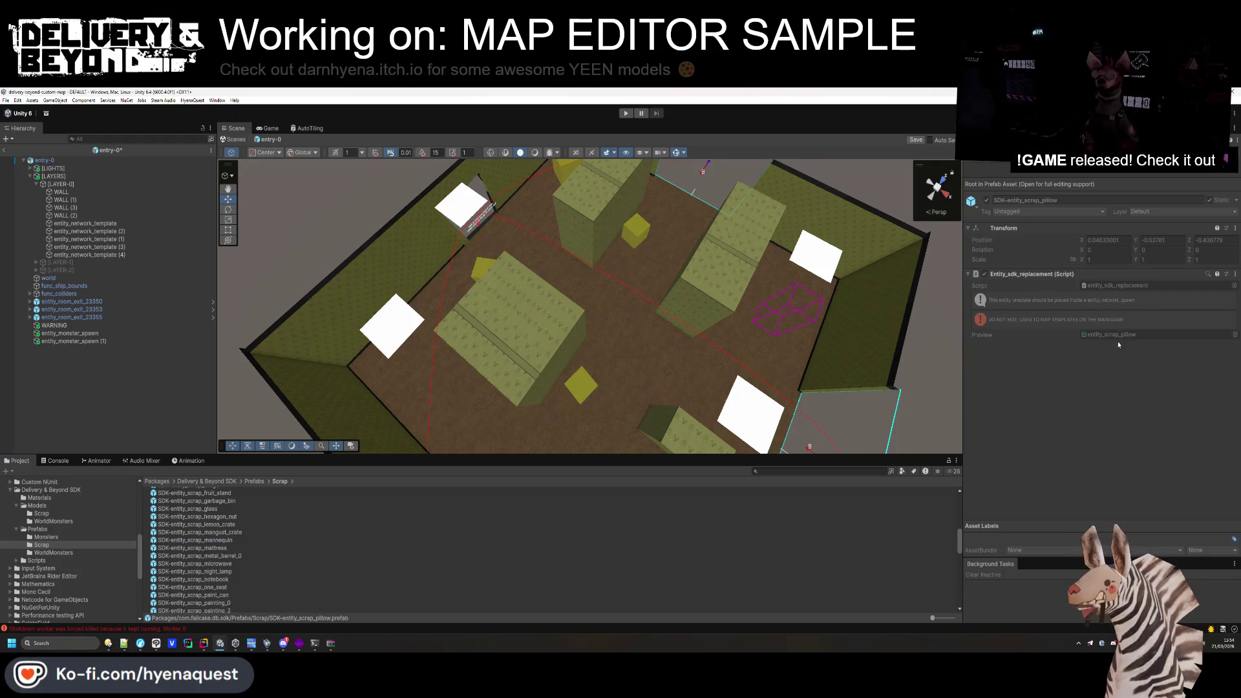
Set entity_network_template (4)'s Template to SDK-entity_scrap_mannequin and lift it to height 1.2.
{"action": "left_click", "coordinate": [123, 257]}
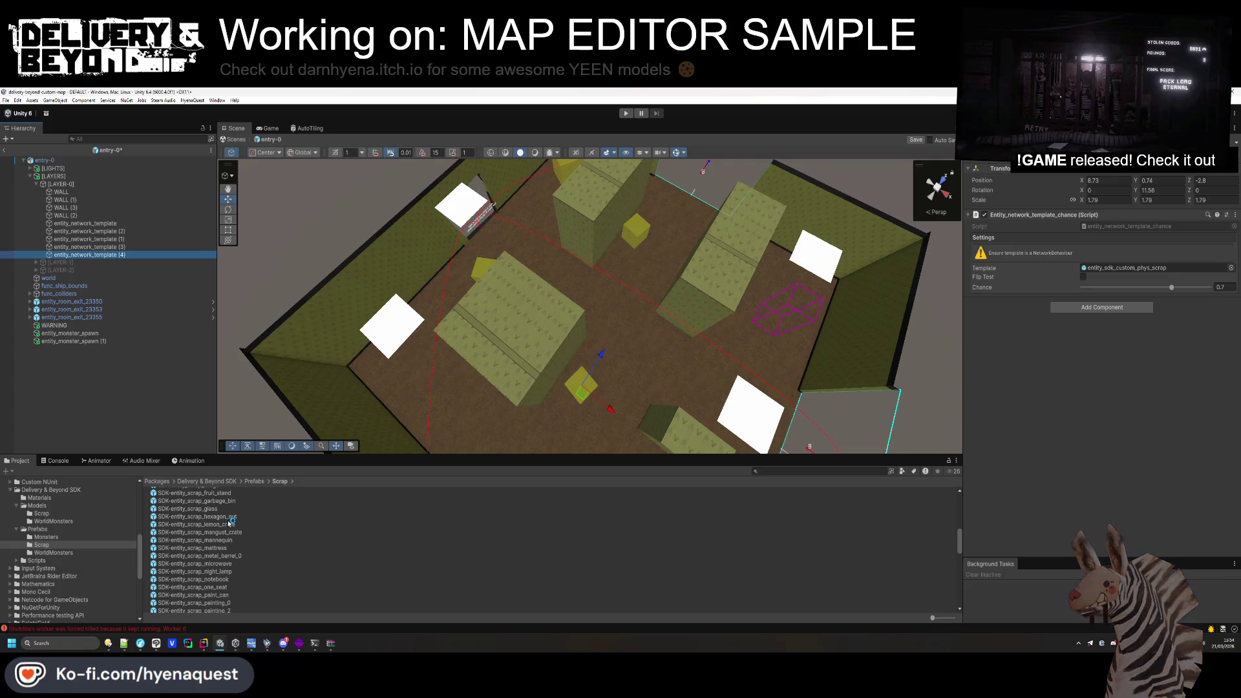
{"action": "left_click", "coordinate": [1112, 273]}
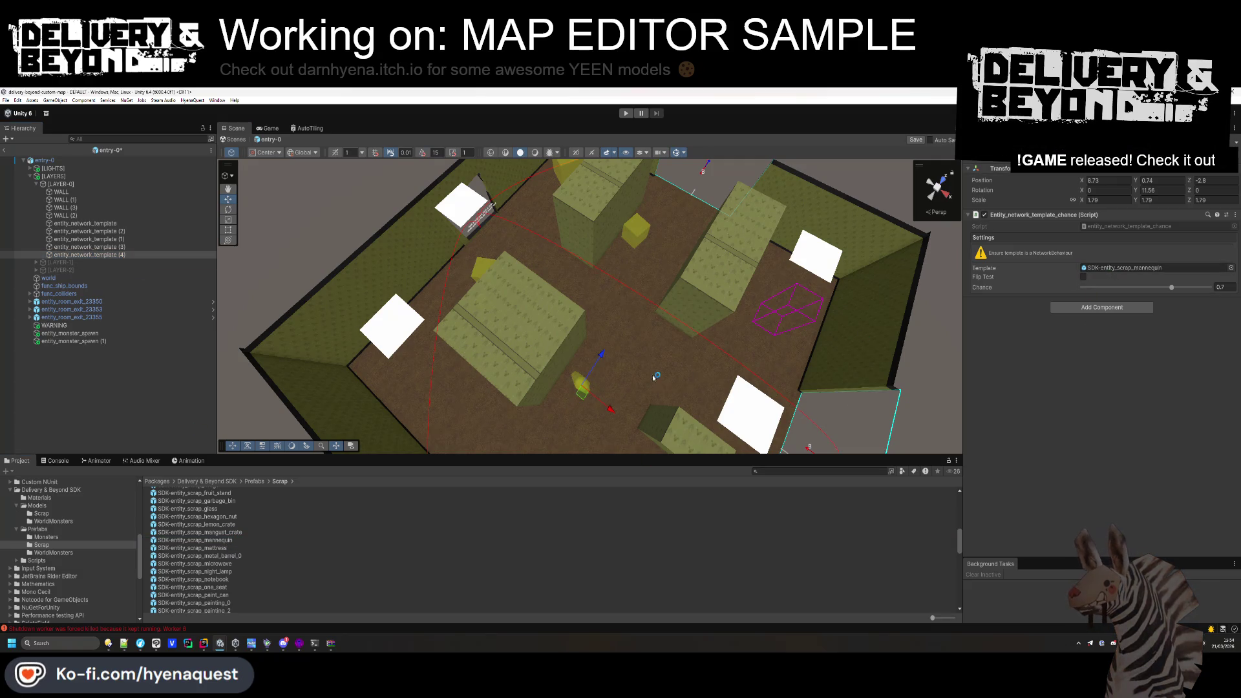
{"action": "key", "text": "f"}
{"action": "mouse_move", "coordinate": [440, 316]}
{"action": "left_mouse_down"}
{"action": "mouse_move", "coordinate": [545, 297]}
{"action": "mouse_move", "coordinate": [583, 318]}
{"action": "left_mouse_up"}
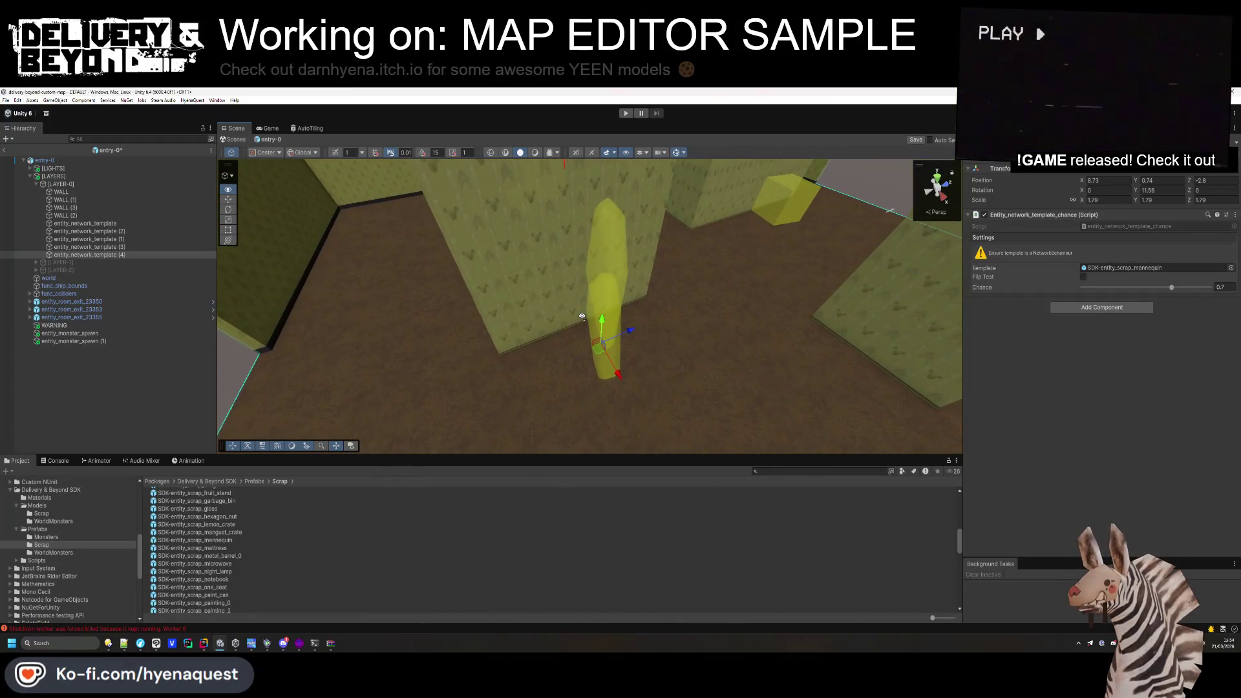
{"action": "mouse_move", "coordinate": [654, 344]}
{"action": "left_mouse_down"}
{"action": "mouse_move", "coordinate": [660, 382]}
{"action": "mouse_move", "coordinate": [518, 316]}
{"action": "mouse_move", "coordinate": [495, 285]}
{"action": "mouse_move", "coordinate": [621, 249]}
{"action": "mouse_move", "coordinate": [582, 244]}
{"action": "mouse_move", "coordinate": [550, 296]}
{"action": "mouse_move", "coordinate": [568, 366]}
{"action": "mouse_move", "coordinate": [411, 435]}
{"action": "mouse_move", "coordinate": [437, 345]}
{"action": "mouse_move", "coordinate": [504, 256]}
{"action": "left_mouse_up"}
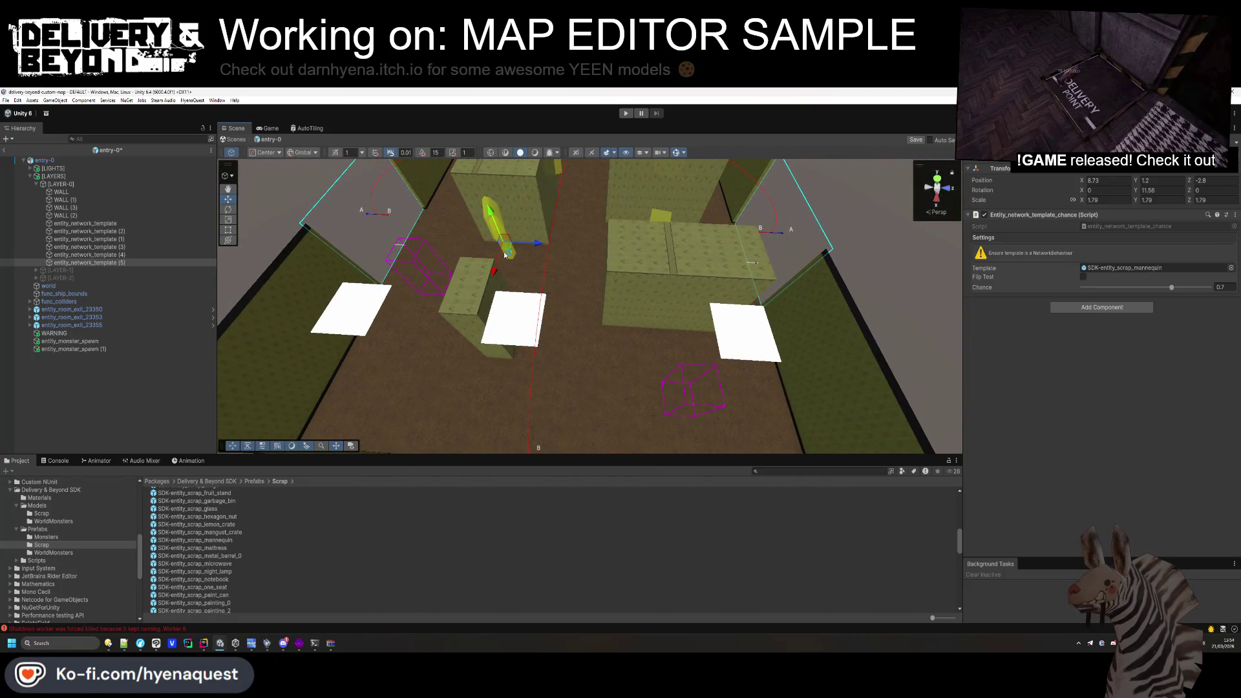
Move the mannequin spawner to 14.53, 1.2, -2.29 and collapse LAYER-0.
{"action": "left_click", "coordinate": [521, 303]}
{"action": "left_click", "coordinate": [515, 253]}
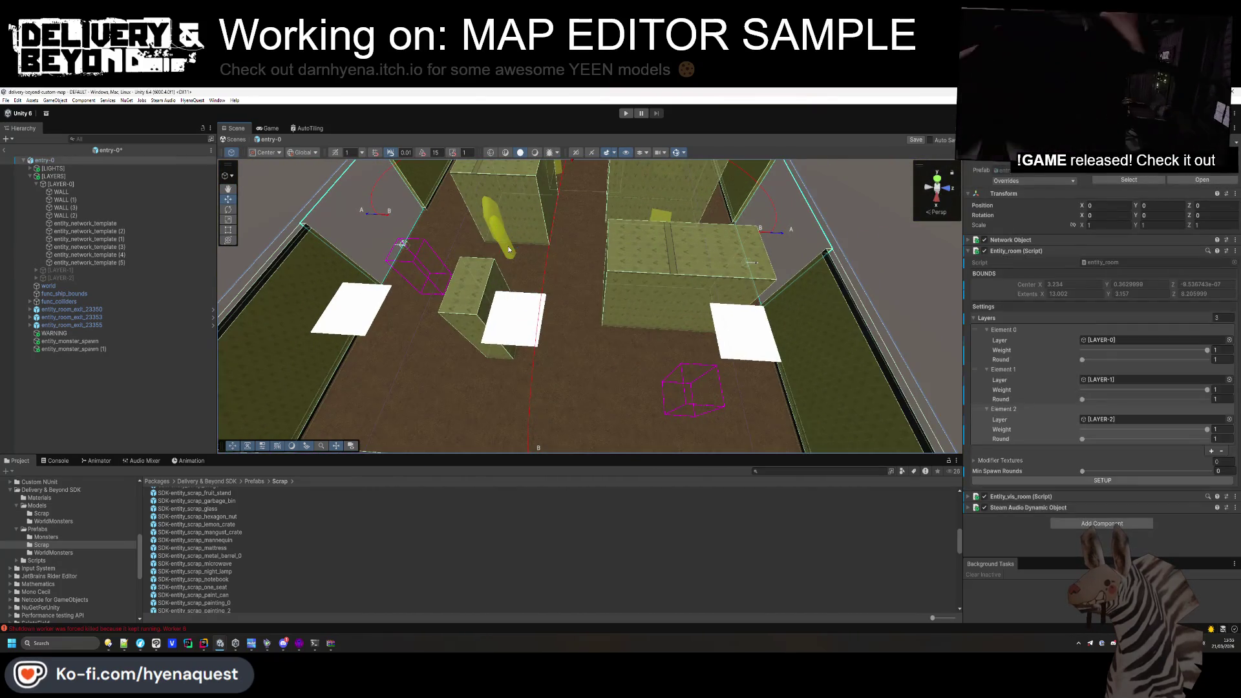
{"action": "mouse_move", "coordinate": [515, 254]}
{"action": "left_mouse_down"}
{"action": "mouse_move", "coordinate": [557, 391]}
{"action": "mouse_move", "coordinate": [482, 405]}
{"action": "mouse_move", "coordinate": [598, 308]}
{"action": "left_mouse_up"}
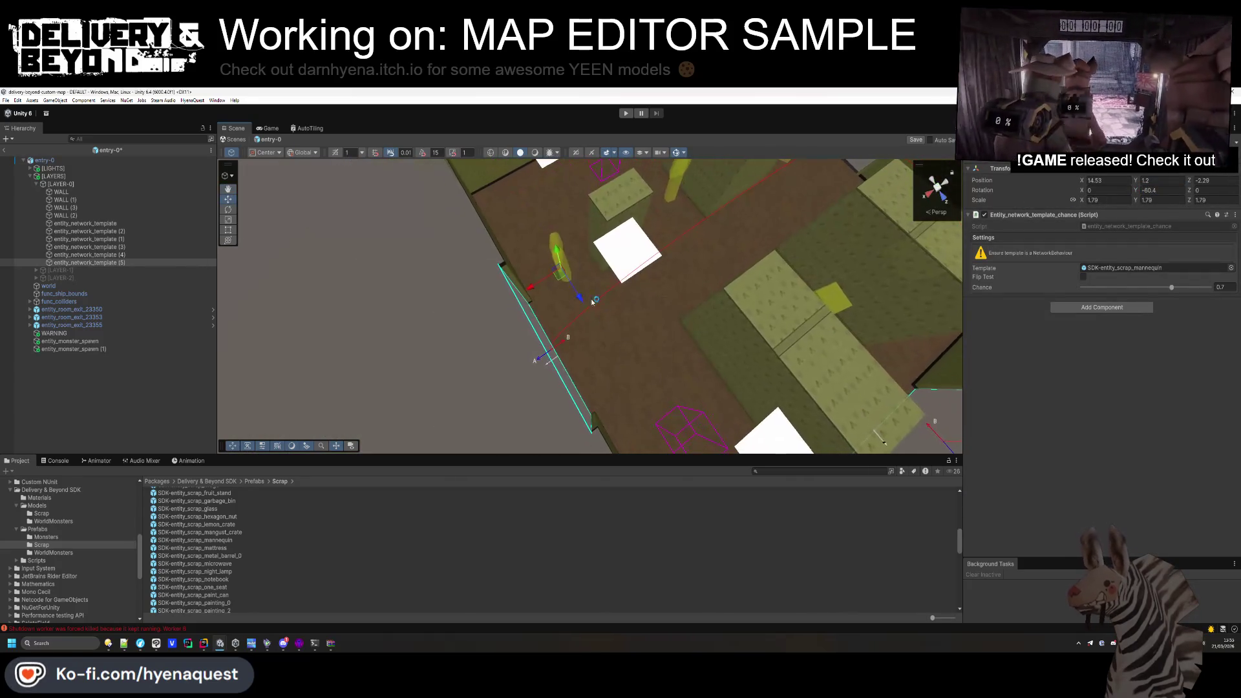
{"action": "left_click_drag", "start_coordinate": [374, 369], "coordinate": [631, 355]}
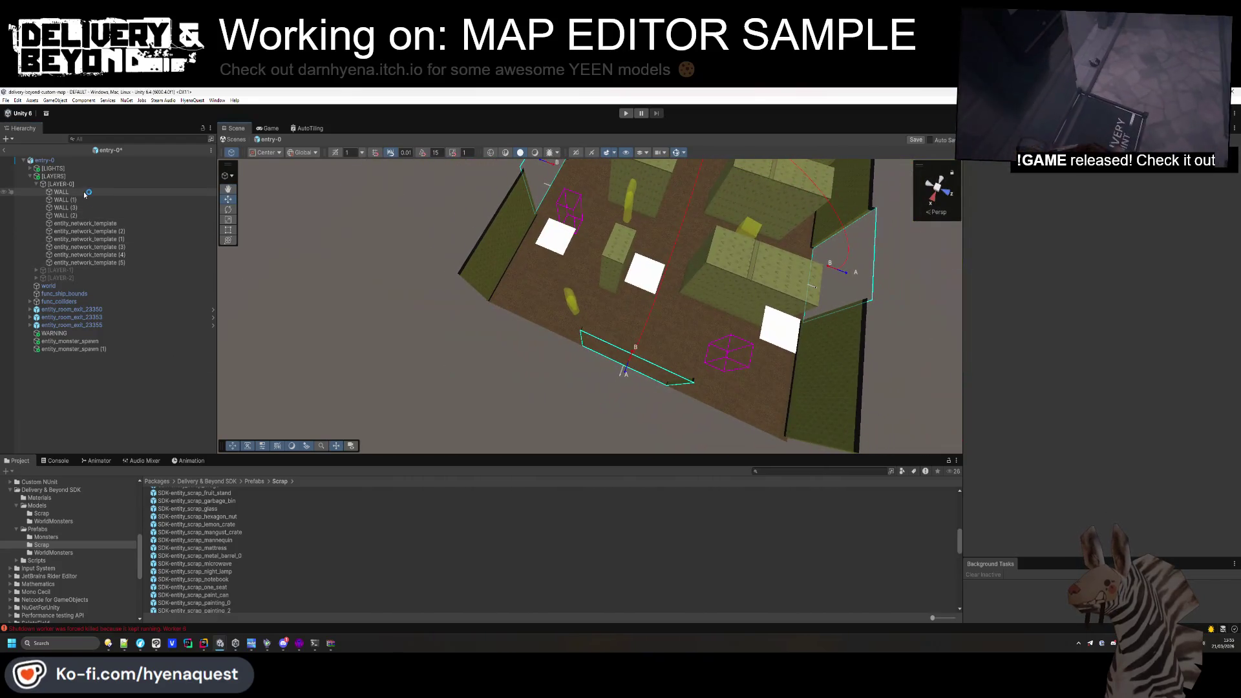
{"action": "left_click", "coordinate": [93, 223]}
{"action": "left_click", "coordinate": [90, 263], "text": "shift"}
{"action": "left_click", "coordinate": [35, 184]}
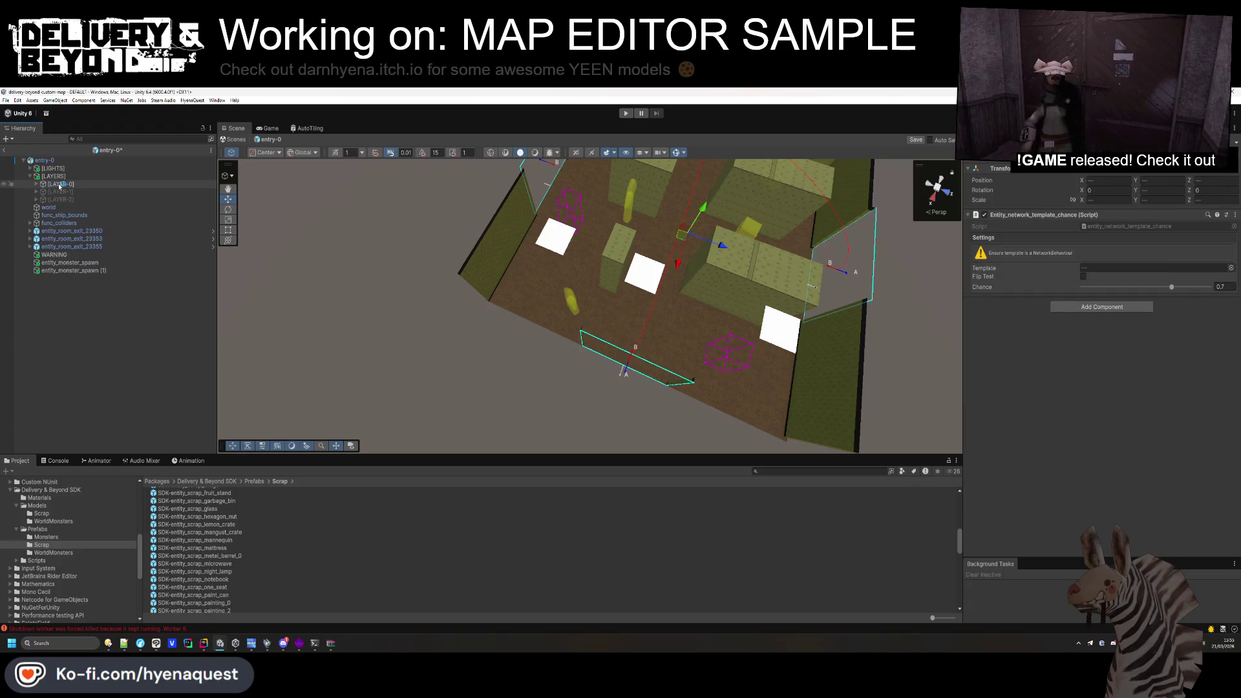
Deactivate LAYER-0, activate LAYER-1, and expand its spawn templates.
{"action": "key", "text": "alt+shift+a"}
{"action": "key", "text": "Down"}
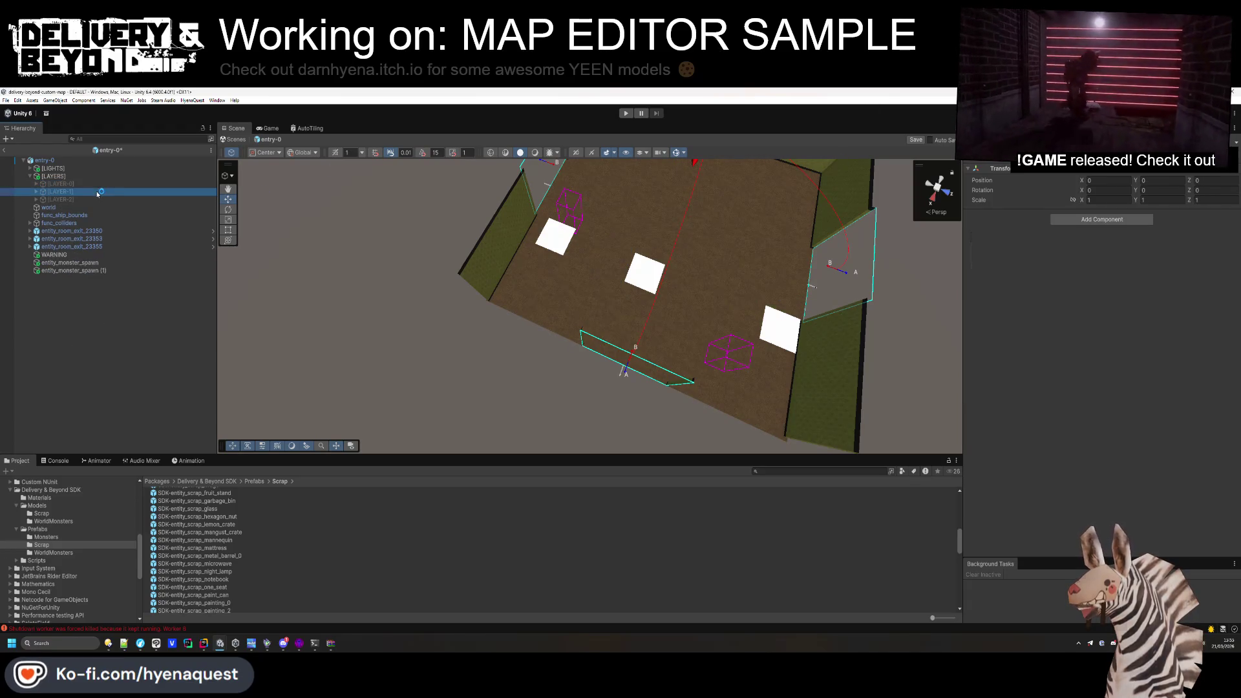
{"action": "key", "text": "alt+shift+a"}
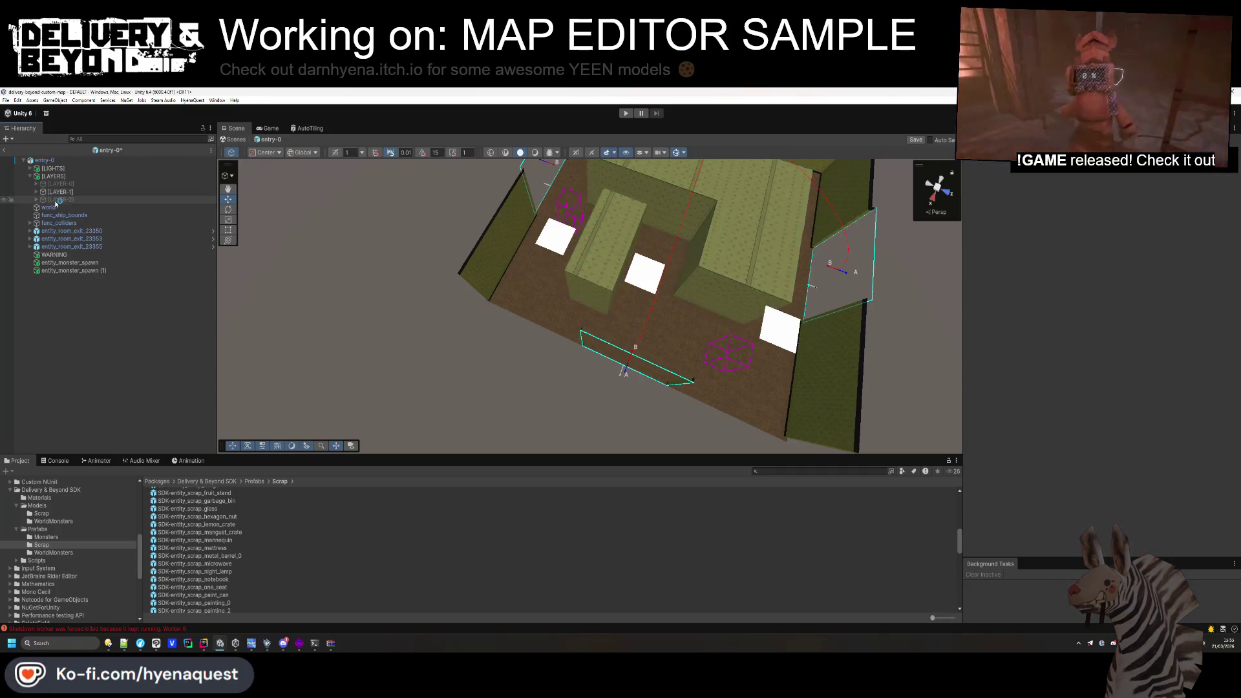
{"action": "left_click", "coordinate": [36, 192]}
{"action": "left_click", "coordinate": [61, 239]}
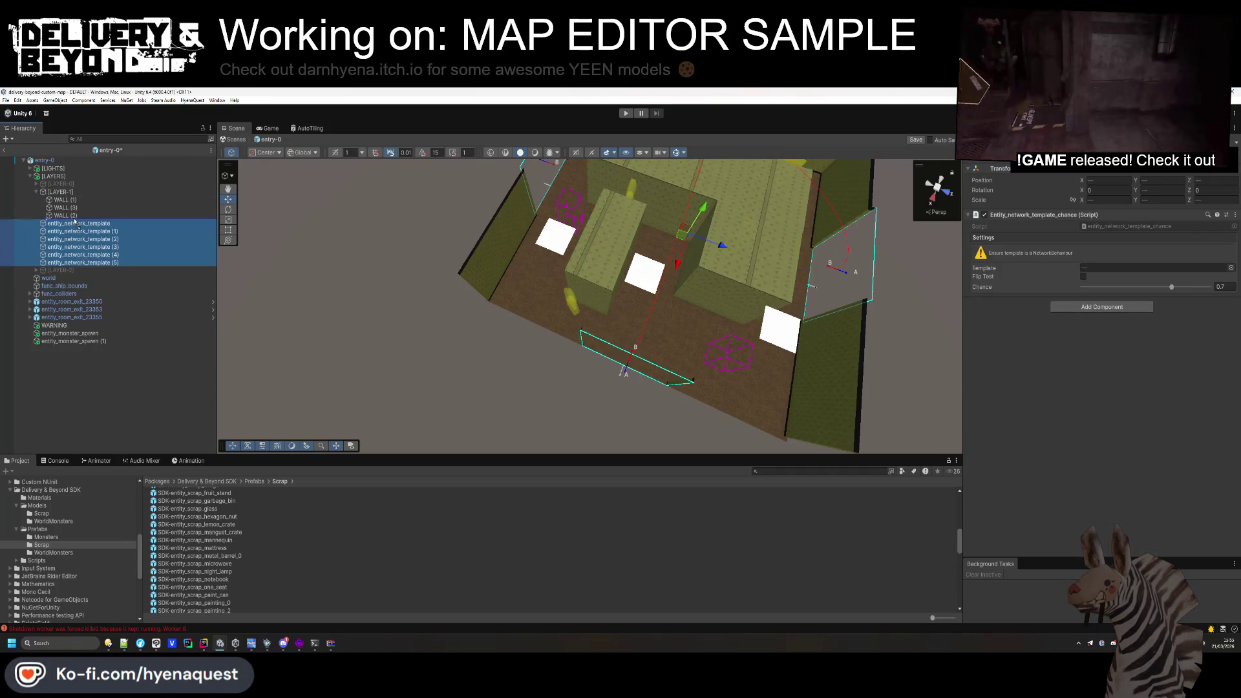
{"action": "mouse_move", "coordinate": [582, 297]}
{"action": "left_mouse_down"}
{"action": "mouse_move", "coordinate": [711, 285]}
{"action": "mouse_move", "coordinate": [907, 294]}
{"action": "mouse_move", "coordinate": [808, 265]}
{"action": "left_mouse_up"}
Delete entity_network_template (3), (4) and (5) from LAYER-1.
{"action": "left_click", "coordinate": [102, 240]}
{"action": "left_click", "coordinate": [106, 256]}
{"action": "left_click", "coordinate": [107, 262], "text": "shift"}
{"action": "key", "text": "Delete"}
{"action": "left_click", "coordinate": [114, 248]}
{"action": "key", "text": "Delete"}
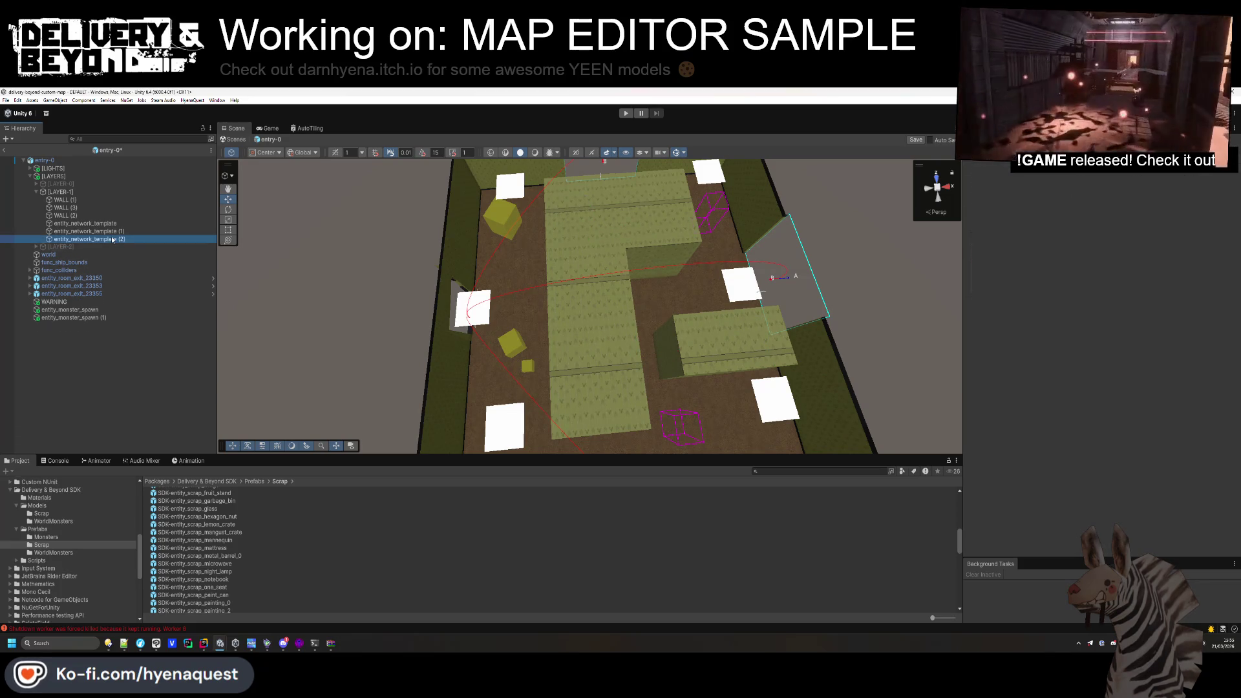
Move entity_network_template (2) to the left side of the room.
{"action": "left_click", "coordinate": [112, 240]}
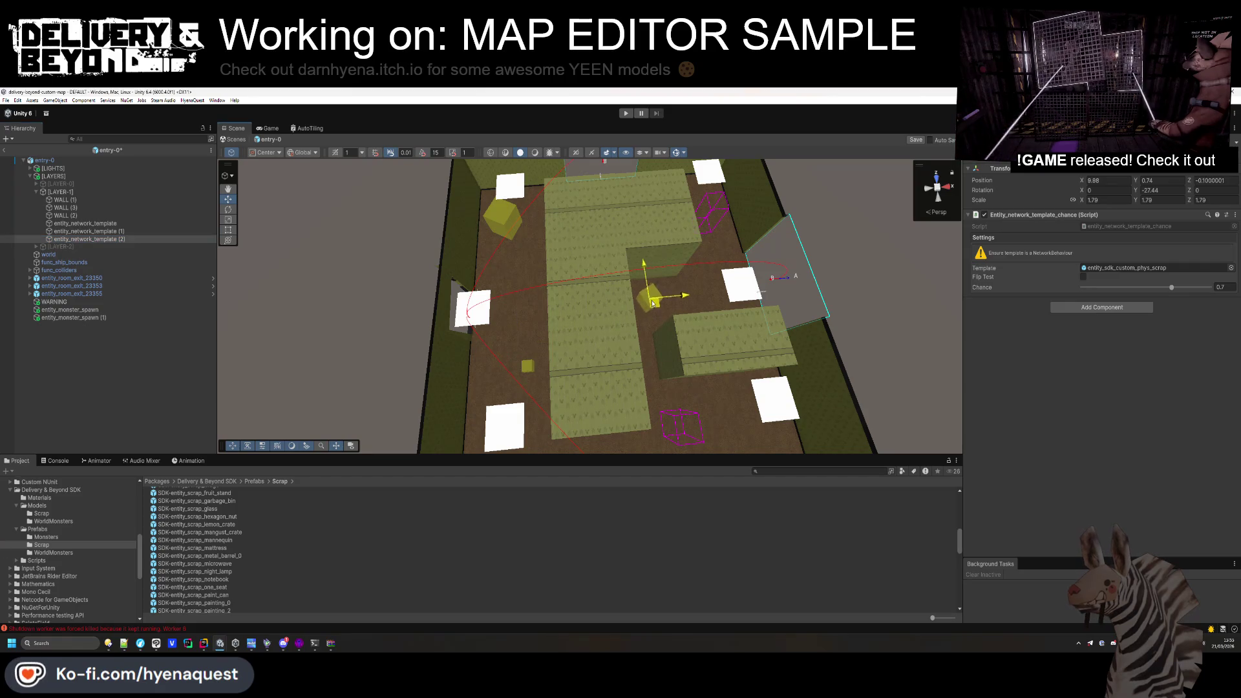
{"action": "mouse_move", "coordinate": [506, 228]}
{"action": "left_mouse_down"}
{"action": "mouse_move", "coordinate": [512, 377]}
{"action": "mouse_move", "coordinate": [513, 317]}
{"action": "mouse_move", "coordinate": [499, 365]}
{"action": "left_mouse_up"}
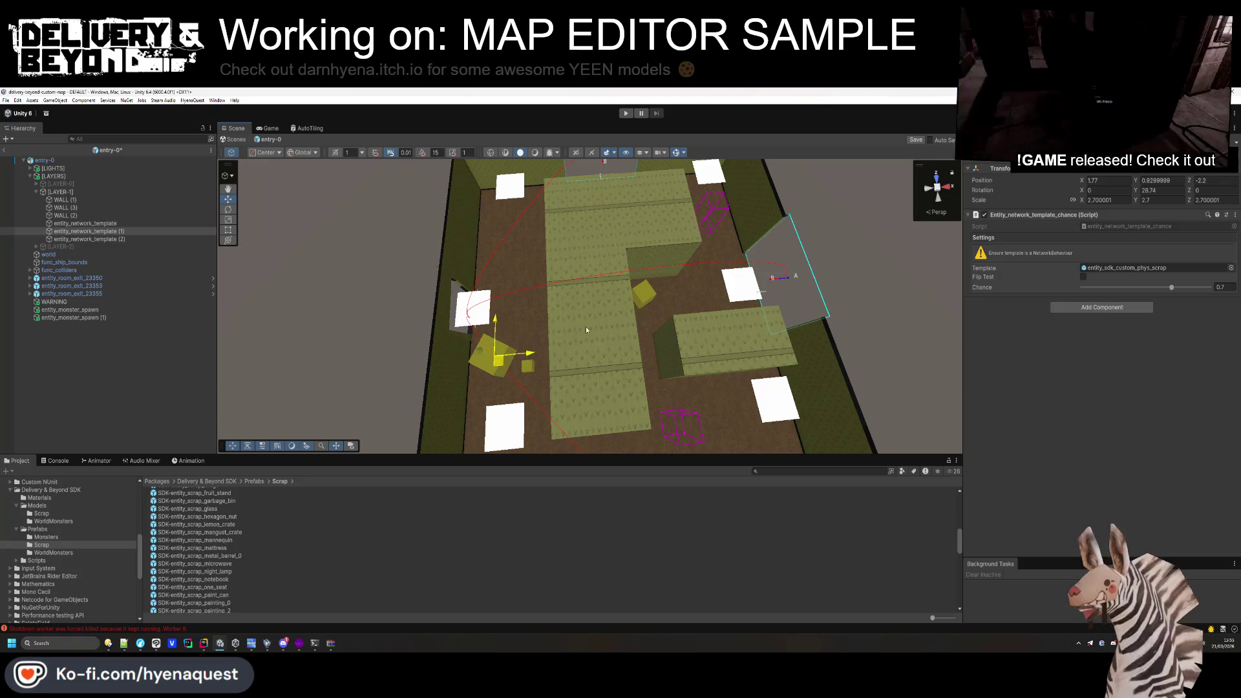
{"action": "mouse_move", "coordinate": [579, 261]}
{"action": "left_mouse_down"}
{"action": "mouse_move", "coordinate": [585, 233]}
{"action": "mouse_move", "coordinate": [556, 237]}
{"action": "left_mouse_up"}
{"action": "left_click", "coordinate": [60, 192]}
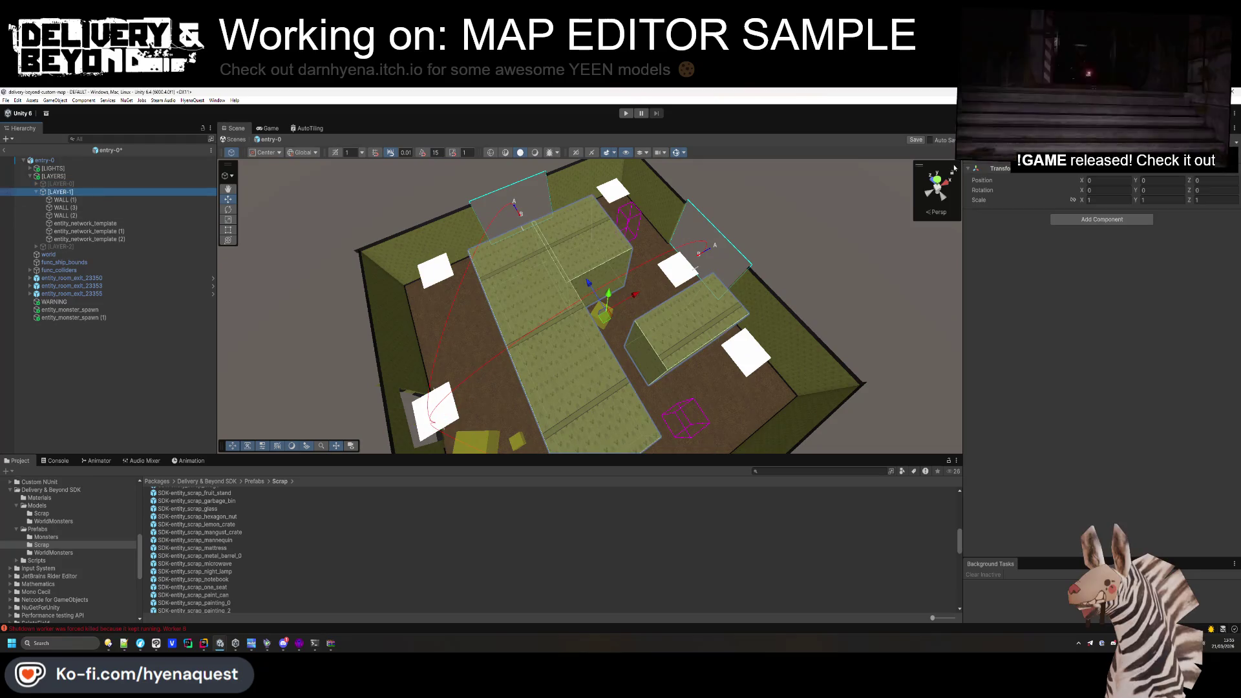
Save the scene, then hide and collapse LAYER-1.
{"action": "key", "text": "ctrl+s"}
{"action": "left_click_drag", "start_coordinate": [478, 323], "coordinate": [569, 297]}
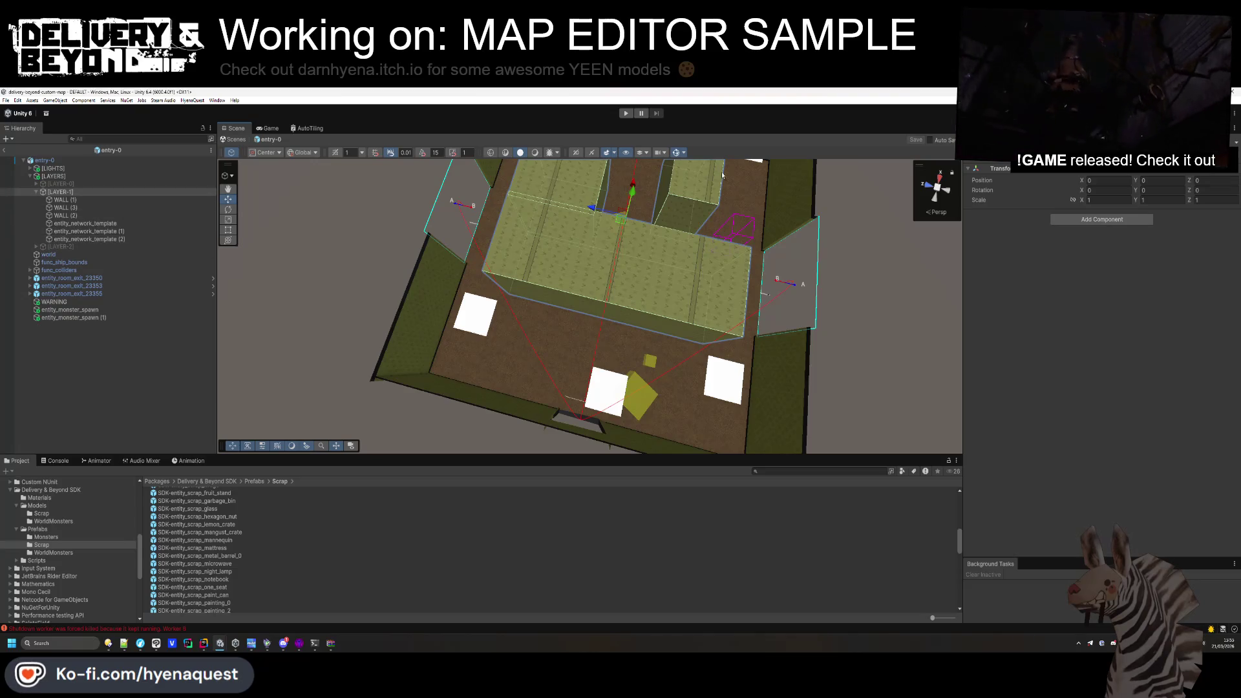
{"action": "key", "text": "h"}
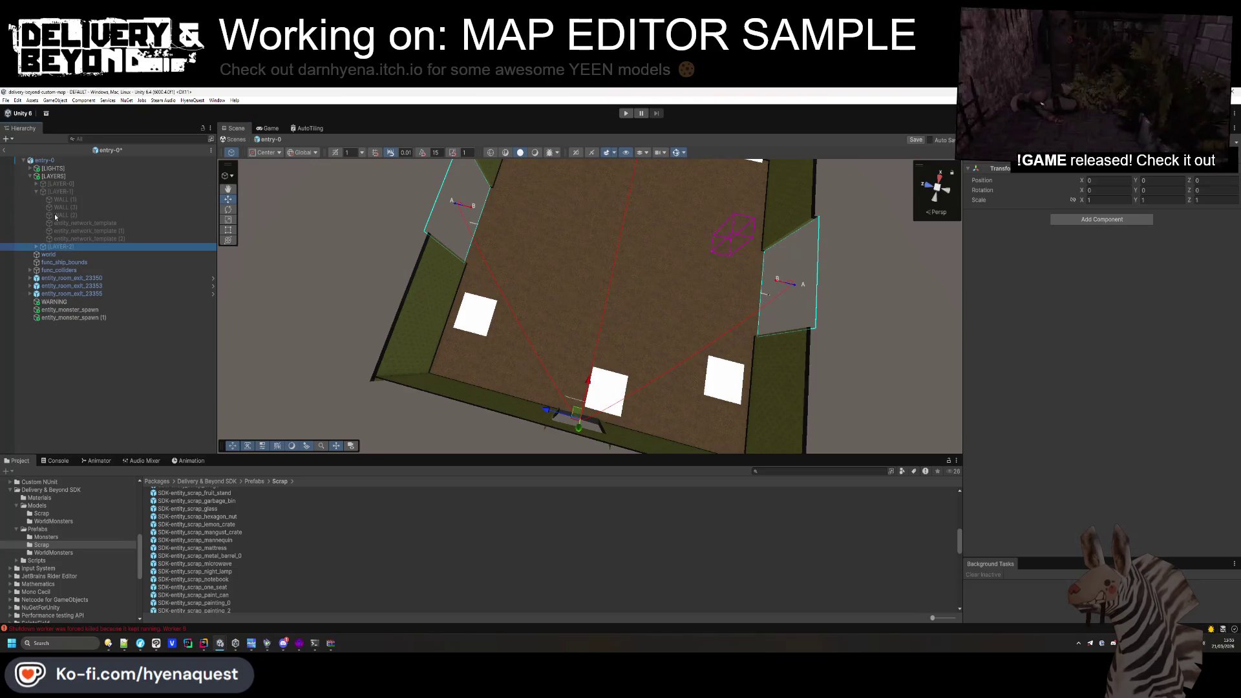
{"action": "left_click", "coordinate": [36, 192]}
Unhide LAYER-2 and expand it to show its three corridor WALL blocks.
{"action": "left_click", "coordinate": [60, 199]}
{"action": "key", "text": "h"}
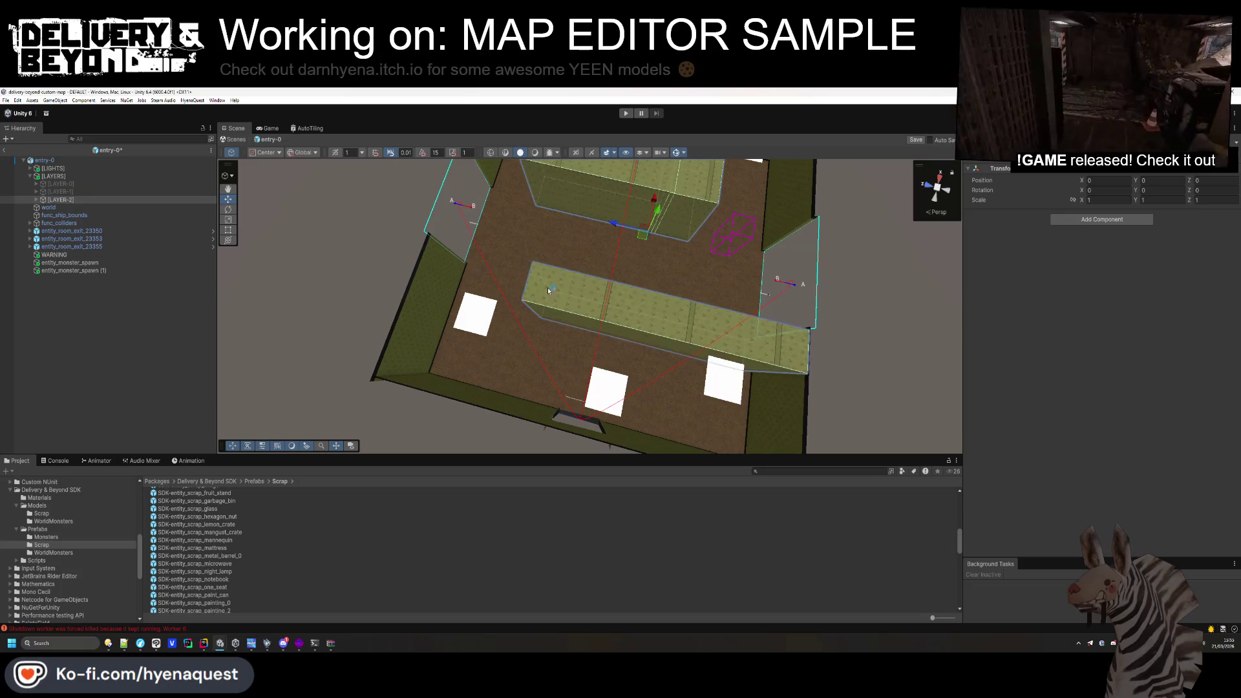
{"action": "left_click", "coordinate": [36, 199]}
{"action": "left_click_drag", "start_coordinate": [481, 223], "coordinate": [631, 185]}
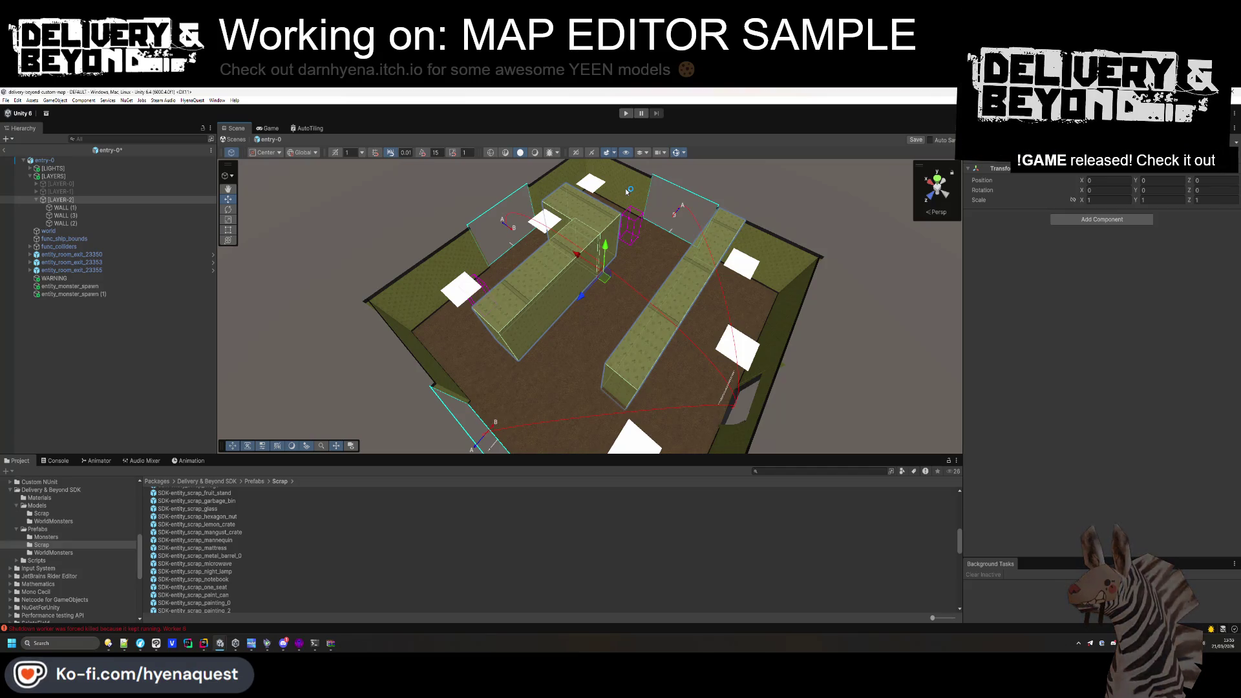
{"action": "mouse_move", "coordinate": [554, 254]}
{"action": "left_mouse_down"}
{"action": "mouse_move", "coordinate": [585, 261]}
{"action": "mouse_move", "coordinate": [599, 145]}
{"action": "left_mouse_up"}
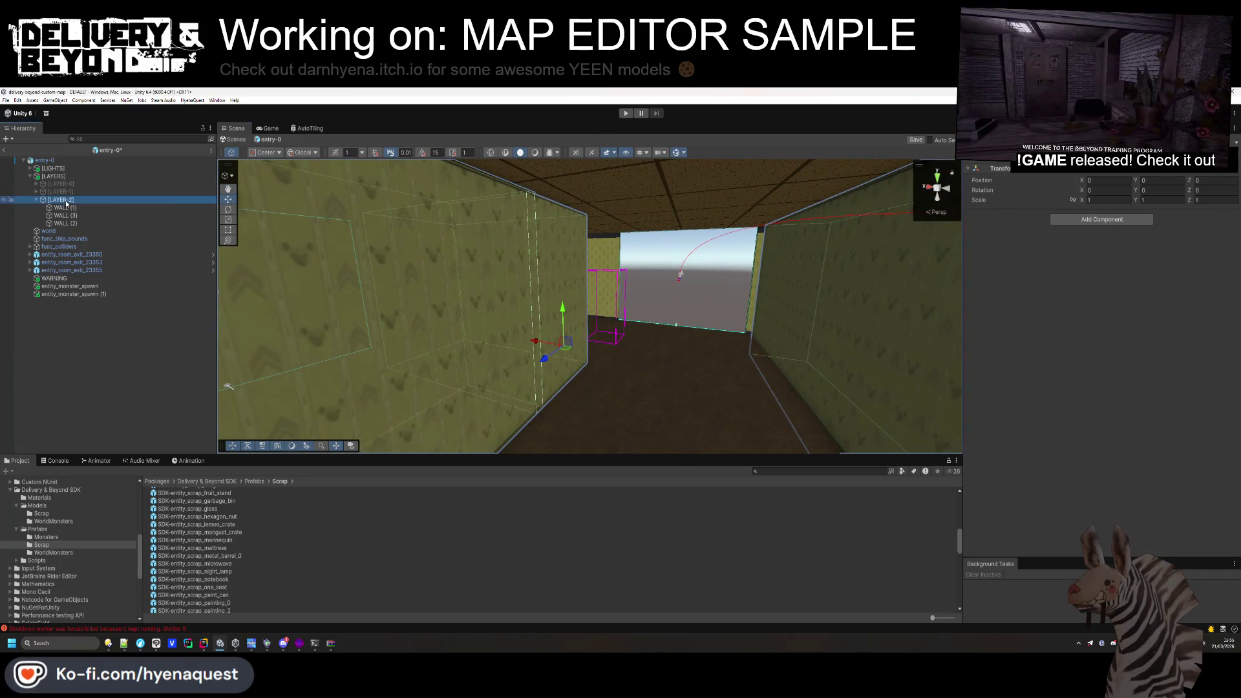
Create an empty object named entity_laser under LAYER-2 and browse to Prefabs > Scrap > WorldMonsters.
{"action": "right_click", "coordinate": [67, 199]}
{"action": "left_click", "coordinate": [113, 346]}
{"action": "type", "text": "entity_laser"}
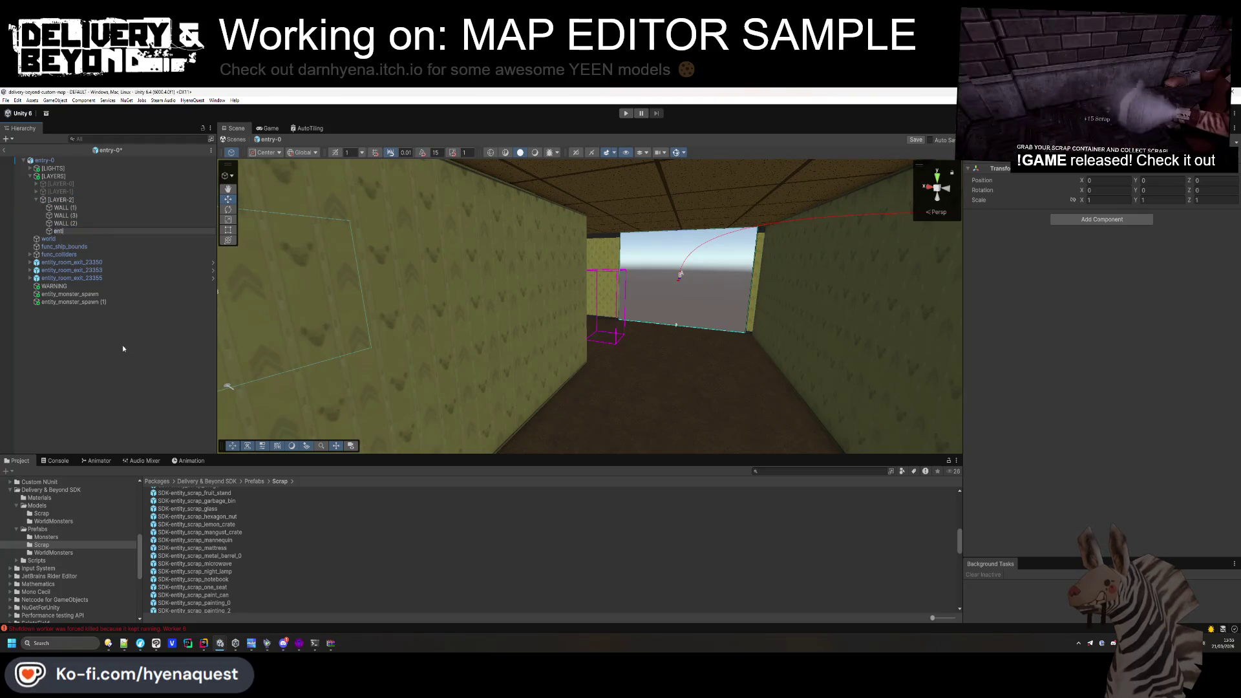
{"action": "key", "text": "Return"}
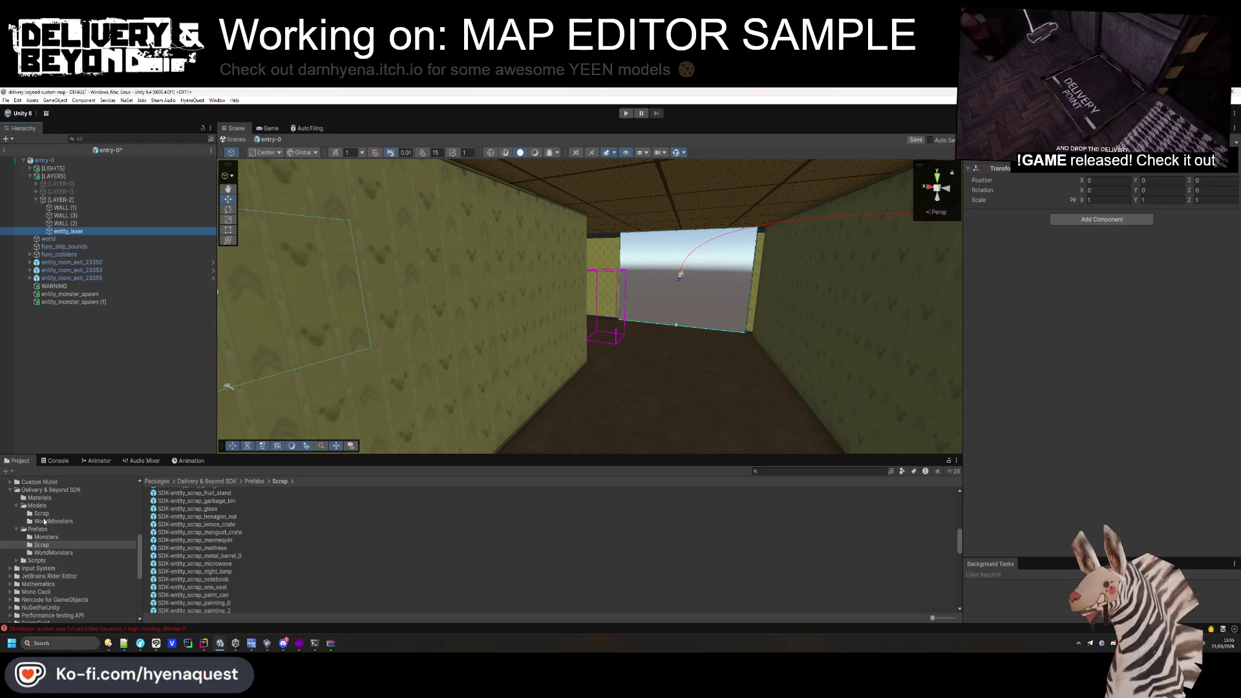
{"action": "left_click", "coordinate": [39, 529]}
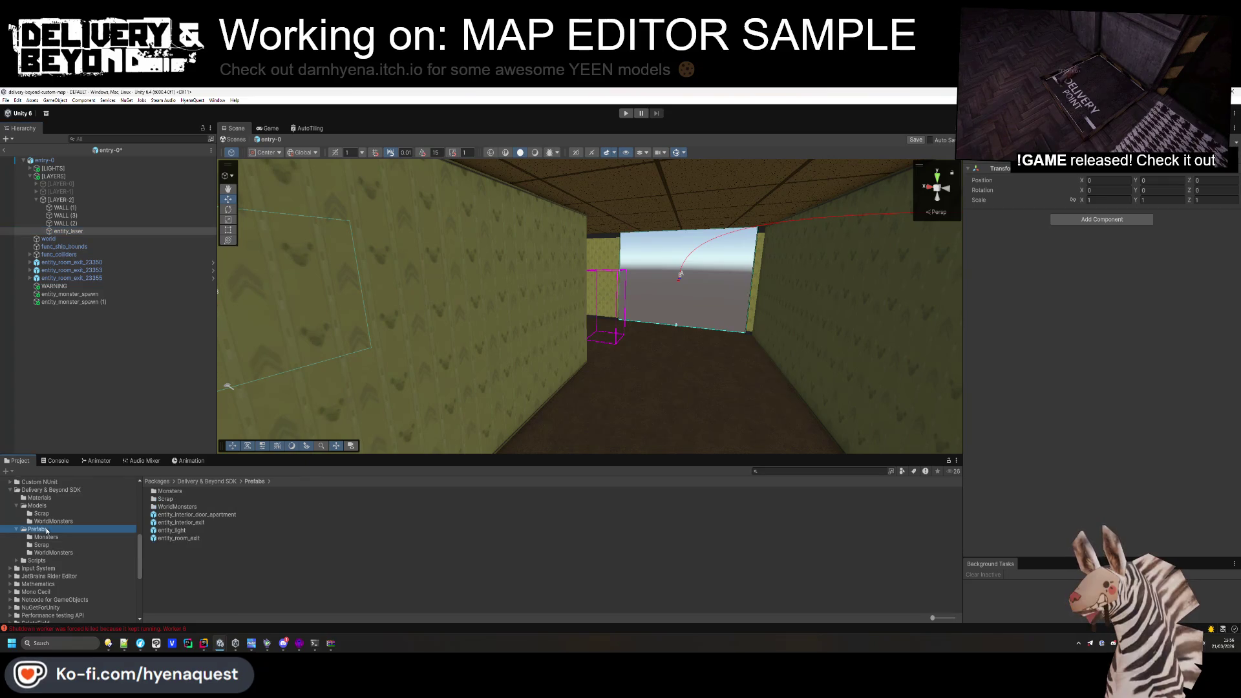
{"action": "left_click", "coordinate": [45, 545]}
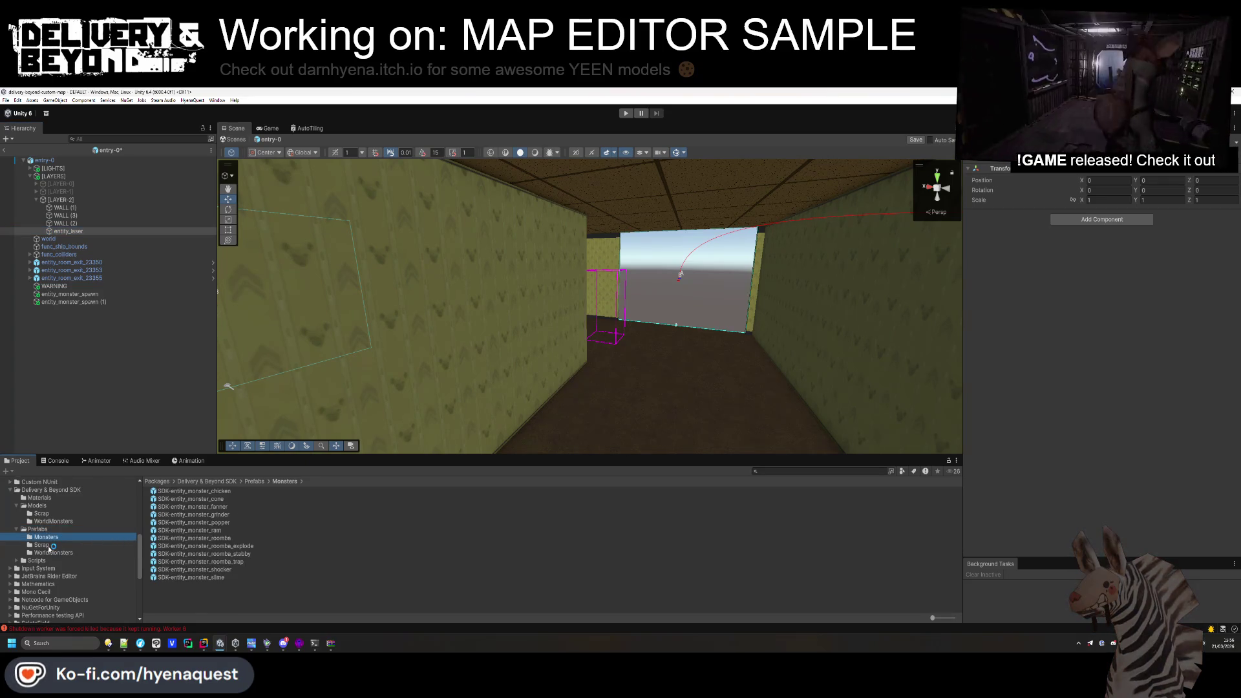
{"action": "left_click", "coordinate": [51, 553]}
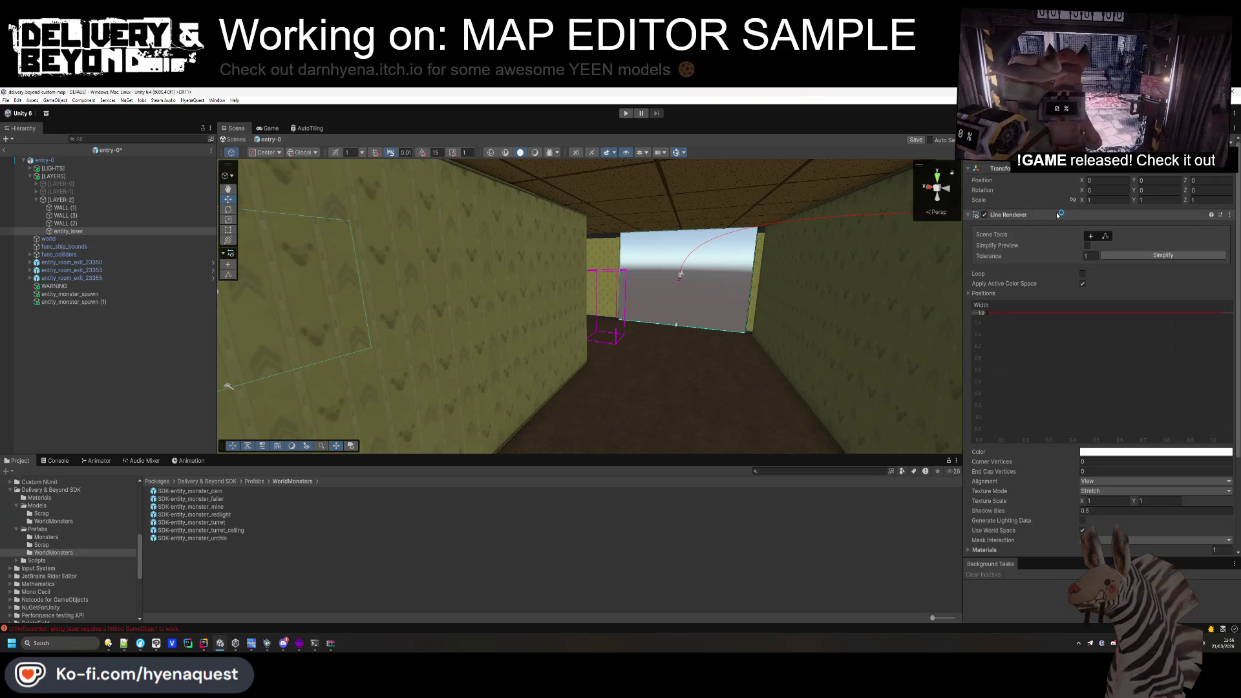
Give entity_laser an empty child object named end.
{"action": "left_click", "coordinate": [1042, 217]}
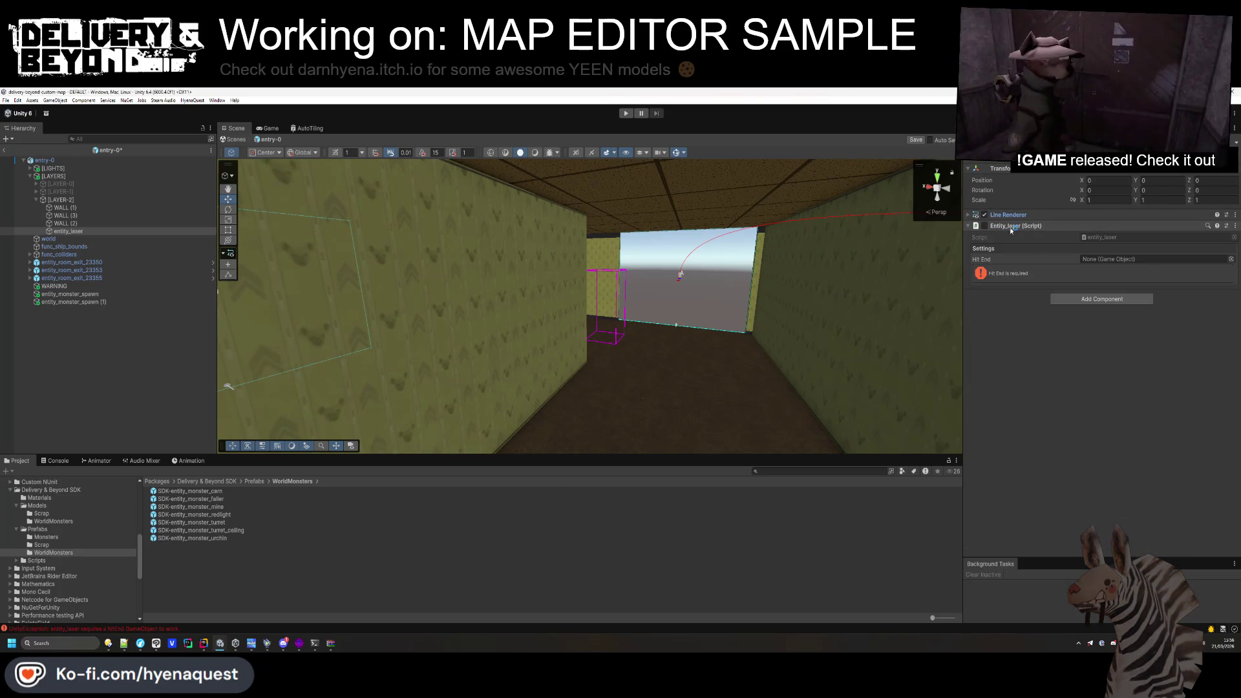
{"action": "right_click", "coordinate": [92, 234]}
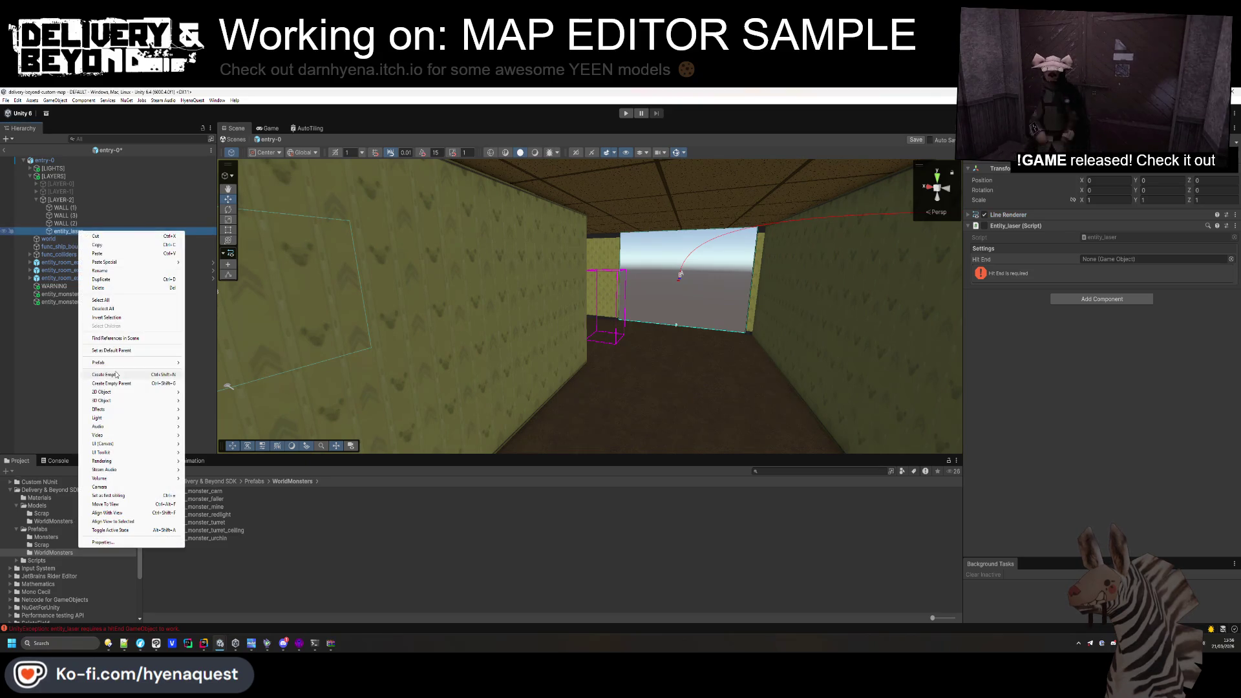
{"action": "left_click", "coordinate": [143, 278]}
{"action": "type", "text": "end"}
{"action": "key", "text": "Return"}
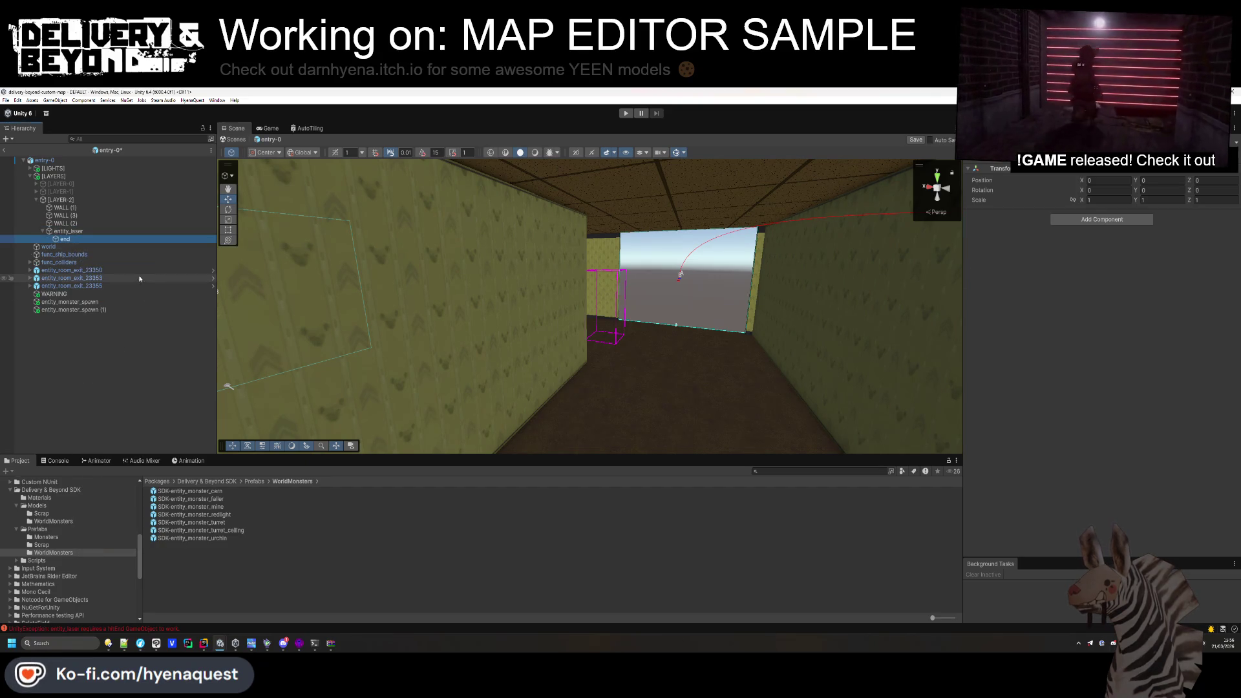
Assign the end child as entity_laser's Hit End.
{"action": "left_click", "coordinate": [67, 231]}
{"action": "left_click_drag", "start_coordinate": [64, 239], "coordinate": [1144, 262]}
{"action": "scroll", "coordinate": [548, 310], "scroll_direction": "up", "scroll_amount": 3}
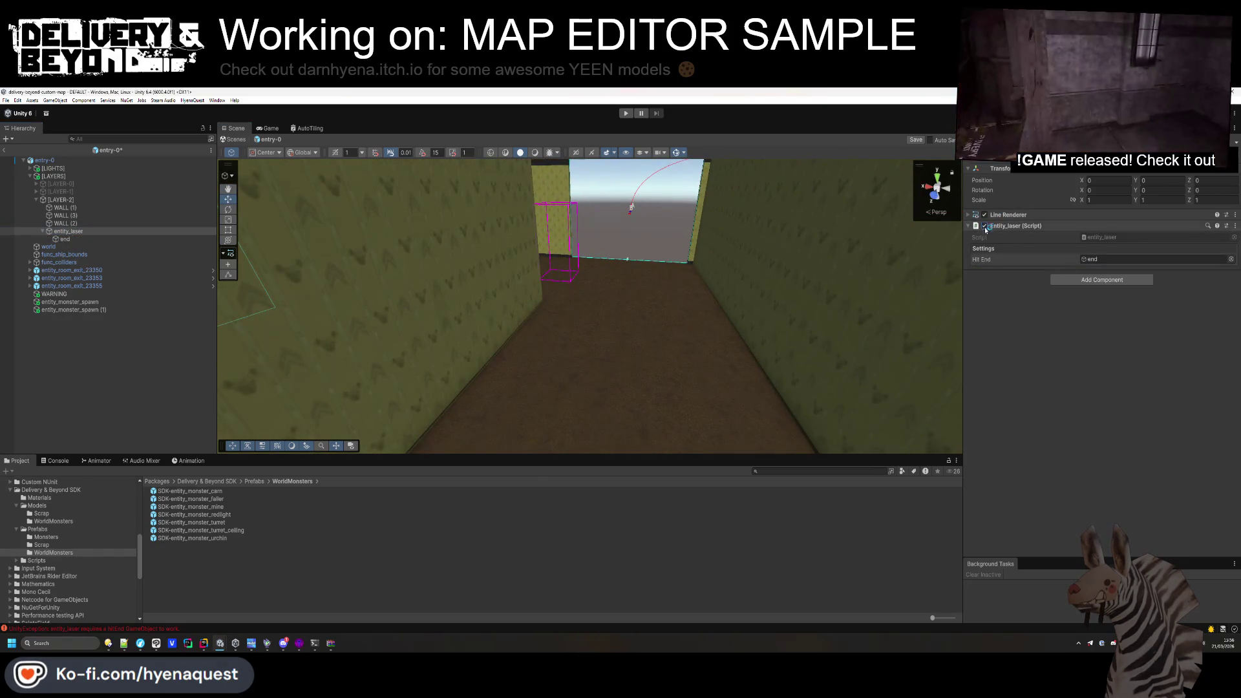
{"action": "scroll", "coordinate": [807, 388], "scroll_direction": "down", "scroll_amount": 10}
Raise entity_laser to height 2.31 and move it along the corridor to X 6.02.
{"action": "left_click_drag", "start_coordinate": [807, 388], "coordinate": [750, 304]}
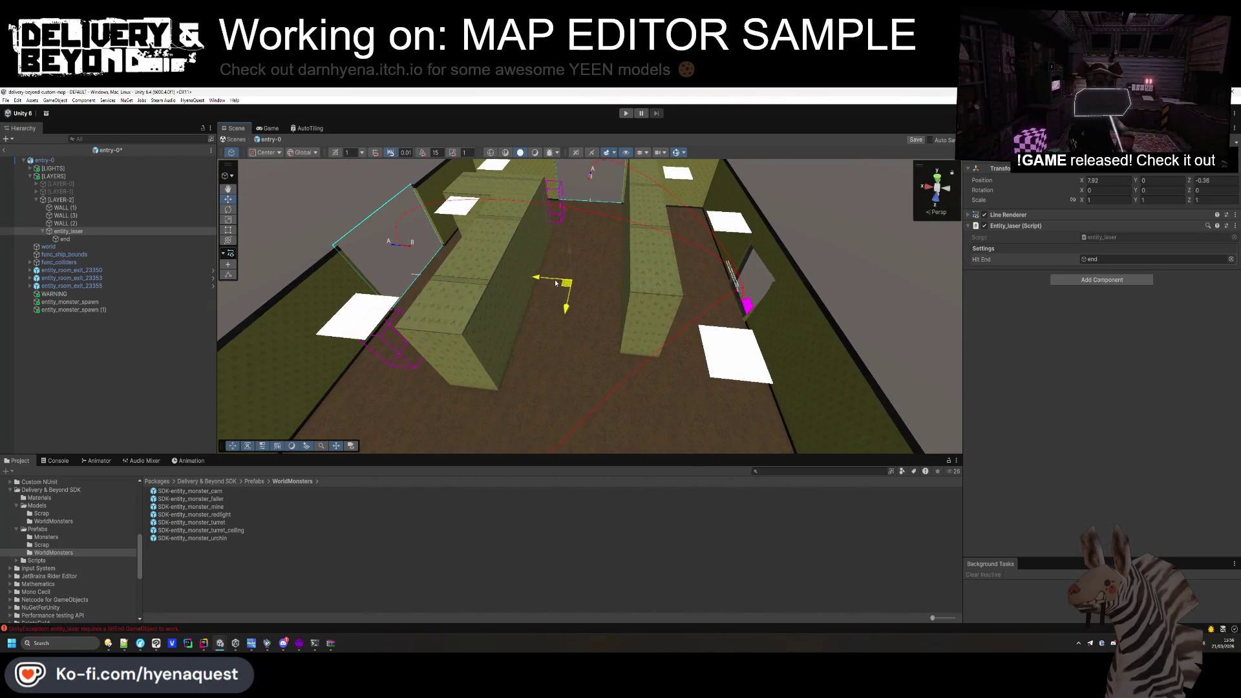
{"action": "left_click_drag", "start_coordinate": [551, 206], "coordinate": [551, 194]}
{"action": "scroll", "coordinate": [551, 194], "scroll_direction": "up", "scroll_amount": 8}
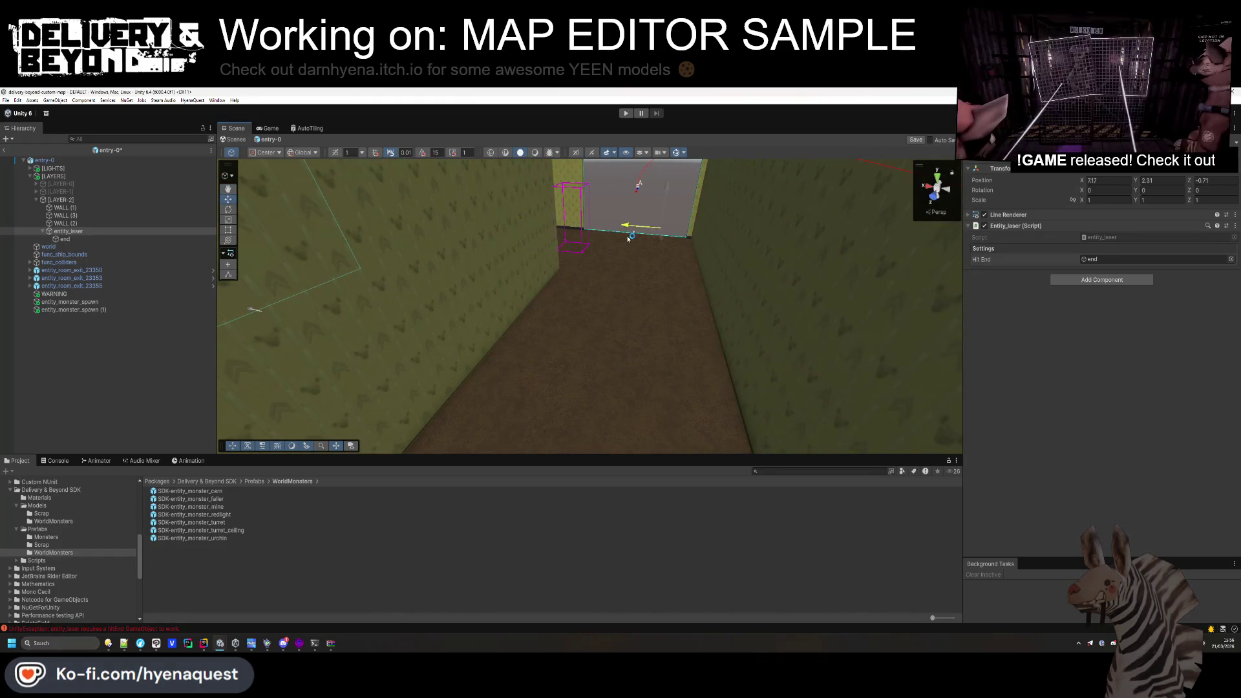
{"action": "left_click_drag", "start_coordinate": [385, 246], "coordinate": [375, 246]}
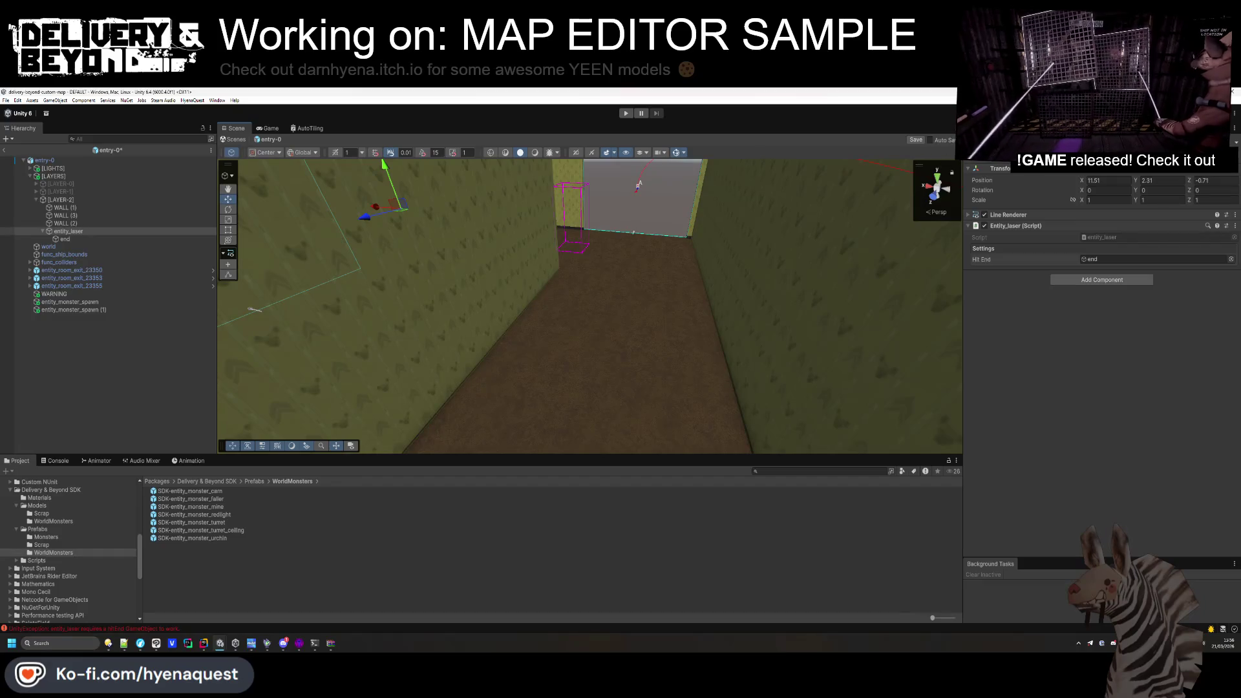
{"action": "left_click", "coordinate": [55, 460]}
{"action": "left_click", "coordinate": [13, 473]}
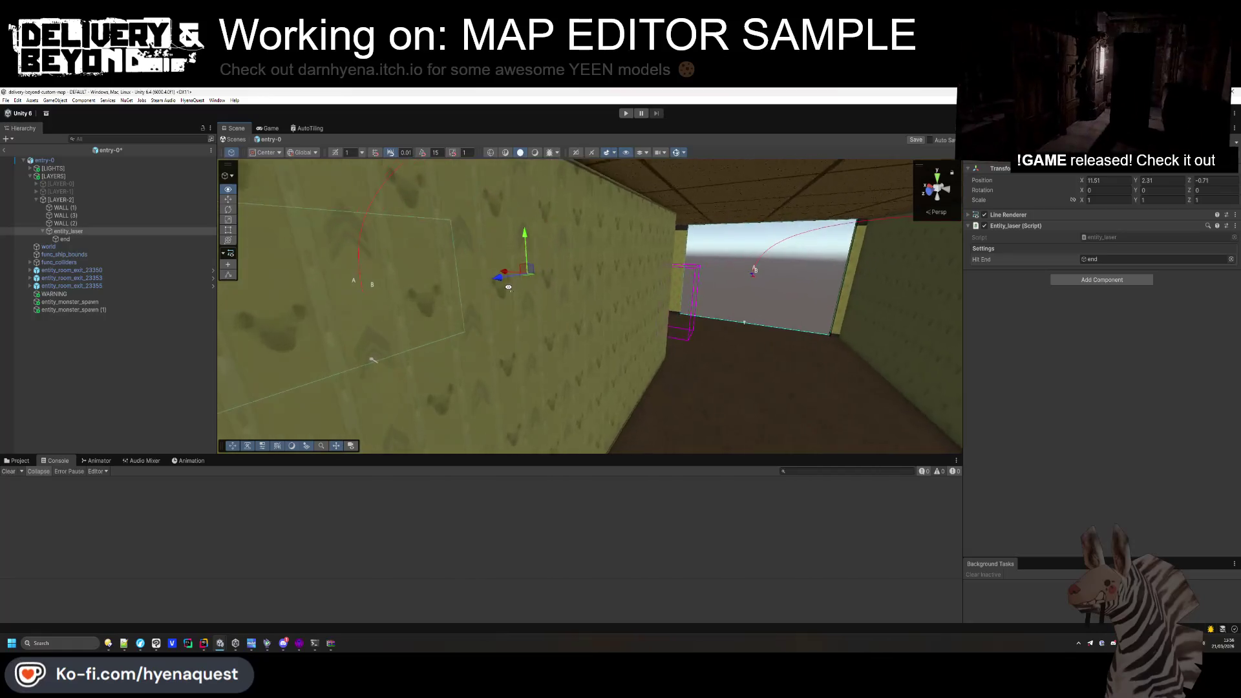
{"action": "mouse_move", "coordinate": [521, 272]}
{"action": "left_mouse_down"}
{"action": "mouse_move", "coordinate": [828, 325]}
{"action": "mouse_move", "coordinate": [823, 289]}
{"action": "mouse_move", "coordinate": [853, 346]}
{"action": "mouse_move", "coordinate": [366, 334]}
{"action": "left_mouse_up"}
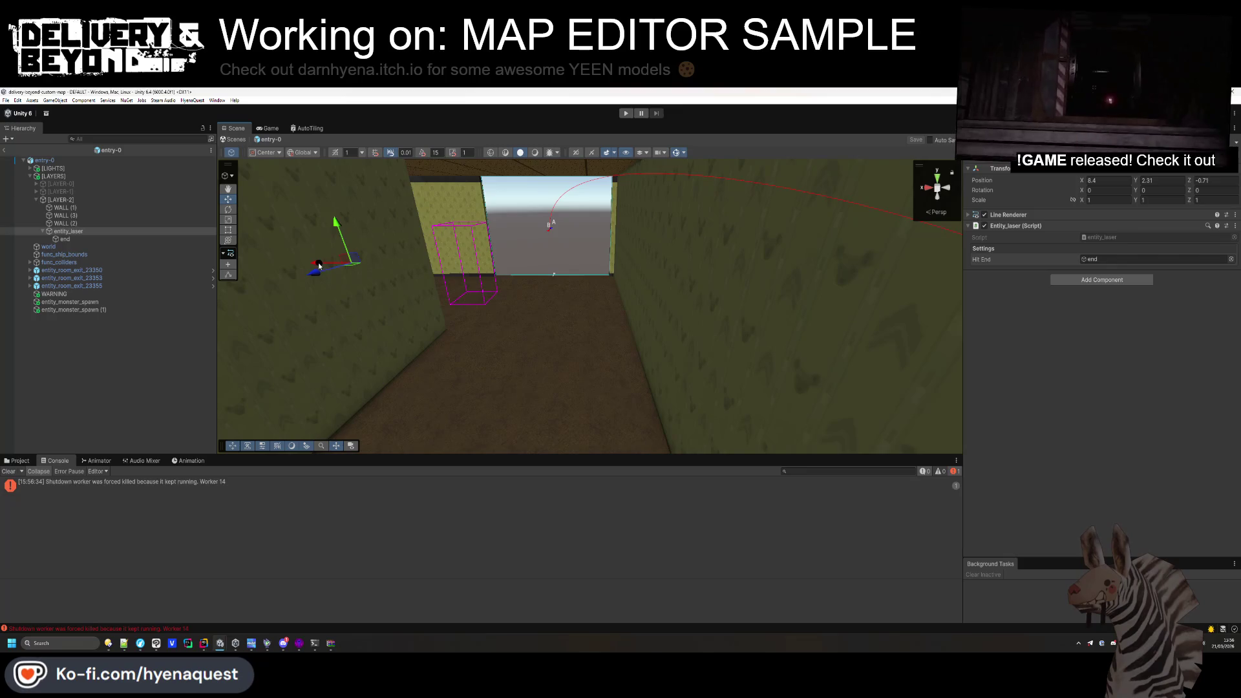
{"action": "left_click_drag", "start_coordinate": [638, 302], "coordinate": [640, 302]}
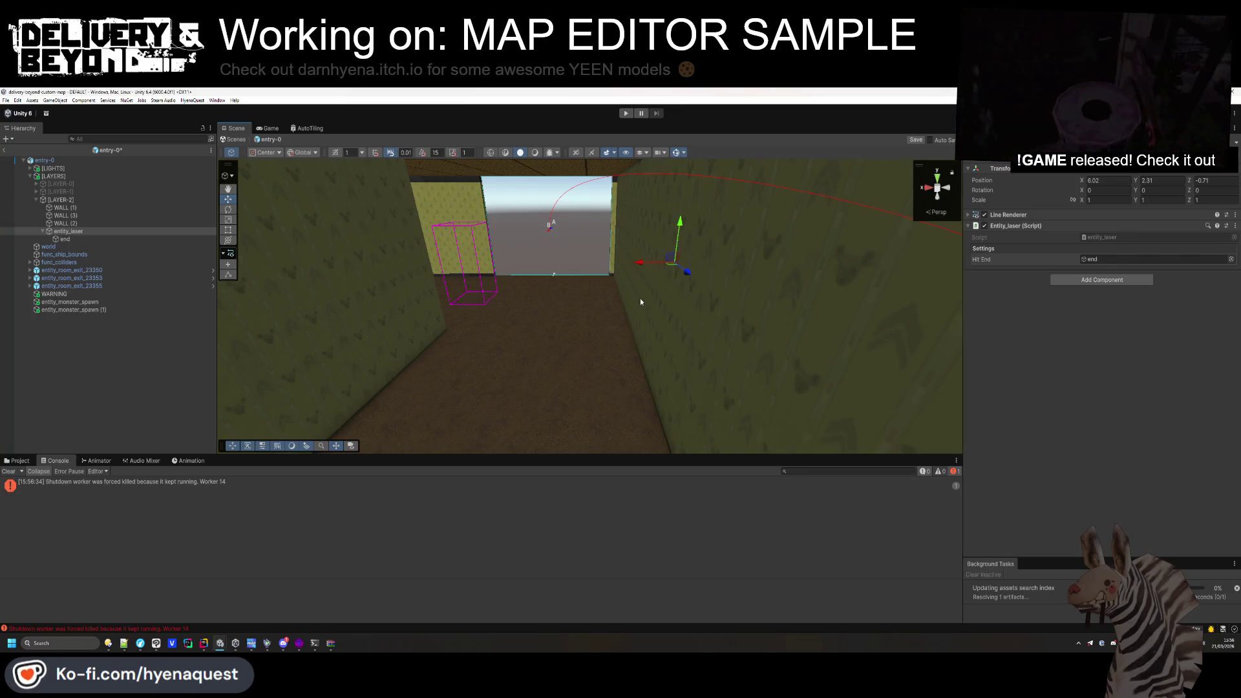
Add Mesh Filter and Mesh Renderer components to entity_laser.
{"action": "left_click", "coordinate": [1089, 280]}
{"action": "type", "text": "mesh"}
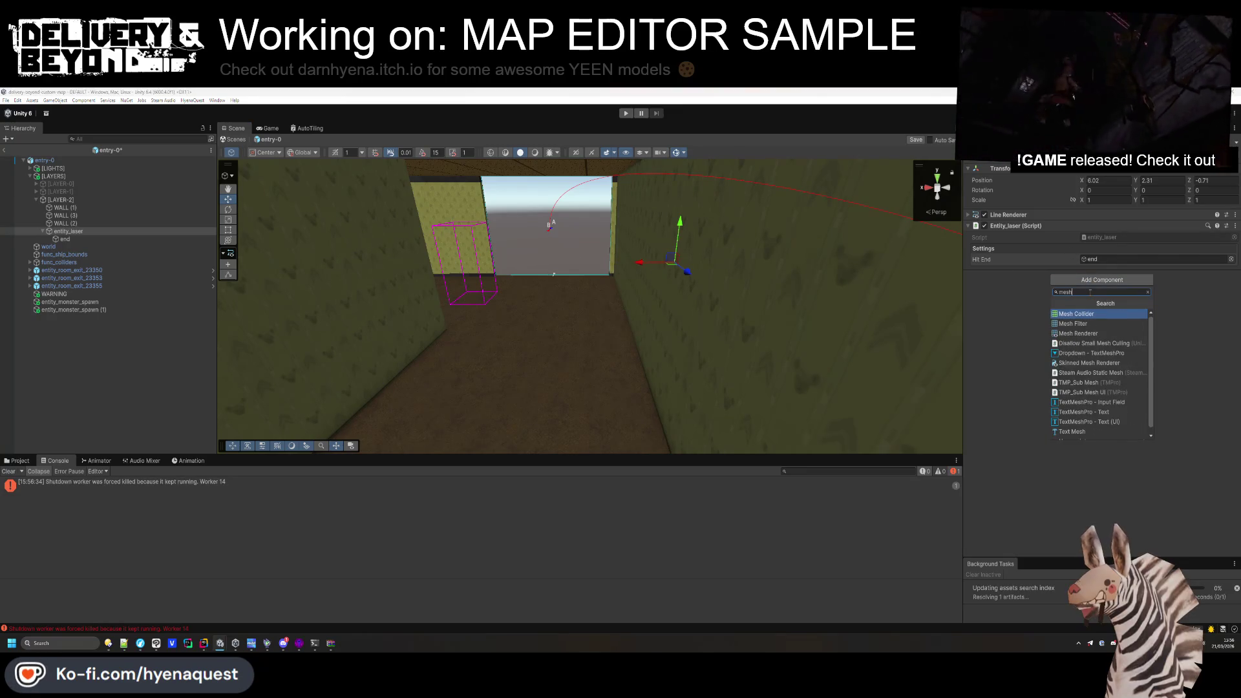
{"action": "left_click", "coordinate": [1073, 323]}
{"action": "left_click", "coordinate": [1102, 291]}
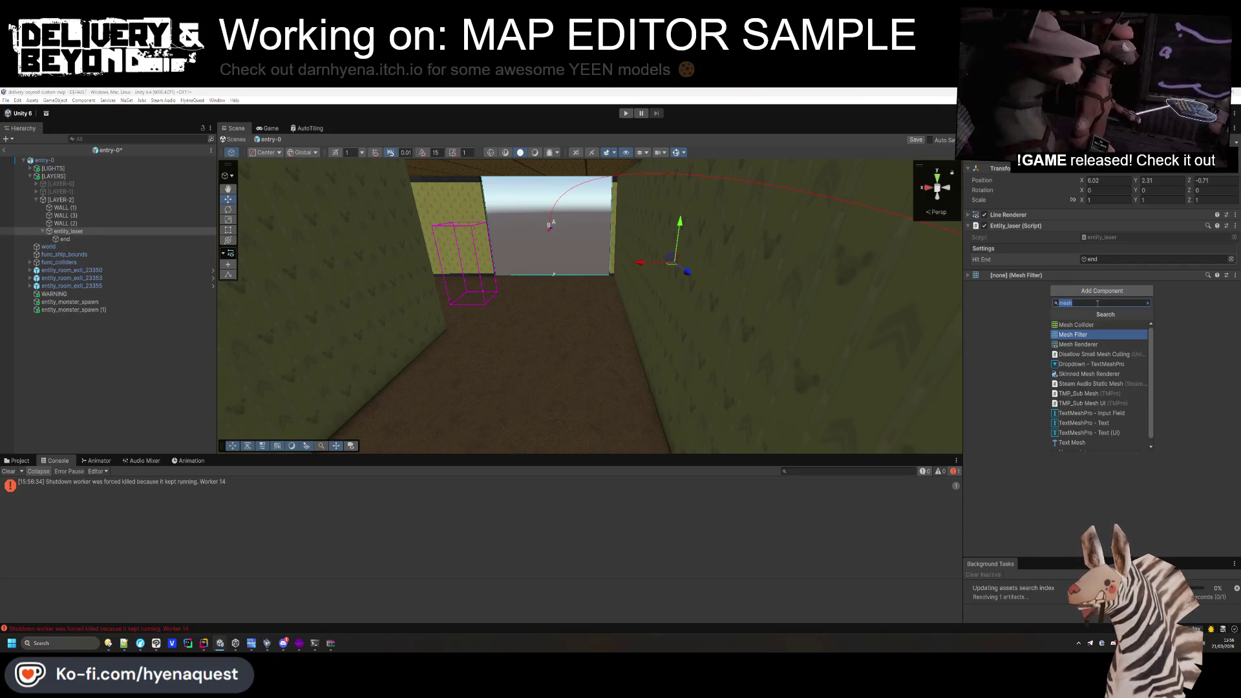
{"action": "left_click", "coordinate": [1102, 345]}
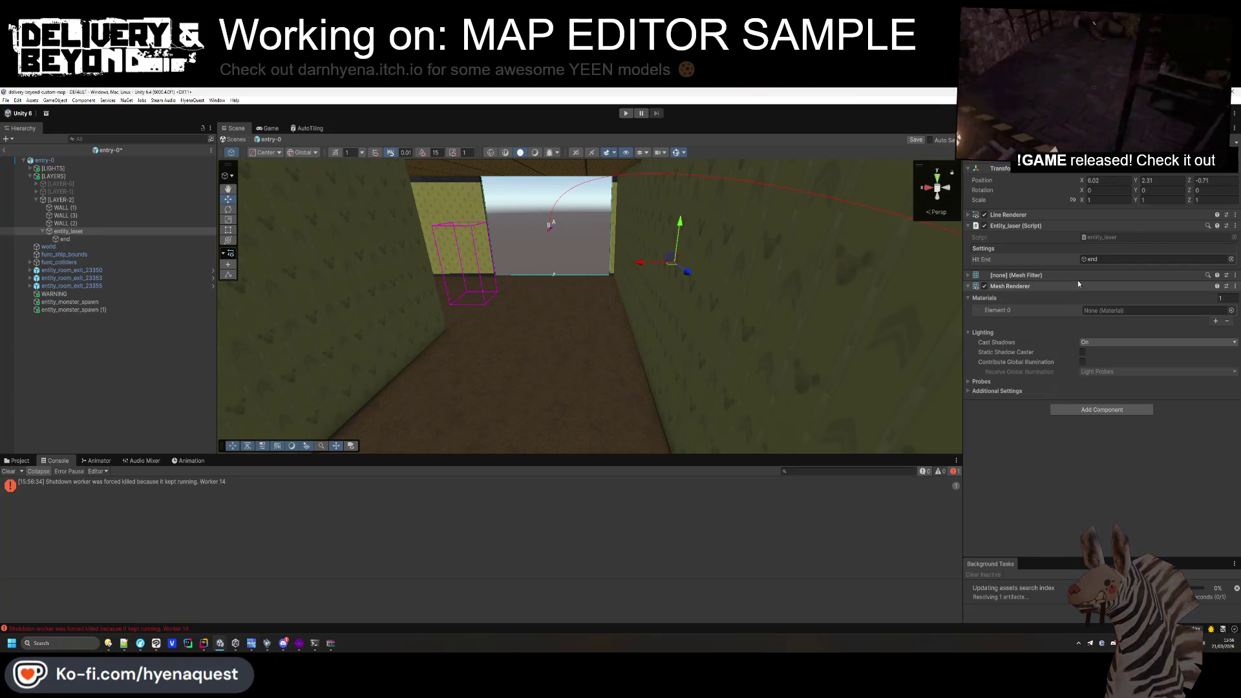
Give the mesh the BackroomsTrap material with cast shadows off, and use the Cube mesh.
{"action": "left_click", "coordinate": [1231, 310]}
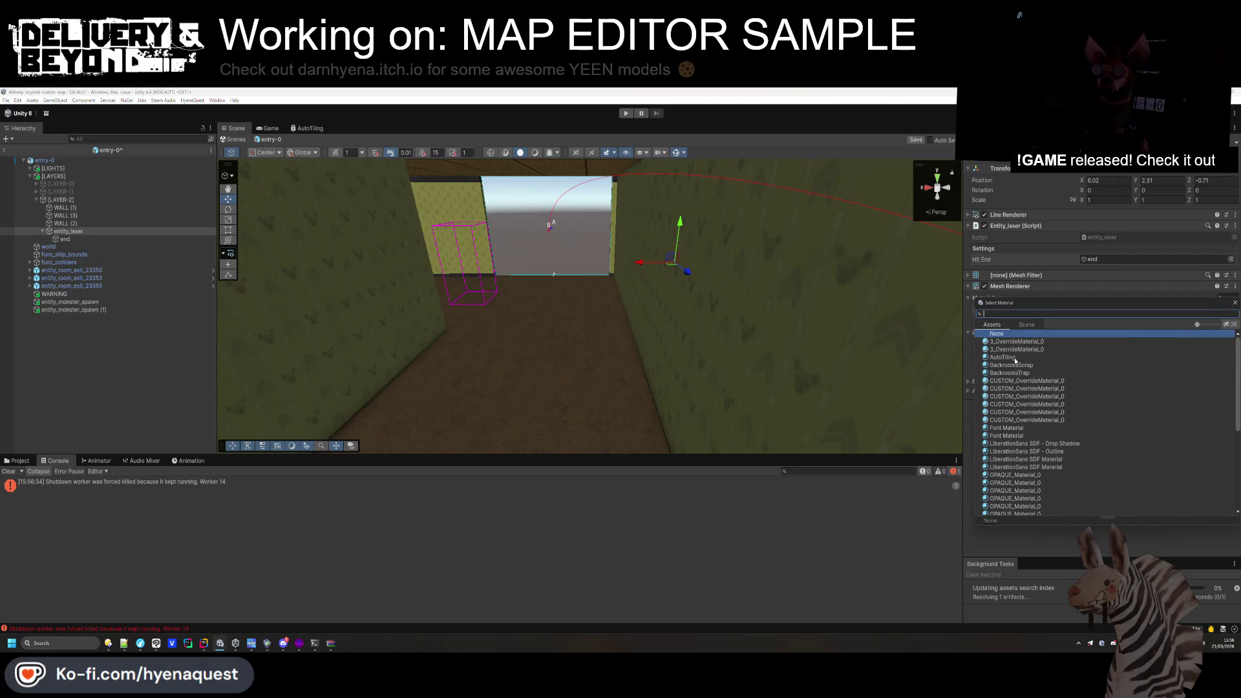
{"action": "double_click", "coordinate": [1020, 373]}
{"action": "left_click", "coordinate": [1091, 342]}
{"action": "left_click", "coordinate": [1010, 286]}
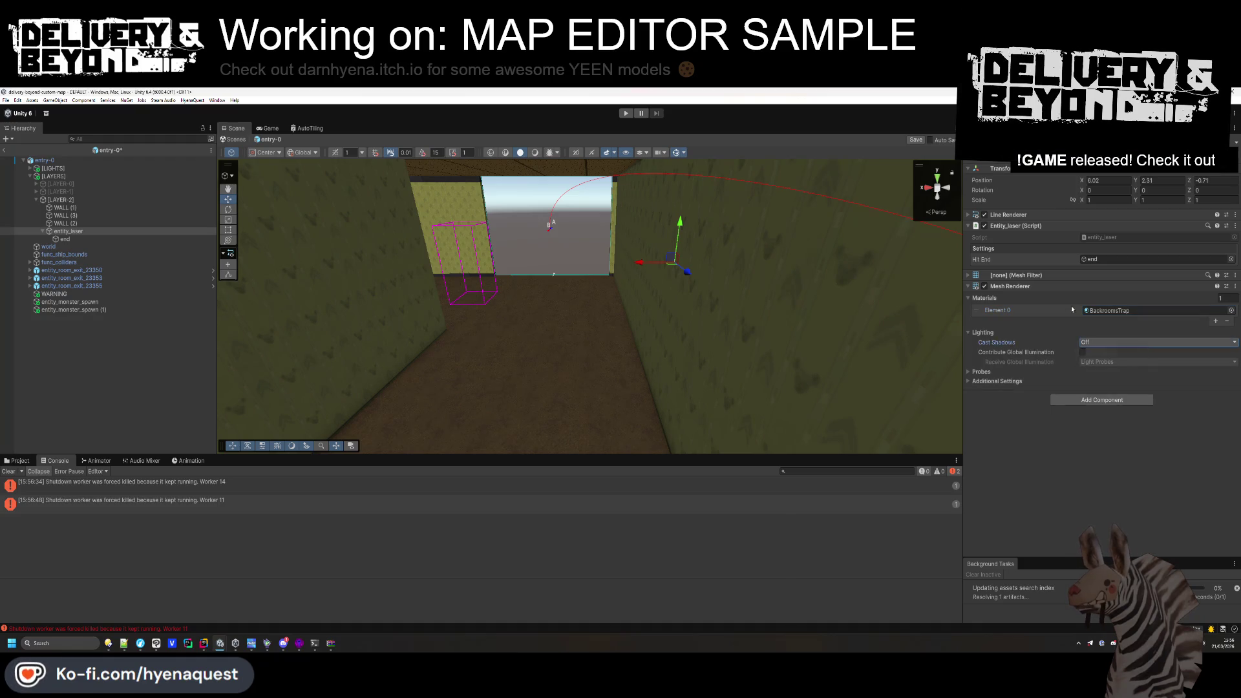
{"action": "left_click", "coordinate": [1016, 275]}
{"action": "left_click", "coordinate": [1234, 286]}
{"action": "type", "text": "cube"}
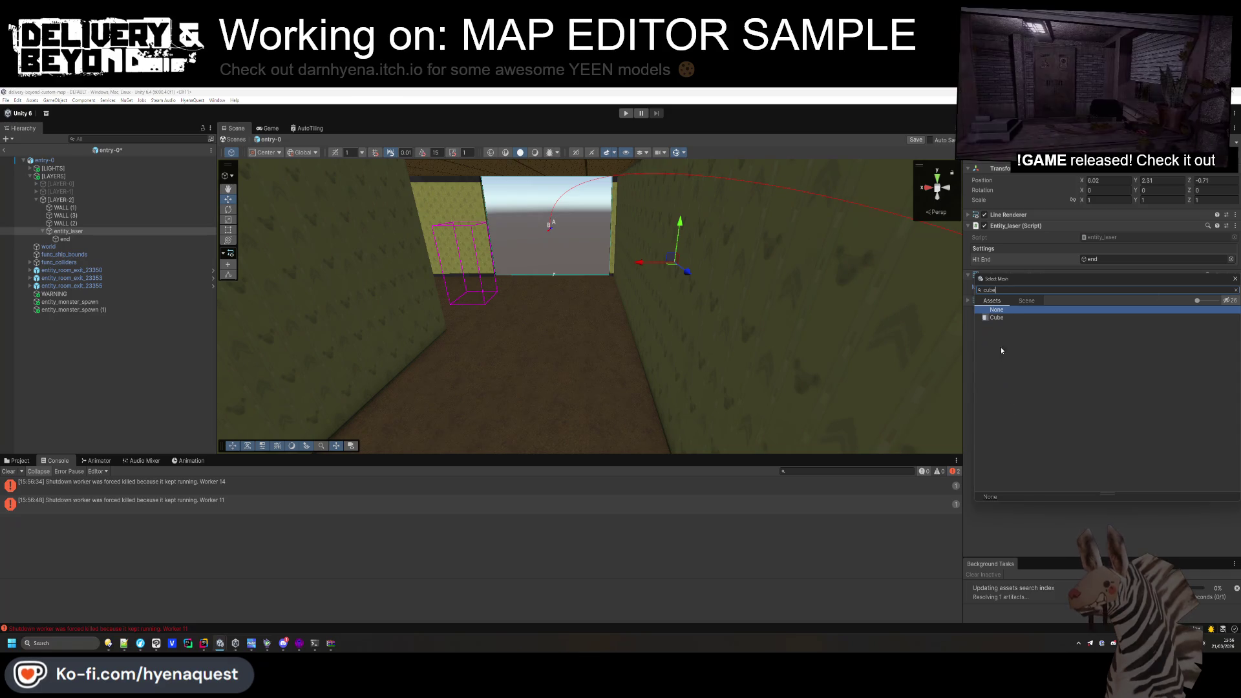
{"action": "double_click", "coordinate": [999, 317]}
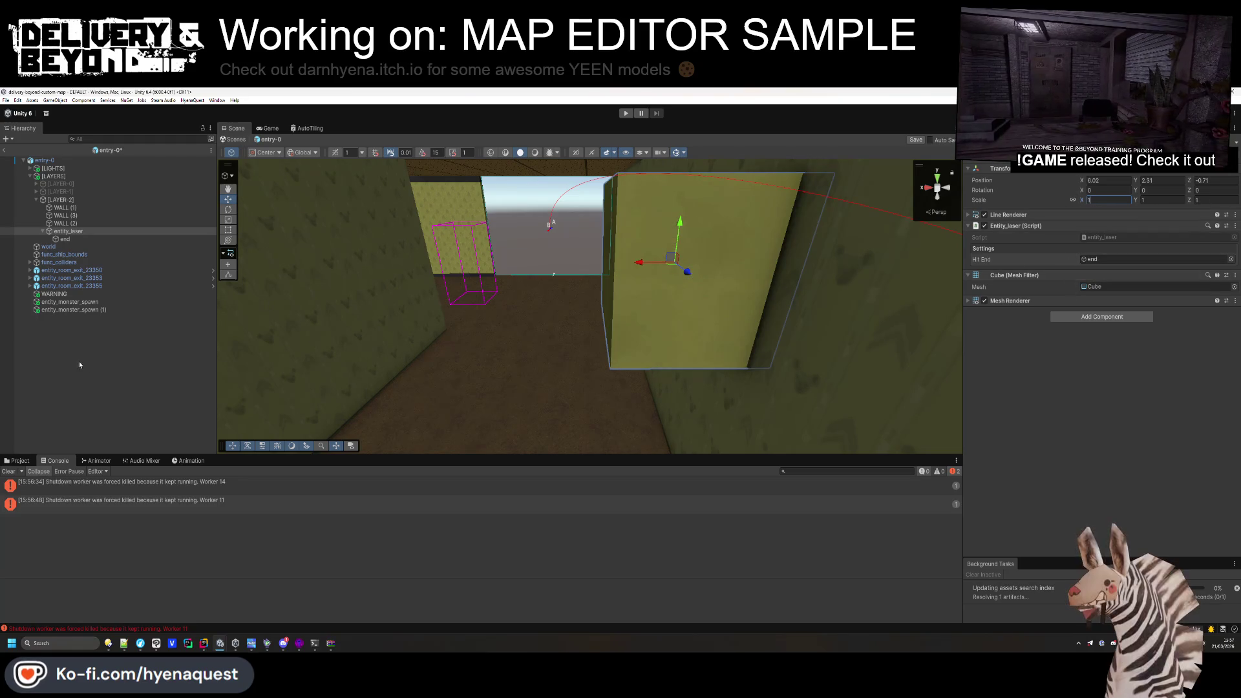
Move entity_laser to the top level of the hierarchy and create a new root empty object.
{"action": "left_click", "coordinate": [74, 234], "text": "ctrl"}
{"action": "right_click", "coordinate": [71, 230]}
{"action": "key", "text": "Escape"}
{"action": "left_click_drag", "start_coordinate": [68, 231], "coordinate": [62, 344]}
{"action": "right_click", "coordinate": [62, 344]}
{"action": "left_click", "coordinate": [106, 476]}
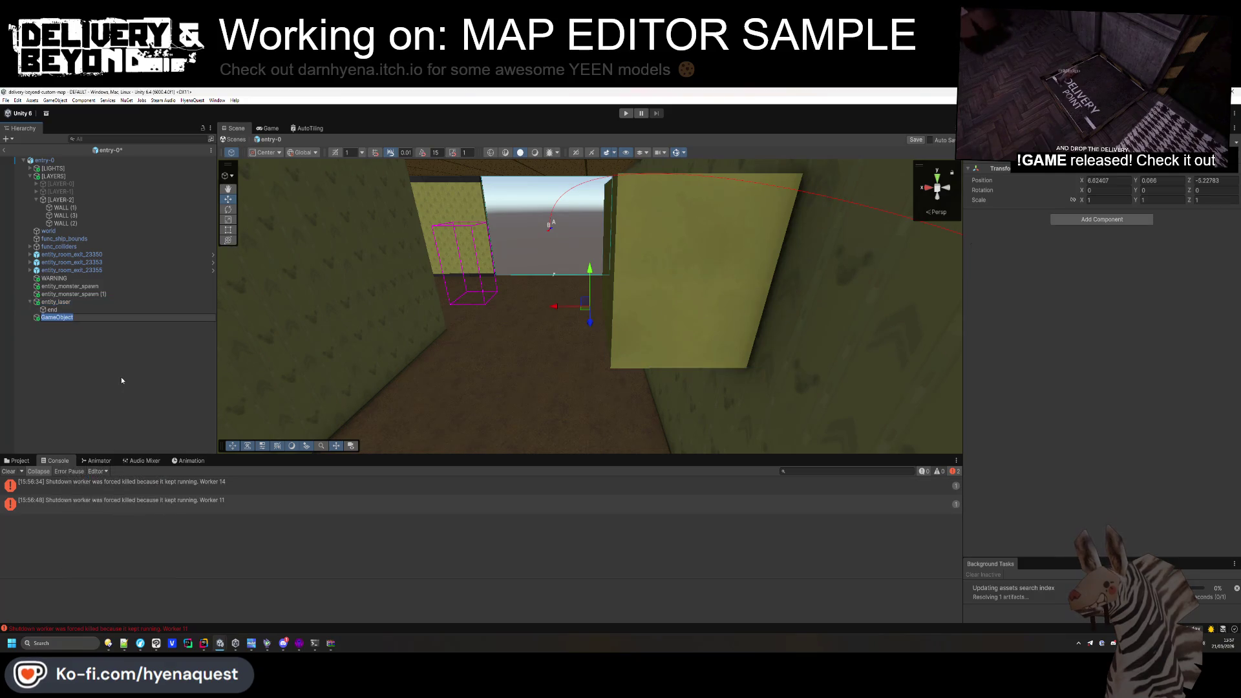
Name the new root object [LASER] and move entity_laser inside it.
{"action": "type", "text": "[LASER]"}
{"action": "key", "text": "Return"}
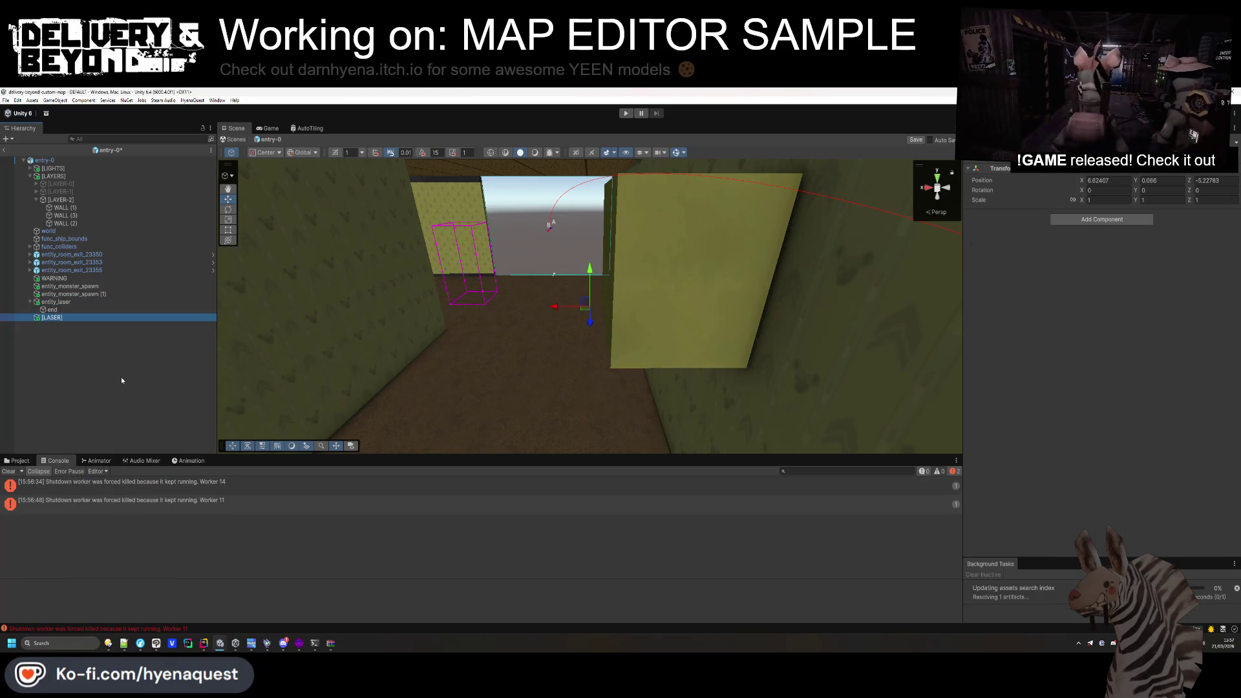
{"action": "left_click_drag", "start_coordinate": [56, 302], "coordinate": [52, 316]}
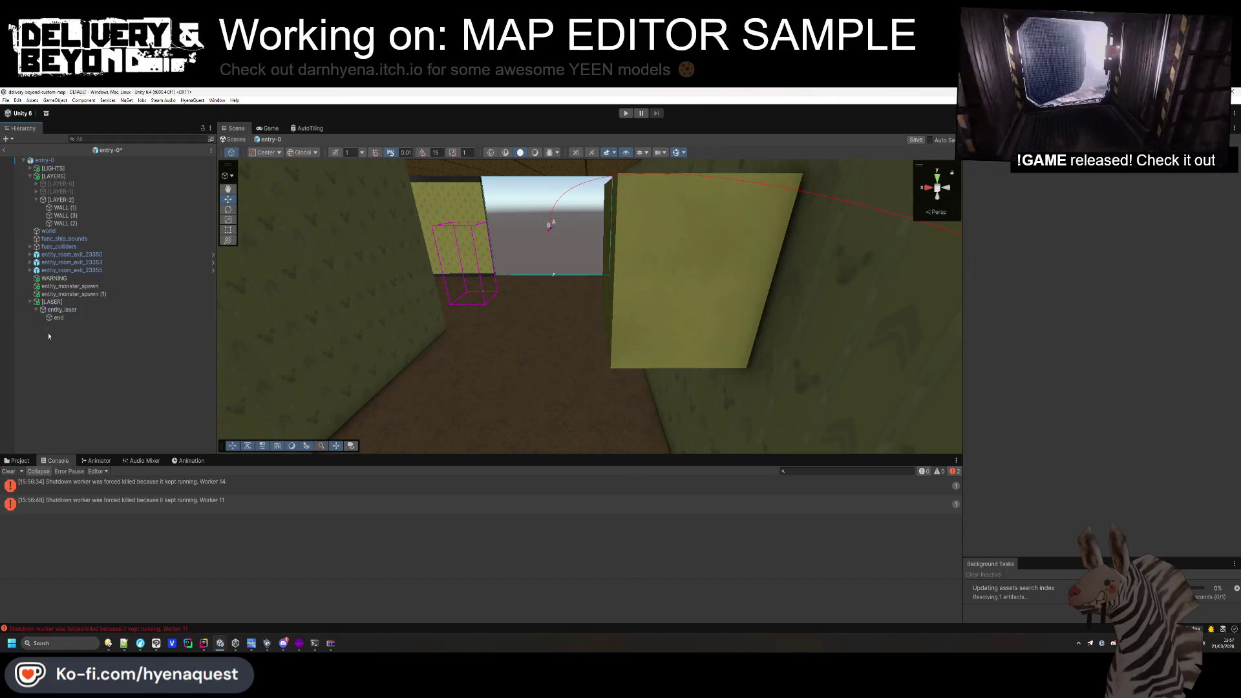
{"action": "left_click", "coordinate": [53, 309]}
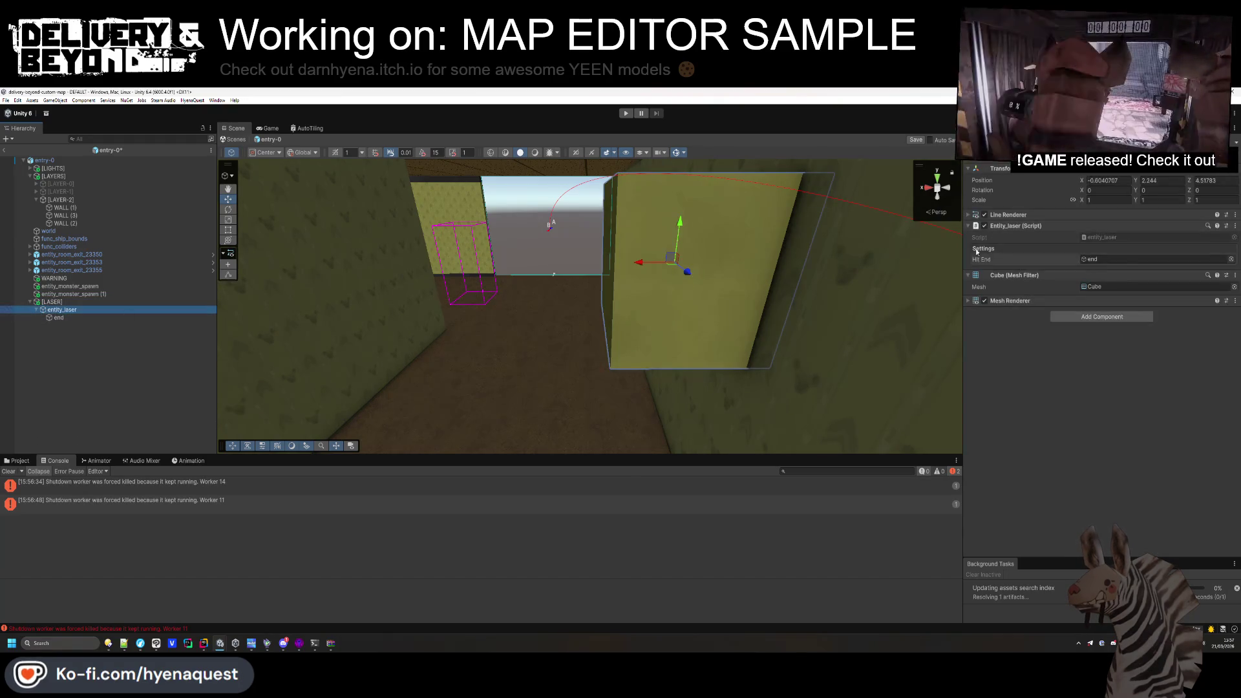
Remove the Entity_laser script and Line Renderer from that object and rename it MDL.
{"action": "right_click", "coordinate": [996, 226]}
{"action": "left_click", "coordinate": [1018, 249]}
{"action": "right_click", "coordinate": [1008, 215]}
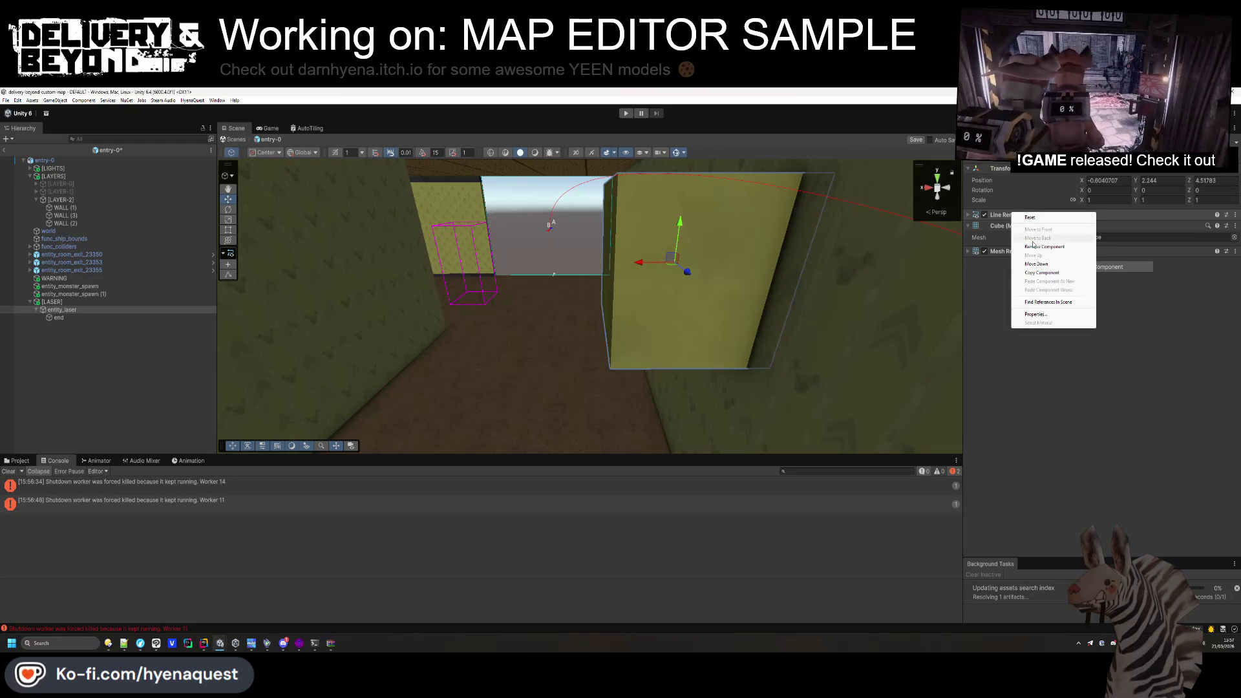
{"action": "left_click", "coordinate": [1028, 237]}
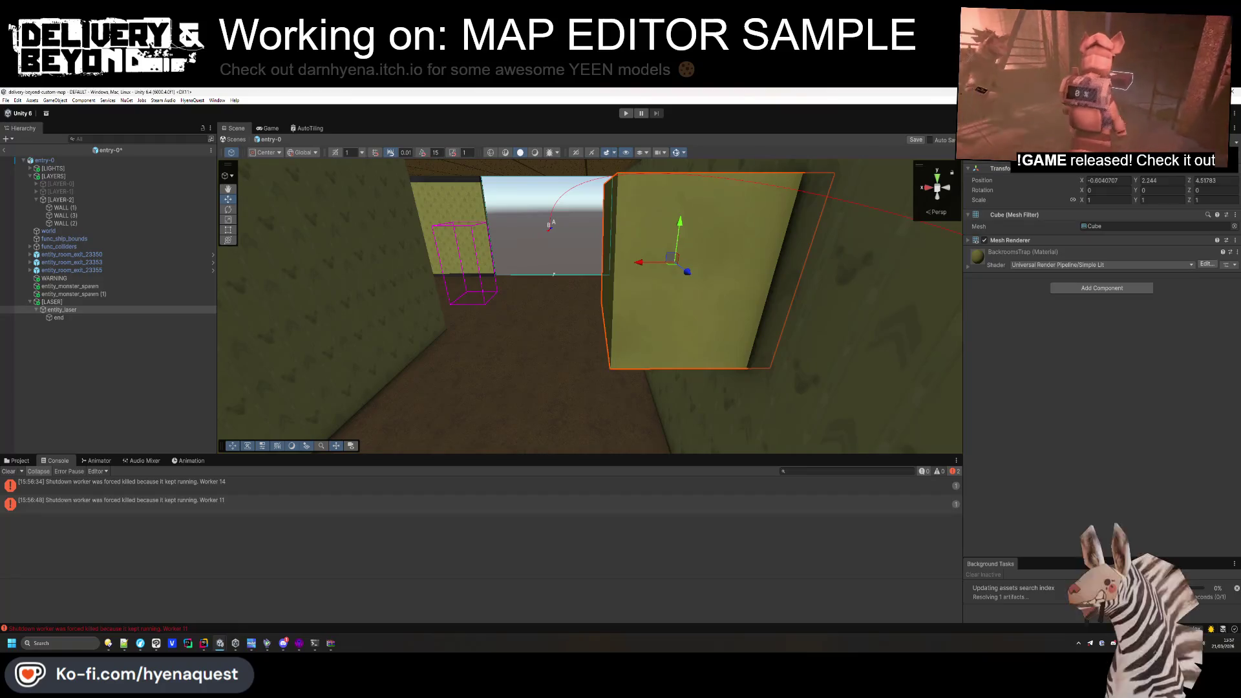
{"action": "key", "text": "F2"}
{"action": "type", "text": "MDL"}
{"action": "key", "text": "Return"}
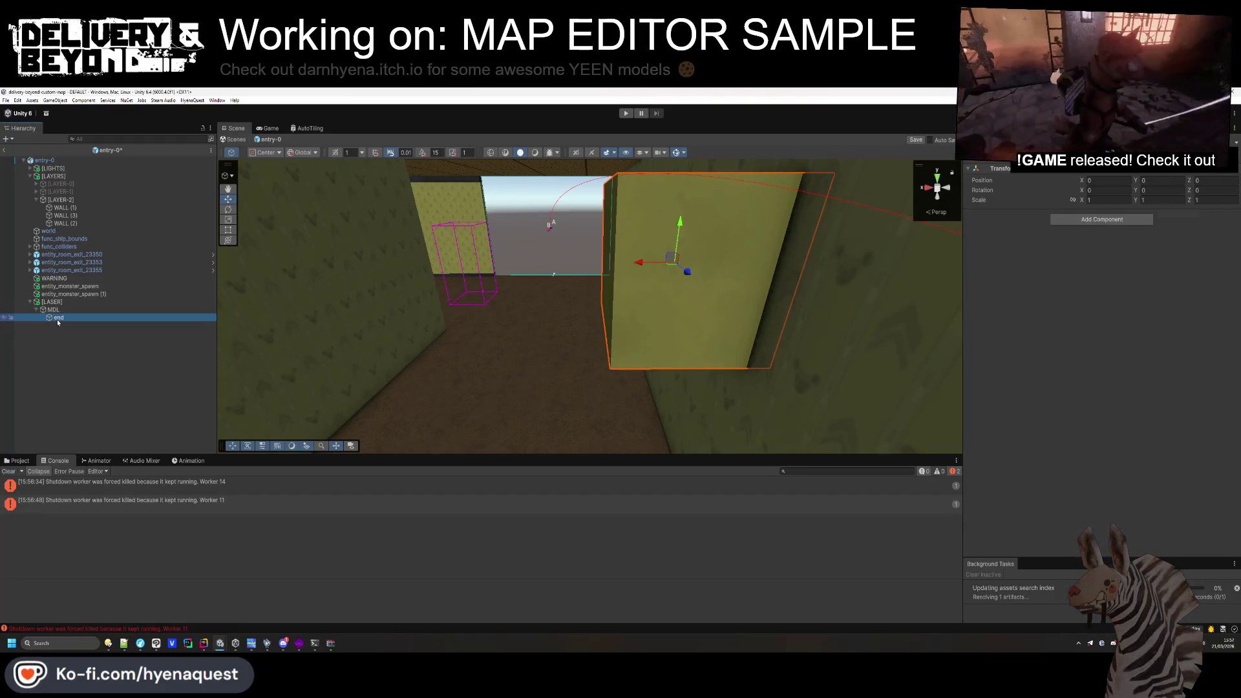
Create a new entity_laser child under [LASER] and add the laser component to it.
{"action": "right_click", "coordinate": [48, 302]}
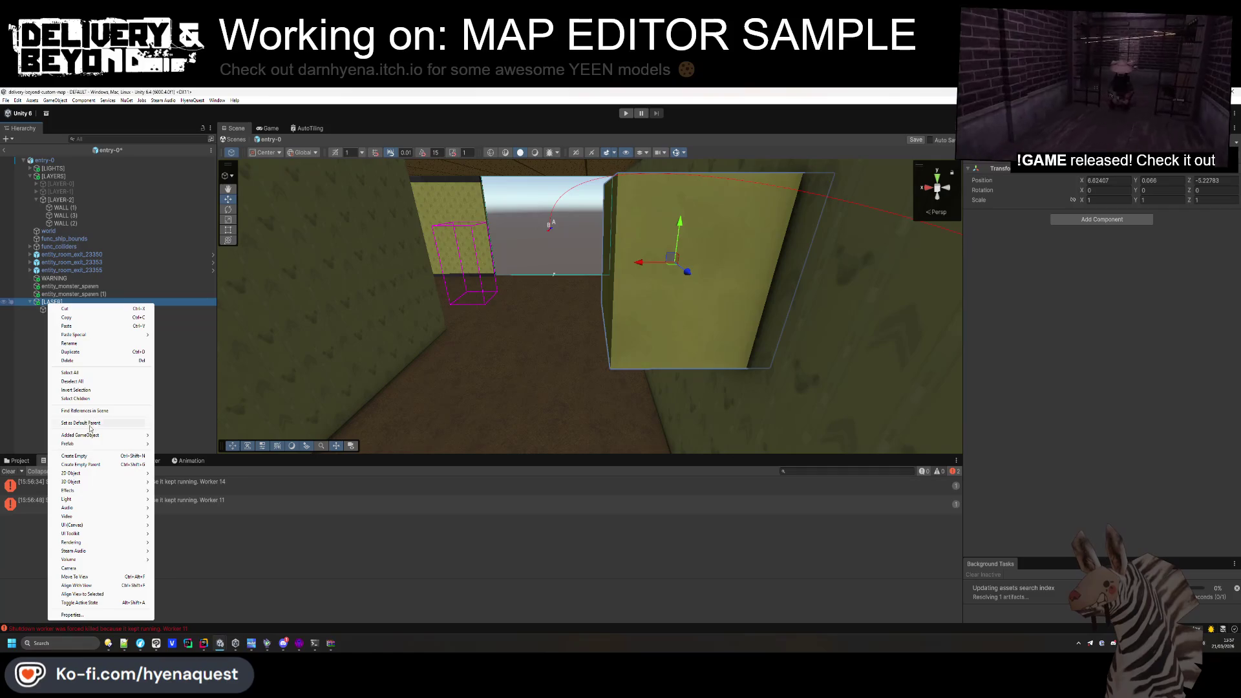
{"action": "left_click", "coordinate": [74, 455]}
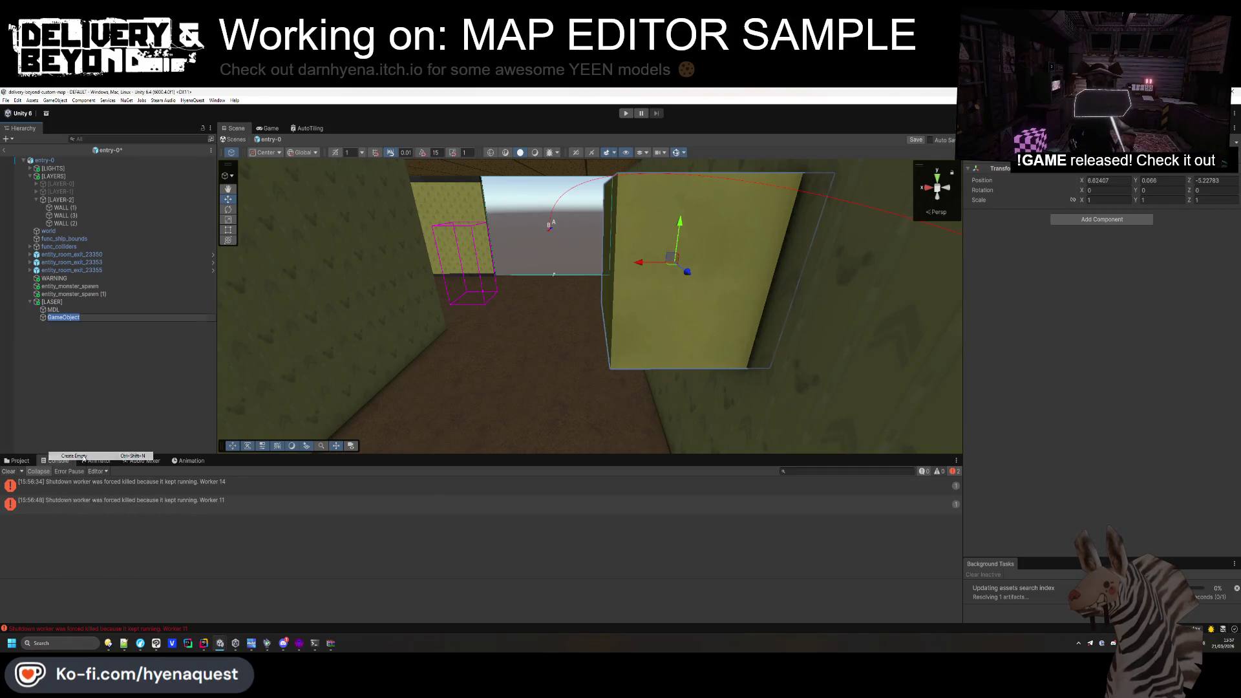
{"action": "key", "text": "BackSpace"}
{"action": "key", "text": "BackSpace"}
{"action": "key", "text": "BackSpace"}
{"action": "type", "text": "entity"}
{"action": "key", "text": "Return"}
{"action": "left_click", "coordinate": [1058, 222]}
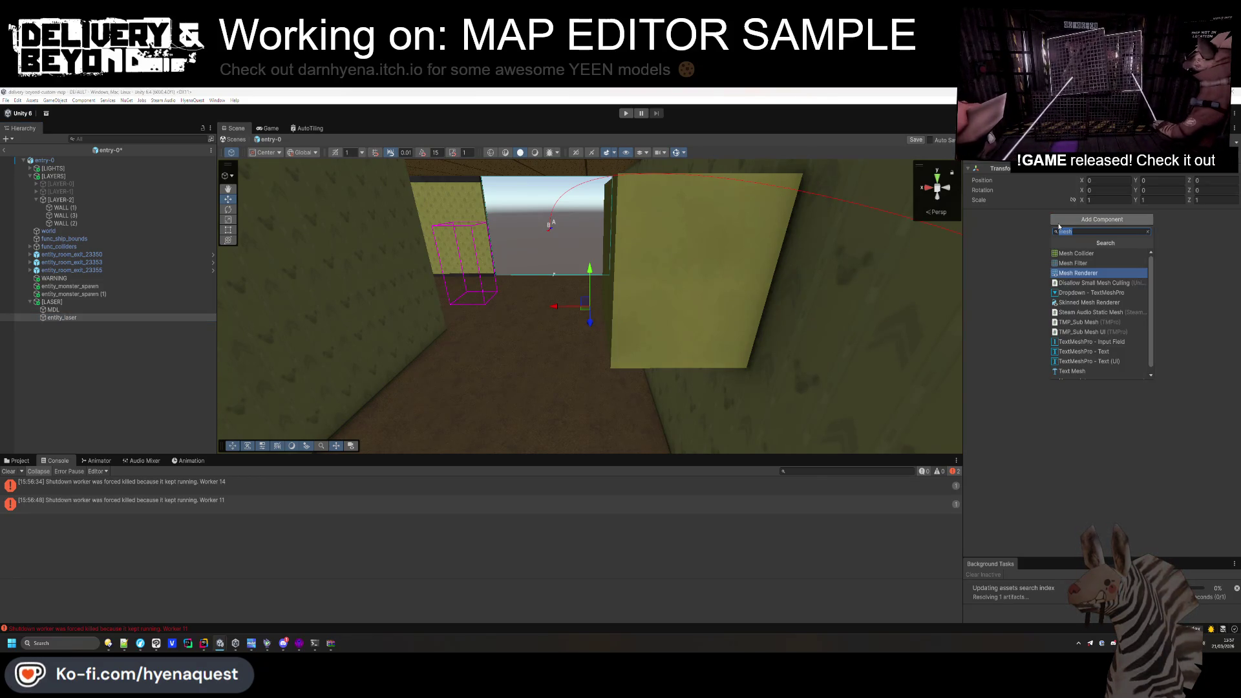
{"action": "type", "text": "laser"}
{"action": "key", "text": "Return"}
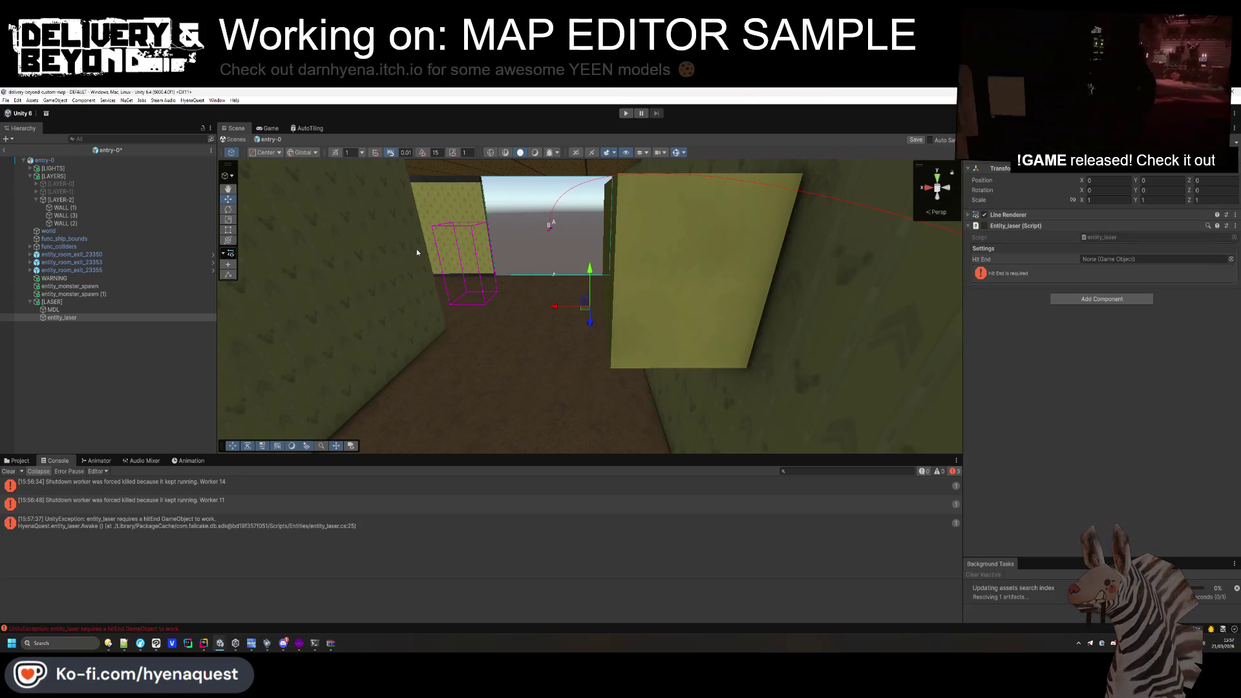
Give entity_laser a child named end and set it as the Hit End.
{"action": "right_click", "coordinate": [71, 319]}
{"action": "left_click", "coordinate": [102, 459]}
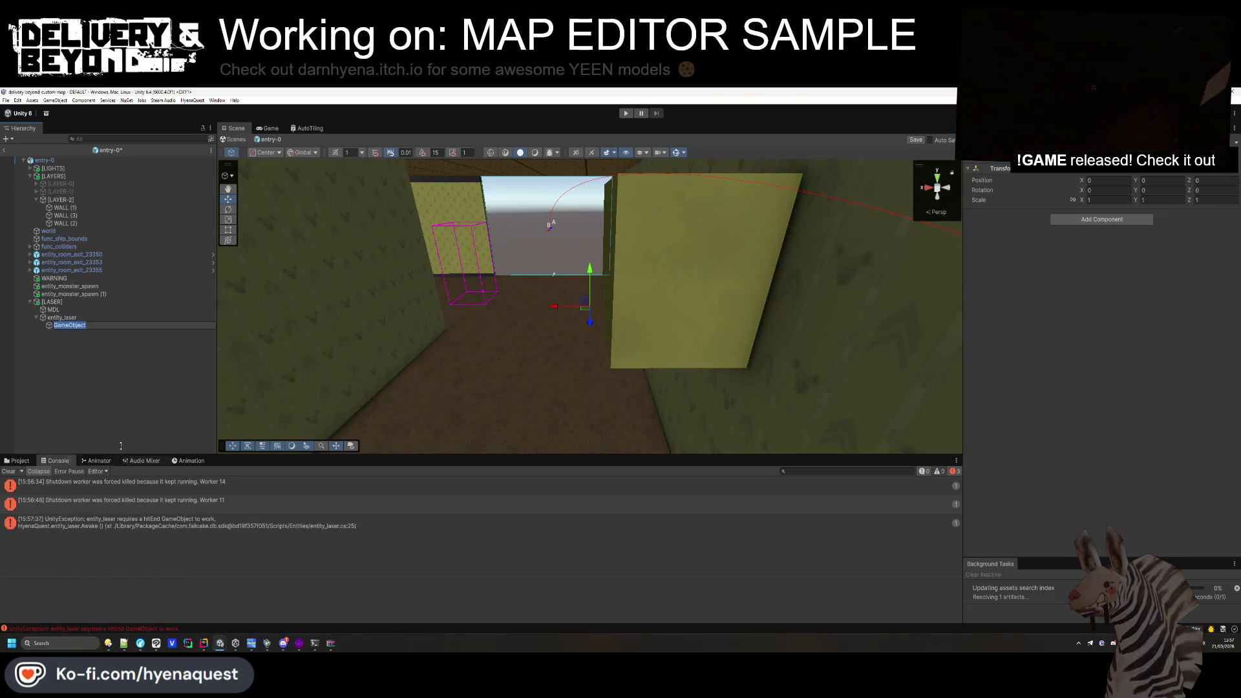
{"action": "type", "text": "end"}
{"action": "key", "text": "Return"}
{"action": "left_click", "coordinate": [61, 318]}
{"action": "left_click_drag", "start_coordinate": [58, 325], "coordinate": [1102, 259]}
{"action": "left_click", "coordinate": [995, 215]}
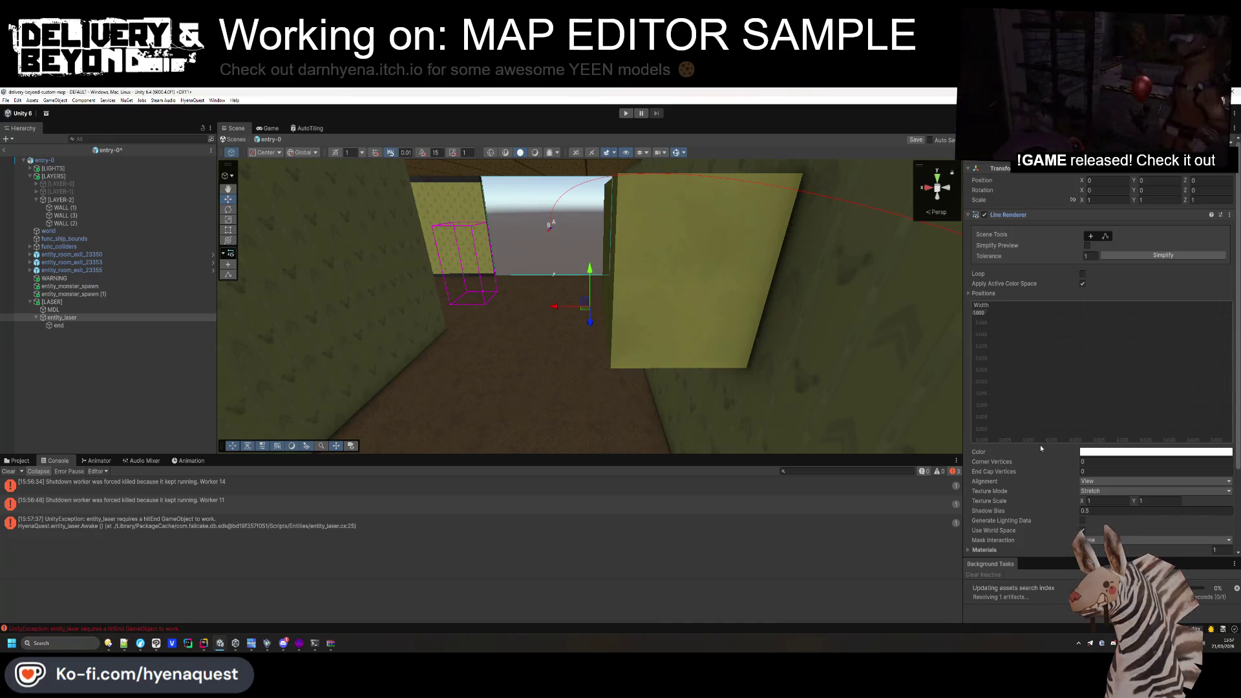
Set both keys of the Line Renderer's colour gradient to red.
{"action": "left_click", "coordinate": [1131, 452]}
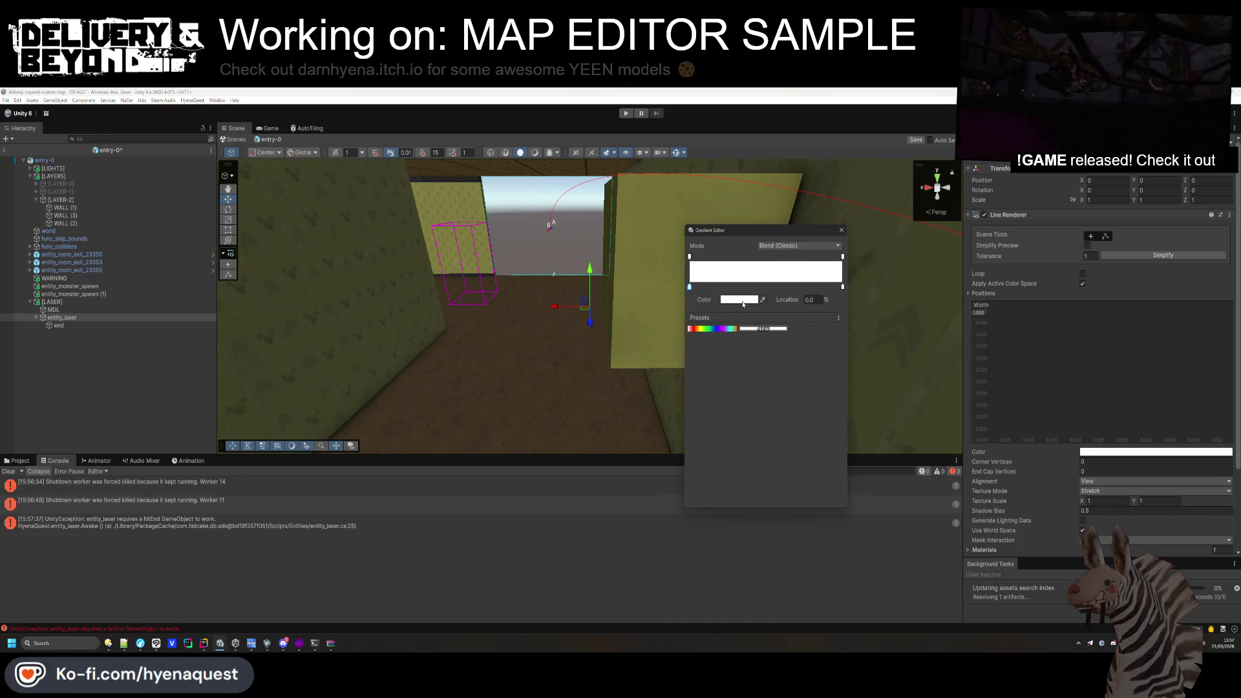
{"action": "left_click", "coordinate": [742, 299]}
{"action": "left_click", "coordinate": [748, 513]}
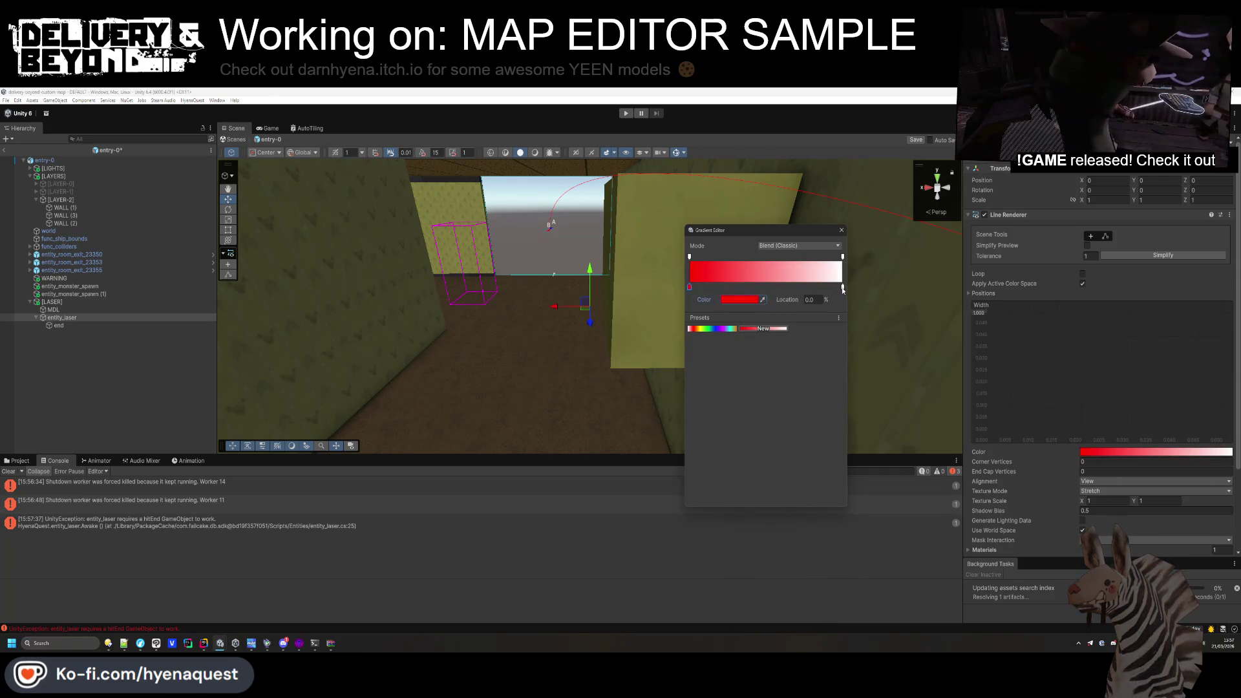
{"action": "left_click", "coordinate": [739, 299]}
{"action": "left_click", "coordinate": [748, 513]}
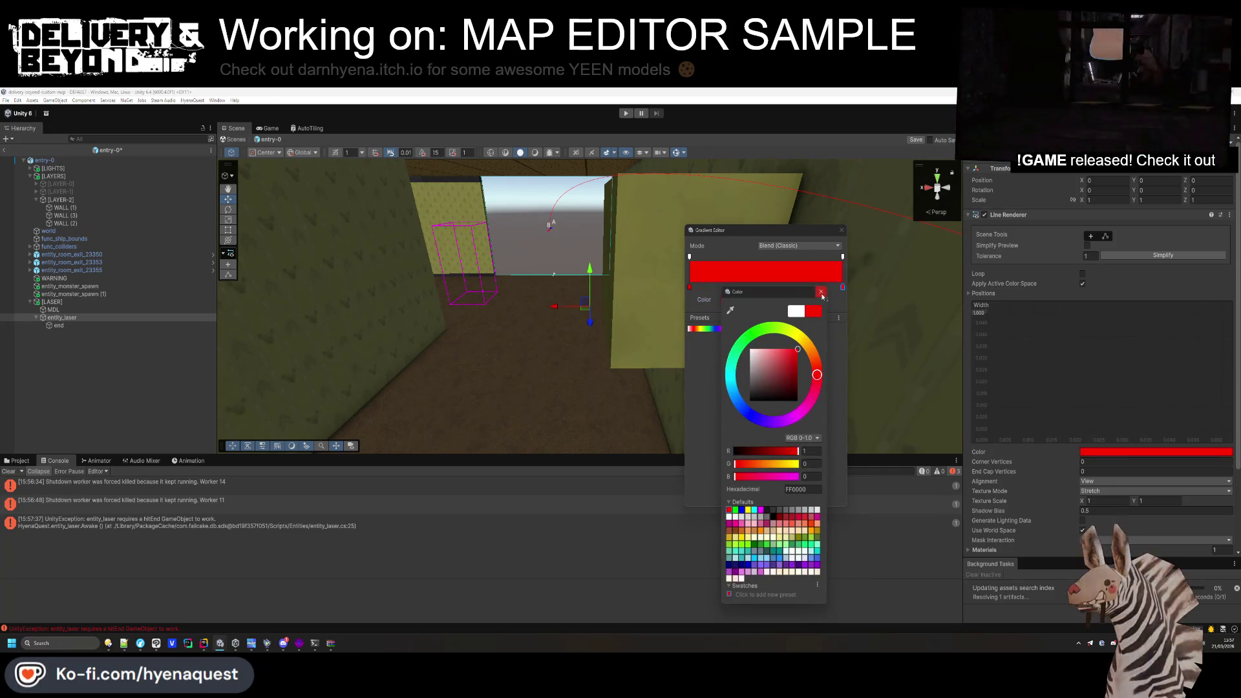
{"action": "left_click", "coordinate": [979, 313]}
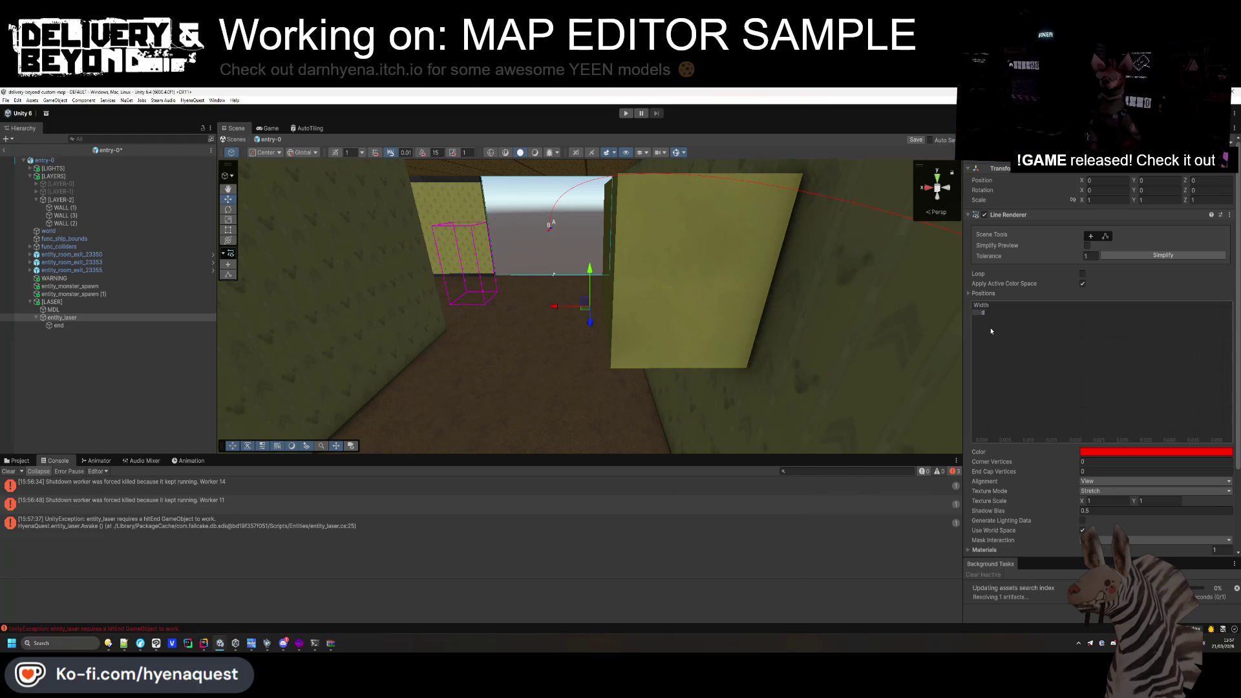
Assign UNLIT_WHITE as the line's Materials Element 0 and frame entity_laser.
{"action": "scroll", "coordinate": [1022, 484], "scroll_direction": "down", "scroll_amount": 3}
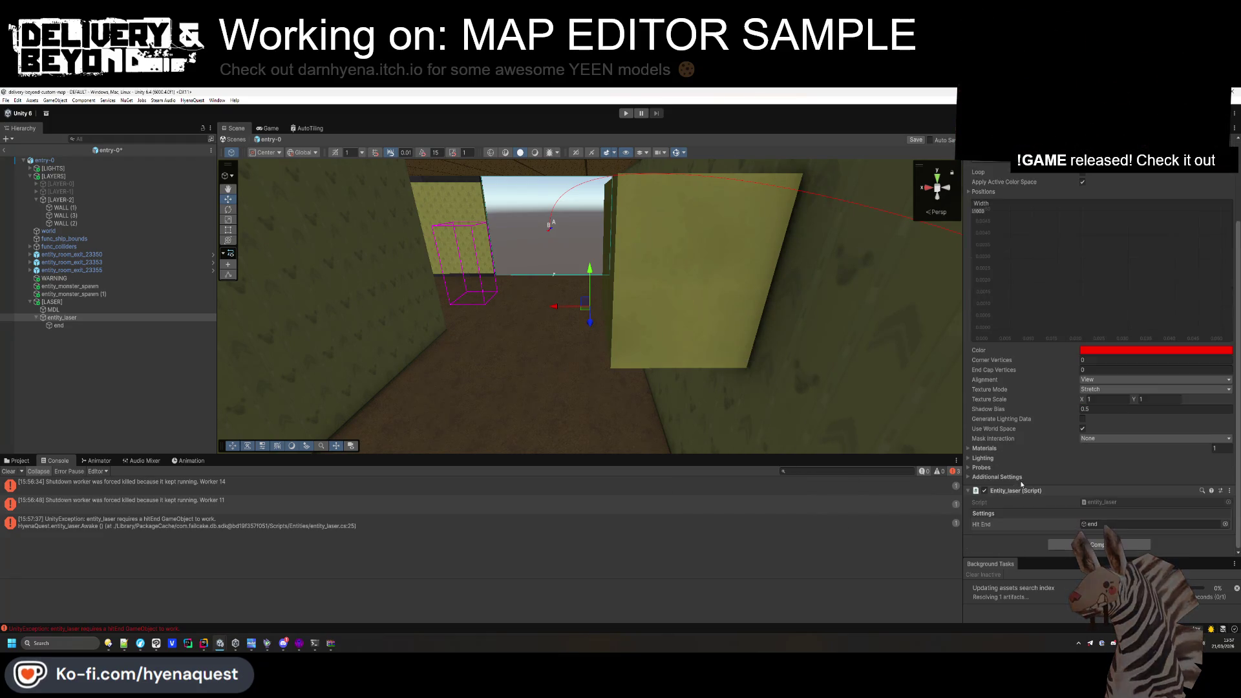
{"action": "left_click", "coordinate": [1010, 449]}
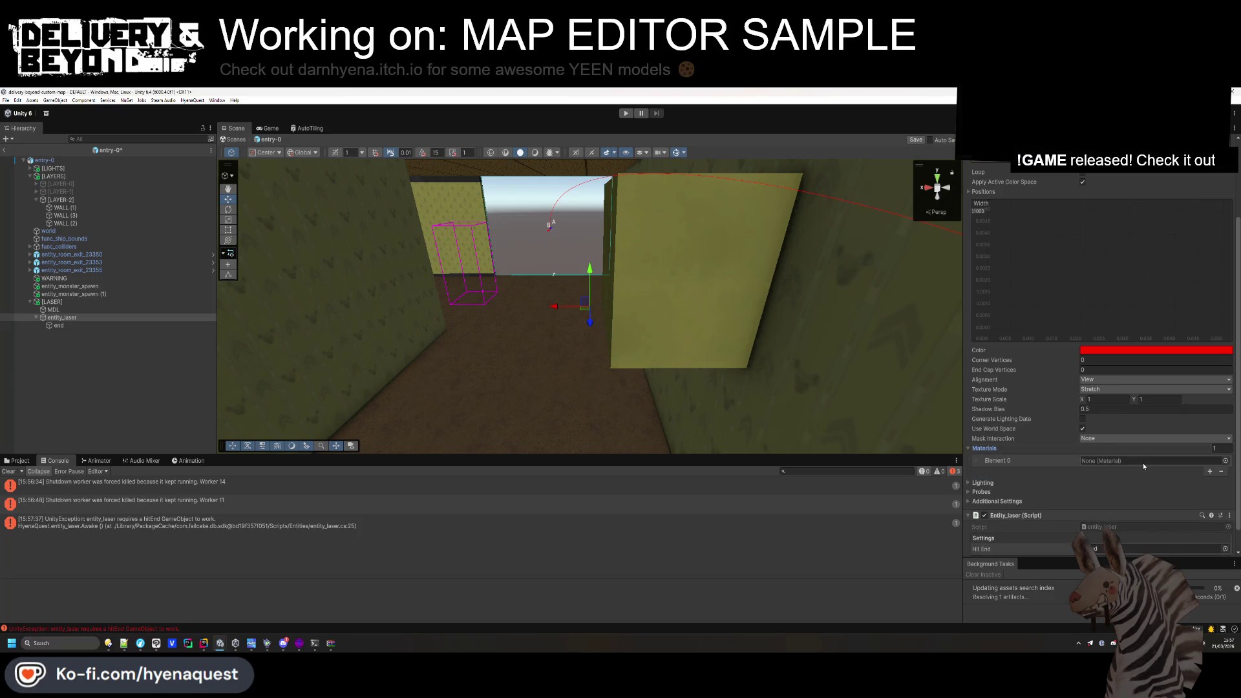
{"action": "left_click", "coordinate": [1224, 461]}
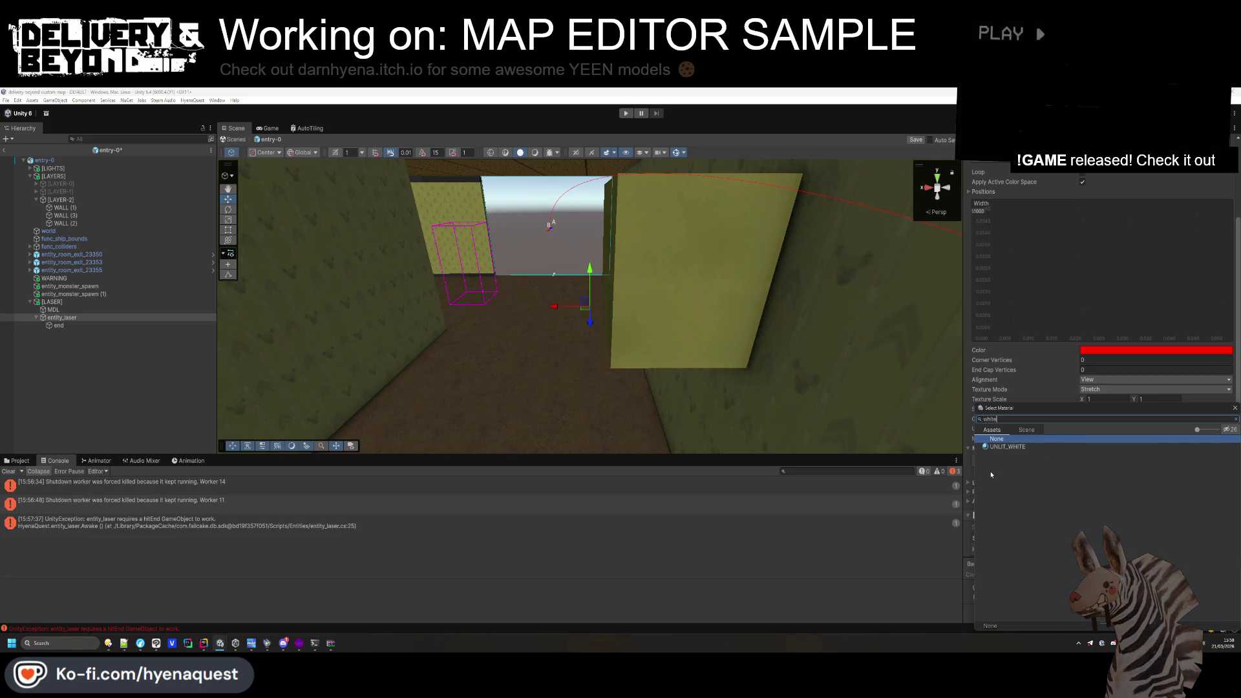
{"action": "double_click", "coordinate": [1008, 489]}
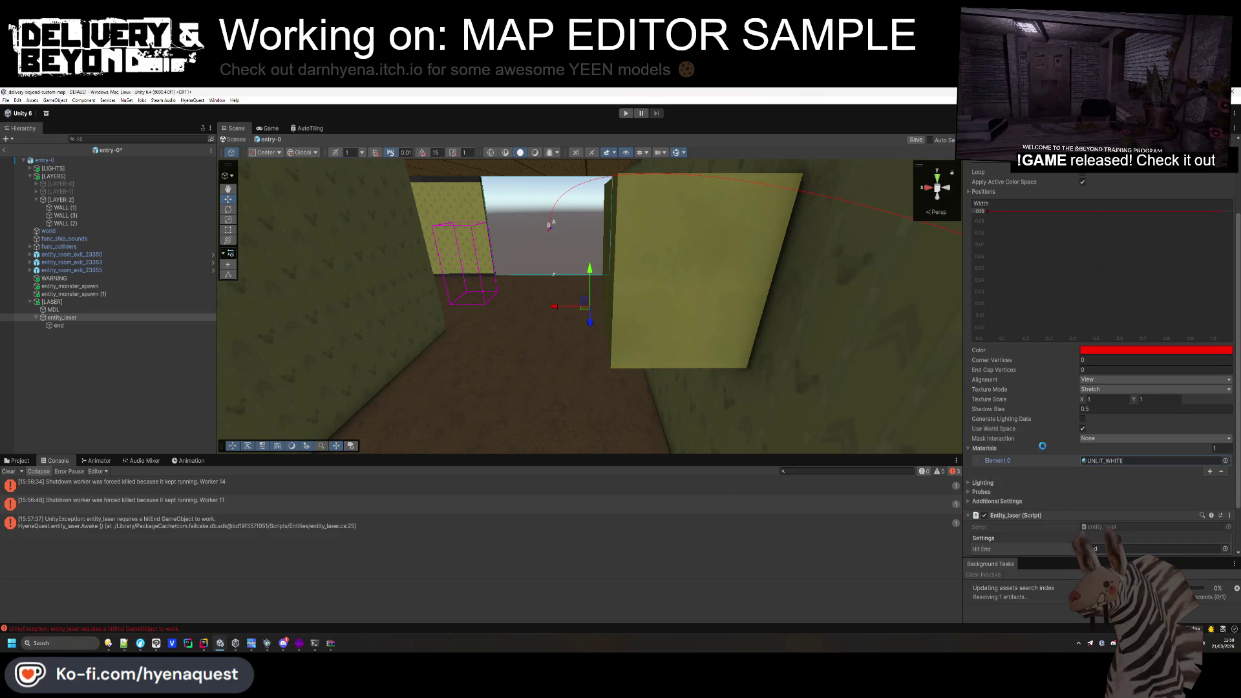
{"action": "scroll", "coordinate": [681, 358], "scroll_direction": "down", "scroll_amount": 3}
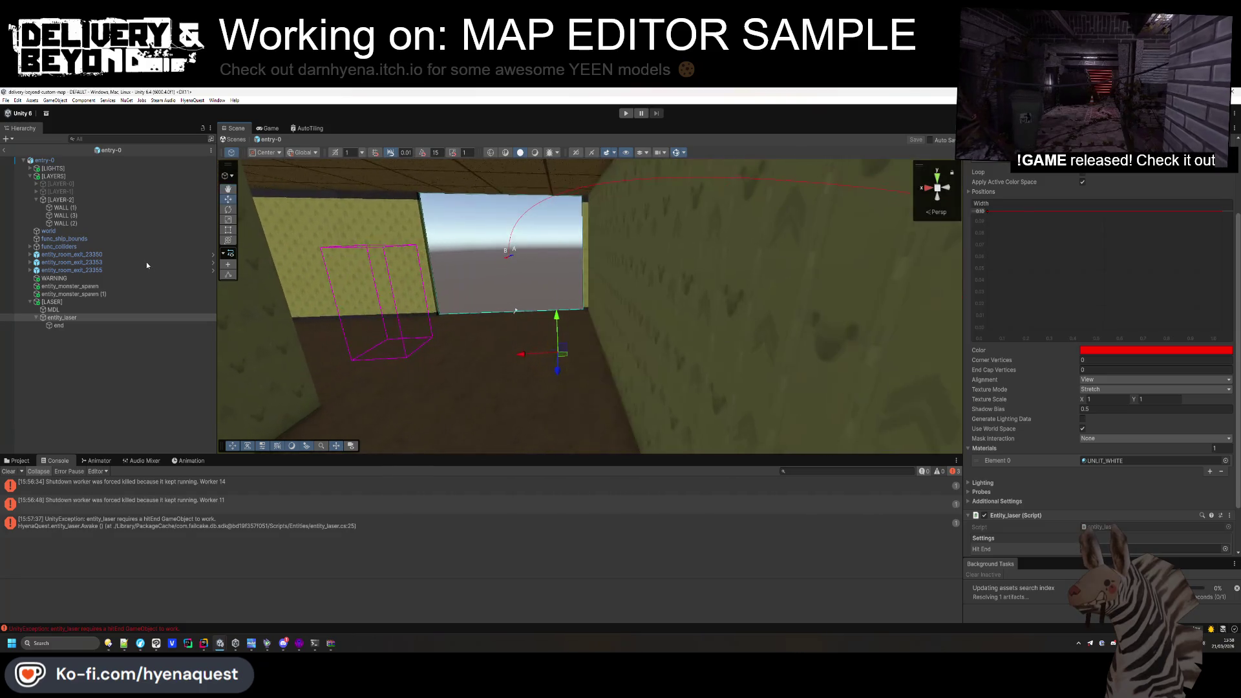
{"action": "double_click", "coordinate": [65, 316]}
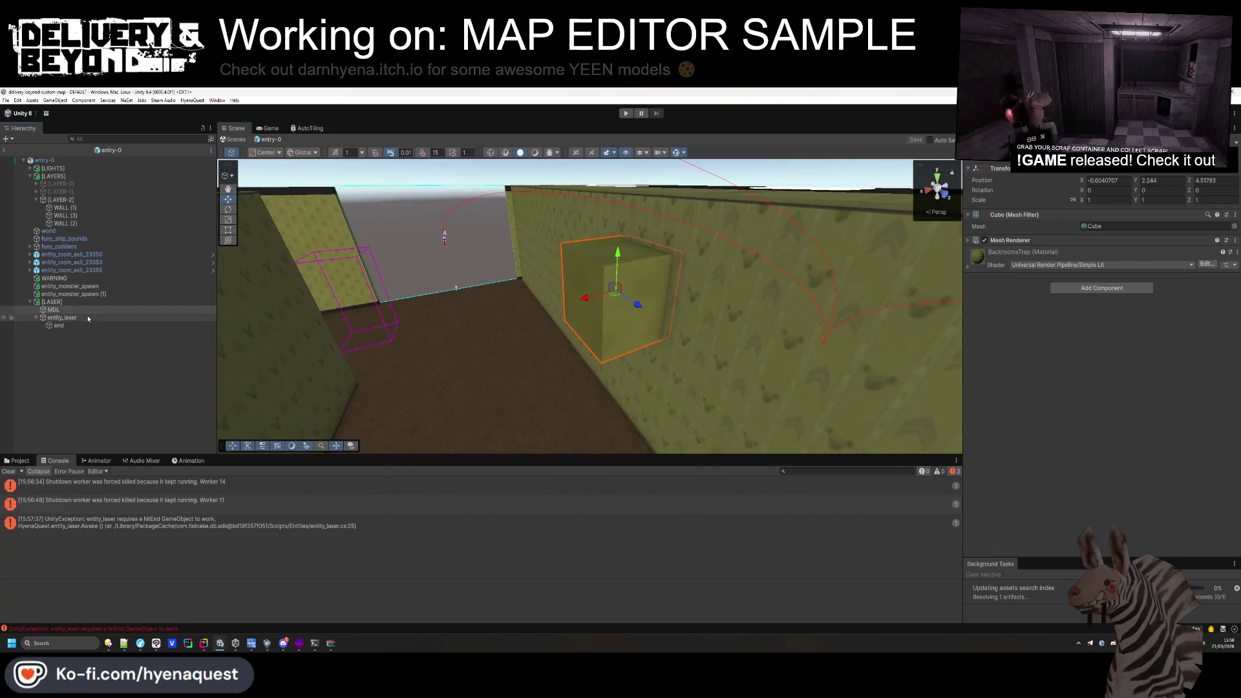
Set the MDL cube's position to 0, 0, 0 and shrink its scale to 0.11, 0.14, 0.22.
{"action": "left_click_drag", "start_coordinate": [470, 355], "coordinate": [409, 325]}
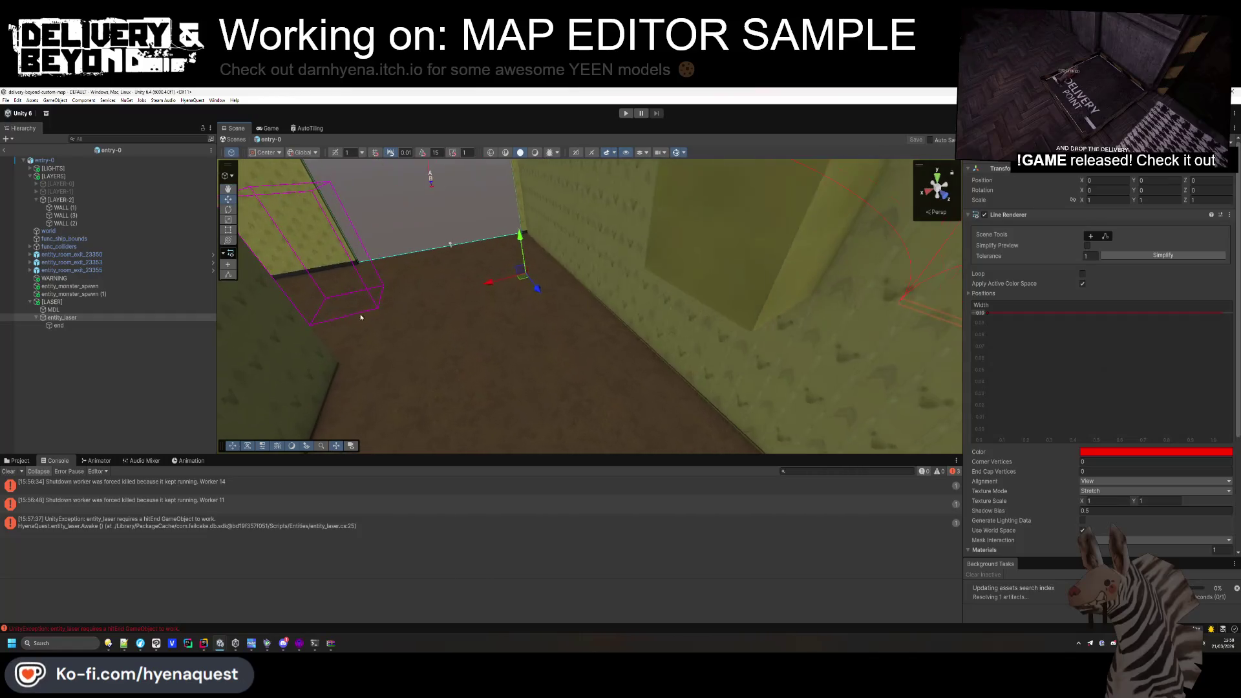
{"action": "left_click", "coordinate": [70, 309]}
{"action": "type", "text": "0"}
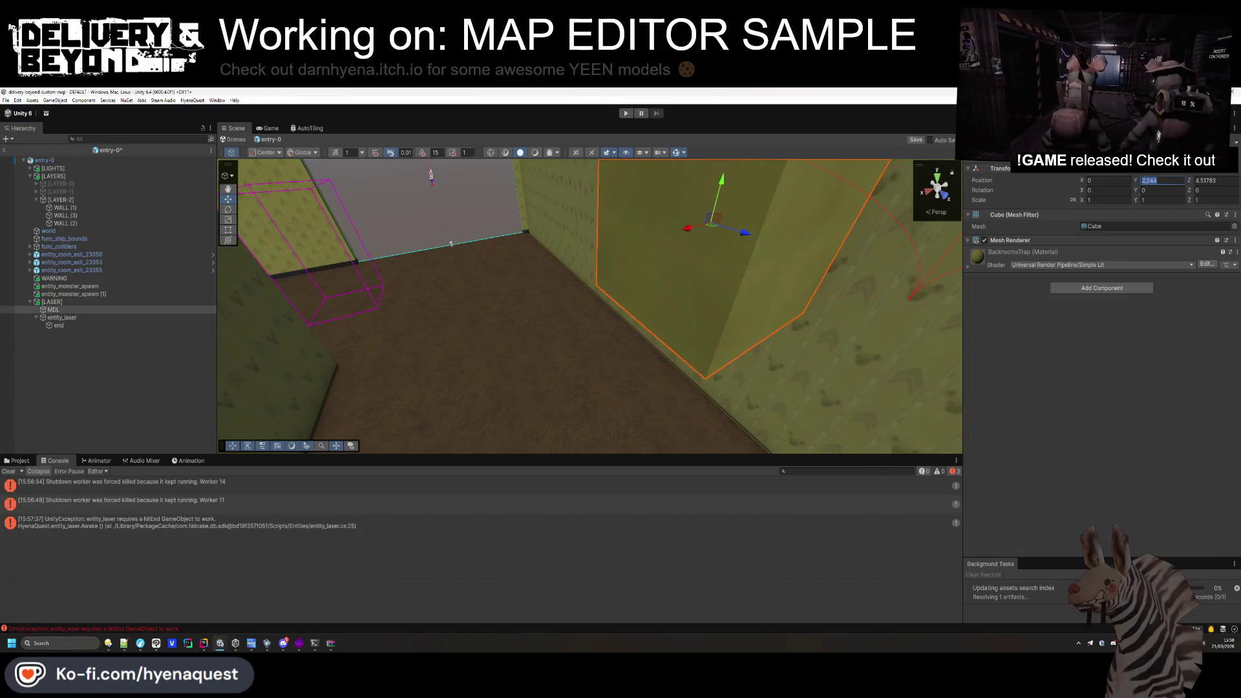
{"action": "key", "text": "Tab"}
{"action": "type", "text": "0"}
{"action": "key", "text": "Tab"}
{"action": "type", "text": "0"}
{"action": "left_click_drag", "start_coordinate": [1074, 201], "coordinate": [1126, 204]}
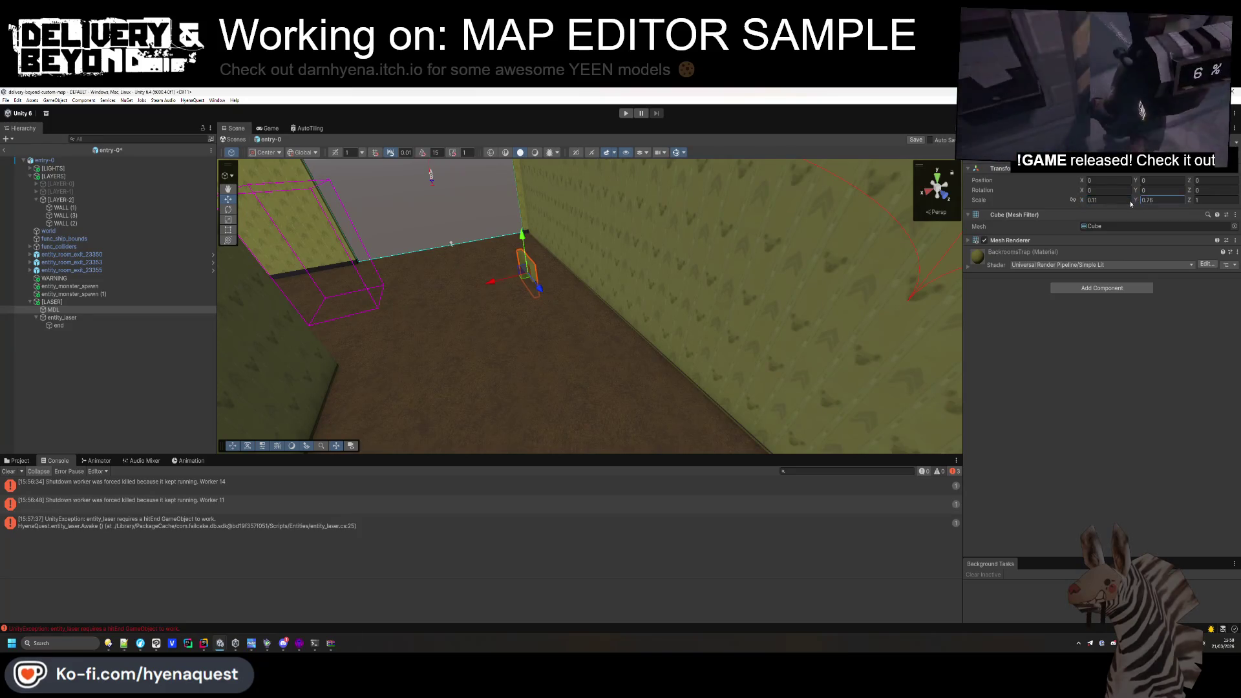
{"action": "type", "text": "0.14"}
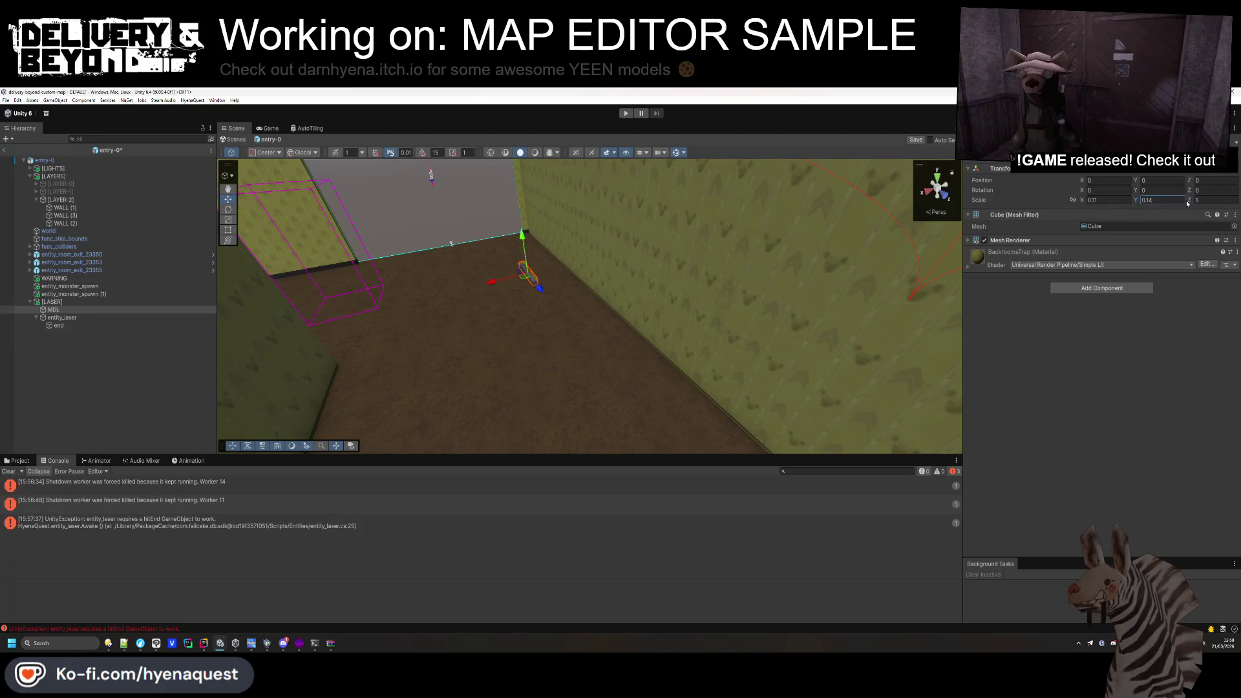
{"action": "type", "text": "0.08"}
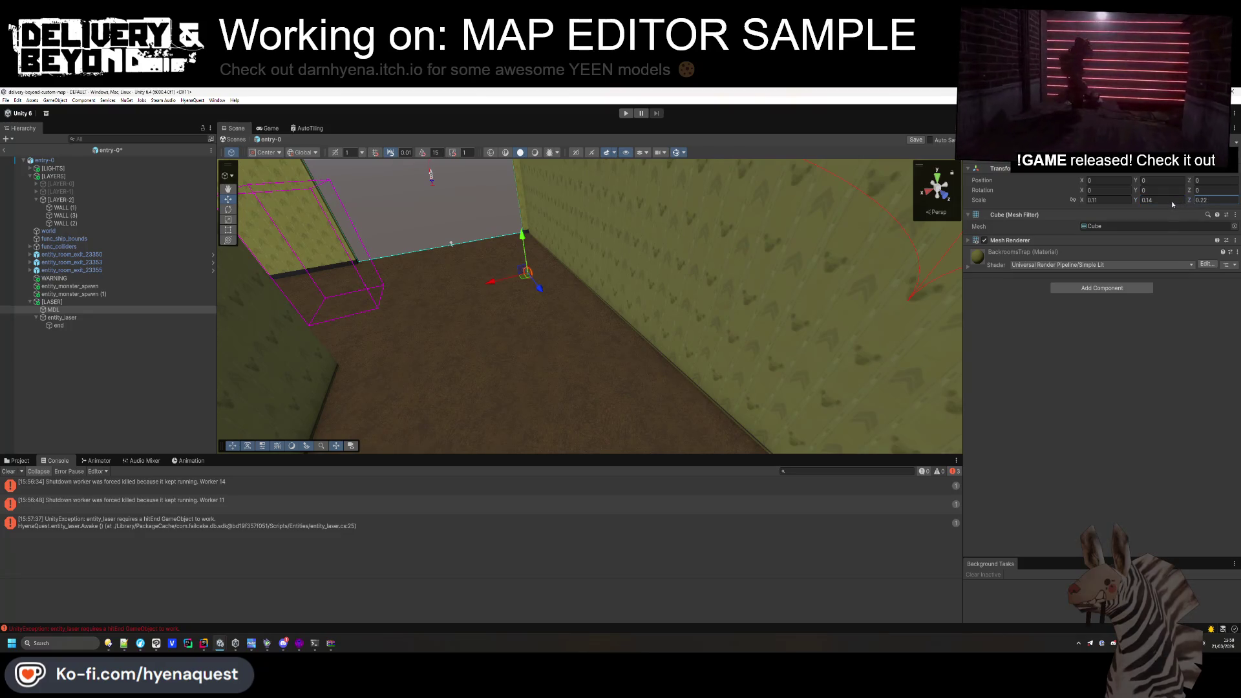
Move [LASER] up onto the right corridor wall and save the scene.
{"action": "left_click", "coordinate": [468, 264]}
{"action": "mouse_move", "coordinate": [521, 235]}
{"action": "left_mouse_down"}
{"action": "mouse_move", "coordinate": [515, 173]}
{"action": "mouse_move", "coordinate": [526, 222]}
{"action": "mouse_move", "coordinate": [718, 355]}
{"action": "mouse_move", "coordinate": [669, 386]}
{"action": "mouse_move", "coordinate": [697, 361]}
{"action": "mouse_move", "coordinate": [752, 348]}
{"action": "left_mouse_up"}
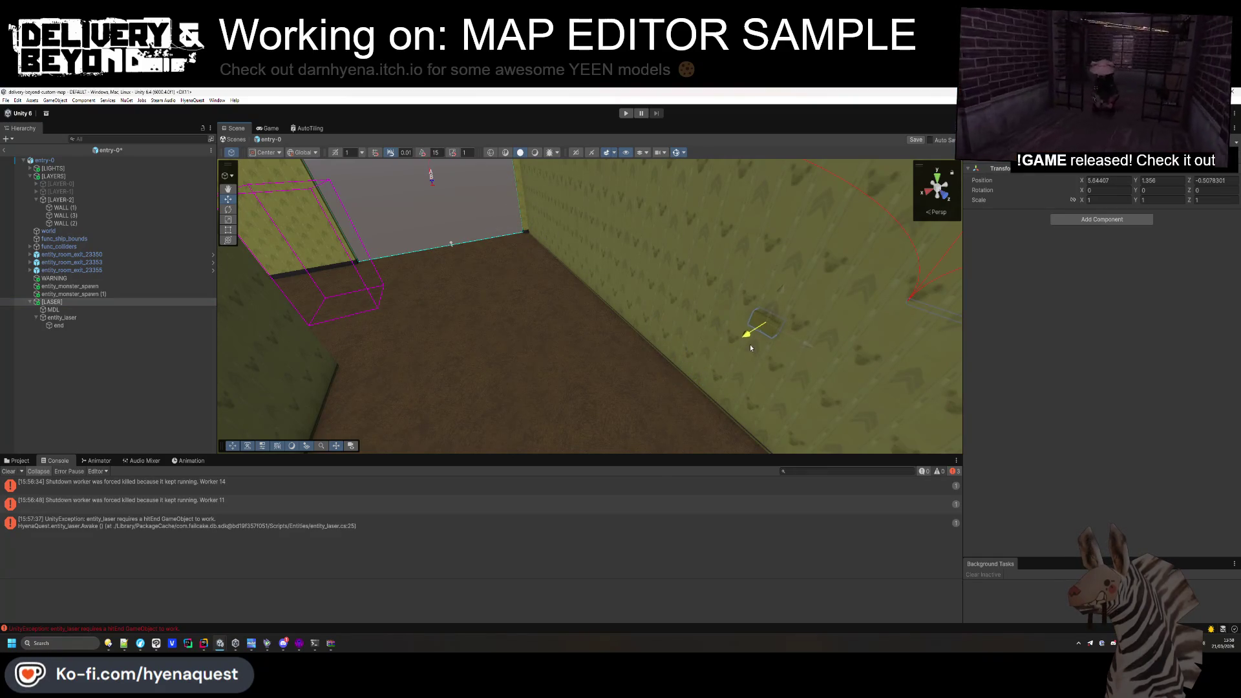
{"action": "key", "text": "f"}
{"action": "left_click", "coordinate": [61, 318]}
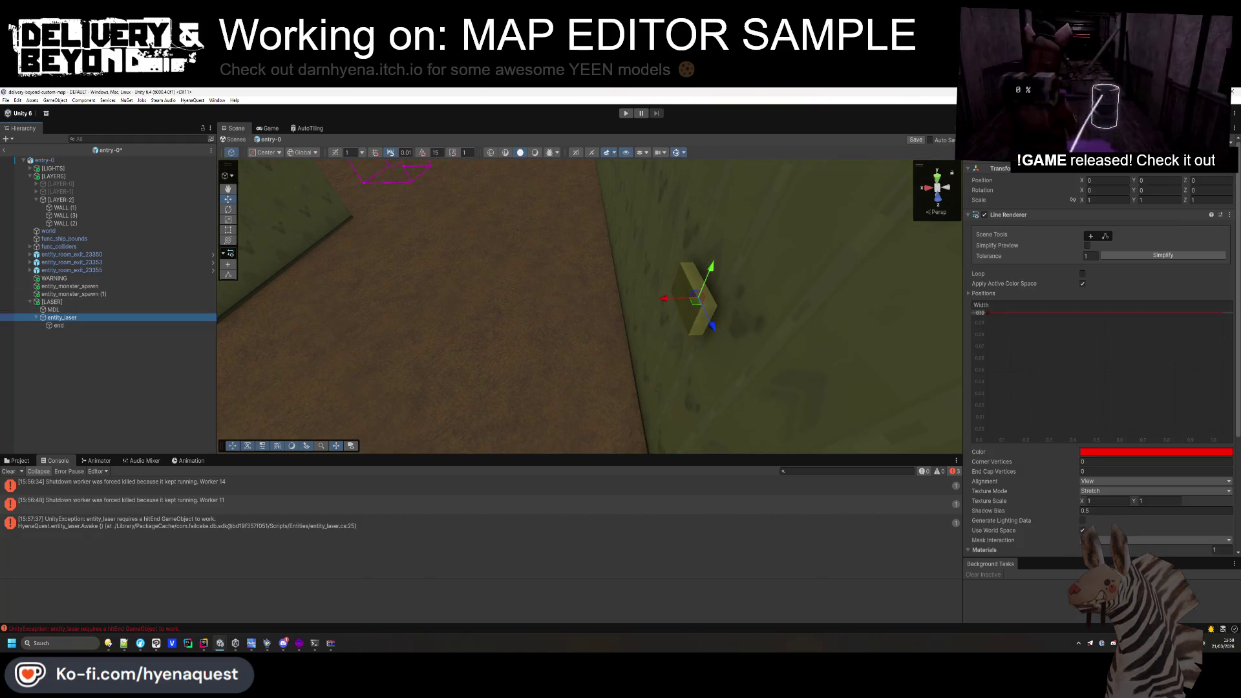
{"action": "left_click", "coordinate": [1016, 215]}
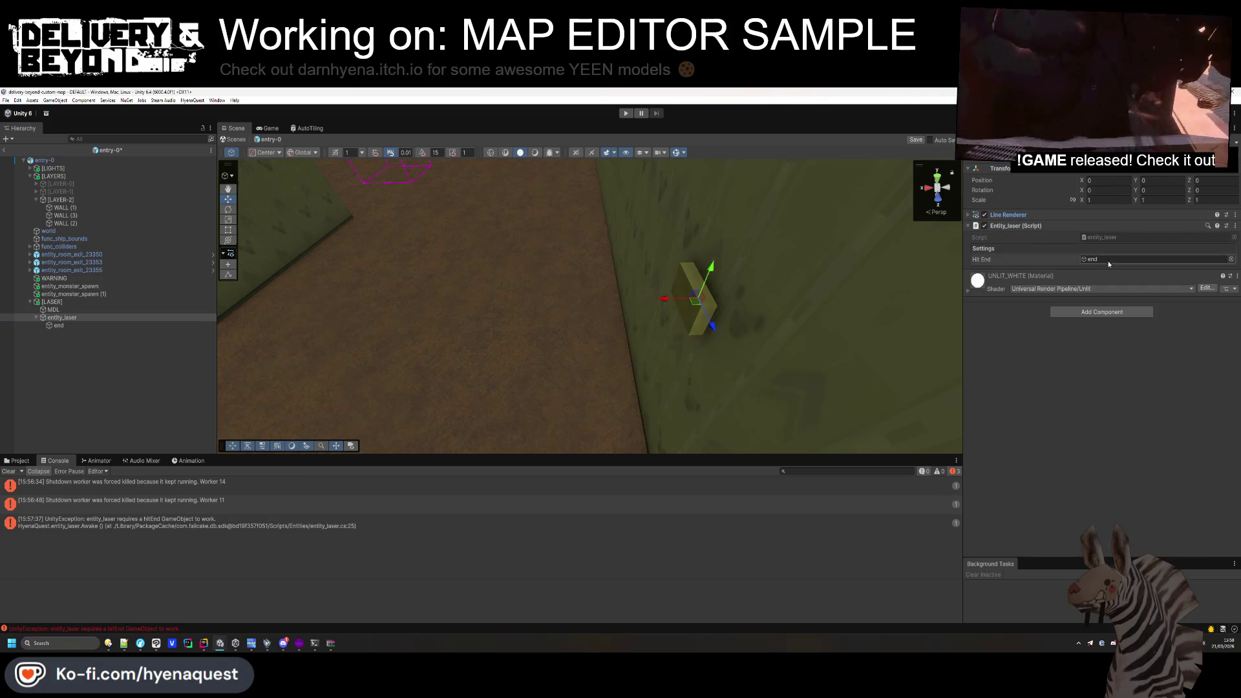
{"action": "left_click", "coordinate": [1057, 225]}
{"action": "key", "text": "ctrl+s"}
{"action": "scroll", "coordinate": [417, 332], "scroll_direction": "down", "scroll_amount": 10}
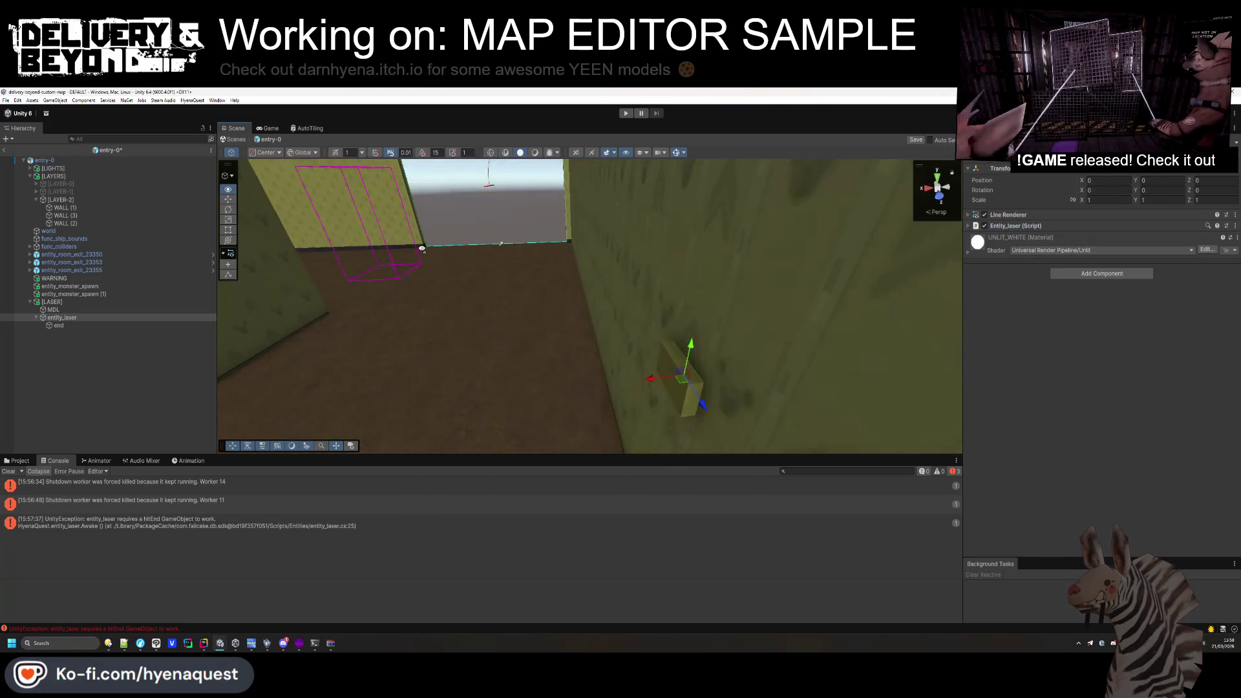
{"action": "left_click", "coordinate": [18, 460]}
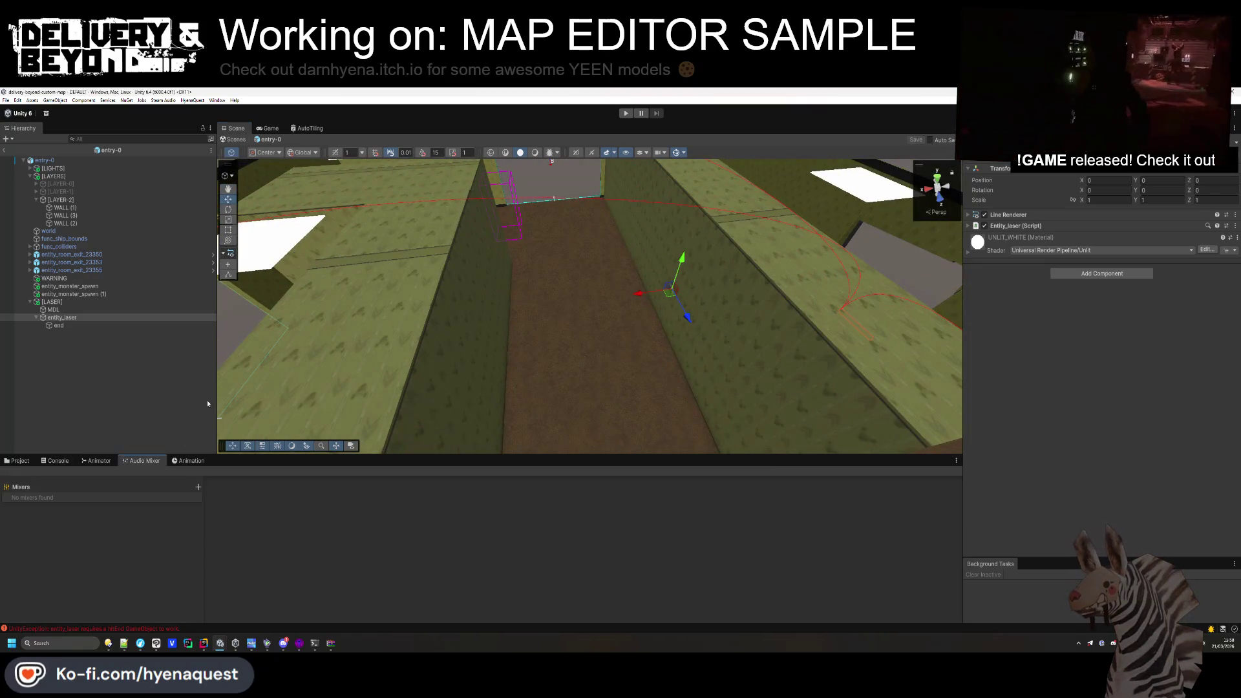
Open the Yeenrooms mod folder and save [LASER] there as a prefab asset.
{"action": "left_click", "coordinate": [187, 401]}
{"action": "left_click", "coordinate": [52, 302]}
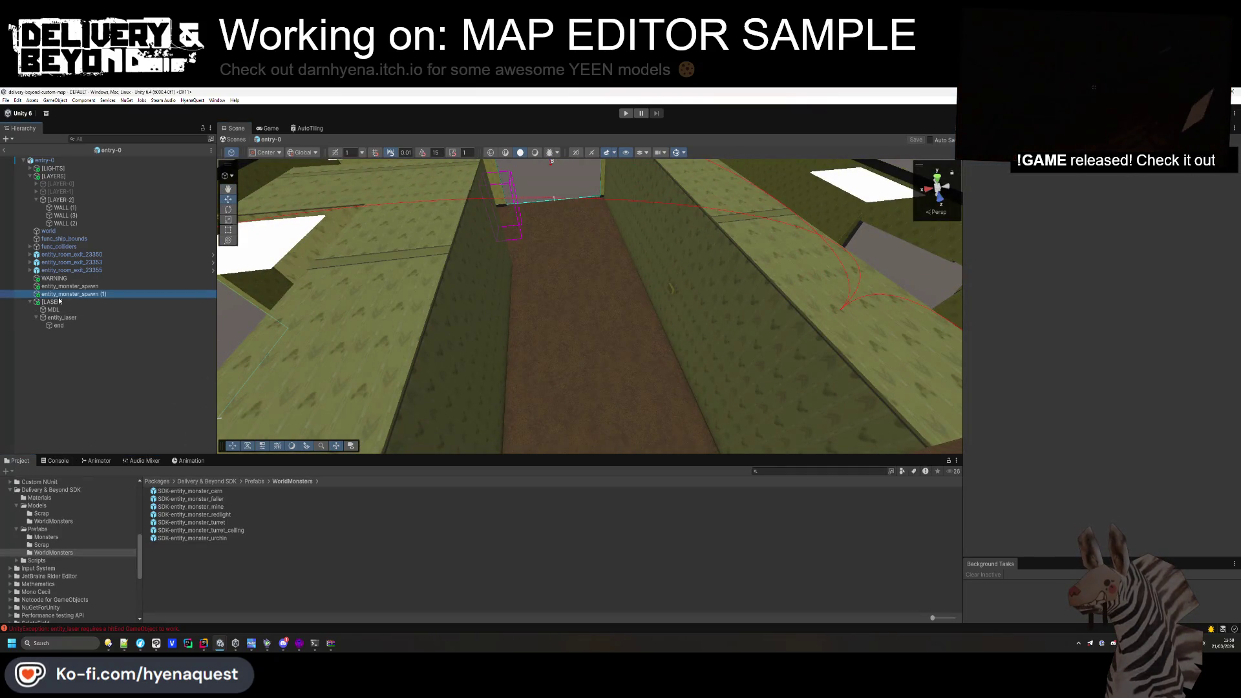
{"action": "left_click", "coordinate": [207, 482]}
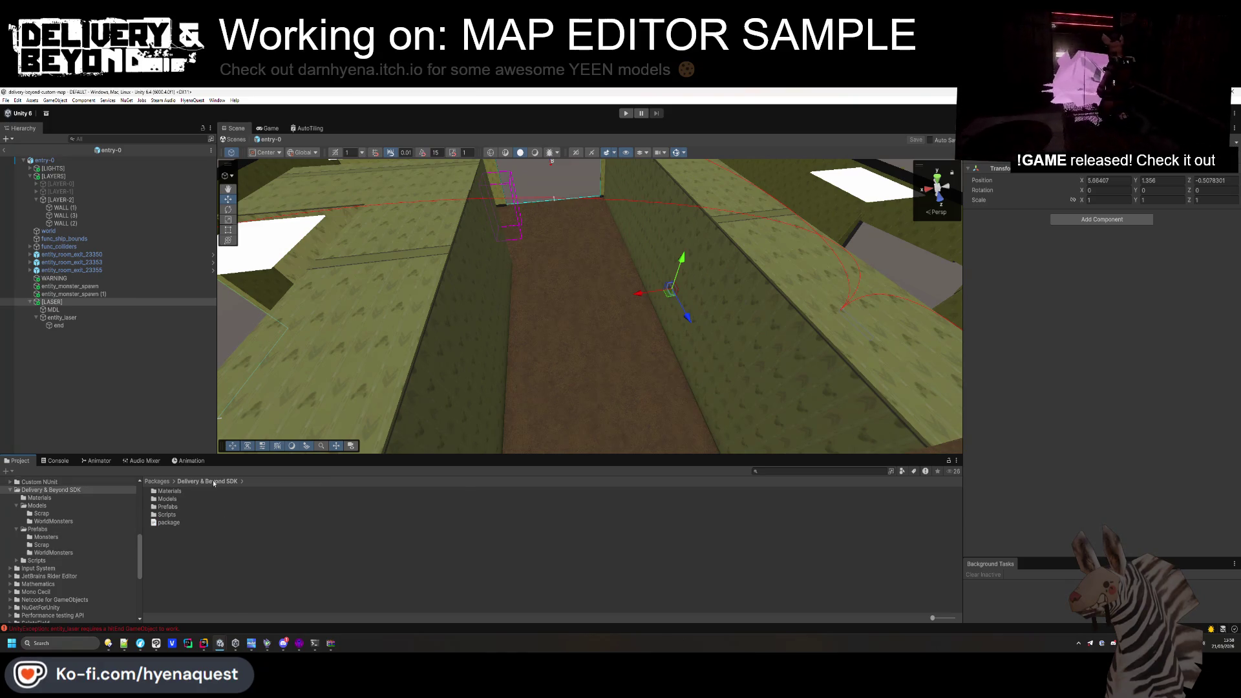
{"action": "scroll", "coordinate": [80, 537], "scroll_direction": "up", "scroll_amount": 10}
{"action": "scroll", "coordinate": [80, 536], "scroll_direction": "down", "scroll_amount": 3}
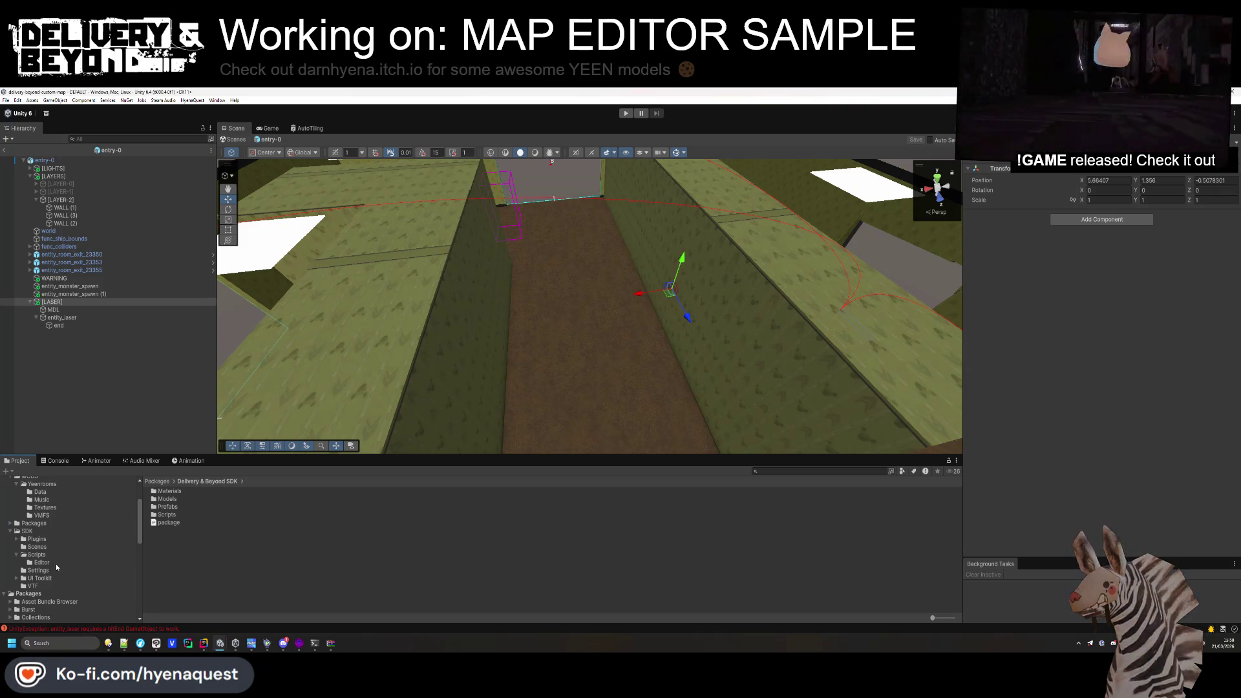
{"action": "left_click", "coordinate": [46, 487]}
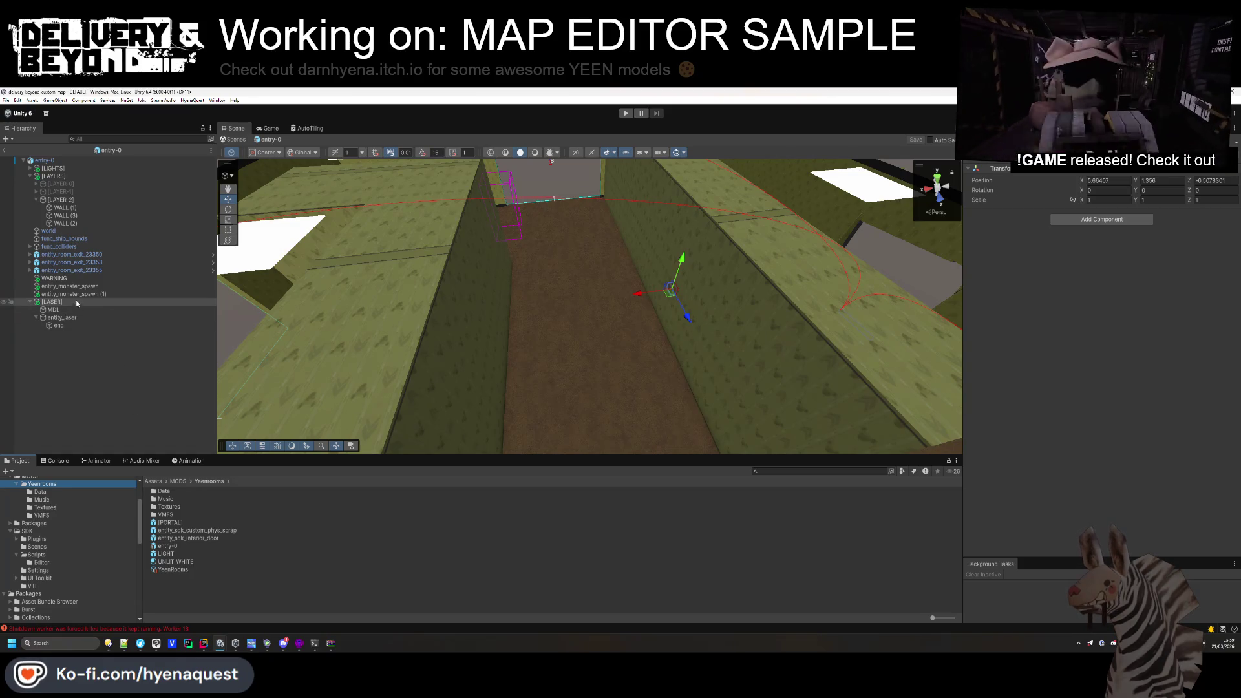
{"action": "left_click_drag", "start_coordinate": [180, 578], "coordinate": [181, 578]}
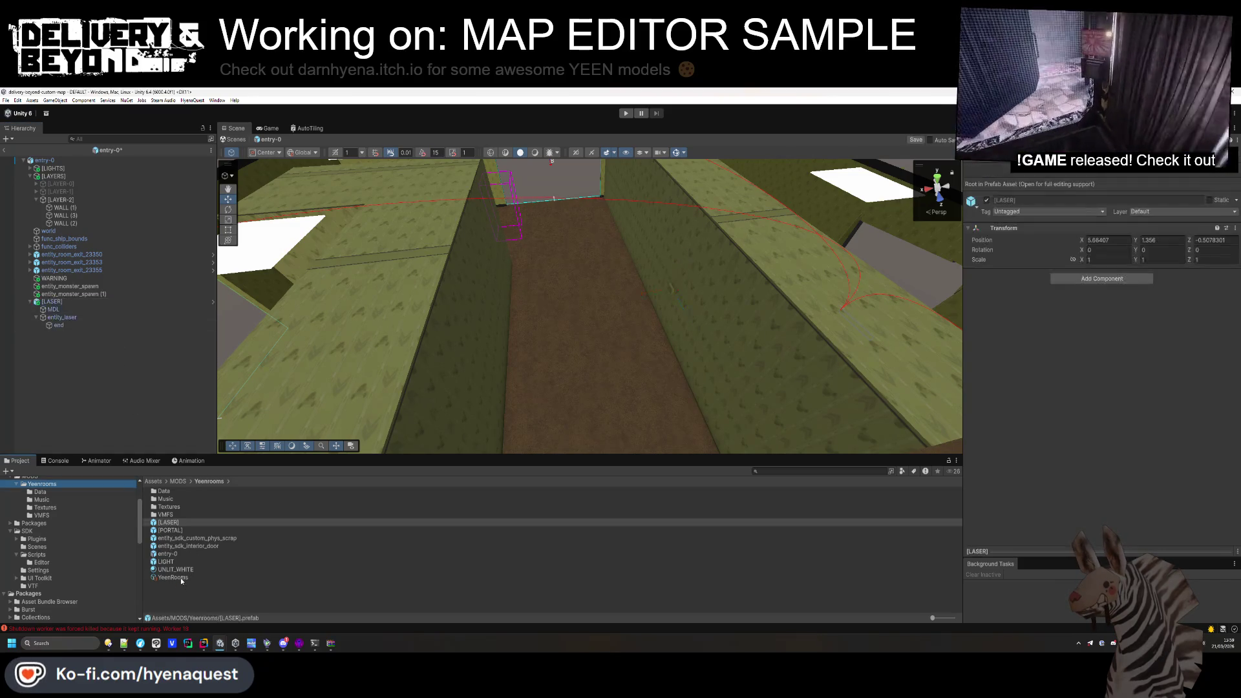
Save the scene, exit Prefab Mode, and show Project assets as large thumbnails.
{"action": "double_click", "coordinate": [168, 523]}
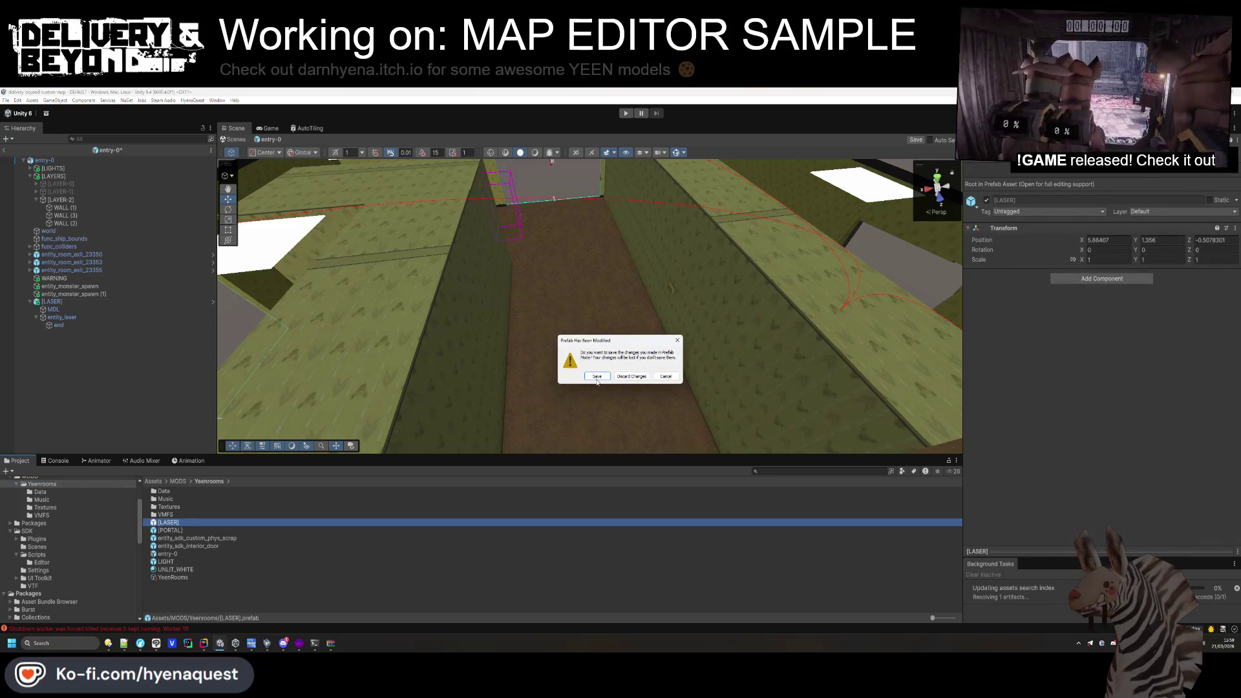
{"action": "left_click", "coordinate": [597, 377]}
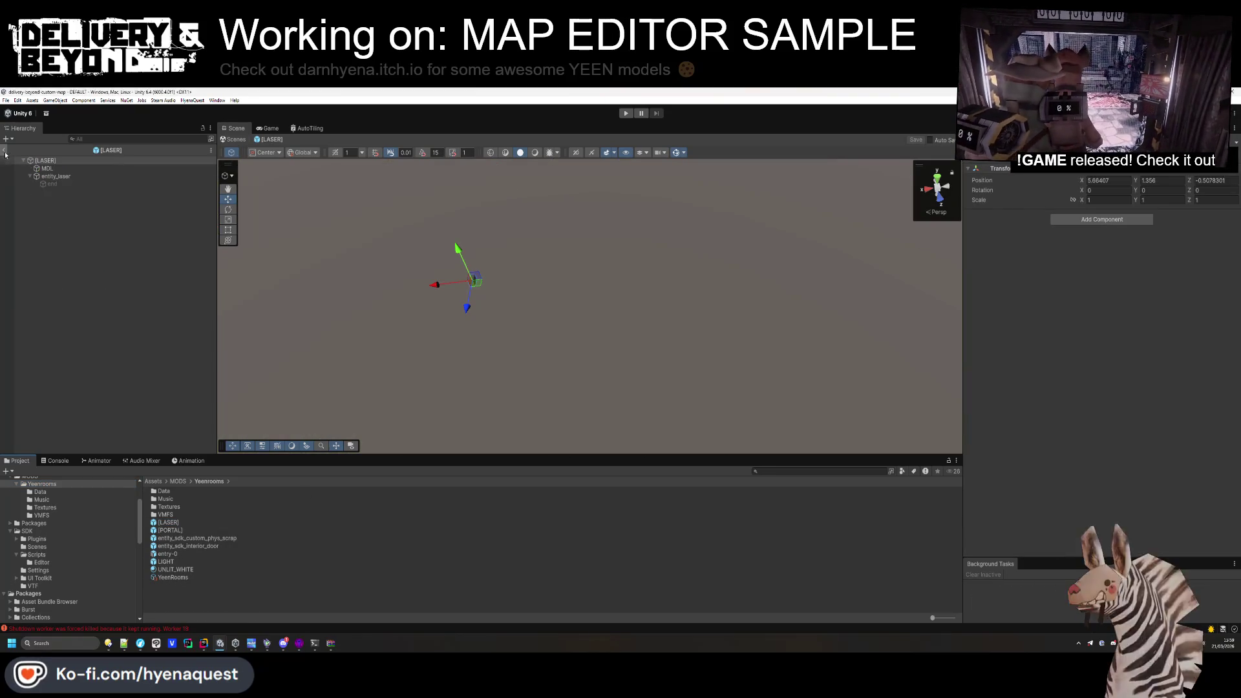
{"action": "left_click", "coordinate": [4, 150]}
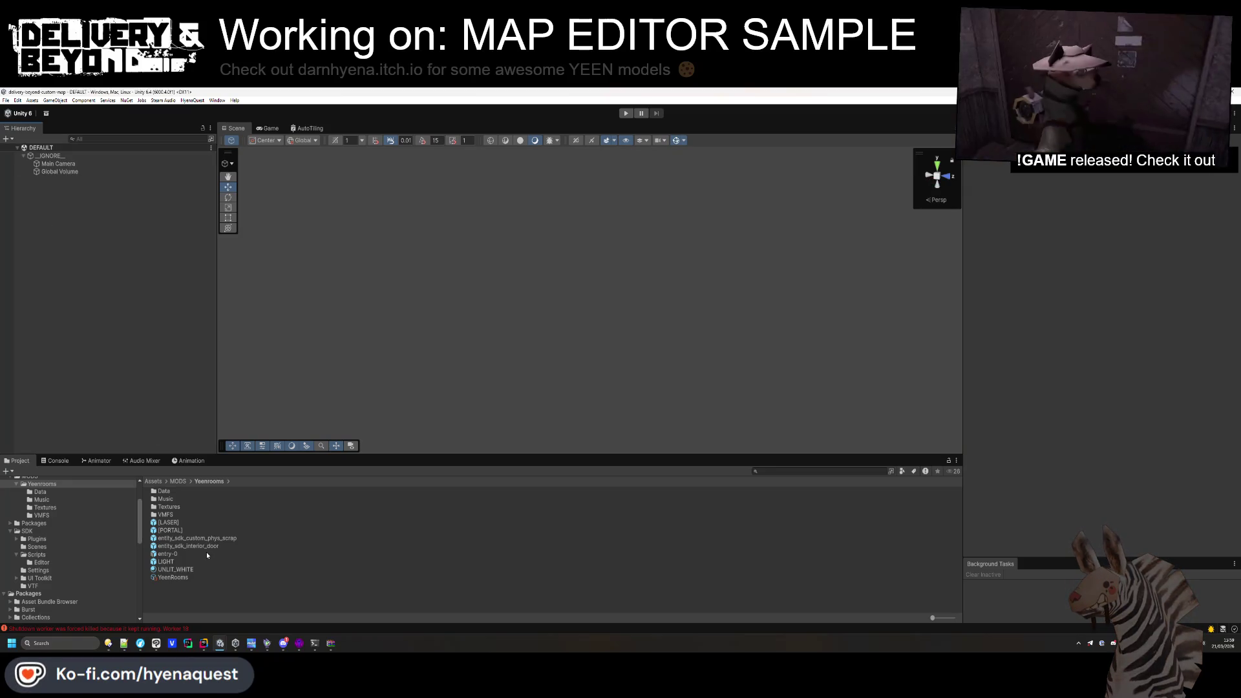
{"action": "left_click", "coordinate": [163, 563]}
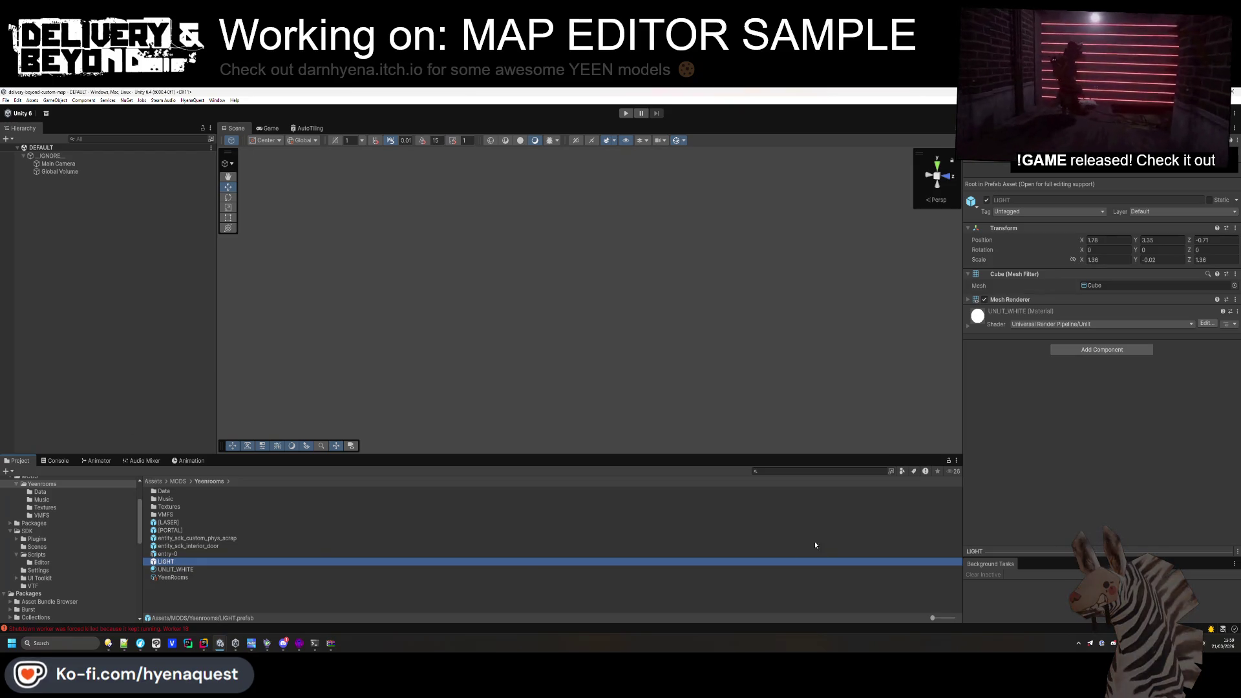
{"action": "left_click_drag", "start_coordinate": [933, 618], "coordinate": [945, 621]}
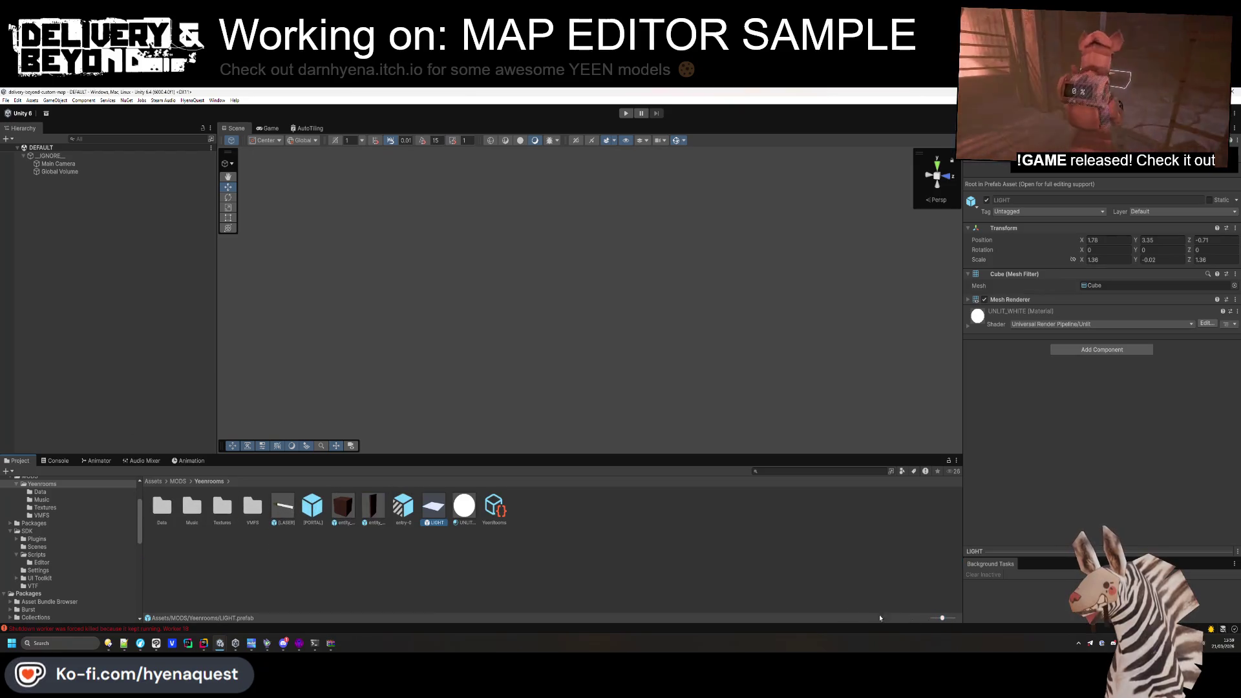
{"action": "left_click", "coordinate": [283, 508]}
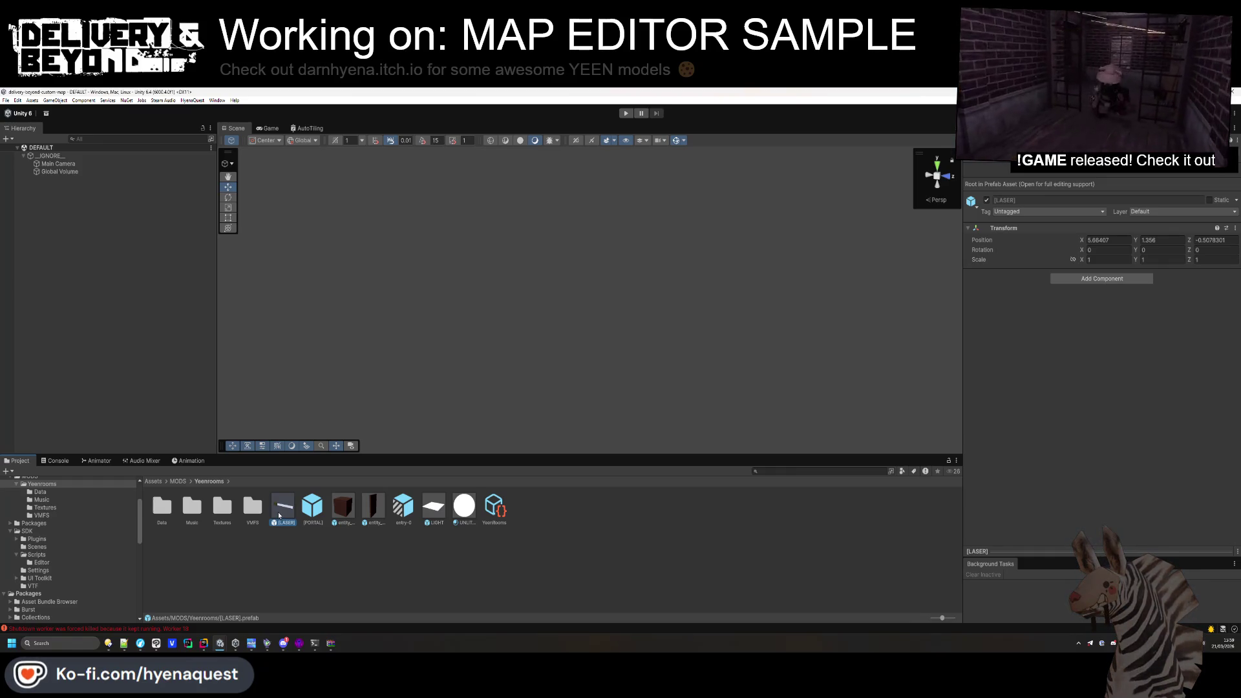
Test-place a [LASER] instance in the scene, inspect it, then delete it.
{"action": "left_click_drag", "start_coordinate": [129, 337], "coordinate": [71, 193]}
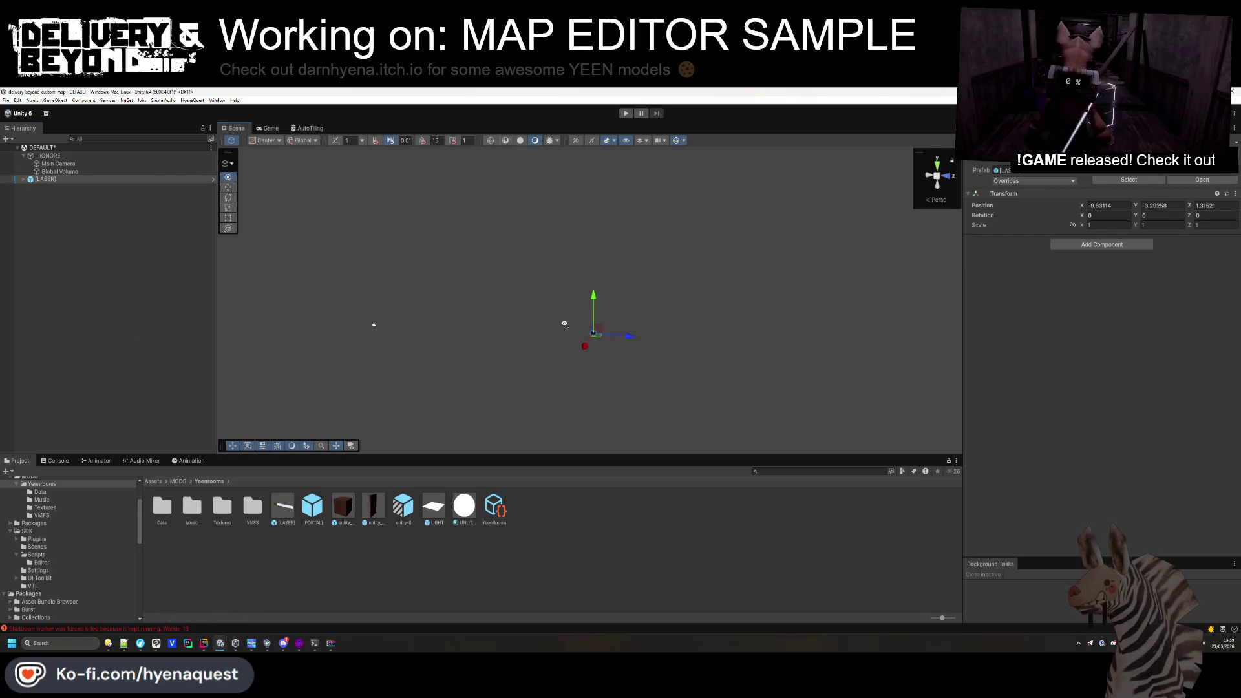
{"action": "mouse_move", "coordinate": [515, 356]}
{"action": "left_mouse_down"}
{"action": "mouse_move", "coordinate": [404, 357]}
{"action": "mouse_move", "coordinate": [310, 383]}
{"action": "mouse_move", "coordinate": [213, 380]}
{"action": "mouse_move", "coordinate": [413, 150]}
{"action": "left_mouse_up"}
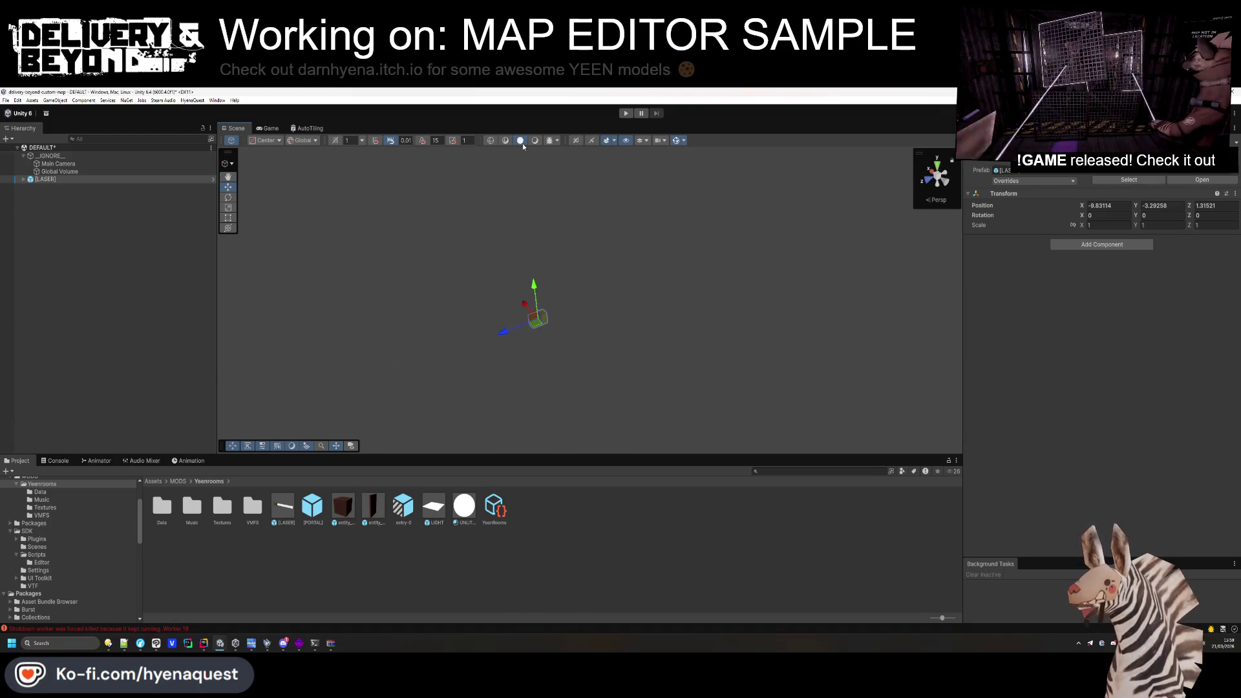
{"action": "left_click_drag", "start_coordinate": [543, 303], "coordinate": [562, 307]}
{"action": "left_click", "coordinate": [75, 181]}
{"action": "key", "text": "Delete"}
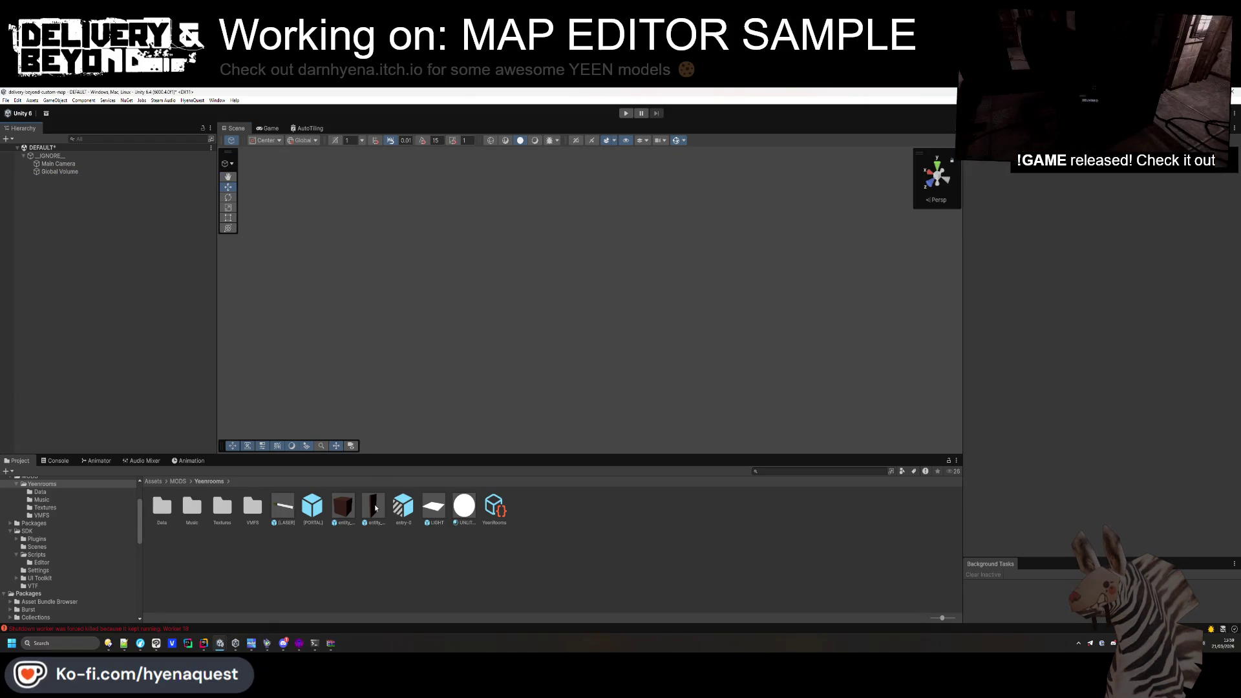
Set the [LASER] prefab's Position Z to 0 and open its layer list.
{"action": "left_click", "coordinate": [284, 509]}
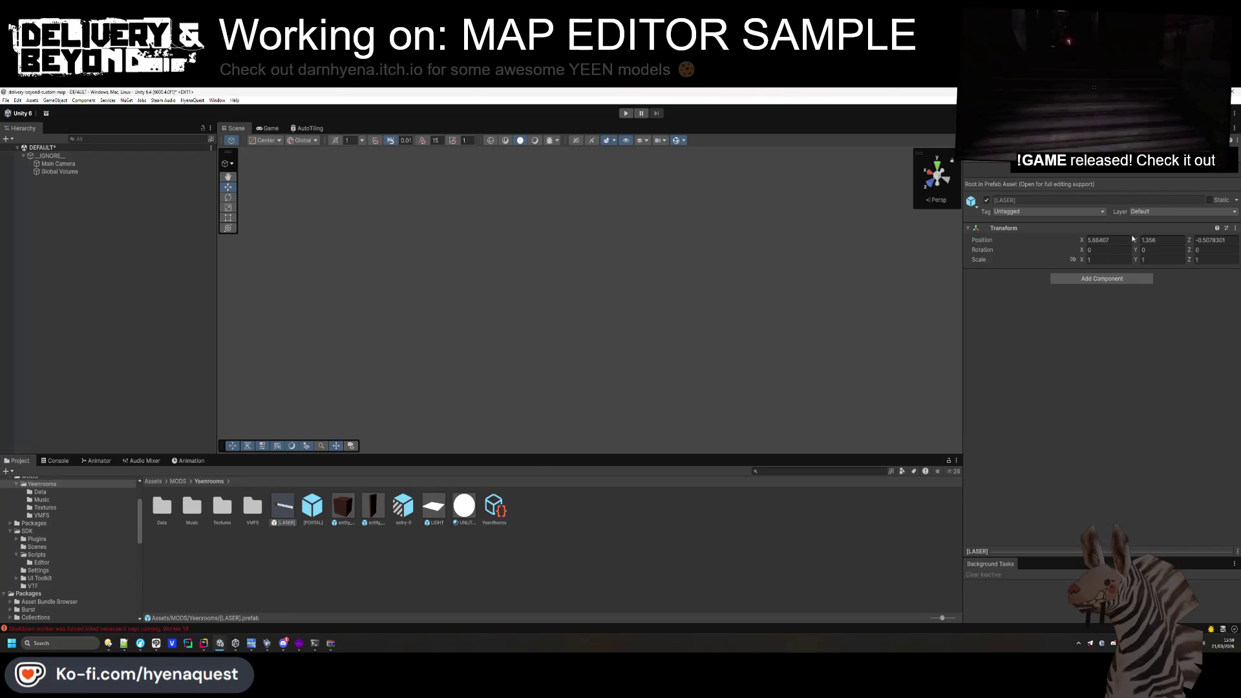
{"action": "type", "text": "0"}
{"action": "left_click", "coordinate": [1209, 200]}
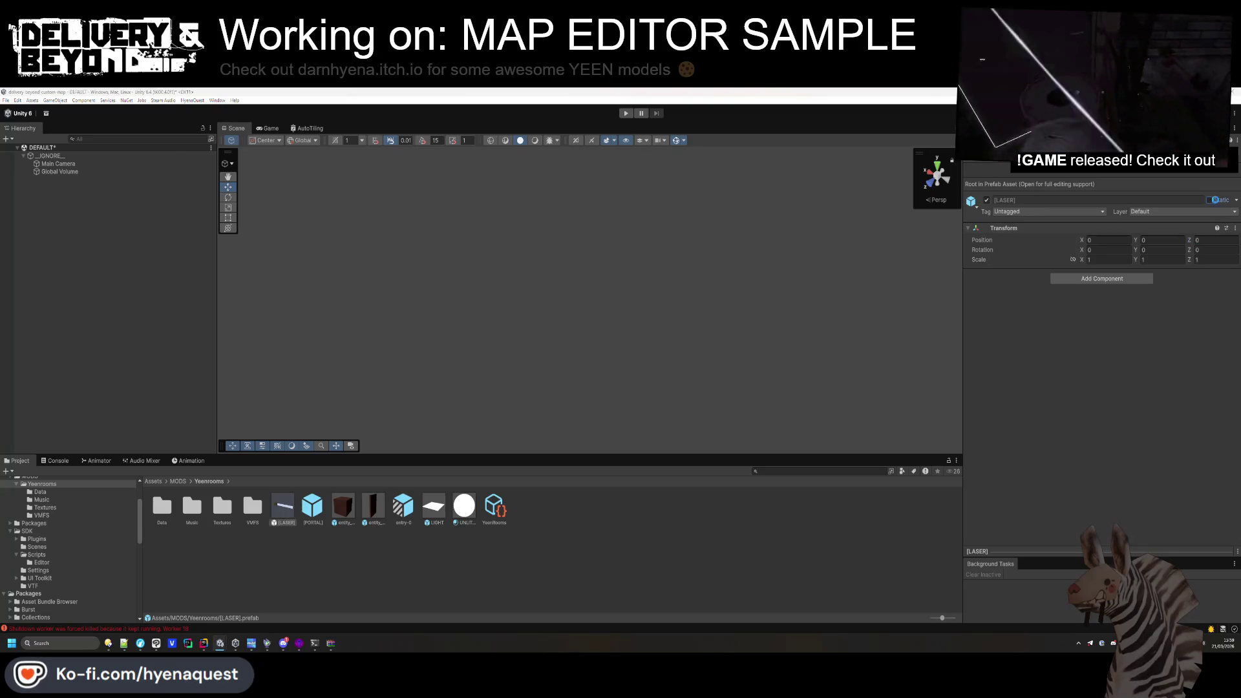
{"action": "left_click", "coordinate": [1183, 211]}
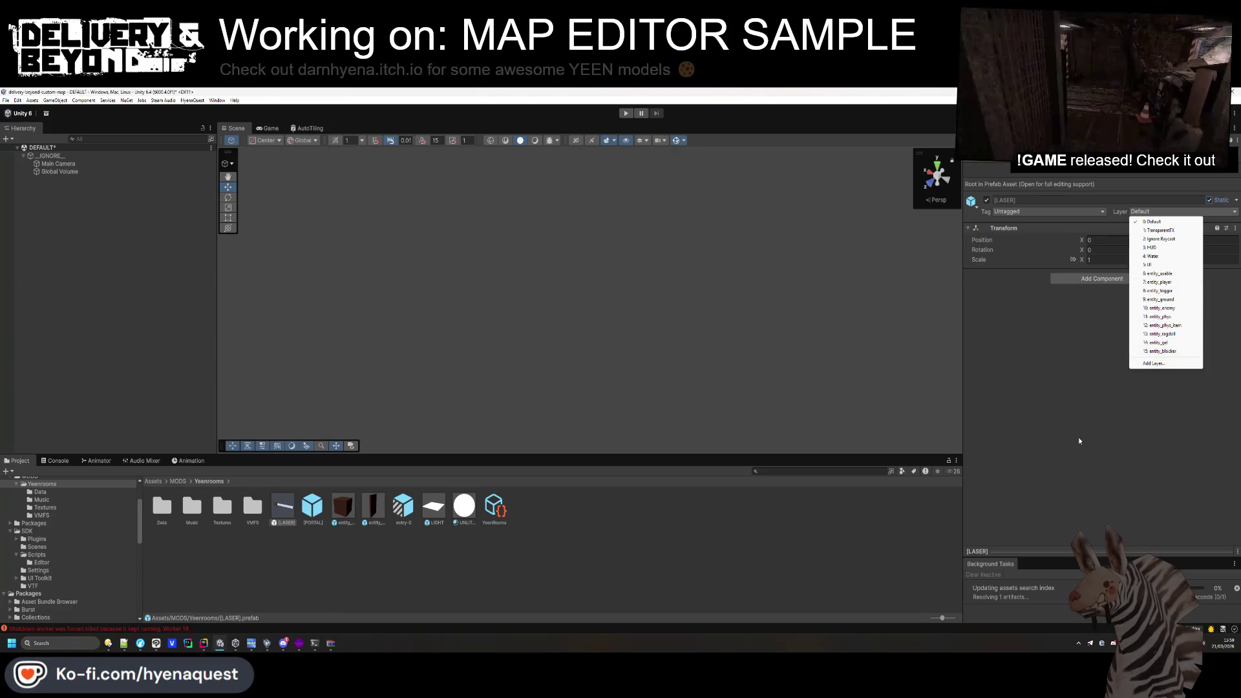
Open the [LASER] prefab in Prefab Mode and check the end child's layer.
{"action": "left_click", "coordinate": [280, 516]}
{"action": "double_click", "coordinate": [280, 516]}
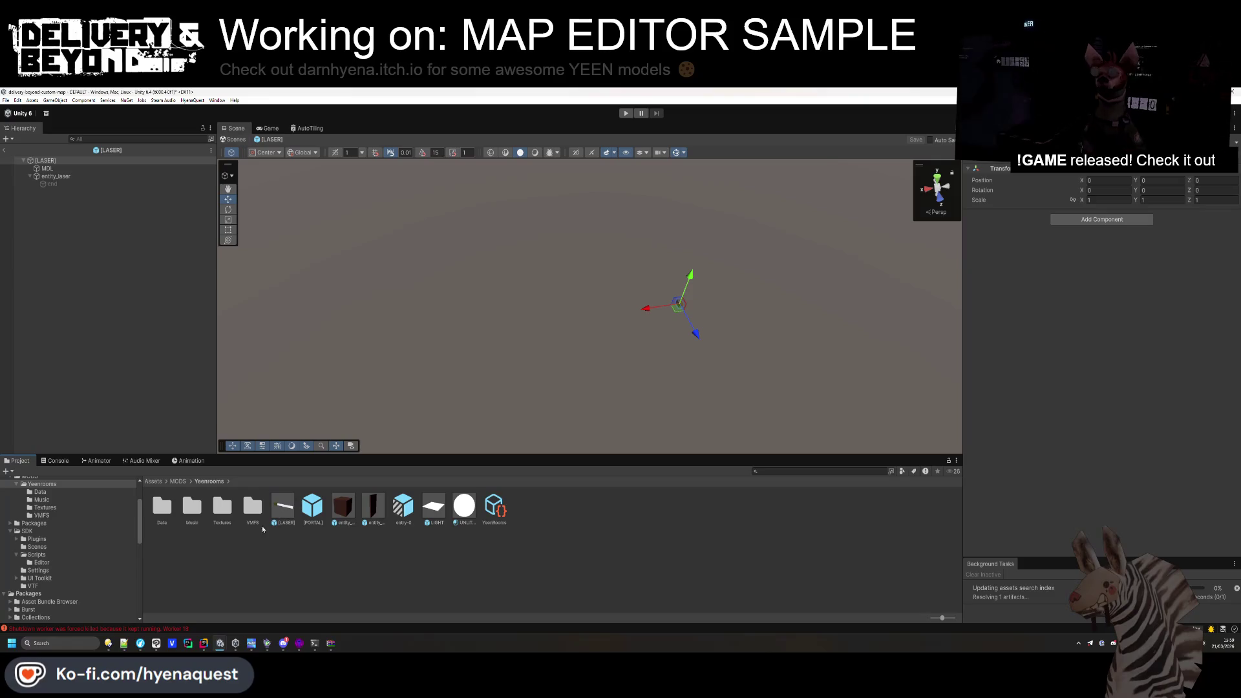
{"action": "left_click", "coordinate": [137, 381]}
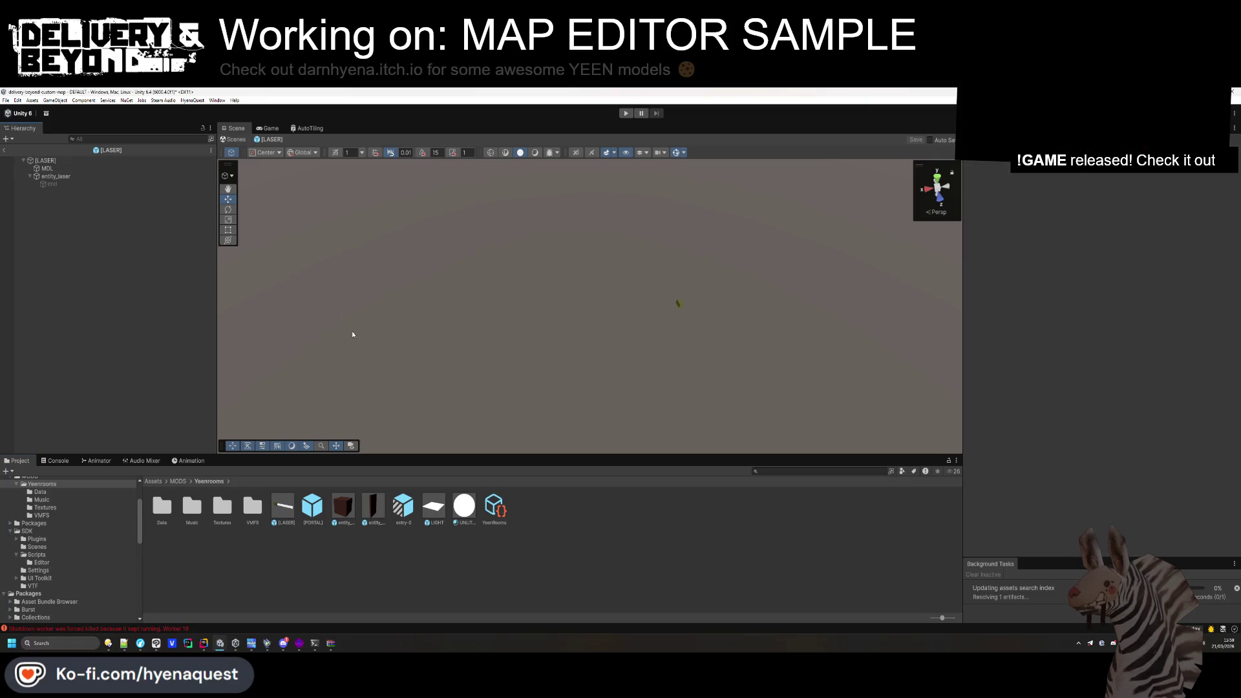
{"action": "left_click", "coordinate": [51, 186]}
{"action": "left_click", "coordinate": [1164, 153]}
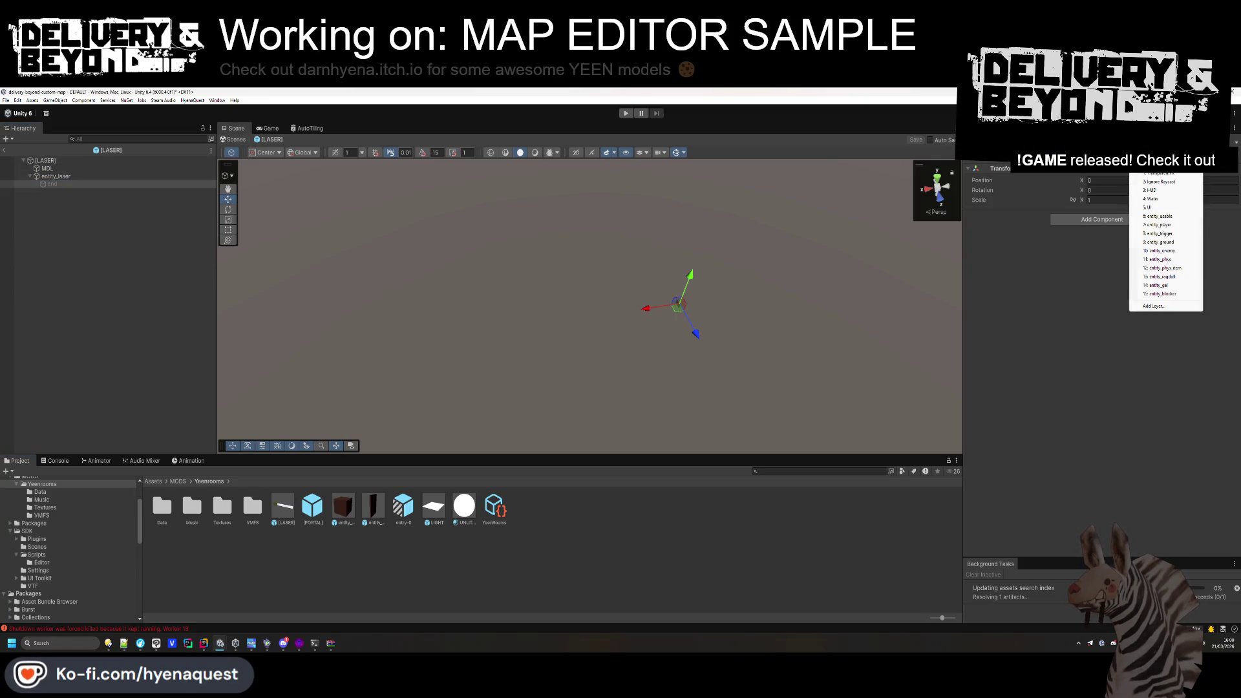
Toggle entity_laser's Line Renderer and review its Line Renderer and Entity_laser settings.
{"action": "left_click", "coordinate": [89, 177]}
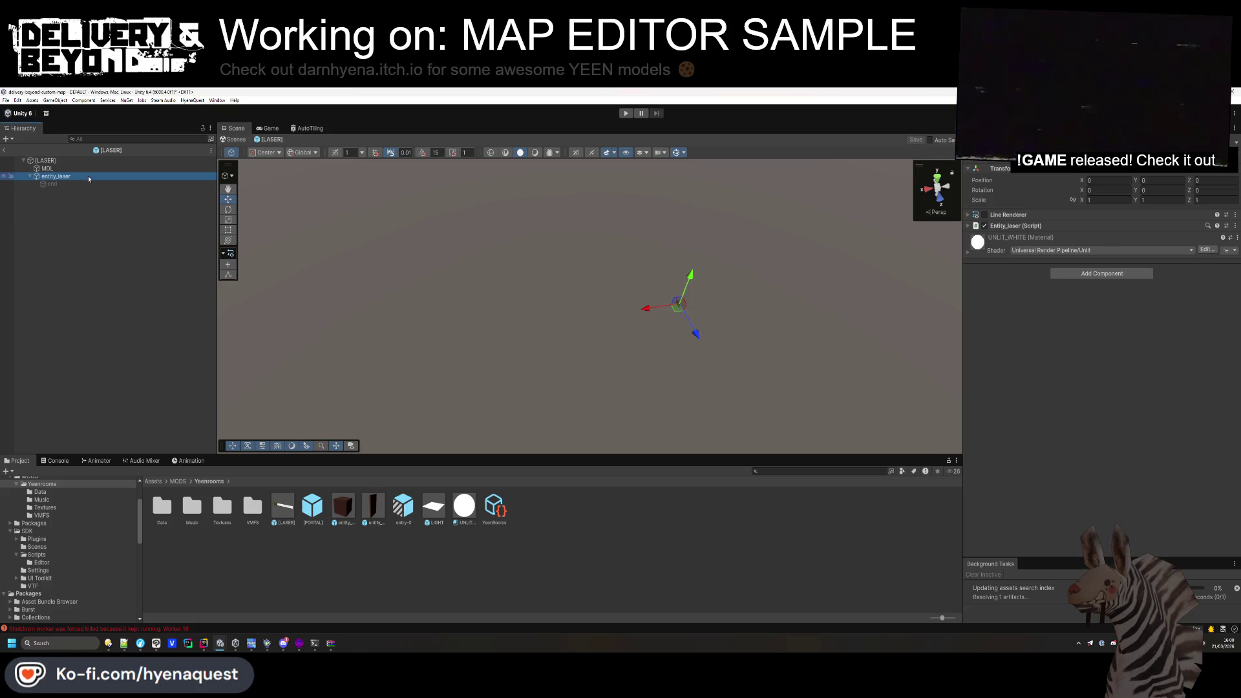
{"action": "left_click", "coordinate": [985, 214]}
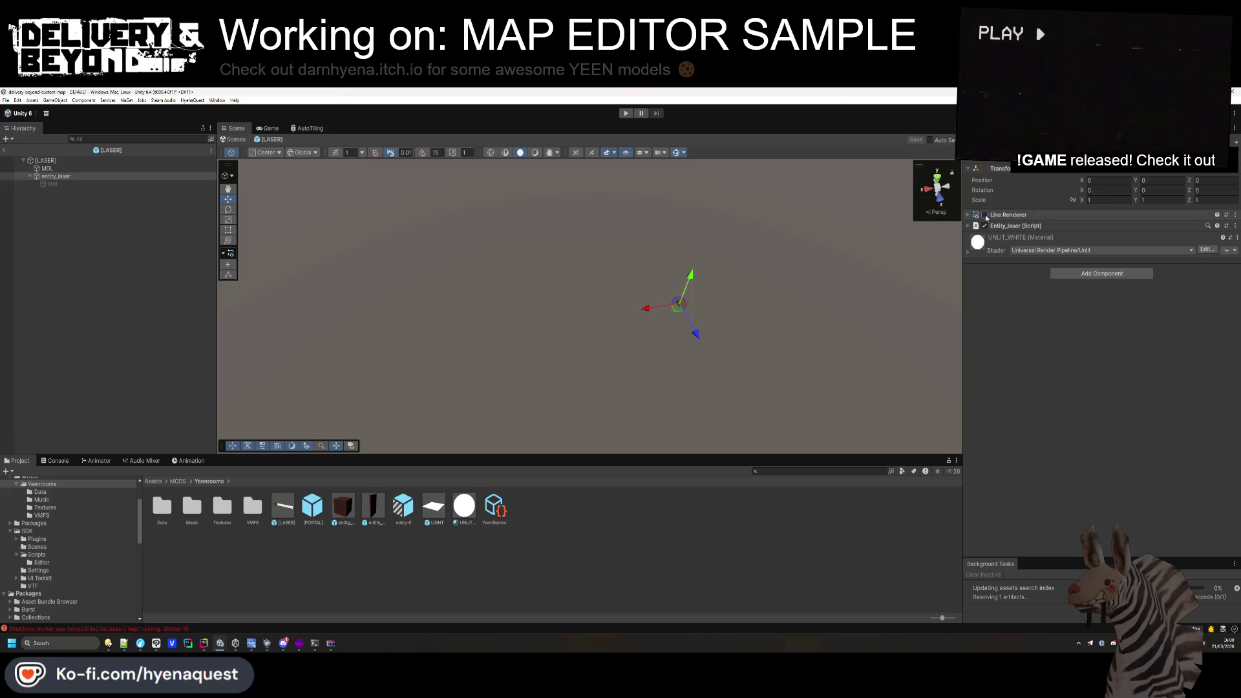
{"action": "left_click", "coordinate": [989, 216]}
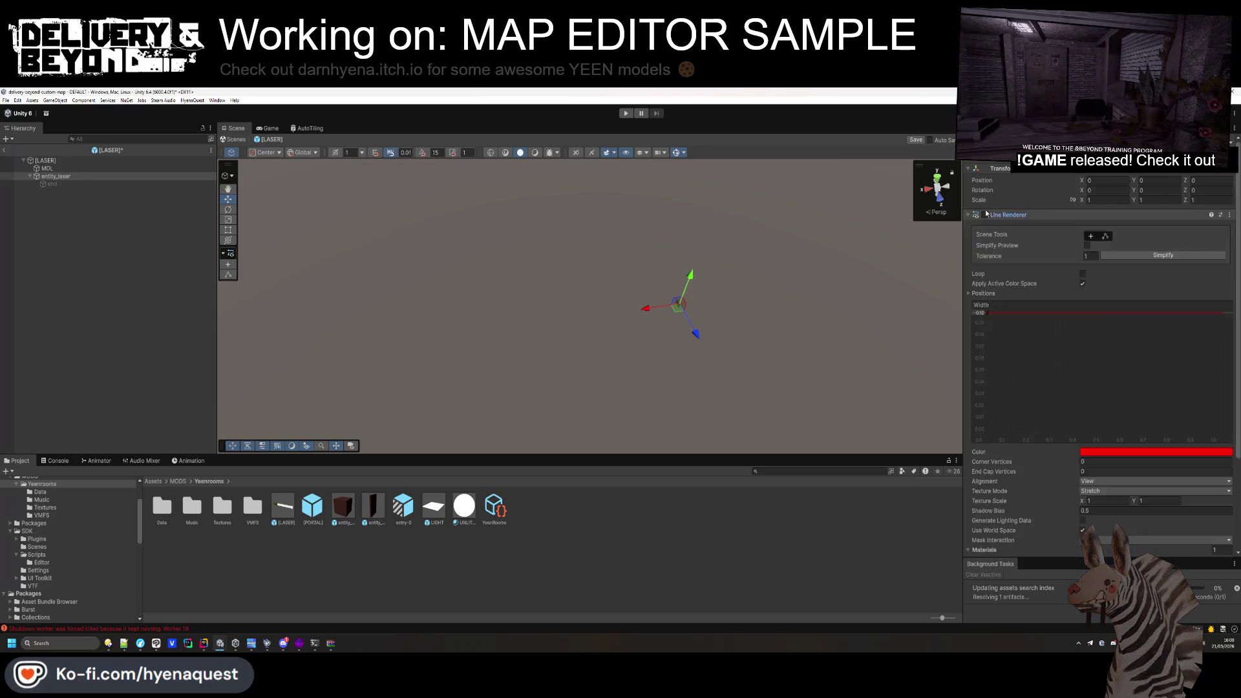
{"action": "left_click", "coordinate": [988, 217]}
{"action": "left_click", "coordinate": [1004, 225]}
{"action": "left_click", "coordinate": [1003, 225]}
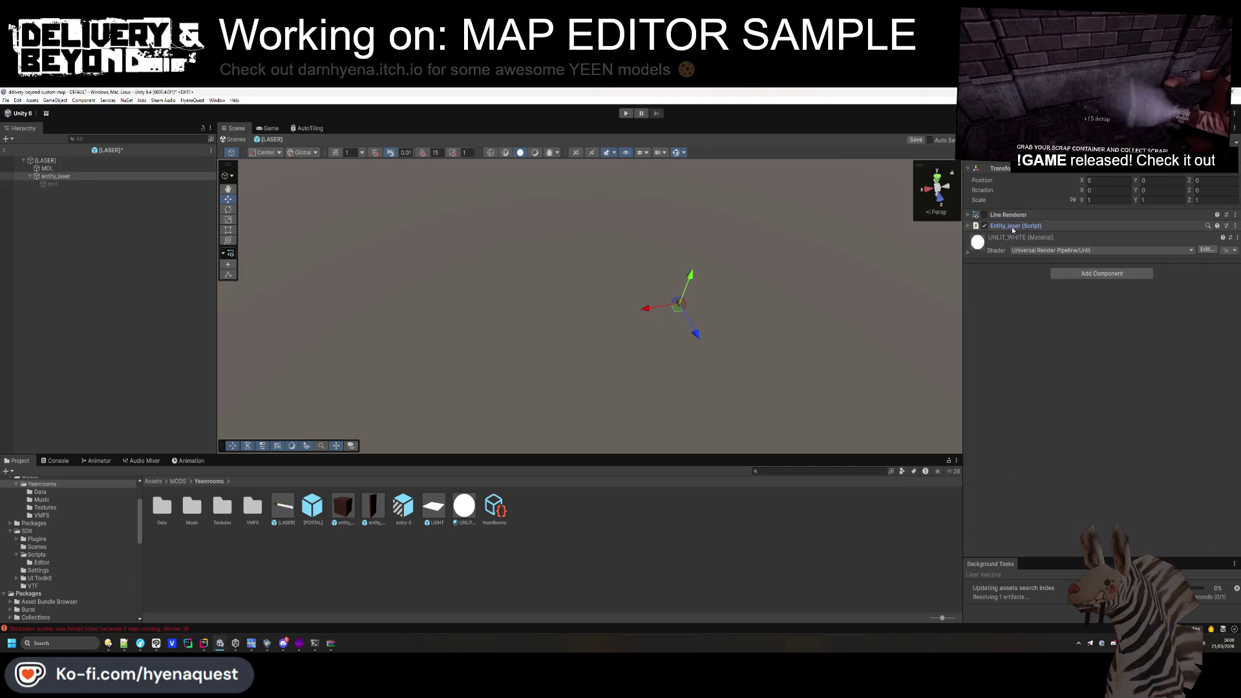
{"action": "left_click", "coordinate": [1013, 227]}
Select MDL, save the [LASER] prefab, and exit Prefab Mode.
{"action": "left_click", "coordinate": [143, 301]}
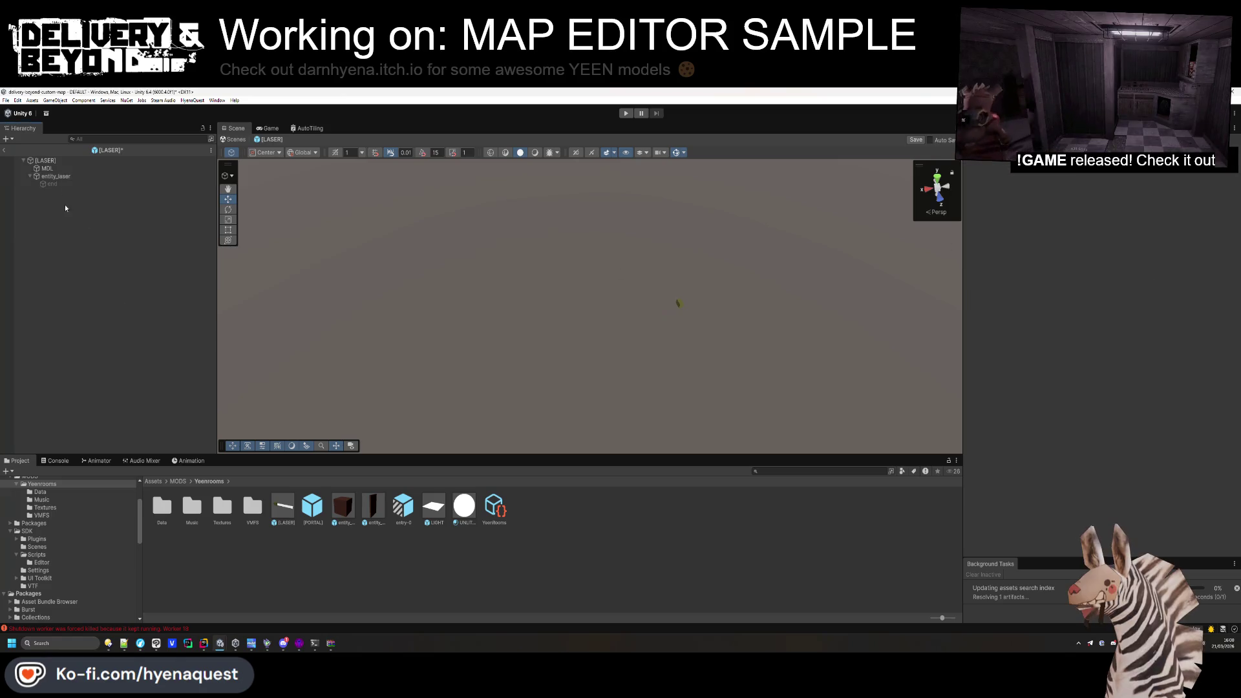
{"action": "left_click", "coordinate": [61, 170]}
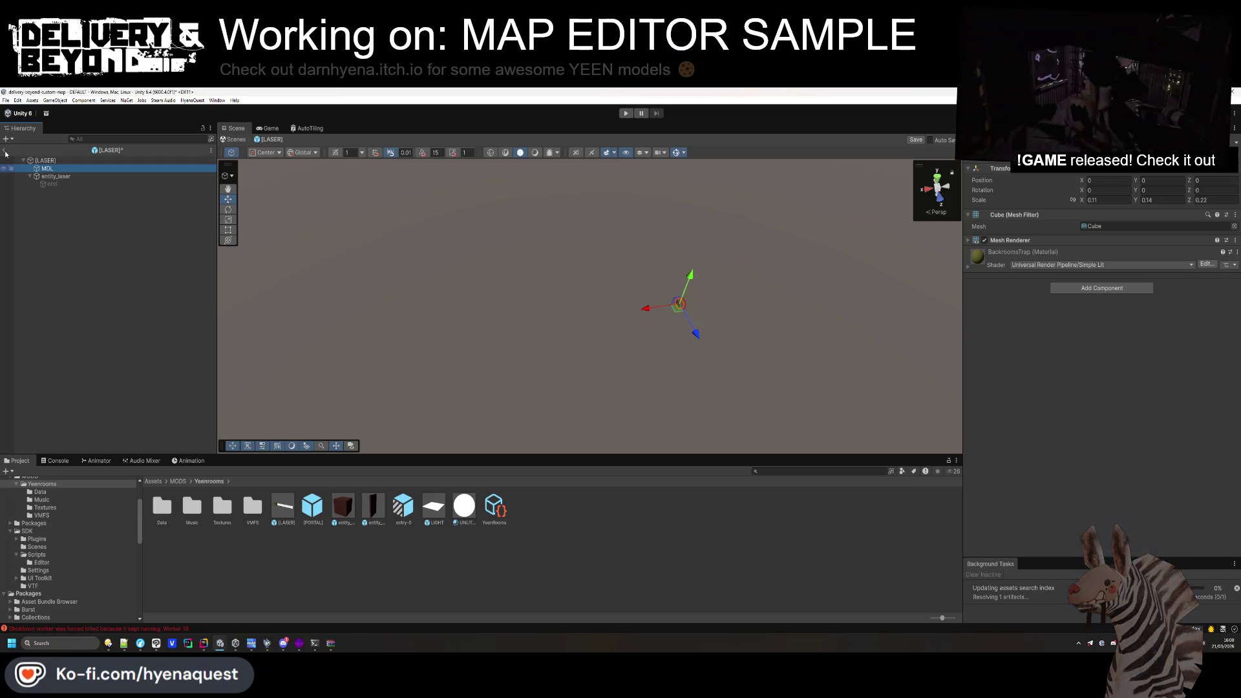
{"action": "key", "text": "ctrl+s"}
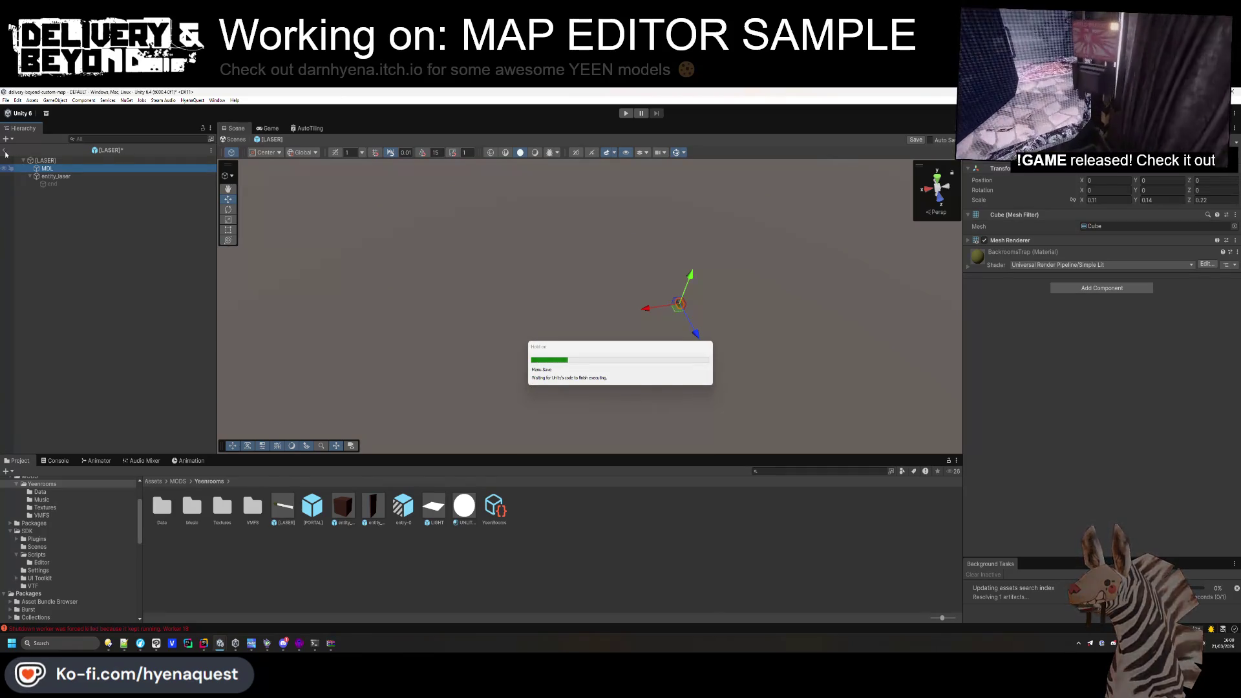
{"action": "left_click", "coordinate": [5, 152]}
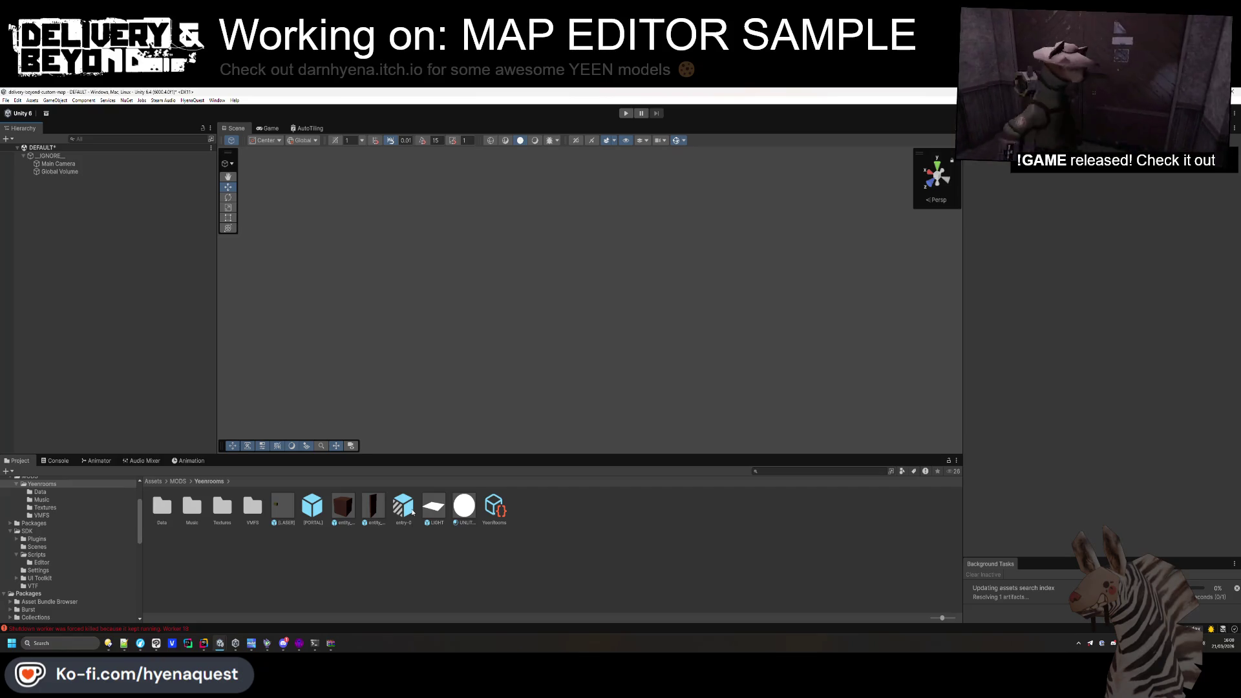
Save the current scene with Ctrl+S.
{"action": "key", "text": "ctrl+s"}
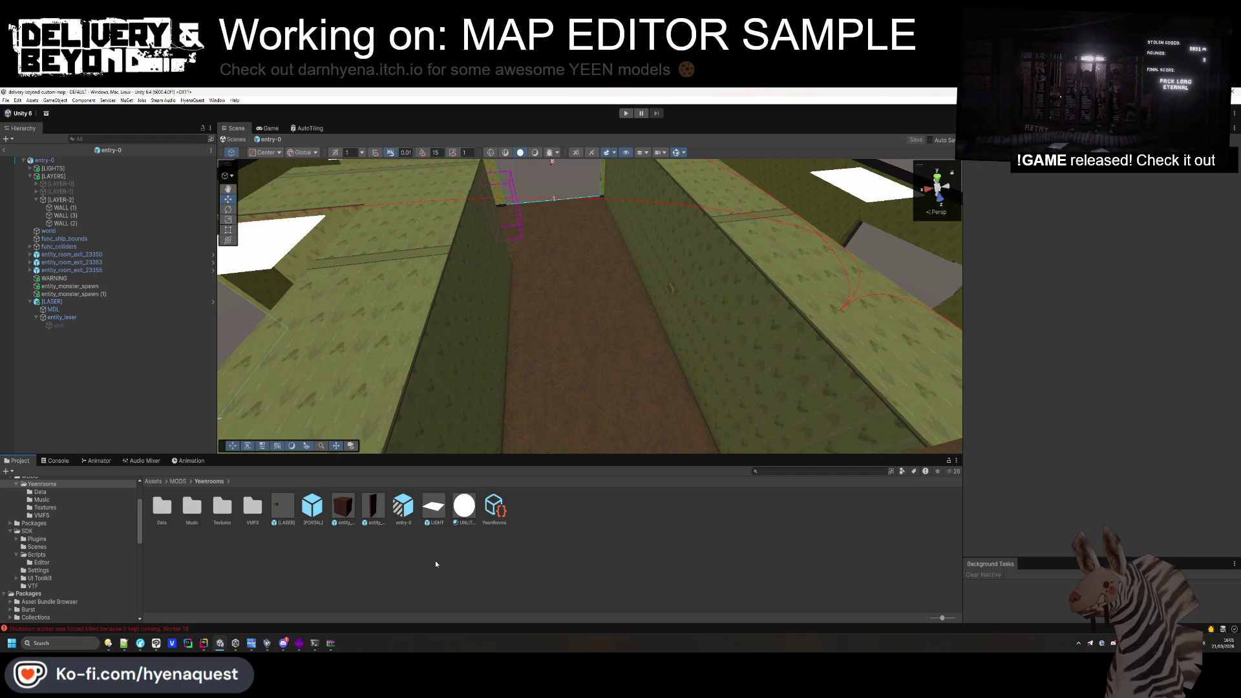
Move [LASER] into LAYER-2 and duplicate it twice, lowering the first copy on the wall.
{"action": "left_click", "coordinate": [91, 300]}
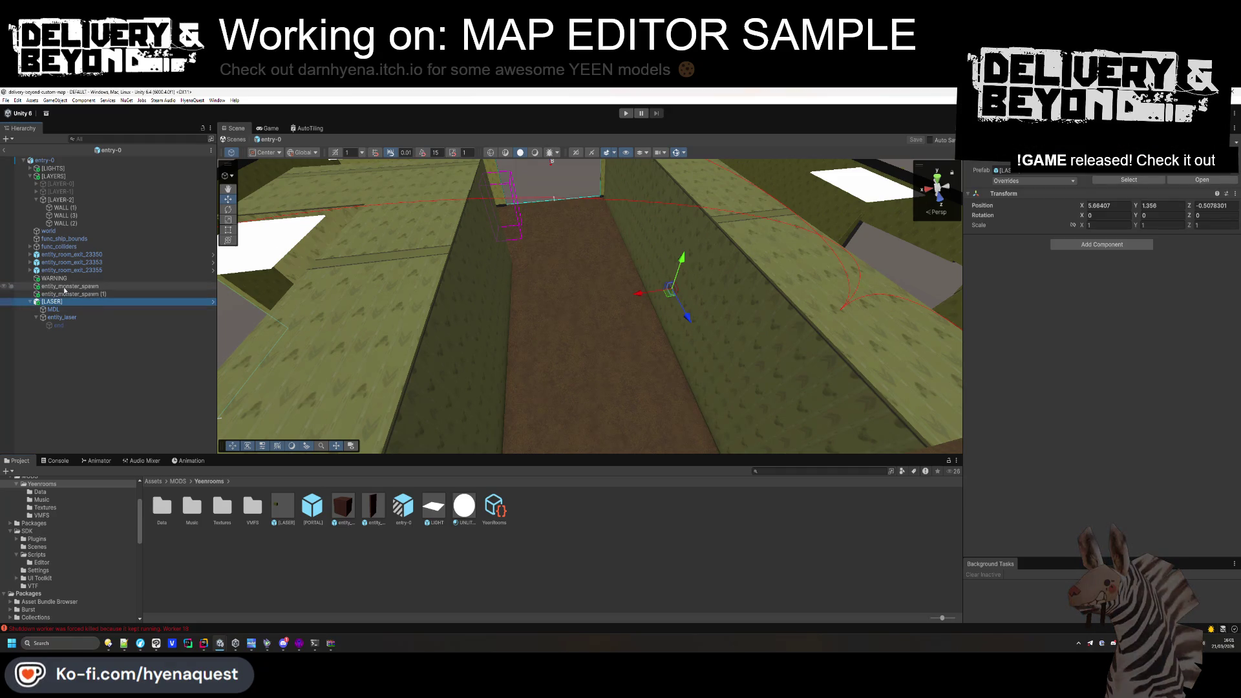
{"action": "left_click_drag", "start_coordinate": [68, 226], "coordinate": [67, 223]}
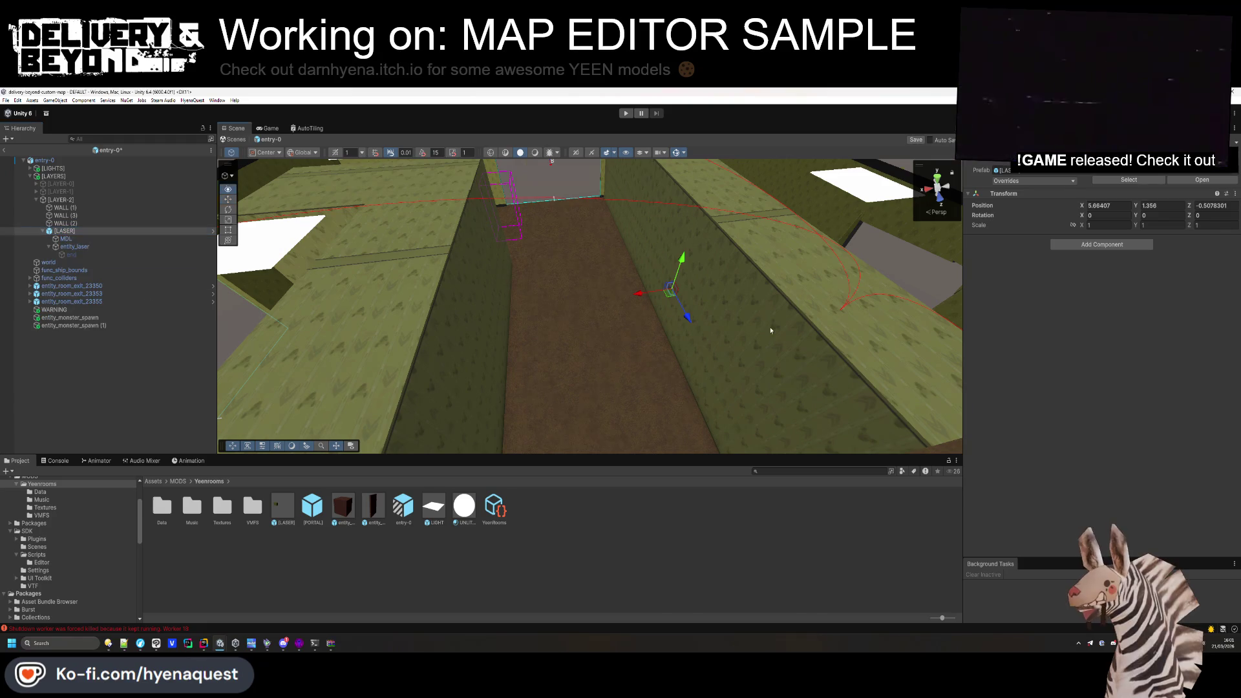
{"action": "key", "text": "ctrl+d"}
{"action": "mouse_move", "coordinate": [663, 241]}
{"action": "left_mouse_down"}
{"action": "mouse_move", "coordinate": [655, 279]}
{"action": "mouse_move", "coordinate": [664, 246]}
{"action": "left_mouse_up"}
{"action": "key", "text": "ctrl+d"}
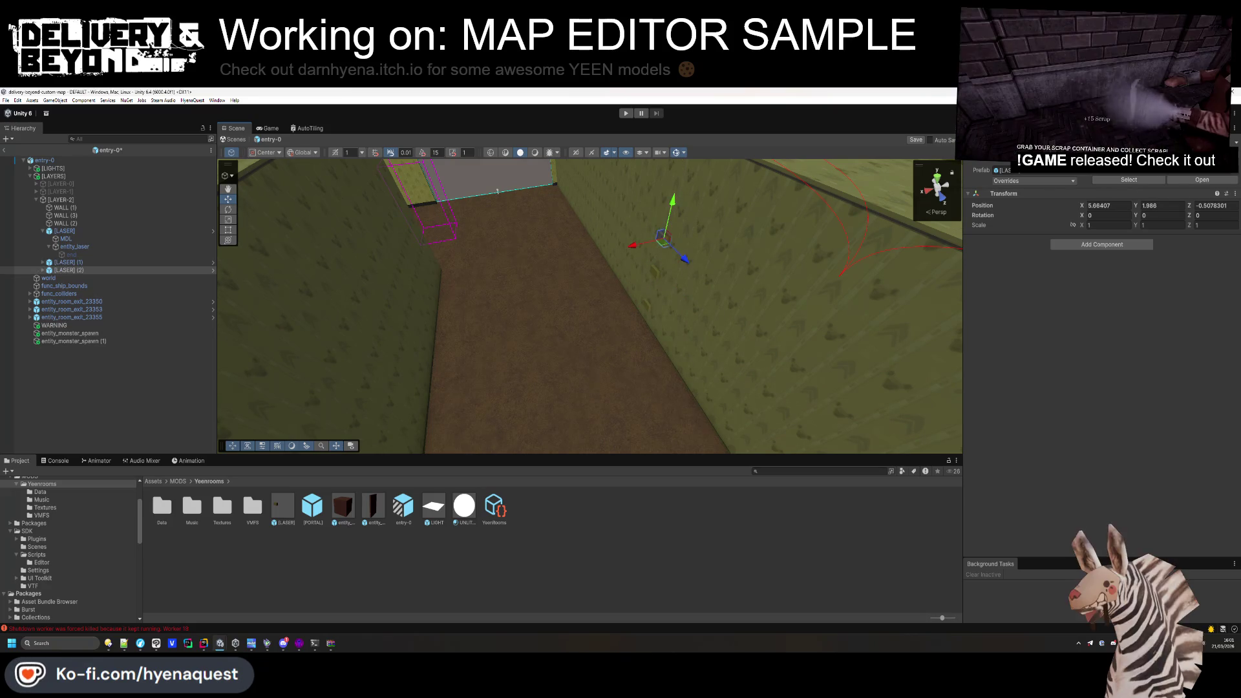
Collapse [LASER]'s children and expand LAYER-1 to show its contents.
{"action": "left_click", "coordinate": [154, 371]}
{"action": "left_click", "coordinate": [43, 230]}
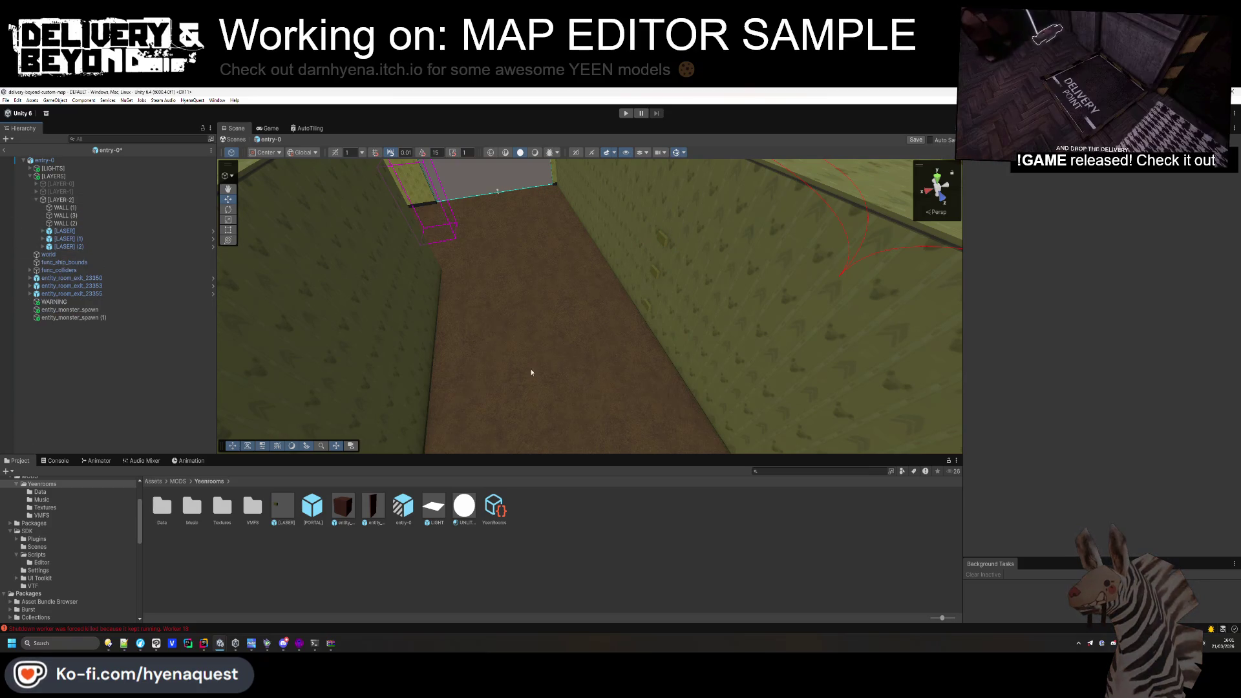
{"action": "scroll", "coordinate": [711, 382], "scroll_direction": "down", "scroll_amount": 10}
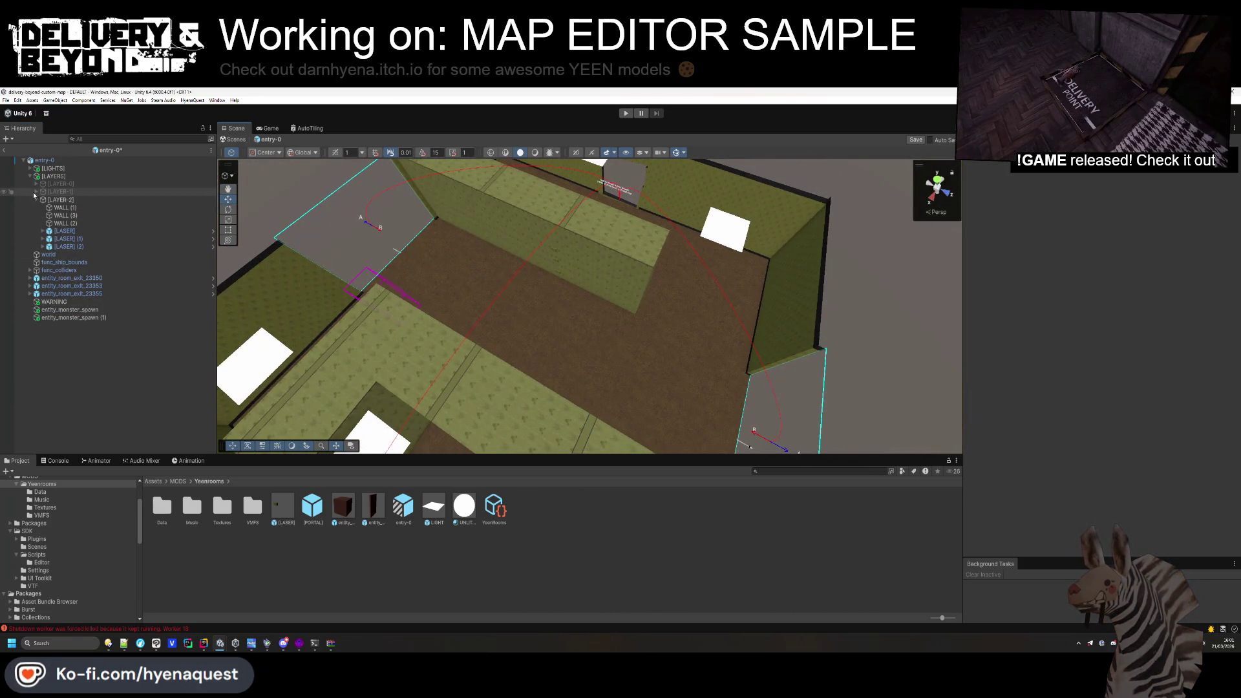
{"action": "left_click", "coordinate": [35, 192]}
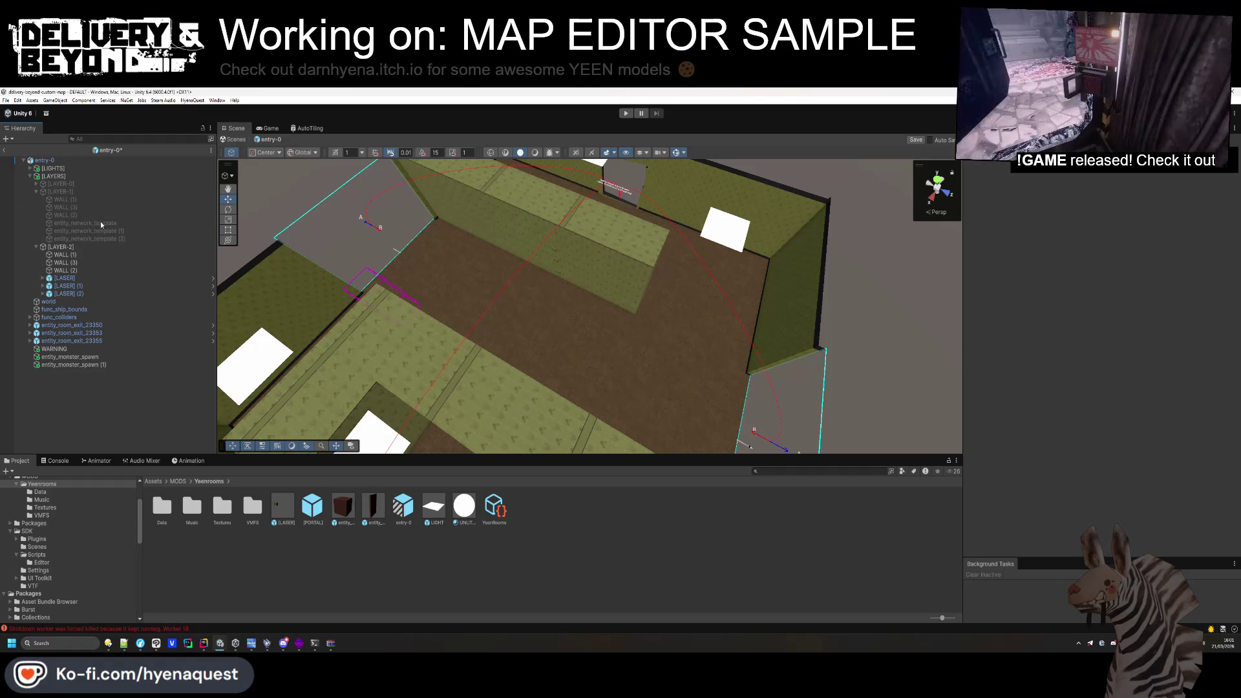
Move the three entity_network_template objects into LAYER-2.
{"action": "left_click", "coordinate": [100, 223]}
{"action": "left_click", "coordinate": [103, 239], "text": "shift"}
{"action": "left_click_drag", "start_coordinate": [71, 251], "coordinate": [65, 247]}
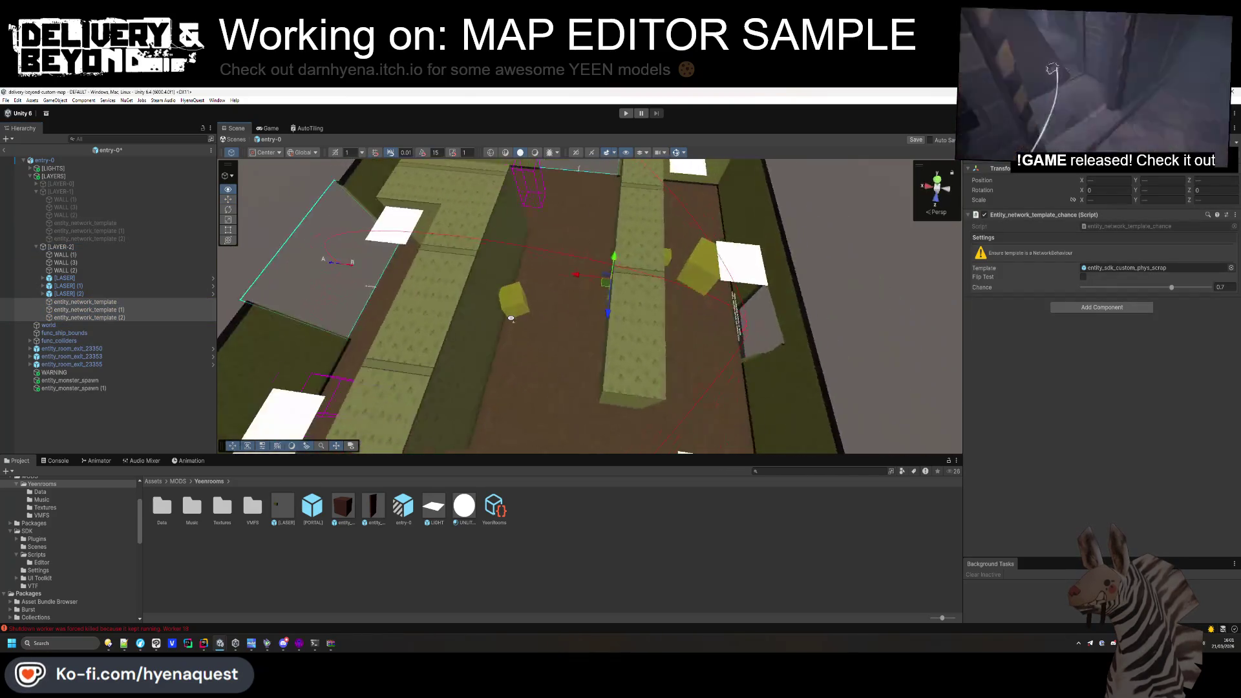
Reposition entity_network_template (1) and (2) cubes to new spots in the entry-0 room.
{"action": "left_click", "coordinate": [87, 310]}
{"action": "mouse_move", "coordinate": [645, 284]}
{"action": "left_mouse_down"}
{"action": "mouse_move", "coordinate": [594, 375]}
{"action": "mouse_move", "coordinate": [460, 453]}
{"action": "left_mouse_up"}
{"action": "left_click", "coordinate": [609, 257]}
{"action": "left_click_drag", "start_coordinate": [490, 297], "coordinate": [679, 268]}
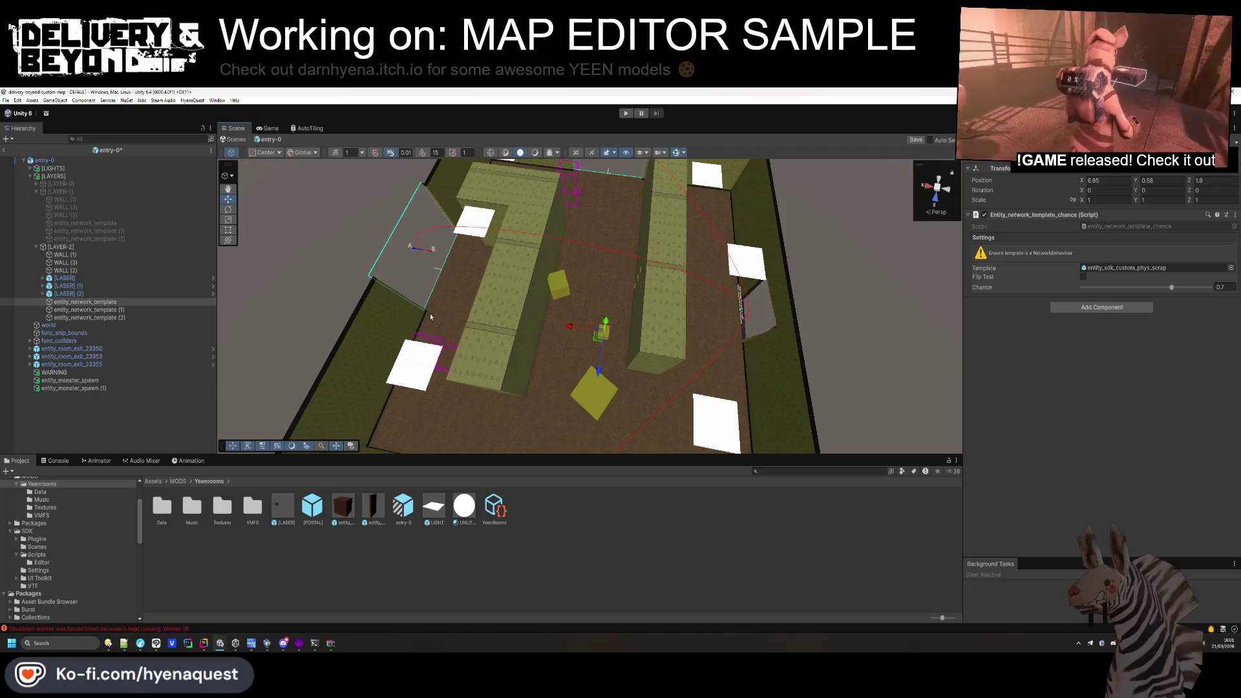
{"action": "left_click", "coordinate": [83, 317]}
{"action": "left_click_drag", "start_coordinate": [564, 289], "coordinate": [628, 207]}
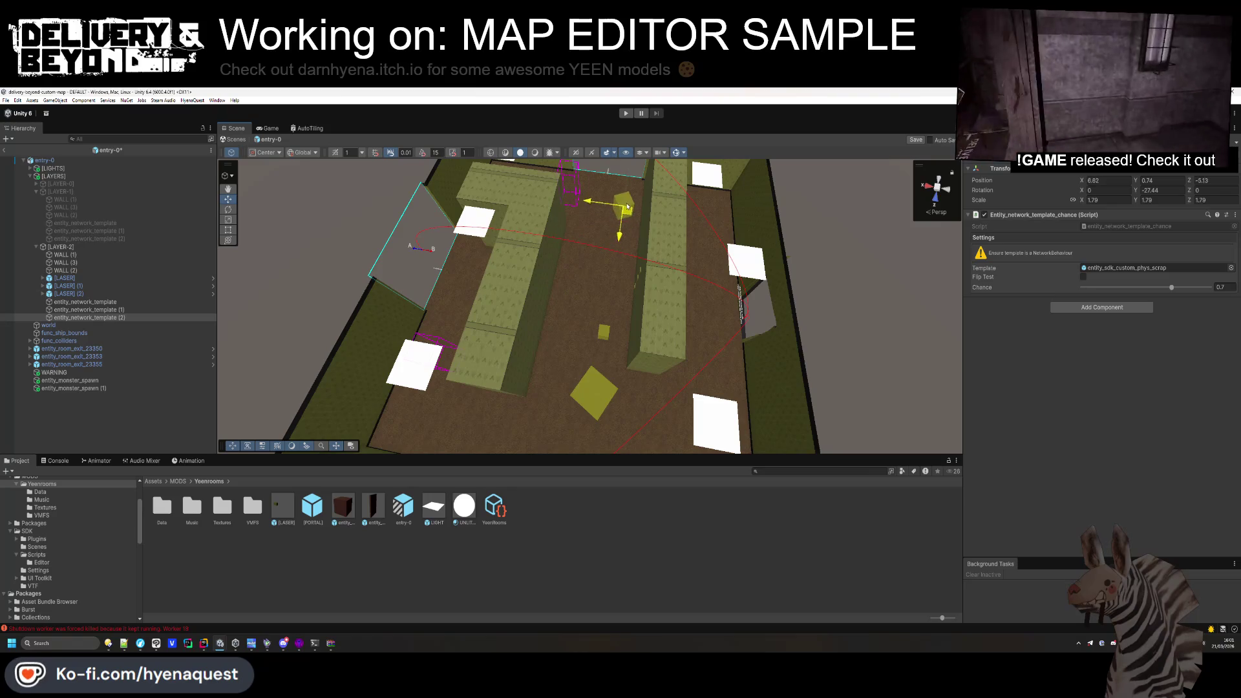
{"action": "left_click", "coordinate": [352, 362]}
{"action": "left_click_drag", "start_coordinate": [352, 362], "coordinate": [581, 334]}
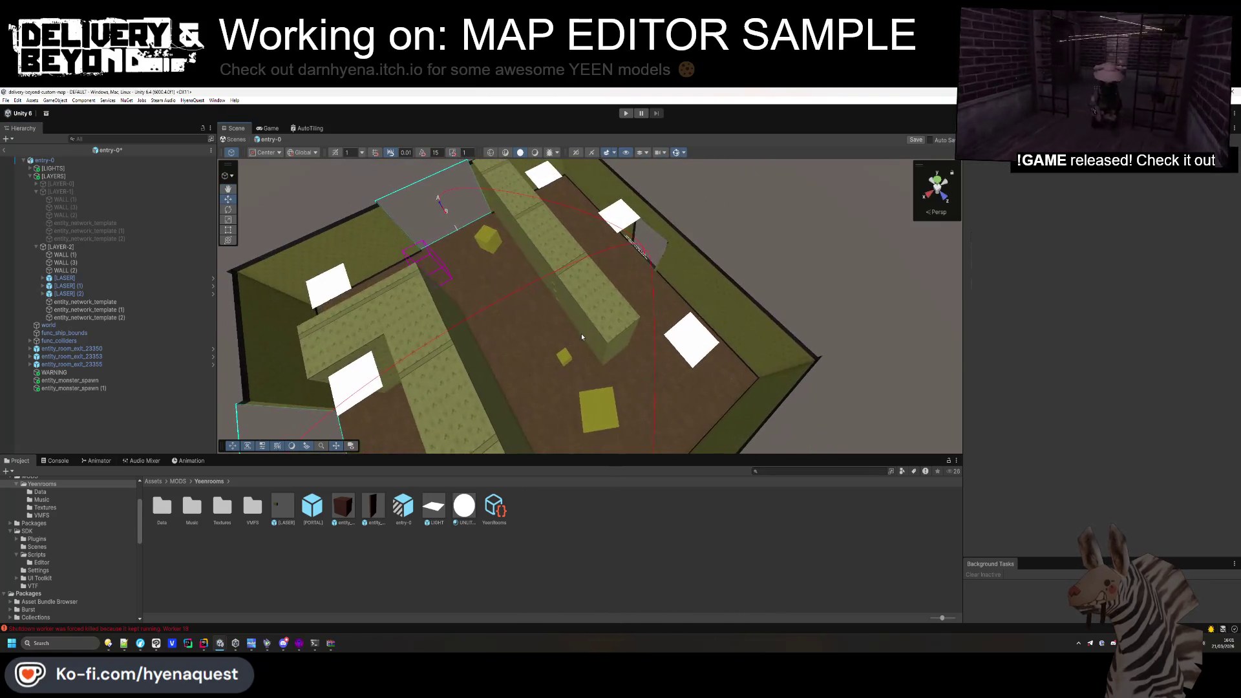
Collapse [LAYER-1] and [LAYER-2], then deactivate [LAYER-2] so its walls disappear.
{"action": "left_click", "coordinate": [38, 192]}
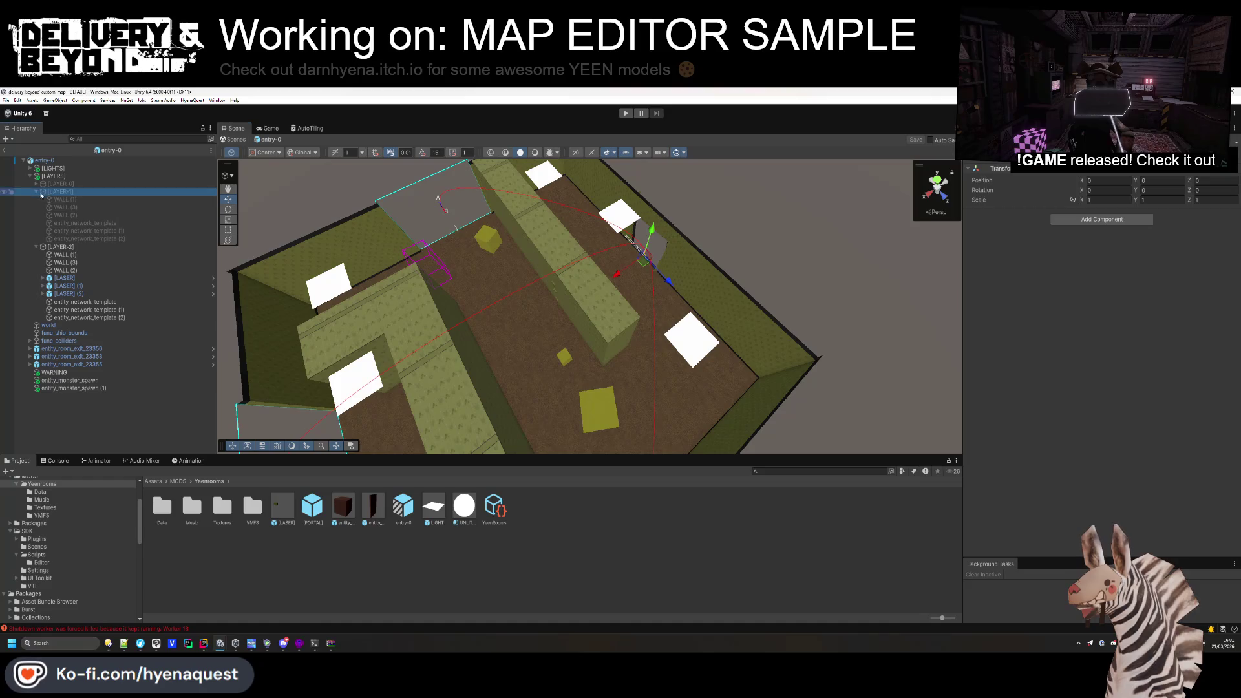
{"action": "left_click", "coordinate": [36, 192]}
{"action": "left_click", "coordinate": [61, 200]}
{"action": "left_click", "coordinate": [36, 200]}
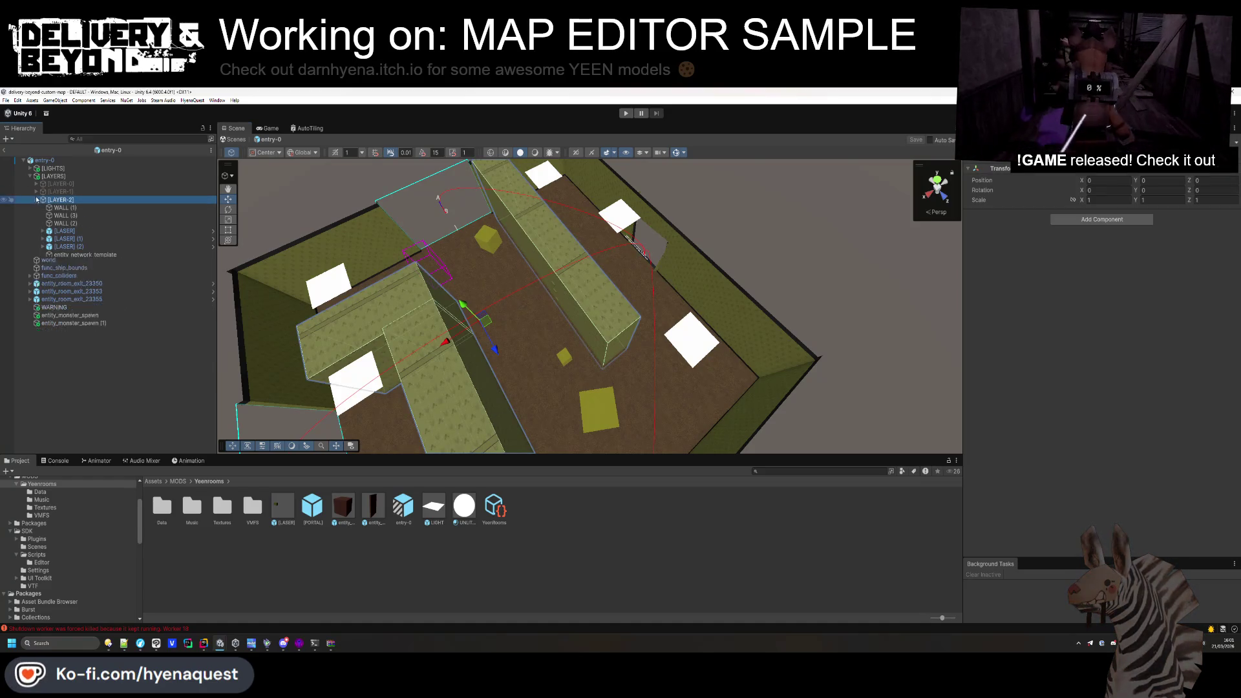
{"action": "left_click", "coordinate": [36, 199]}
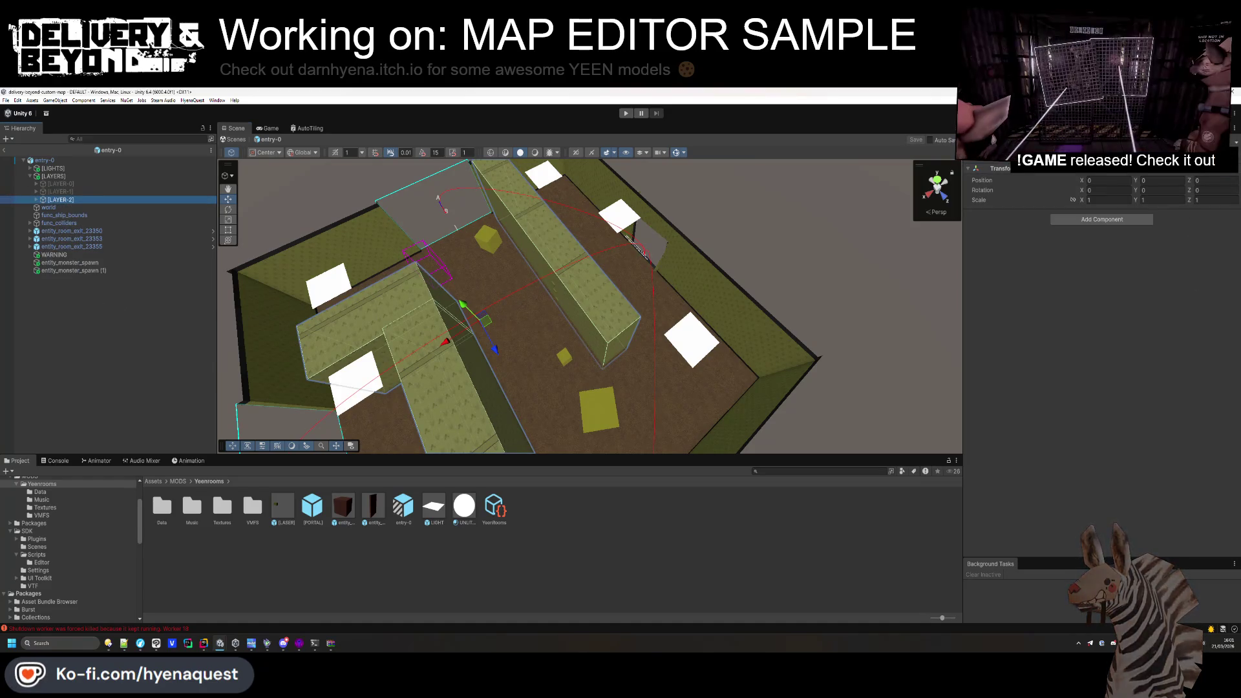
{"action": "key", "text": "alt+shift+a"}
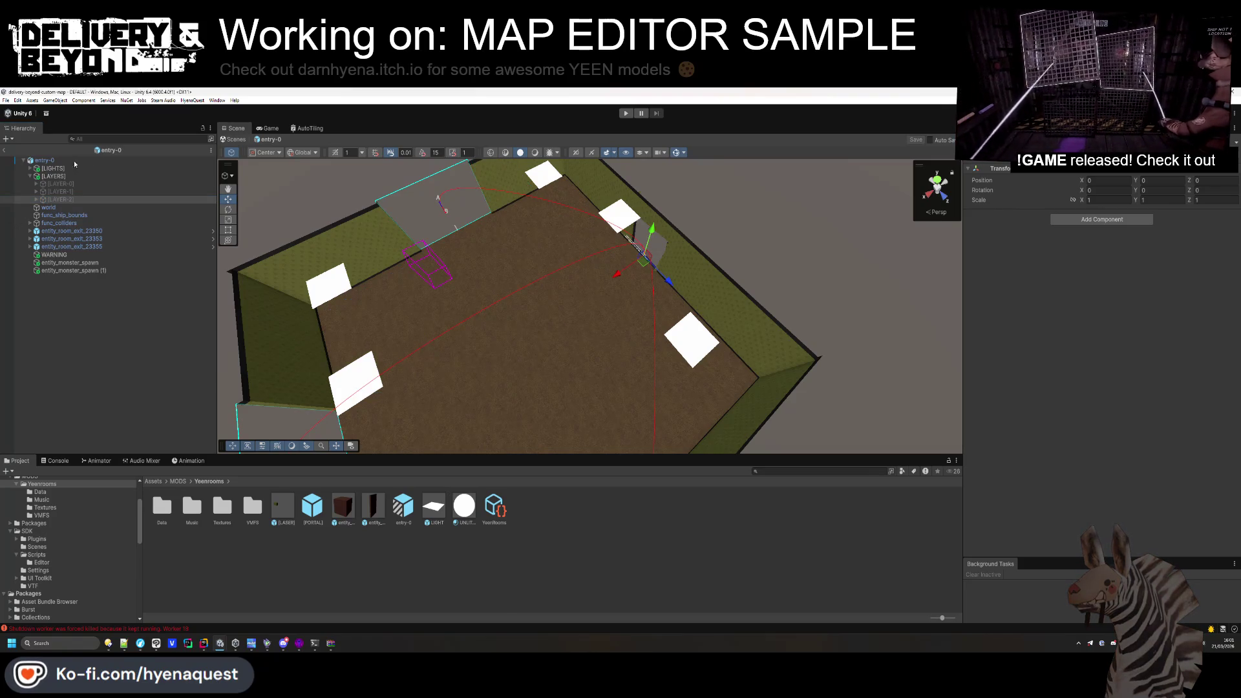
On the entry-0 root, check Element 2 of Layers and expand the Steam Audio Dynamic Object settings.
{"action": "left_click", "coordinate": [80, 162]}
{"action": "left_click", "coordinate": [1029, 442]}
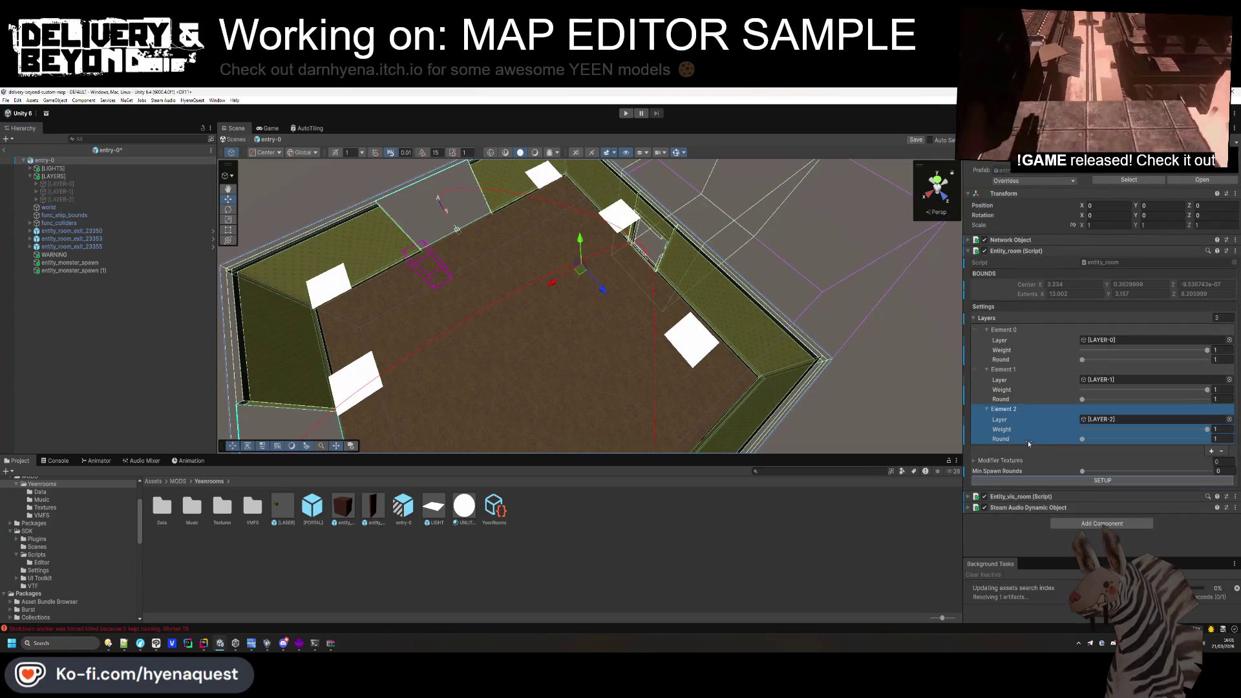
{"action": "left_click", "coordinate": [1034, 507]}
{"action": "scroll", "coordinate": [1072, 495], "scroll_direction": "down", "scroll_amount": 1}
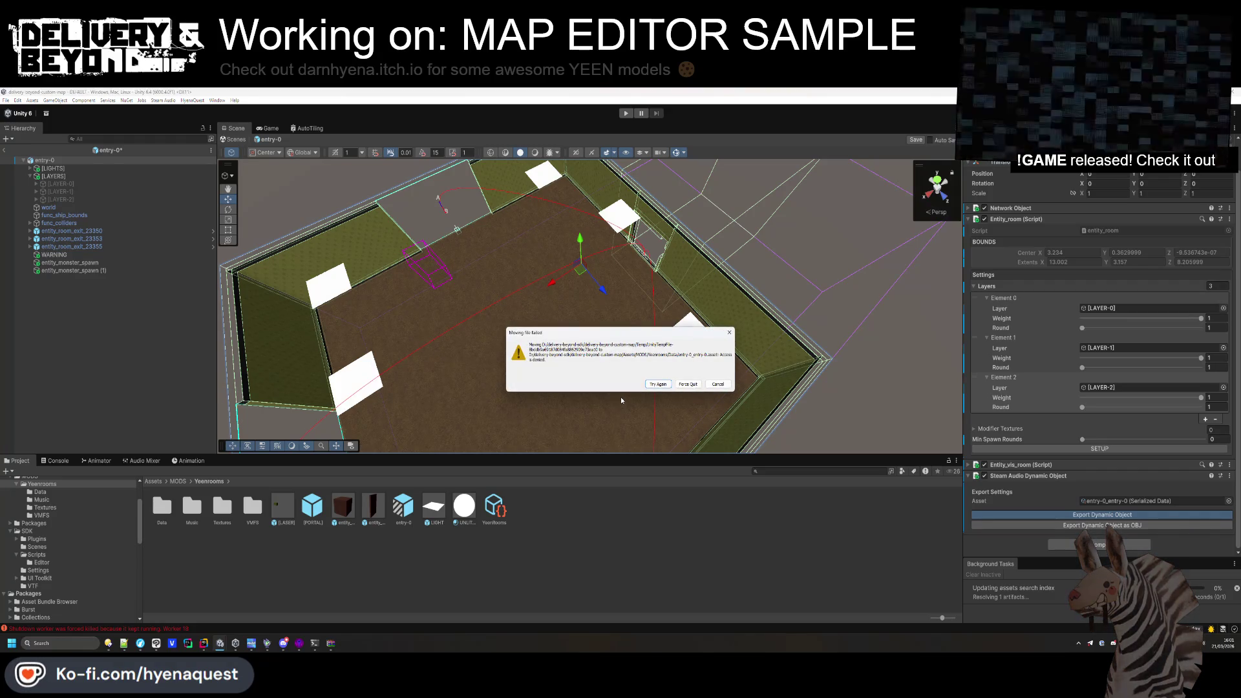
Retry the failed file move so the entry-0_entry-0 export succeeds, then exit to the DEFAULT scene.
{"action": "left_click", "coordinate": [659, 385]}
{"action": "left_click", "coordinate": [92, 406]}
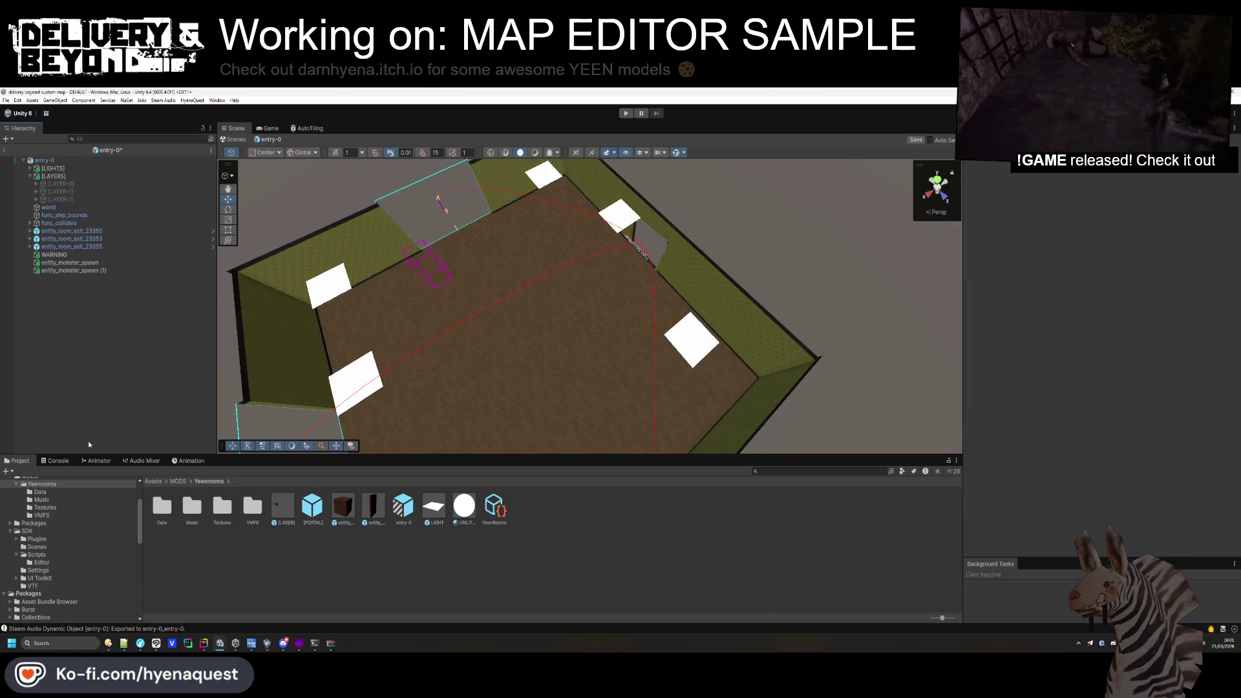
{"action": "left_click", "coordinate": [6, 151]}
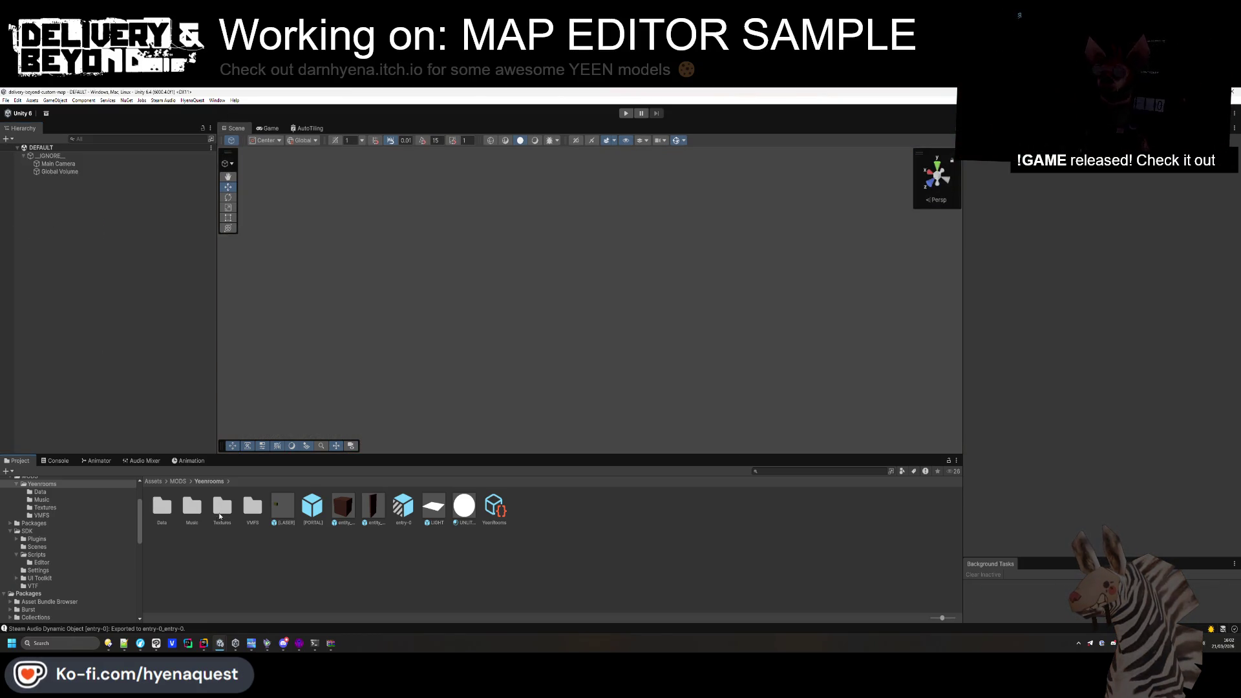
Place the closure-0 model from VMFS into the scene at position 0, 0, 0.
{"action": "double_click", "coordinate": [253, 510]}
{"action": "left_click_drag", "start_coordinate": [227, 511], "coordinate": [139, 379]}
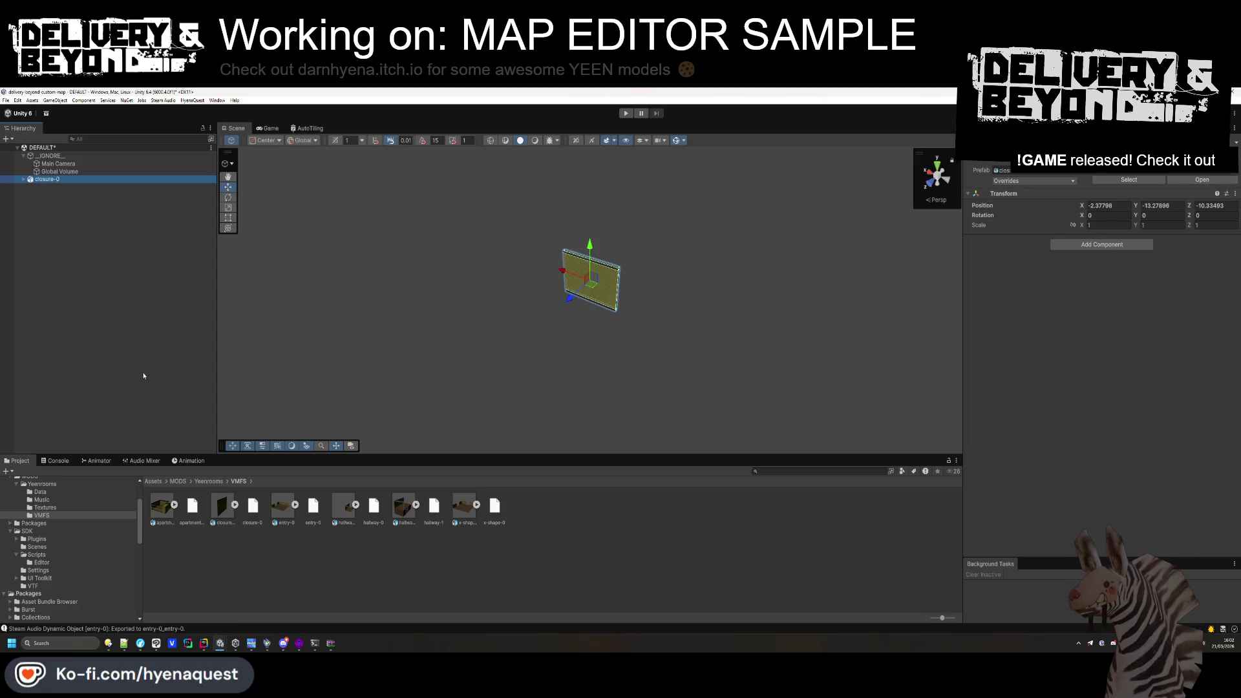
{"action": "left_click", "coordinate": [1097, 205]}
{"action": "type", "text": "0"}
{"action": "key", "text": "Tab"}
{"action": "type", "text": "0"}
{"action": "key", "text": "Tab"}
{"action": "type", "text": "0"}
{"action": "key", "text": "Return"}
Add the Entity_room_closure component to closure-0 and save the scene.
{"action": "double_click", "coordinate": [48, 179]}
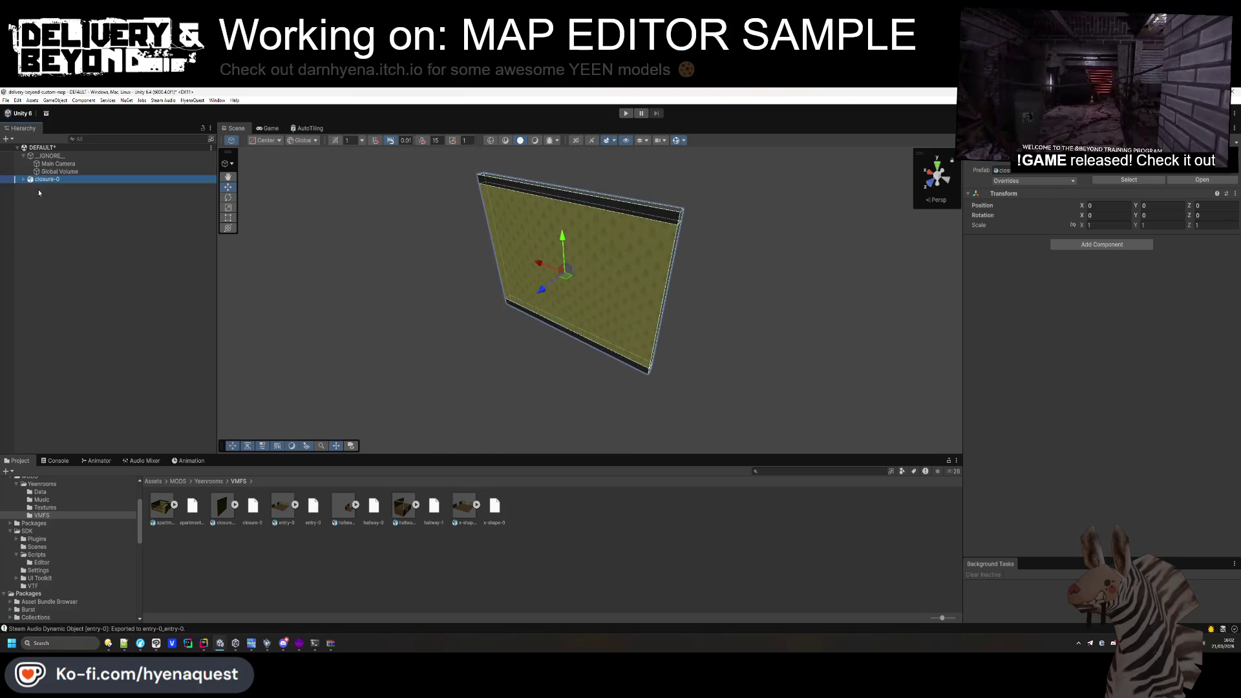
{"action": "left_click", "coordinate": [1106, 245]}
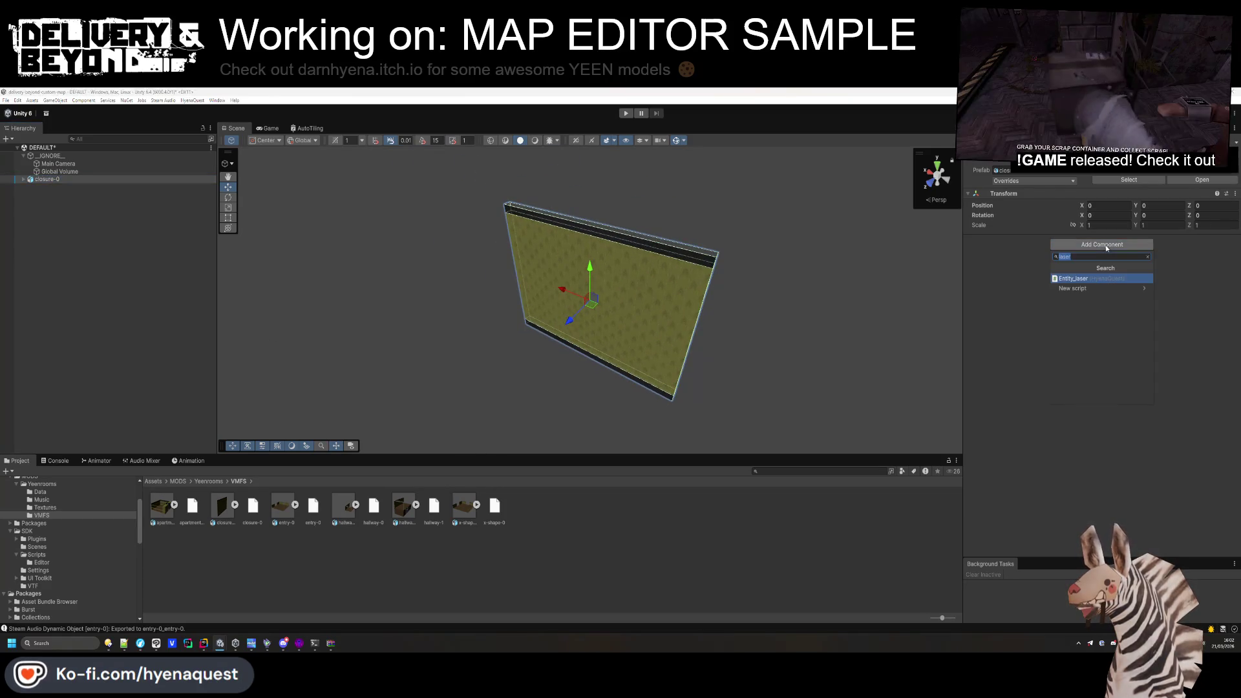
{"action": "type", "text": "closure"}
{"action": "key", "text": "Return"}
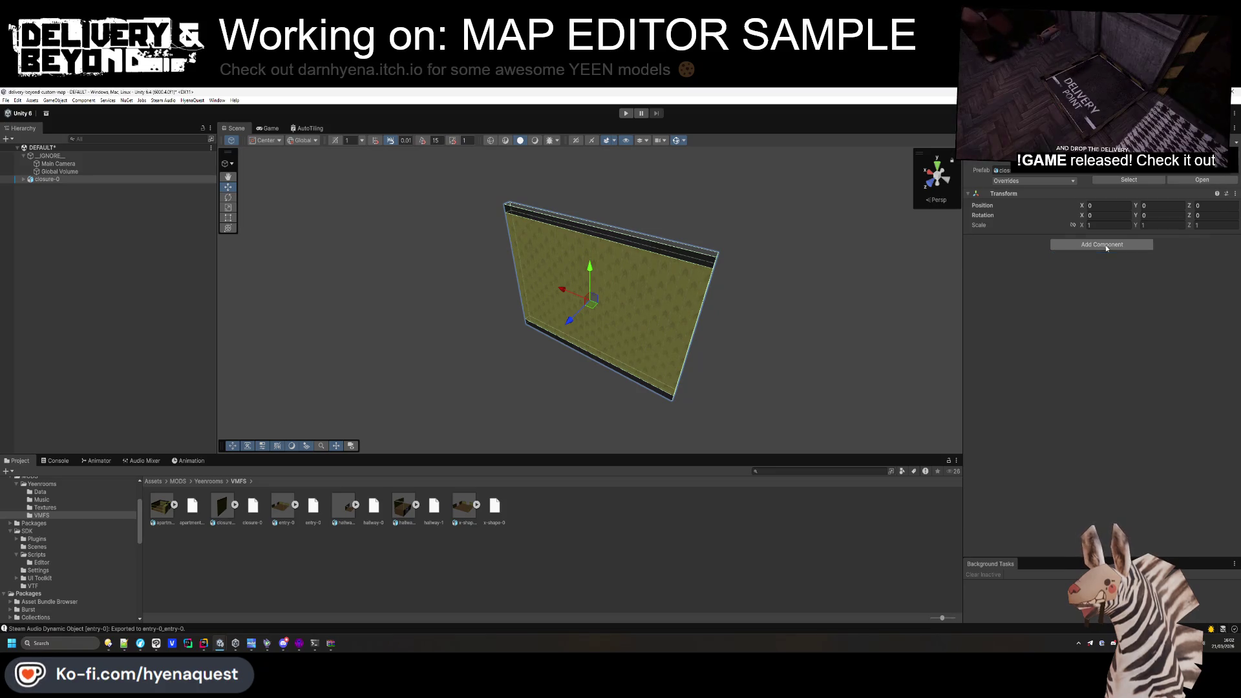
{"action": "left_click", "coordinate": [113, 239]}
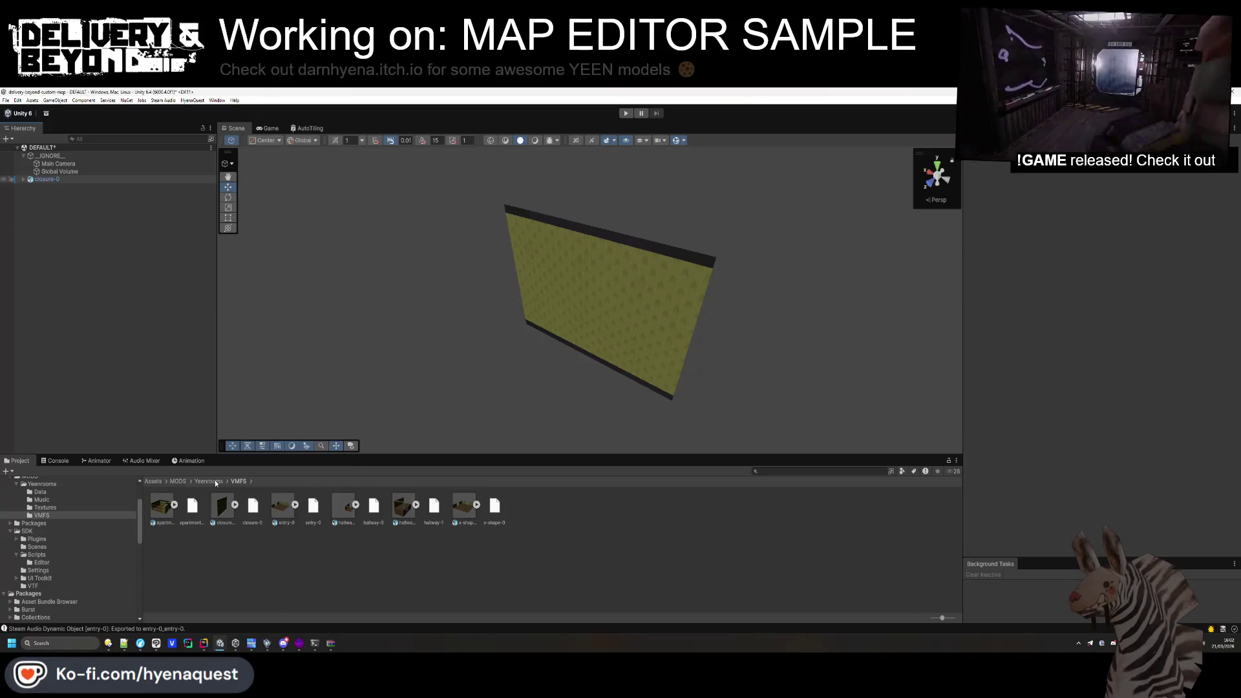
{"action": "key", "text": "ctrl+s"}
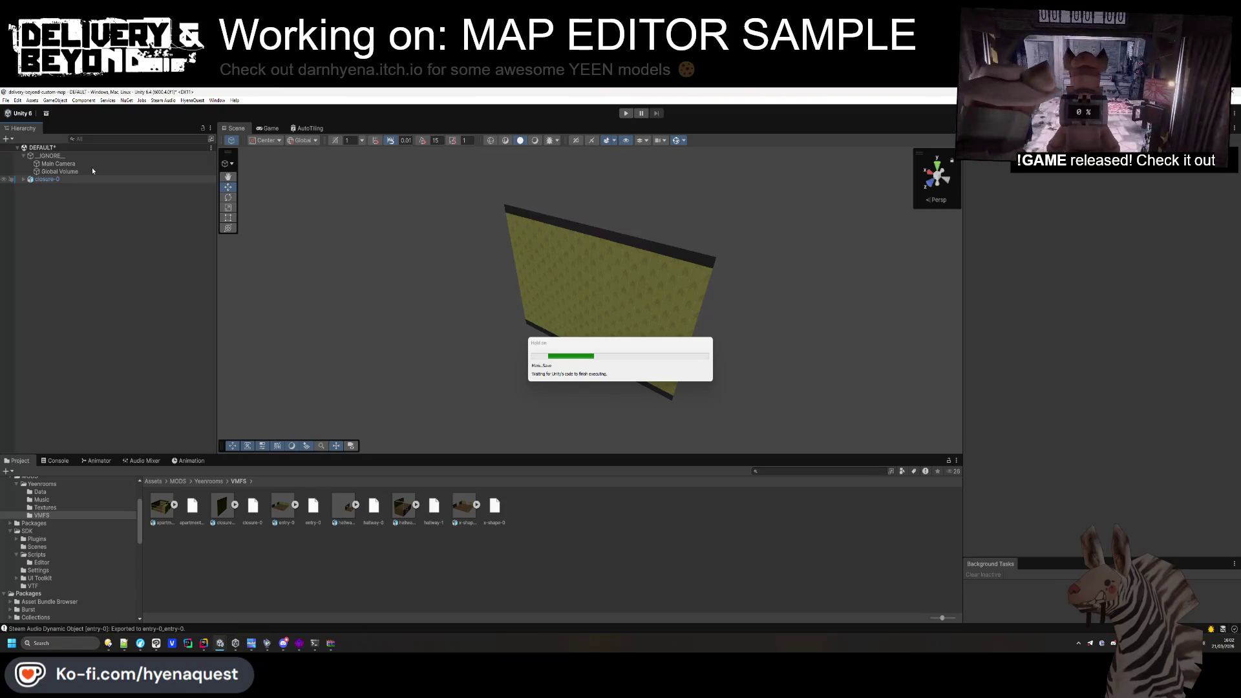
{"action": "left_click", "coordinate": [79, 179]}
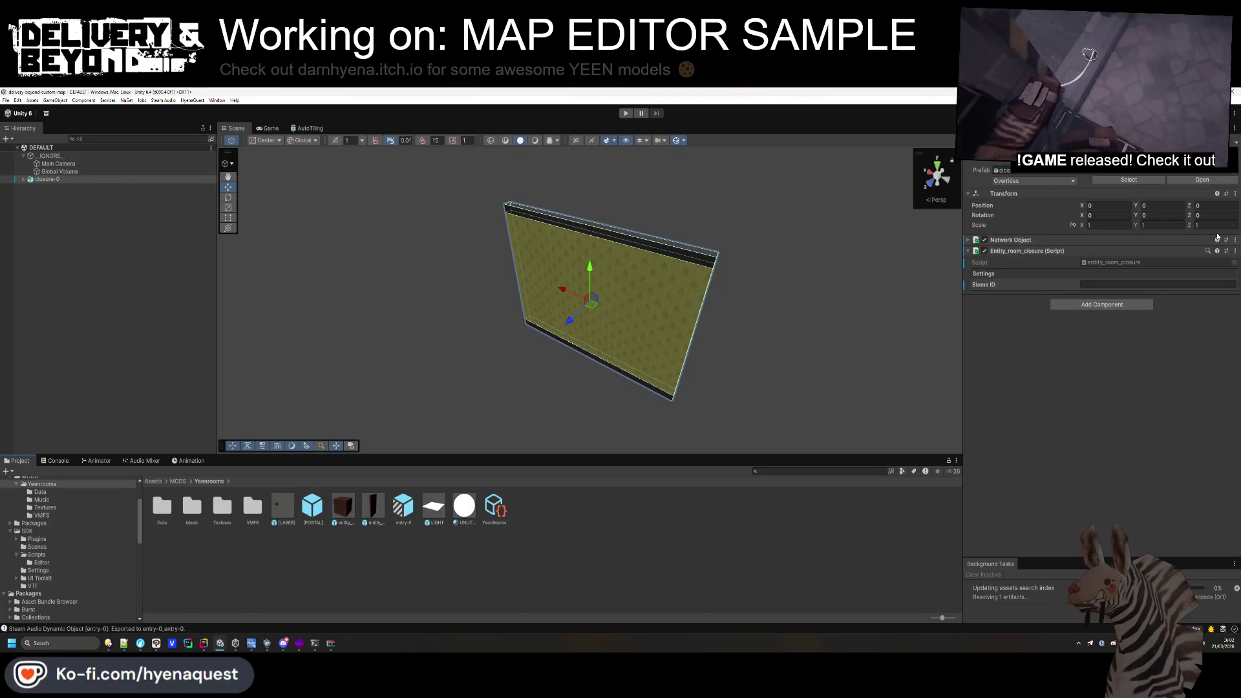
Give closure-0's world child Steam Audio Geometry, remove VMF Materials, and apply the model's import settings.
{"action": "left_click", "coordinate": [24, 179]}
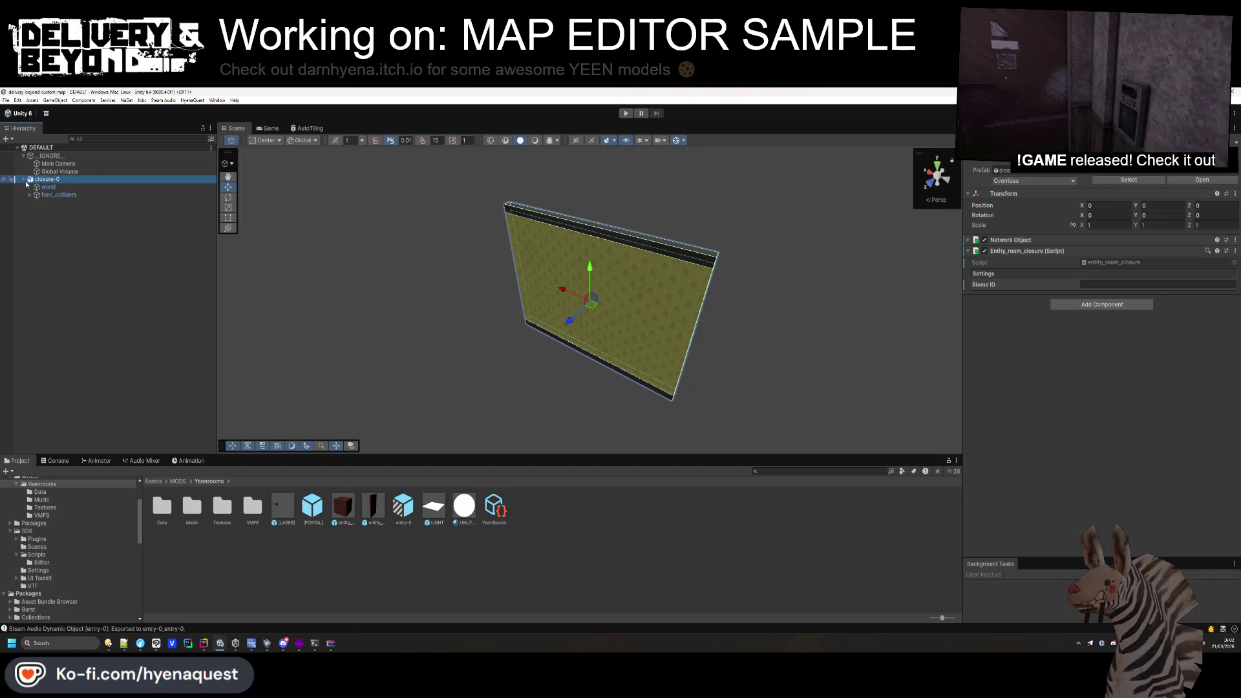
{"action": "left_click", "coordinate": [49, 187]}
{"action": "left_click", "coordinate": [1120, 341]}
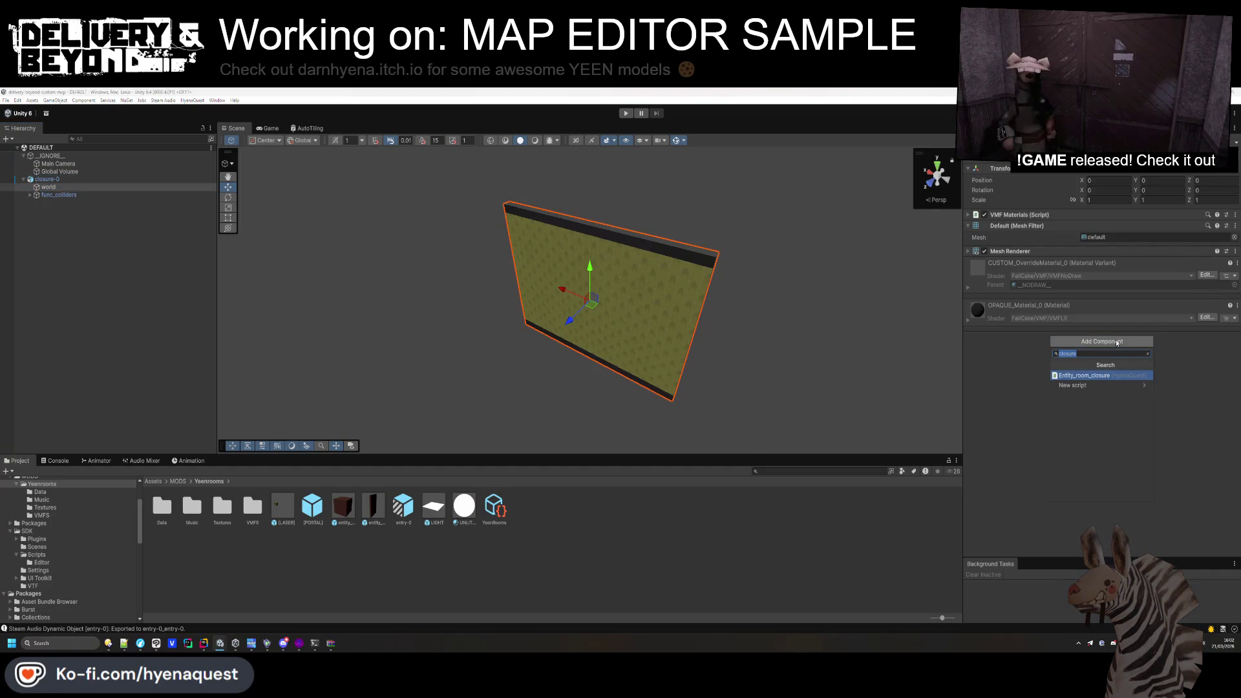
{"action": "type", "text": "steam audio geo"}
{"action": "key", "text": "Return"}
{"action": "right_click", "coordinate": [1012, 216]}
{"action": "left_click", "coordinate": [1035, 249]}
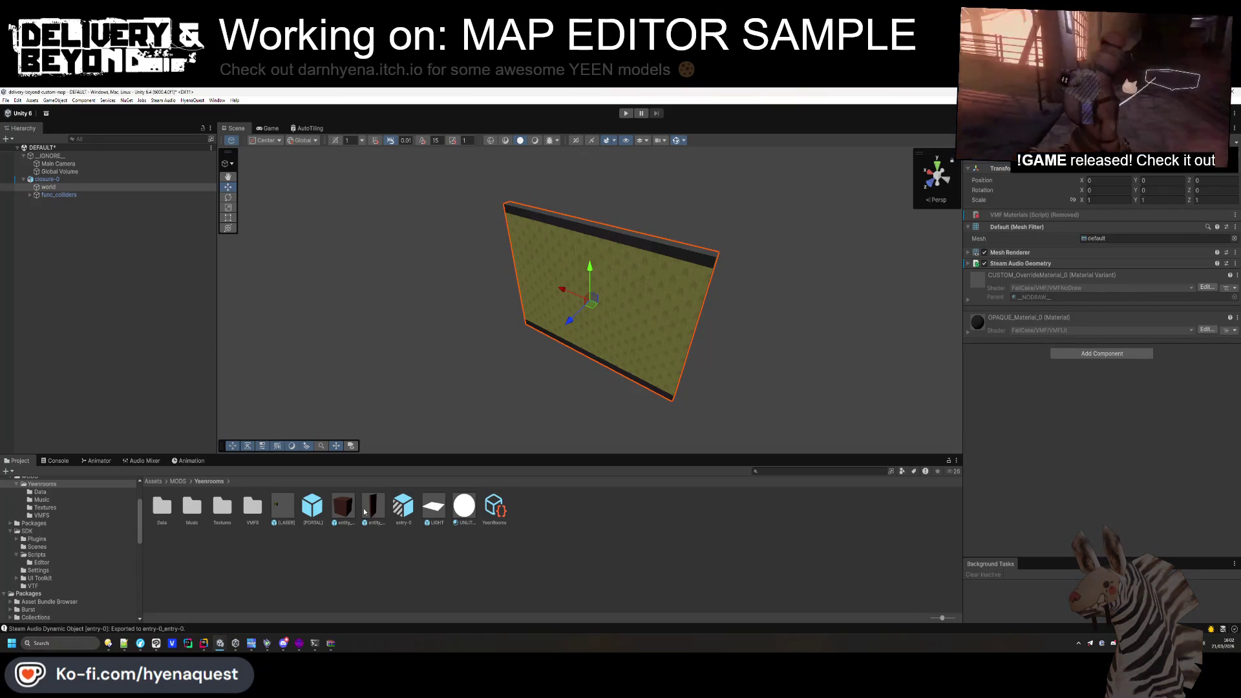
{"action": "double_click", "coordinate": [249, 514]}
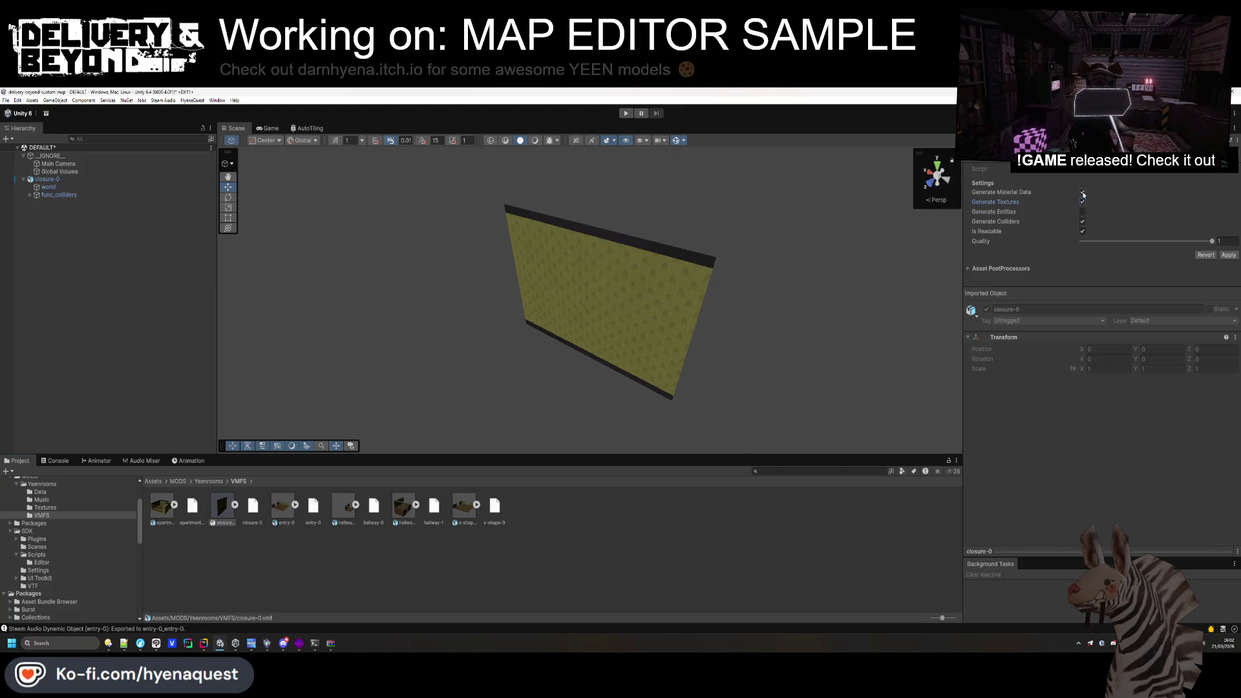
{"action": "left_click", "coordinate": [1227, 255]}
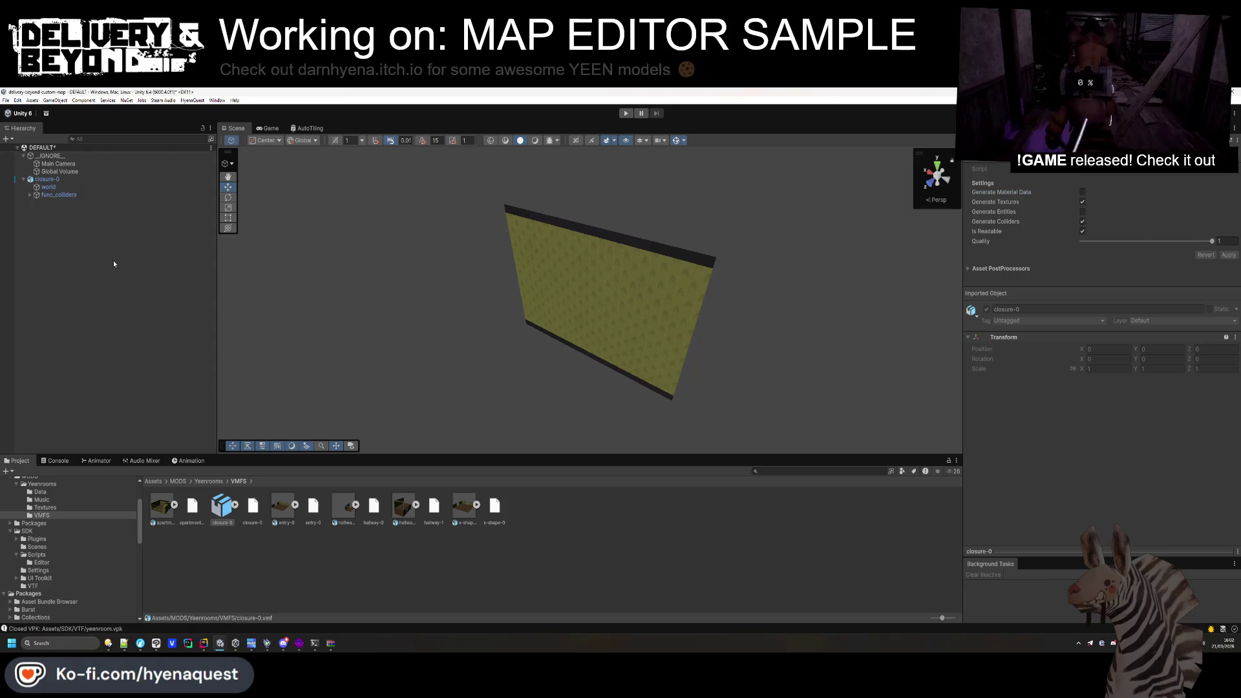
Add a Steam Audio Dynamic Object to closure-0 and save it as a prefab in Yeenrooms.
{"action": "left_click", "coordinate": [77, 181]}
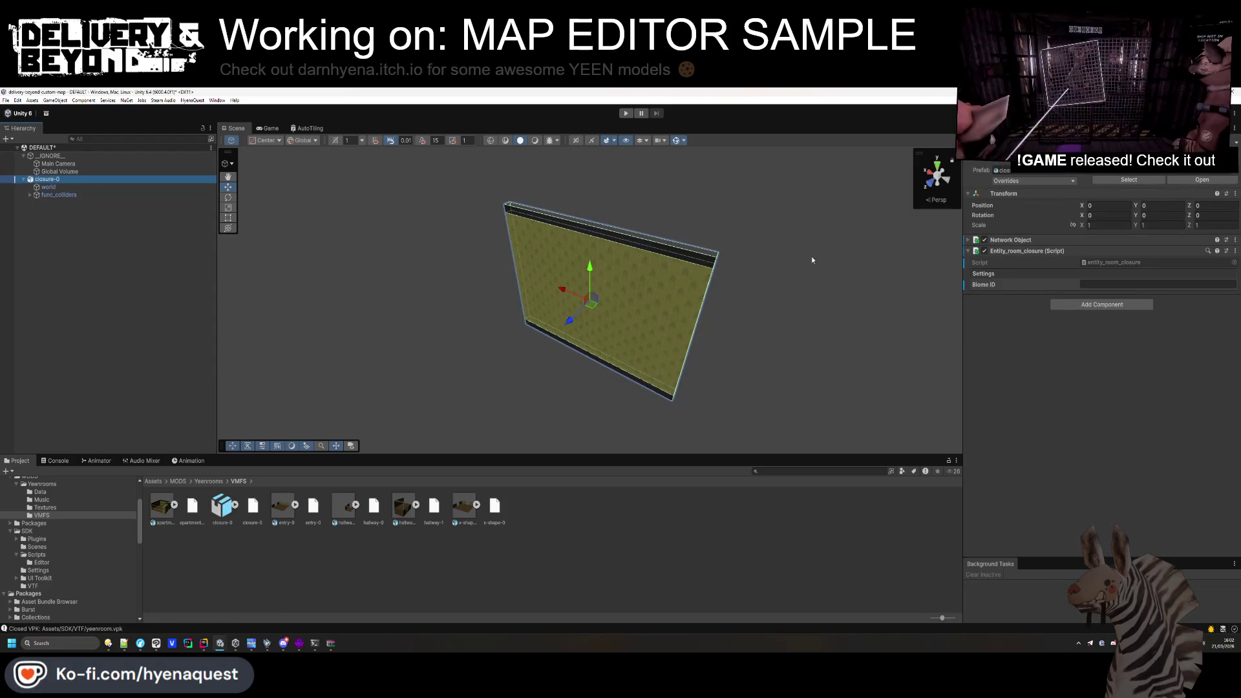
{"action": "left_click", "coordinate": [1115, 305]}
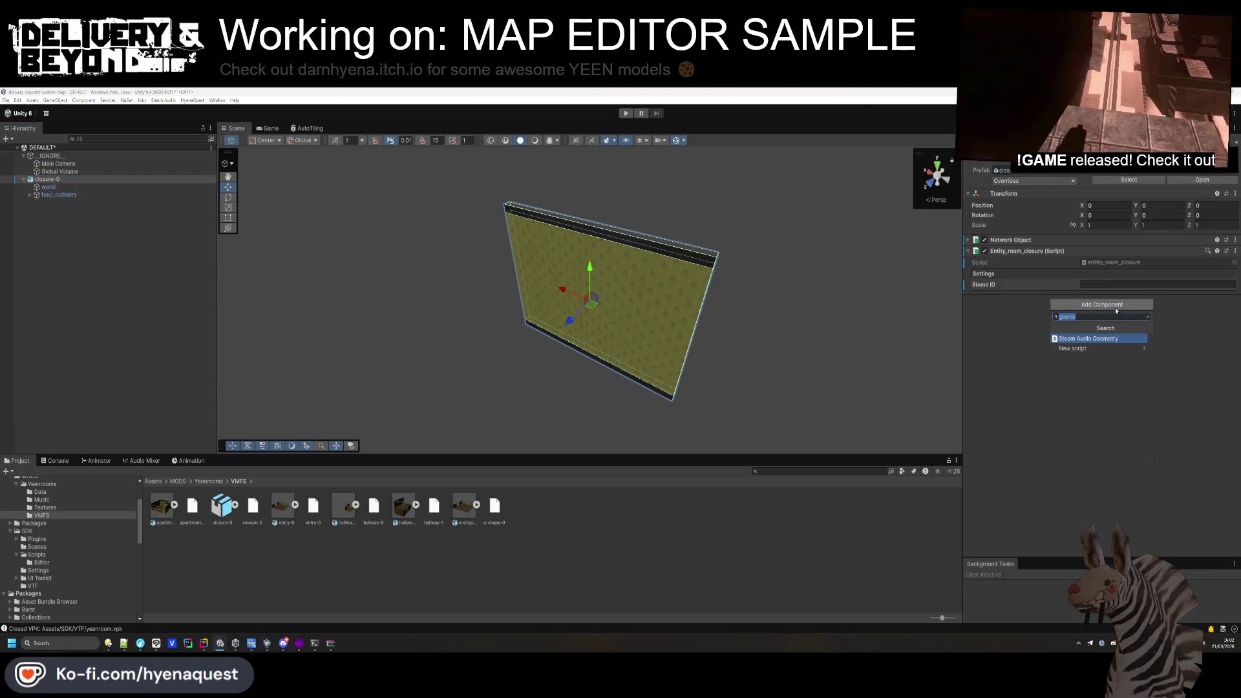
{"action": "key", "text": "Return"}
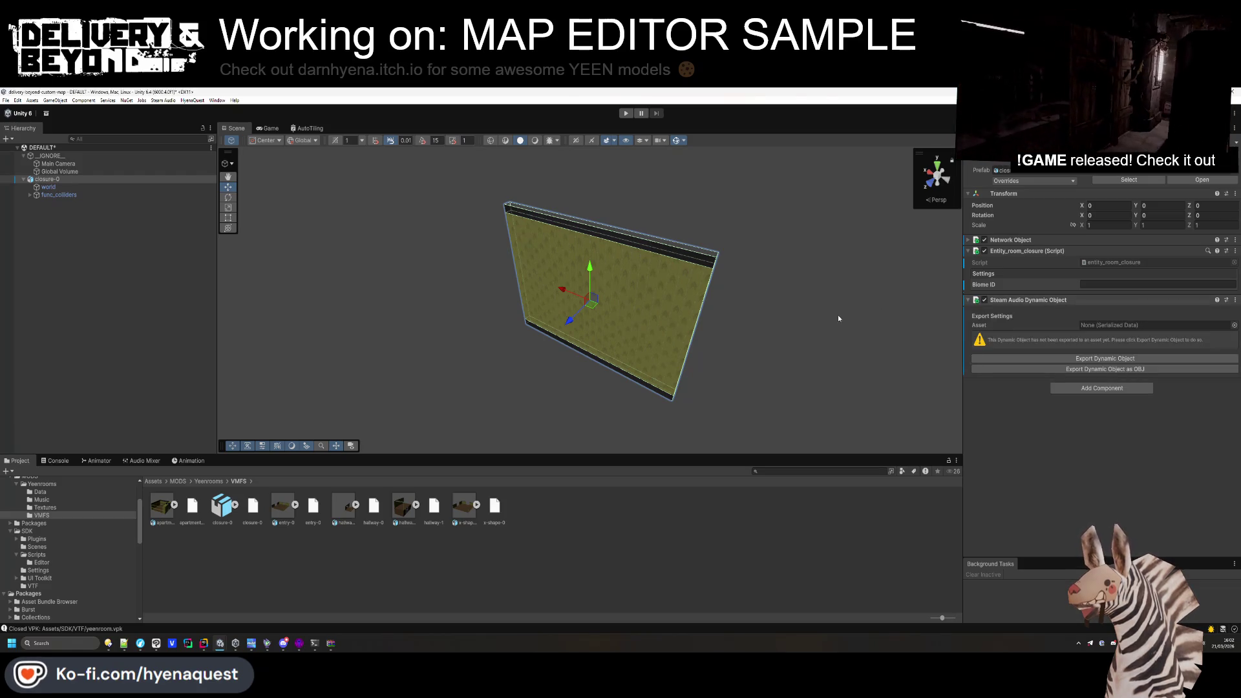
{"action": "left_click", "coordinate": [67, 276]}
{"action": "left_click", "coordinate": [213, 482]}
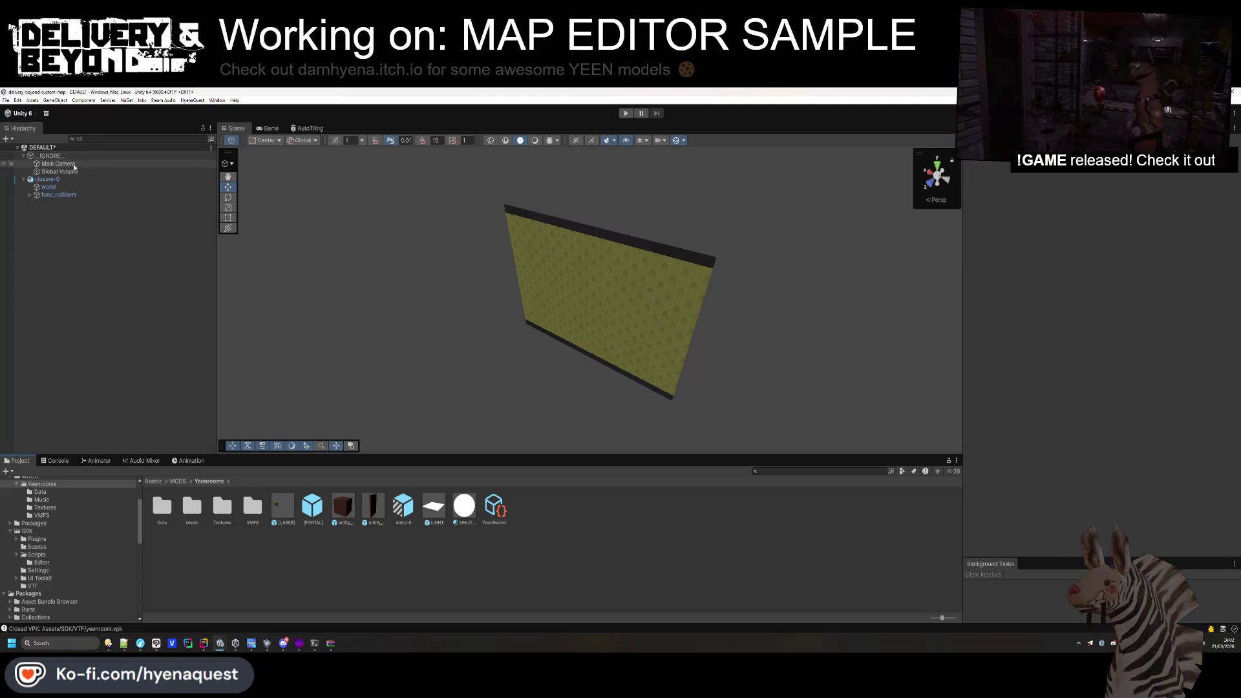
{"action": "left_click_drag", "start_coordinate": [275, 572], "coordinate": [277, 569]}
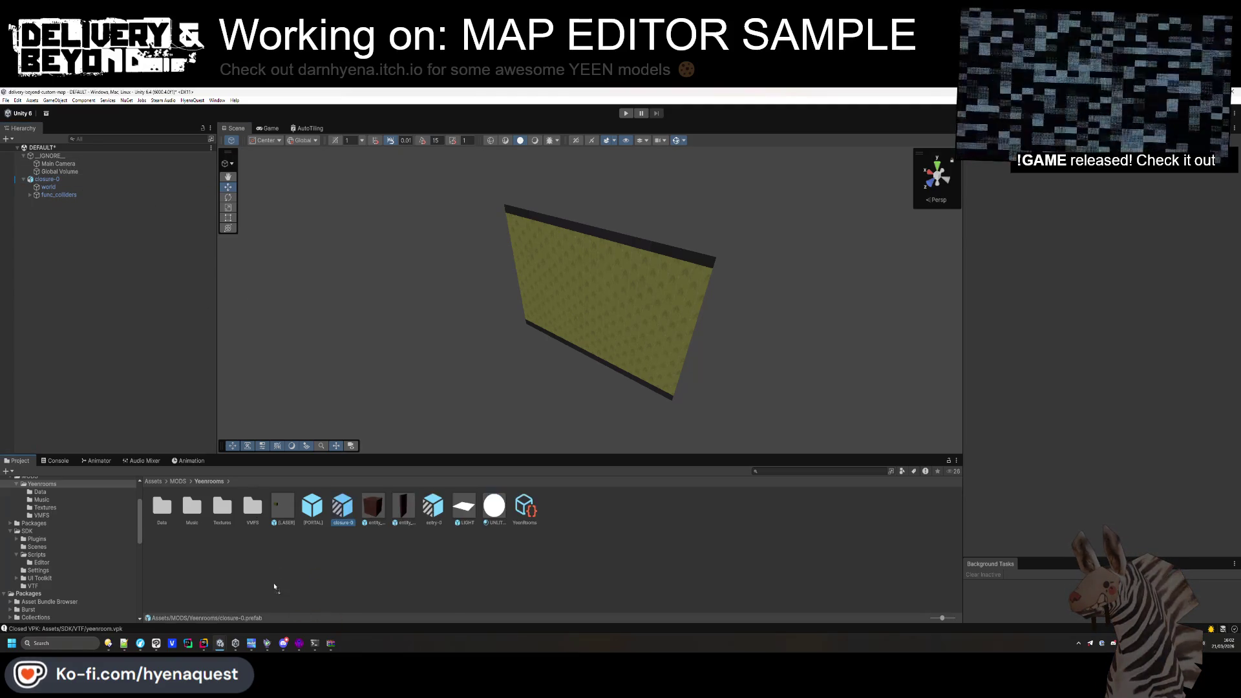
Delete the closure-0 instance from the scene and open the closure-0 prefab for editing.
{"action": "left_click", "coordinate": [48, 179]}
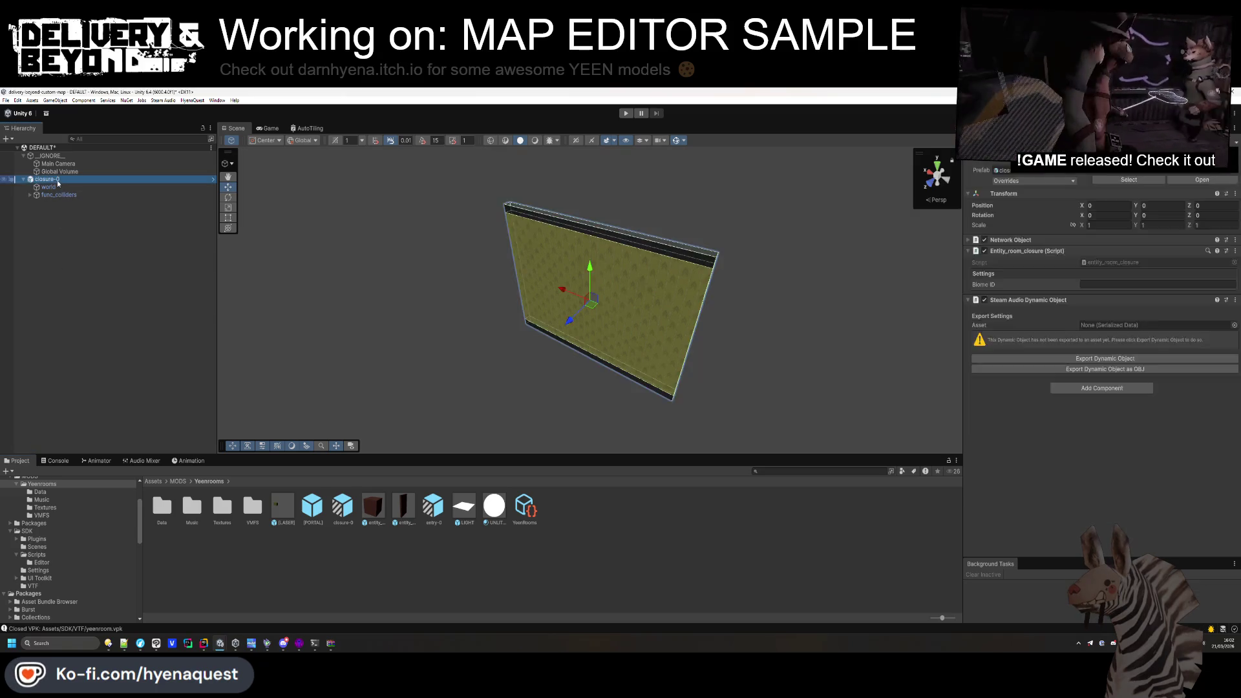
{"action": "key", "text": "Delete"}
{"action": "double_click", "coordinate": [347, 514]}
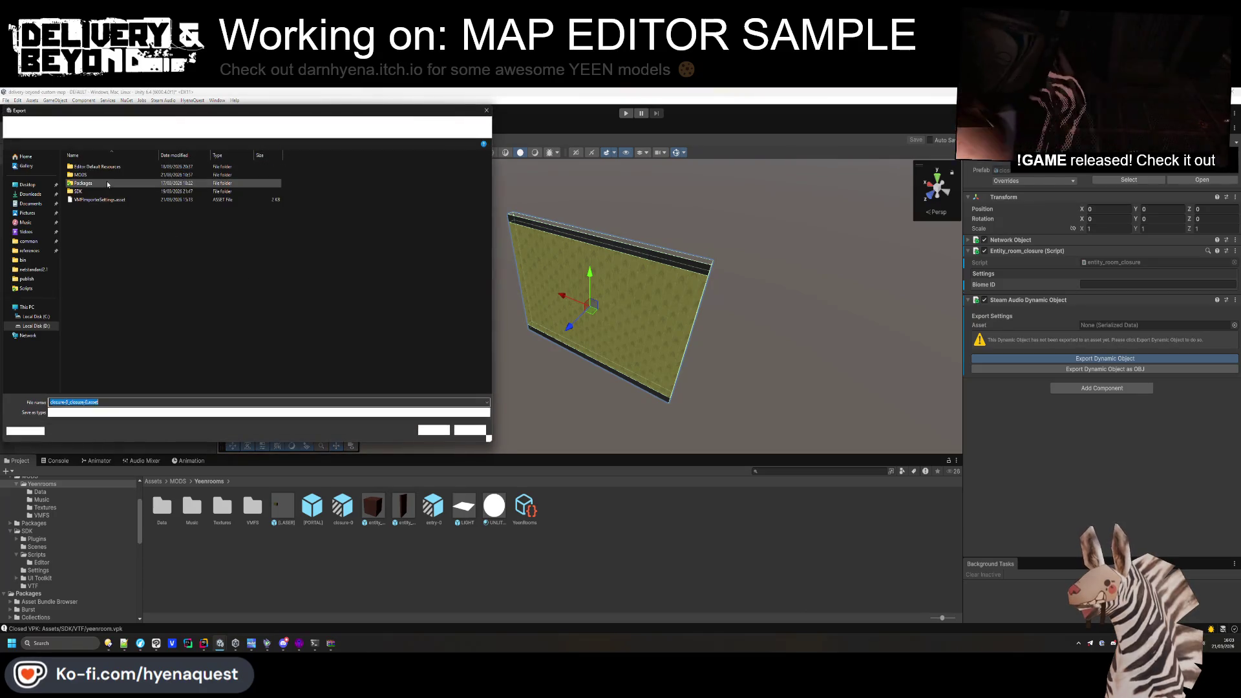
Save the dynamic object export into MODS/Yeenrooms/Data, then return to the DEFAULT scene.
{"action": "double_click", "coordinate": [81, 174]}
{"action": "double_click", "coordinate": [92, 166]}
{"action": "double_click", "coordinate": [92, 166]}
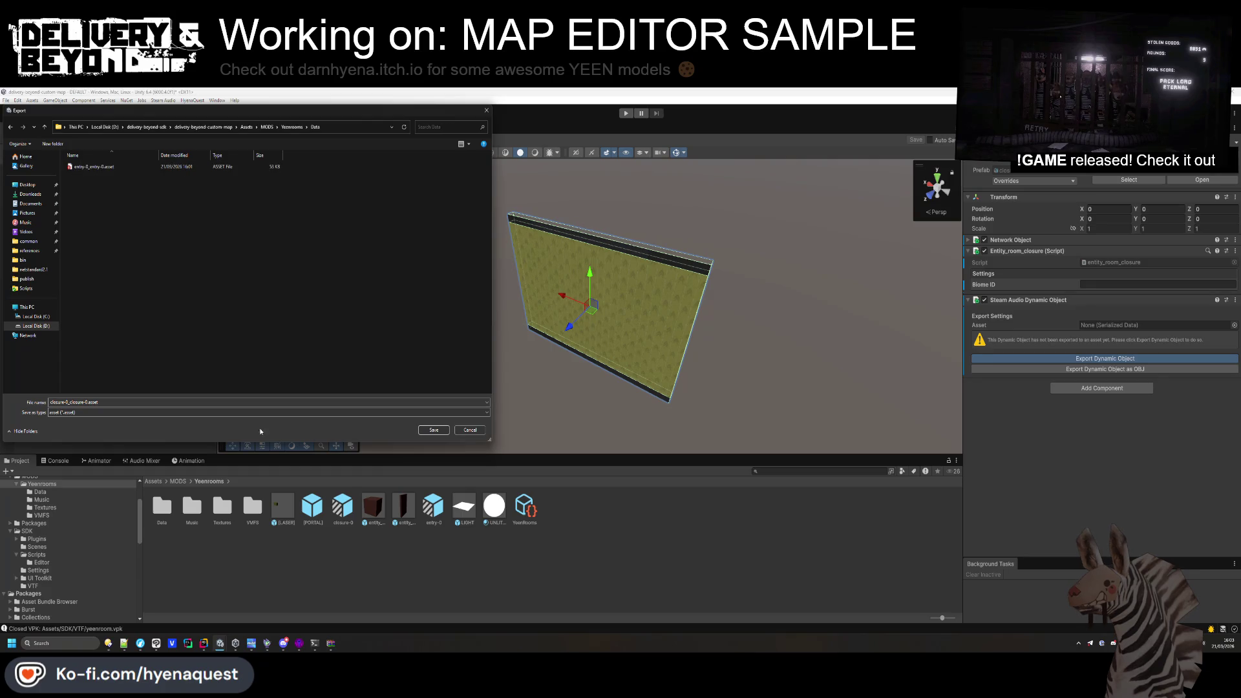
{"action": "left_click", "coordinate": [442, 432]}
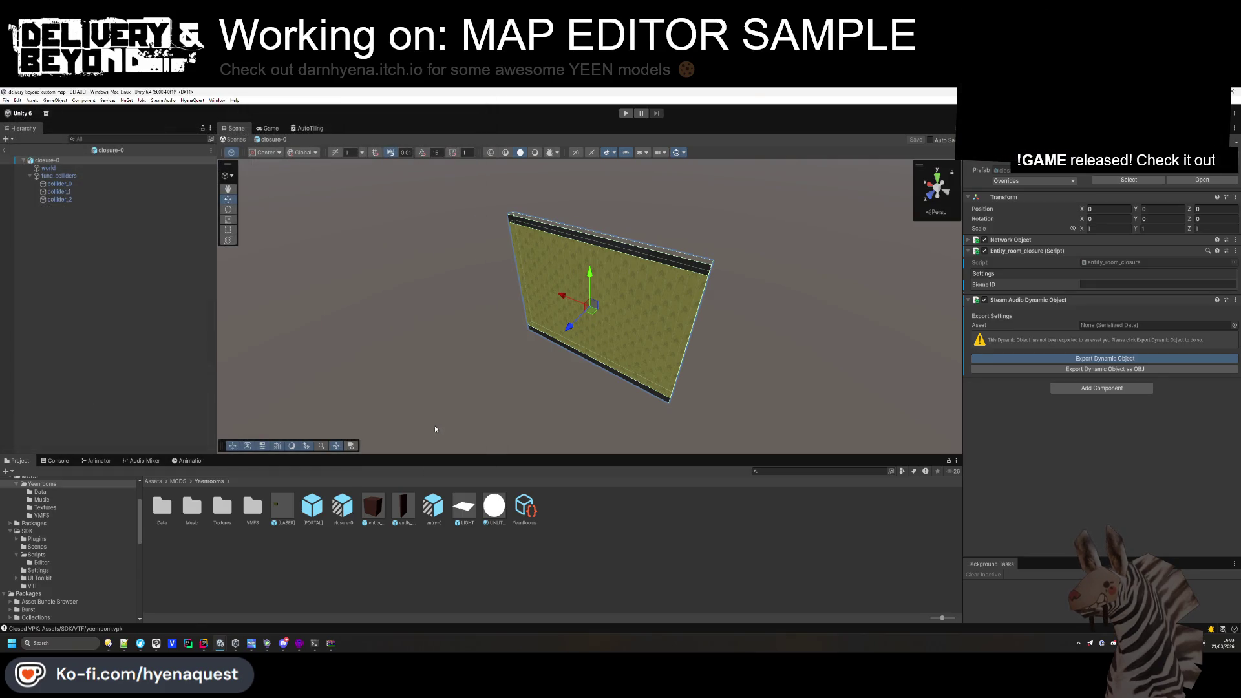
{"action": "left_click", "coordinate": [135, 271]}
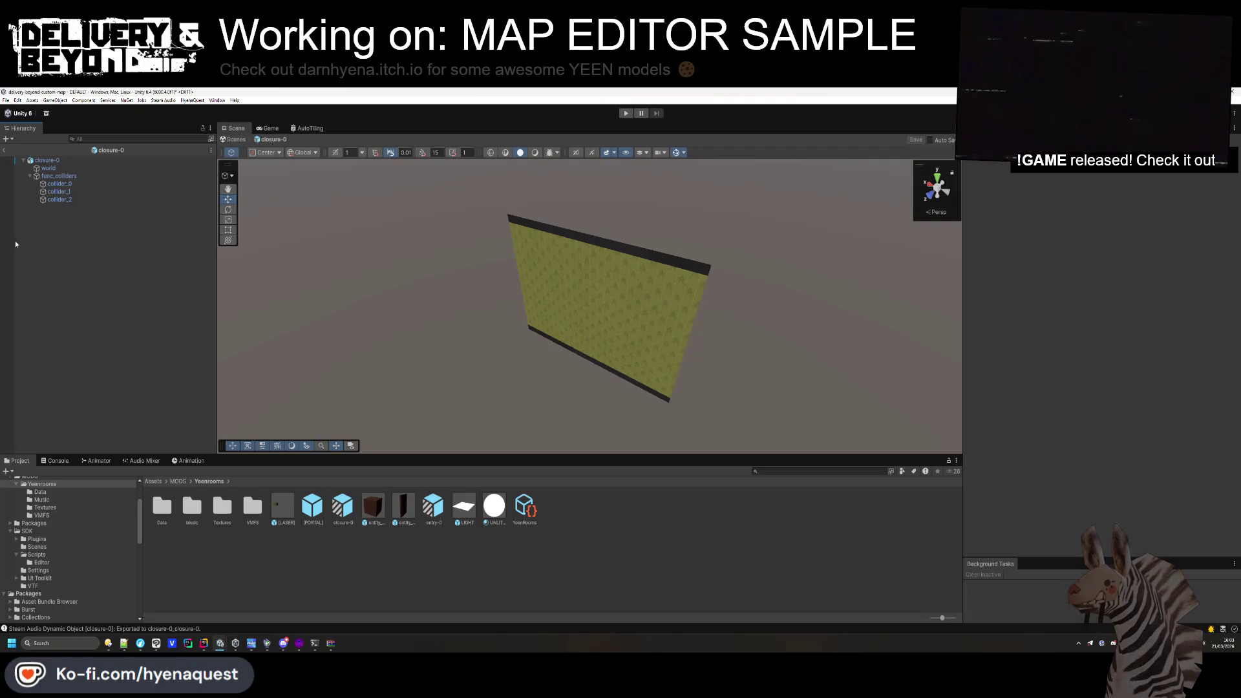
{"action": "left_click", "coordinate": [7, 150]}
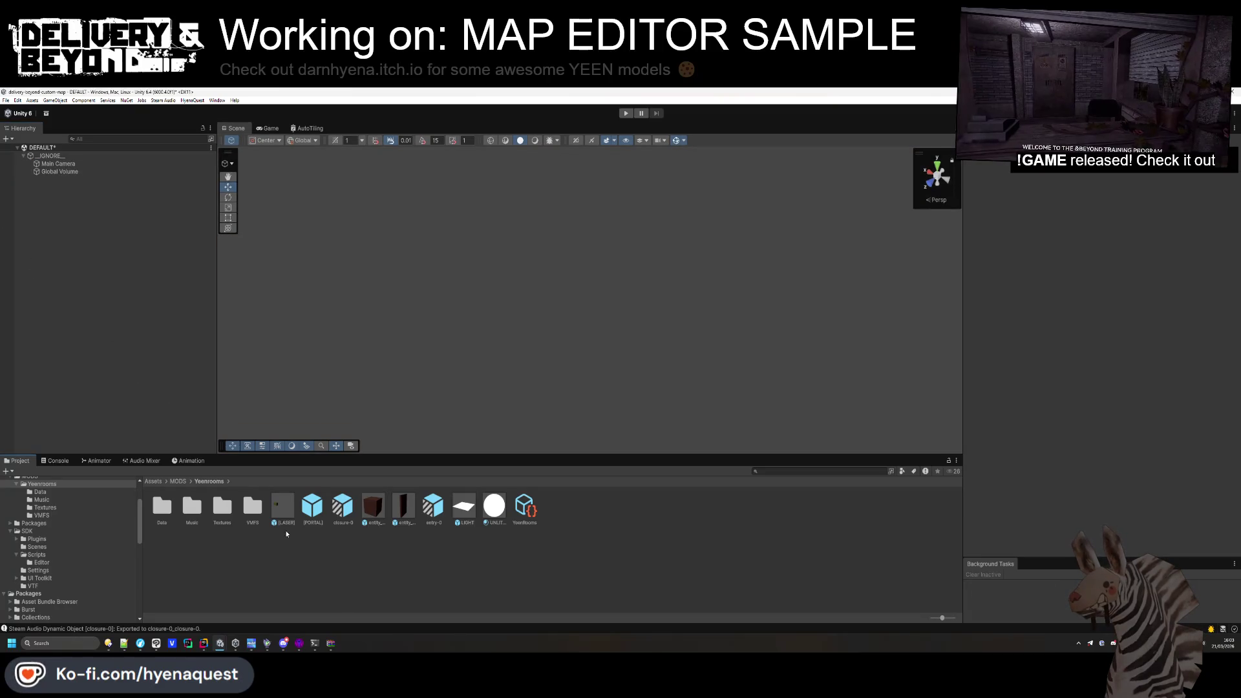
Place hallway-0 from the VMFS folder into the scene with Y position 0.
{"action": "double_click", "coordinate": [252, 507]}
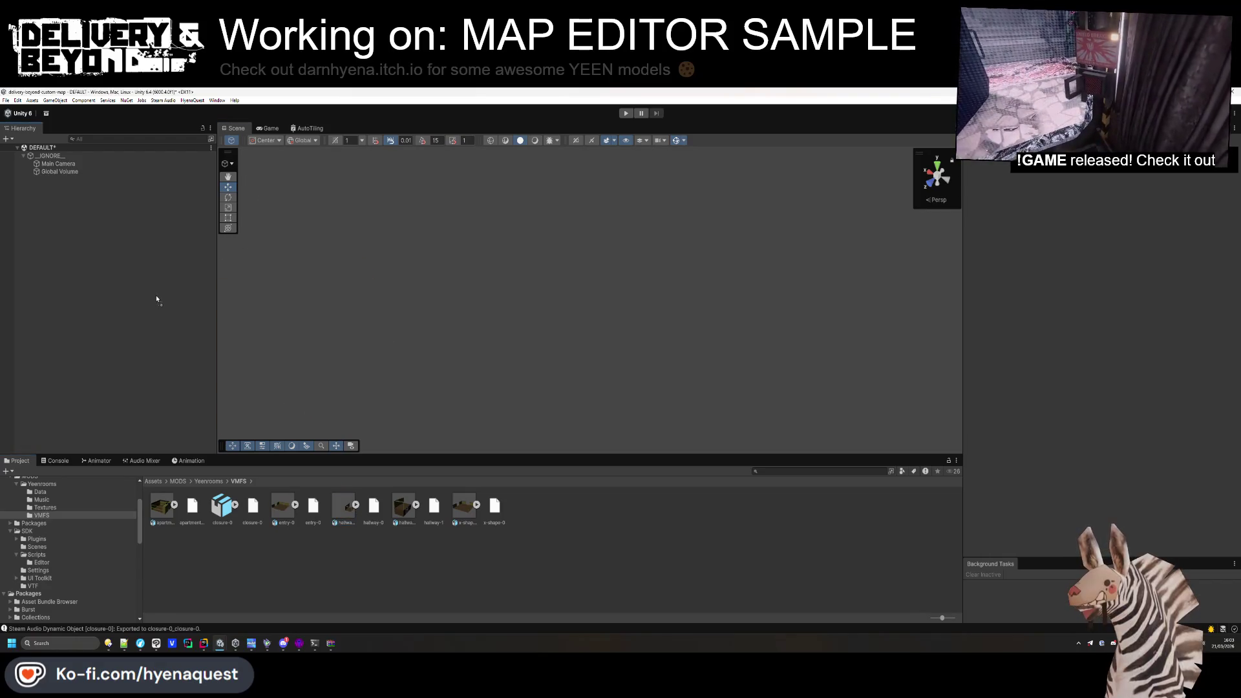
{"action": "left_click_drag", "start_coordinate": [348, 511], "coordinate": [39, 166]}
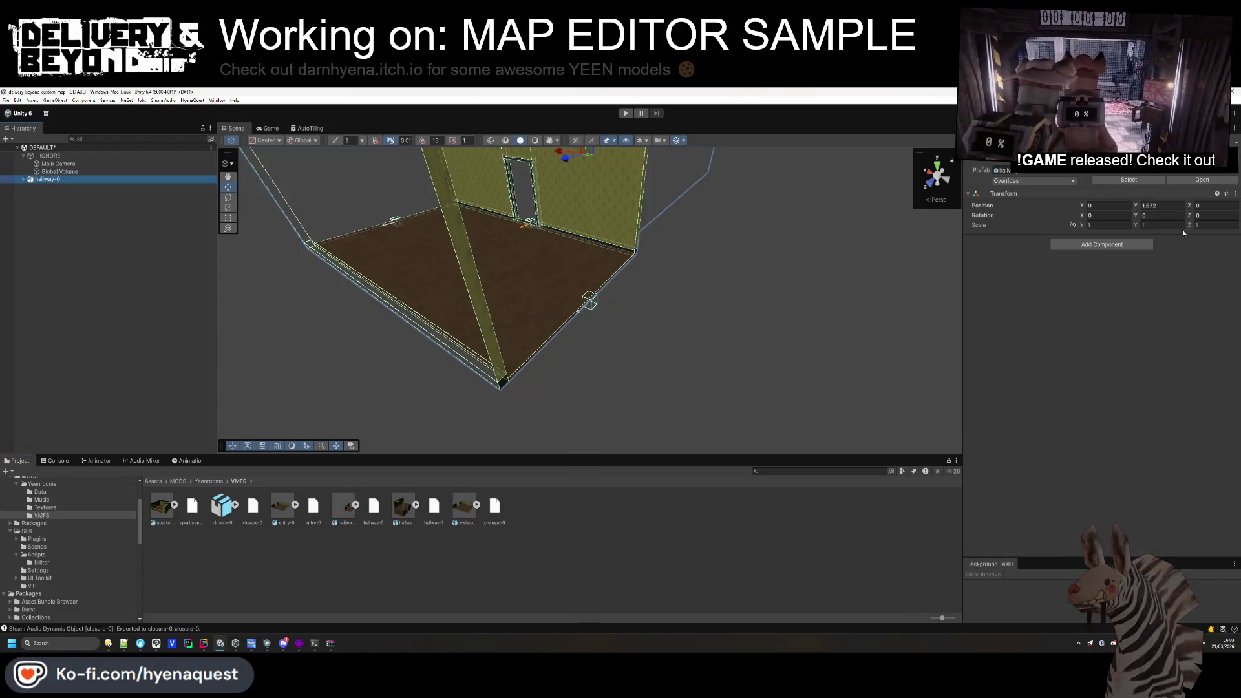
{"action": "left_click", "coordinate": [1144, 206]}
{"action": "type", "text": "0"}
{"action": "key", "text": "Return"}
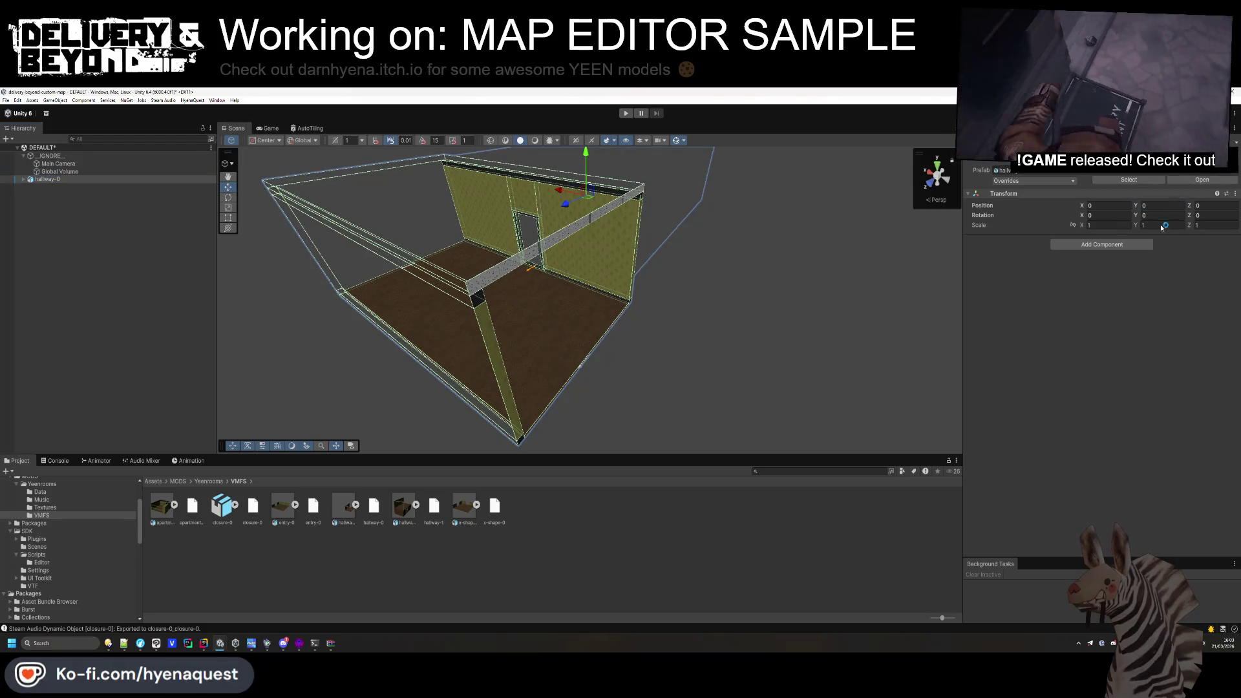
Add Entity_room, Entity_vis_room and Steam Audio Dynamic Object components to hallway-0.
{"action": "left_click", "coordinate": [1102, 245]}
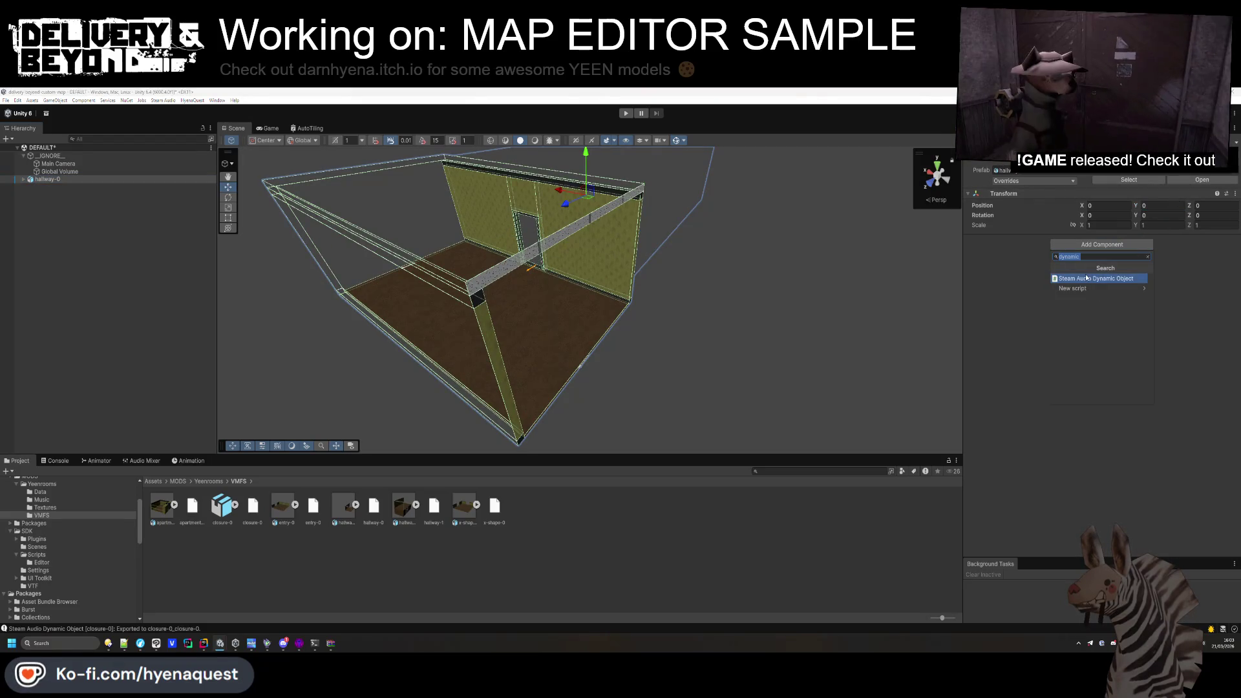
{"action": "type", "text": "room"}
{"action": "left_click", "coordinate": [1086, 278]}
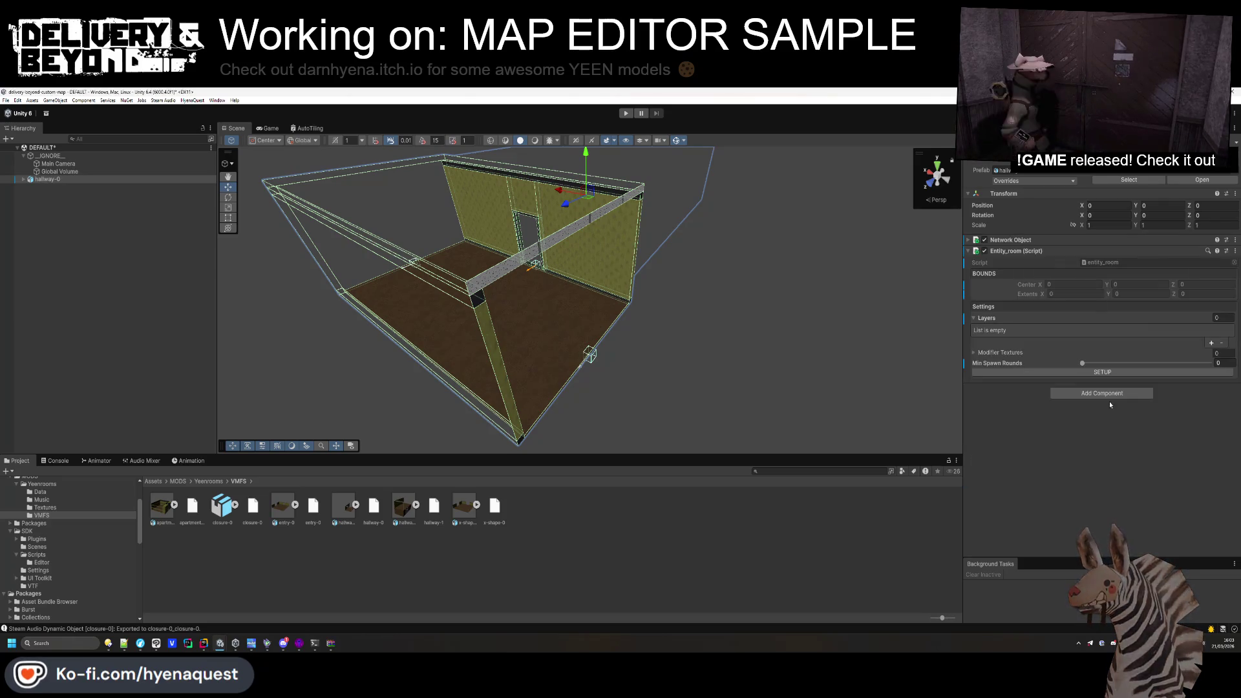
{"action": "left_click", "coordinate": [1107, 394]}
{"action": "type", "text": "vis"}
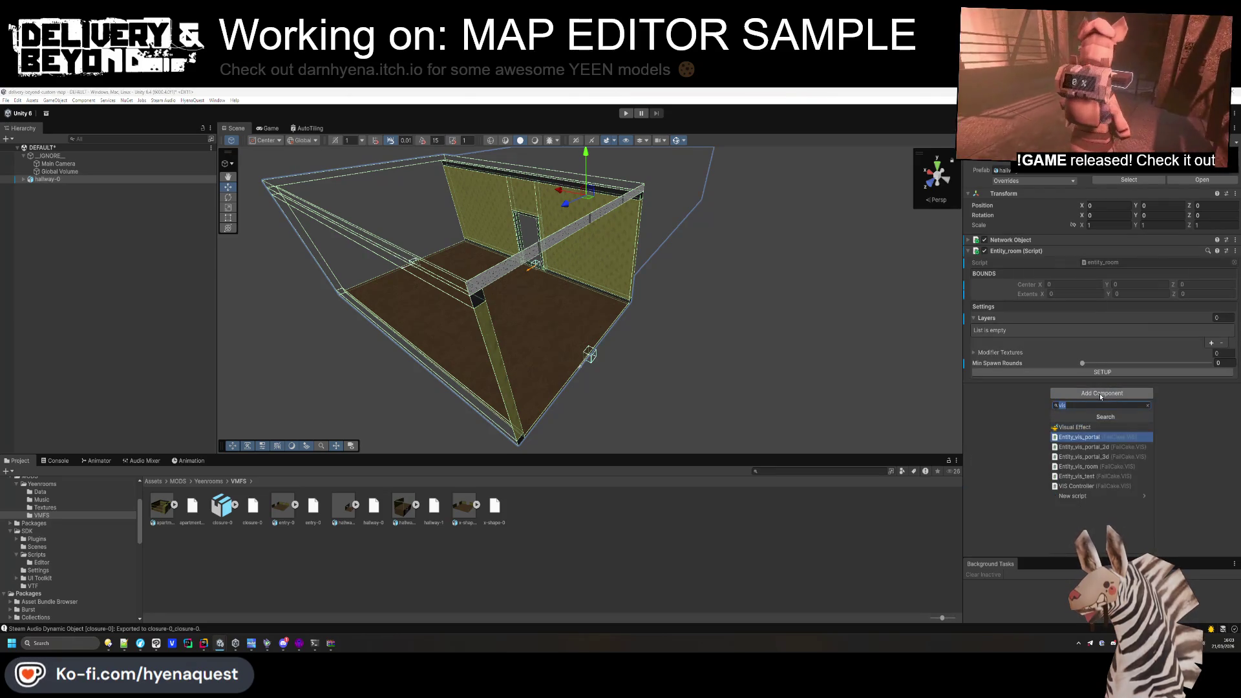
{"action": "key", "text": "Return"}
{"action": "left_click", "coordinate": [1104, 405]}
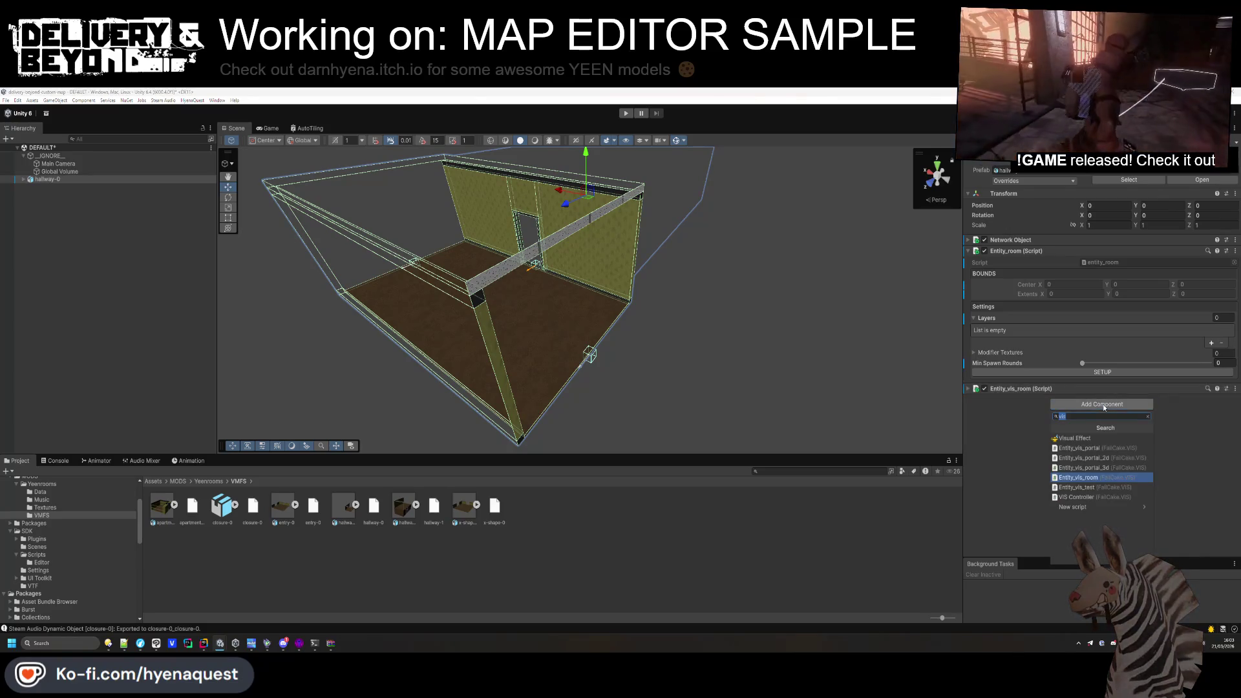
{"action": "type", "text": "dynamic"}
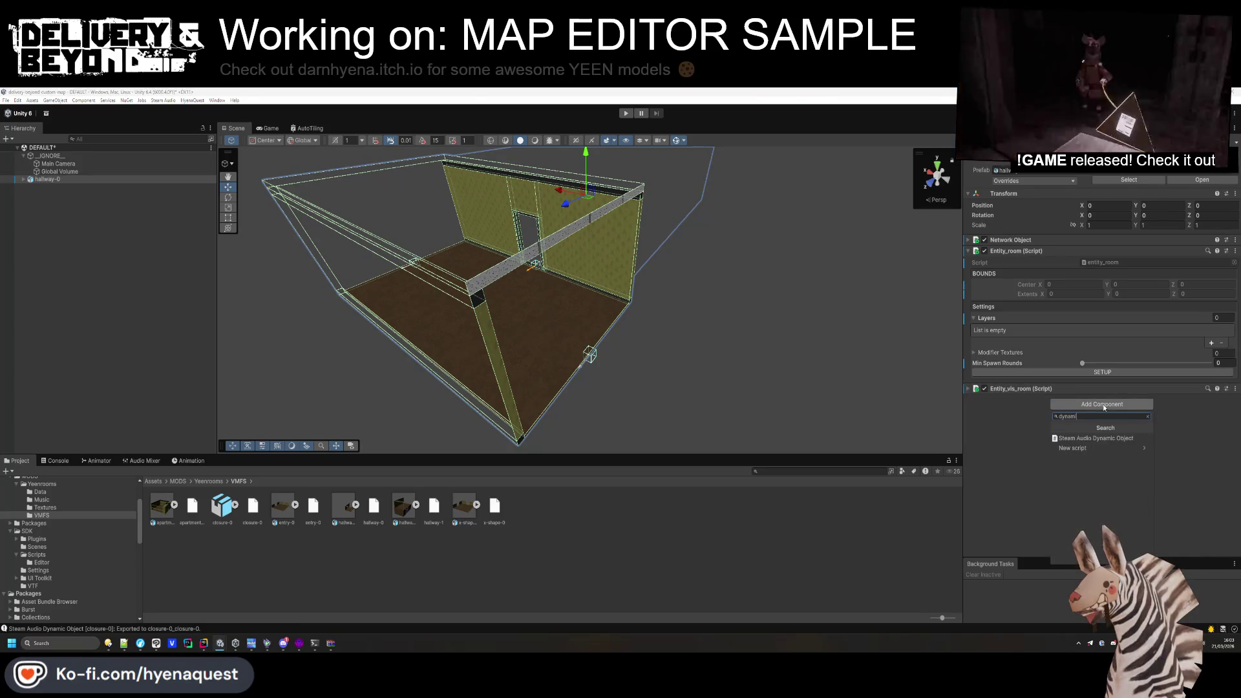
{"action": "key", "text": "Return"}
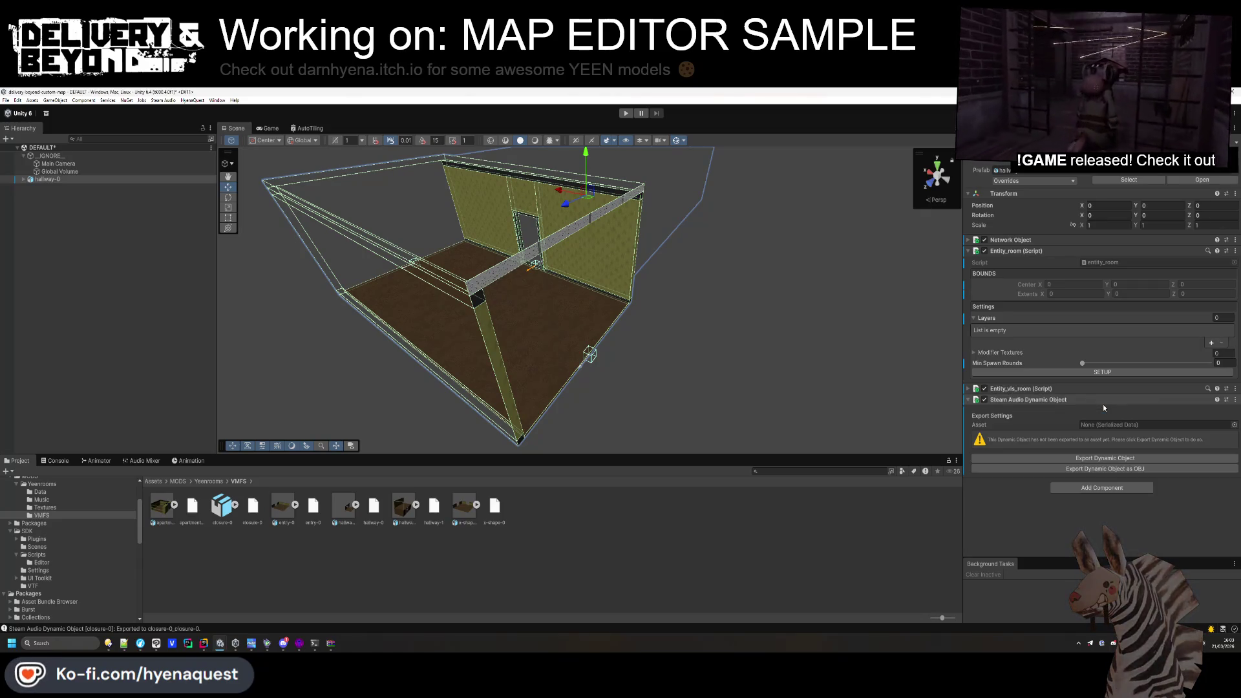
Set exit entity_room_exit_23887's Direction Y to -90.
{"action": "left_click", "coordinate": [156, 277]}
{"action": "left_click_drag", "start_coordinate": [491, 278], "coordinate": [706, 269]}
{"action": "scroll", "coordinate": [706, 269], "scroll_direction": "up", "scroll_amount": 5}
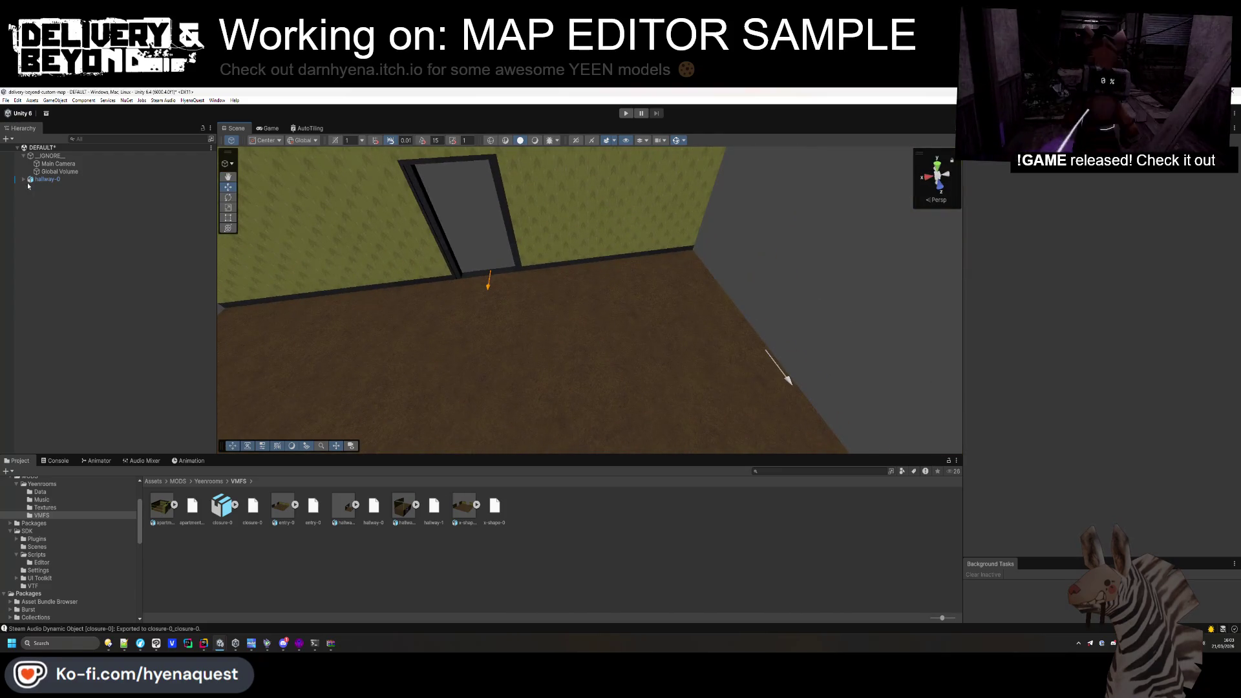
{"action": "left_click", "coordinate": [24, 179]}
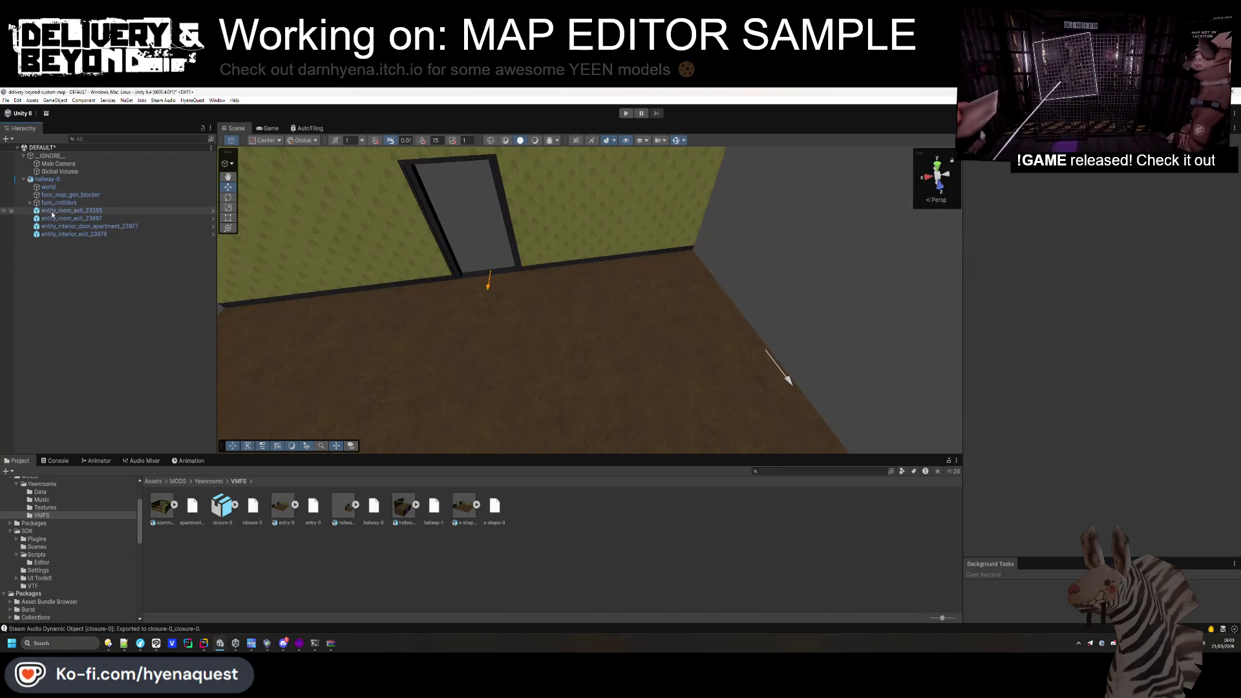
{"action": "double_click", "coordinate": [52, 212]}
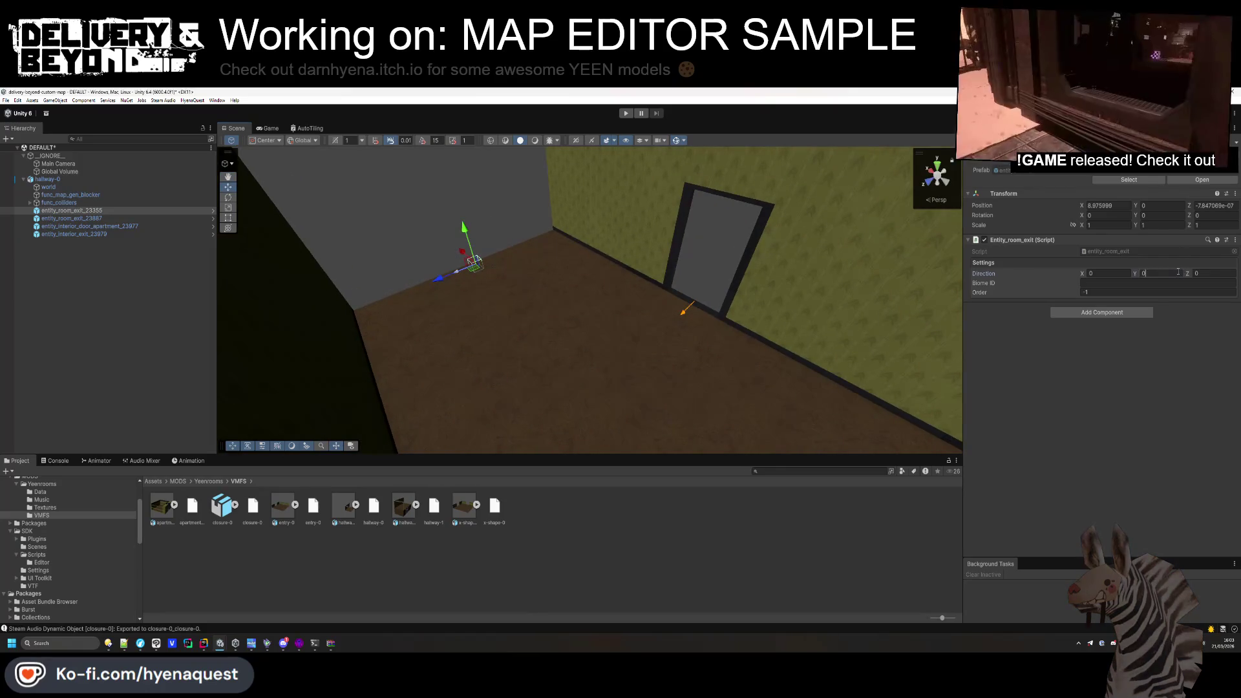
{"action": "left_click", "coordinate": [71, 218]}
{"action": "left_click", "coordinate": [1172, 274]}
{"action": "type", "text": "-90"}
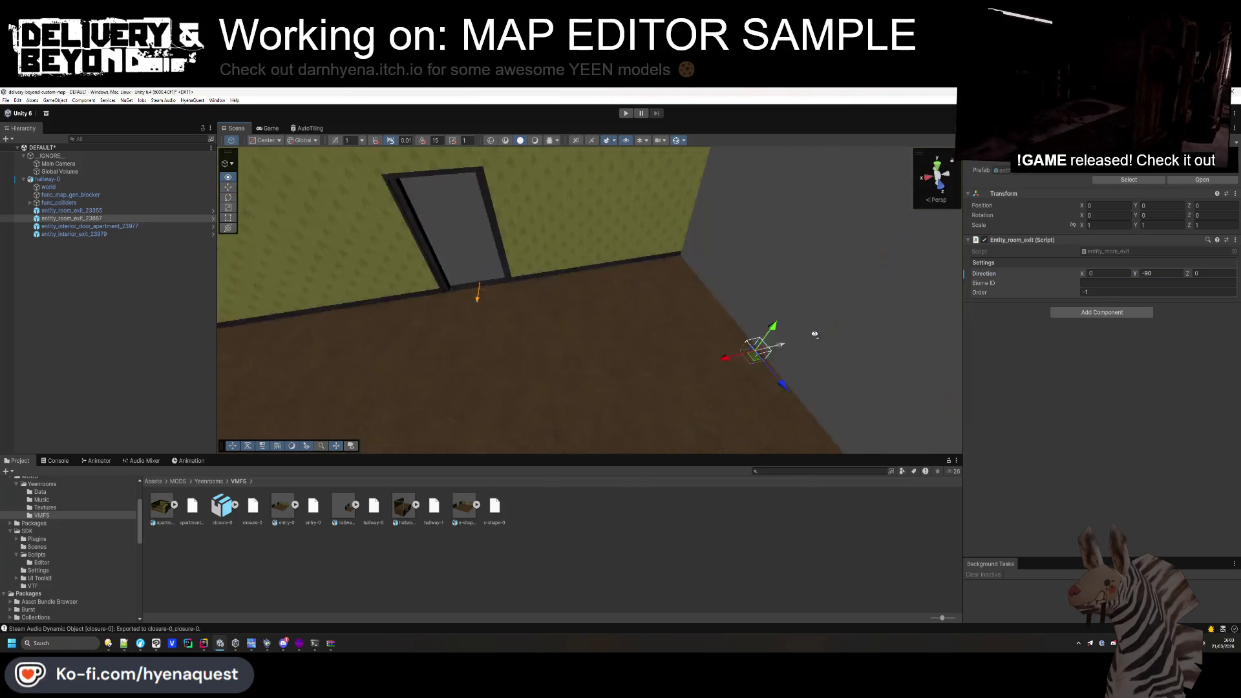
Make func_map_gen_blocker collision-only: add a Box Collider, remove VMF Materials, Mesh Filter and Mesh Renderer.
{"action": "left_click", "coordinate": [71, 234]}
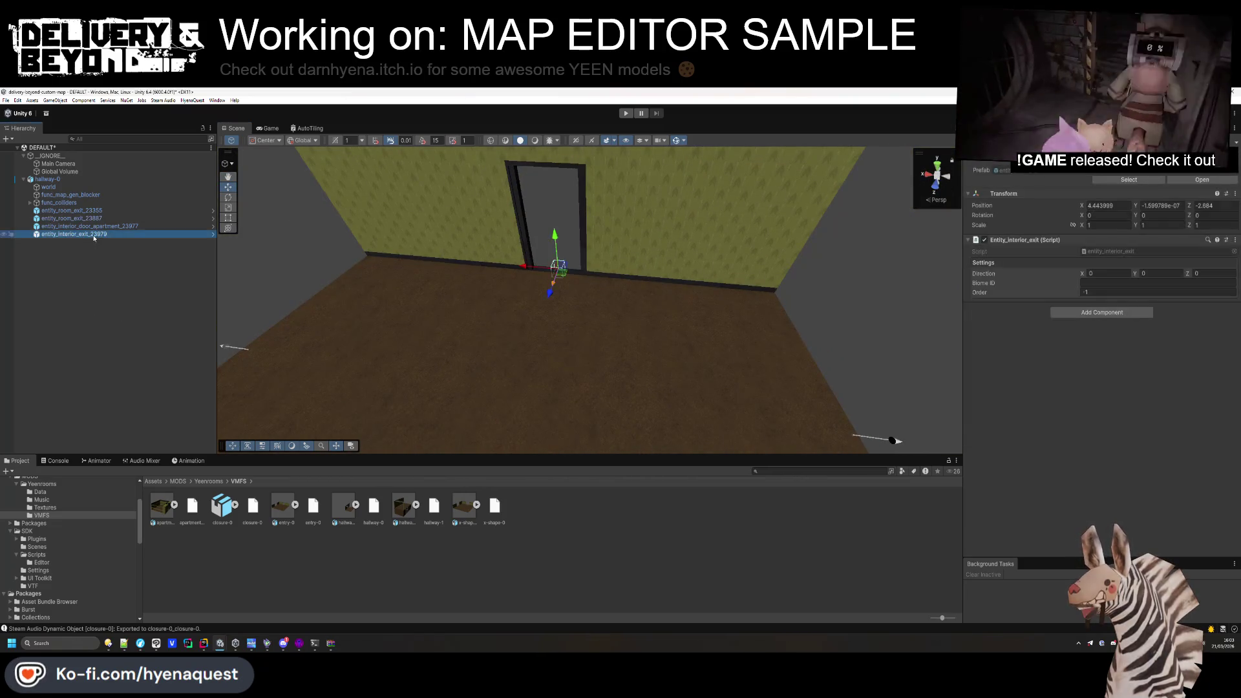
{"action": "left_click", "coordinate": [91, 187]}
{"action": "left_click", "coordinate": [94, 196]}
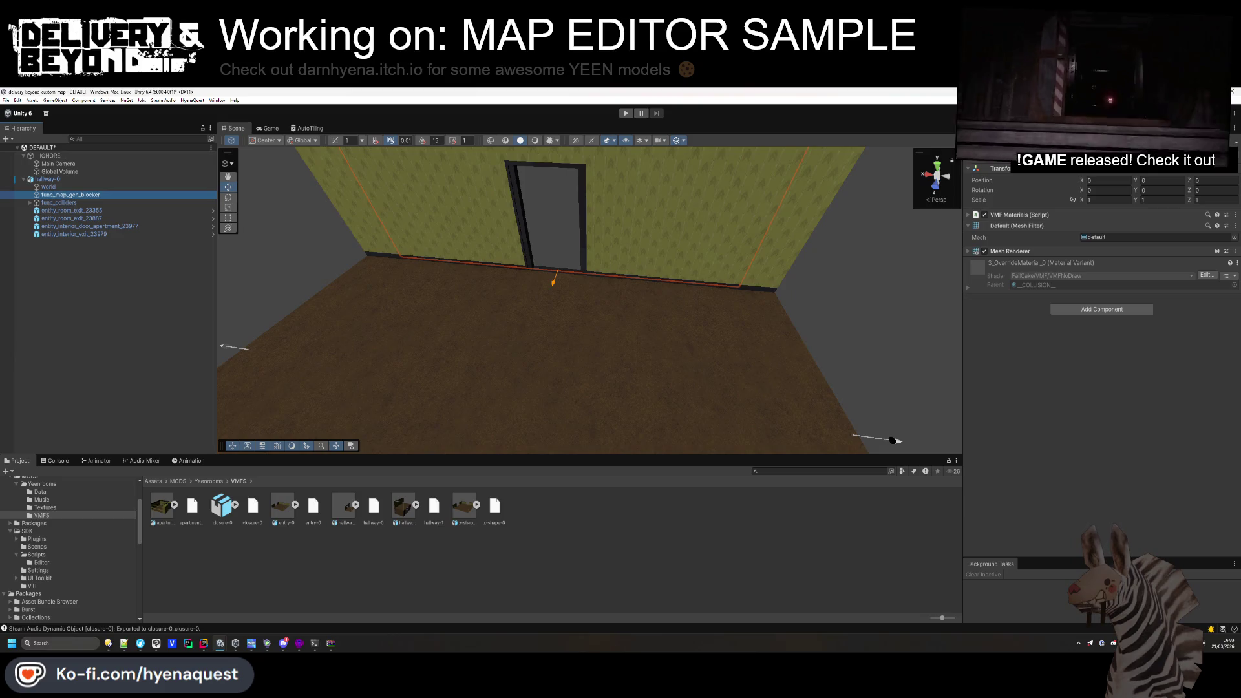
{"action": "left_click", "coordinate": [1098, 309]}
{"action": "left_click", "coordinate": [1077, 412]}
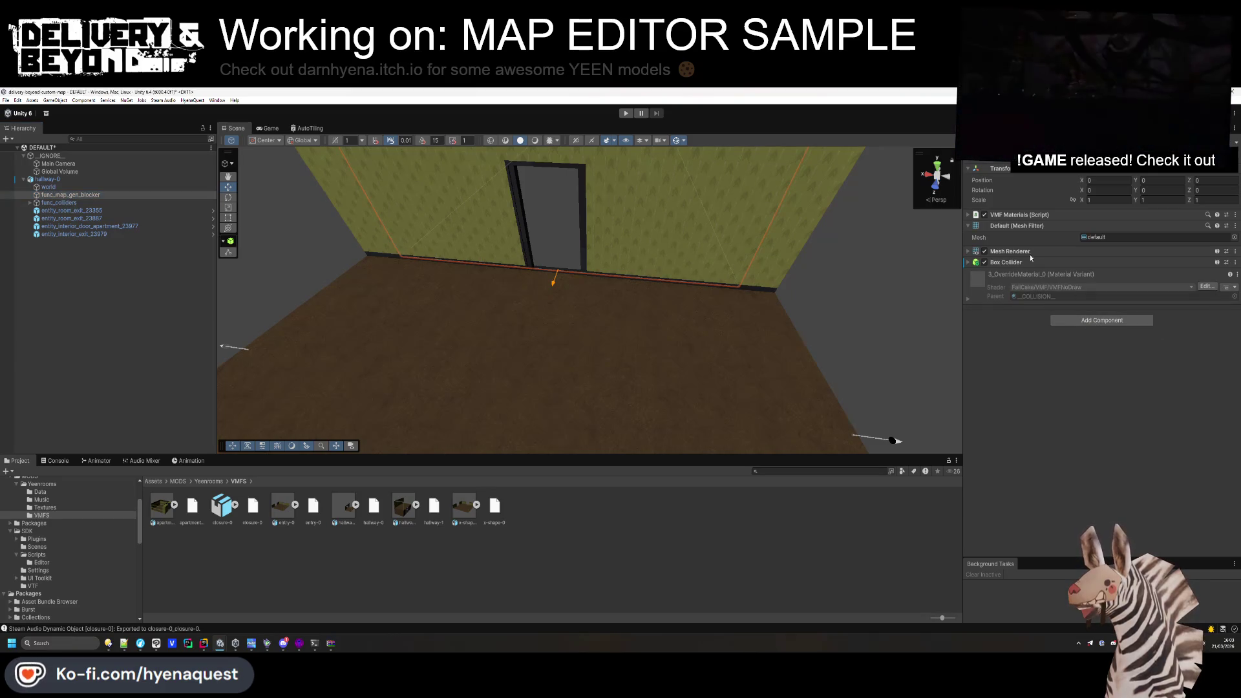
{"action": "right_click", "coordinate": [1005, 215]}
{"action": "left_click", "coordinate": [1011, 230]}
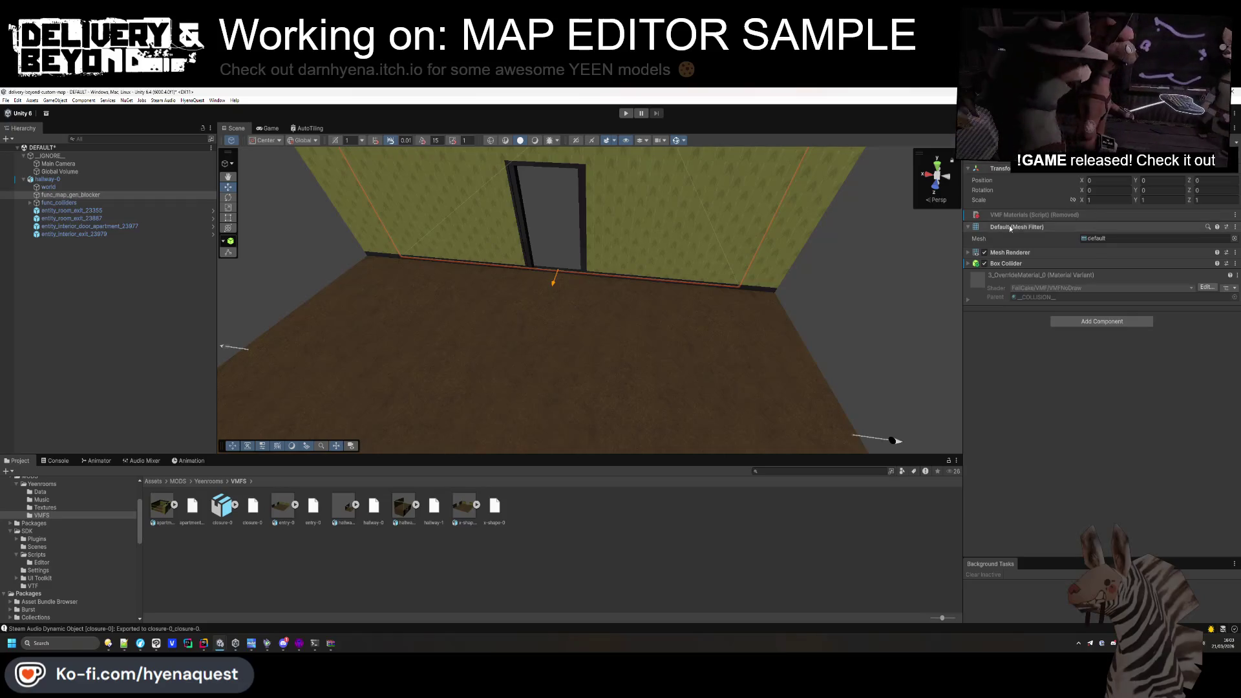
{"action": "right_click", "coordinate": [1011, 228]}
{"action": "left_click", "coordinate": [1015, 242]}
{"action": "right_click", "coordinate": [1011, 238]}
{"action": "left_click", "coordinate": [1015, 252]}
{"action": "left_click", "coordinate": [1010, 216]}
{"action": "left_click", "coordinate": [1066, 215]}
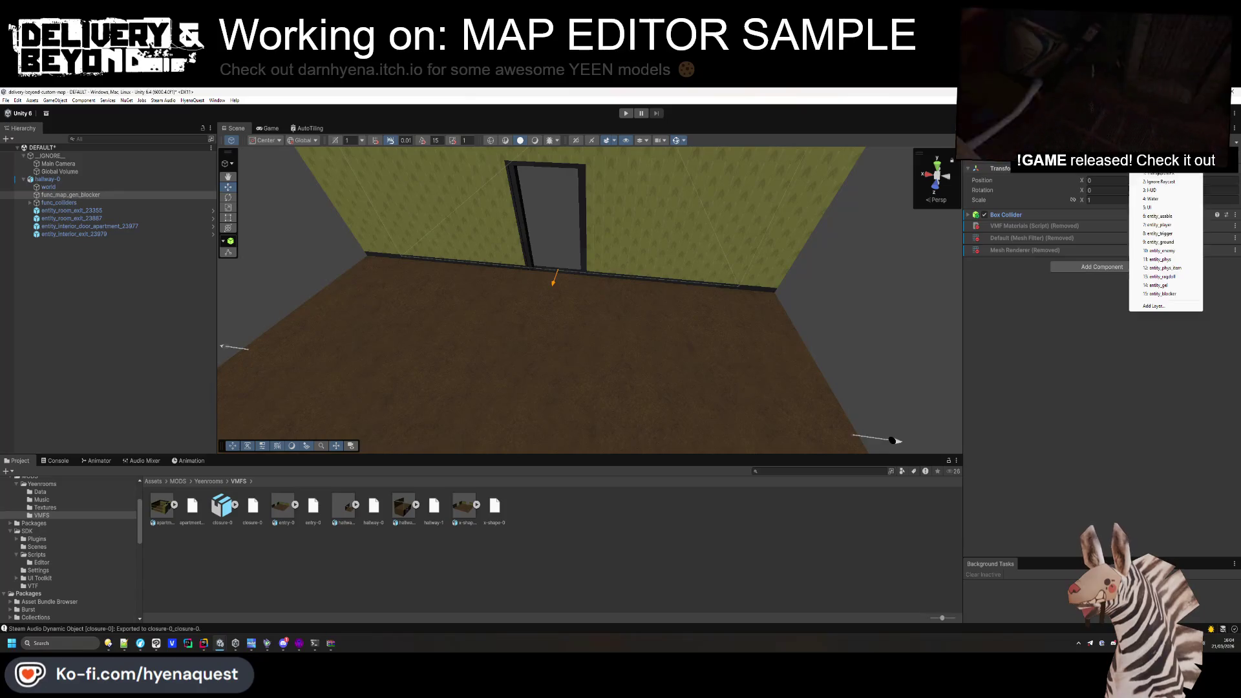
Add a Steam Audio Geometry component to hallway-0's world object.
{"action": "left_click_drag", "start_coordinate": [624, 327], "coordinate": [446, 333]}
{"action": "left_click", "coordinate": [49, 187]}
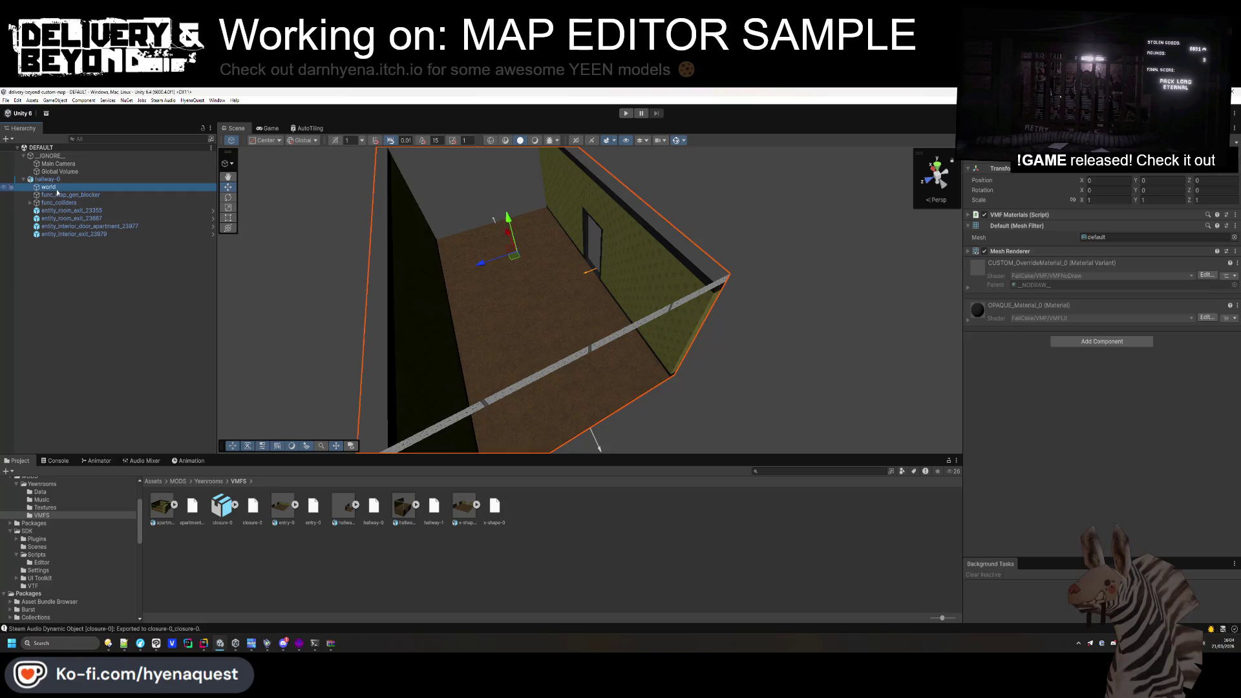
{"action": "left_click", "coordinate": [1109, 342]}
{"action": "type", "text": "geome"}
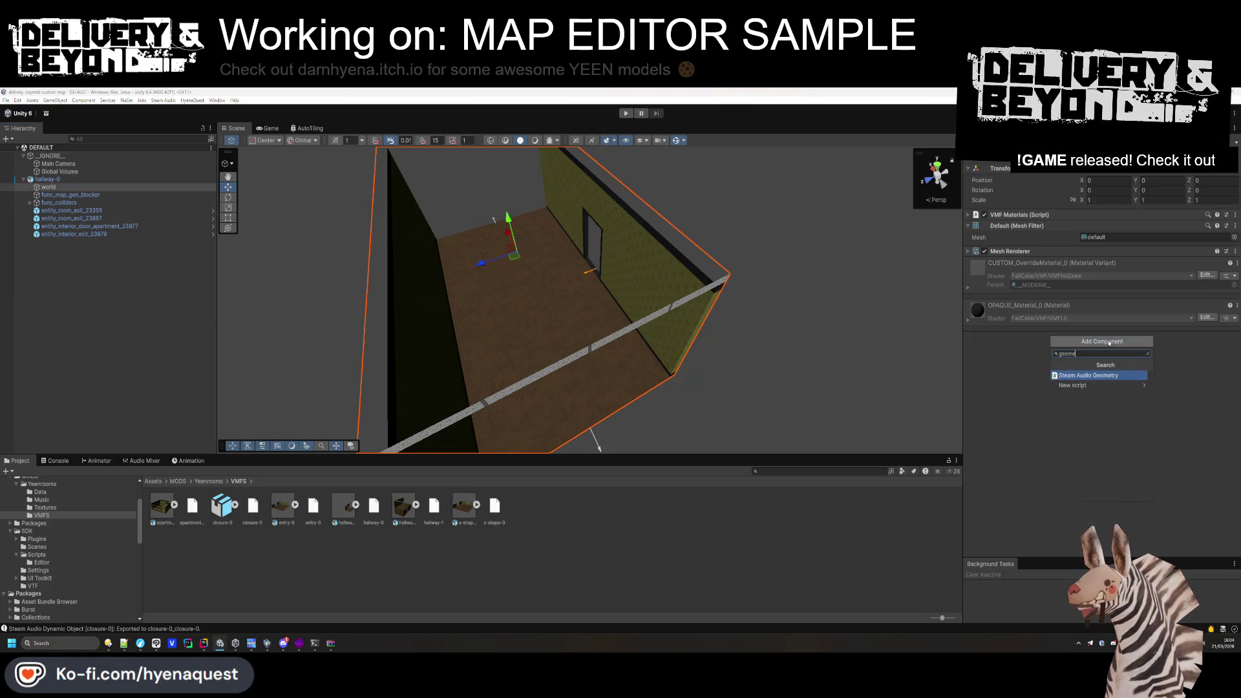
{"action": "key", "text": "Return"}
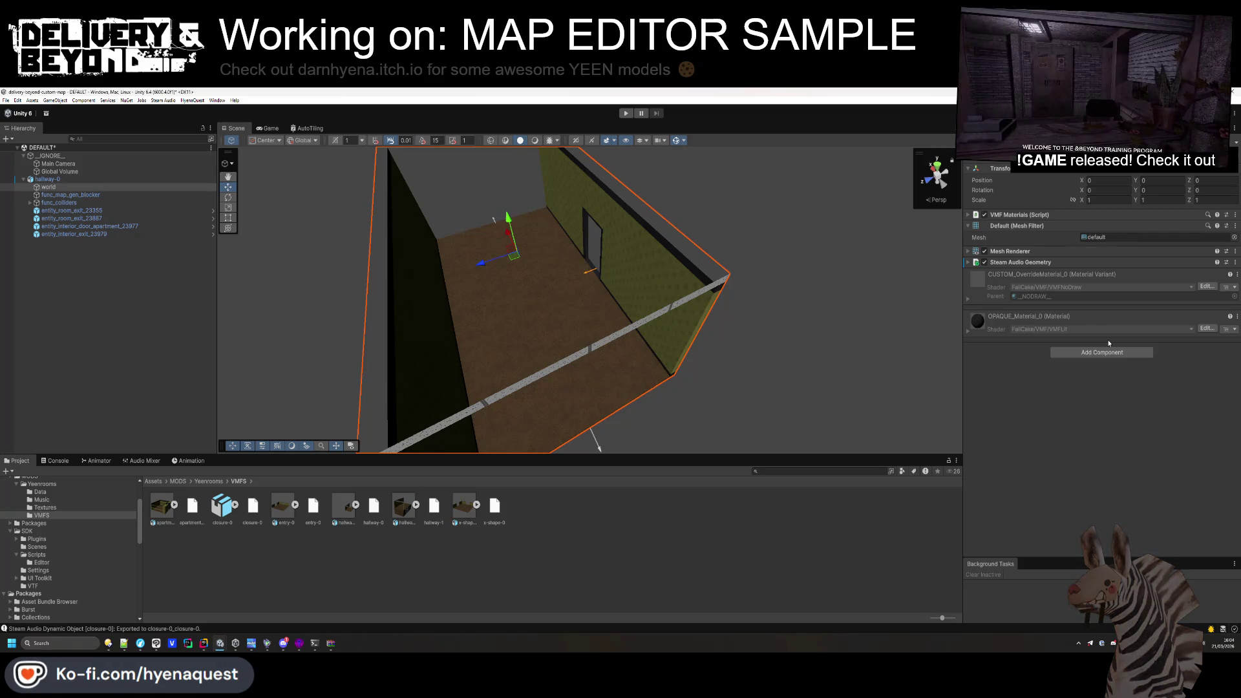
{"action": "left_click", "coordinate": [783, 386]}
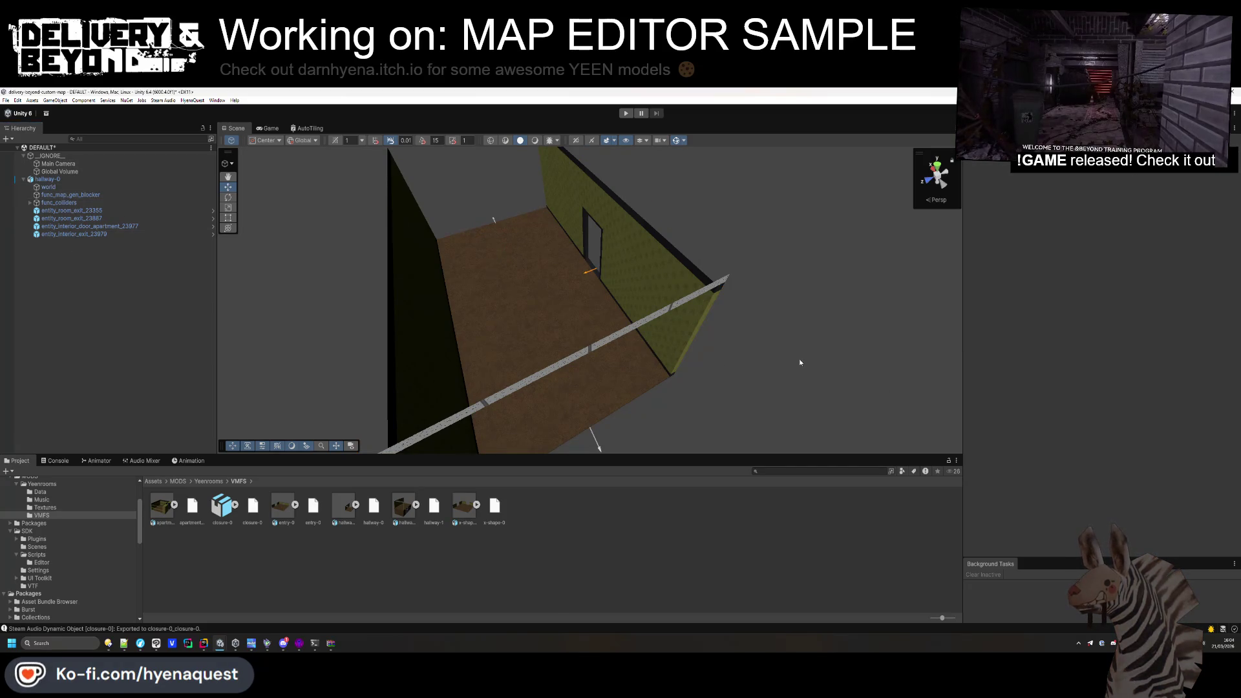
{"action": "left_click_drag", "start_coordinate": [783, 386], "coordinate": [779, 359]}
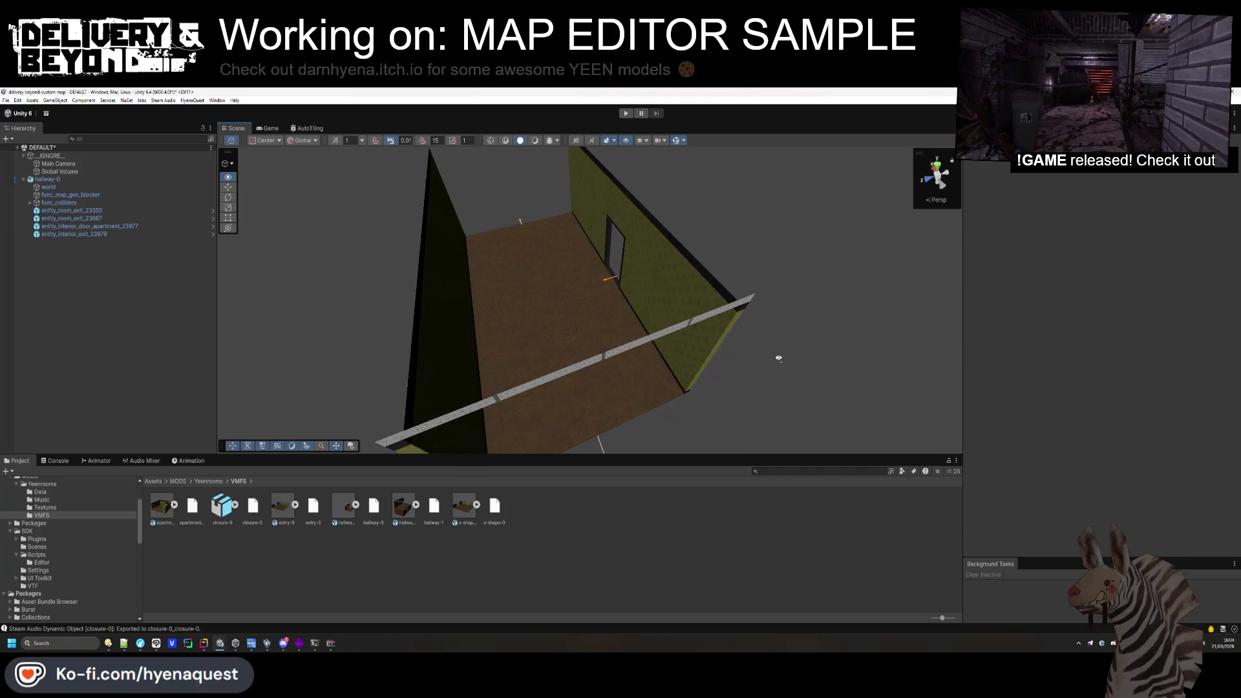
{"action": "left_click", "coordinate": [82, 181]}
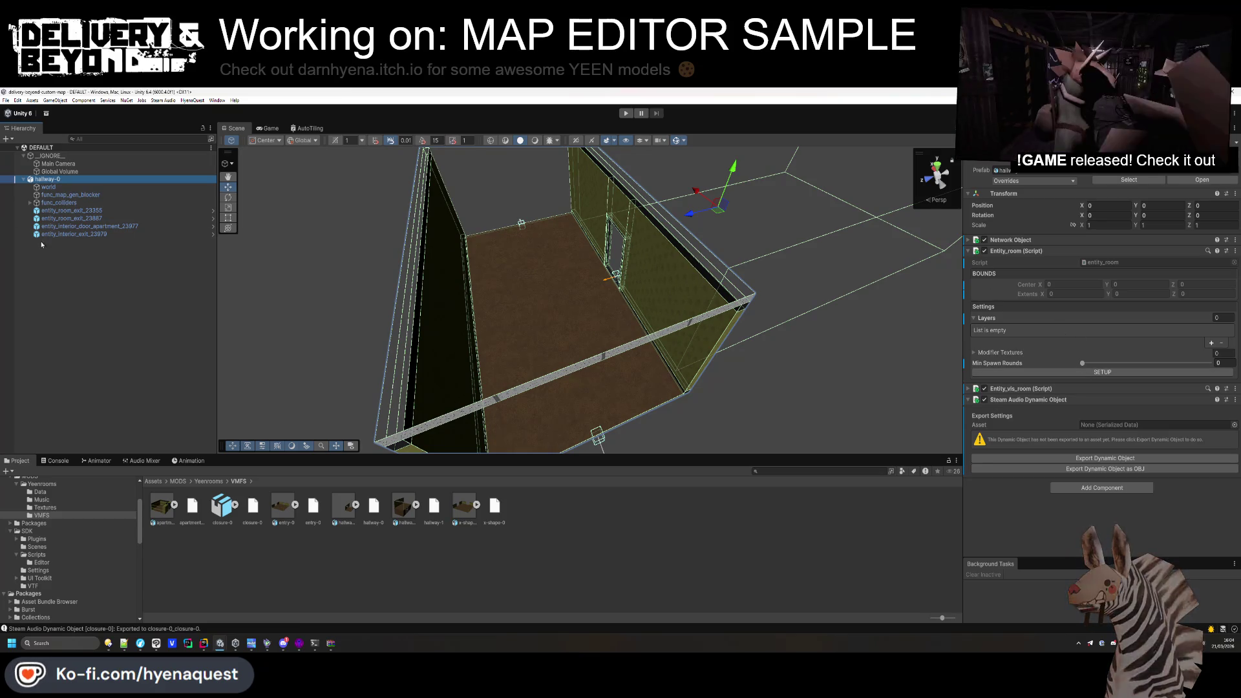
Create an empty child named [LAYERS] at the top of hallway-0.
{"action": "right_click", "coordinate": [49, 183]}
{"action": "left_click", "coordinate": [137, 246]}
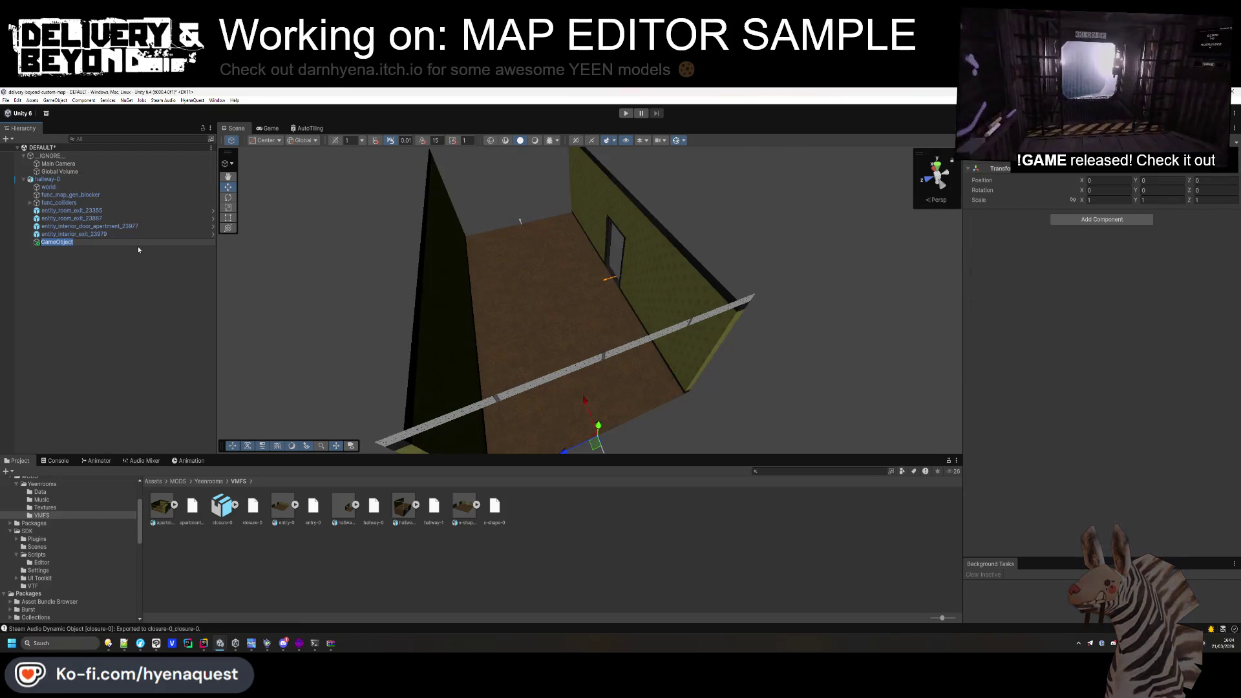
{"action": "type", "text": "[LAYARS"}
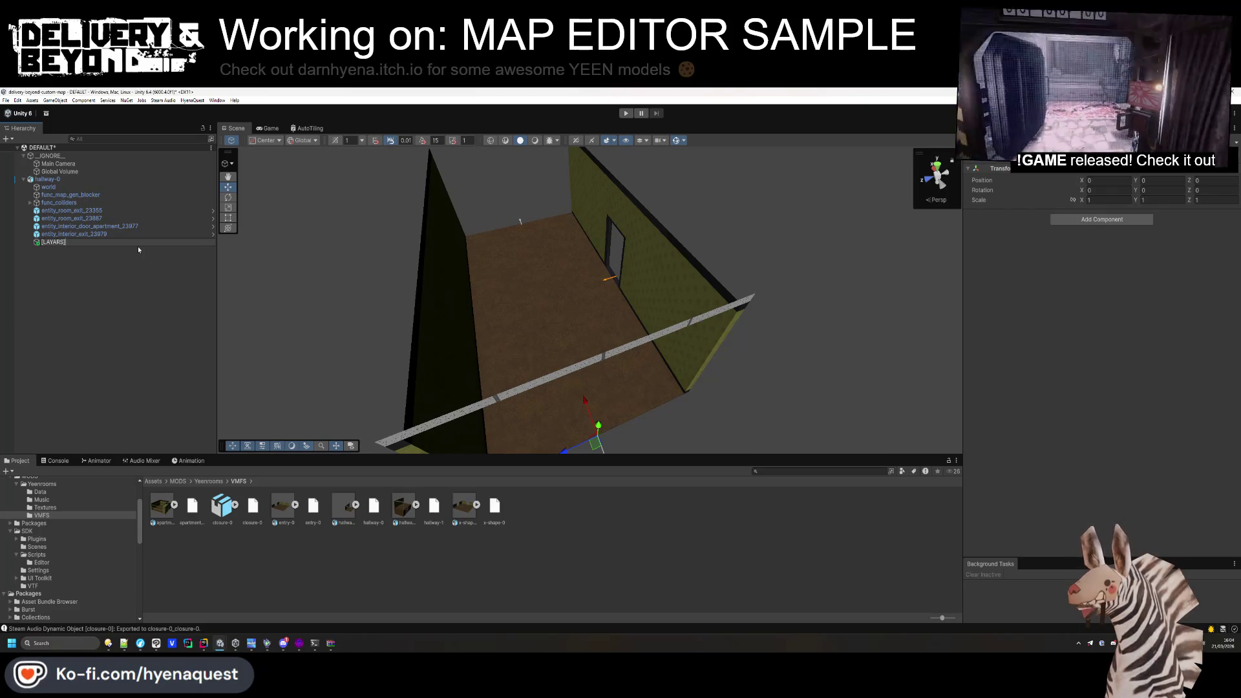
{"action": "key", "text": "BackSpace"}
{"action": "key", "text": "BackSpace"}
{"action": "key", "text": "BackSpace"}
{"action": "type", "text": "ERS]"}
{"action": "key", "text": "Return"}
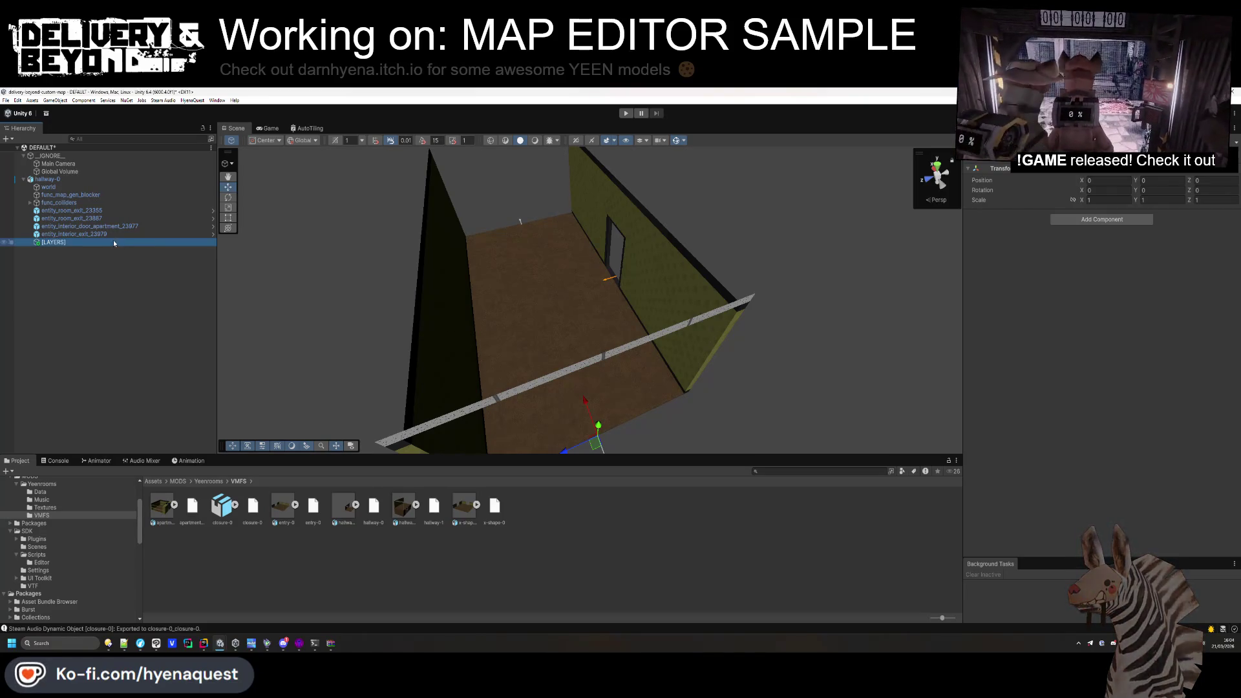
{"action": "left_click_drag", "start_coordinate": [55, 185], "coordinate": [56, 187]}
Duplicate and rename to make [LAYER-0] and [LAYER-1] under [LAYERS].
{"action": "key", "text": "ctrl+d"}
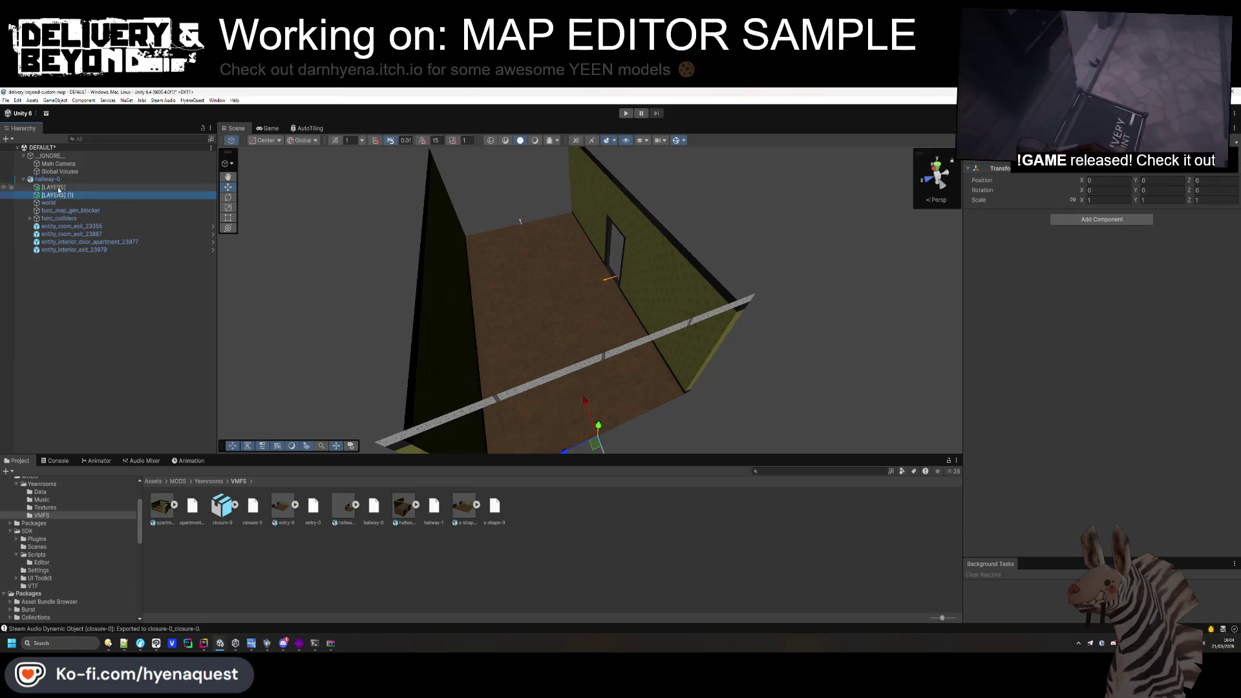
{"action": "key", "text": "F2"}
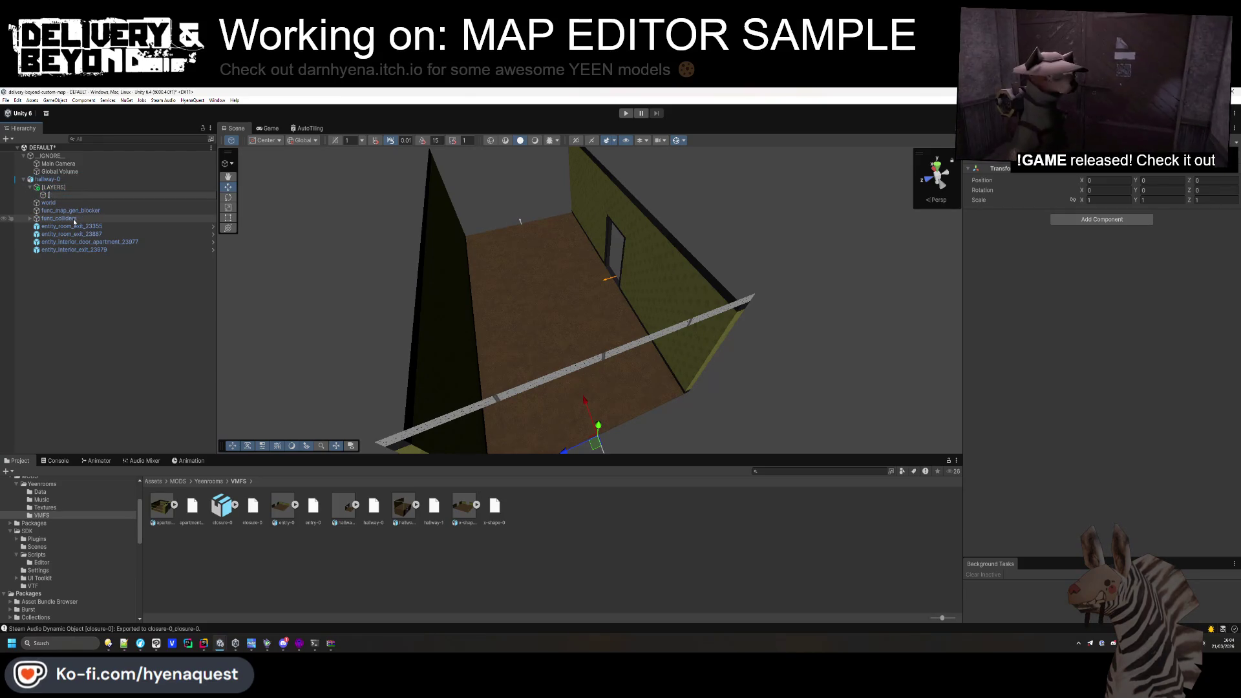
{"action": "type", "text": "[LAYER-0"}
{"action": "key", "text": "Return"}
{"action": "key", "text": "ctrl+d"}
{"action": "key", "text": "F2"}
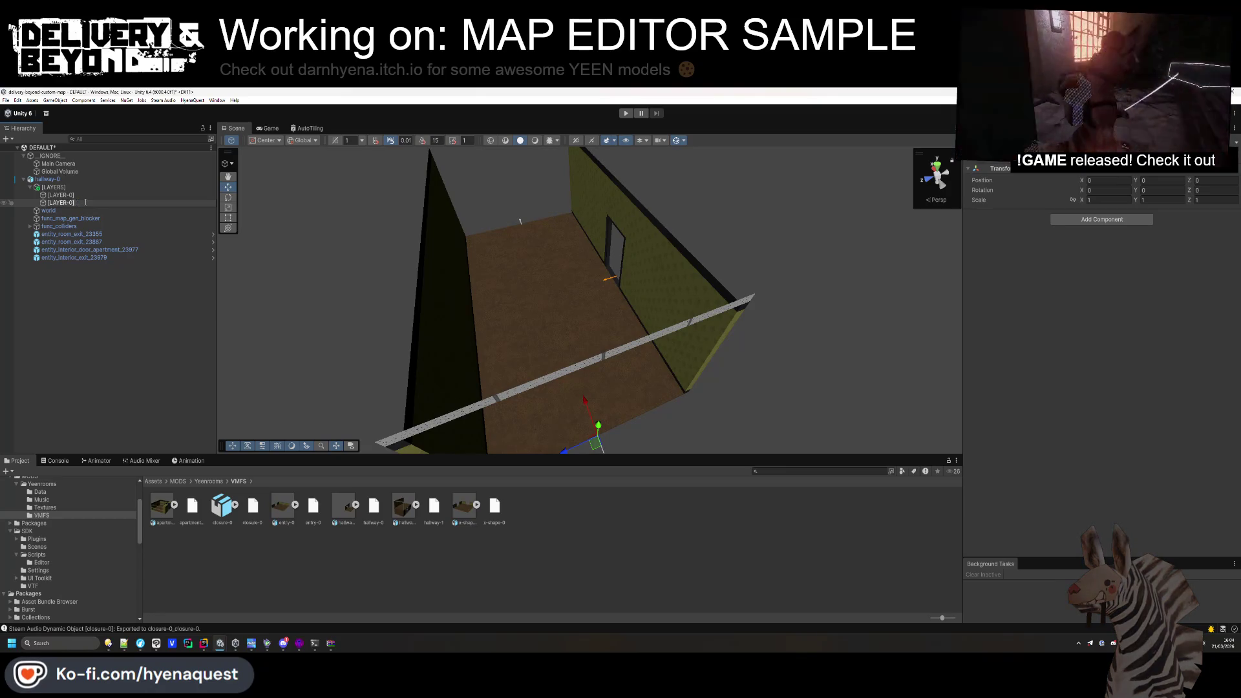
{"action": "key", "text": "BackSpace"}
{"action": "key", "text": "BackSpace"}
{"action": "type", "text": "1]"}
{"action": "key", "text": "Return"}
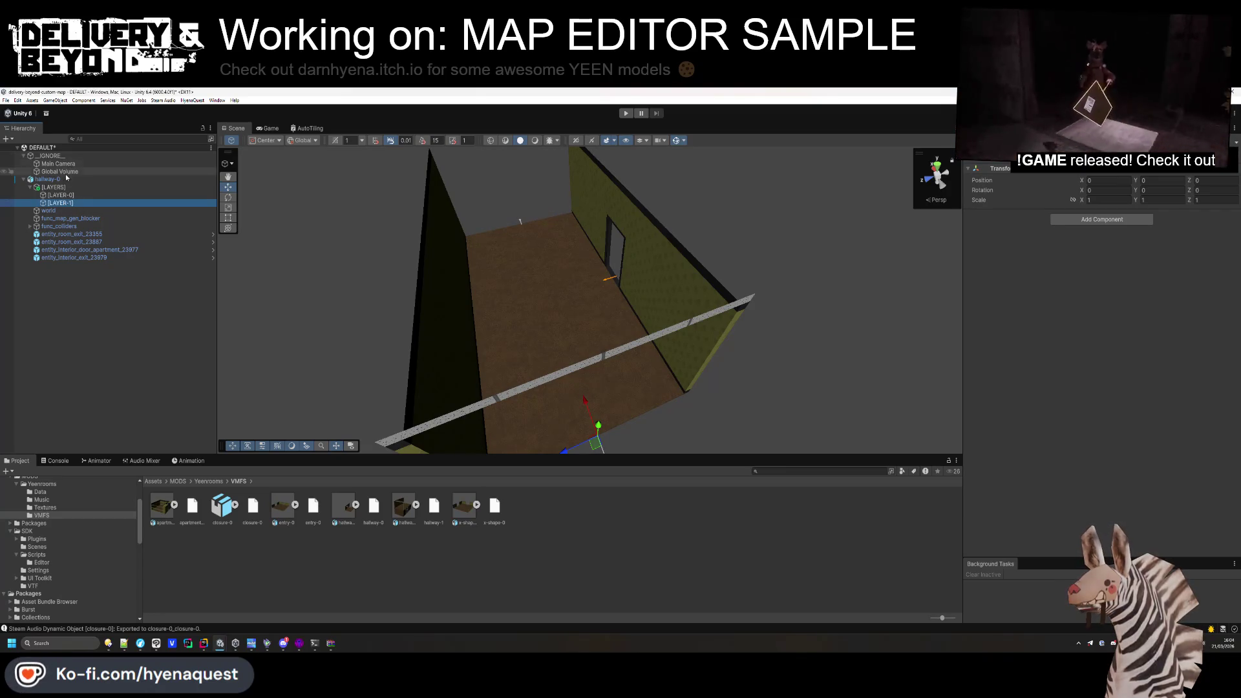
Add two entries to hallway-0's Entity_room Layers list and drag the layer objects into them.
{"action": "left_click", "coordinate": [77, 179]}
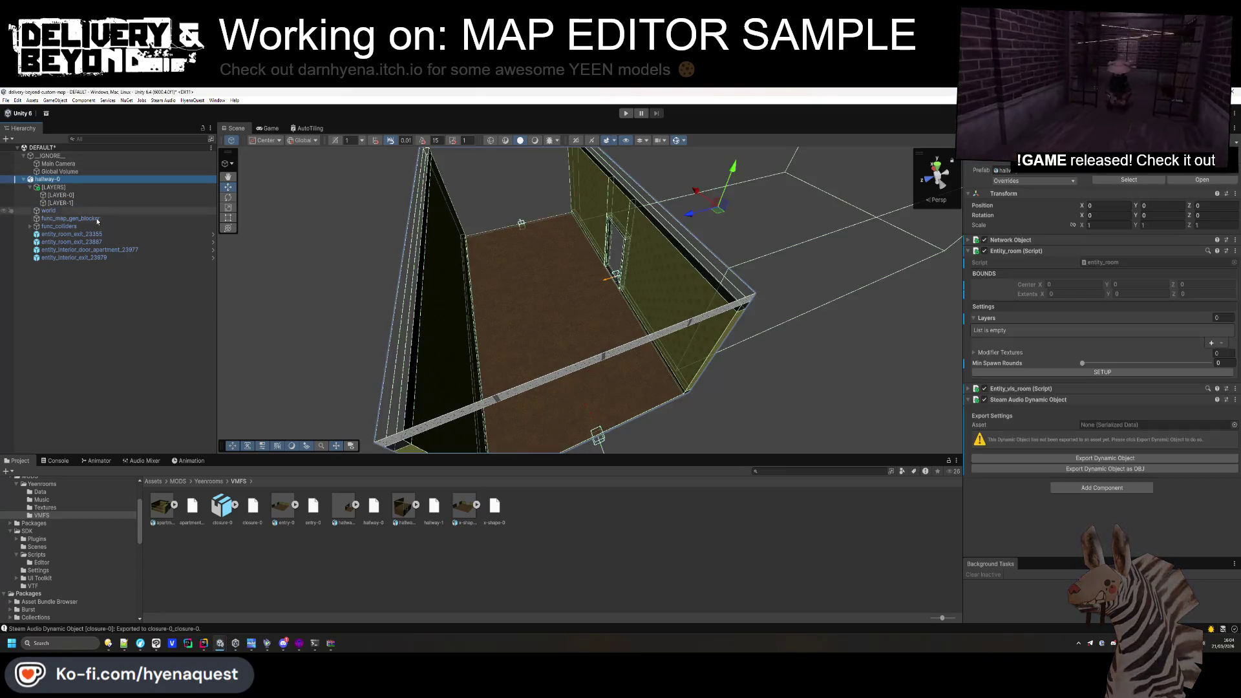
{"action": "left_click", "coordinate": [1212, 343]}
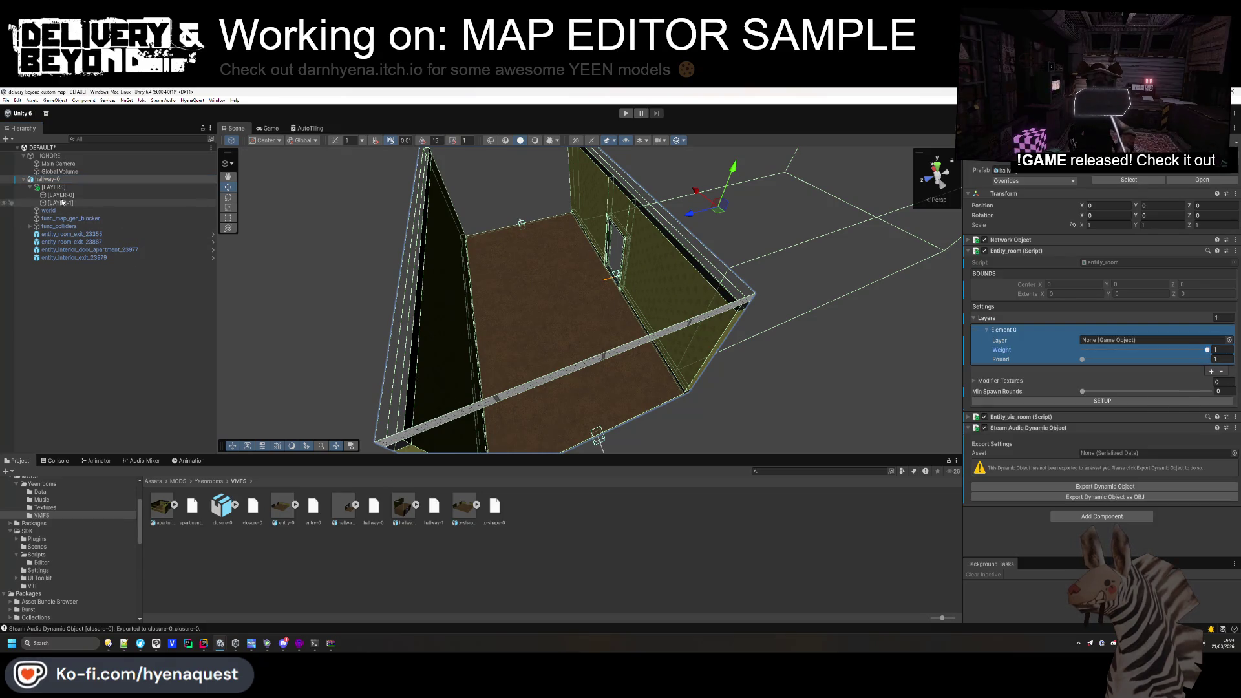
{"action": "left_click_drag", "start_coordinate": [60, 194], "coordinate": [1124, 340]}
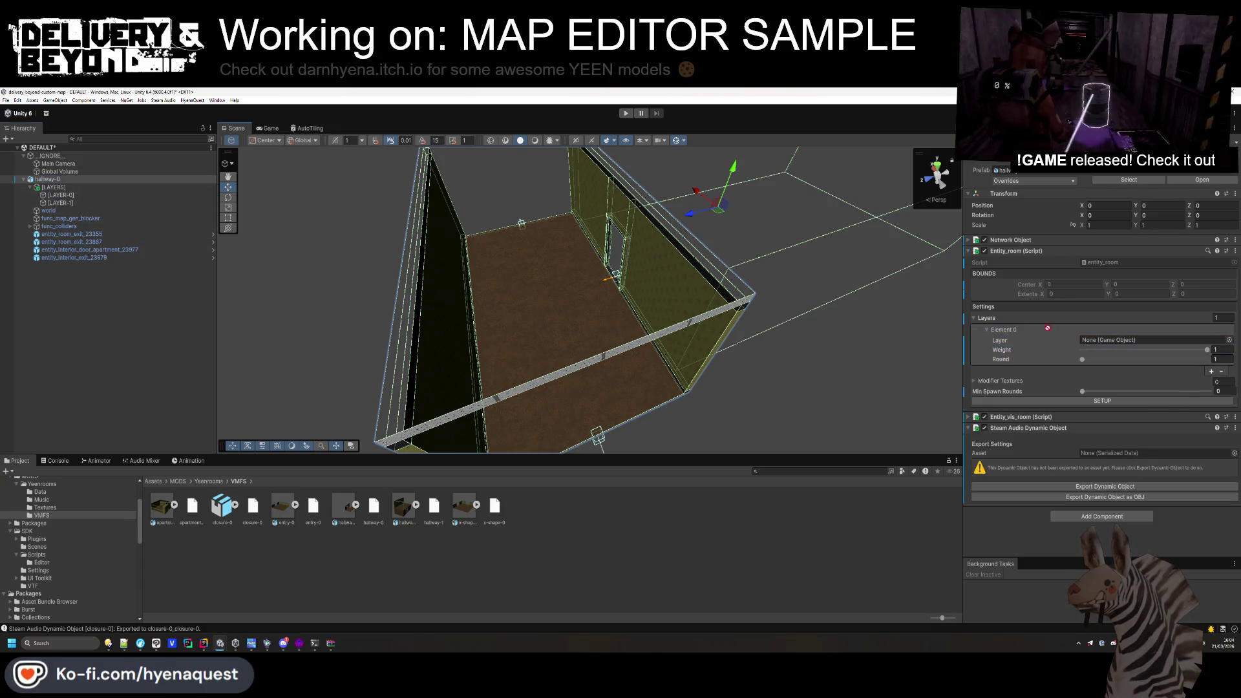
{"action": "left_click", "coordinate": [1213, 371]}
{"action": "mouse_move", "coordinate": [60, 203]}
{"action": "left_mouse_down"}
{"action": "mouse_move", "coordinate": [194, 207]}
{"action": "mouse_move", "coordinate": [1162, 385]}
{"action": "left_mouse_up"}
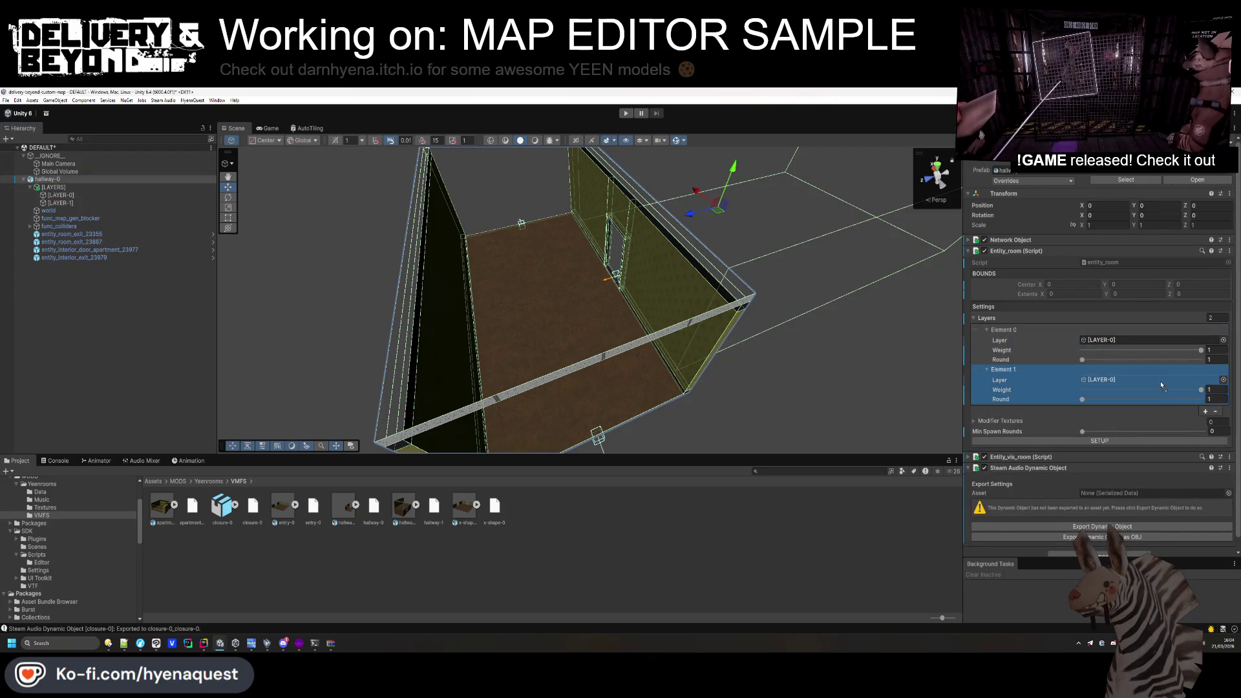
{"action": "left_click", "coordinate": [78, 328]}
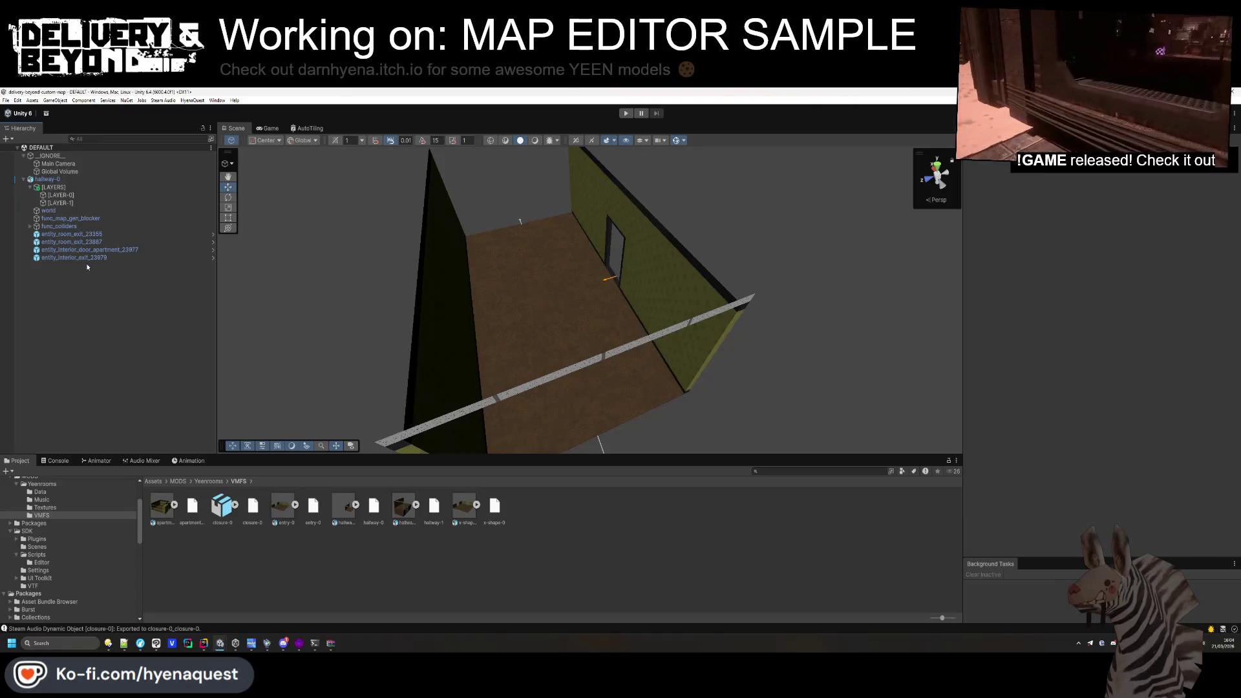
Create an empty [LIGHTS] group directly under hallway-0, above [LAYERS].
{"action": "left_click", "coordinate": [50, 185]}
{"action": "right_click", "coordinate": [50, 181]}
{"action": "left_click", "coordinate": [97, 323]}
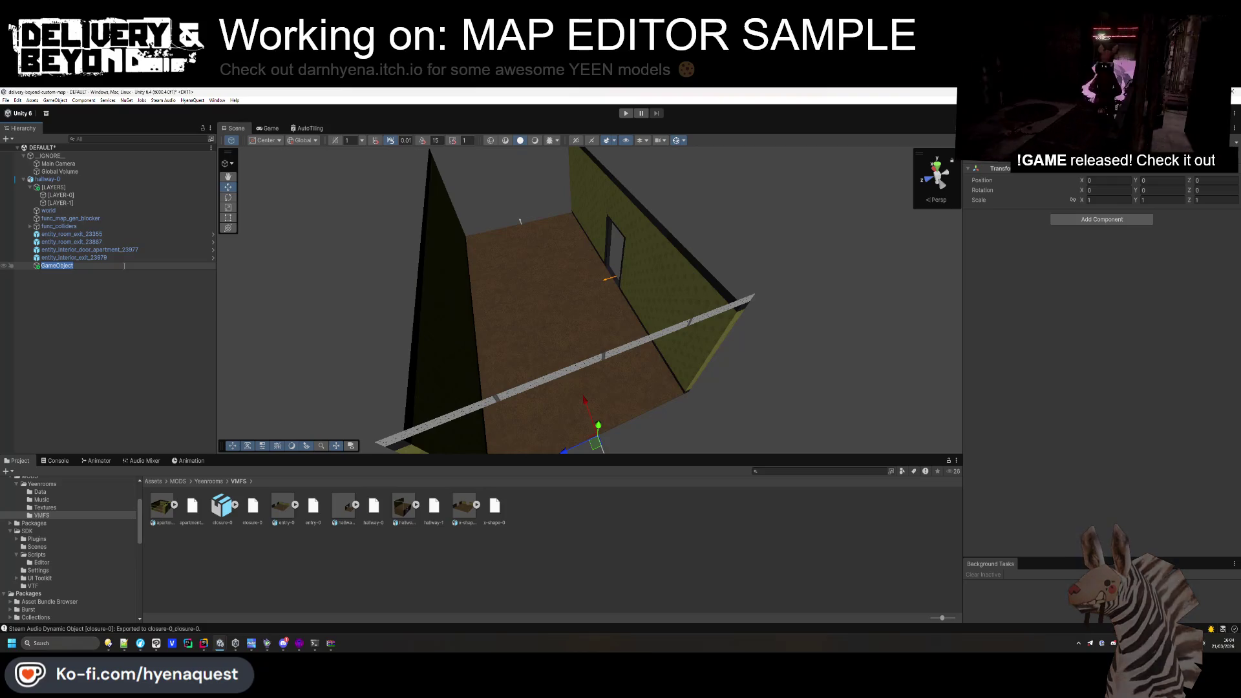
{"action": "left_click_drag", "start_coordinate": [123, 265], "coordinate": [148, 183]}
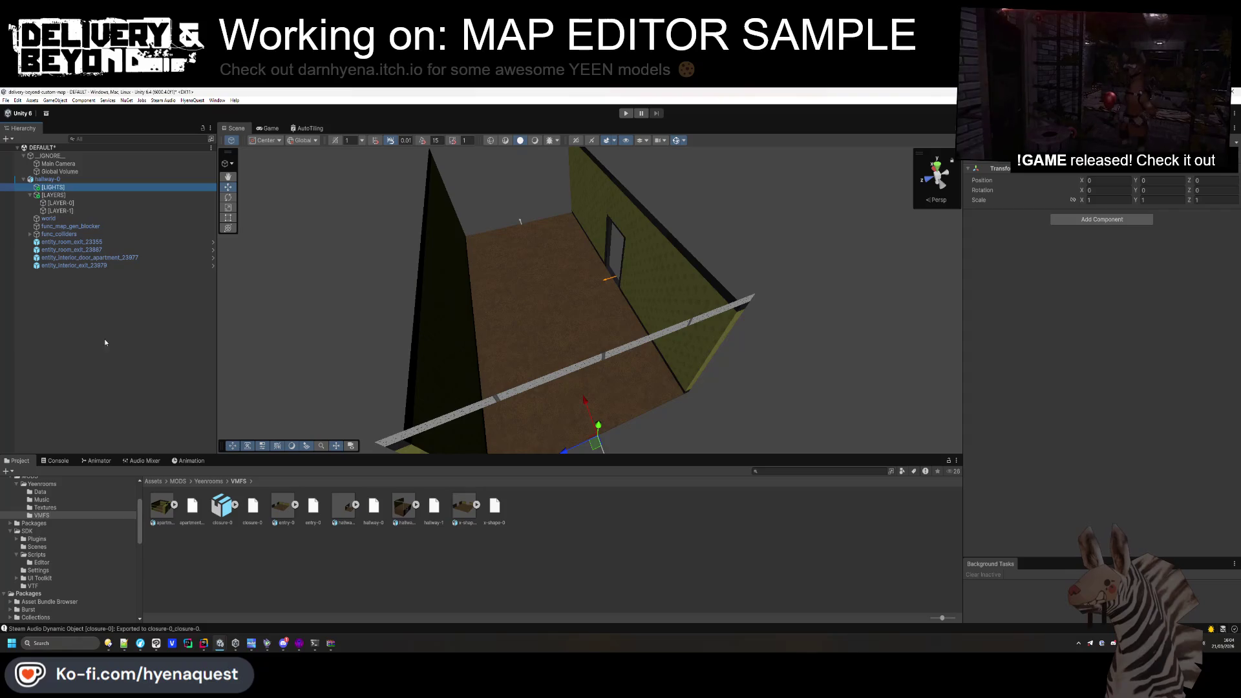
Place the LIGHT panel from Yeenrooms onto the hallway ceiling inside the [LIGHTS] group.
{"action": "left_click", "coordinate": [210, 482]}
{"action": "mouse_move", "coordinate": [552, 348]}
{"action": "left_mouse_down"}
{"action": "mouse_move", "coordinate": [549, 369]}
{"action": "mouse_move", "coordinate": [505, 223]}
{"action": "left_mouse_up"}
{"action": "mouse_move", "coordinate": [474, 512]}
{"action": "left_mouse_down"}
{"action": "mouse_move", "coordinate": [604, 227]}
{"action": "mouse_move", "coordinate": [640, 251]}
{"action": "left_mouse_up"}
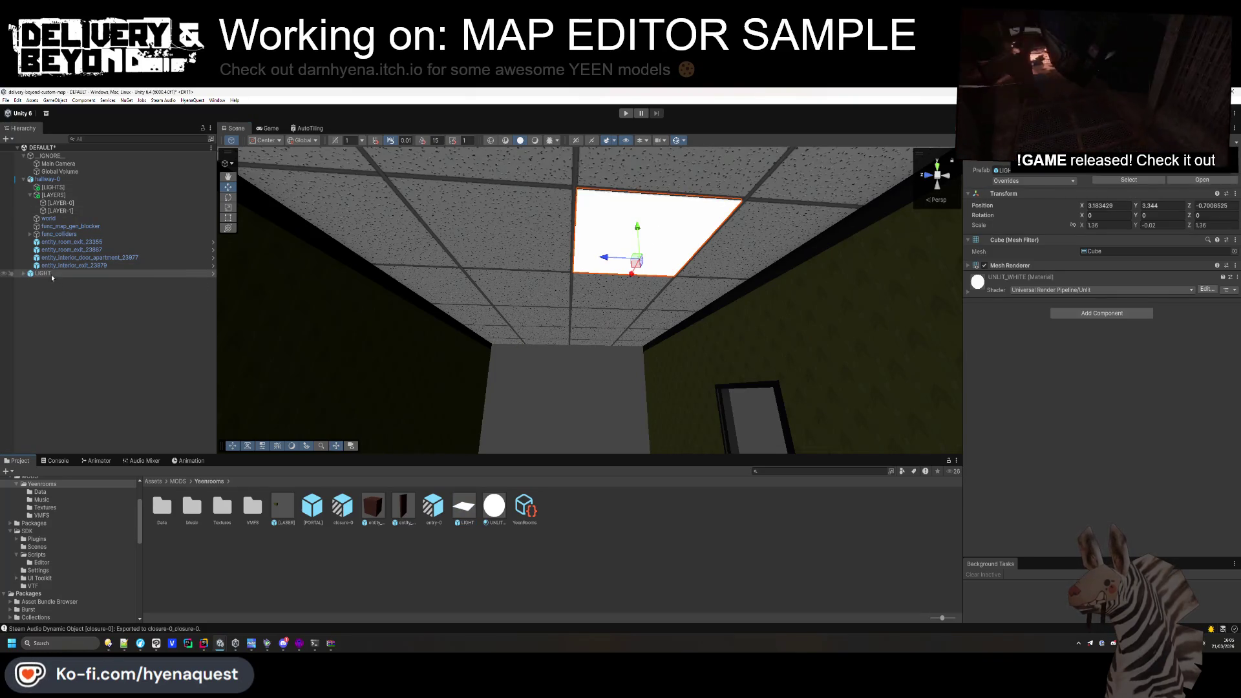
{"action": "left_click_drag", "start_coordinate": [54, 192], "coordinate": [54, 188]}
{"action": "mouse_move", "coordinate": [582, 291]}
{"action": "left_mouse_down"}
{"action": "mouse_move", "coordinate": [699, 194]}
{"action": "mouse_move", "coordinate": [733, 139]}
{"action": "mouse_move", "coordinate": [679, 246]}
{"action": "mouse_move", "coordinate": [455, 300]}
{"action": "left_mouse_up"}
Duplicate the ceiling light, space the copy along the ceiling, and save the scene.
{"action": "key", "text": "ctrl+d"}
{"action": "mouse_move", "coordinate": [616, 321]}
{"action": "left_mouse_down"}
{"action": "mouse_move", "coordinate": [429, 416]}
{"action": "mouse_move", "coordinate": [396, 385]}
{"action": "mouse_move", "coordinate": [414, 380]}
{"action": "left_mouse_up"}
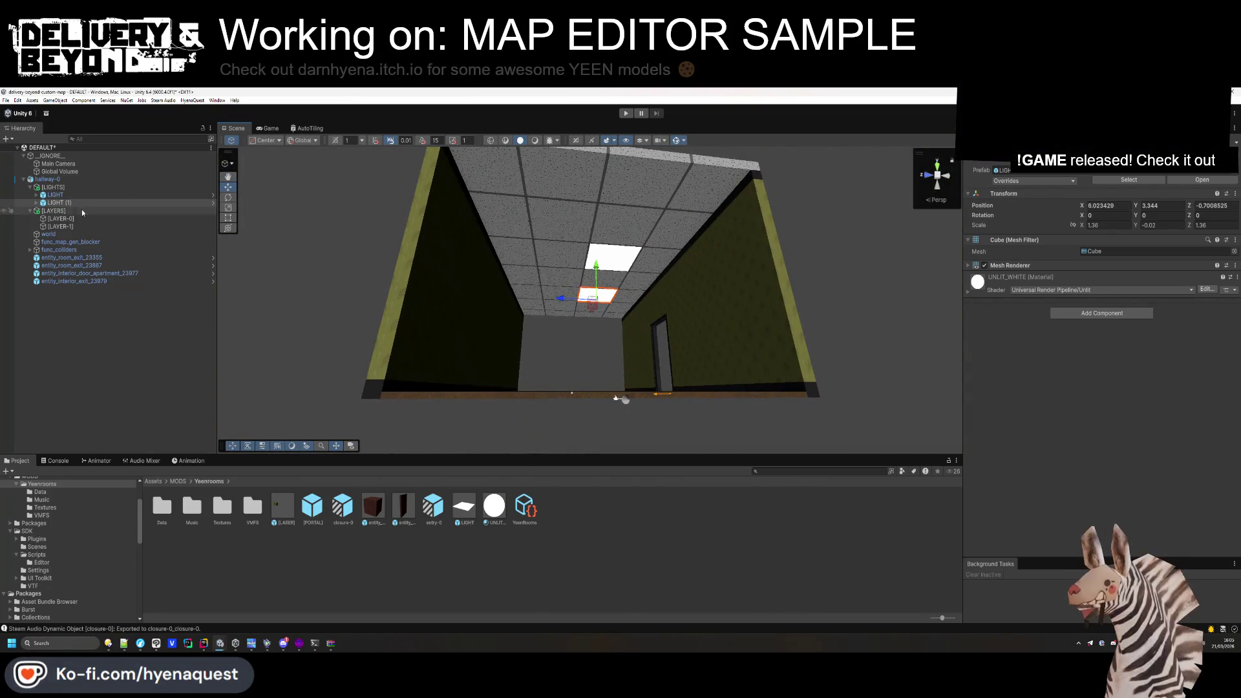
{"action": "left_click", "coordinate": [614, 260]}
{"action": "mouse_move", "coordinate": [616, 267]}
{"action": "left_mouse_down"}
{"action": "mouse_move", "coordinate": [621, 255]}
{"action": "mouse_move", "coordinate": [530, 242]}
{"action": "left_mouse_up"}
{"action": "left_click", "coordinate": [166, 369]}
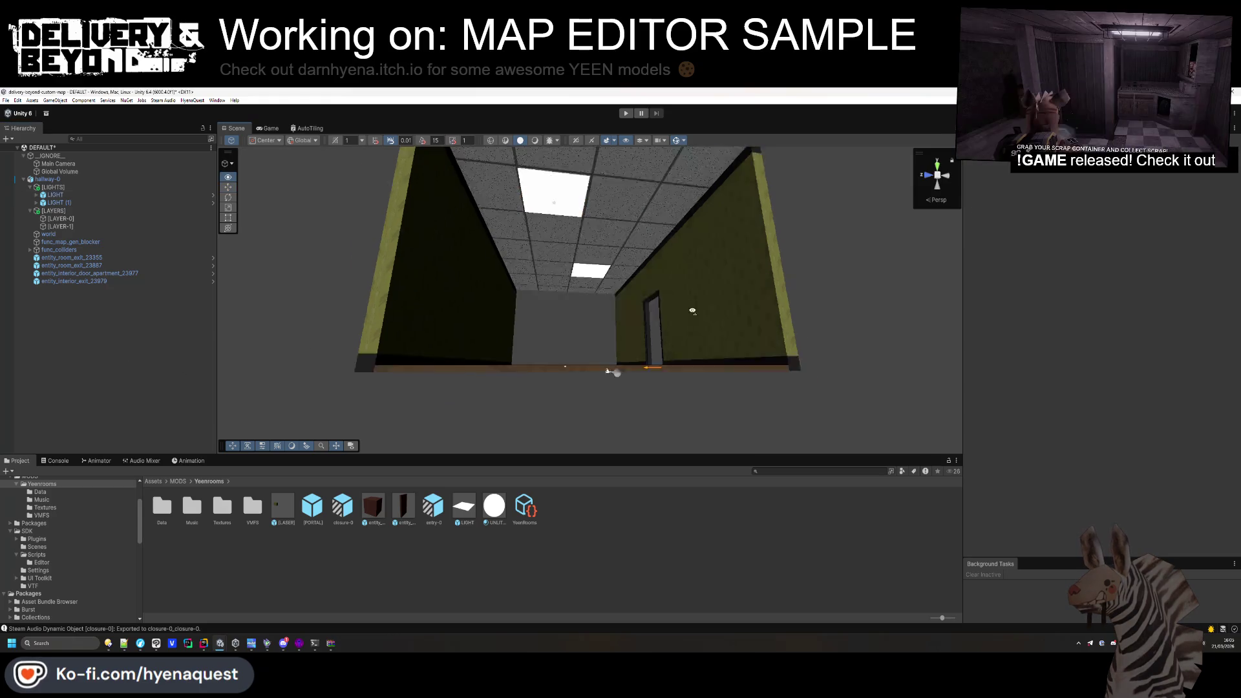
{"action": "scroll", "coordinate": [653, 431], "scroll_direction": "down", "scroll_amount": 5}
{"action": "scroll", "coordinate": [669, 338], "scroll_direction": "up", "scroll_amount": 5}
{"action": "scroll", "coordinate": [669, 343], "scroll_direction": "up", "scroll_amount": 1}
{"action": "key", "text": "ctrl+s"}
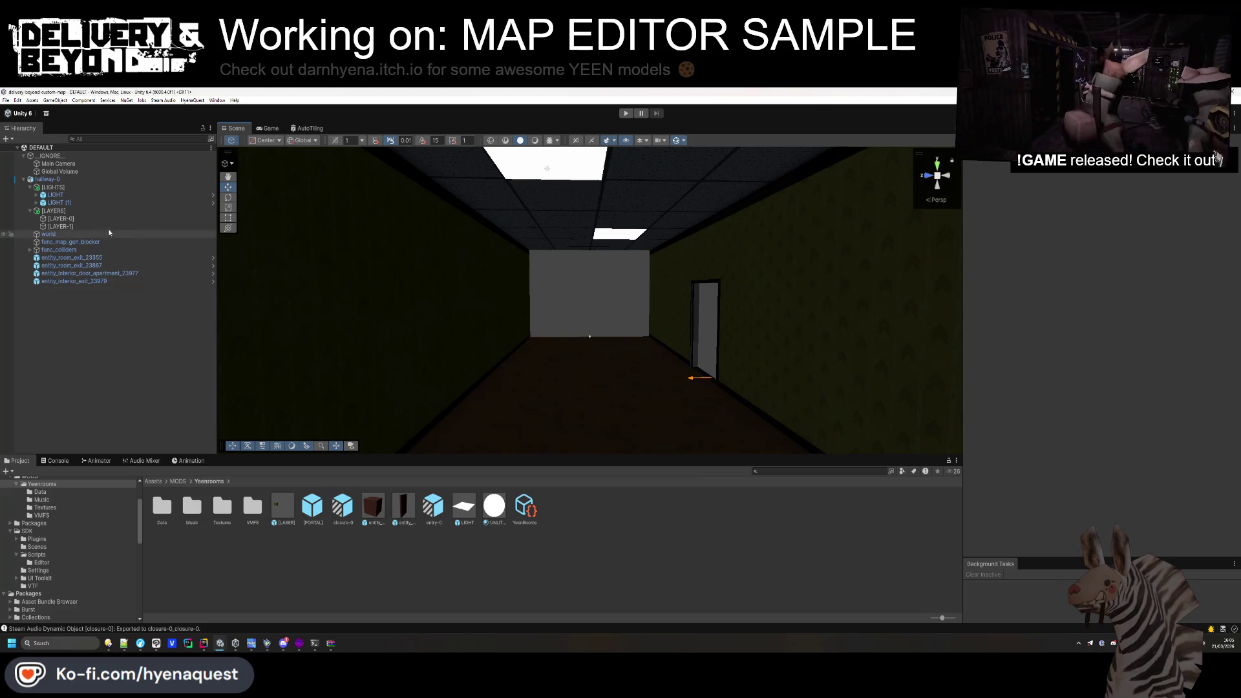
{"action": "left_click", "coordinate": [30, 189]}
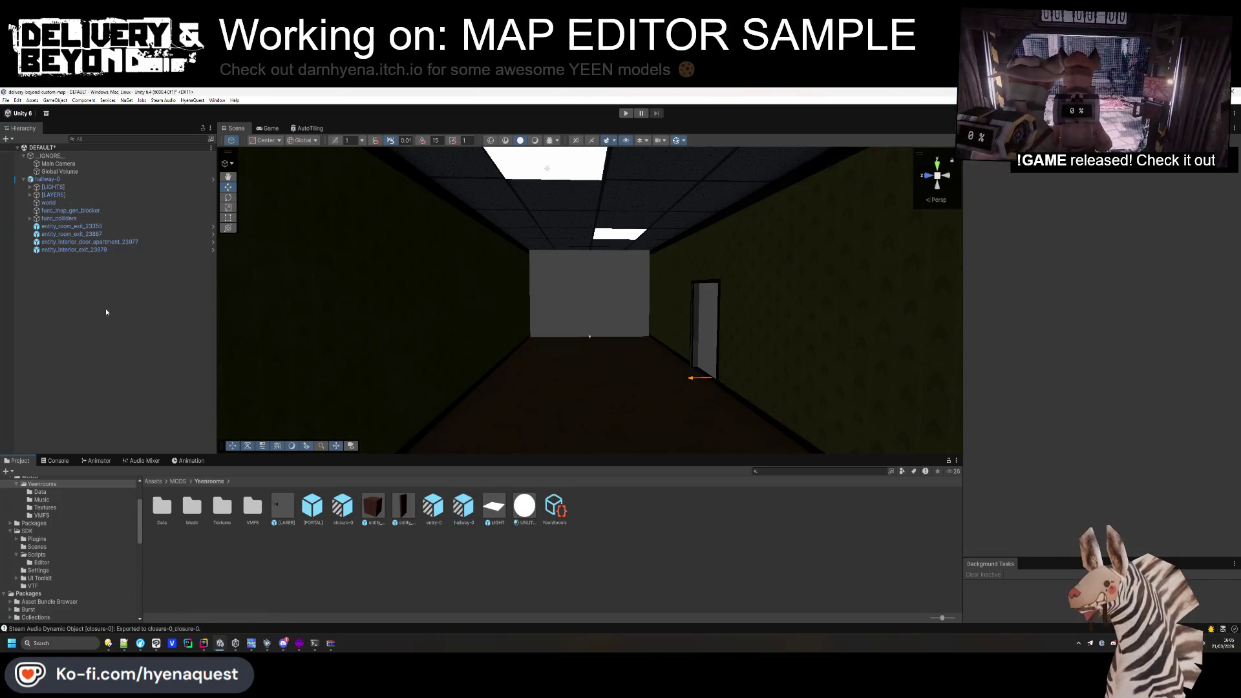
{"action": "left_click", "coordinate": [65, 180]}
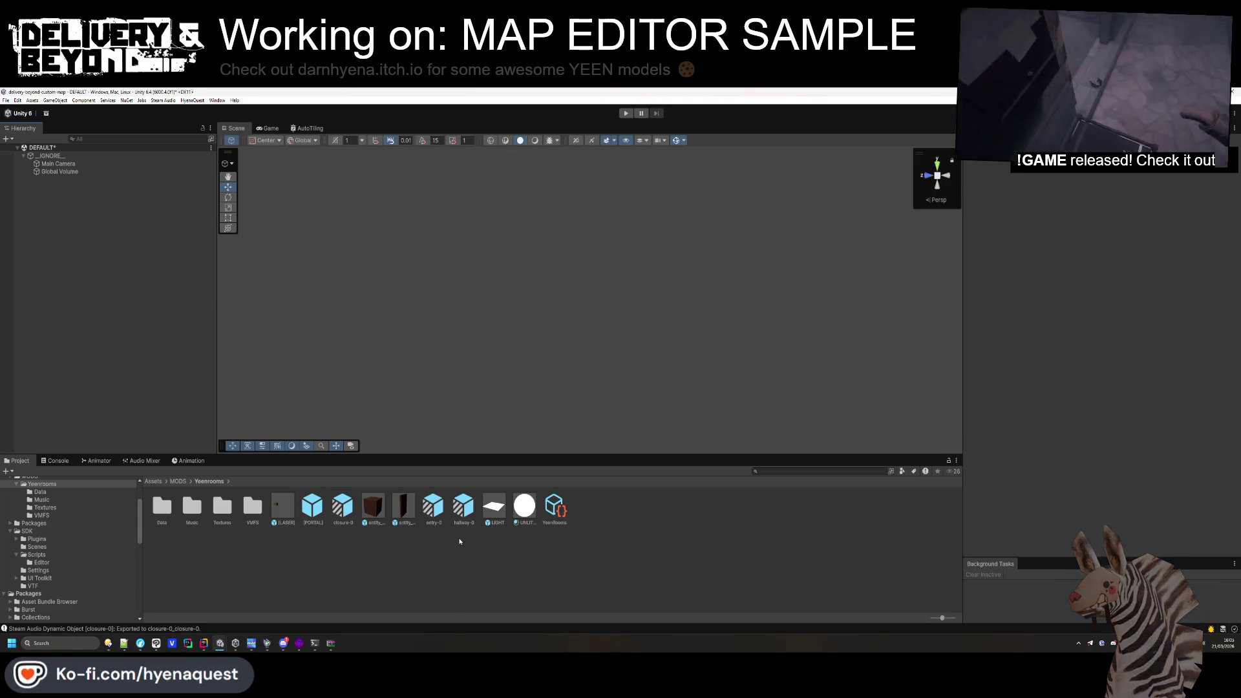
Open the hallway-0 prefab and run SETUP on its Entity_room component.
{"action": "double_click", "coordinate": [463, 508]}
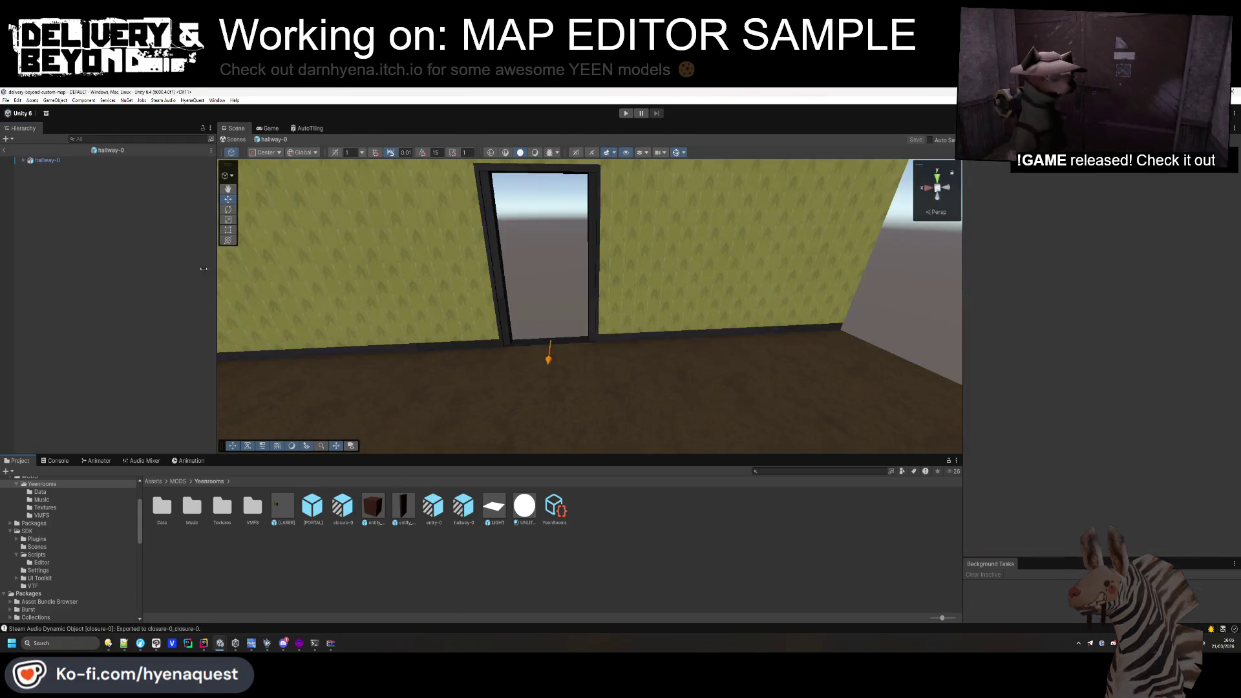
{"action": "left_click", "coordinate": [35, 162]}
{"action": "left_click", "coordinate": [1125, 440]}
{"action": "left_click", "coordinate": [1062, 251]}
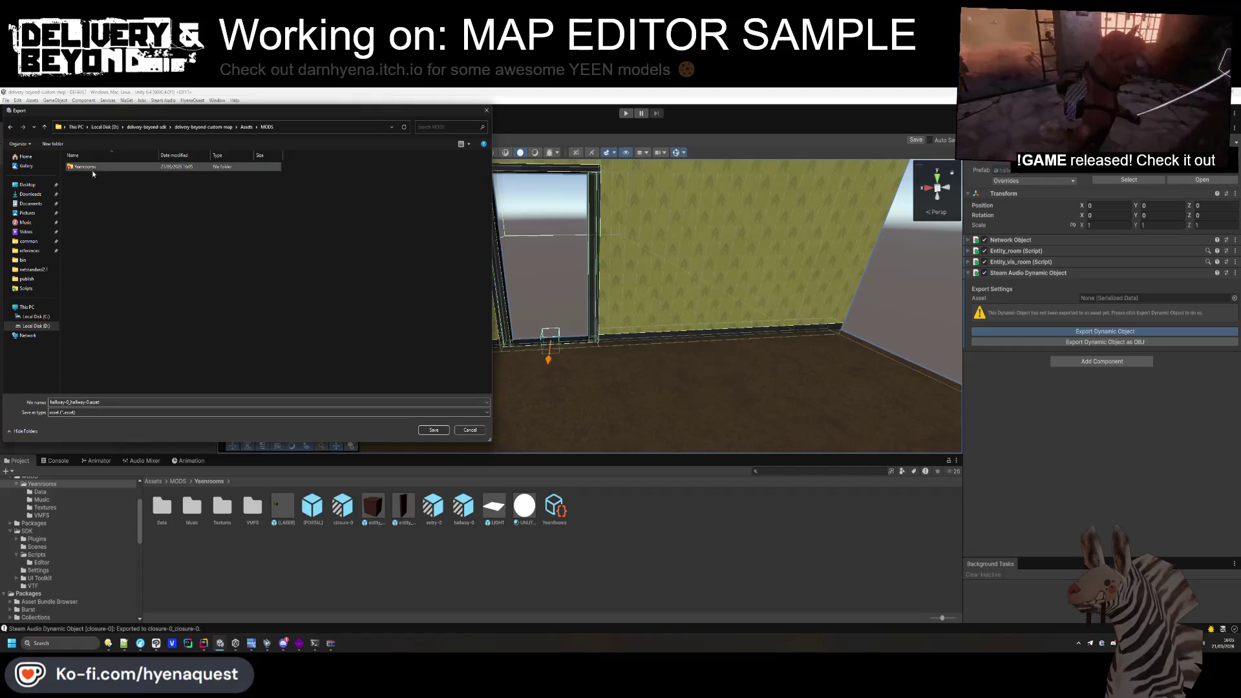
Save the Steam Audio dynamic object export into Yeenrooms/Data, then add a [PORTAL] to entity_room_exit_23355.
{"action": "double_click", "coordinate": [97, 170]}
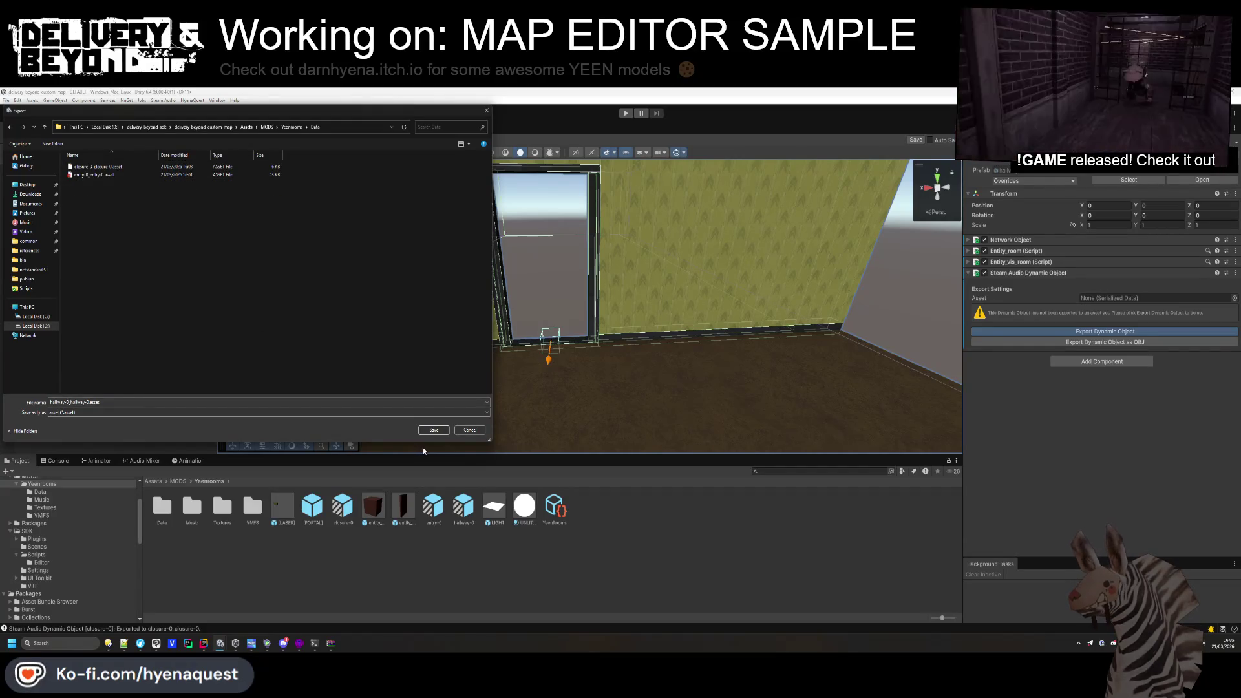
{"action": "left_click", "coordinate": [432, 430]}
{"action": "mouse_move", "coordinate": [426, 435]}
{"action": "left_mouse_down"}
{"action": "mouse_move", "coordinate": [405, 327]}
{"action": "mouse_move", "coordinate": [591, 349]}
{"action": "mouse_move", "coordinate": [557, 341]}
{"action": "mouse_move", "coordinate": [591, 354]}
{"action": "mouse_move", "coordinate": [212, 388]}
{"action": "left_mouse_up"}
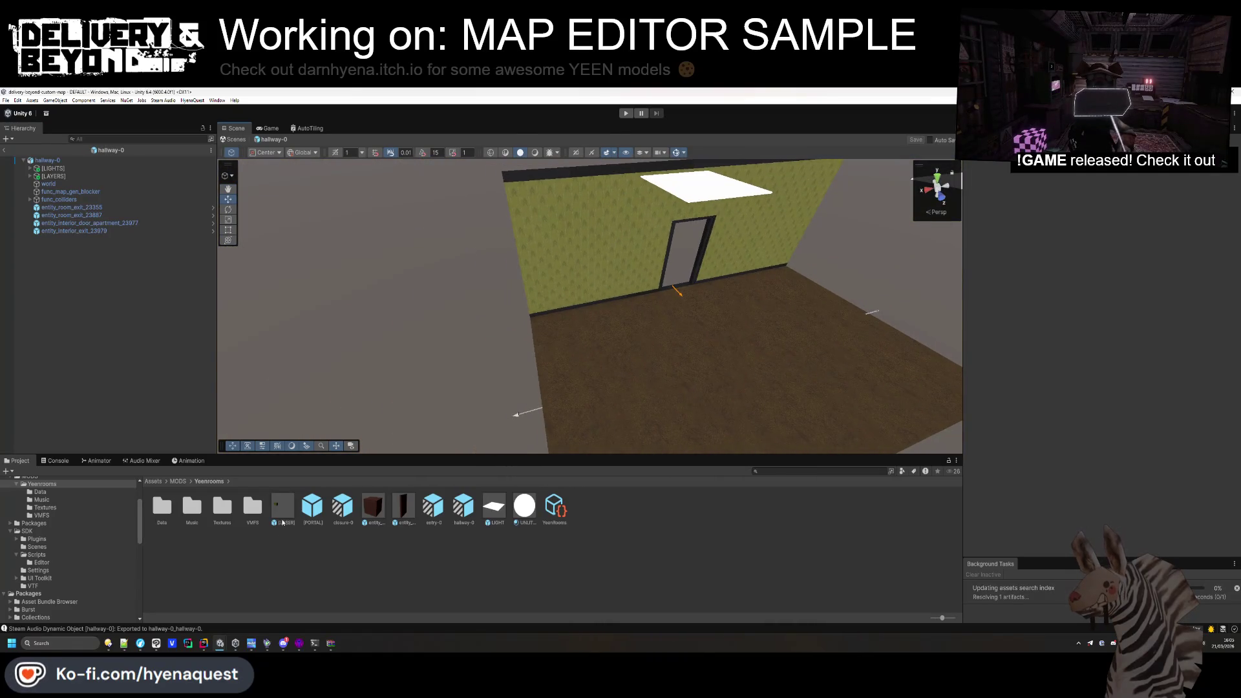
{"action": "left_click_drag", "start_coordinate": [91, 210], "coordinate": [91, 208]}
Add a [PORTAL] to entity_room_exit_23887 and set both portals' position values to 0.
{"action": "mouse_move", "coordinate": [313, 507]}
{"action": "left_mouse_down"}
{"action": "mouse_move", "coordinate": [168, 362]}
{"action": "mouse_move", "coordinate": [73, 224]}
{"action": "left_mouse_up"}
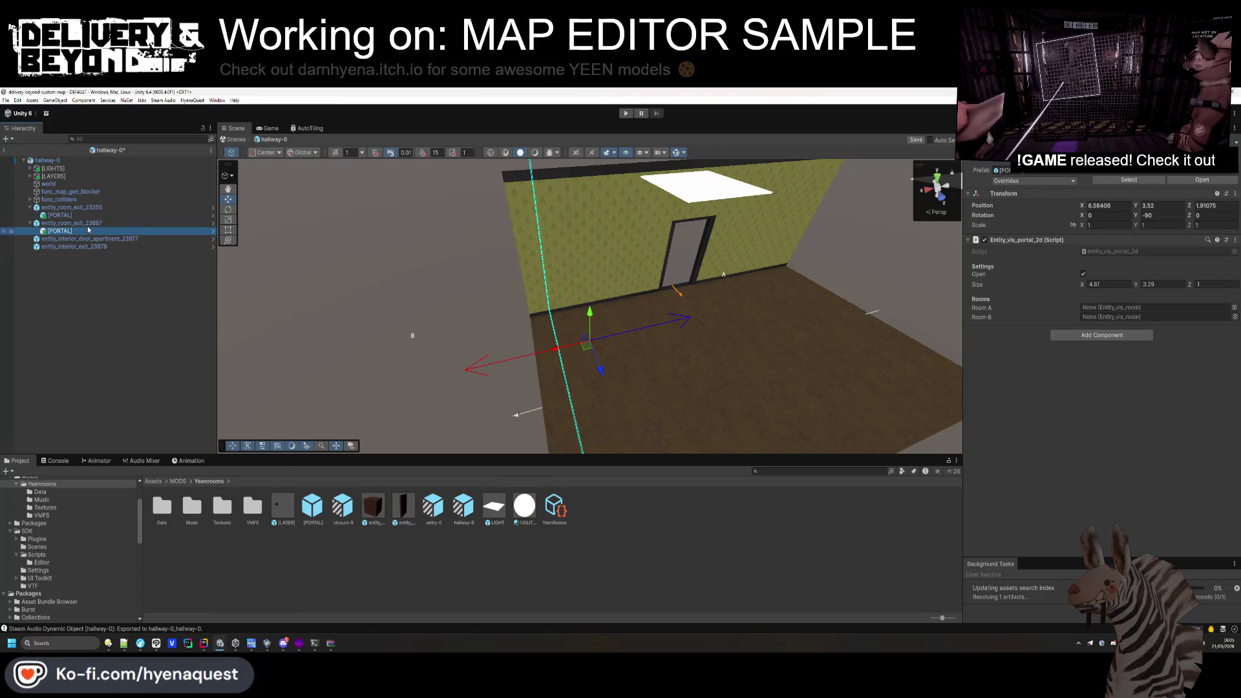
{"action": "left_click", "coordinate": [75, 215]}
{"action": "left_click", "coordinate": [76, 232], "text": "ctrl"}
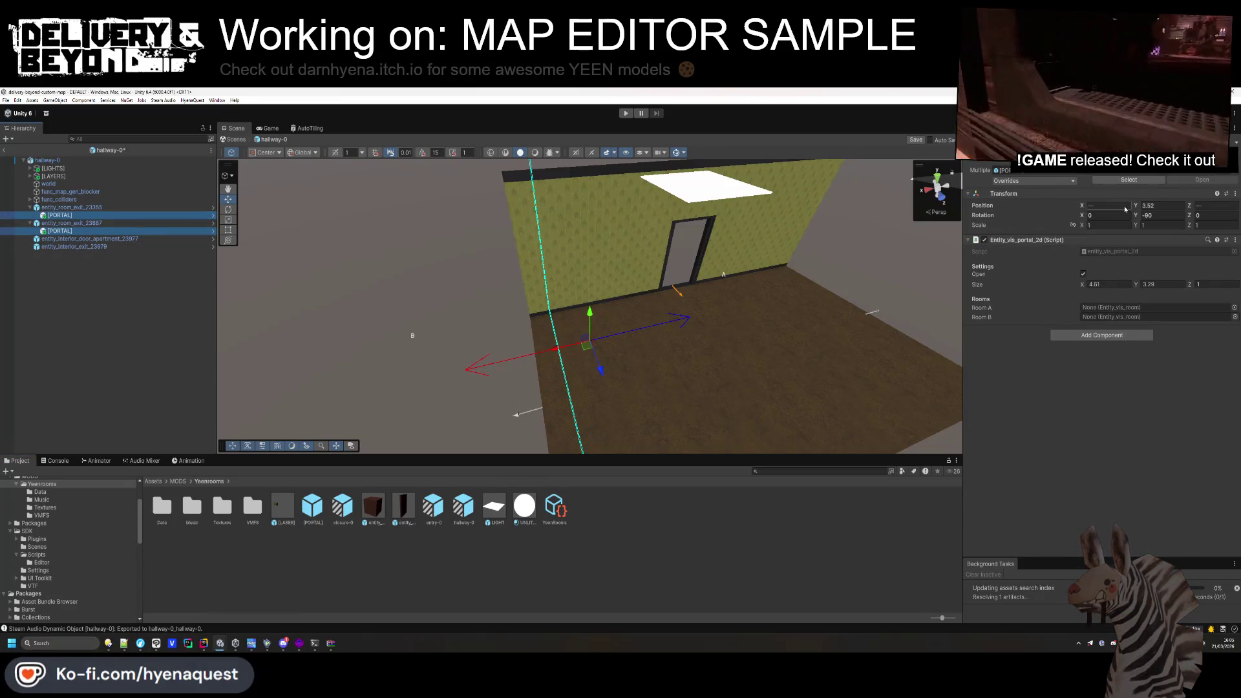
{"action": "key", "text": "Tab"}
{"action": "type", "text": "0"}
{"action": "left_click", "coordinate": [1211, 206]}
Raise both portals to height 1.35, then briefly open and close the linux build folder.
{"action": "left_click_drag", "start_coordinate": [465, 361], "coordinate": [407, 320]}
{"action": "left_click_drag", "start_coordinate": [1141, 209], "coordinate": [1159, 206]}
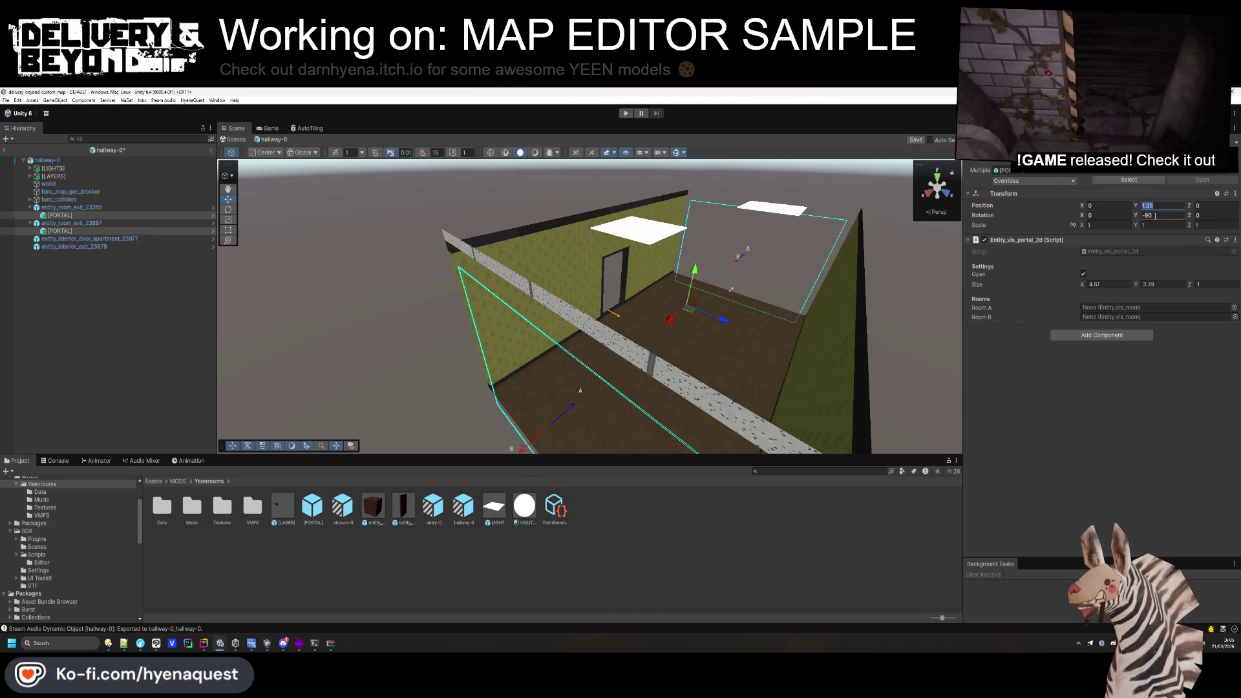
{"action": "left_click_drag", "start_coordinate": [731, 289], "coordinate": [837, 306]}
{"action": "left_click", "coordinate": [112, 363]}
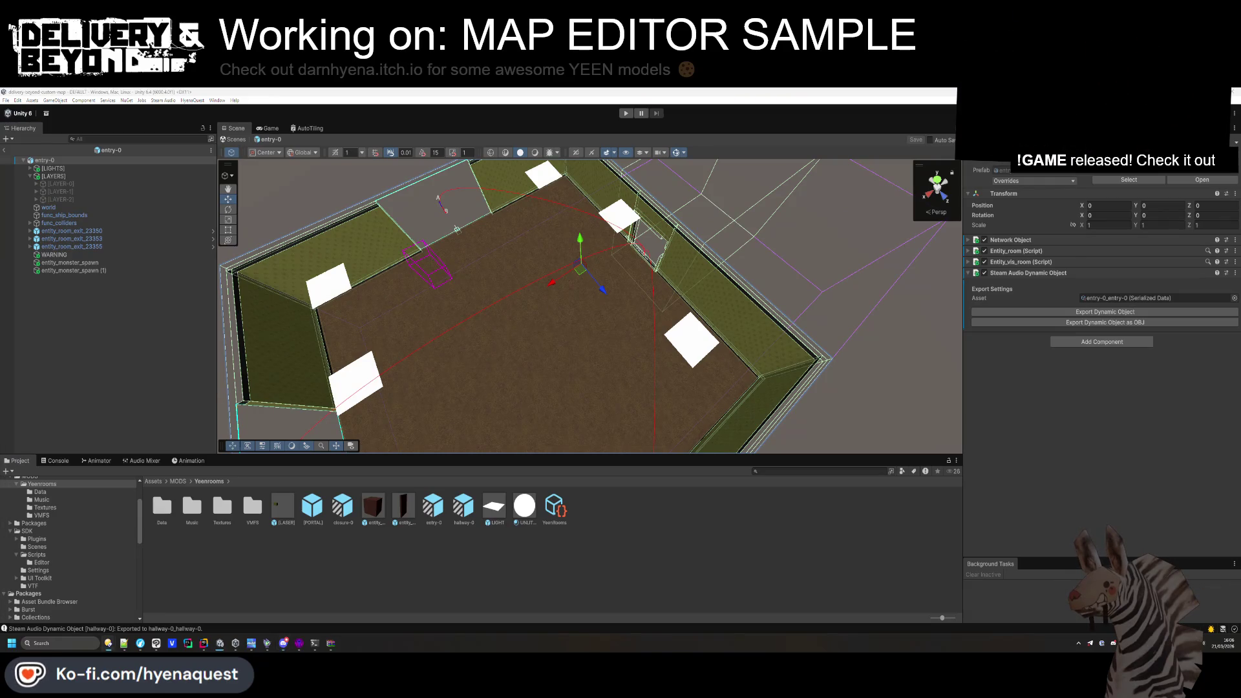
{"action": "key", "text": "super+e"}
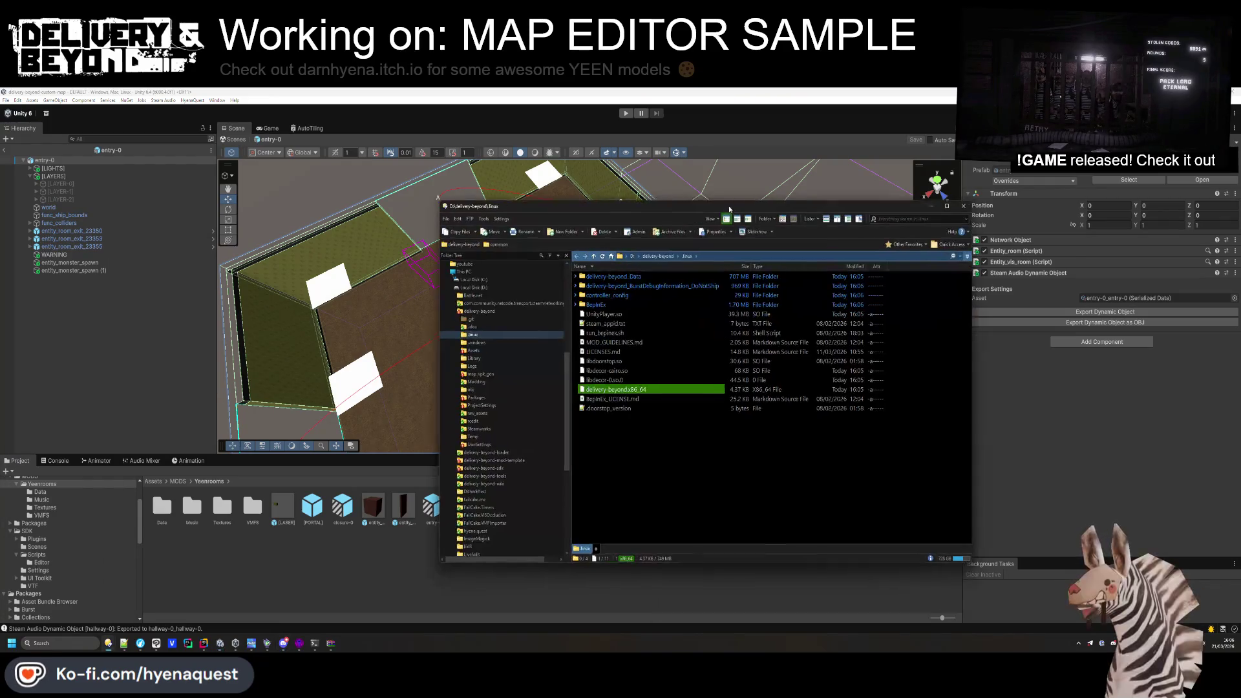
{"action": "left_click", "coordinate": [958, 190]}
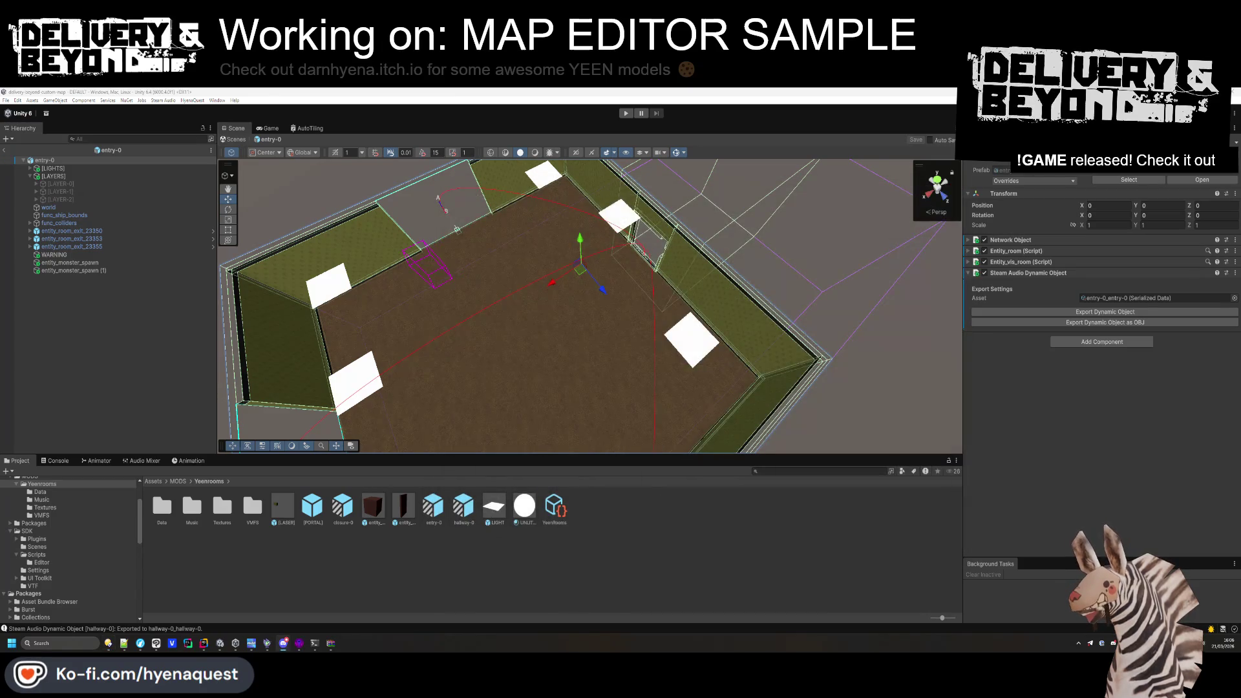
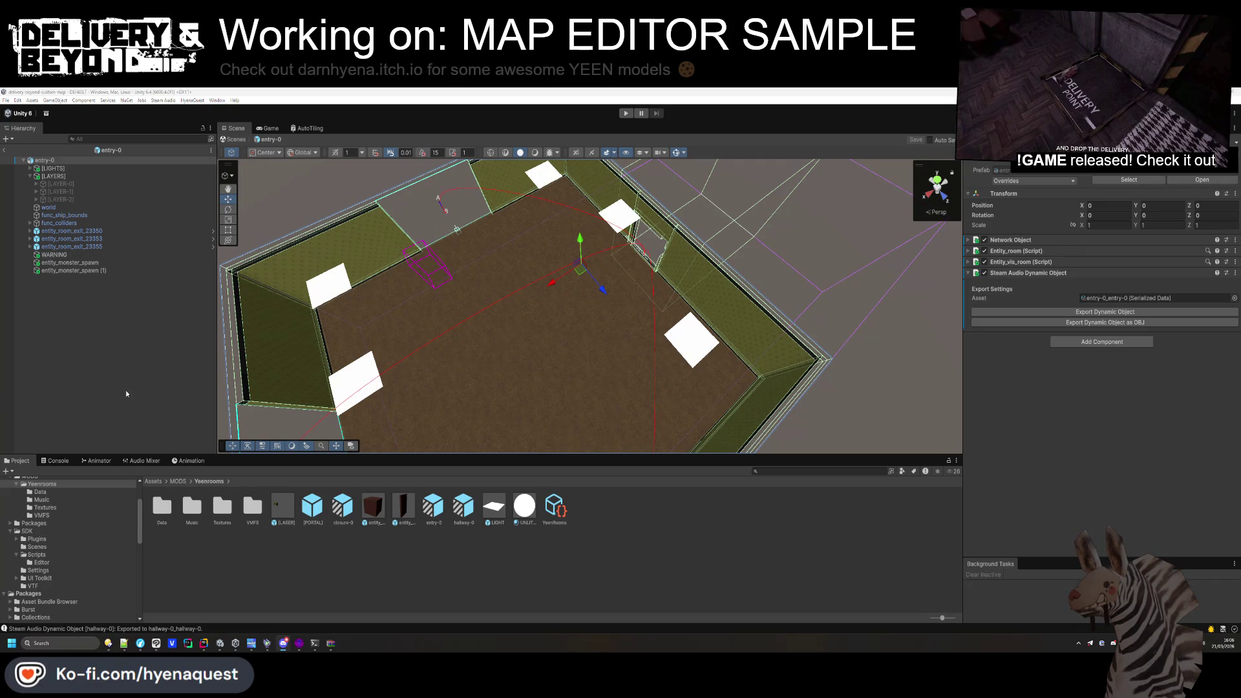
Read the entry-0 exit portal's Position Y of 1.71, then open the hallway-0 prefab.
{"action": "key", "text": "f"}
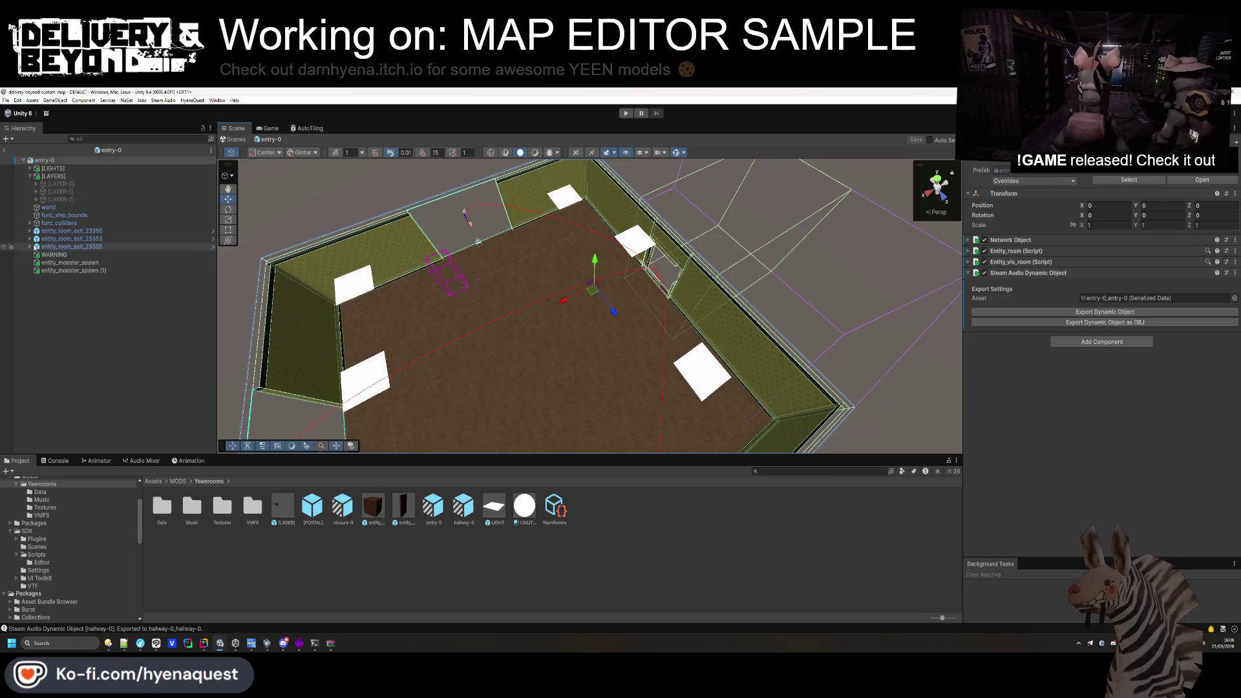
{"action": "left_click", "coordinate": [30, 247]}
{"action": "left_click", "coordinate": [60, 254]}
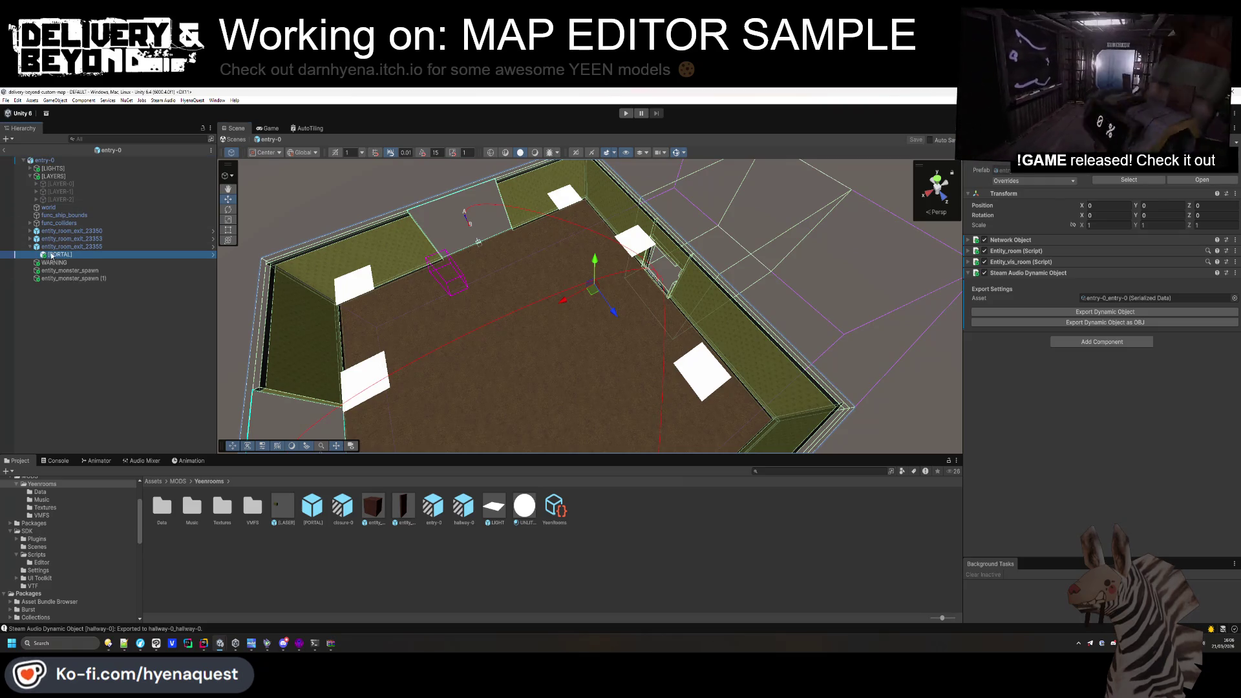
{"action": "left_click", "coordinate": [1153, 205]}
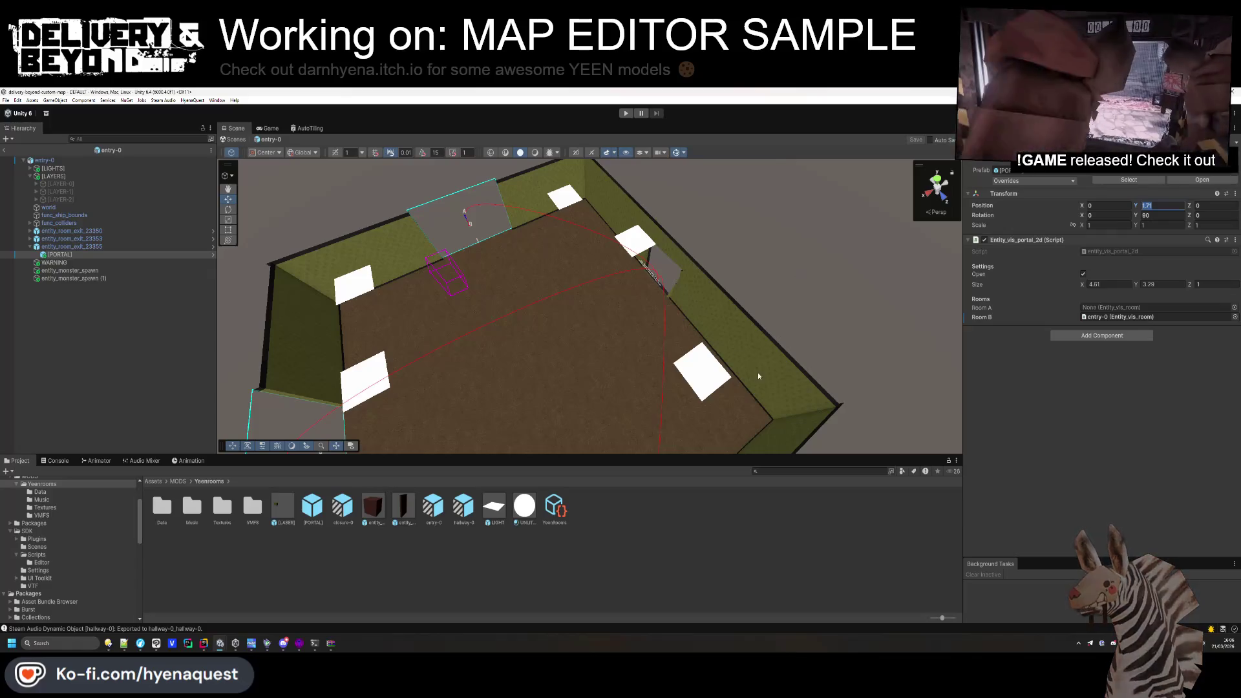
{"action": "left_click", "coordinate": [588, 546]}
{"action": "double_click", "coordinate": [461, 511]}
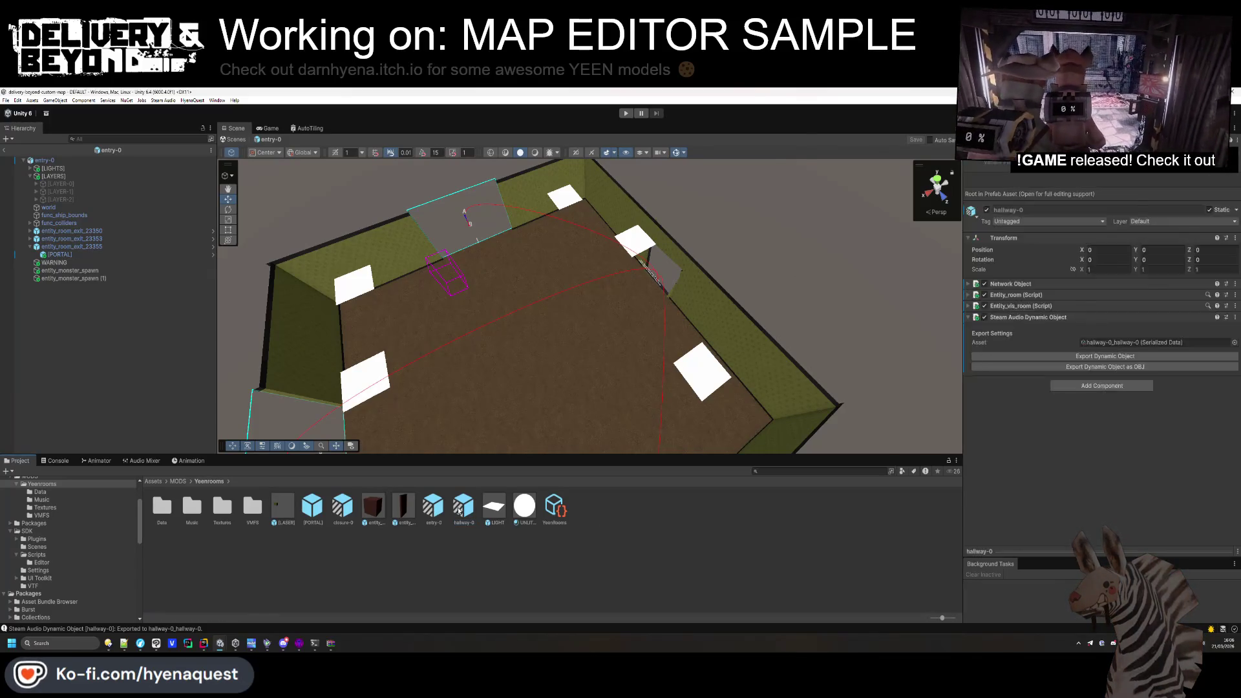
Set both hallway-0 portals to Position Y 1.71 and save the prefab.
{"action": "left_click", "coordinate": [60, 215]}
{"action": "left_click", "coordinate": [69, 231], "text": "ctrl"}
{"action": "left_click", "coordinate": [1154, 206]}
{"action": "type", "text": "1.71"}
{"action": "left_click", "coordinate": [141, 372]}
{"action": "key", "text": "ctrl+s"}
Add a new [PORTAL] prefab instance to the hallway-0 Hierarchy.
{"action": "left_click_drag", "start_coordinate": [530, 352], "coordinate": [574, 340]}
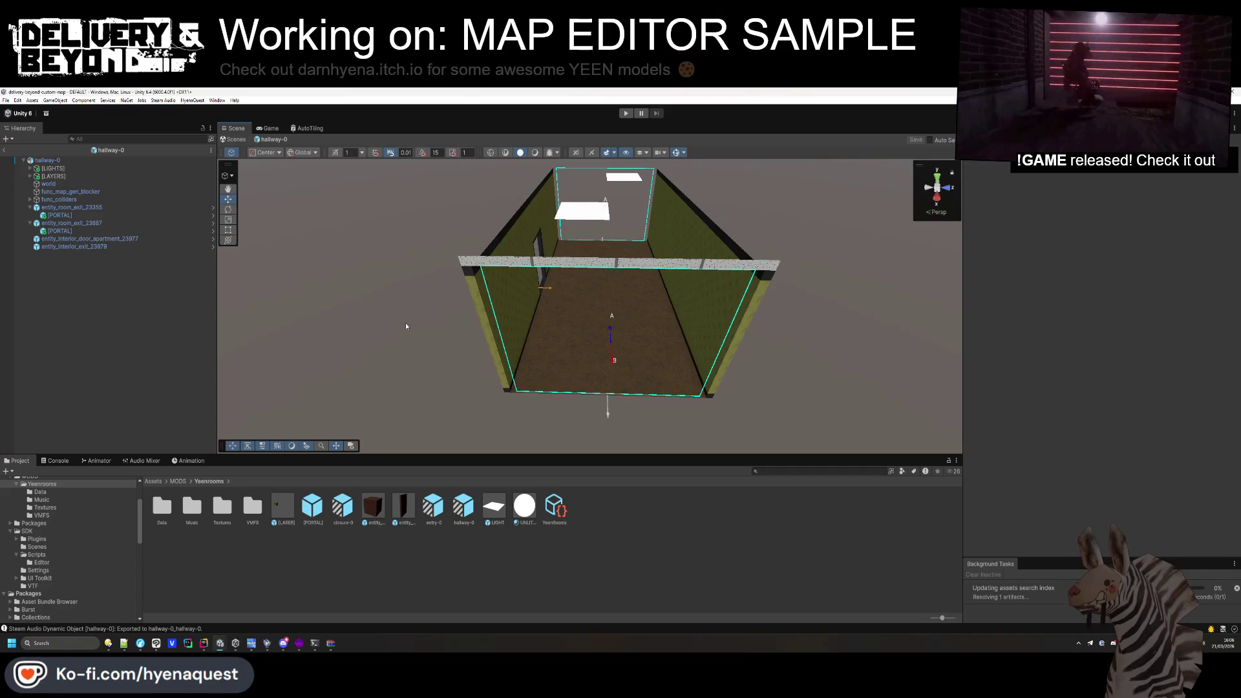
{"action": "left_click", "coordinate": [94, 214]}
{"action": "left_click", "coordinate": [111, 301]}
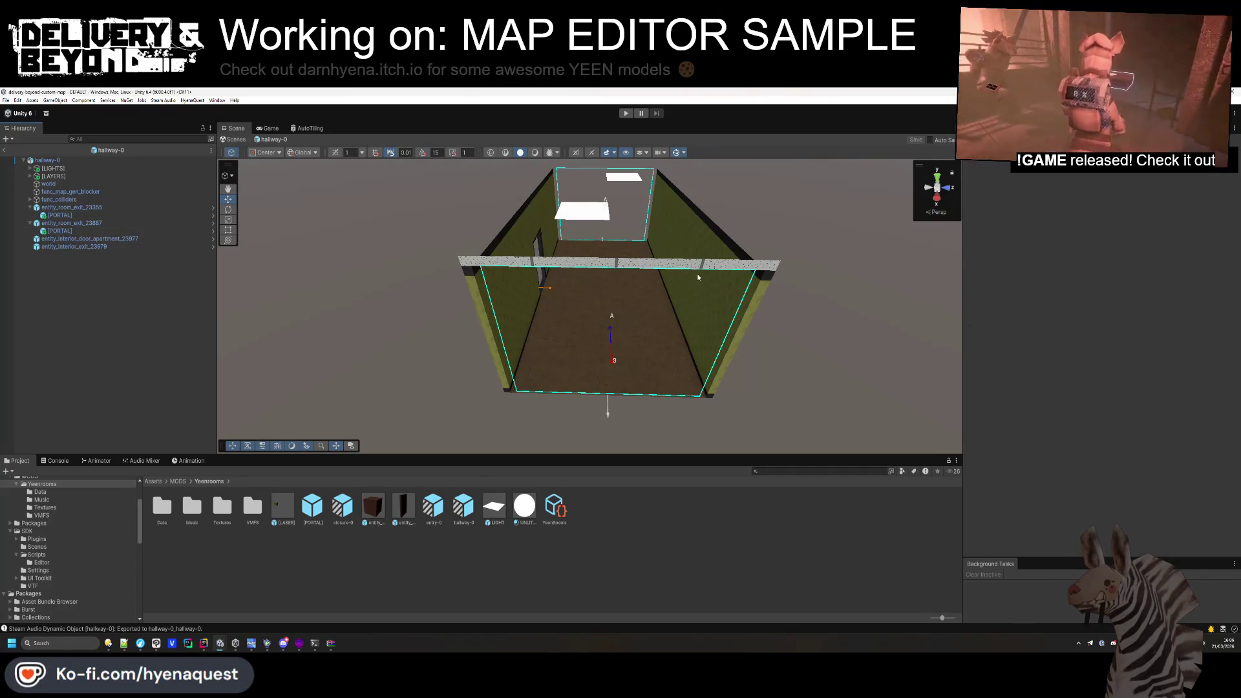
{"action": "left_click_drag", "start_coordinate": [698, 278], "coordinate": [710, 266]}
{"action": "left_click", "coordinate": [312, 506]}
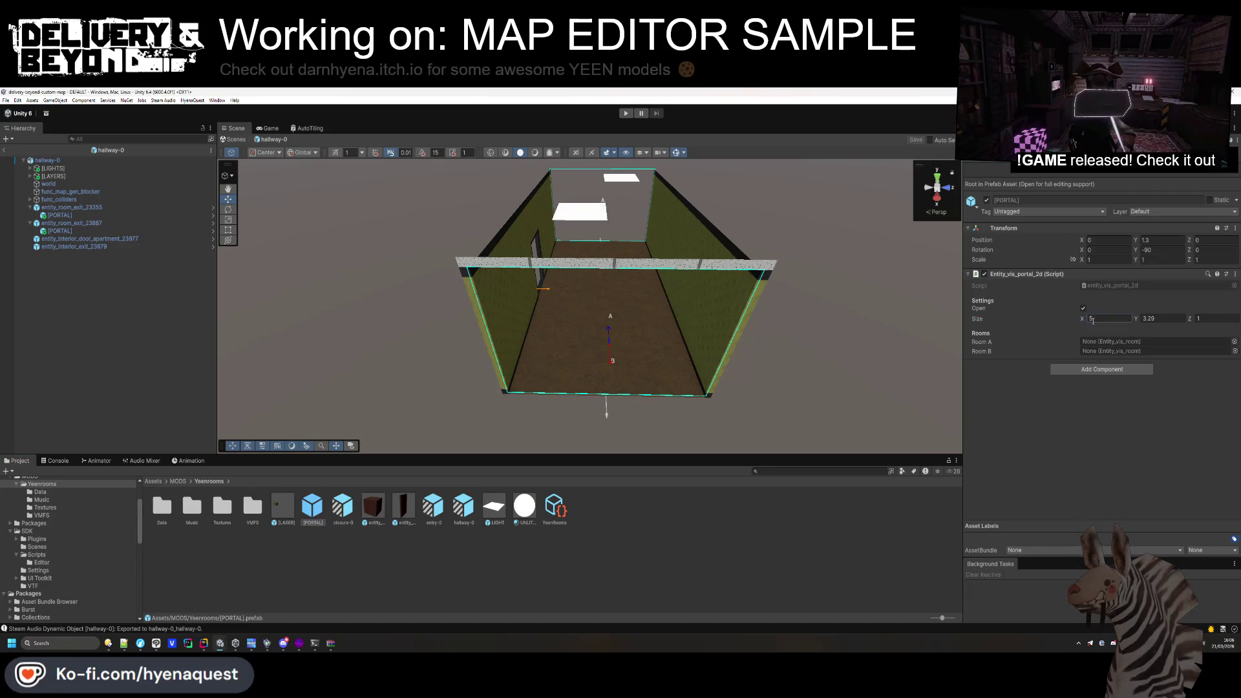
{"action": "left_click", "coordinate": [389, 309]}
{"action": "left_click_drag", "start_coordinate": [389, 309], "coordinate": [389, 308]}
{"action": "scroll", "coordinate": [389, 309], "scroll_direction": "up", "scroll_amount": 5}
{"action": "scroll", "coordinate": [389, 308], "scroll_direction": "down", "scroll_amount": 5}
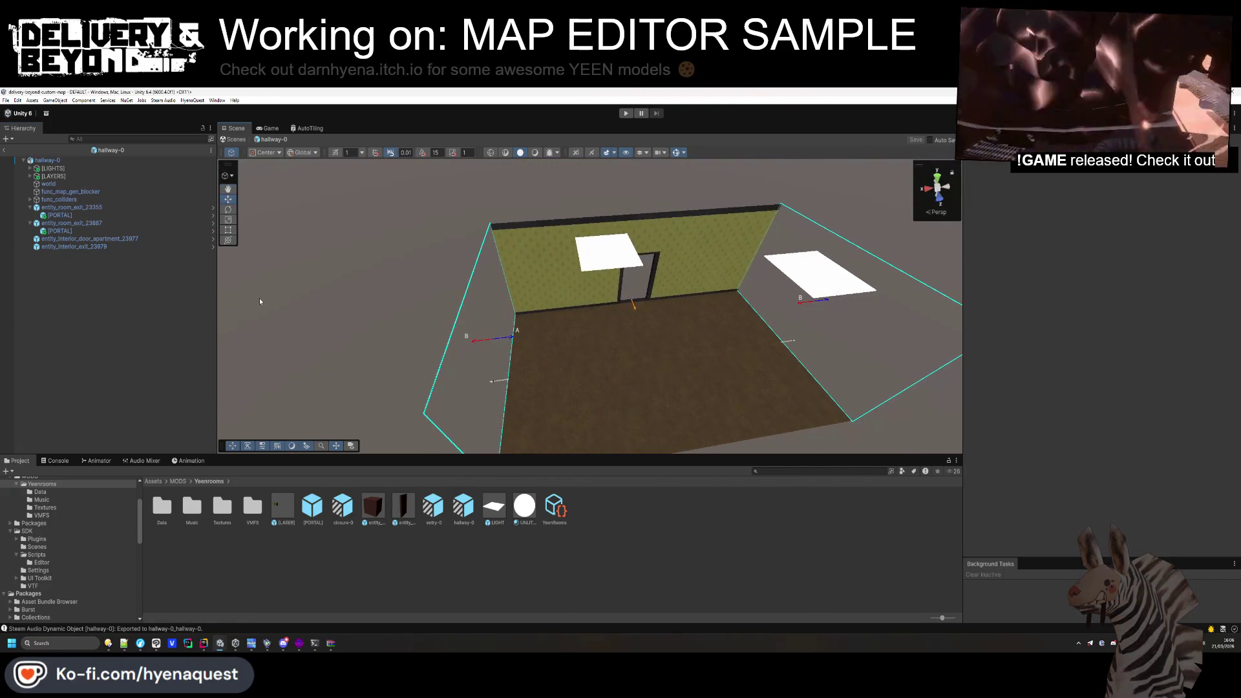
{"action": "mouse_move", "coordinate": [319, 515]}
{"action": "left_mouse_down"}
{"action": "mouse_move", "coordinate": [97, 233]}
{"action": "mouse_move", "coordinate": [74, 274]}
{"action": "left_mouse_up"}
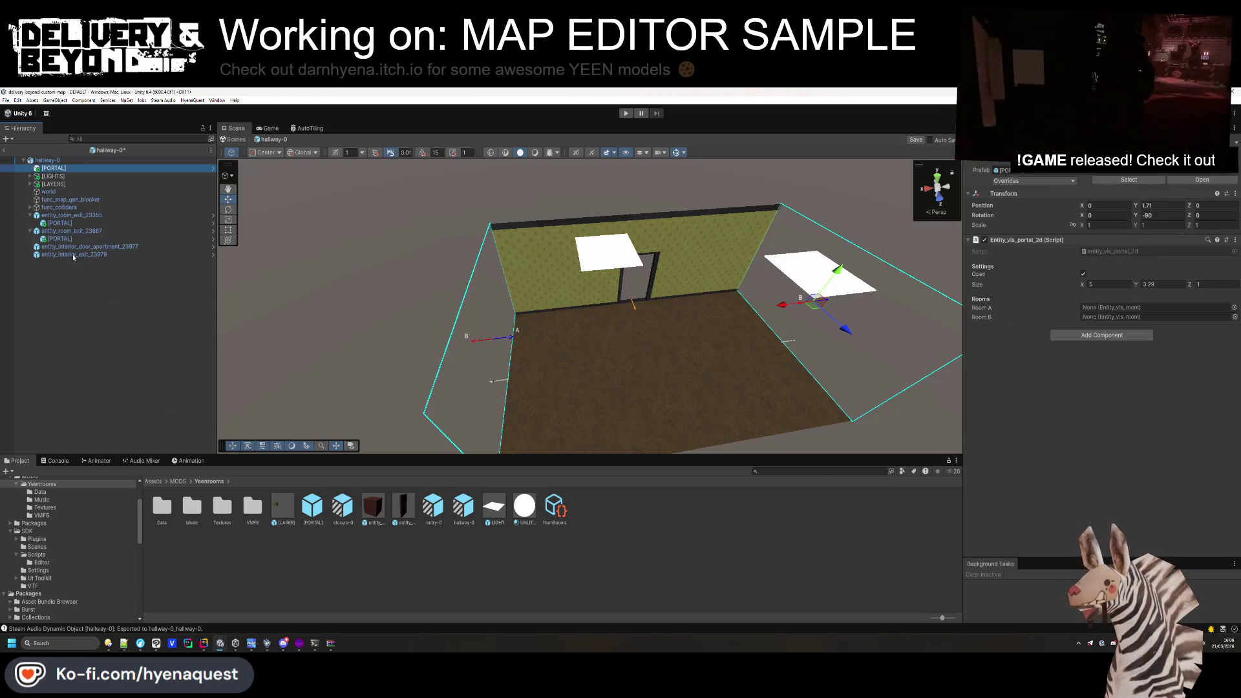
Unpack the new portal from its prefab and rename it [PORTAL-INTERIOR].
{"action": "right_click", "coordinate": [63, 169]}
{"action": "mouse_move", "coordinate": [149, 302]}
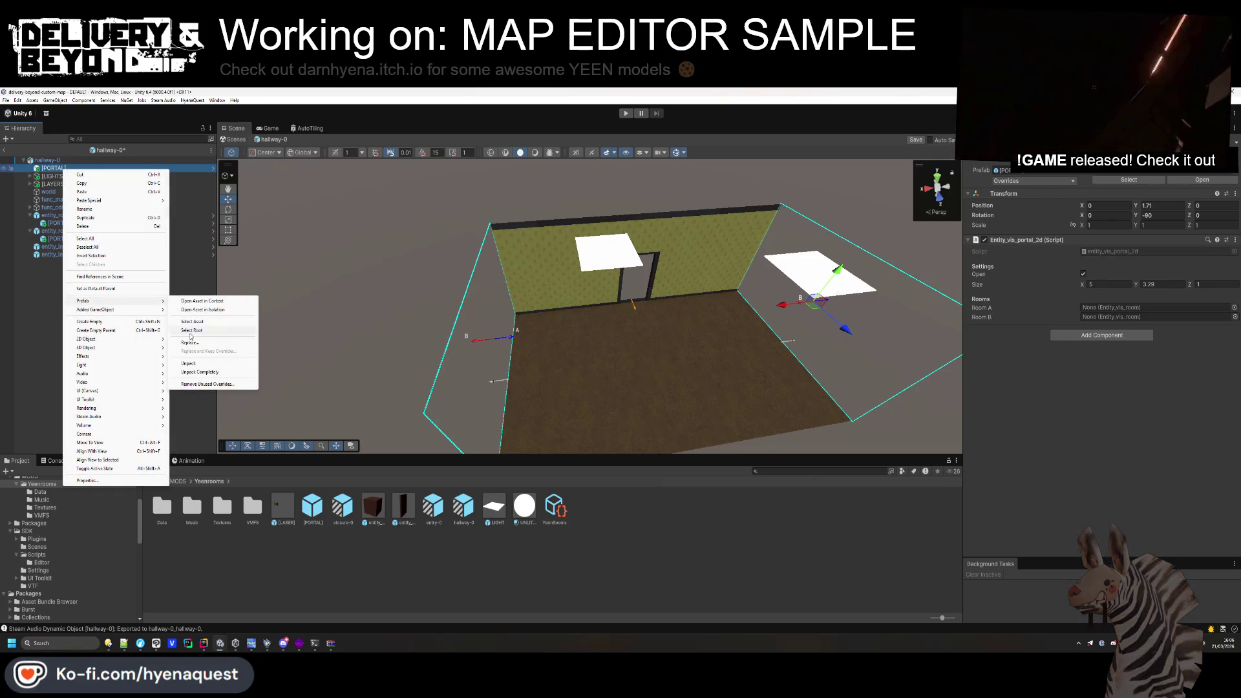
{"action": "left_click", "coordinate": [188, 364]}
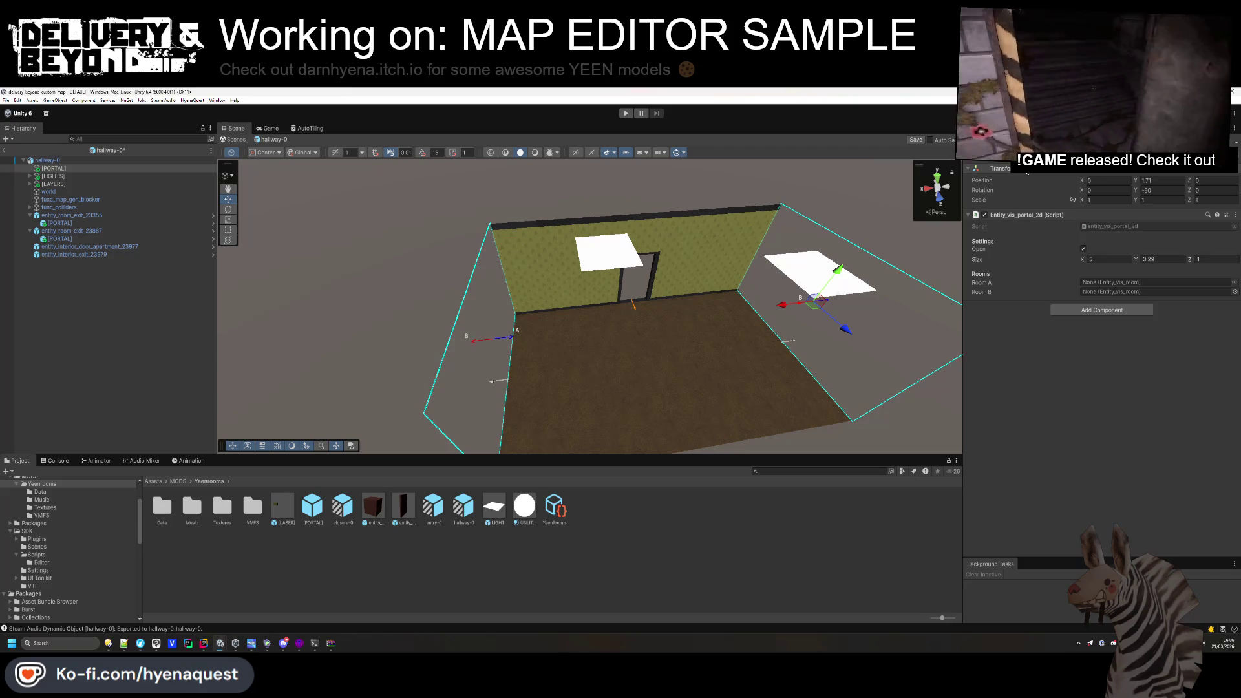
{"action": "key", "text": "F2"}
{"action": "type", "text": "[PORTAL-INTERIOR]"}
{"action": "key", "text": "Return"}
Set Rotation Y to 0, parent it under entity_interior_exit_23979, and zero Position X and Z.
{"action": "left_click", "coordinate": [1169, 190]}
{"action": "type", "text": "0"}
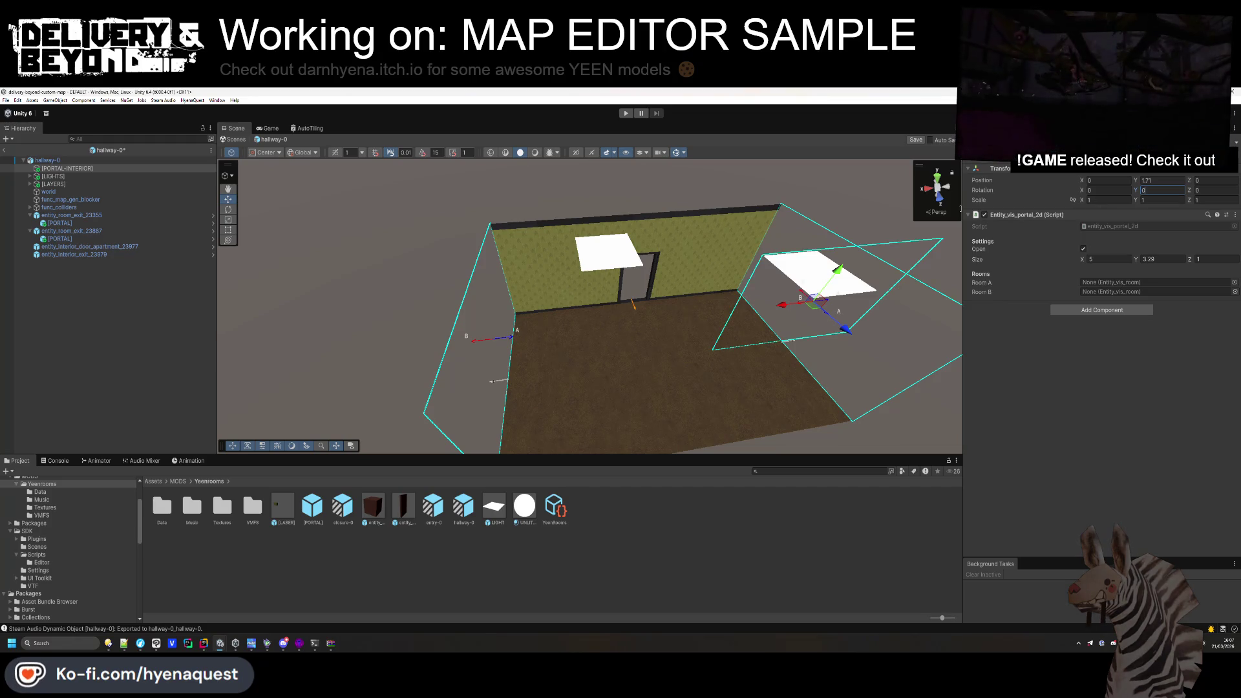
{"action": "left_click", "coordinate": [65, 168]}
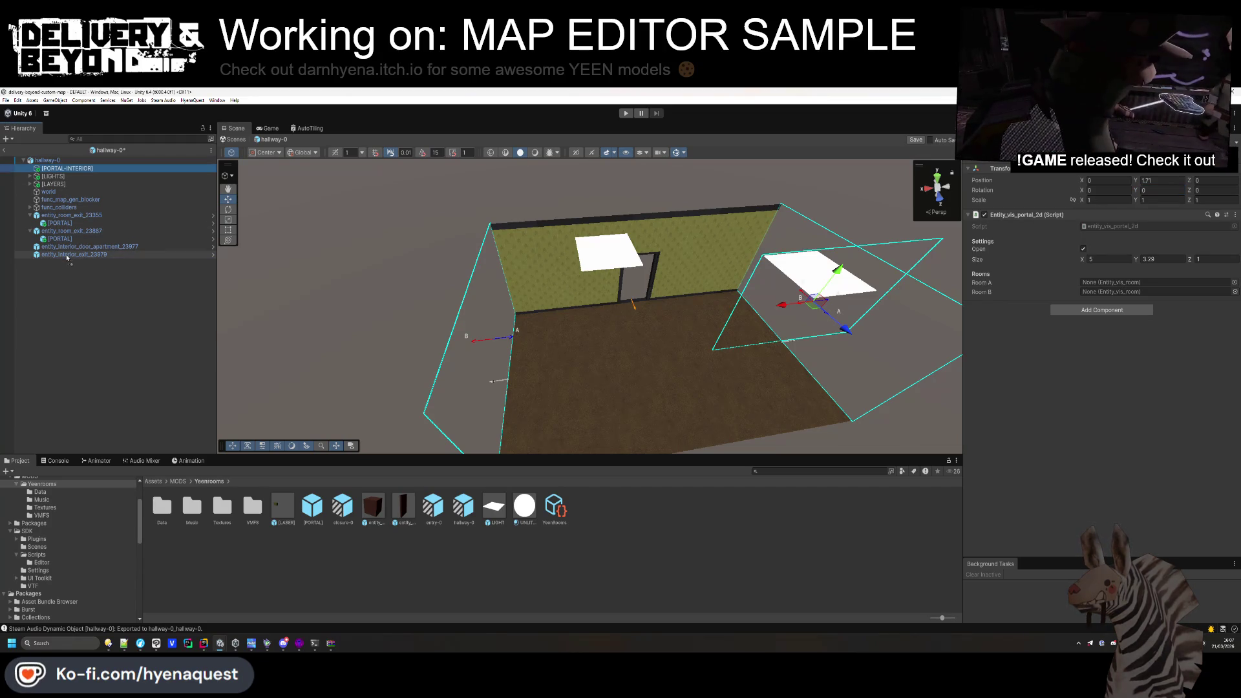
{"action": "left_click_drag", "start_coordinate": [67, 258], "coordinate": [67, 254]}
{"action": "left_click", "coordinate": [1109, 180]}
{"action": "type", "text": "0"}
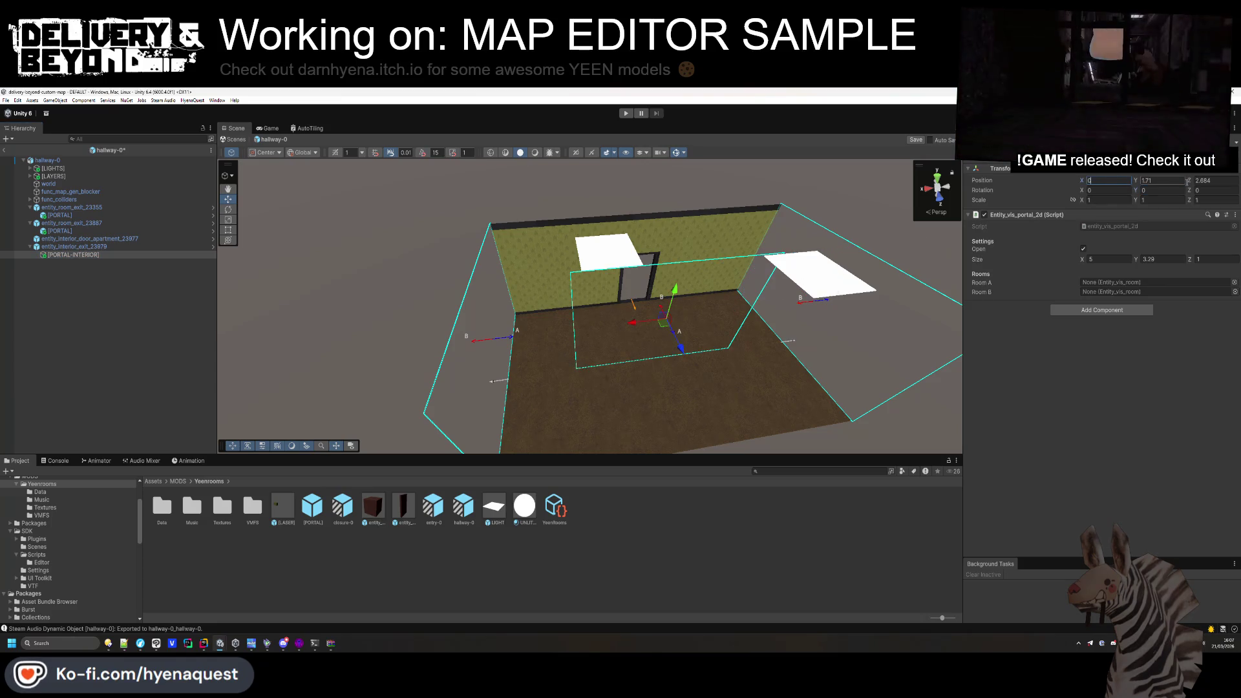
{"action": "left_click", "coordinate": [1212, 180]}
{"action": "type", "text": "0"}
{"action": "key", "text": "Return"}
Fit the portal to the interior door: width 1.94, Size Y 2.8, Position Y 1.35.
{"action": "mouse_move", "coordinate": [401, 304]}
{"action": "left_mouse_down"}
{"action": "mouse_move", "coordinate": [317, 301]}
{"action": "mouse_move", "coordinate": [421, 297]}
{"action": "left_mouse_up"}
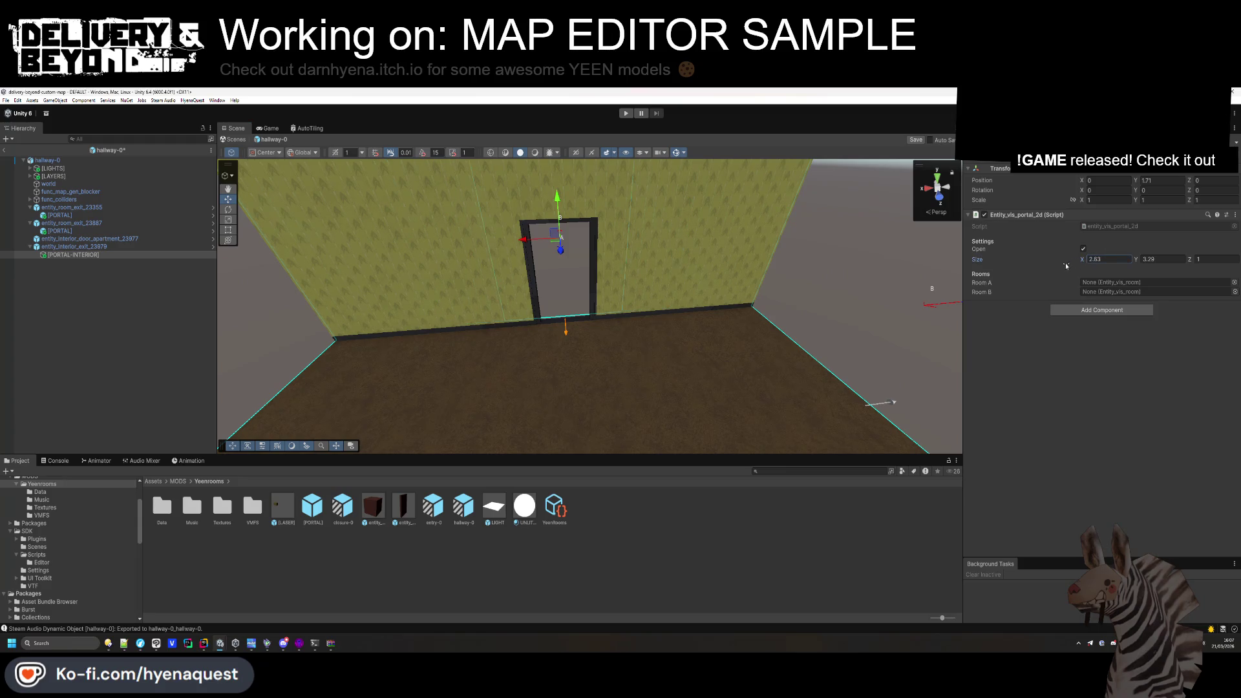
{"action": "left_click_drag", "start_coordinate": [1066, 265], "coordinate": [1062, 265]}
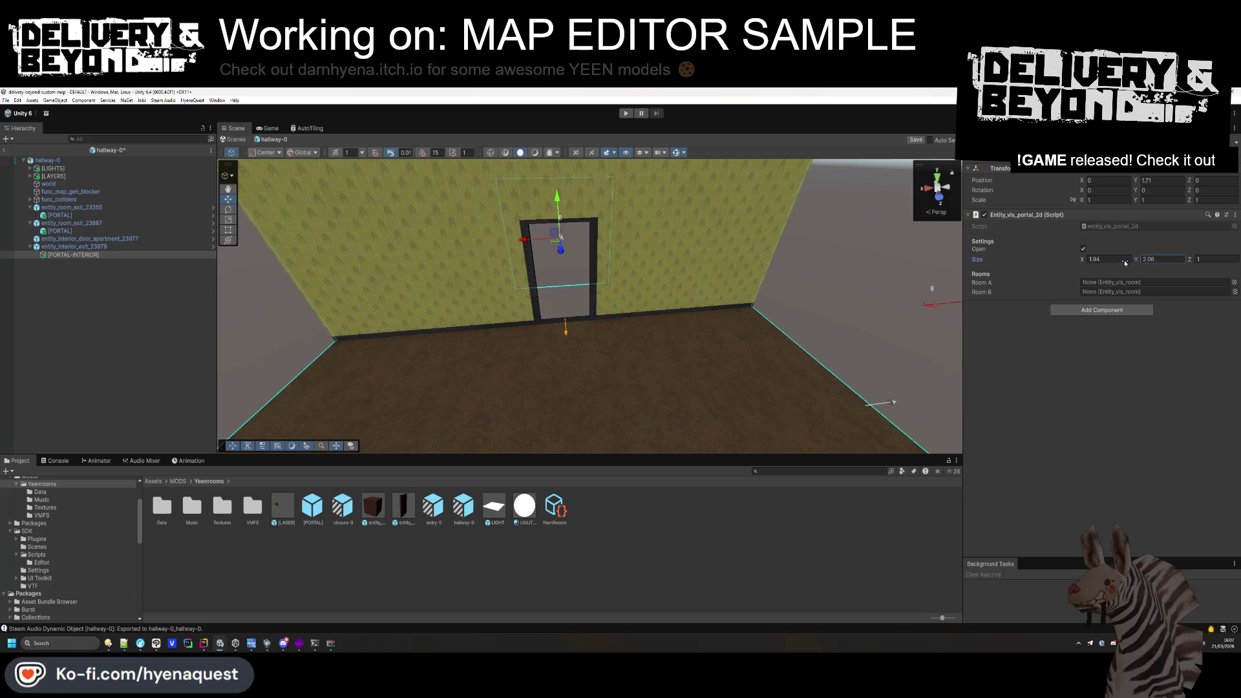
{"action": "left_click_drag", "start_coordinate": [1125, 263], "coordinate": [1131, 263]}
{"action": "left_click_drag", "start_coordinate": [565, 215], "coordinate": [565, 223]}
{"action": "left_click", "coordinate": [940, 196]}
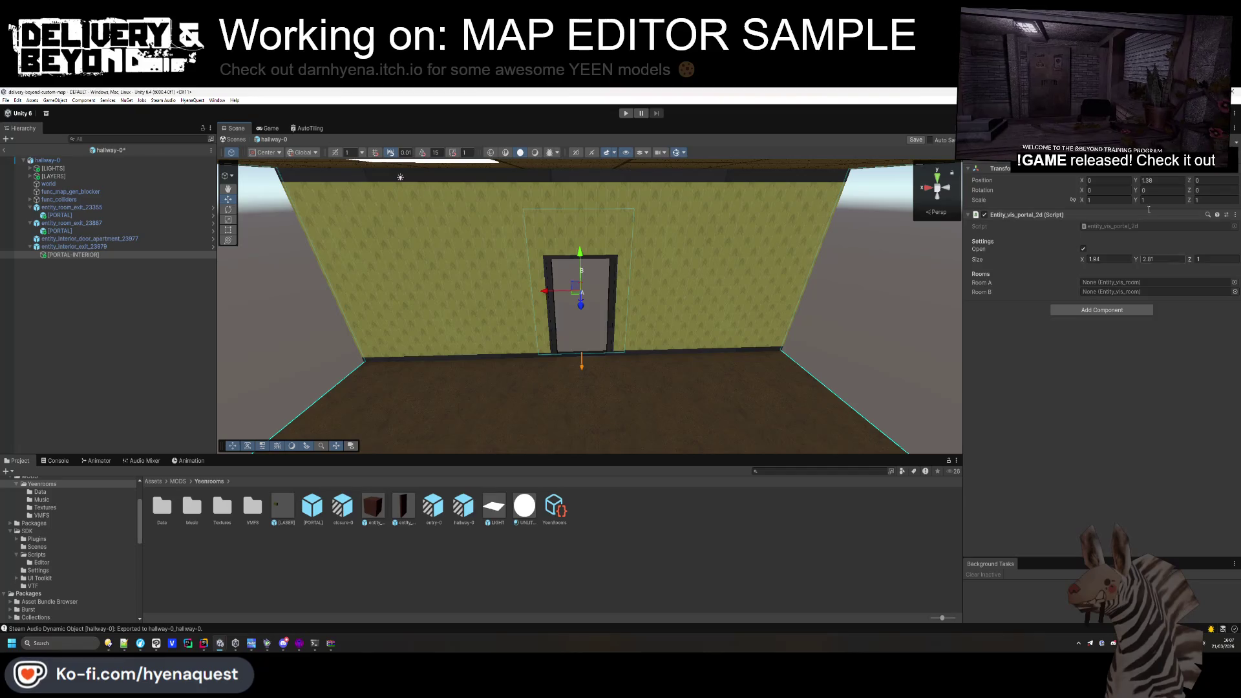
{"action": "left_click", "coordinate": [1150, 181]}
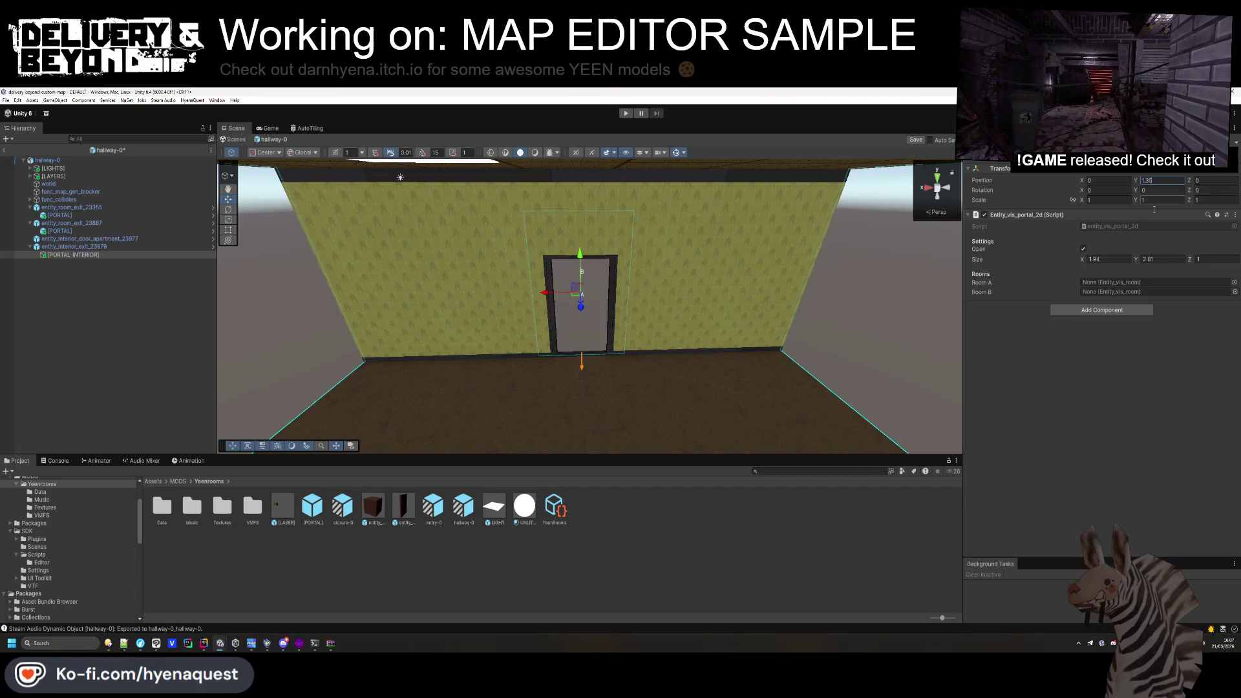
{"action": "left_click", "coordinate": [1157, 259]}
{"action": "type", "text": "2.8"}
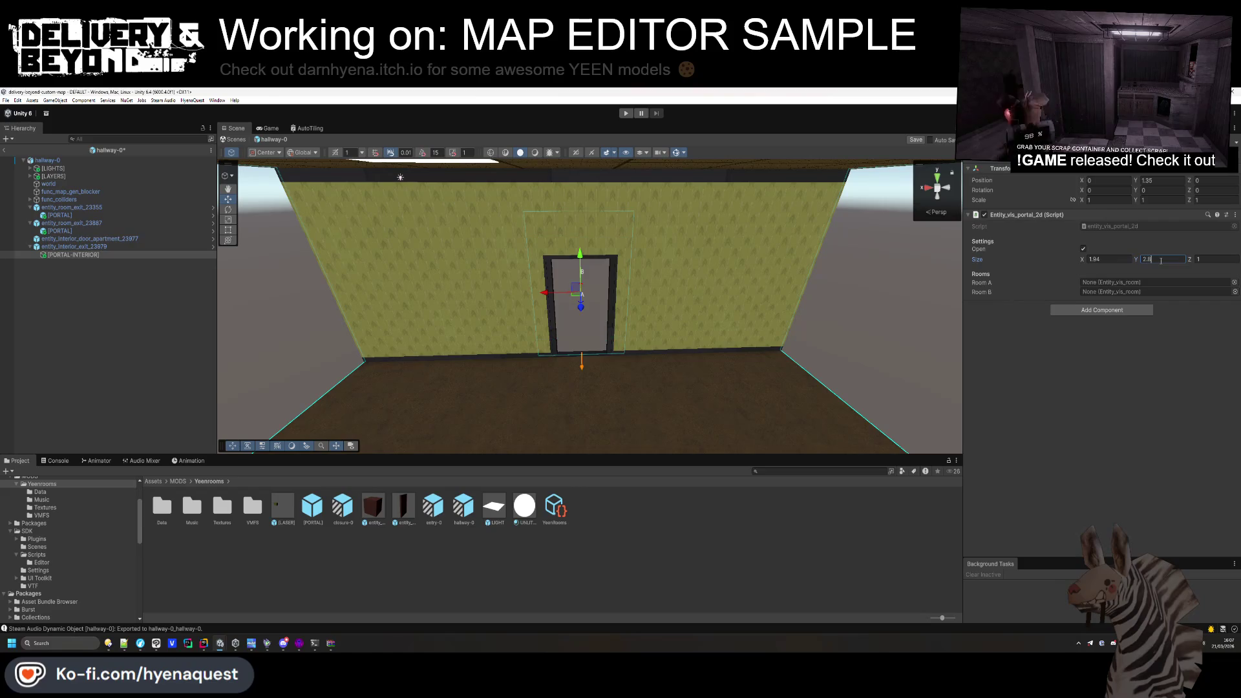
{"action": "left_click", "coordinate": [110, 312]}
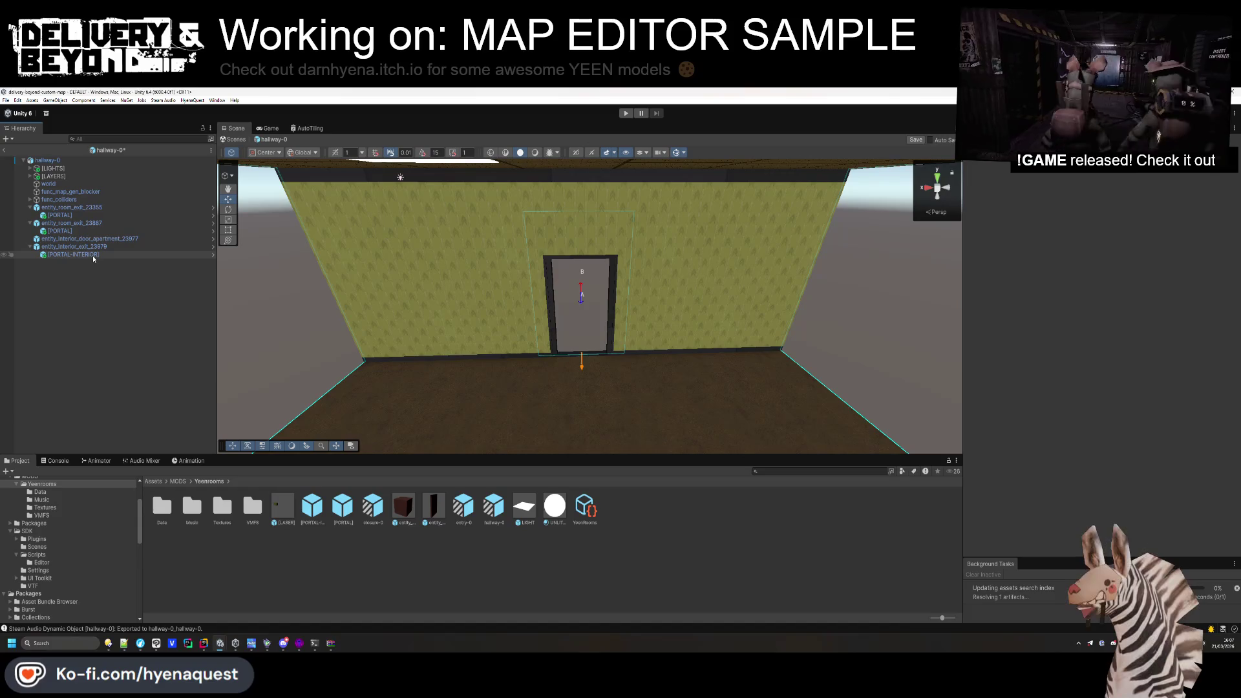
Save hallway-0, give the apartment door spawner template entity_sdk_interior_door, then close entry-0 in Hammer++.
{"action": "key", "text": "ctrl+s"}
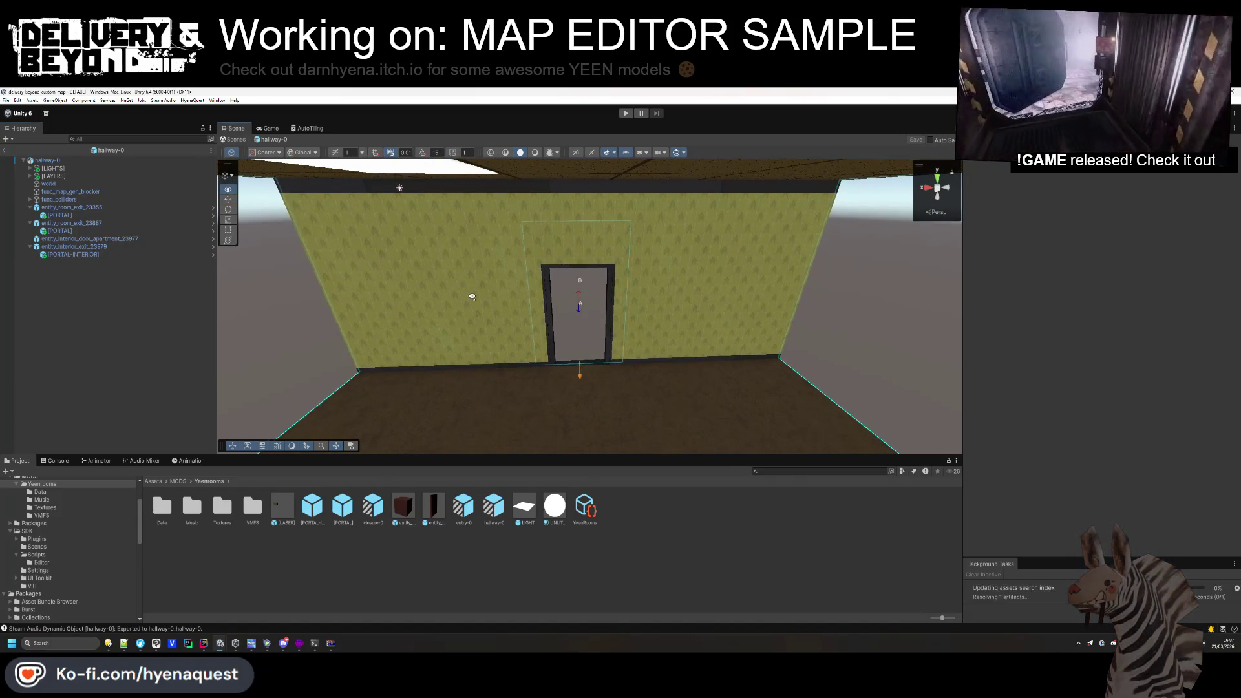
{"action": "left_click", "coordinate": [85, 239]}
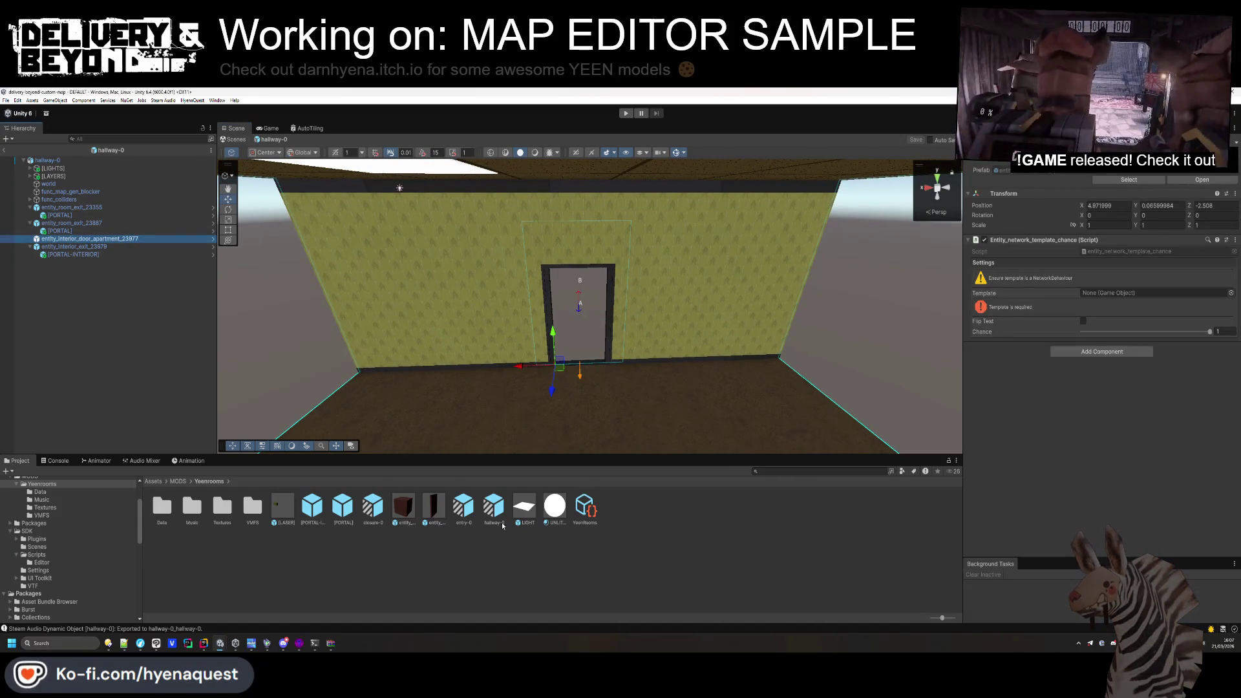
{"action": "mouse_move", "coordinate": [433, 507]}
{"action": "left_mouse_down"}
{"action": "mouse_move", "coordinate": [711, 388]}
{"action": "mouse_move", "coordinate": [1034, 304]}
{"action": "mouse_move", "coordinate": [1151, 293]}
{"action": "left_mouse_up"}
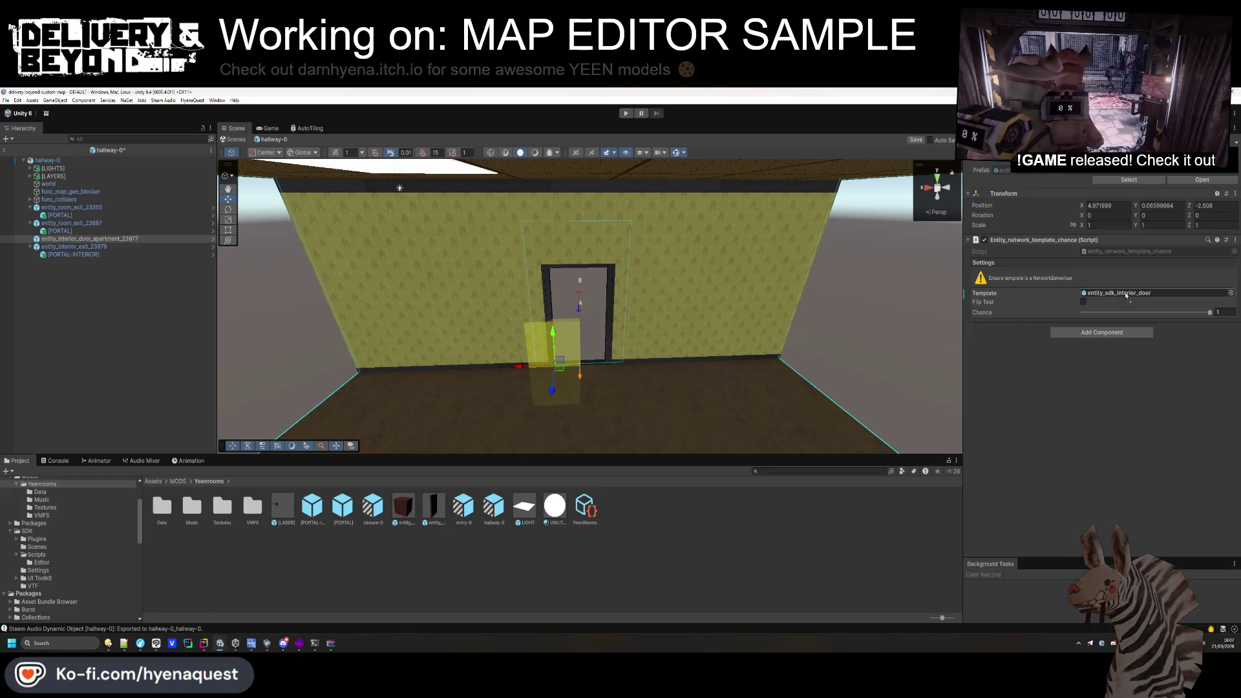
{"action": "scroll", "coordinate": [611, 330], "scroll_direction": "up", "scroll_amount": 5}
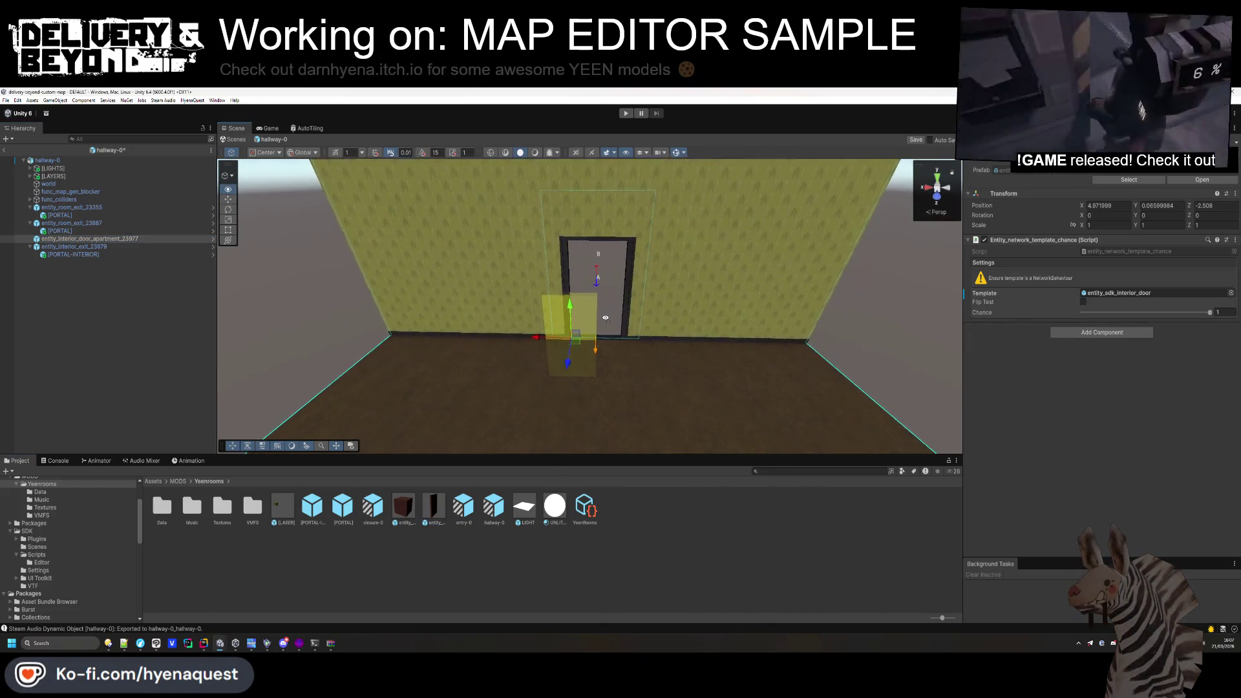
{"action": "scroll", "coordinate": [605, 328], "scroll_direction": "down", "scroll_amount": 5}
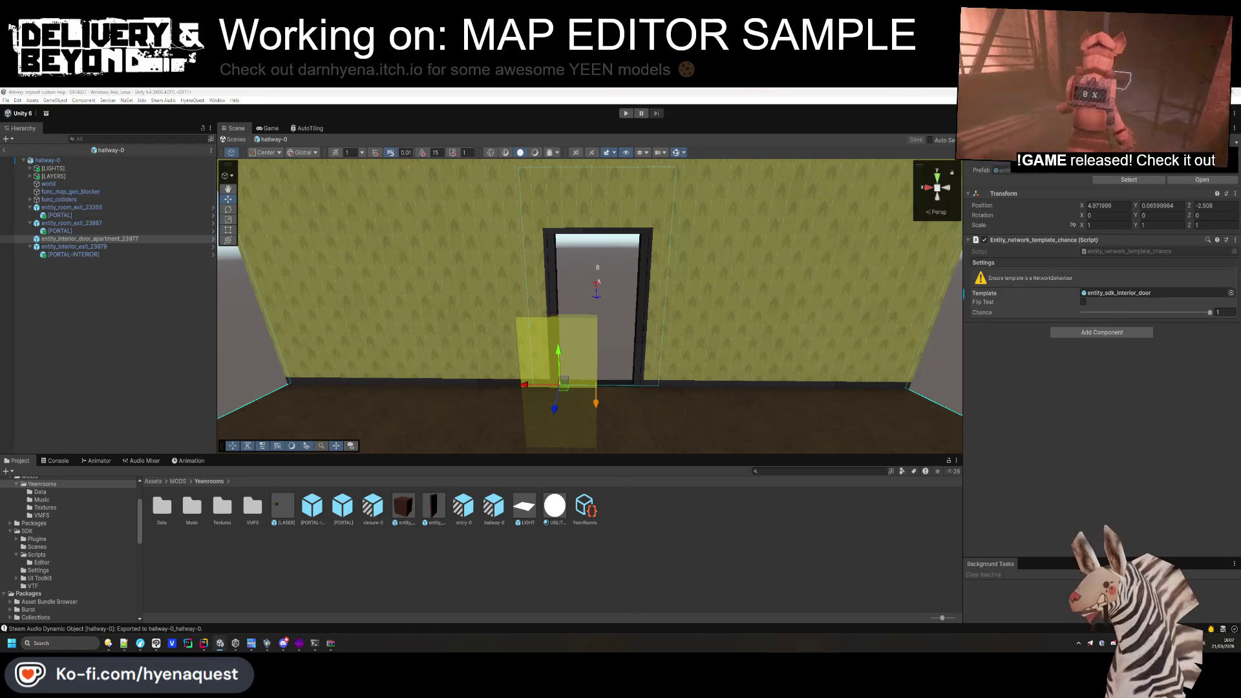
{"action": "key", "text": "alt+Tab"}
{"action": "key", "text": "alt+F4"}
Close entry-0 without saving and open hallway-0.vmf in Hammer++.
{"action": "key", "text": "n"}
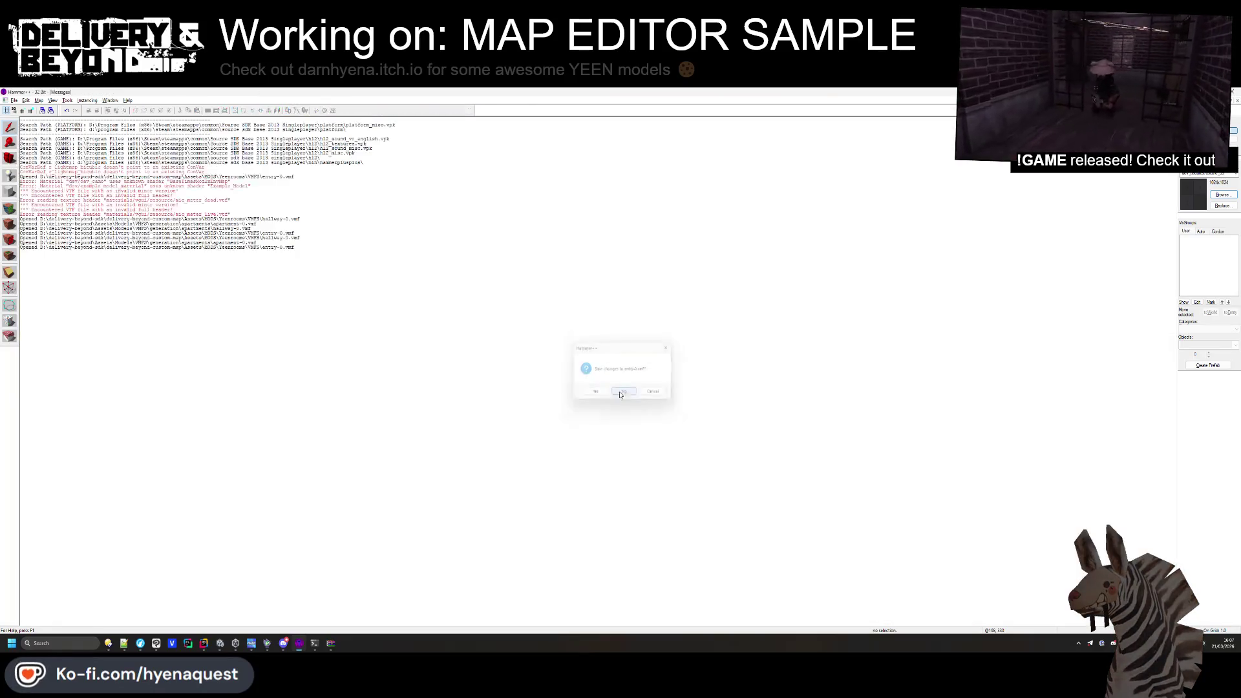
{"action": "left_click", "coordinate": [14, 100]}
{"action": "left_click", "coordinate": [27, 117]}
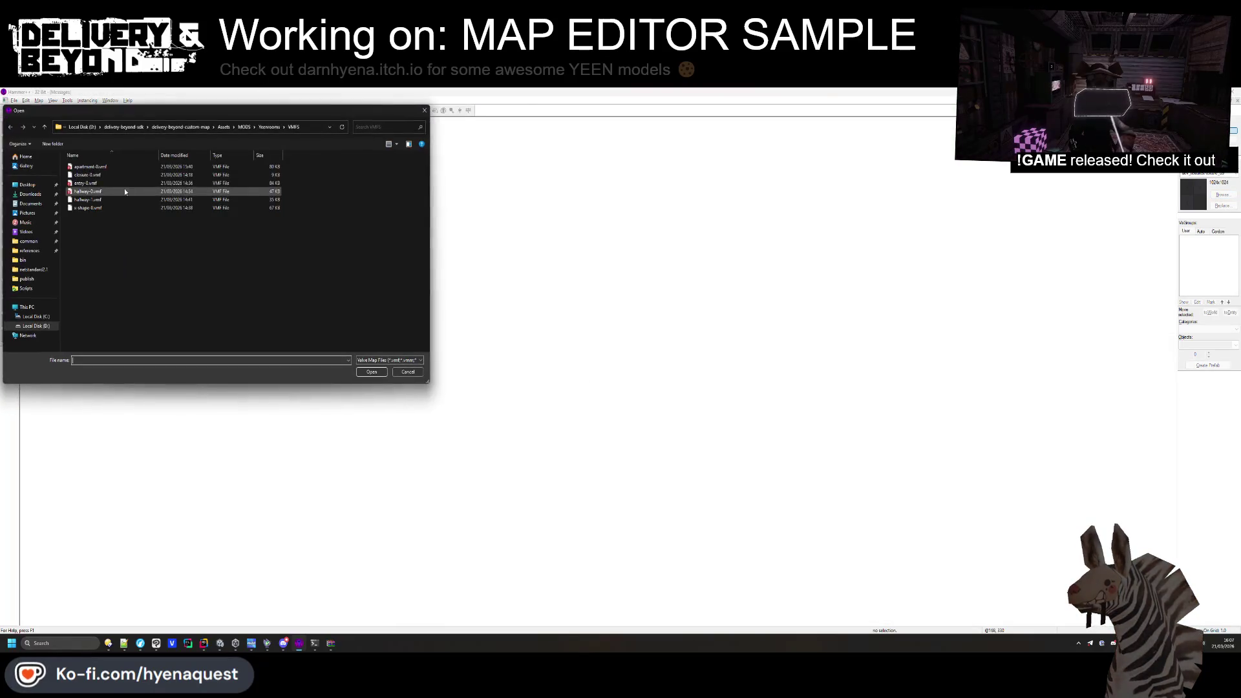
{"action": "double_click", "coordinate": [90, 192]}
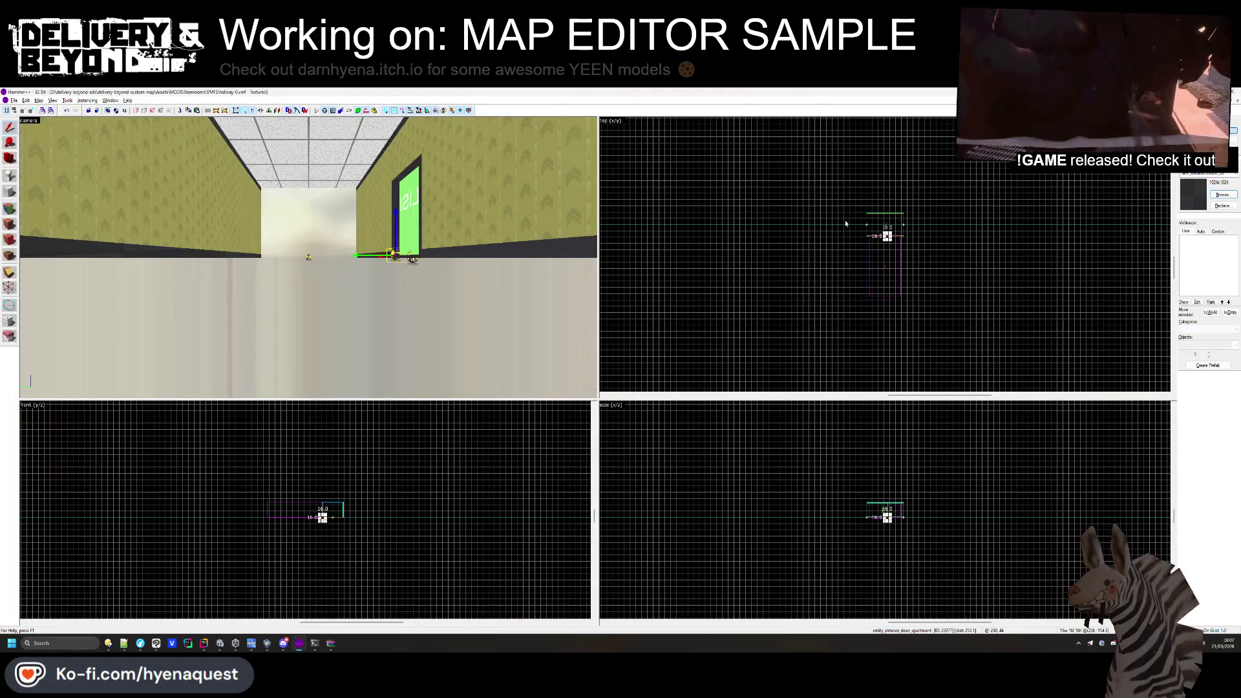
Select the apartment door entity in Hammer++, then select the matching door in Unity.
{"action": "scroll", "coordinate": [896, 531], "scroll_direction": "up", "scroll_amount": 5}
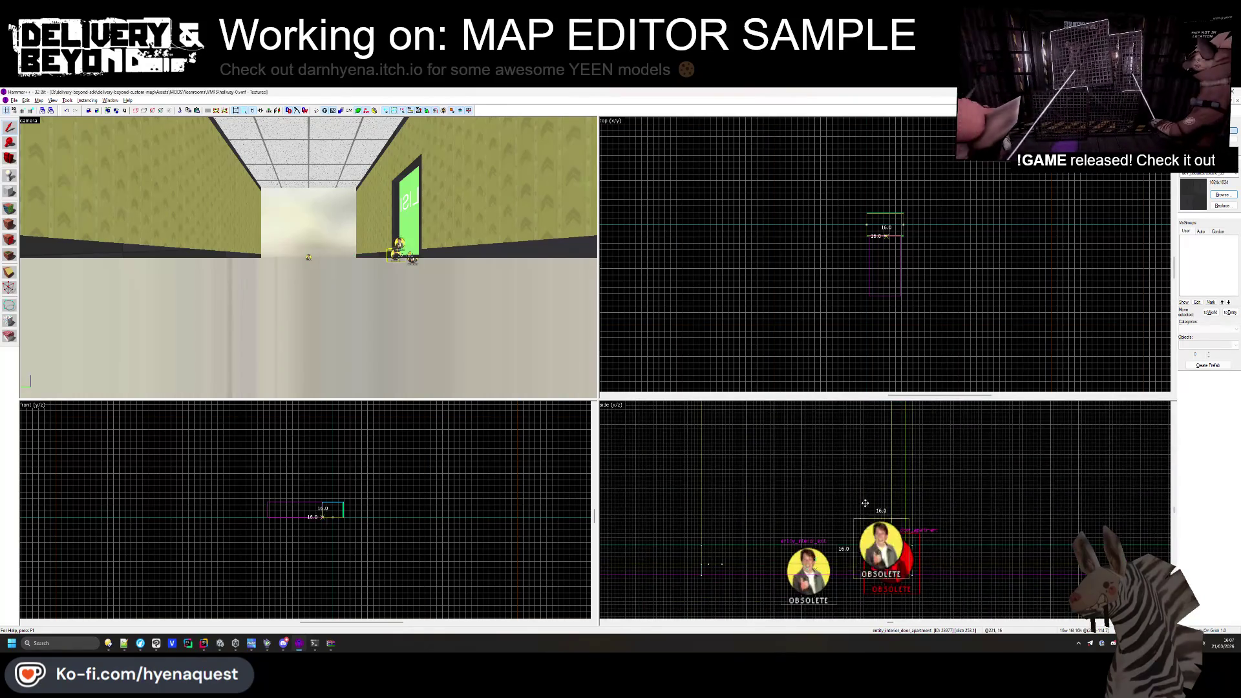
{"action": "scroll", "coordinate": [843, 545], "scroll_direction": "down", "scroll_amount": 2}
{"action": "left_click_drag", "start_coordinate": [843, 545], "coordinate": [846, 510]}
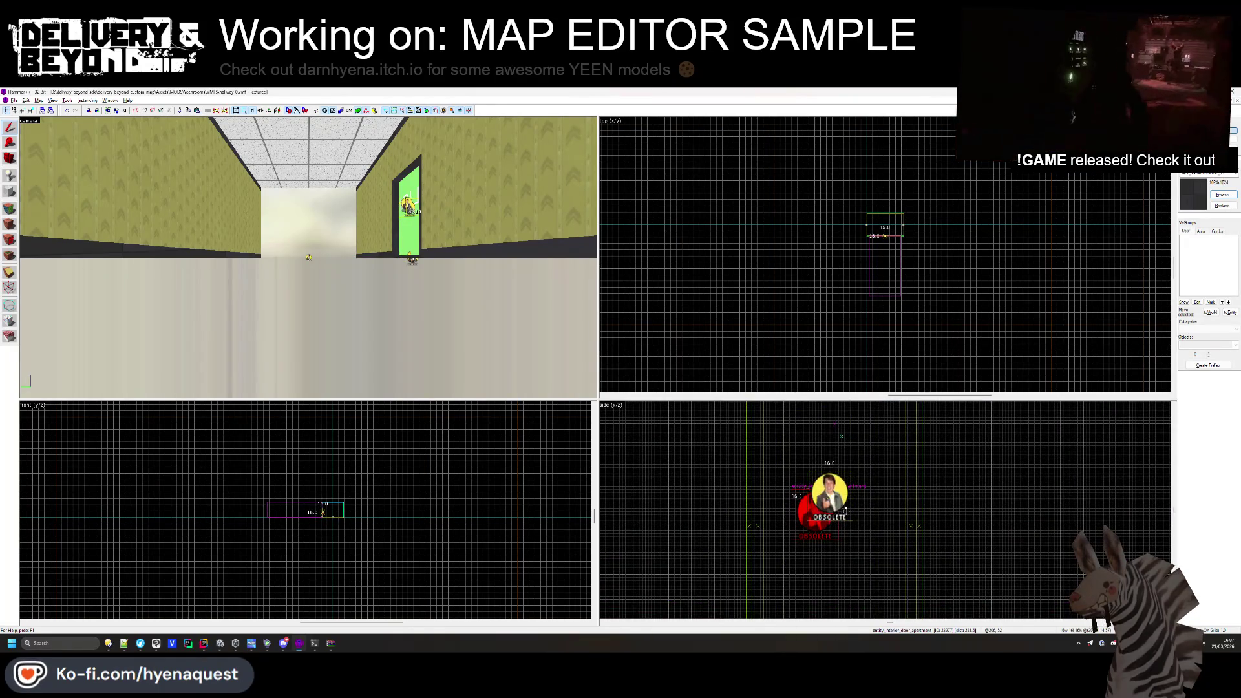
{"action": "left_click", "coordinate": [842, 509]}
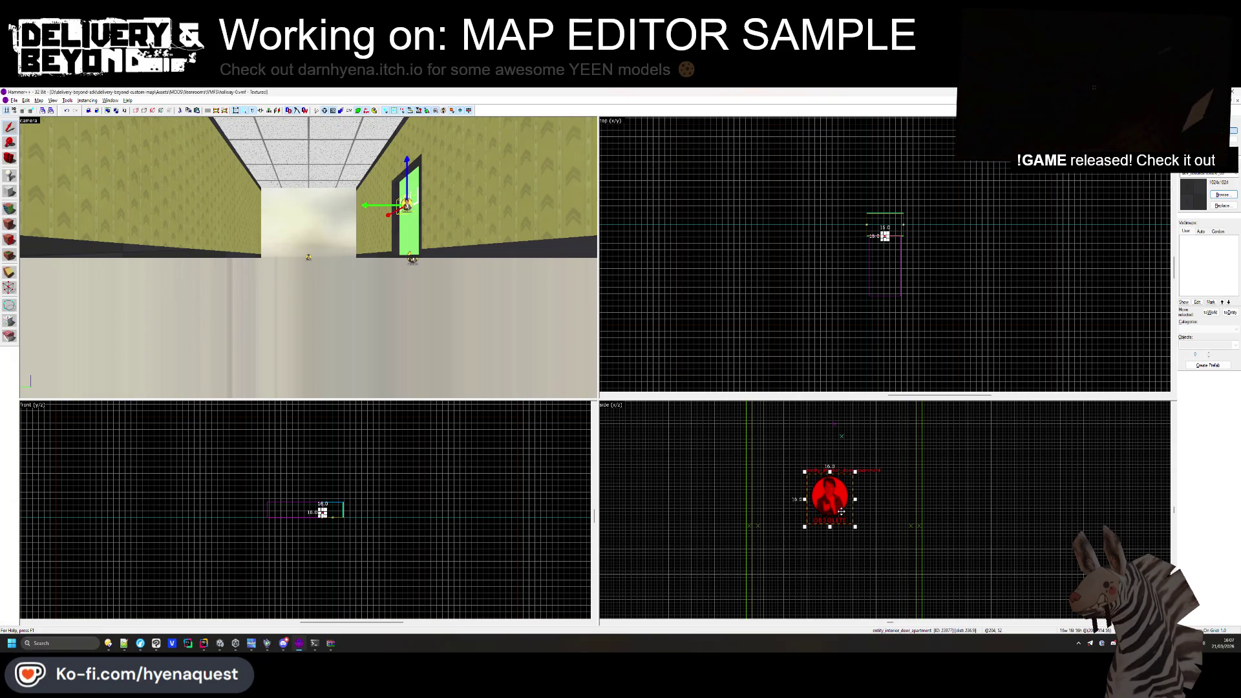
{"action": "key", "text": "alt+Tab"}
{"action": "right_click", "coordinate": [606, 280]}
{"action": "left_click", "coordinate": [669, 447]}
Compare the hallway doorway in Unity and Hammer++, clearing the door entity selection.
{"action": "key", "text": "f"}
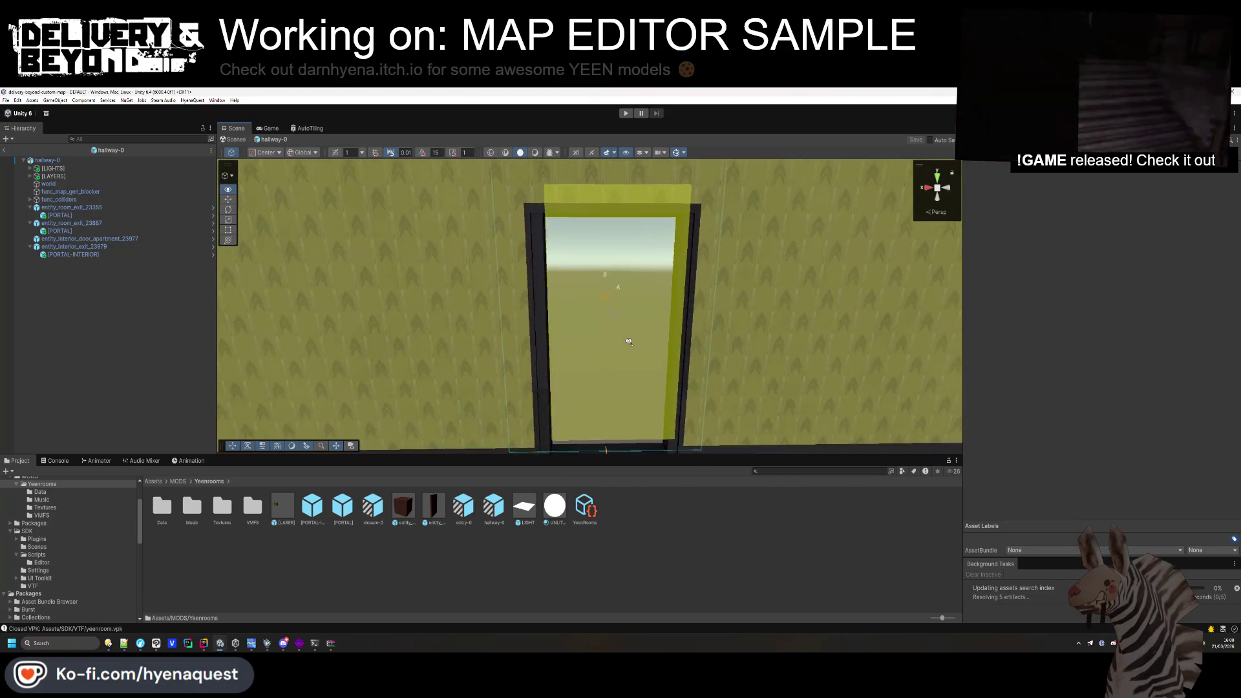
{"action": "key", "text": "alt+Tab"}
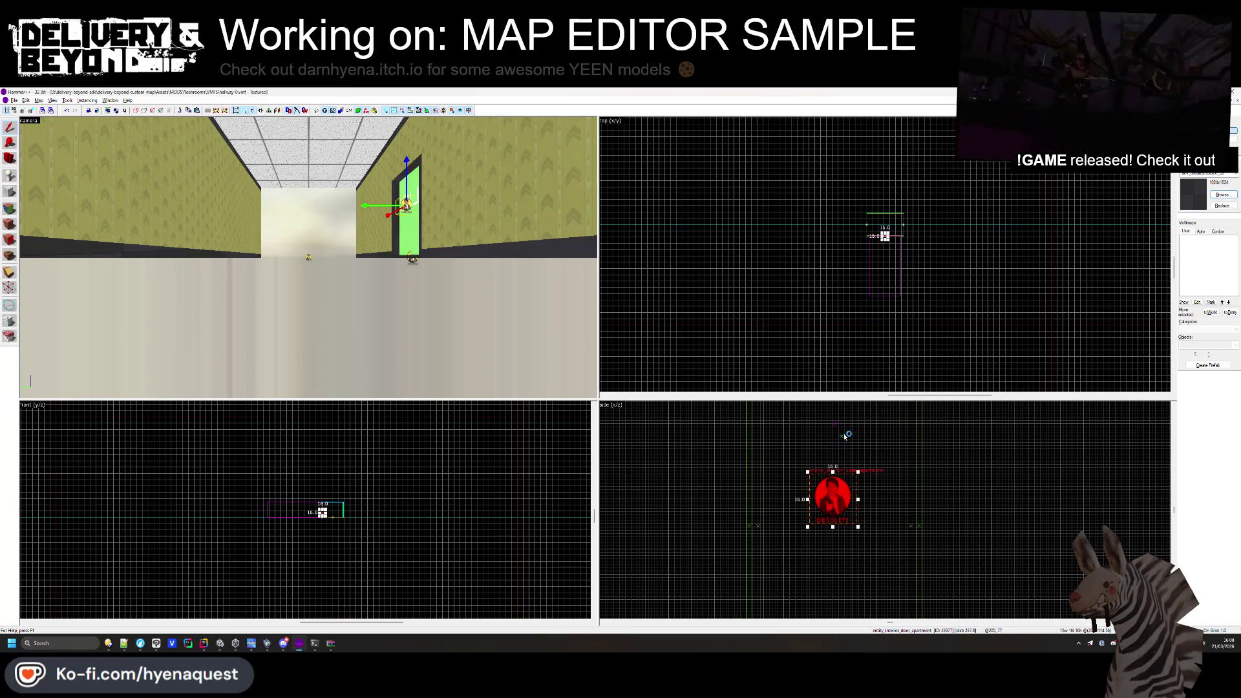
{"action": "key", "text": "alt+Tab"}
{"action": "right_click", "coordinate": [719, 269]}
{"action": "left_click", "coordinate": [776, 442]}
{"action": "left_click_drag", "start_coordinate": [580, 339], "coordinate": [609, 283]}
{"action": "scroll", "coordinate": [609, 282], "scroll_direction": "down", "scroll_amount": 2}
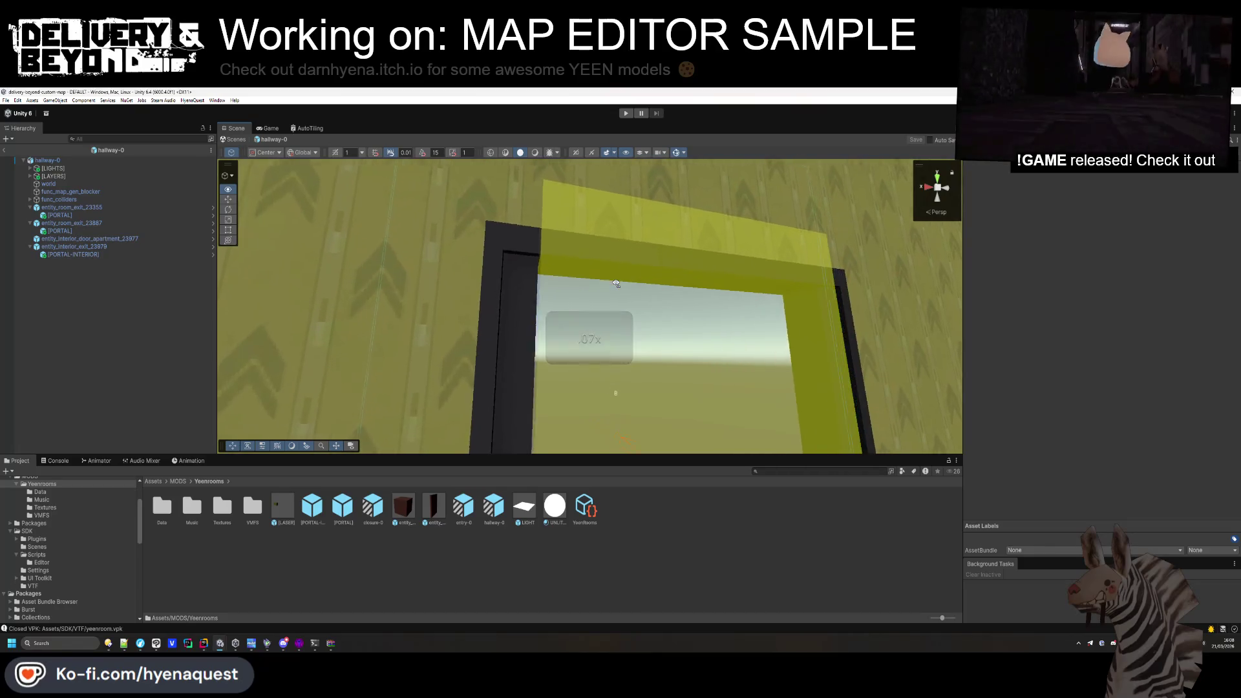
{"action": "key", "text": "alt+Tab"}
{"action": "key", "text": "Escape"}
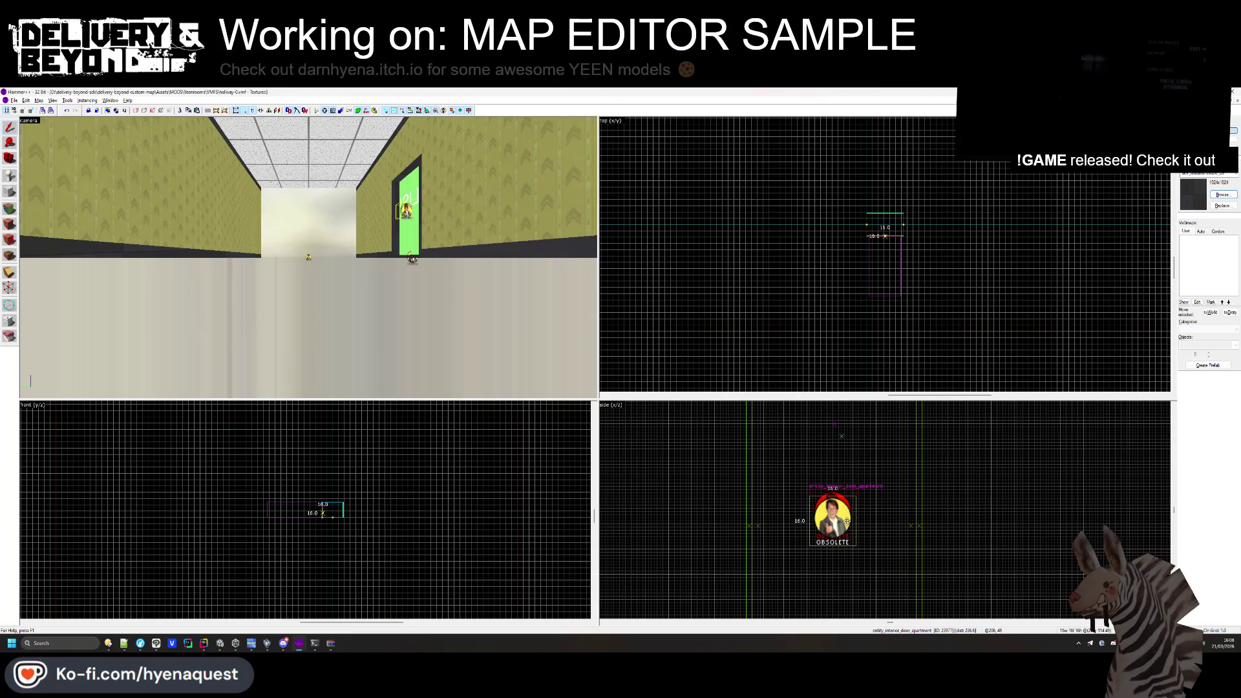
{"action": "key", "text": "alt+Tab"}
Refresh the Unity project assets and inspect the updated doorway up close.
{"action": "right_click", "coordinate": [615, 525]}
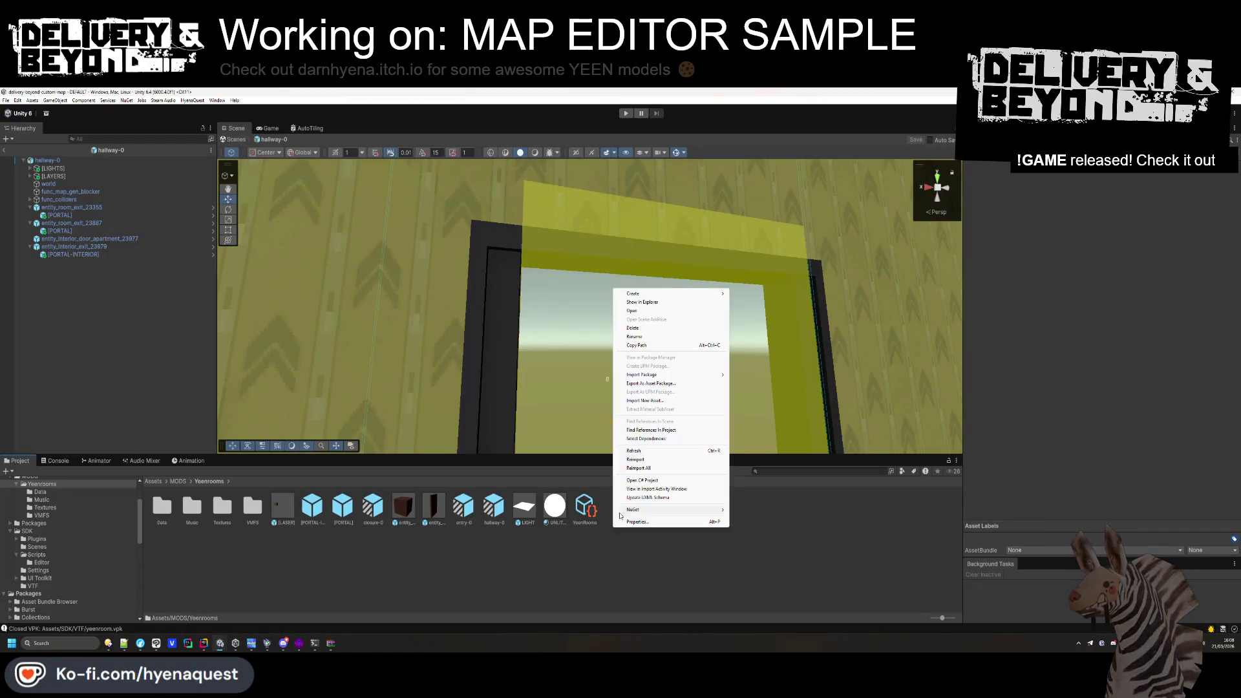
{"action": "left_click", "coordinate": [638, 452]}
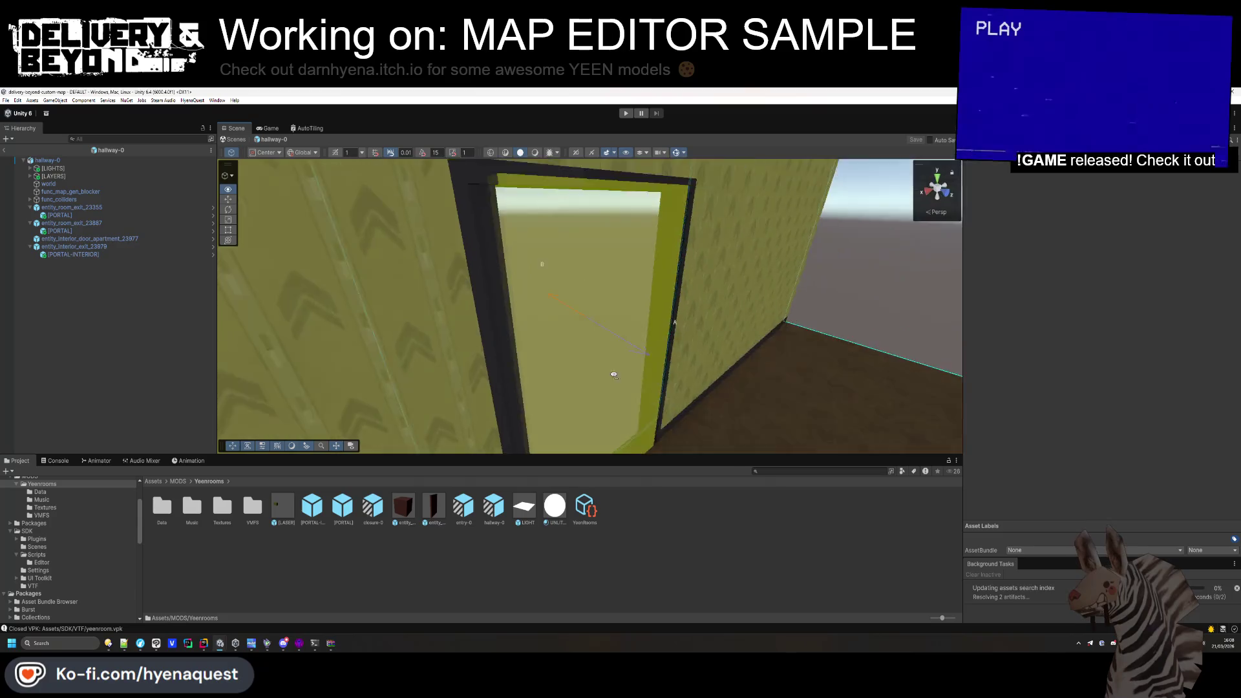
{"action": "key", "text": "alt+Tab"}
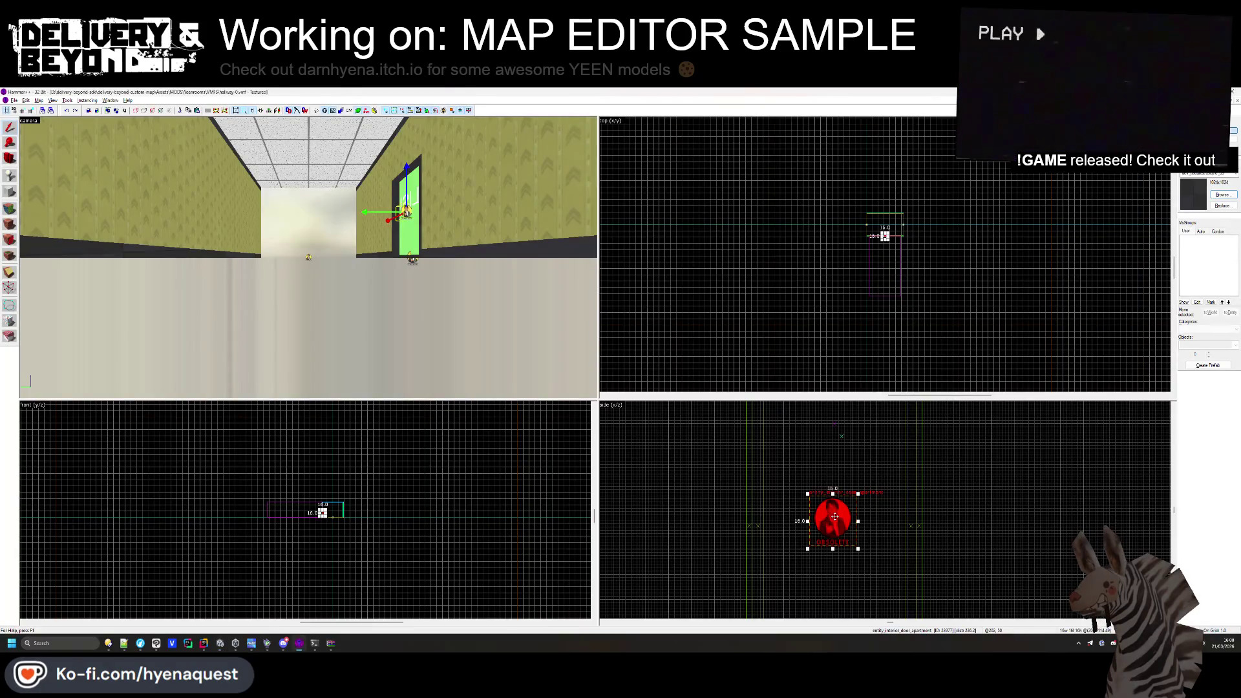
{"action": "key", "text": "alt+Tab"}
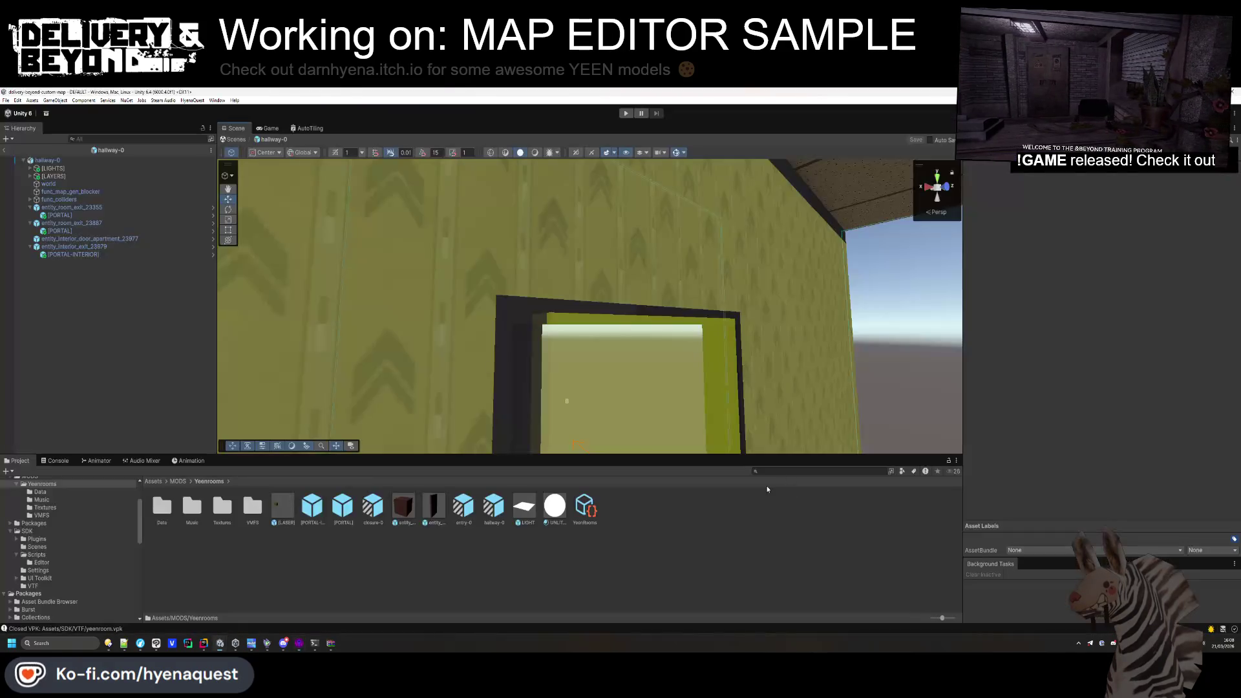
{"action": "right_click", "coordinate": [806, 452]}
{"action": "mouse_move", "coordinate": [582, 388]}
{"action": "left_mouse_down"}
{"action": "mouse_move", "coordinate": [637, 354]}
{"action": "mouse_move", "coordinate": [585, 349]}
{"action": "mouse_move", "coordinate": [582, 336]}
{"action": "mouse_move", "coordinate": [557, 357]}
{"action": "left_mouse_up"}
{"action": "key", "text": "alt+Tab"}
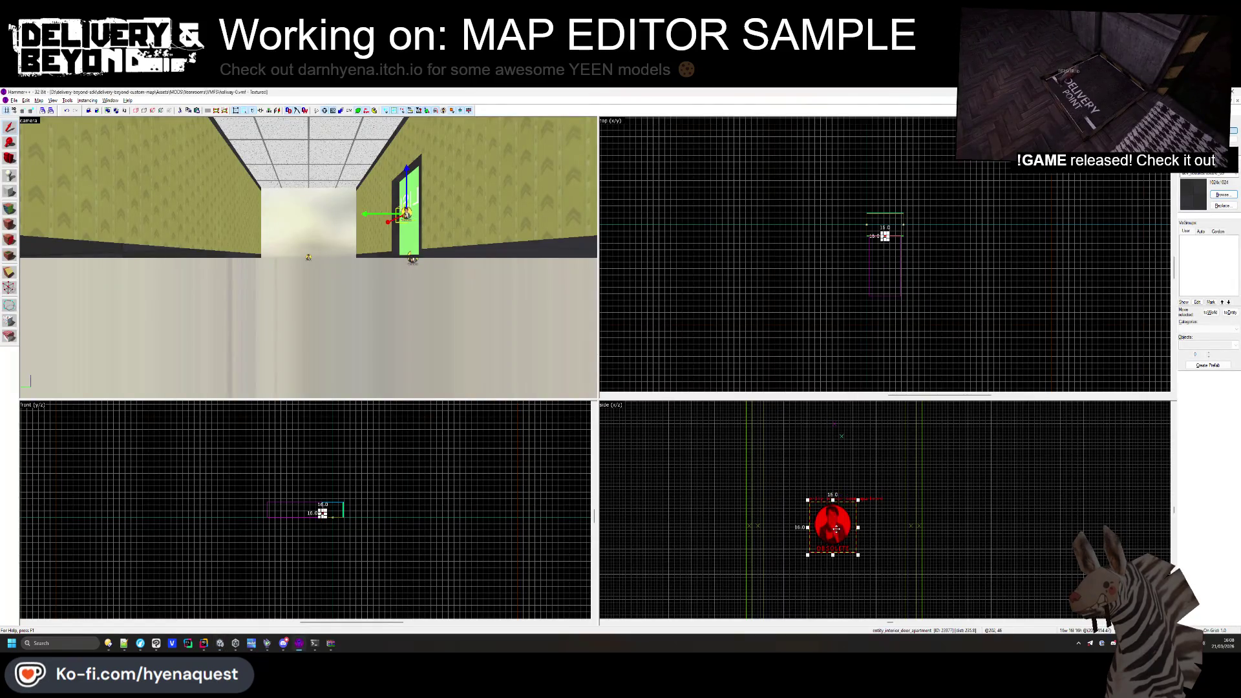
{"action": "key", "text": "alt+Tab"}
{"action": "right_click", "coordinate": [798, 304]}
{"action": "mouse_move", "coordinate": [797, 304]}
{"action": "left_mouse_down"}
{"action": "mouse_move", "coordinate": [595, 343]}
{"action": "mouse_move", "coordinate": [529, 444]}
{"action": "mouse_move", "coordinate": [701, 435]}
{"action": "mouse_move", "coordinate": [618, 355]}
{"action": "mouse_move", "coordinate": [618, 332]}
{"action": "mouse_move", "coordinate": [601, 407]}
{"action": "mouse_move", "coordinate": [672, 409]}
{"action": "mouse_move", "coordinate": [632, 340]}
{"action": "mouse_move", "coordinate": [626, 370]}
{"action": "mouse_move", "coordinate": [640, 343]}
{"action": "mouse_move", "coordinate": [833, 359]}
{"action": "mouse_move", "coordinate": [755, 359]}
{"action": "left_mouse_up"}
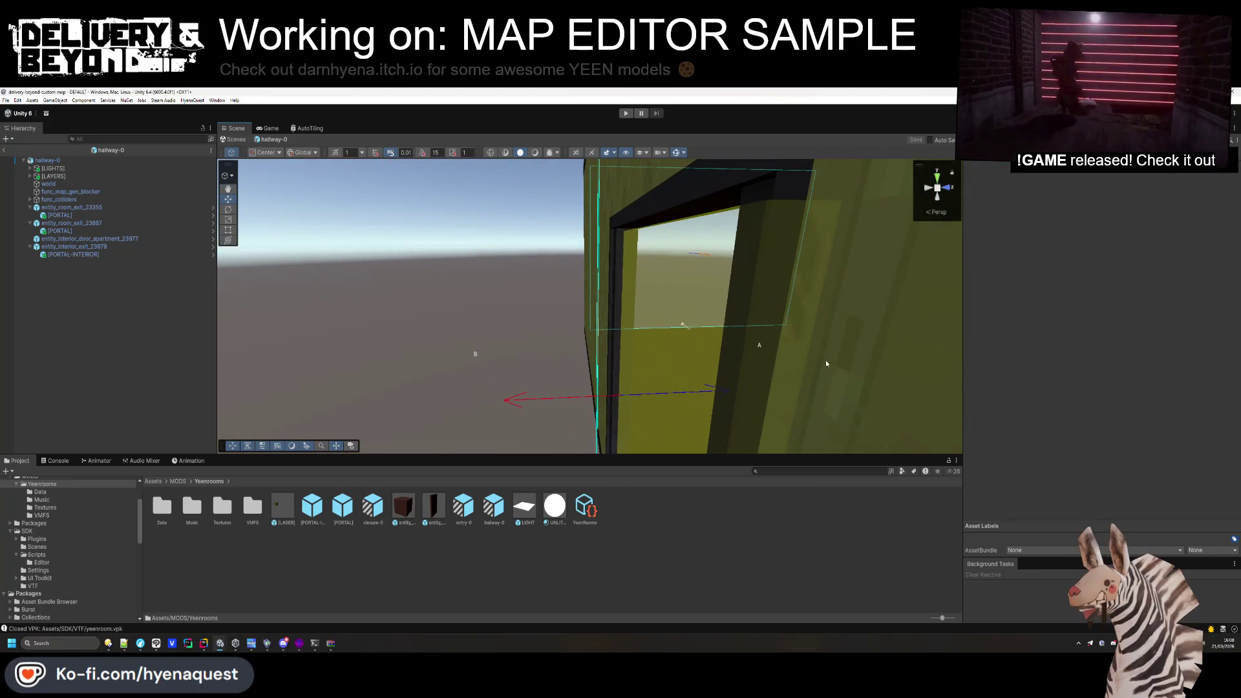
{"action": "key", "text": "alt+Tab"}
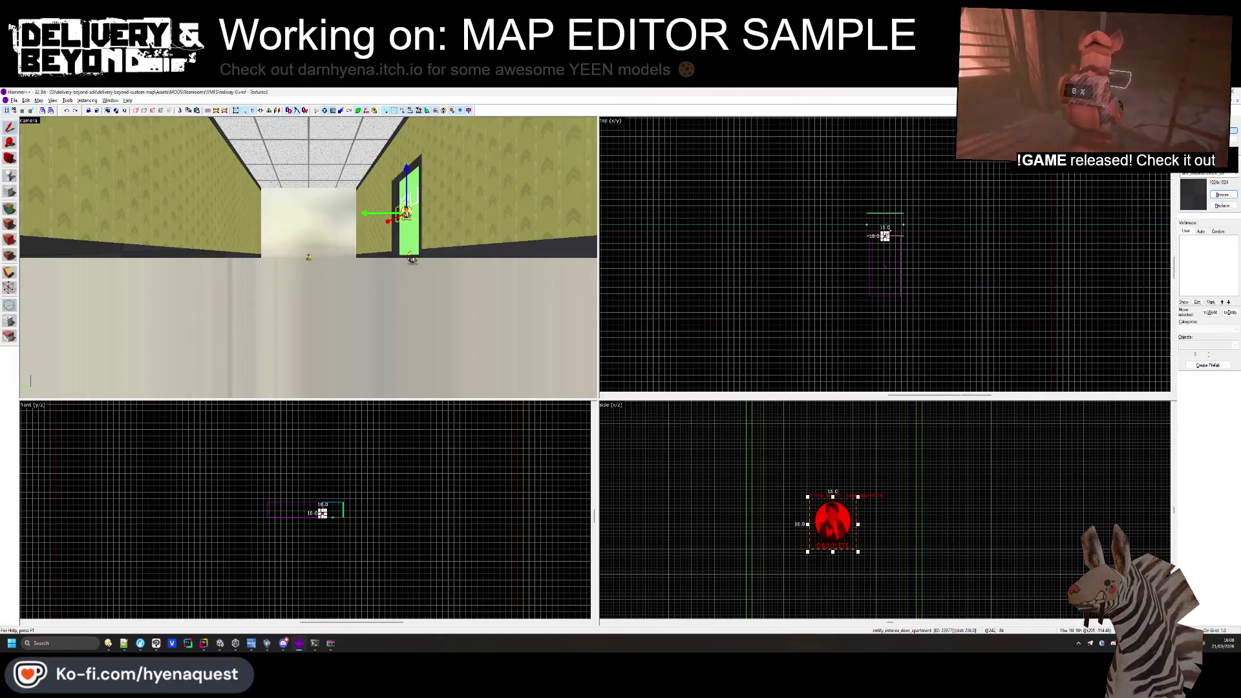
Shift the door entity down slightly in Hammer++ and check the doorway in Unity.
{"action": "scroll", "coordinate": [879, 311], "scroll_direction": "up", "scroll_amount": 6}
{"action": "left_click_drag", "start_coordinate": [859, 252], "coordinate": [857, 266]}
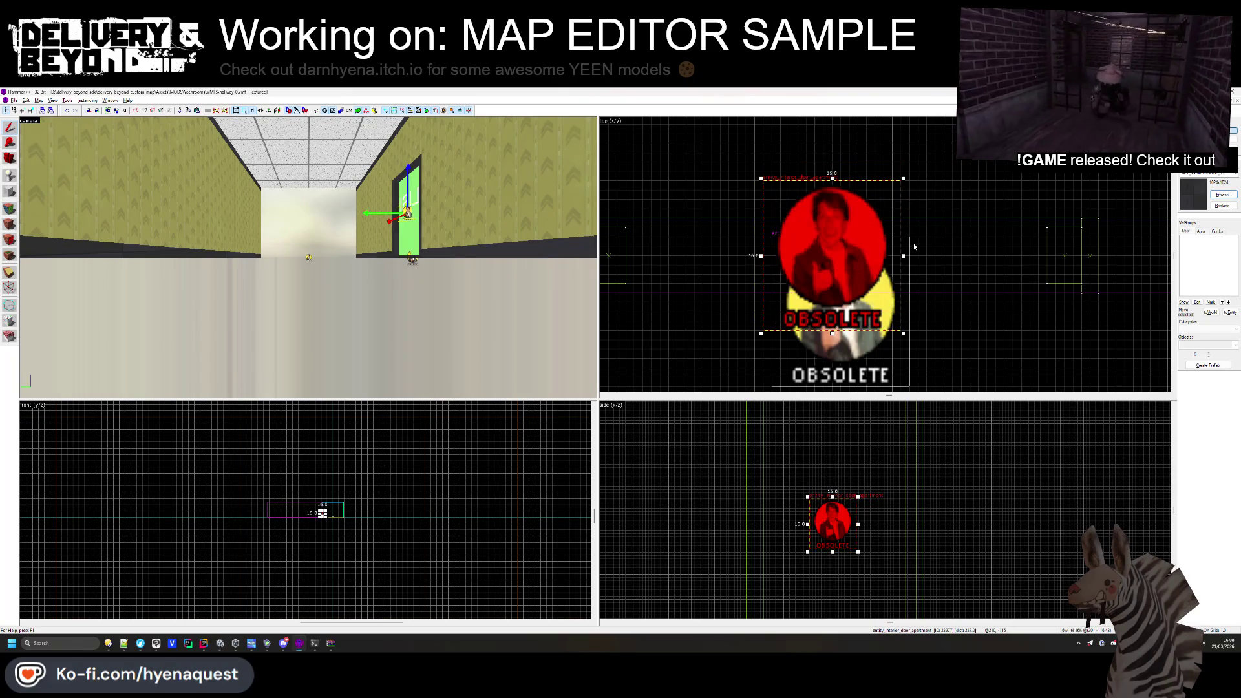
{"action": "key", "text": "alt+Tab"}
{"action": "mouse_move", "coordinate": [521, 314]}
{"action": "left_mouse_down"}
{"action": "mouse_move", "coordinate": [583, 385]}
{"action": "mouse_move", "coordinate": [629, 331]}
{"action": "mouse_move", "coordinate": [573, 353]}
{"action": "mouse_move", "coordinate": [496, 320]}
{"action": "mouse_move", "coordinate": [478, 270]}
{"action": "left_mouse_up"}
{"action": "right_click", "coordinate": [629, 331]}
{"action": "key", "text": "Escape"}
Inspect the door-frame and wall brushes, widening the left wall brush toward the door.
{"action": "key", "text": "alt+Tab"}
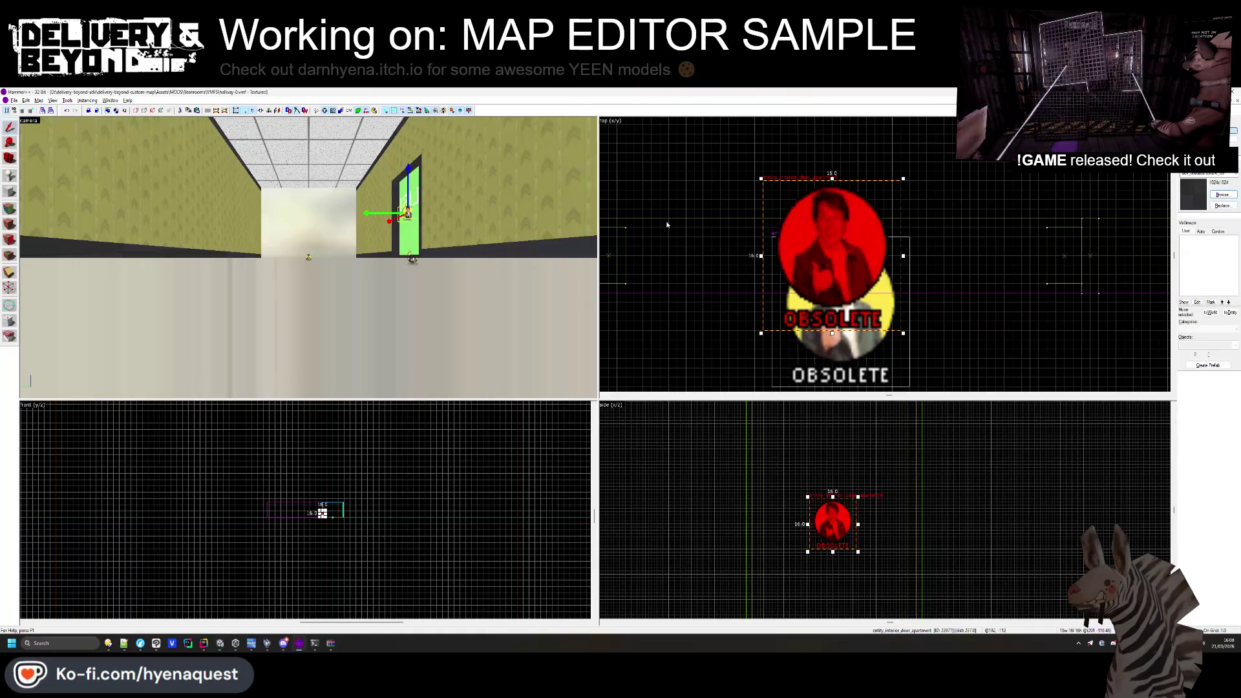
{"action": "key", "text": "w"}
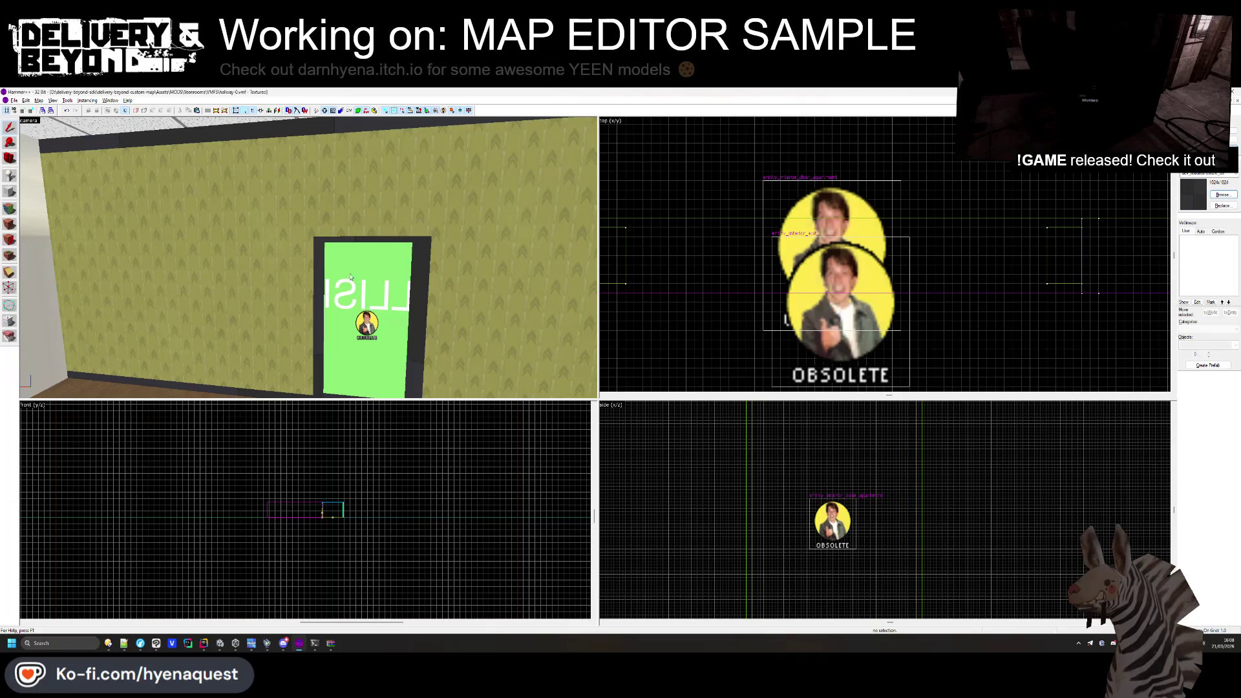
{"action": "left_click", "coordinate": [318, 284]}
{"action": "scroll", "coordinate": [1055, 245], "scroll_direction": "up", "scroll_amount": 2}
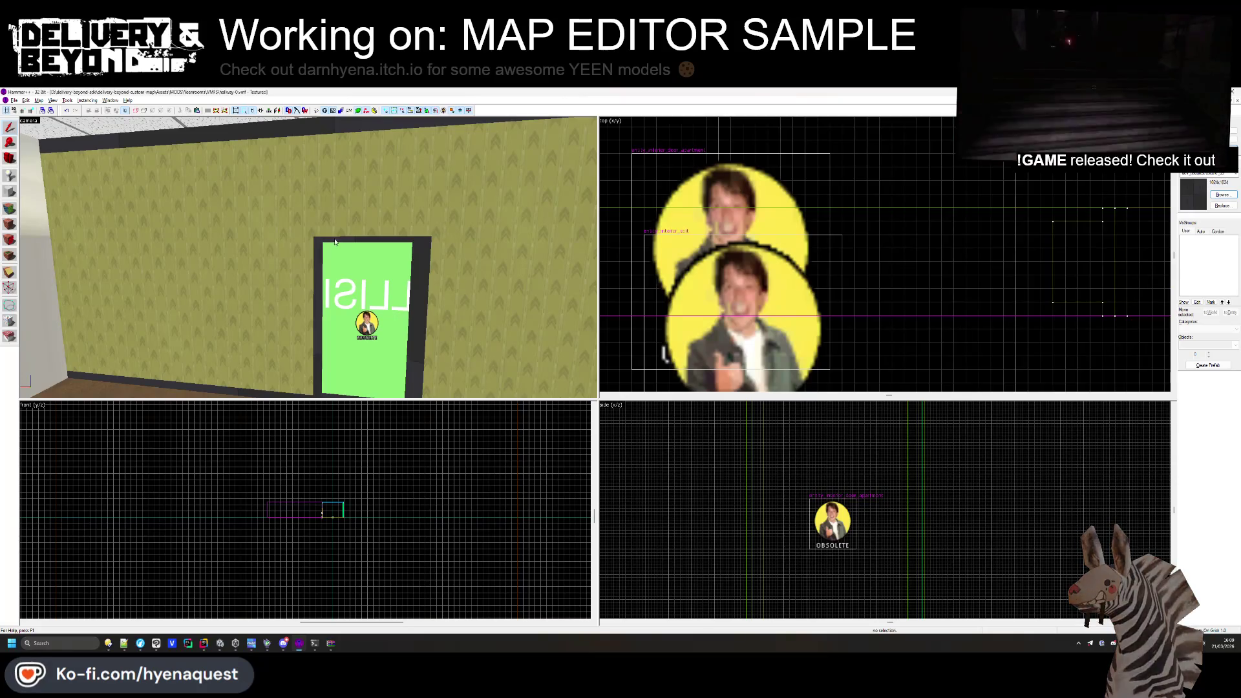
{"action": "left_click", "coordinate": [1046, 293]}
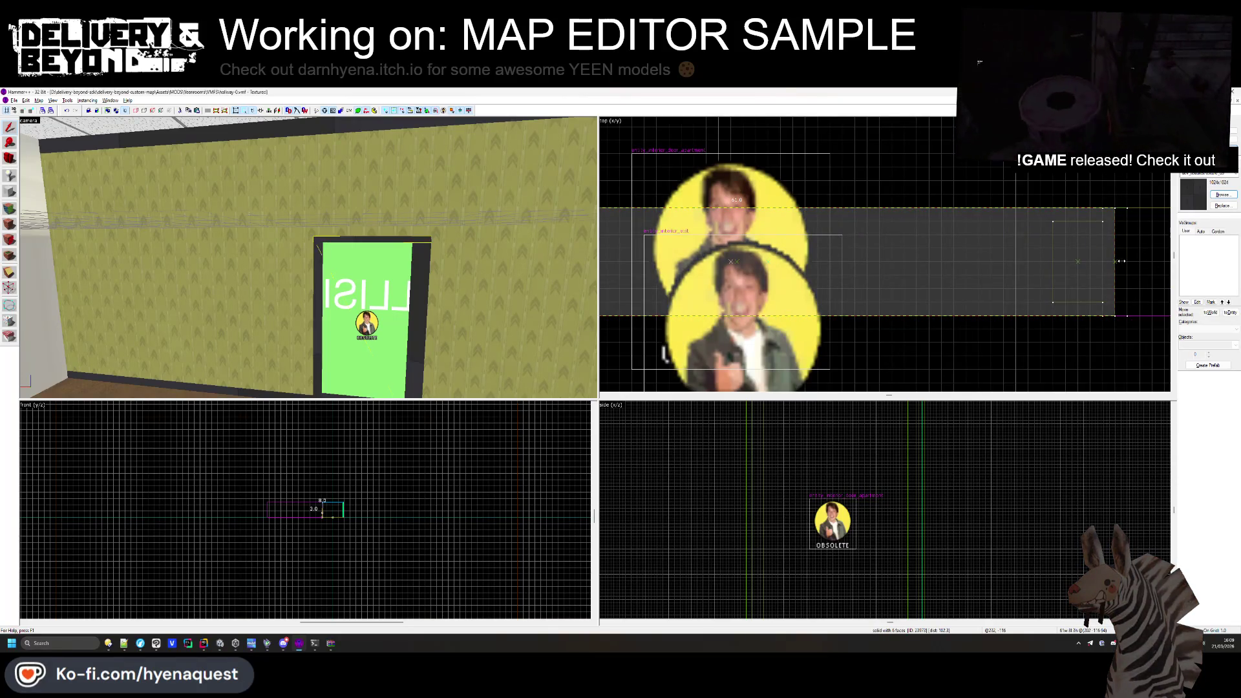
{"action": "left_click", "coordinate": [98, 344]}
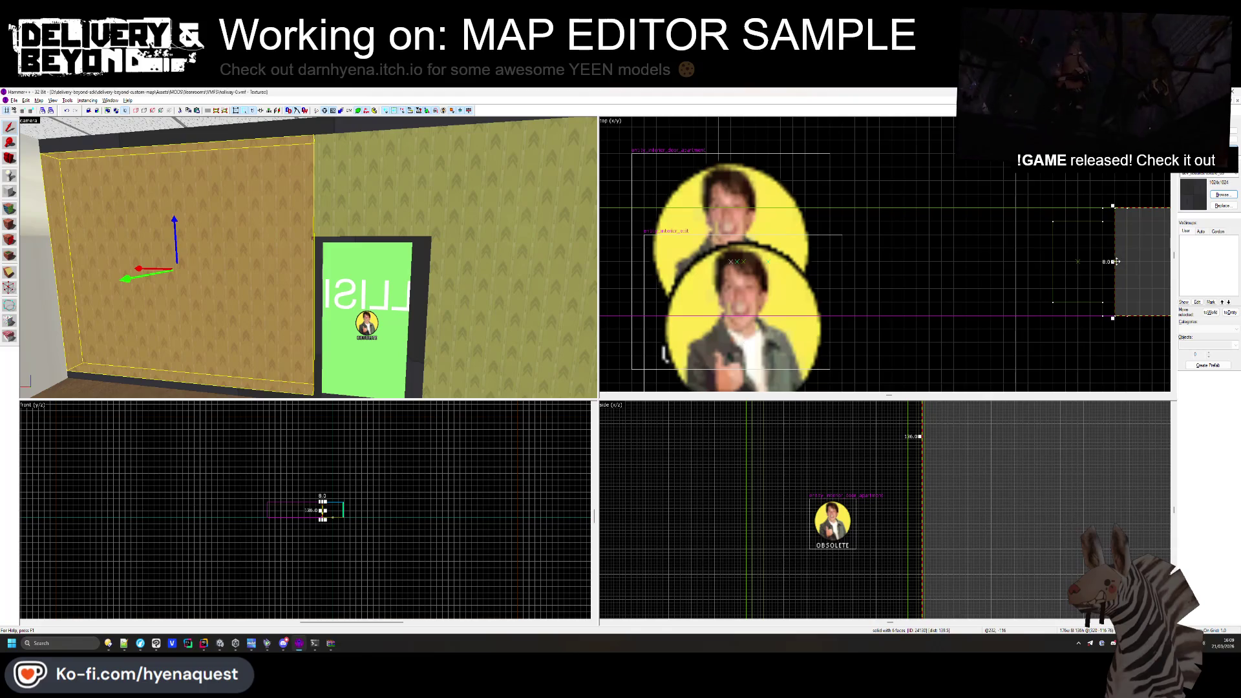
{"action": "left_click_drag", "start_coordinate": [1113, 262], "coordinate": [1122, 263]}
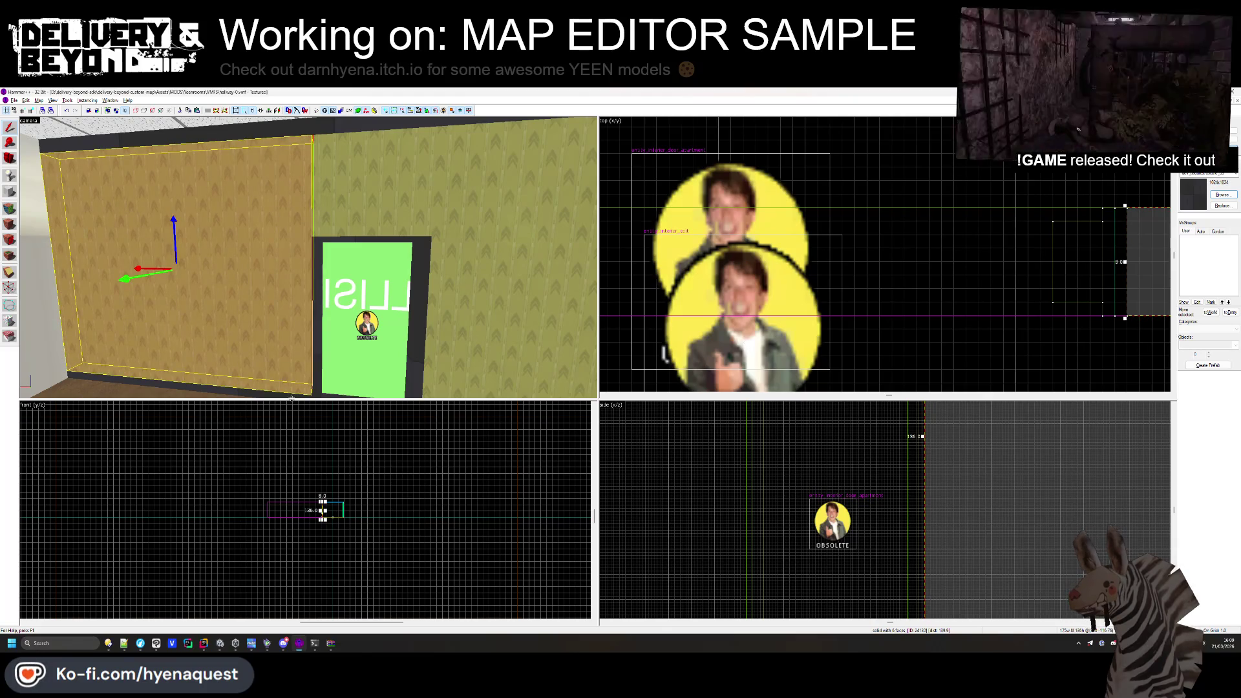
{"action": "left_click", "coordinate": [271, 385]}
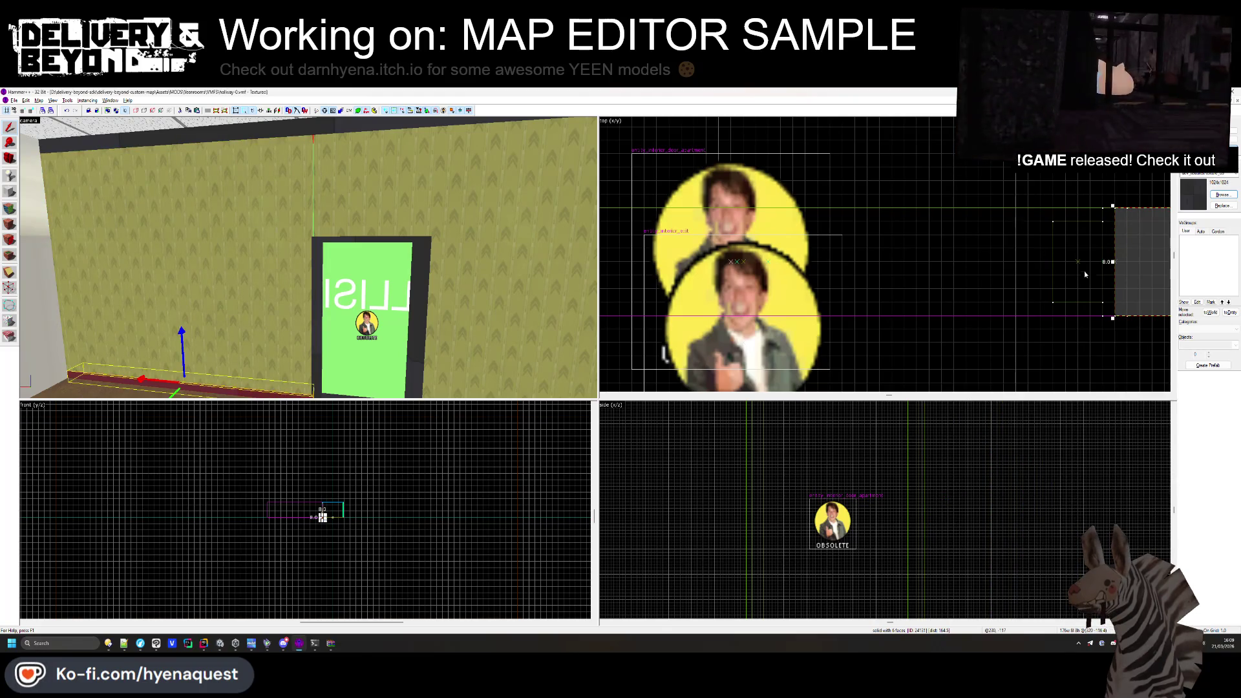
{"action": "left_click", "coordinate": [430, 203]}
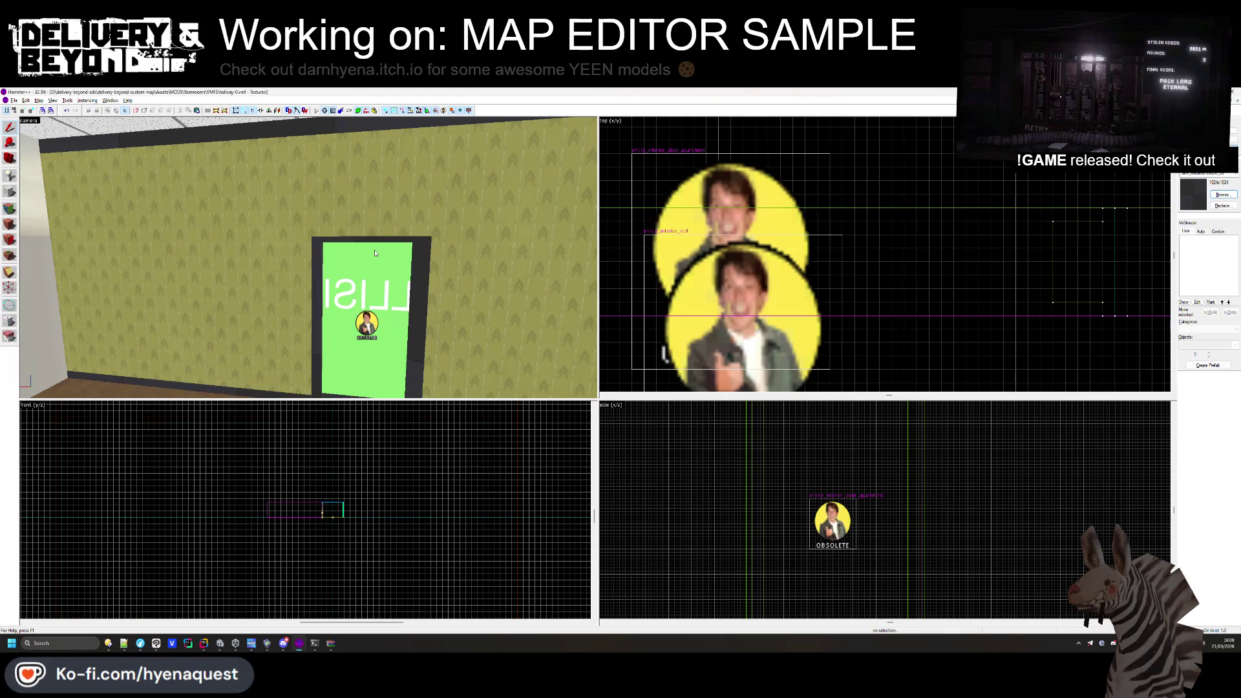
{"action": "left_click", "coordinate": [785, 153]}
Refresh Unity's project assets and compare the door-apartment entity with Unity's door frame.
{"action": "key", "text": "alt+Tab"}
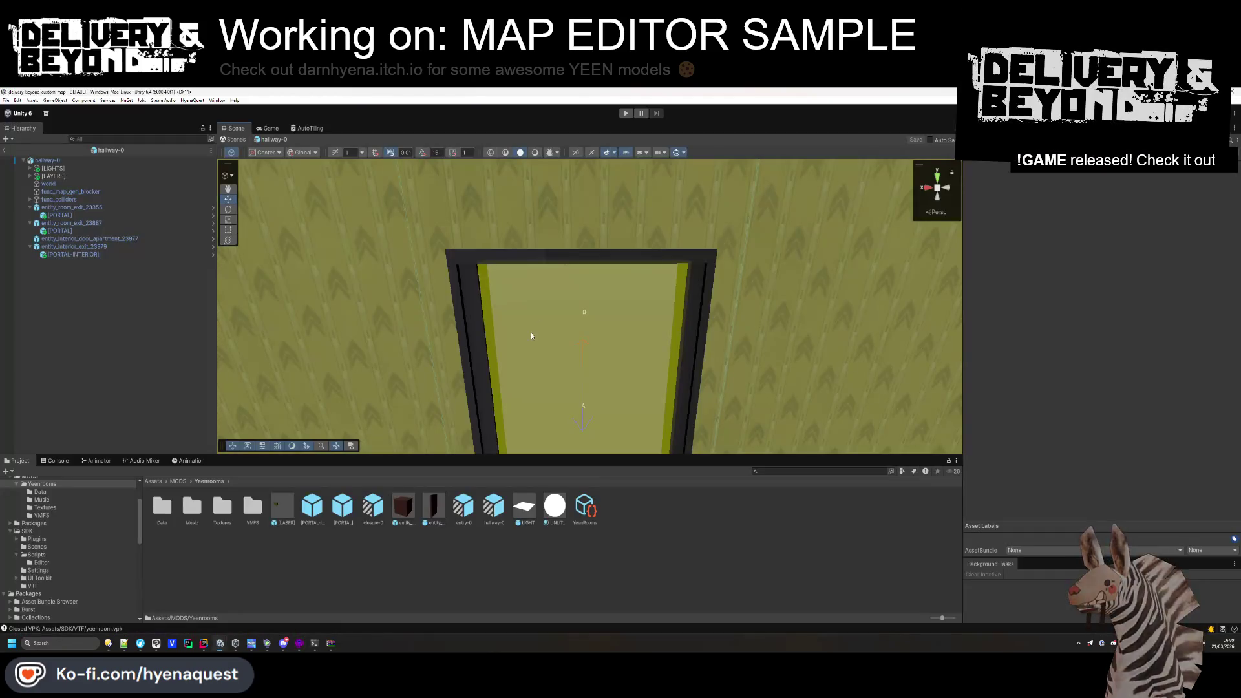
{"action": "right_click", "coordinate": [649, 540]}
{"action": "left_click", "coordinate": [669, 463]}
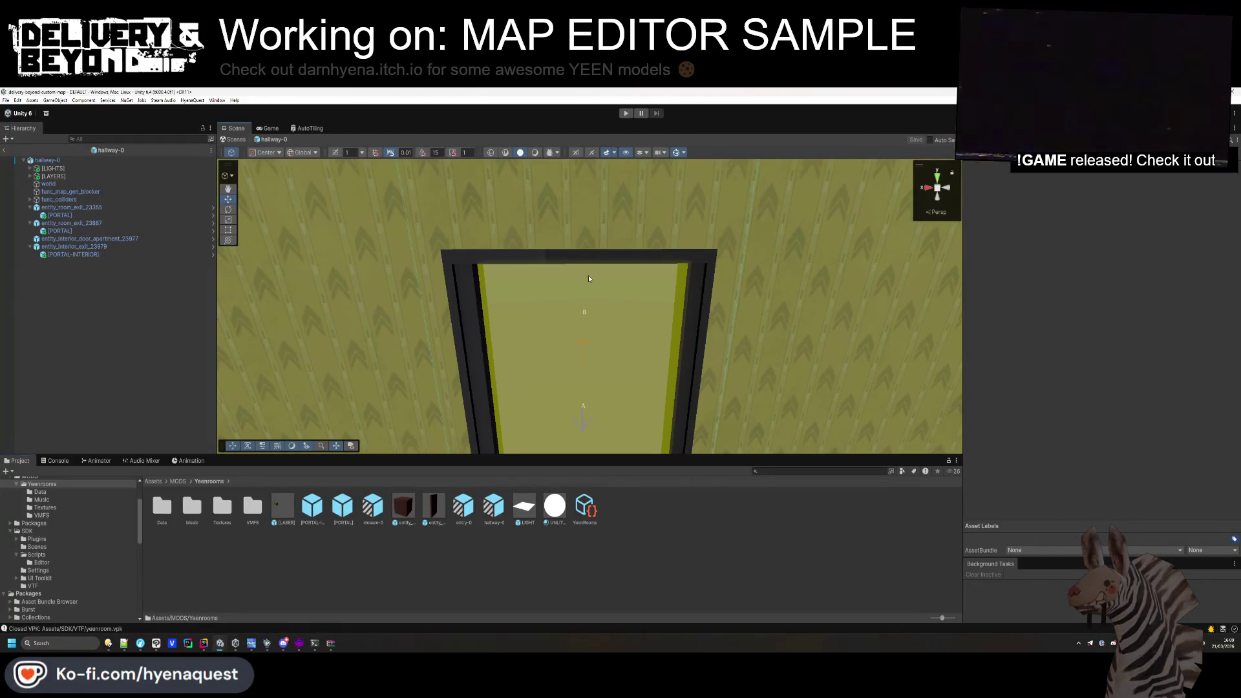
{"action": "key", "text": "alt+Tab"}
{"action": "left_click", "coordinate": [743, 278]}
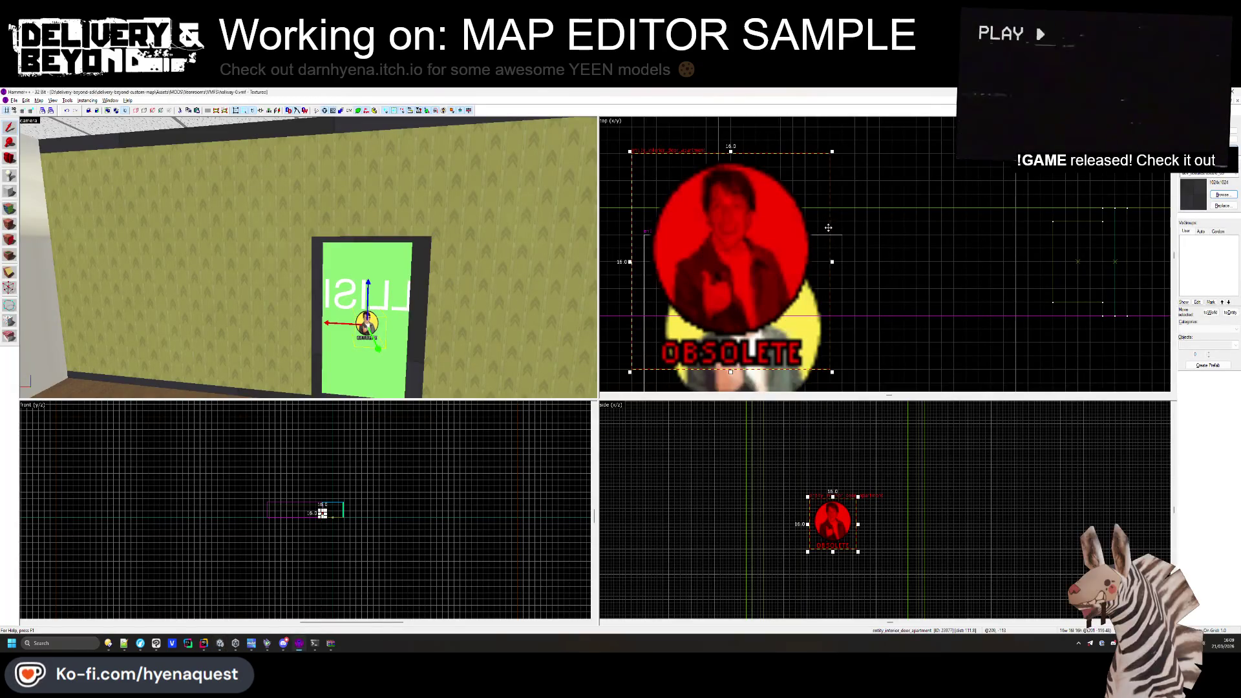
{"action": "key", "text": "alt+Tab"}
{"action": "right_click", "coordinate": [693, 305]}
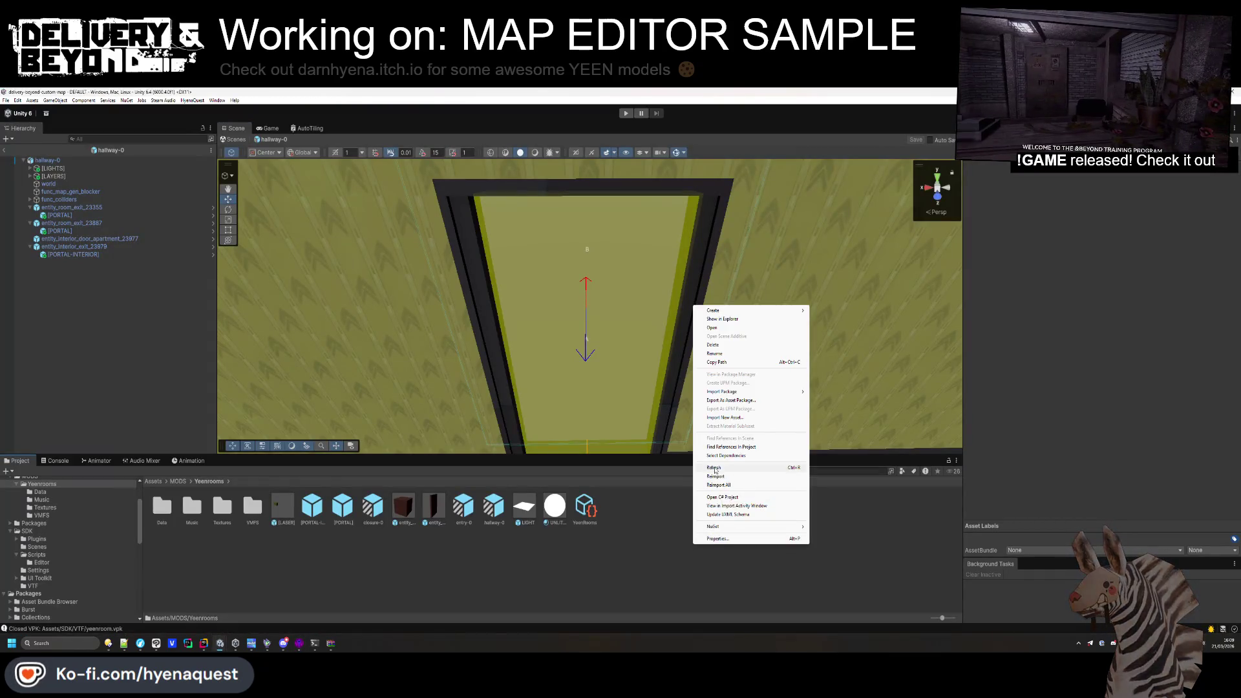
{"action": "left_click", "coordinate": [588, 266]}
{"action": "left_click_drag", "start_coordinate": [595, 276], "coordinate": [565, 209]}
{"action": "key", "text": "alt+Tab"}
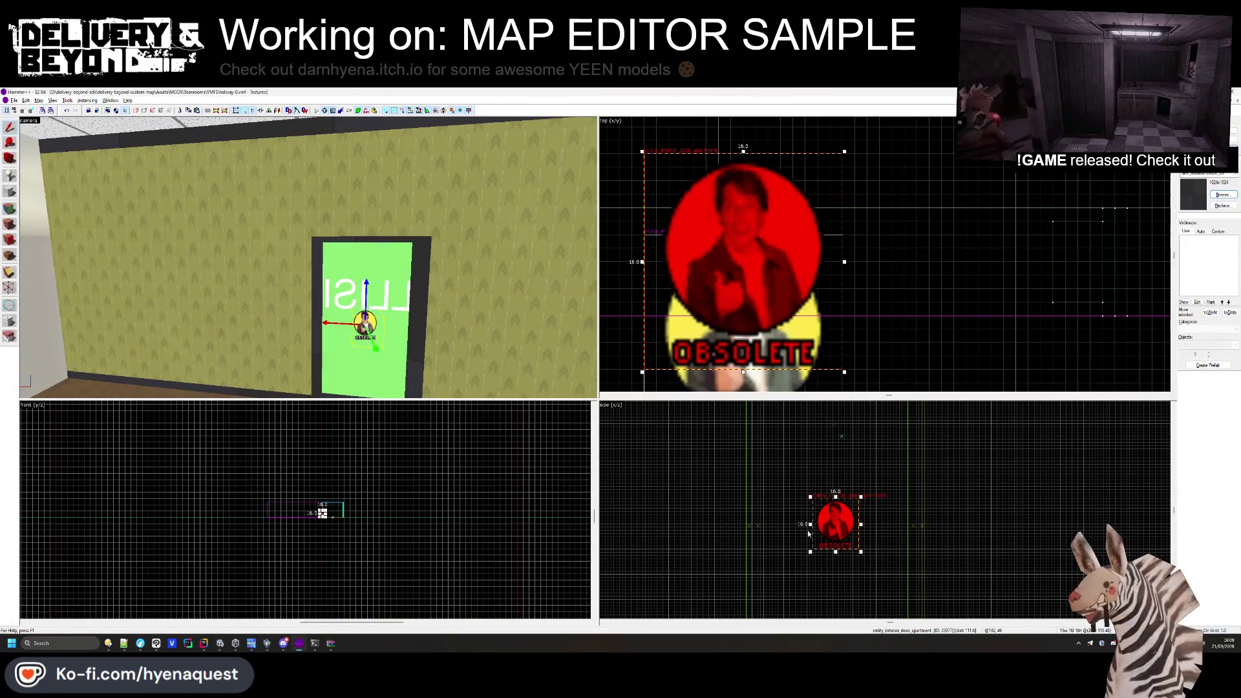
Recheck the door-frame brush and apartment door entity against the Unity scene.
{"action": "left_click", "coordinate": [430, 258]}
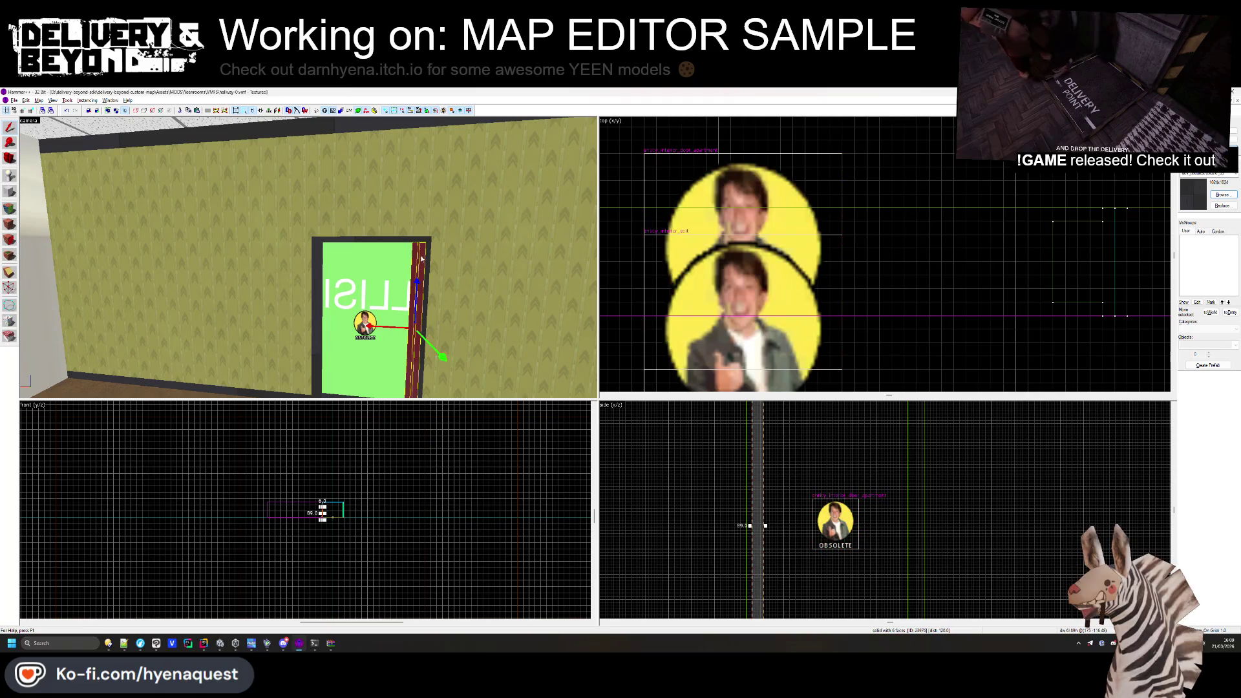
{"action": "left_click", "coordinate": [811, 218]}
{"action": "scroll", "coordinate": [854, 456], "scroll_direction": "up", "scroll_amount": 5}
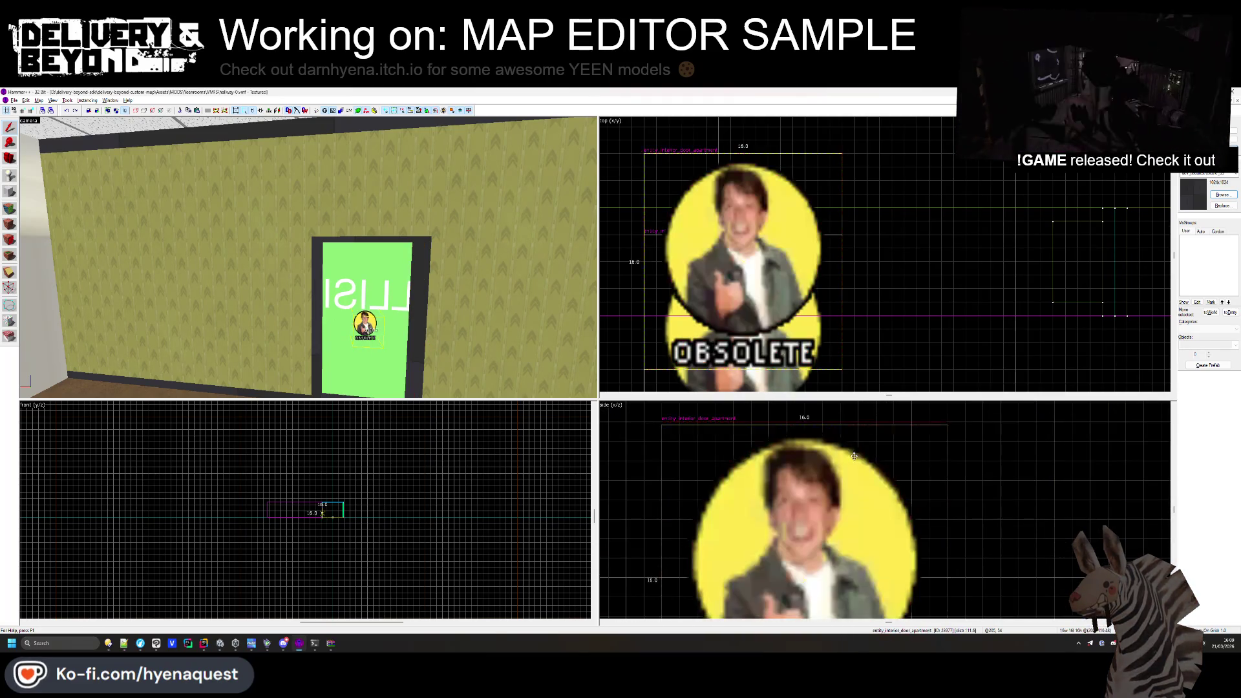
{"action": "key", "text": "alt+Tab"}
{"action": "right_click", "coordinate": [794, 467]}
{"action": "left_click_drag", "start_coordinate": [604, 203], "coordinate": [624, 208]}
{"action": "key", "text": "alt+Tab"}
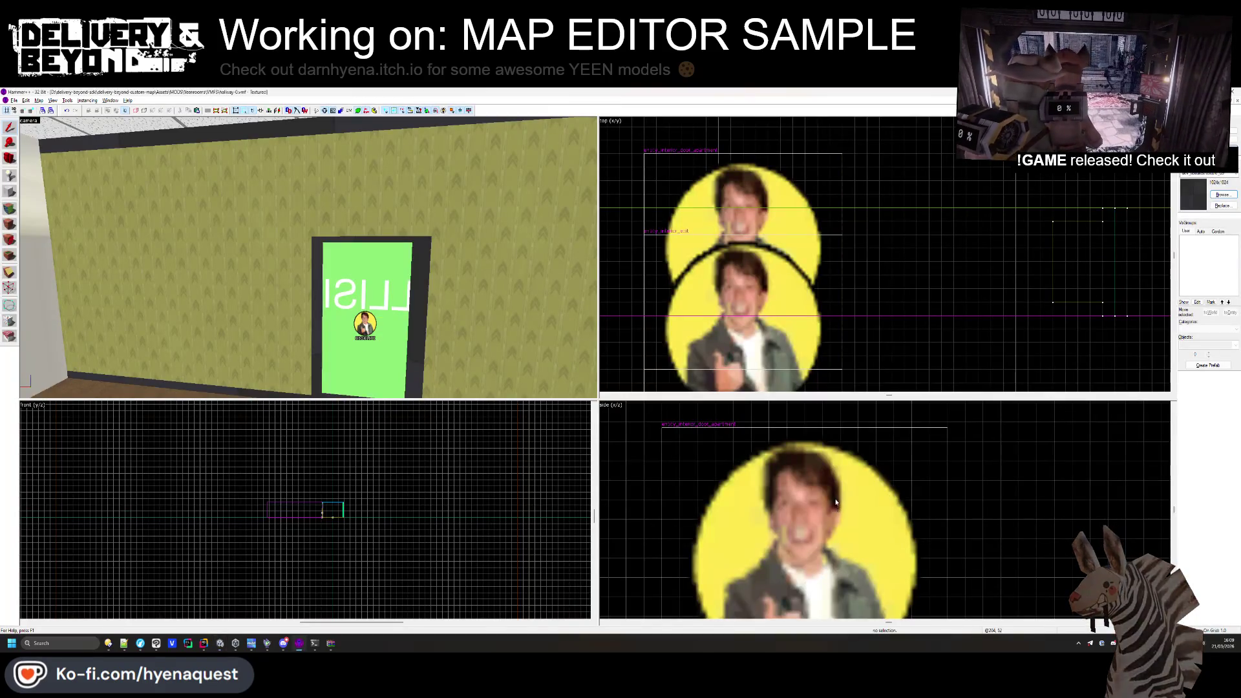
{"action": "left_click", "coordinate": [836, 504]}
{"action": "scroll", "coordinate": [916, 435], "scroll_direction": "up", "scroll_amount": 3}
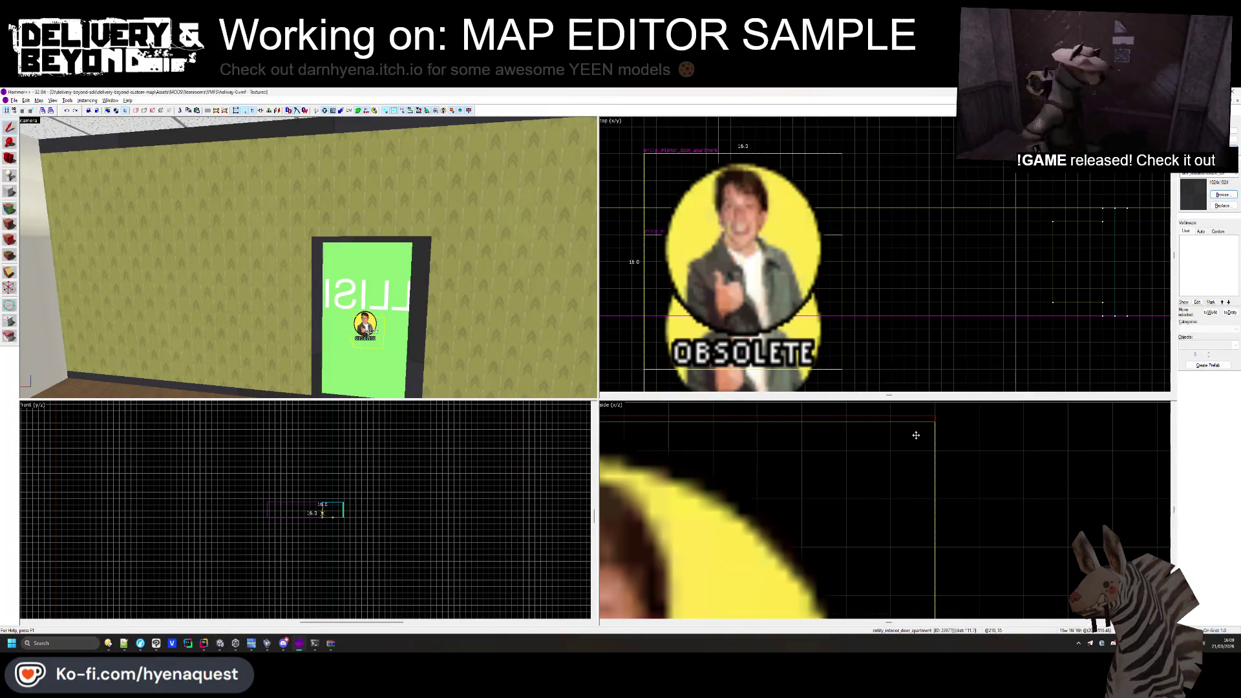
{"action": "key", "text": "alt+Tab"}
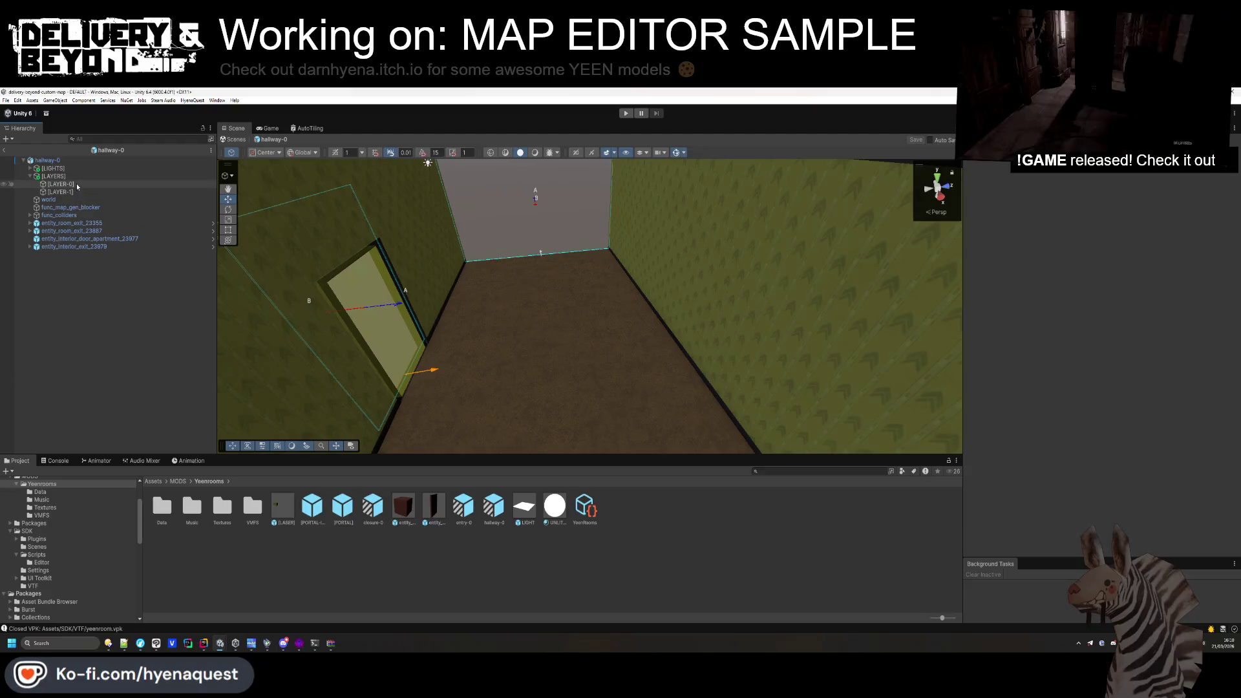
Copy a wall cube from entry-0 and paste it into hallway-0's [LAYER-0].
{"action": "left_click", "coordinate": [76, 185]}
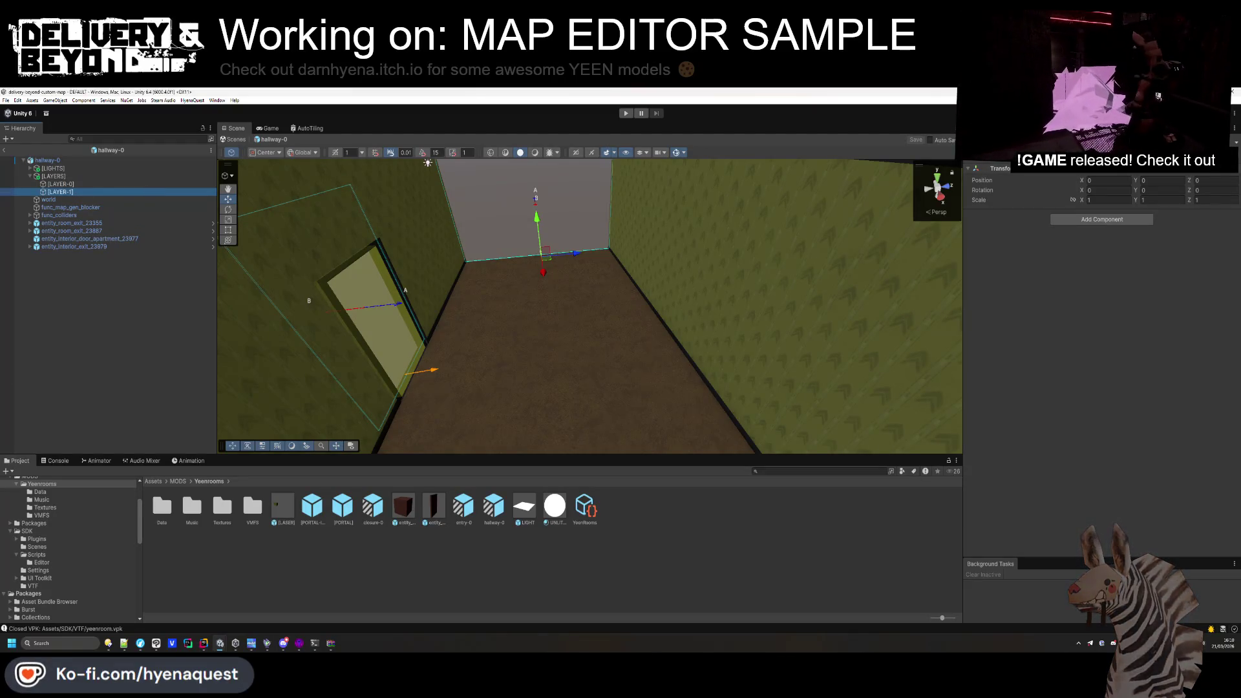
{"action": "left_click", "coordinate": [119, 313]}
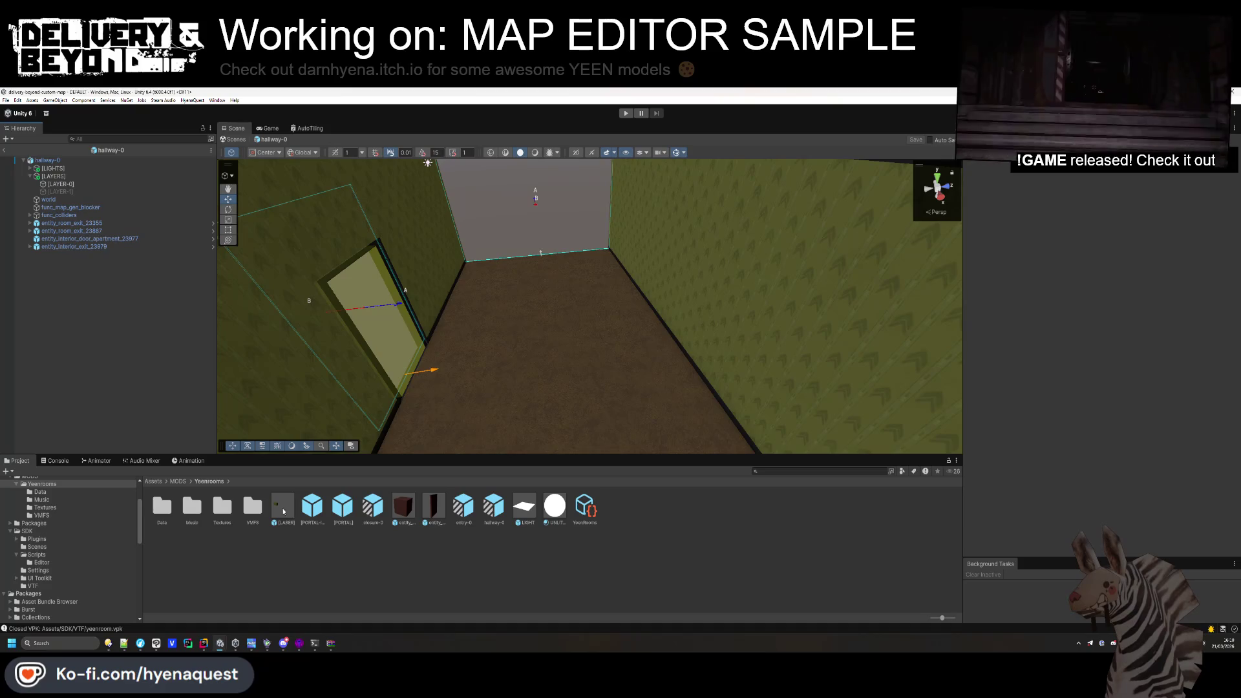
{"action": "double_click", "coordinate": [463, 509]}
{"action": "left_click", "coordinate": [37, 184]}
{"action": "left_click", "coordinate": [71, 192]}
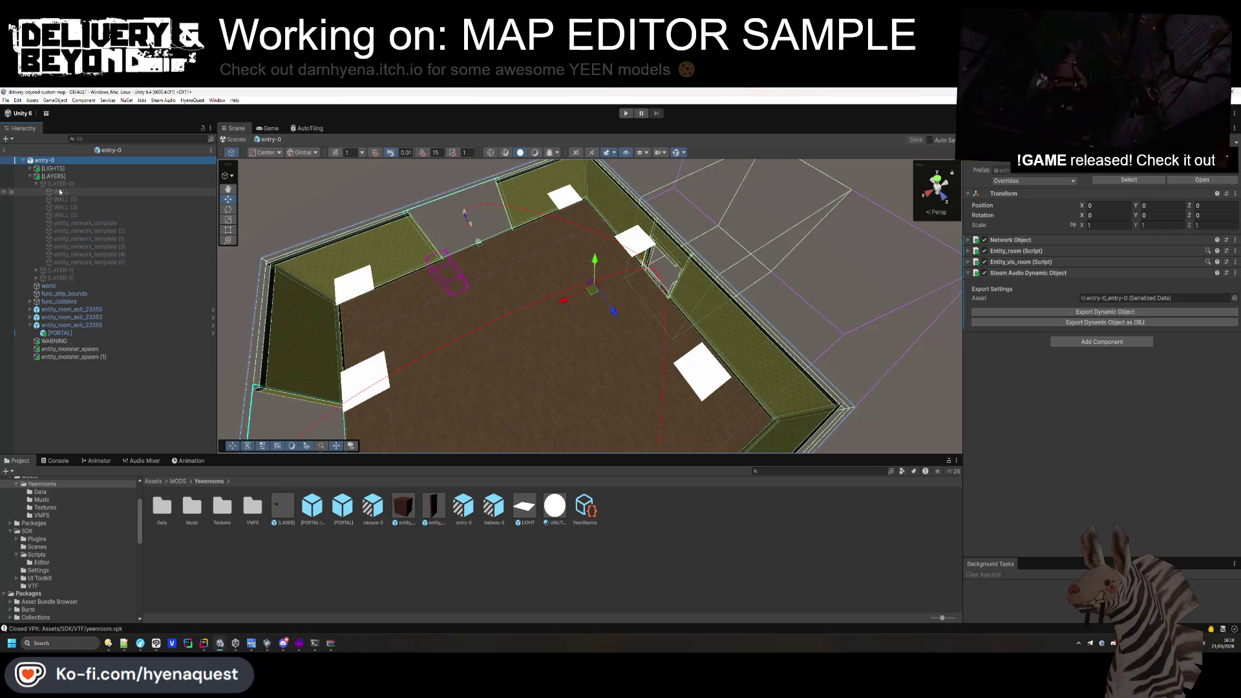
{"action": "left_click", "coordinate": [30, 176]}
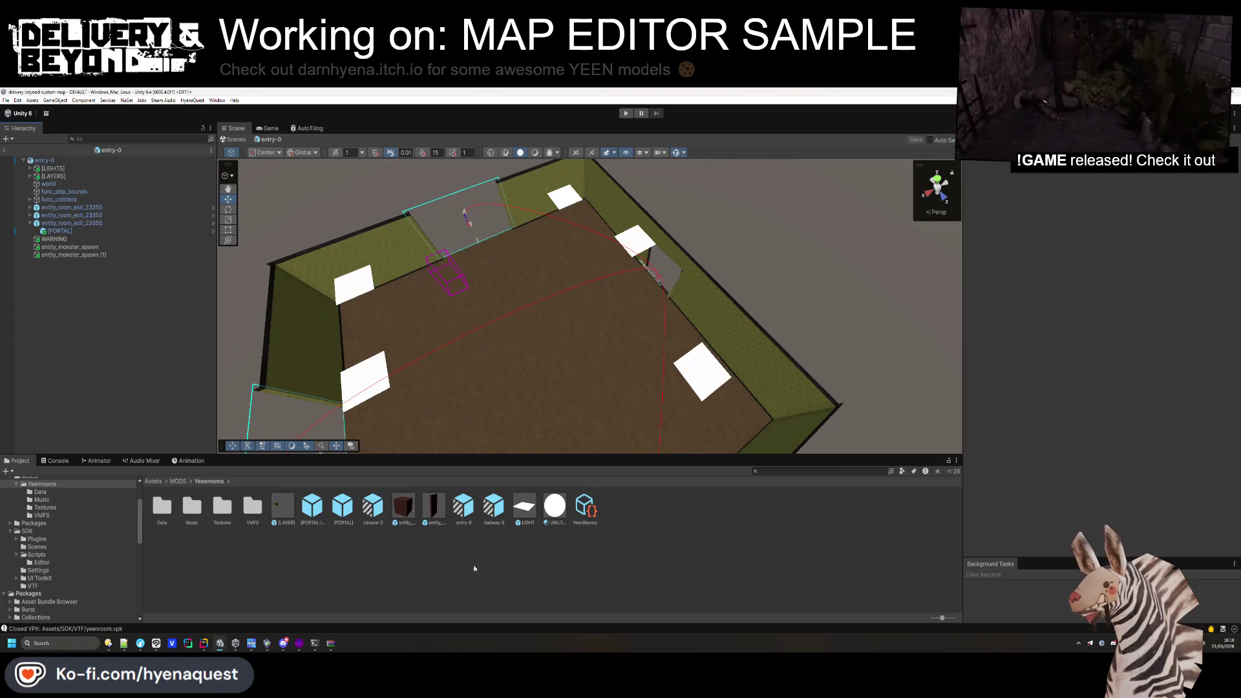
{"action": "left_click", "coordinate": [4, 150]}
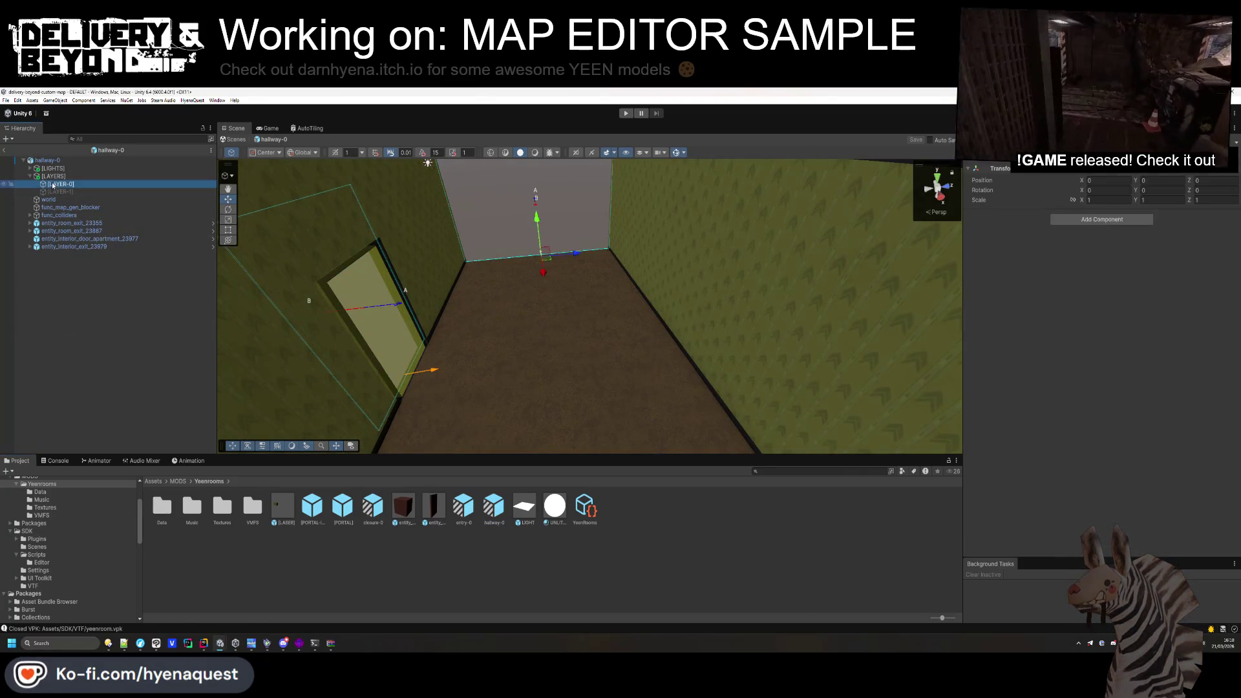
{"action": "key", "text": "ctrl+v"}
Stretch the WALL block across part of the corridor and save hallway-0.
{"action": "mouse_move", "coordinate": [647, 323]}
{"action": "left_mouse_down"}
{"action": "mouse_move", "coordinate": [698, 347]}
{"action": "mouse_move", "coordinate": [687, 401]}
{"action": "mouse_move", "coordinate": [328, 164]}
{"action": "left_mouse_up"}
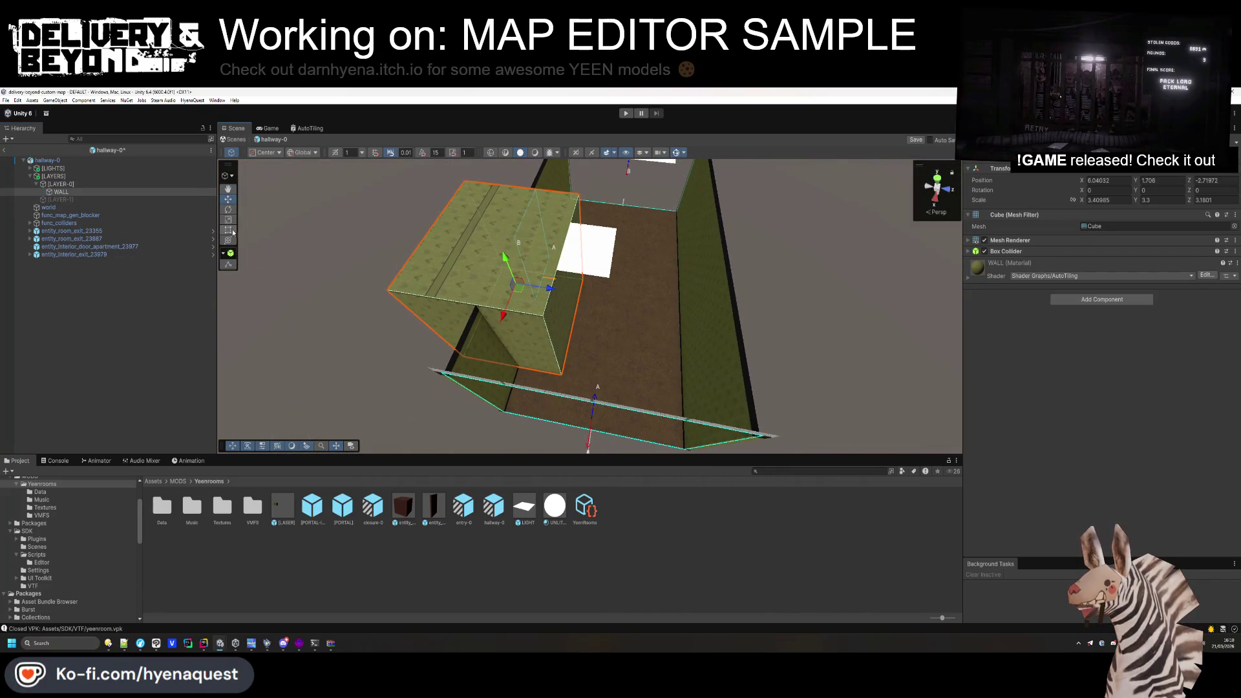
{"action": "left_click_drag", "start_coordinate": [554, 352], "coordinate": [707, 416]}
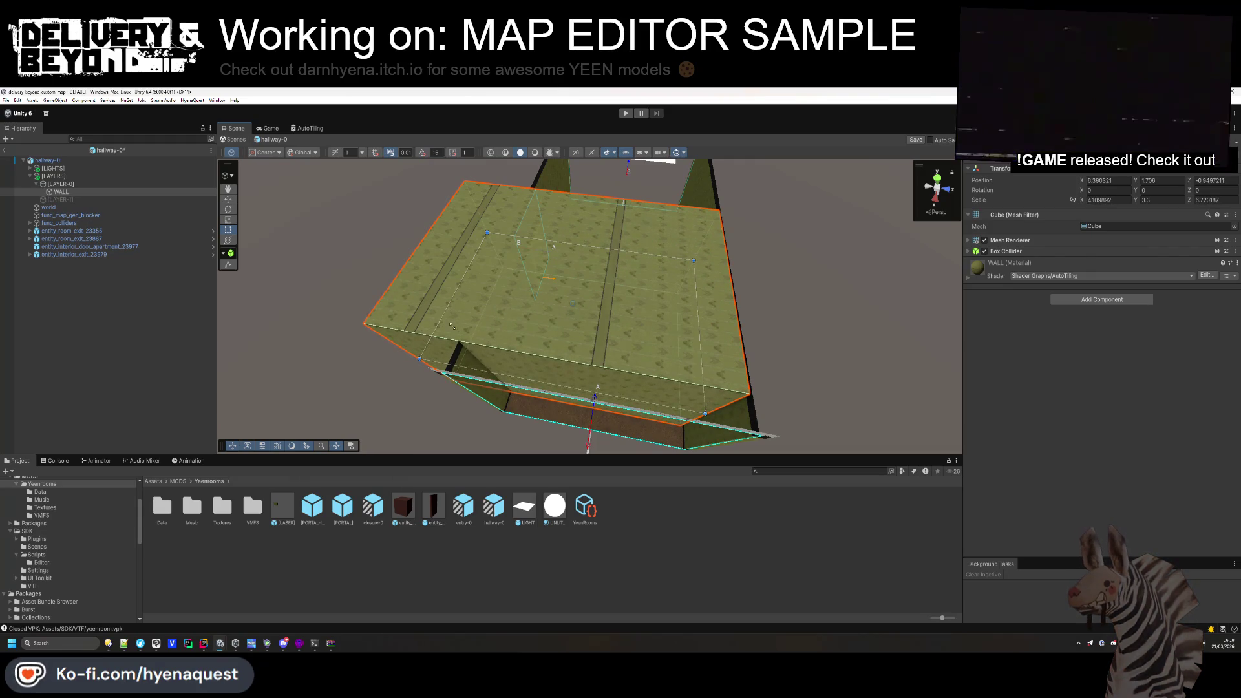
{"action": "mouse_move", "coordinate": [450, 367]}
{"action": "left_mouse_down"}
{"action": "mouse_move", "coordinate": [416, 381]}
{"action": "mouse_move", "coordinate": [513, 377]}
{"action": "mouse_move", "coordinate": [606, 412]}
{"action": "mouse_move", "coordinate": [666, 384]}
{"action": "mouse_move", "coordinate": [729, 383]}
{"action": "mouse_move", "coordinate": [709, 382]}
{"action": "left_mouse_up"}
{"action": "mouse_move", "coordinate": [655, 326]}
{"action": "left_mouse_down"}
{"action": "mouse_move", "coordinate": [690, 437]}
{"action": "mouse_move", "coordinate": [839, 424]}
{"action": "mouse_move", "coordinate": [905, 372]}
{"action": "left_mouse_up"}
{"action": "left_click", "coordinate": [148, 340]}
{"action": "left_click_drag", "start_coordinate": [646, 323], "coordinate": [760, 325], "text": "alt"}
{"action": "key", "text": "ctrl+s"}
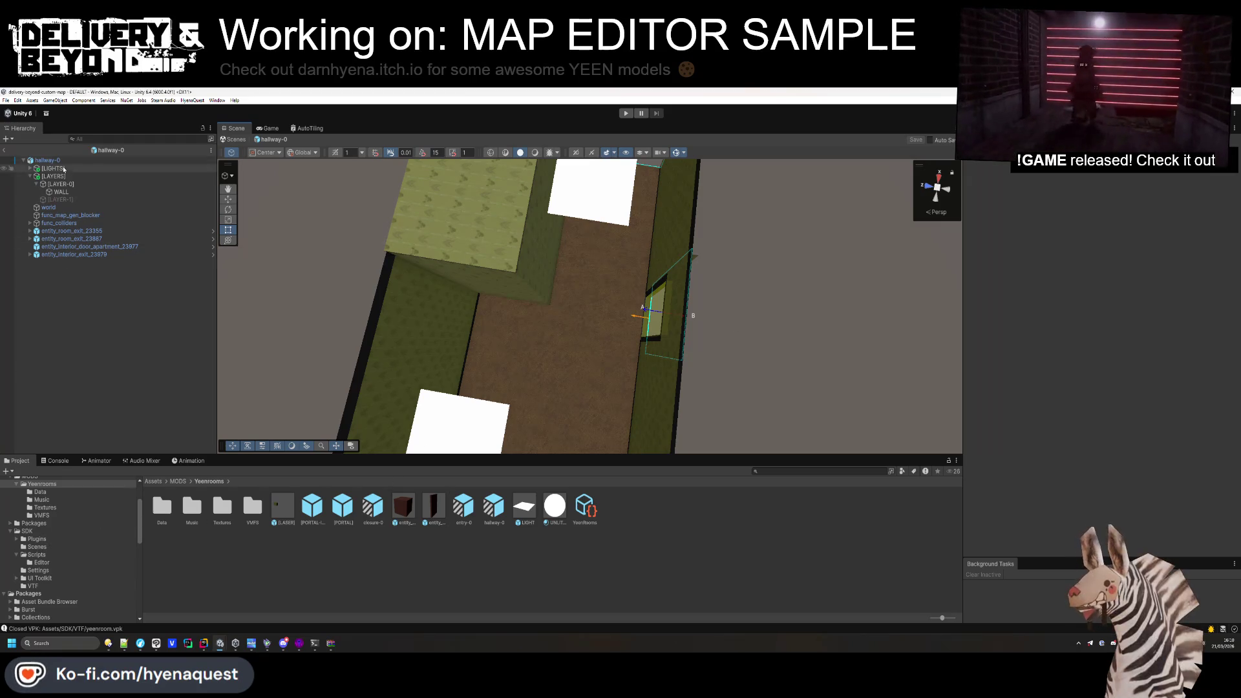
{"action": "right_click", "coordinate": [55, 188]}
Create an empty object named entity_network_template under LAYER-0.
{"action": "left_click", "coordinate": [105, 329]}
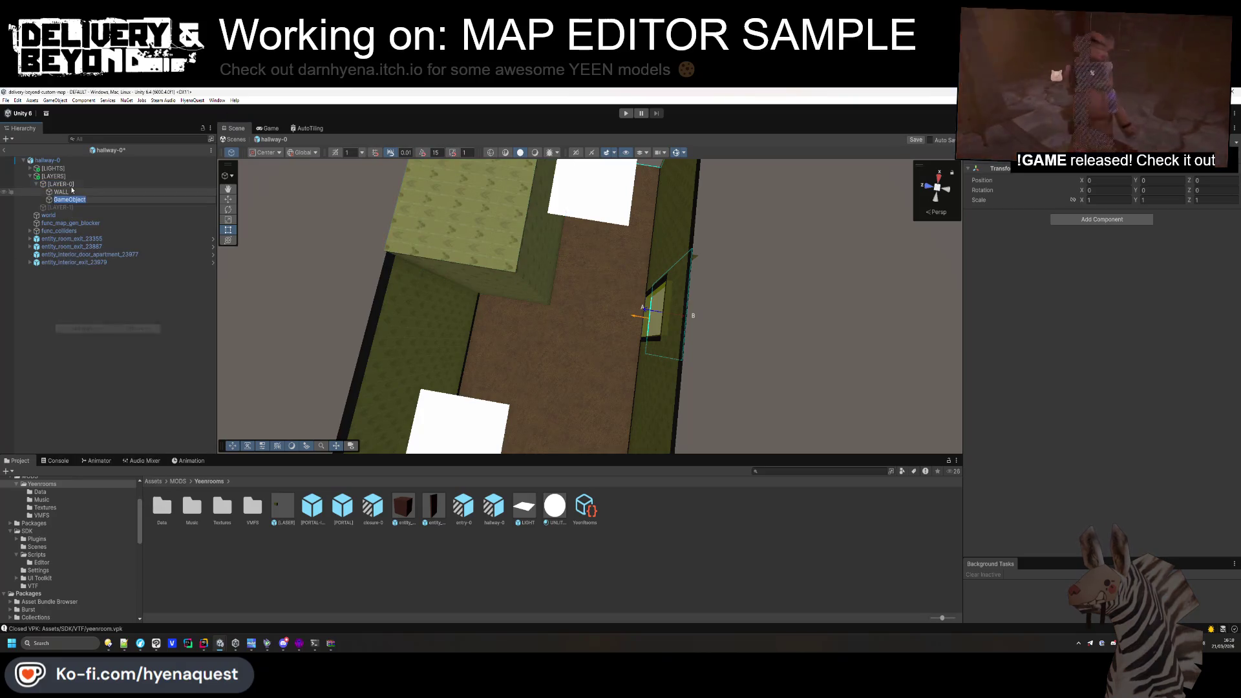
{"action": "type", "text": "entity_"}
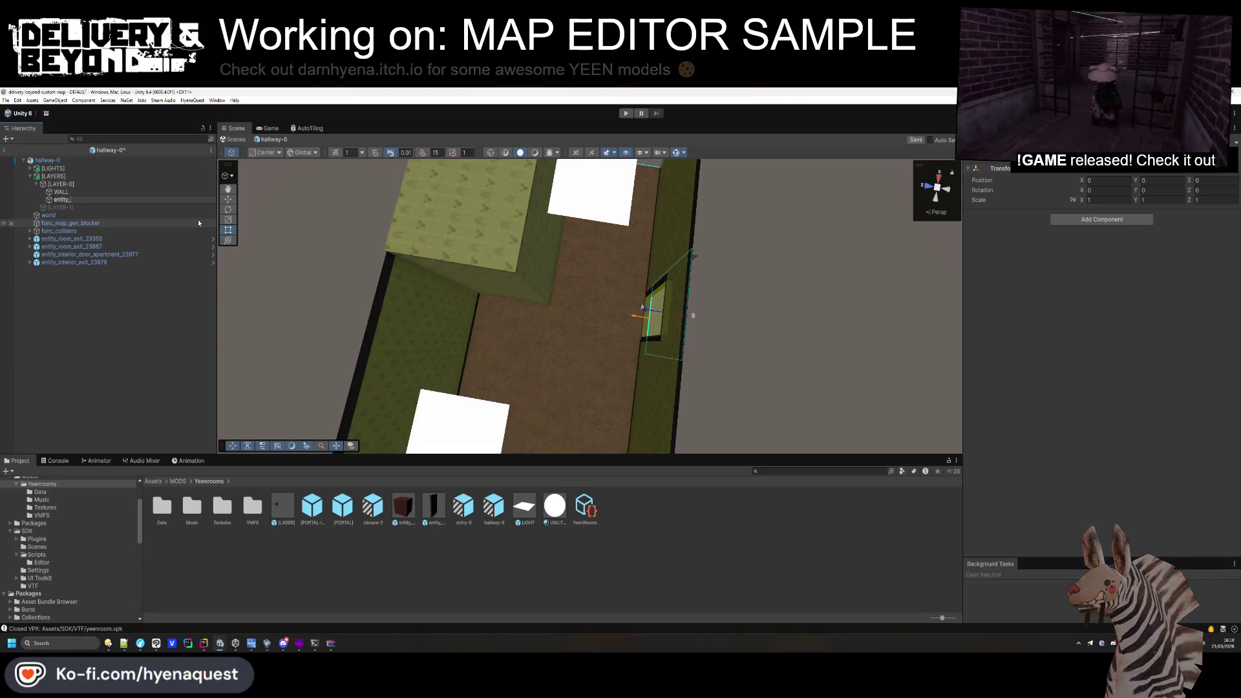
{"action": "type", "text": "network_template"}
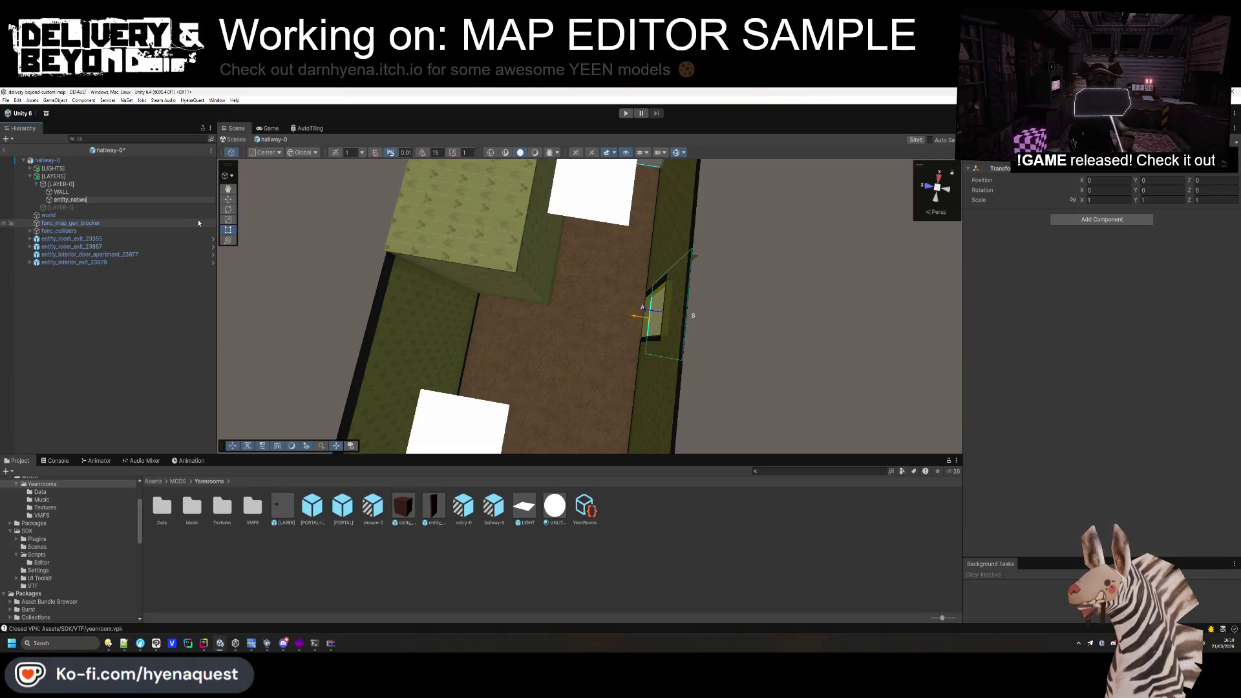
{"action": "key", "text": "Return"}
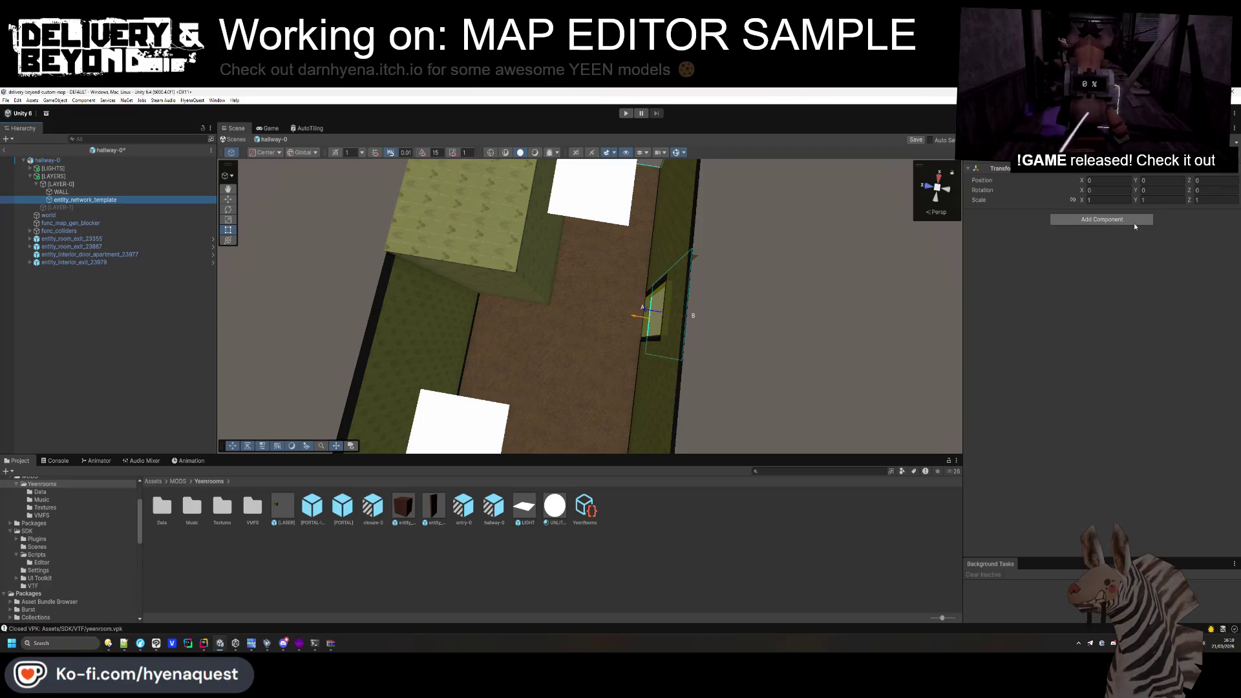
Replace the chance template with the round-based network template, set to Min Rounds 2 and Chance 0.6.
{"action": "left_click", "coordinate": [1109, 220]}
{"action": "type", "text": "network_tem"}
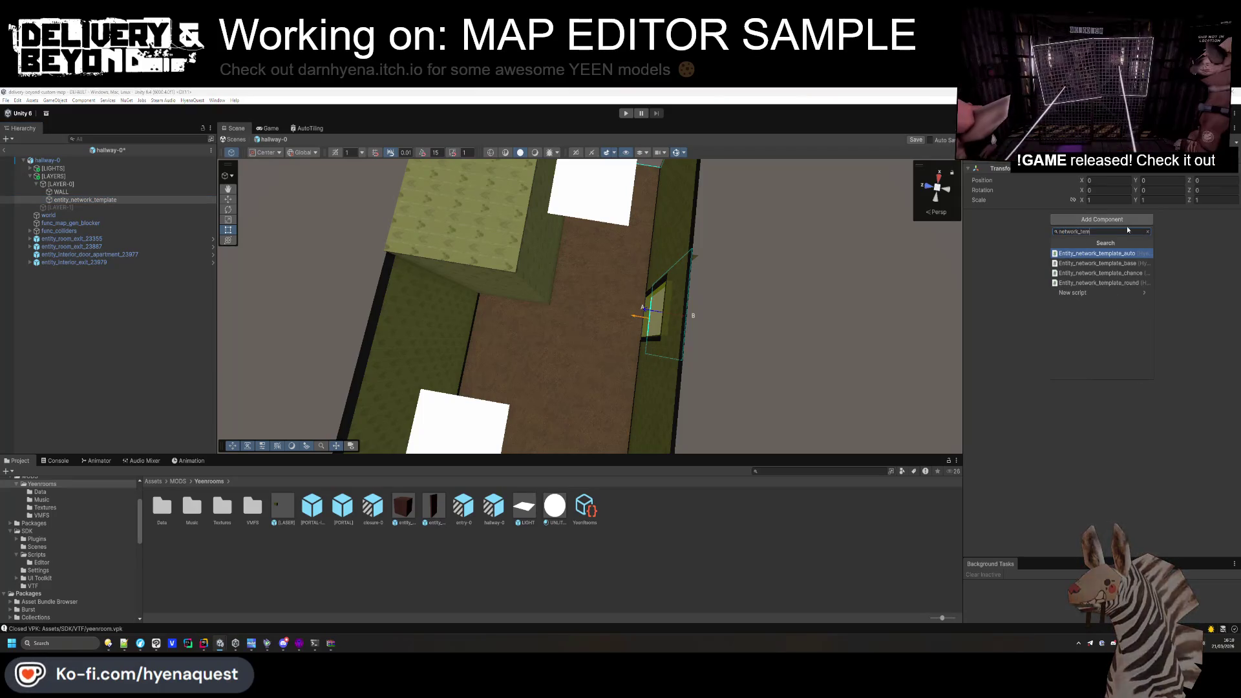
{"action": "key", "text": "Return"}
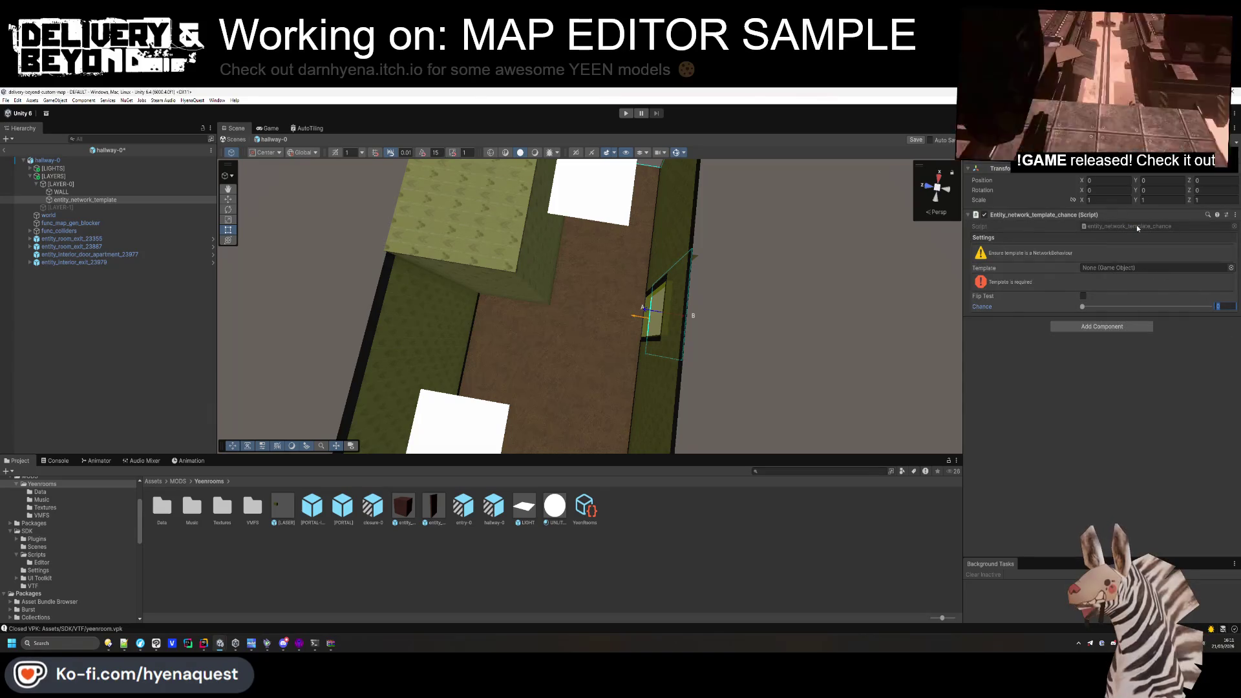
{"action": "right_click", "coordinate": [1125, 216]}
{"action": "left_click", "coordinate": [1151, 238]}
{"action": "left_click", "coordinate": [1102, 219]}
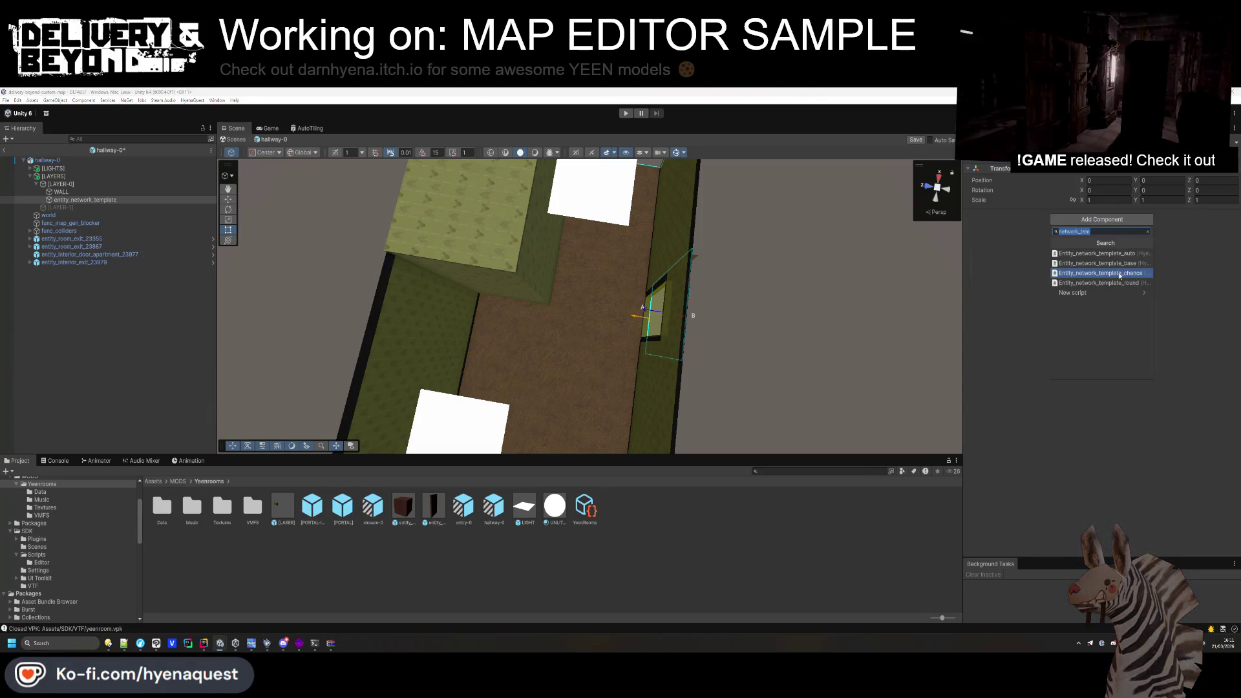
{"action": "left_click", "coordinate": [1118, 283]}
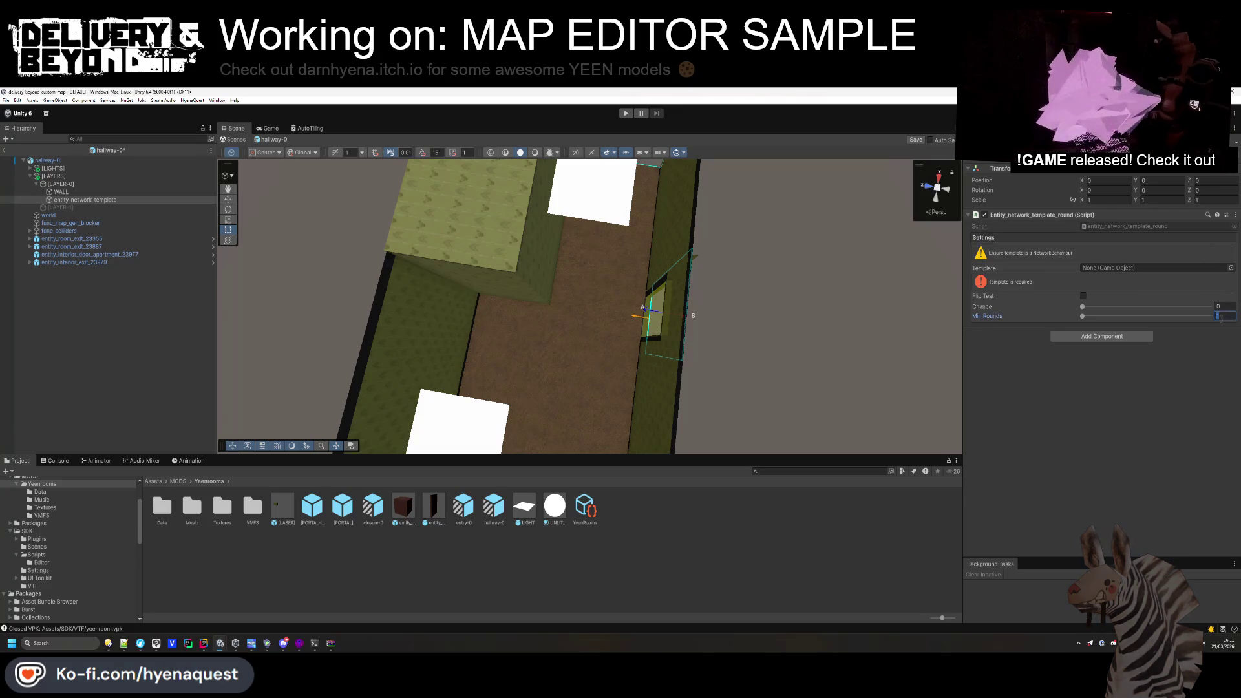
{"action": "type", "text": "2"}
{"action": "key", "text": "Return"}
{"action": "type", "text": "0.6"}
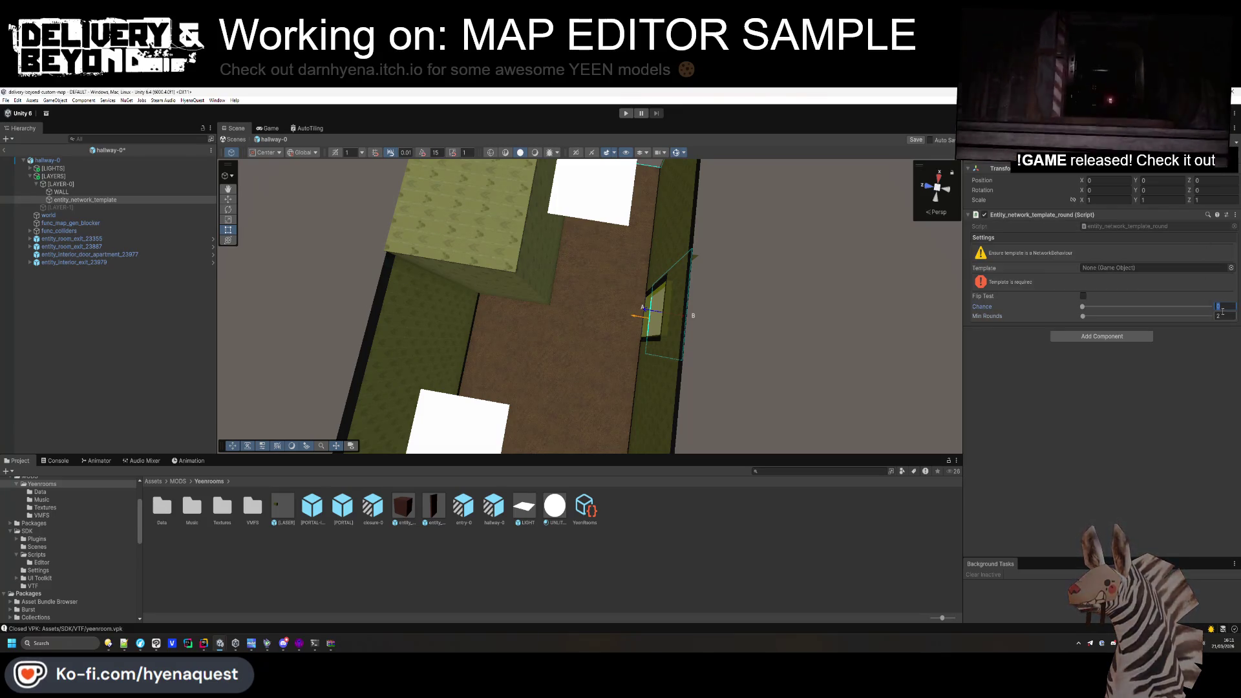
{"action": "key", "text": "Return"}
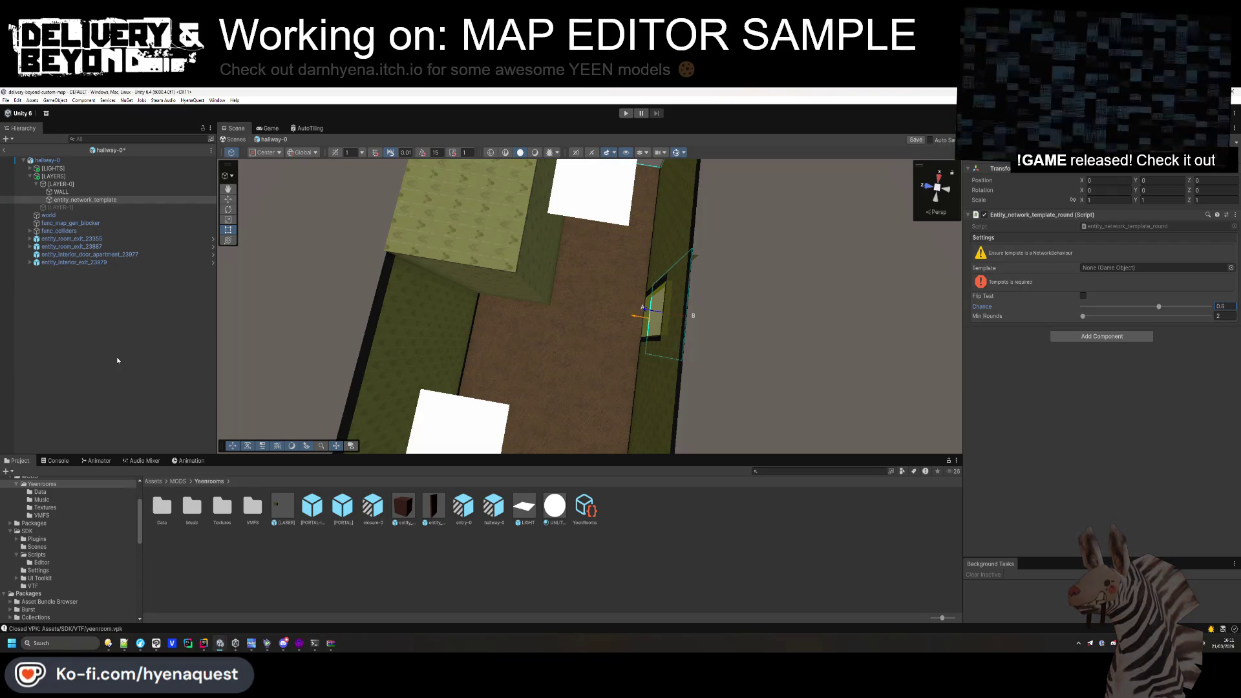
Assign the SDK-entity_monster_mike prefab from WorldMonsters as the spawn template.
{"action": "scroll", "coordinate": [74, 579], "scroll_direction": "down", "scroll_amount": 4}
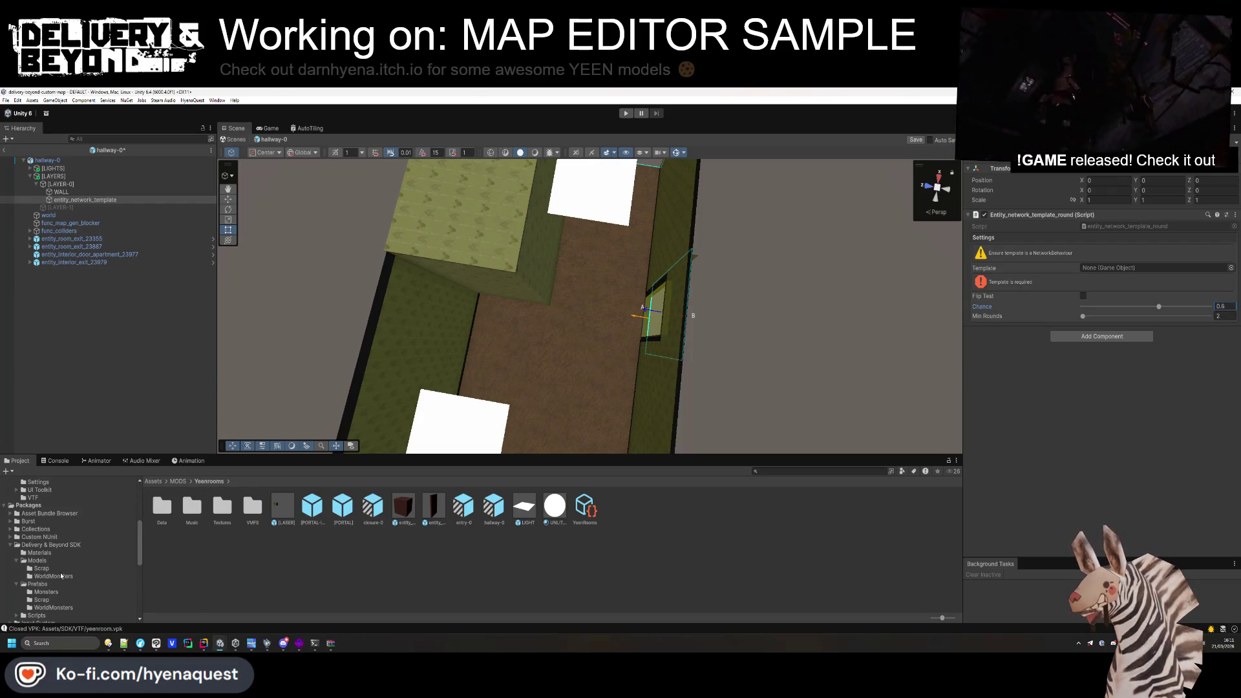
{"action": "left_click", "coordinate": [62, 576]}
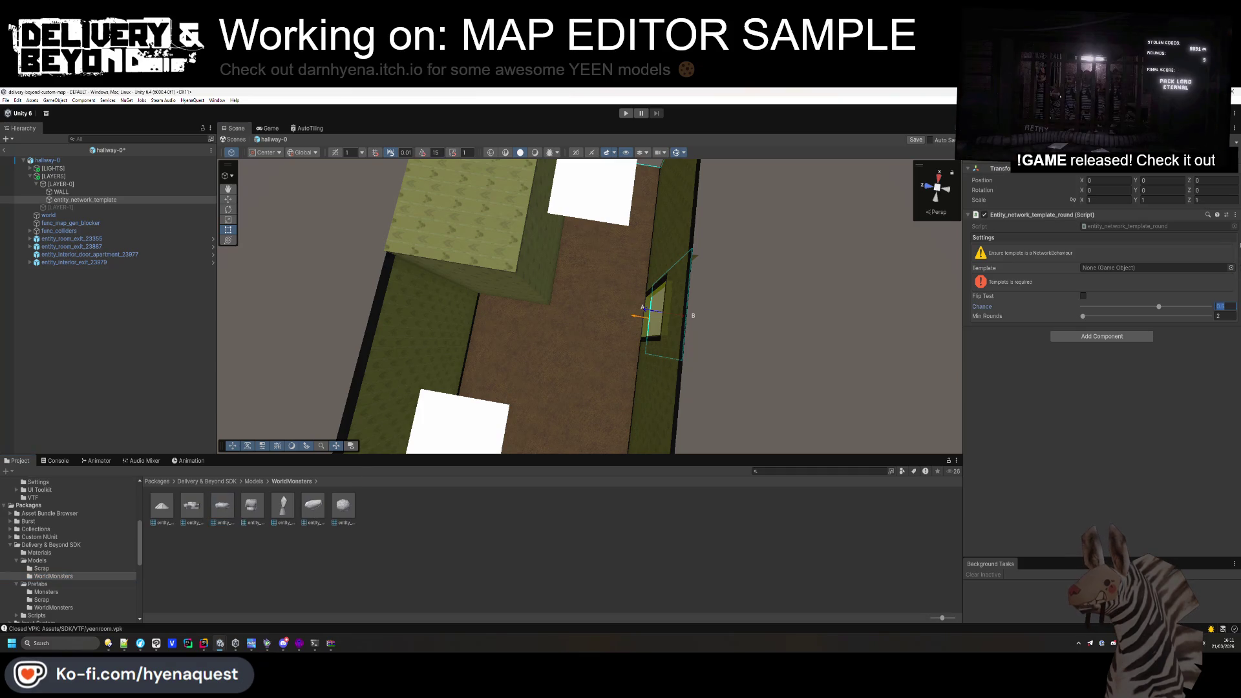
{"action": "left_click", "coordinate": [218, 491]}
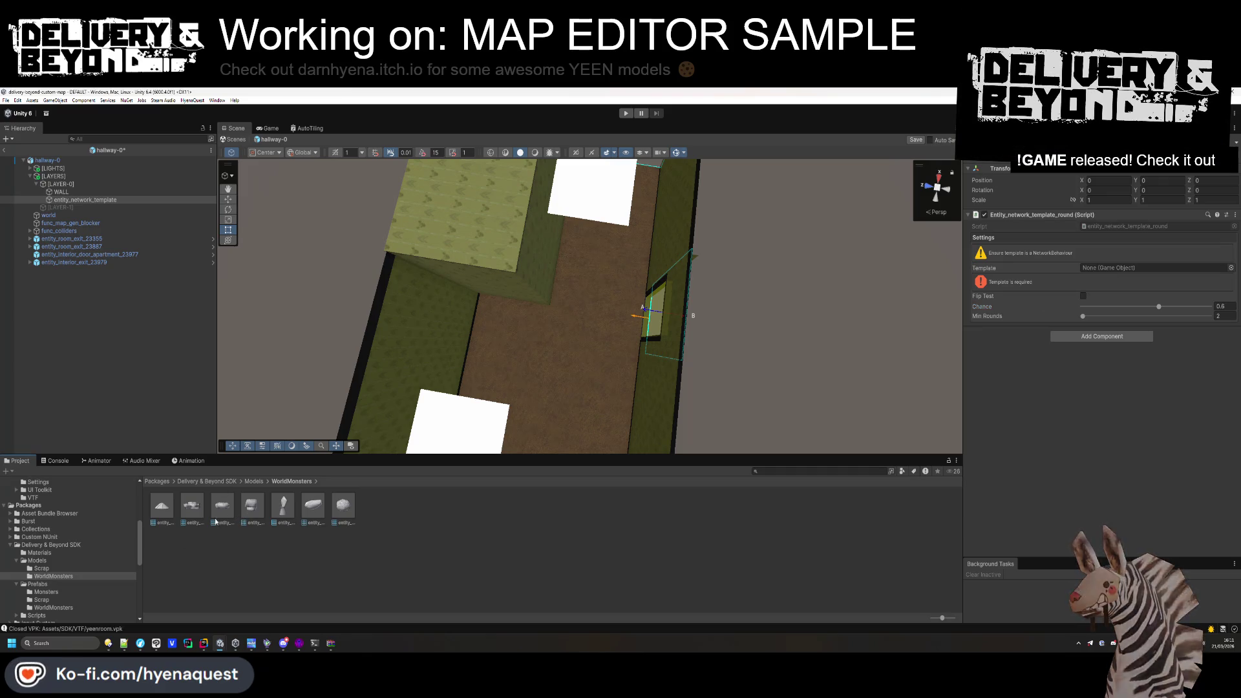
{"action": "left_click", "coordinate": [46, 608]}
{"action": "left_click_drag", "start_coordinate": [1181, 242], "coordinate": [1112, 269]}
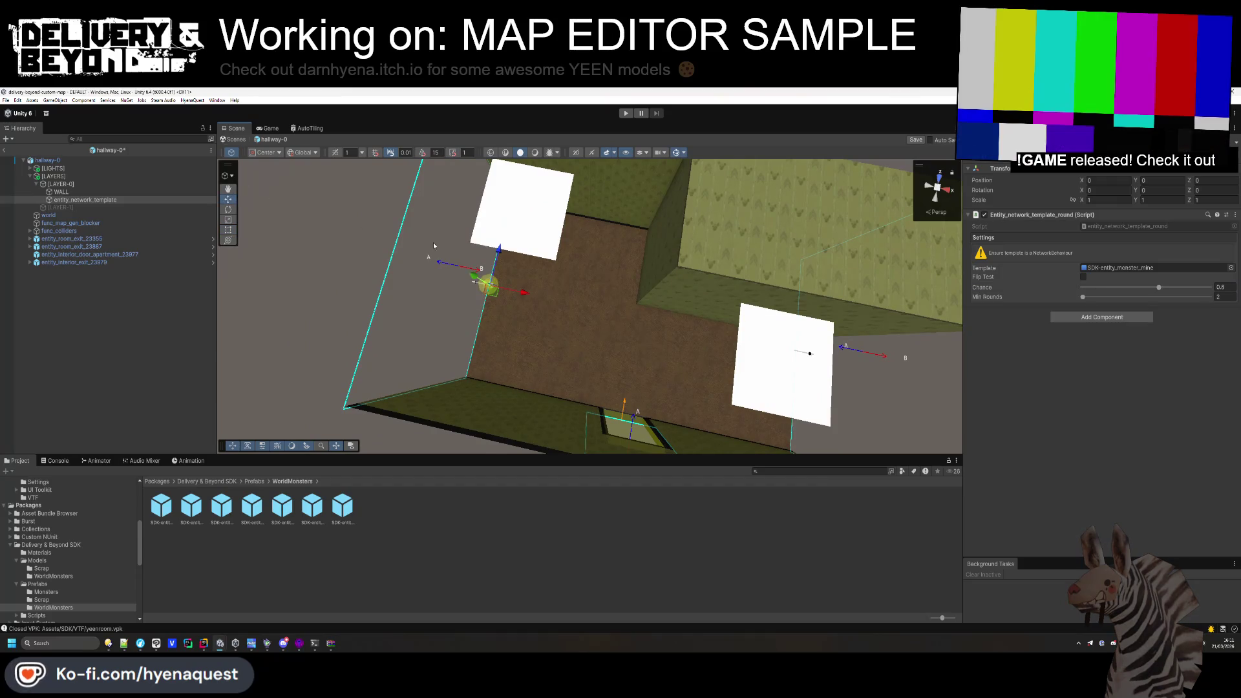
Duplicate the network template twice and spread the spawn markers along the hallway floor.
{"action": "scroll", "coordinate": [484, 282], "scroll_direction": "up", "scroll_amount": 2}
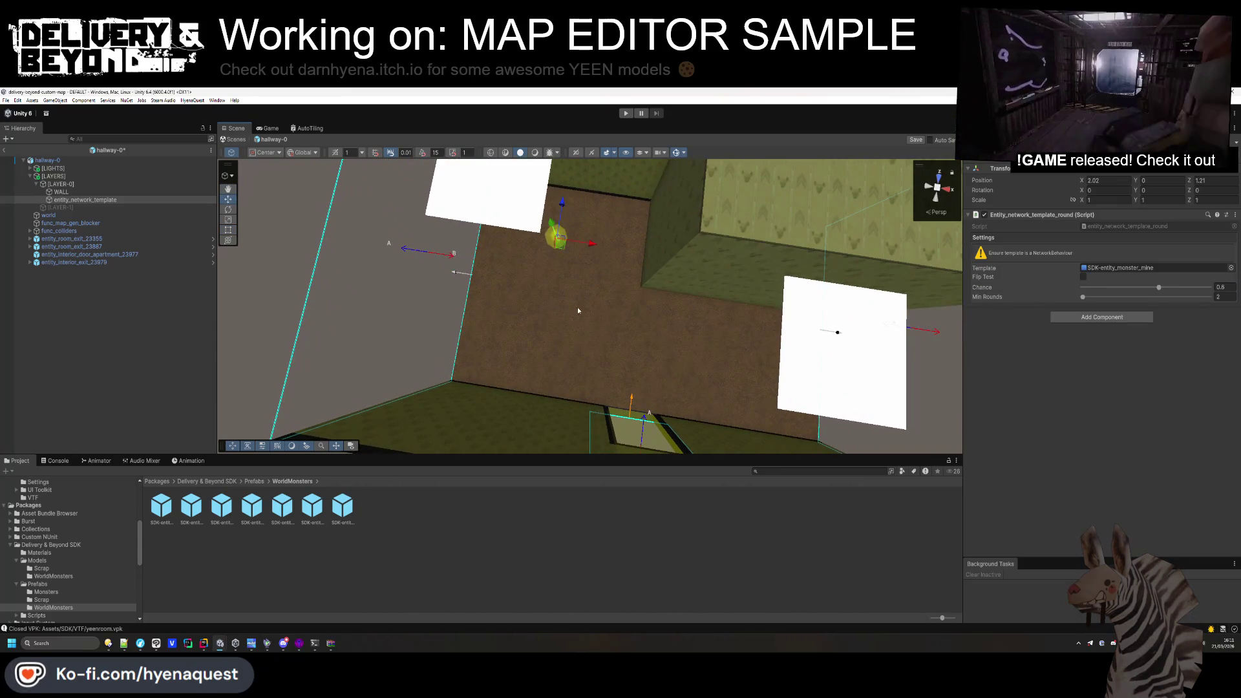
{"action": "scroll", "coordinate": [546, 269], "scroll_direction": "down", "scroll_amount": 3}
{"action": "mouse_move", "coordinate": [719, 201]}
{"action": "left_mouse_down"}
{"action": "mouse_move", "coordinate": [682, 214]}
{"action": "mouse_move", "coordinate": [527, 394]}
{"action": "left_mouse_up"}
{"action": "key", "text": "ctrl+d"}
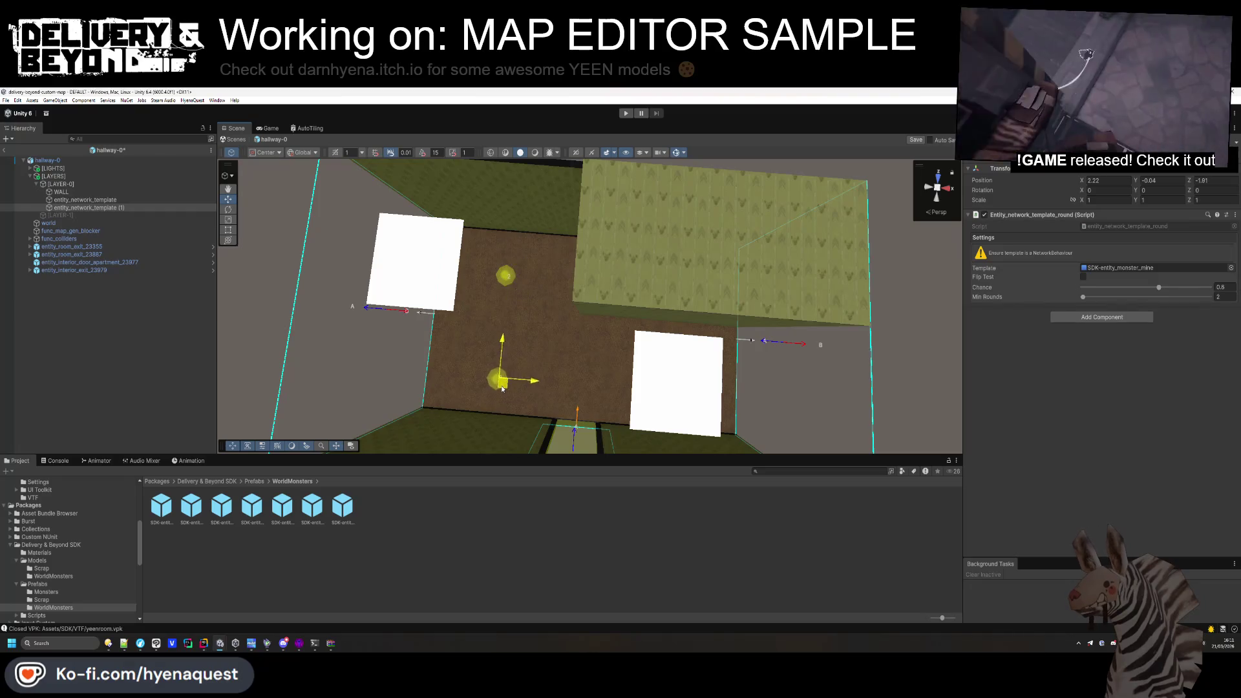
{"action": "key", "text": "ctrl+d"}
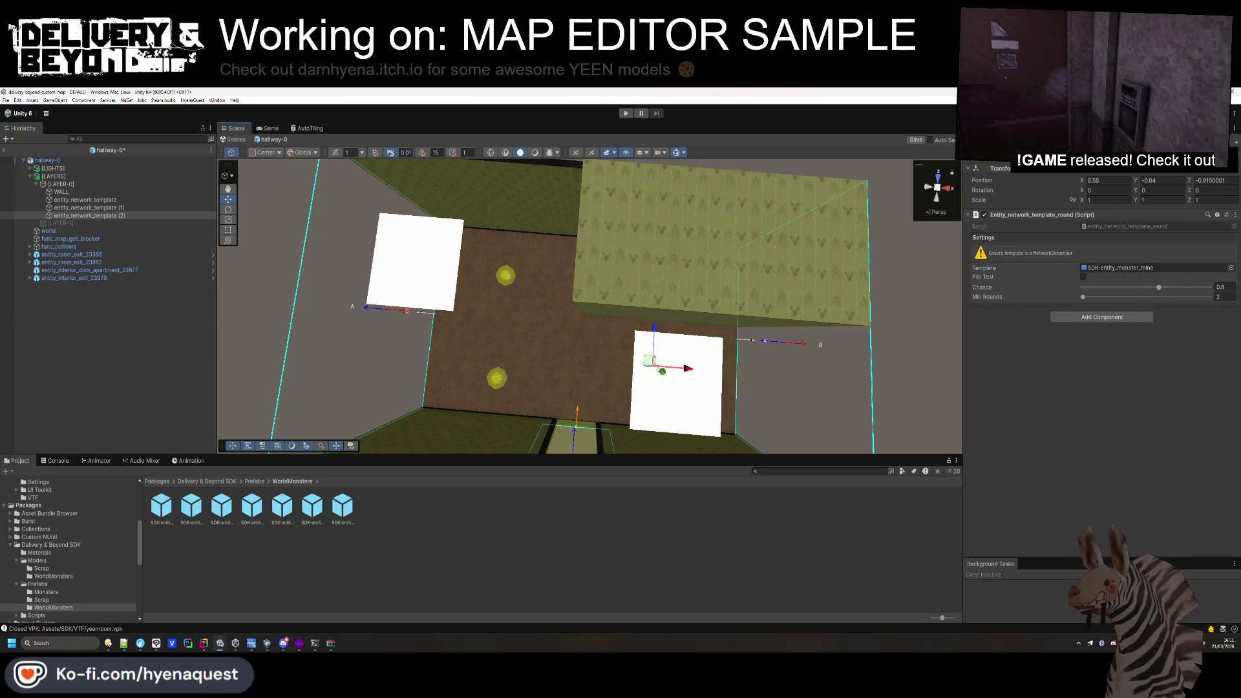
{"action": "left_click_drag", "start_coordinate": [576, 351], "coordinate": [667, 344]}
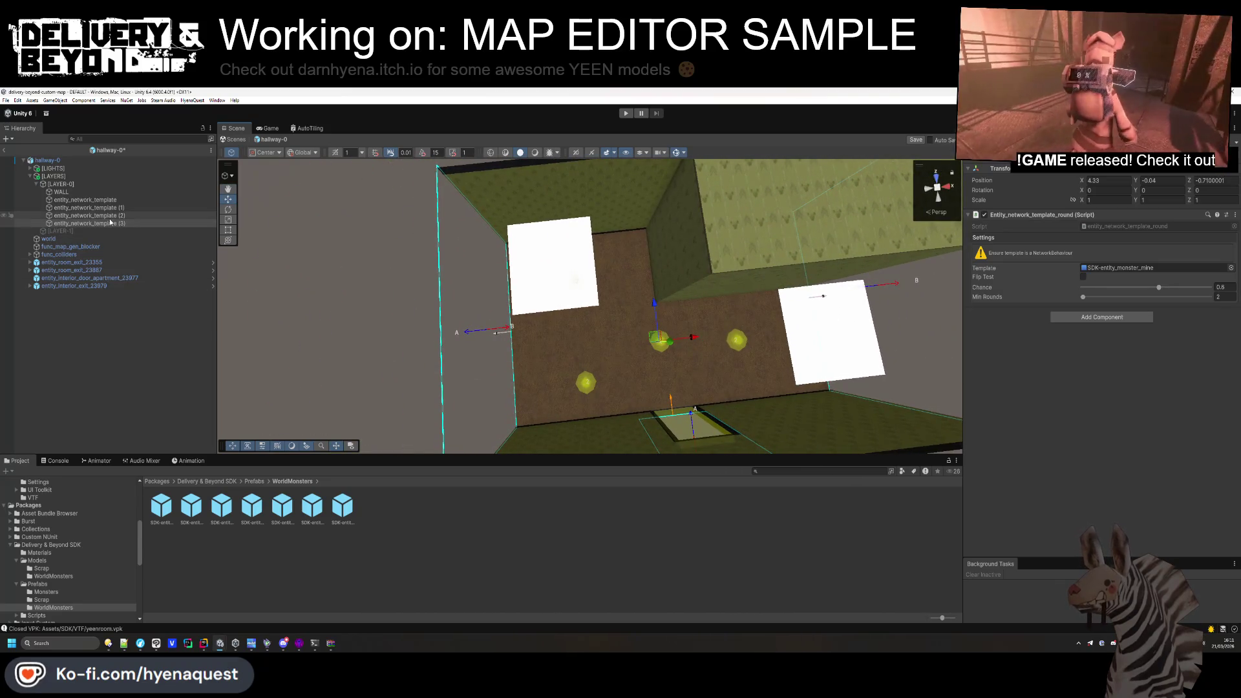
{"action": "left_click_drag", "start_coordinate": [760, 348], "coordinate": [792, 356]}
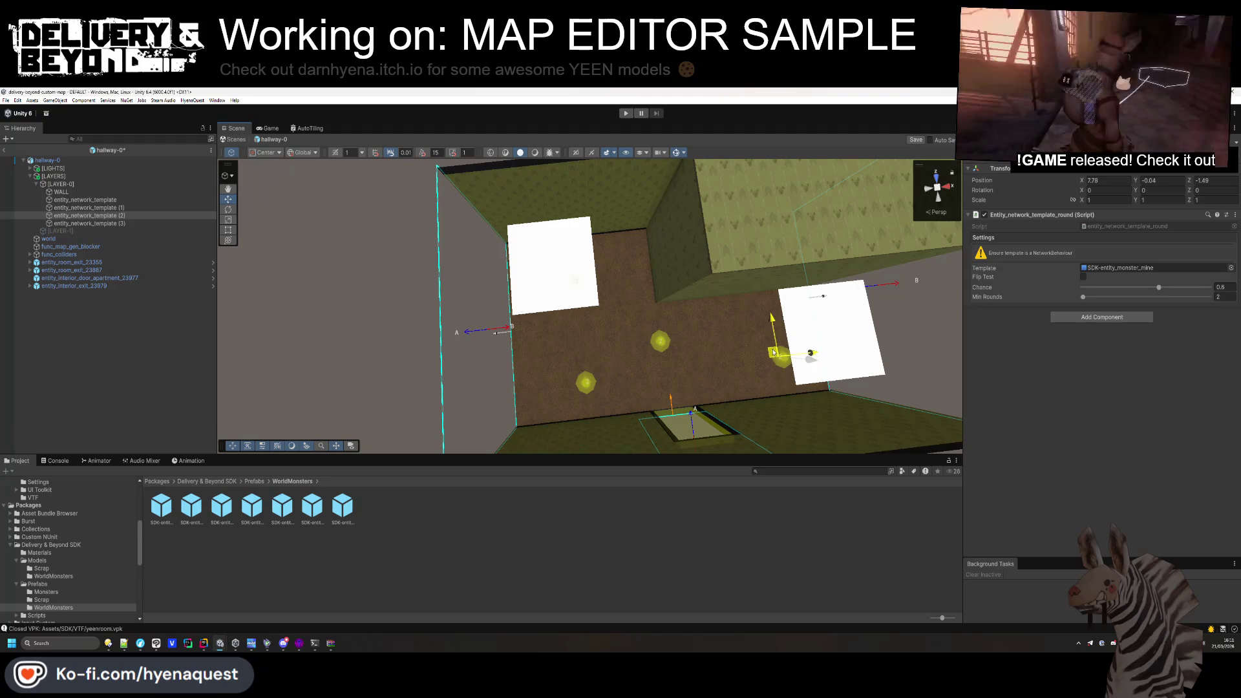
{"action": "left_click", "coordinate": [592, 385]}
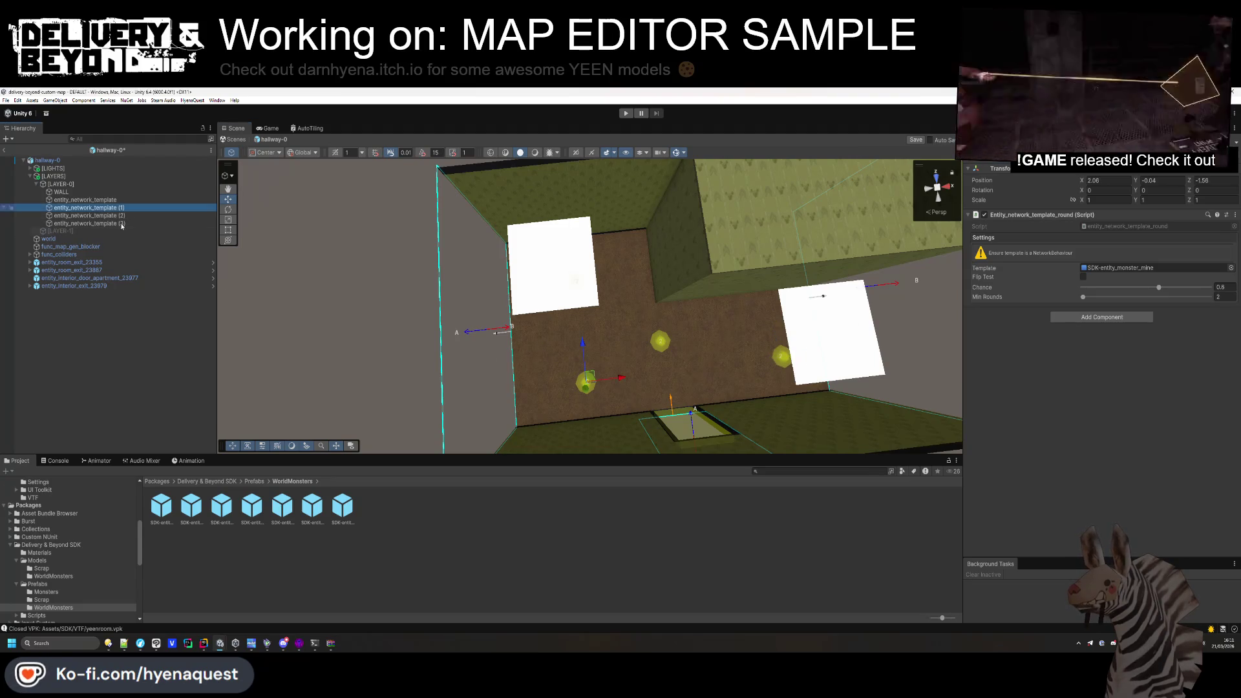
{"action": "left_click", "coordinate": [159, 389]}
{"action": "mouse_move", "coordinate": [550, 349]}
{"action": "left_mouse_down"}
{"action": "mouse_move", "coordinate": [619, 333]}
{"action": "mouse_move", "coordinate": [580, 325]}
{"action": "mouse_move", "coordinate": [524, 344]}
{"action": "left_mouse_up"}
Deactivate LAYER-0 so its wall block is hidden.
{"action": "left_click", "coordinate": [37, 191]}
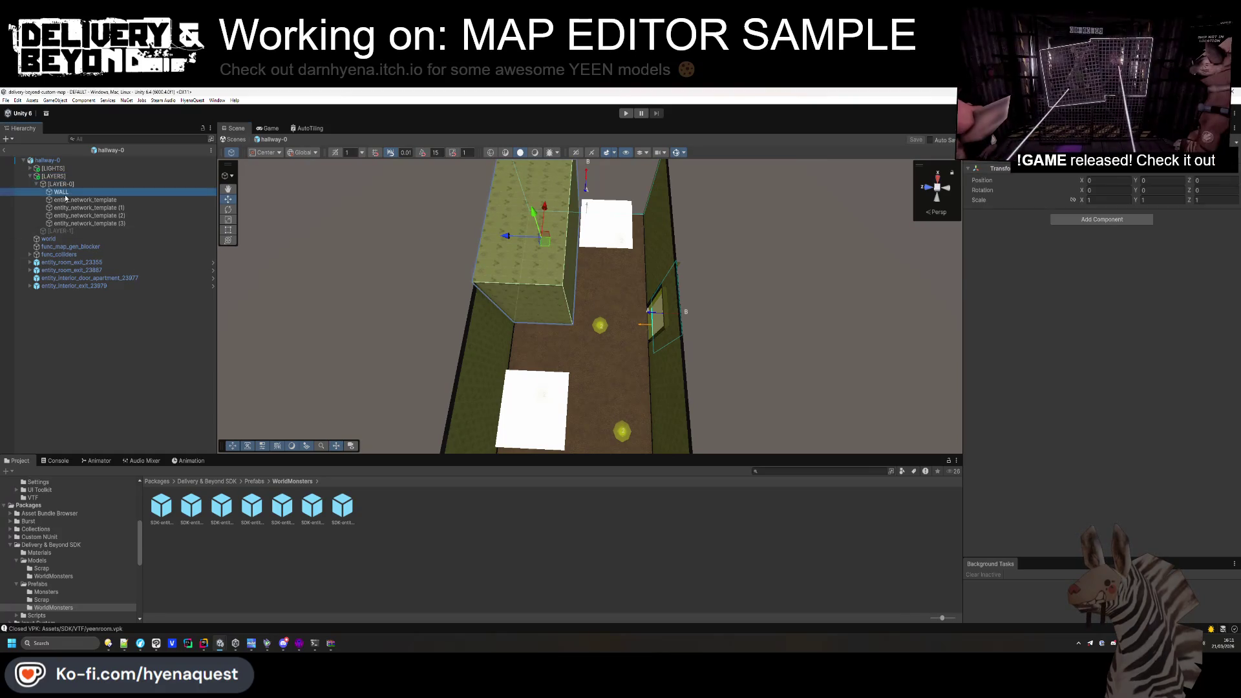
{"action": "left_click", "coordinate": [36, 184]}
{"action": "left_click", "coordinate": [61, 184]}
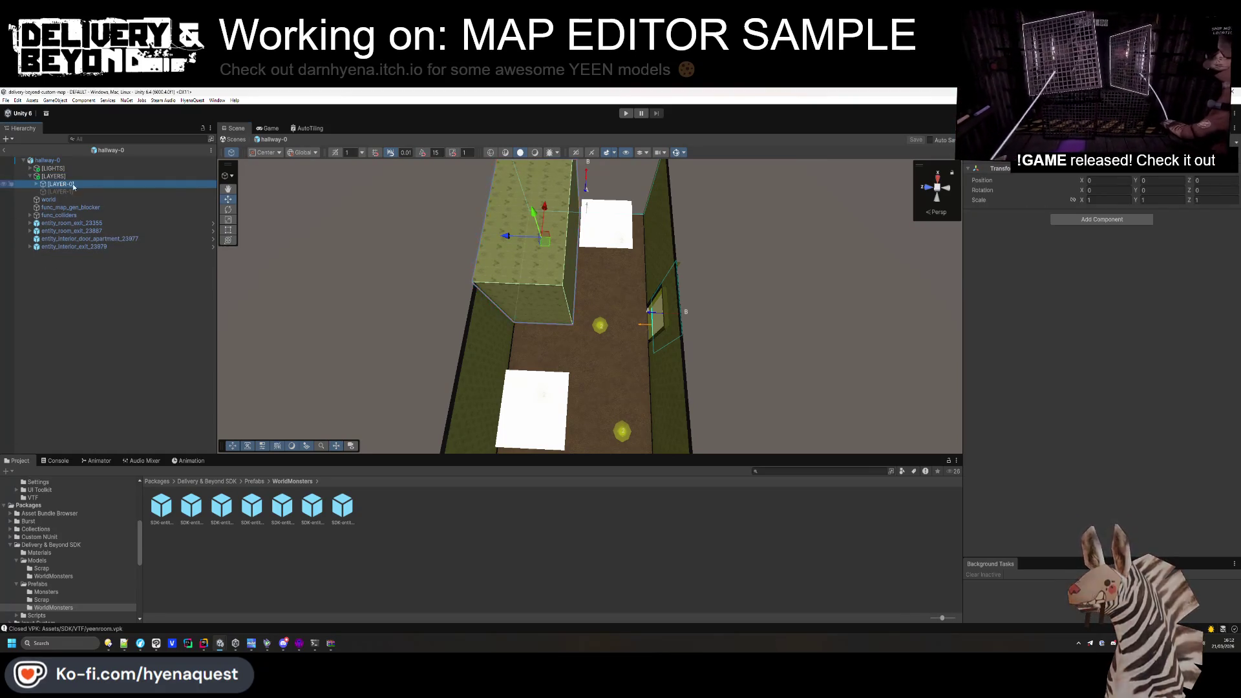
{"action": "key", "text": "alt+shift+a"}
{"action": "key", "text": "Down"}
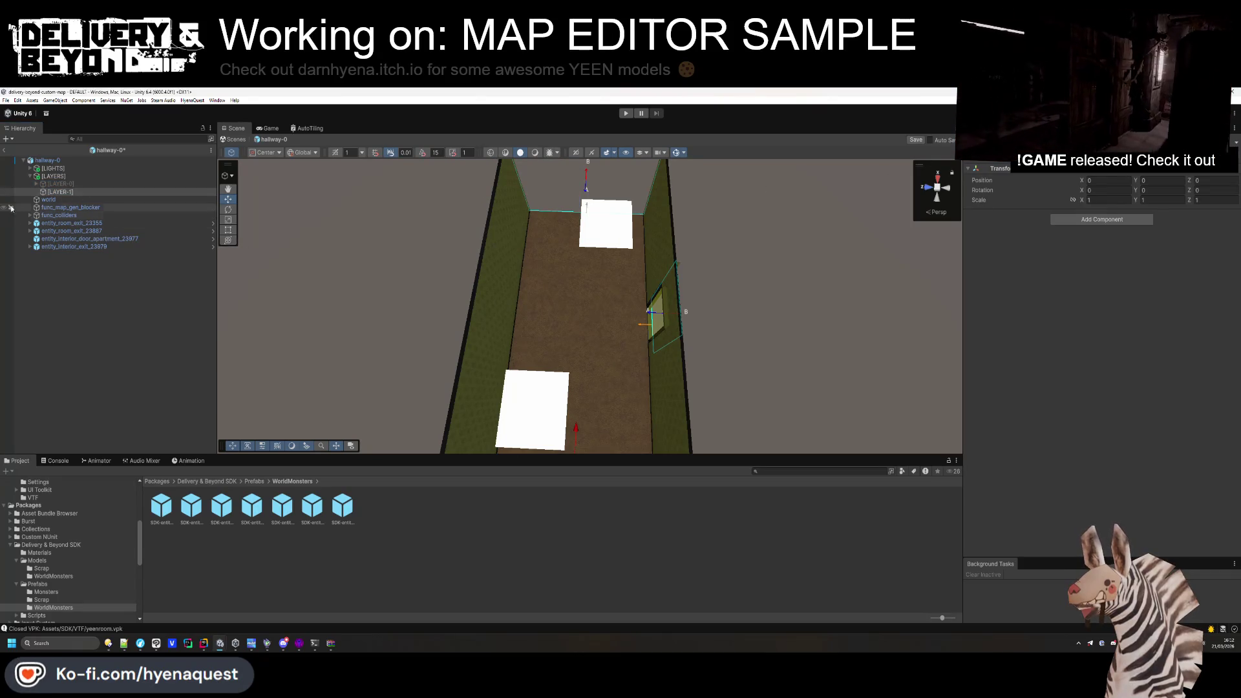
Set the Template of LAYER-1's entity_network_template to the turret monster prefab.
{"action": "left_click", "coordinate": [40, 191]}
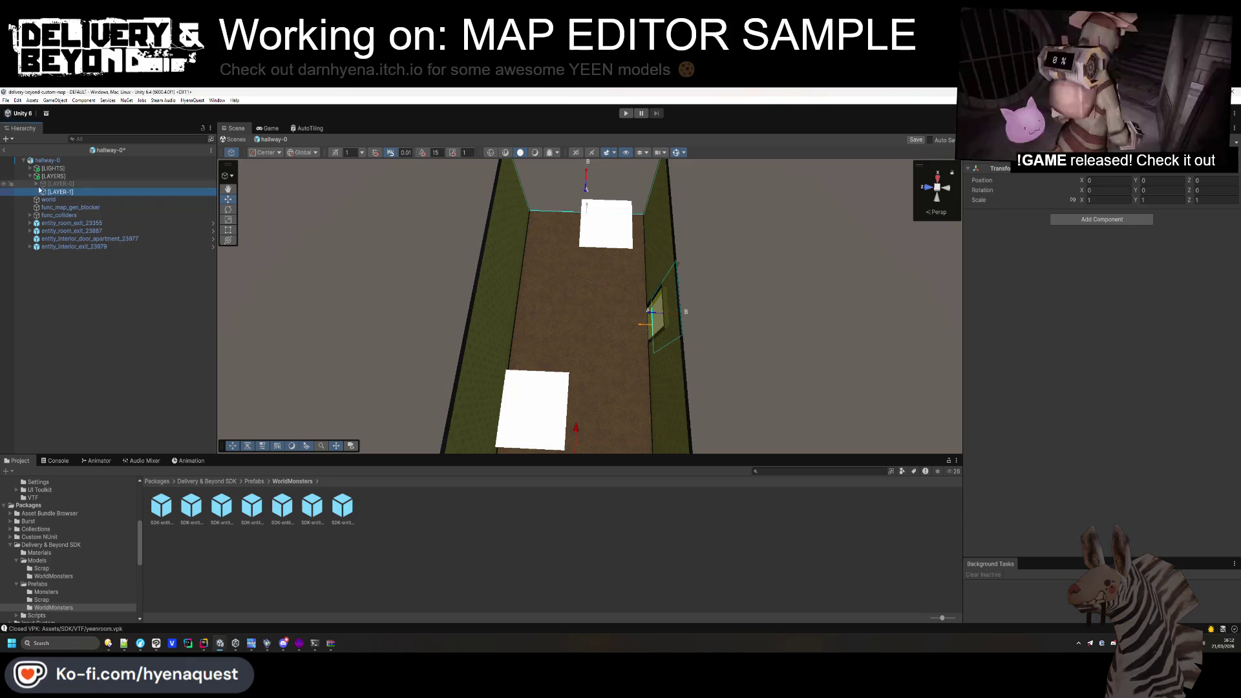
{"action": "left_click", "coordinate": [36, 191]}
{"action": "left_click", "coordinate": [59, 199]}
{"action": "left_click", "coordinate": [36, 192]}
{"action": "left_click", "coordinate": [36, 191]}
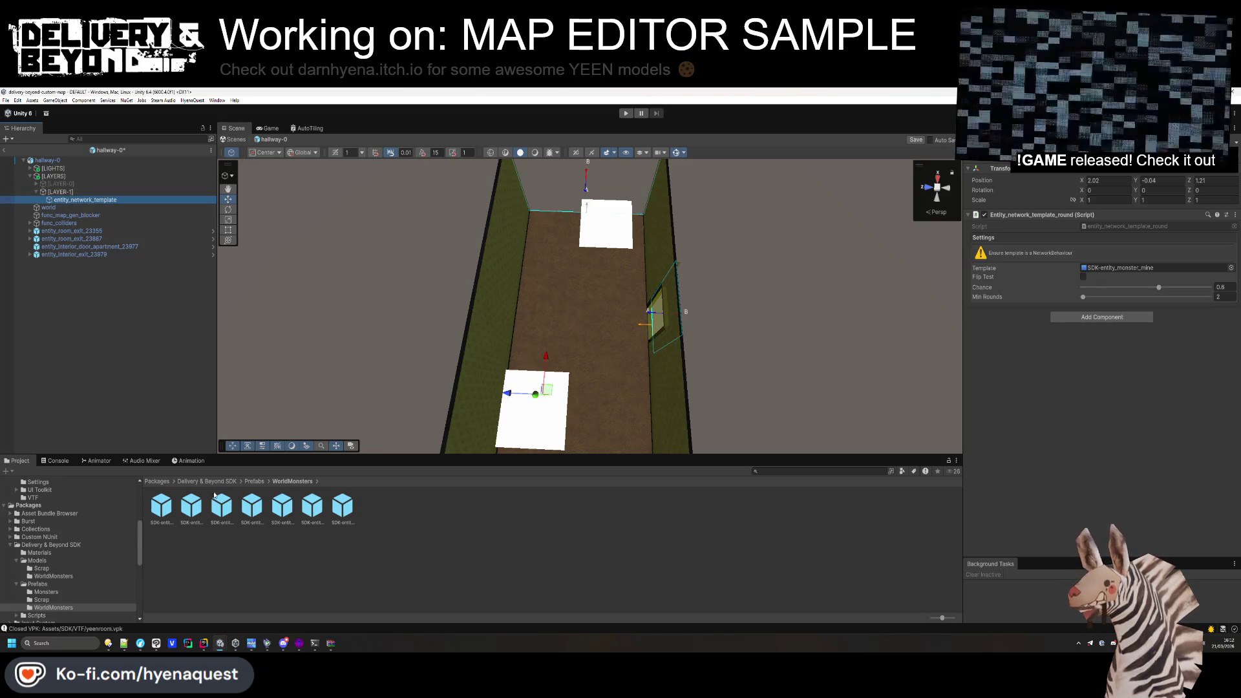
{"action": "left_click", "coordinate": [223, 516]}
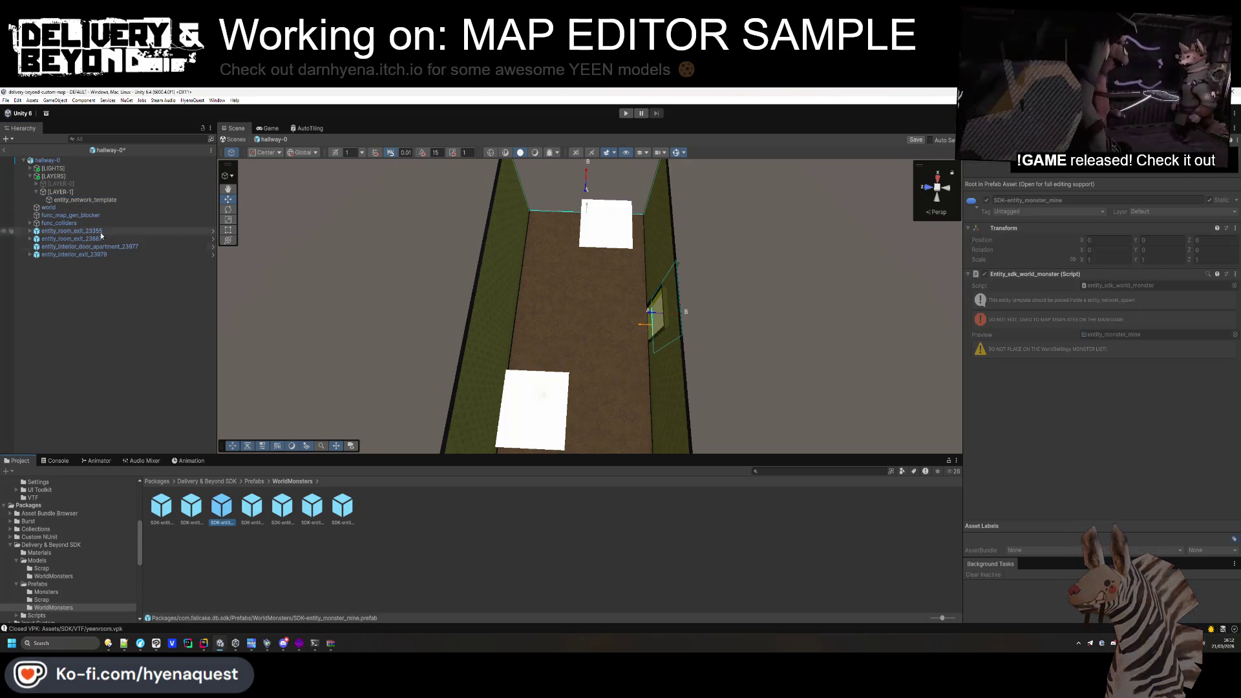
{"action": "left_click", "coordinate": [188, 508]}
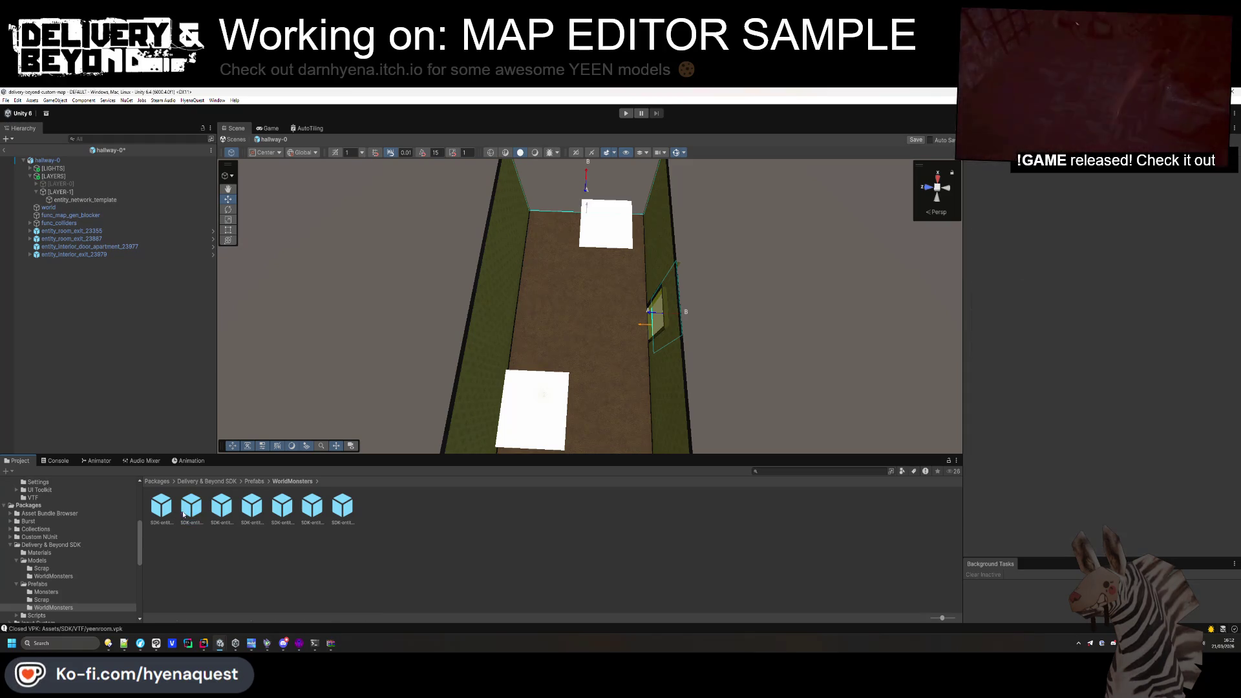
{"action": "left_click", "coordinate": [166, 508]}
{"action": "left_click", "coordinate": [247, 512]}
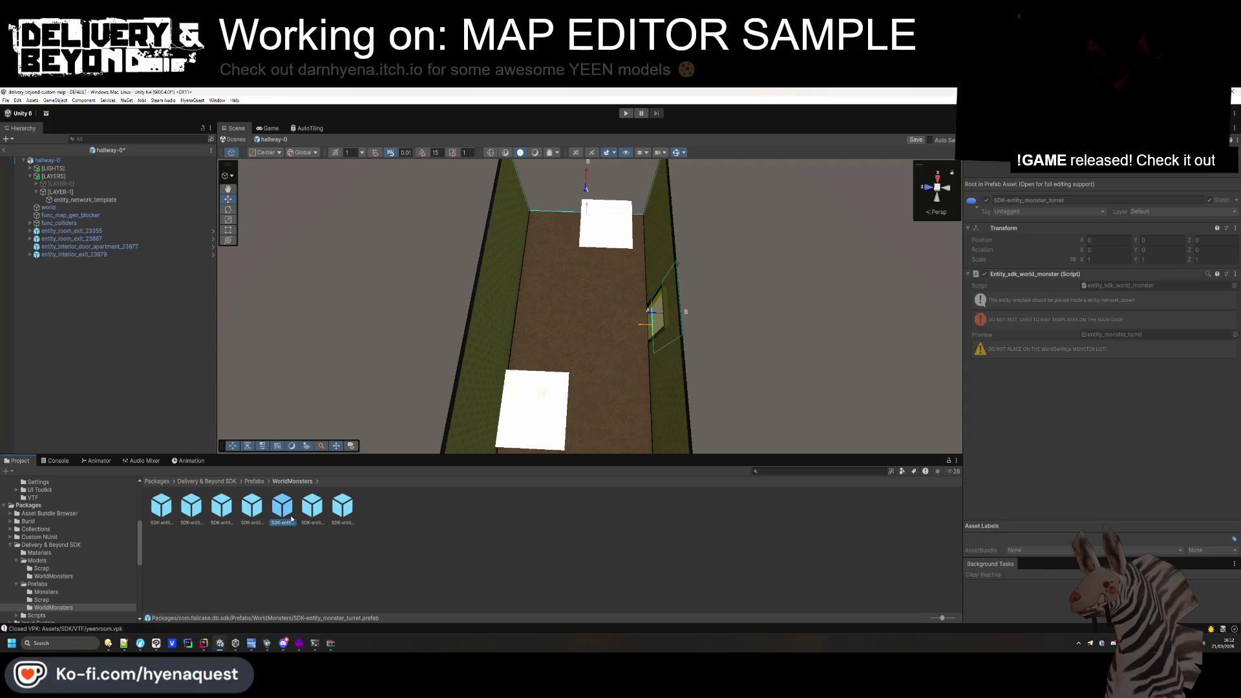
{"action": "left_click", "coordinate": [85, 200]}
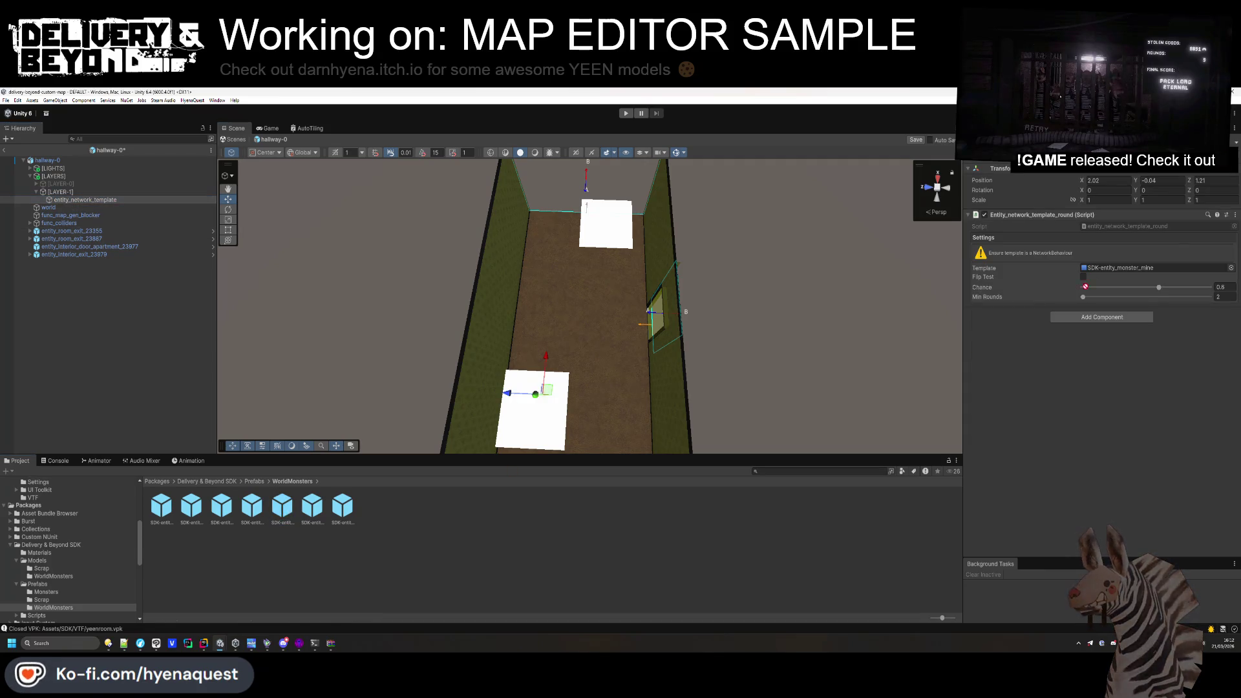
Place the turret spawn against the wall, rotated 180°.
{"action": "mouse_move", "coordinate": [491, 401]}
{"action": "left_mouse_down"}
{"action": "mouse_move", "coordinate": [429, 380]}
{"action": "mouse_move", "coordinate": [444, 333]}
{"action": "mouse_move", "coordinate": [285, 277]}
{"action": "mouse_move", "coordinate": [439, 296]}
{"action": "mouse_move", "coordinate": [633, 238]}
{"action": "mouse_move", "coordinate": [638, 175]}
{"action": "left_mouse_up"}
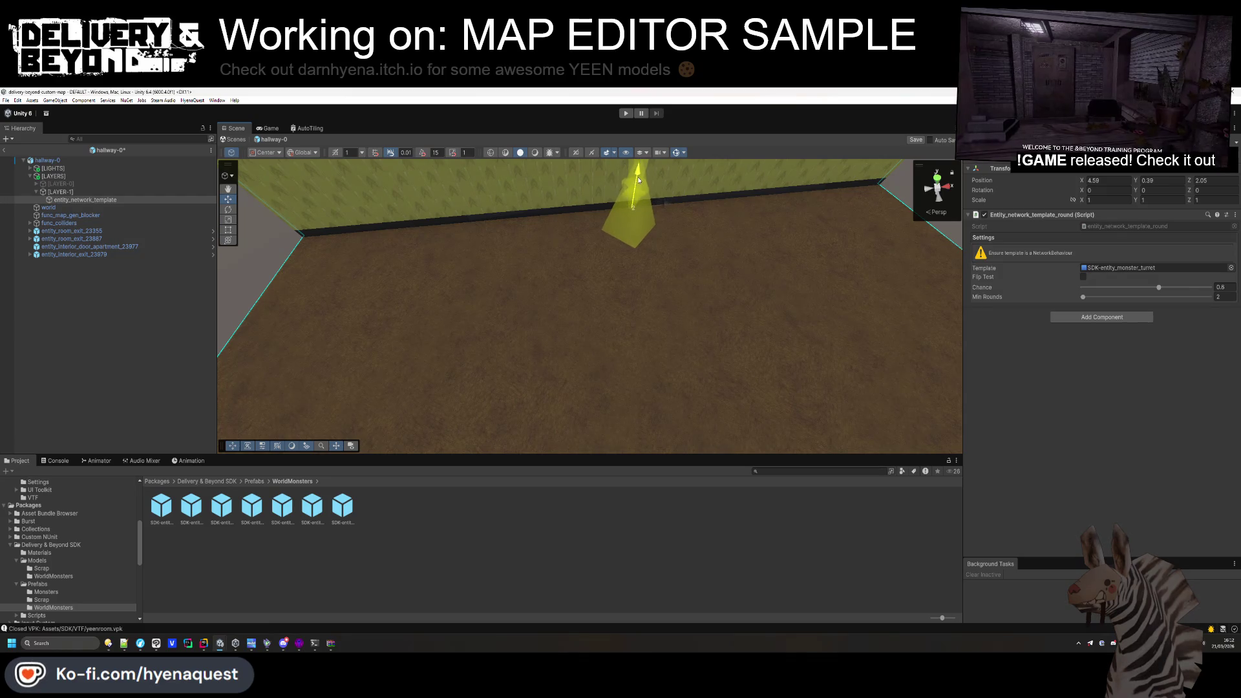
{"action": "mouse_move", "coordinate": [638, 179]}
{"action": "left_mouse_down"}
{"action": "mouse_move", "coordinate": [651, 263]}
{"action": "mouse_move", "coordinate": [776, 188]}
{"action": "mouse_move", "coordinate": [956, 274]}
{"action": "left_mouse_up"}
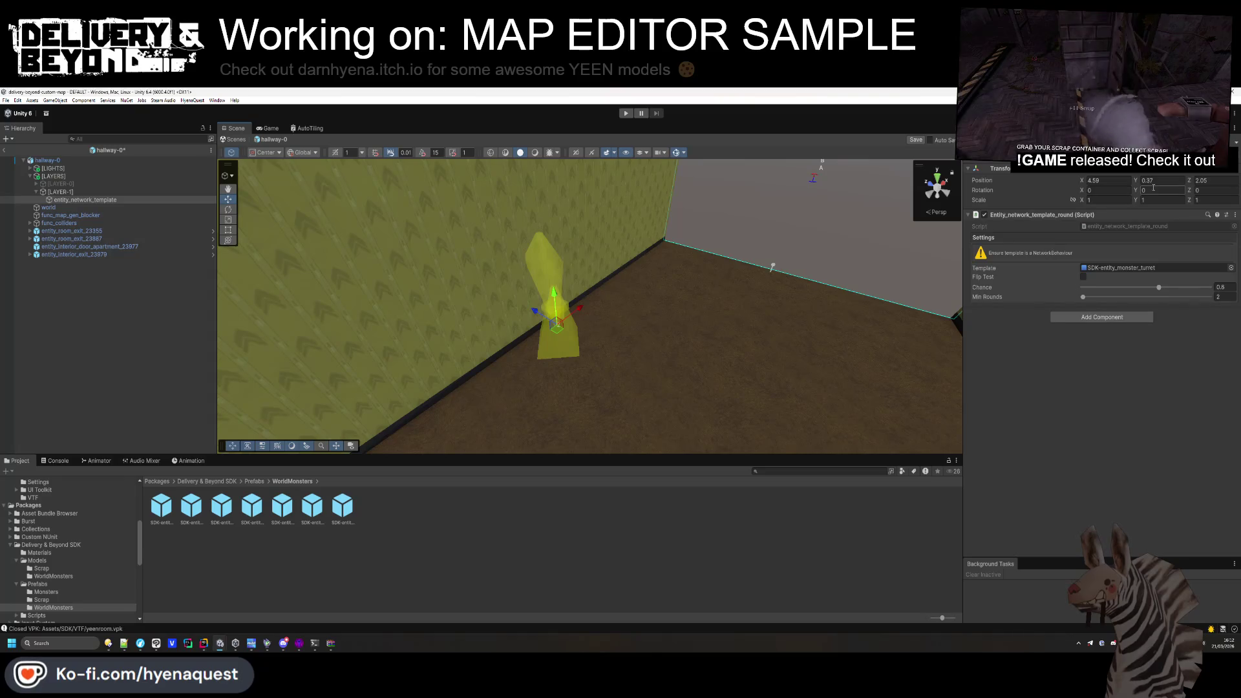
{"action": "type", "text": "0"}
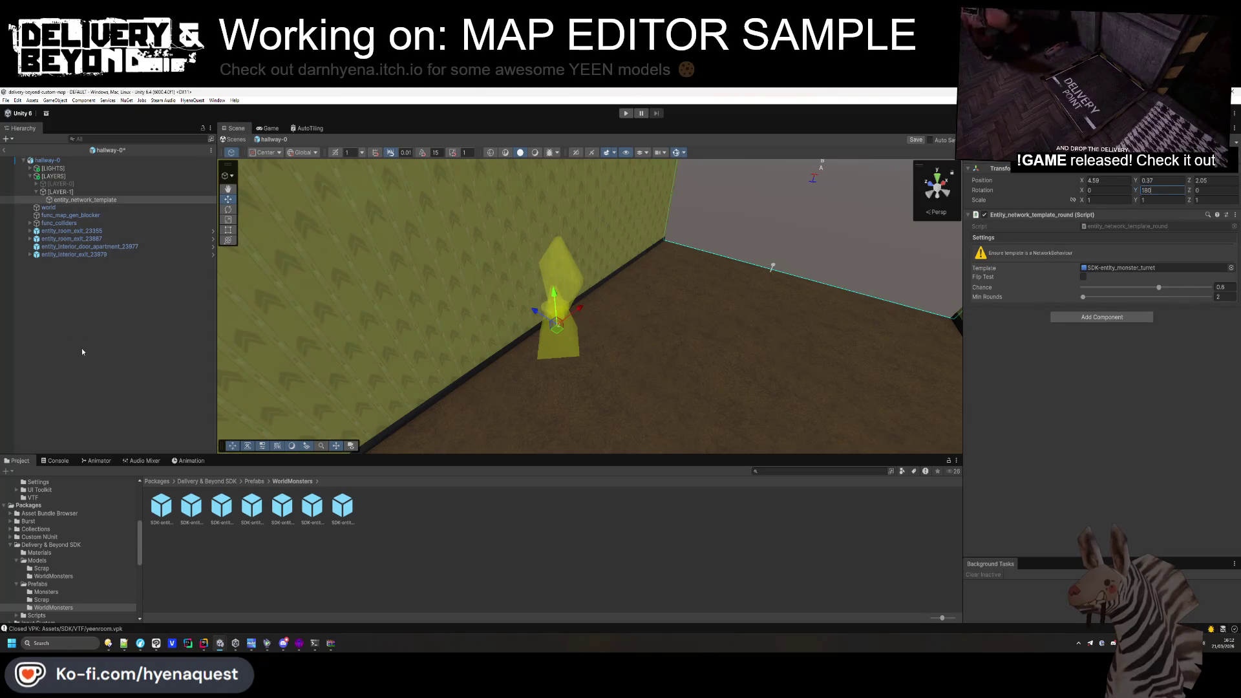
{"action": "left_click", "coordinate": [82, 352]}
{"action": "mouse_move", "coordinate": [581, 285]}
{"action": "left_mouse_down"}
{"action": "mouse_move", "coordinate": [681, 289]}
{"action": "mouse_move", "coordinate": [759, 274]}
{"action": "mouse_move", "coordinate": [487, 386]}
{"action": "mouse_move", "coordinate": [510, 413]}
{"action": "mouse_move", "coordinate": [478, 381]}
{"action": "left_mouse_up"}
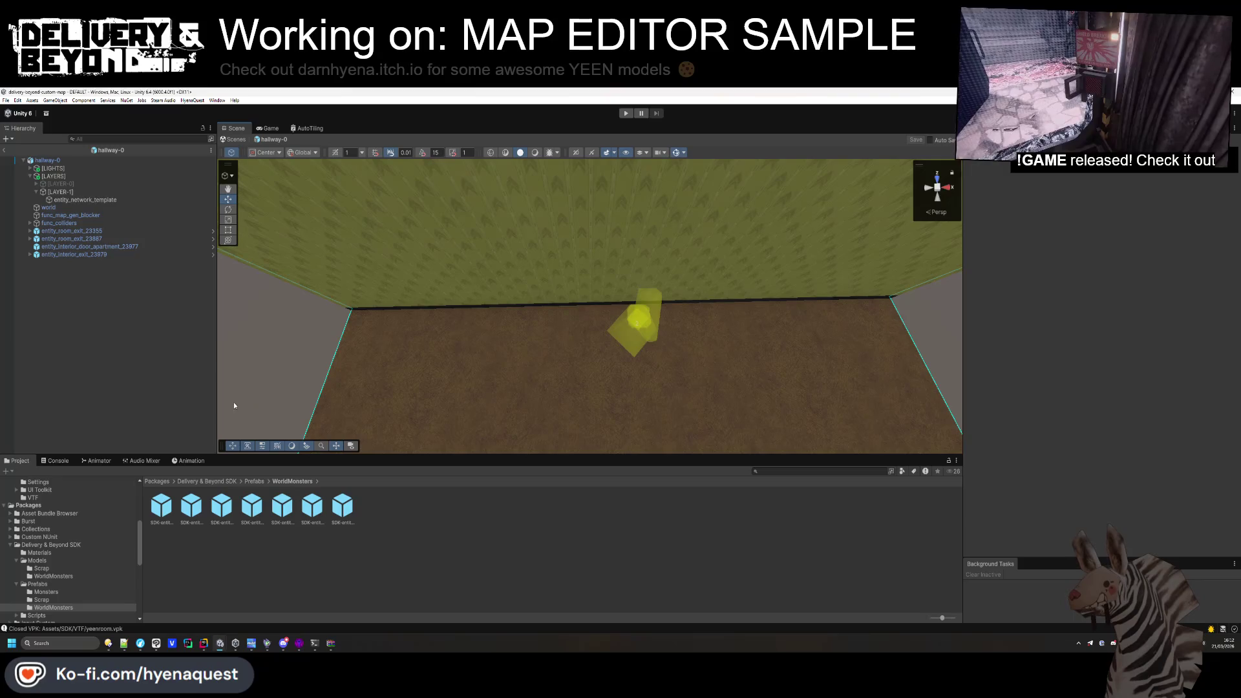
Shrink LAYER-1's WALL to about half width, duplicate it, shift the copy along X, and save.
{"action": "left_click", "coordinate": [60, 192]}
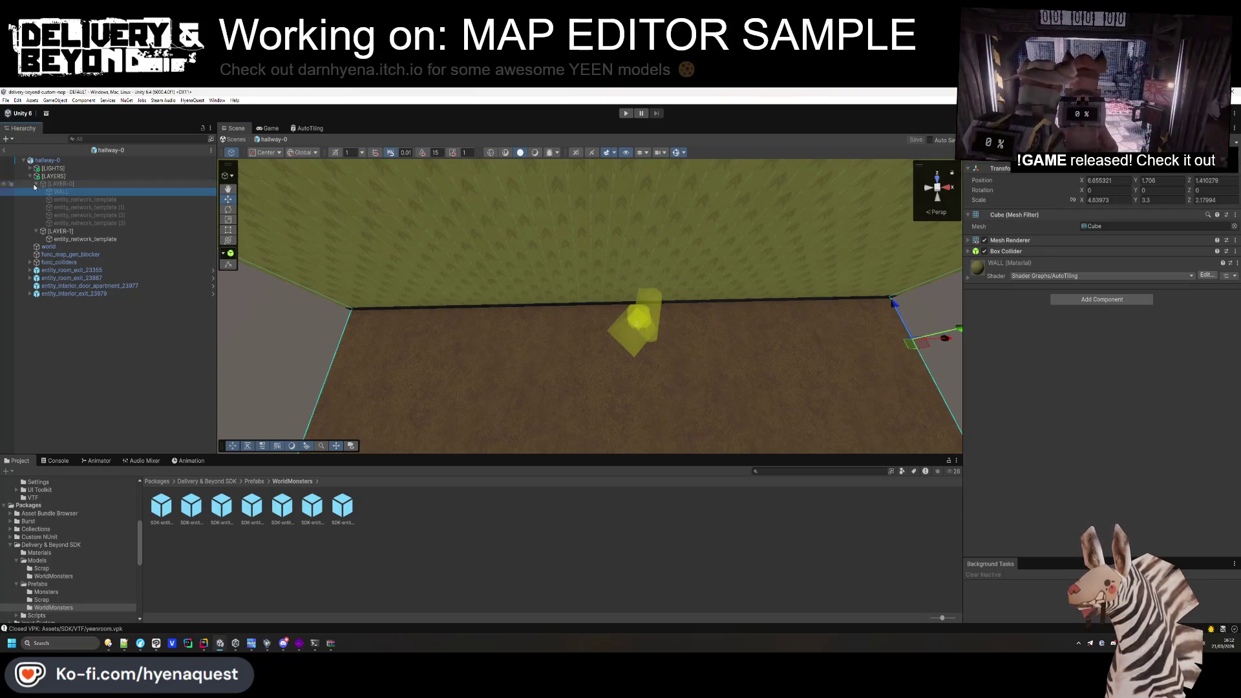
{"action": "key", "text": "f"}
{"action": "mouse_move", "coordinate": [452, 272]}
{"action": "left_mouse_down"}
{"action": "mouse_move", "coordinate": [482, 284]}
{"action": "mouse_move", "coordinate": [386, 270]}
{"action": "left_mouse_up"}
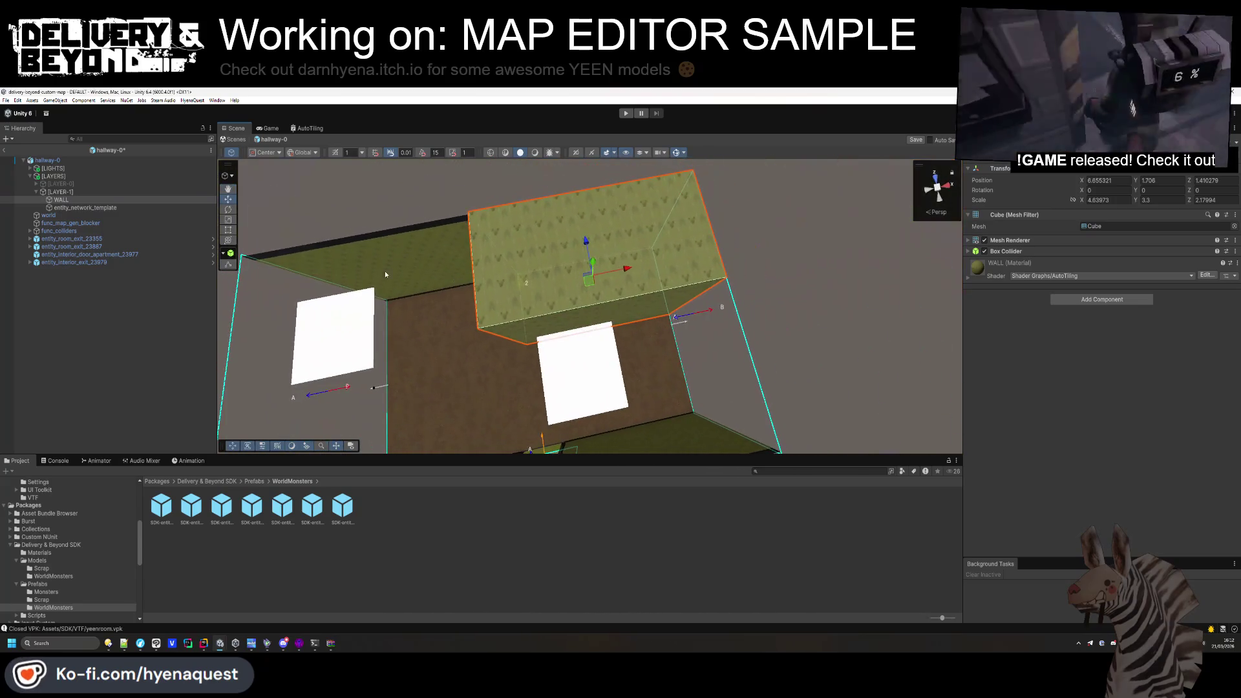
{"action": "left_click", "coordinate": [228, 229]}
{"action": "left_click_drag", "start_coordinate": [508, 337], "coordinate": [593, 321]}
{"action": "key", "text": "ctrl+d"}
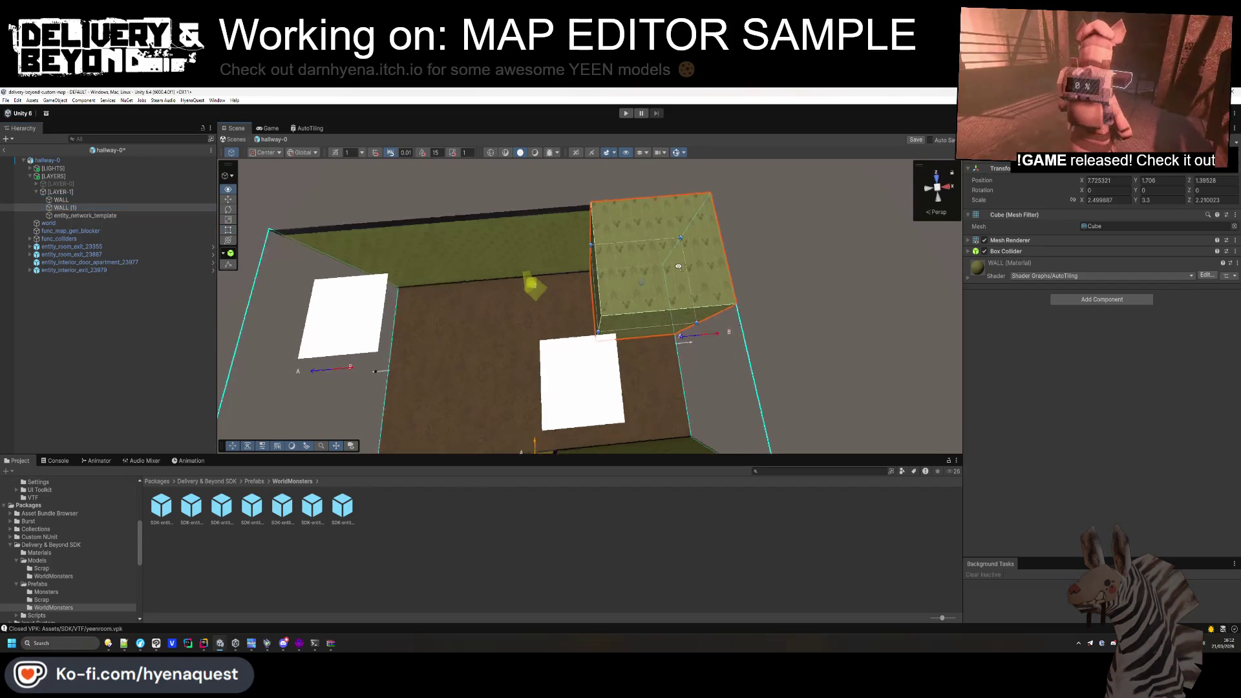
{"action": "left_click", "coordinate": [226, 200]}
{"action": "mouse_move", "coordinate": [765, 313]}
{"action": "left_mouse_down"}
{"action": "mouse_move", "coordinate": [497, 313]}
{"action": "mouse_move", "coordinate": [398, 367]}
{"action": "mouse_move", "coordinate": [556, 358]}
{"action": "mouse_move", "coordinate": [743, 323]}
{"action": "mouse_move", "coordinate": [765, 351]}
{"action": "left_mouse_up"}
{"action": "key", "text": "ctrl+s"}
Slide WALL (1) along Z, move the turret spawn to X 6.01, and save the prefab.
{"action": "left_click", "coordinate": [478, 360]}
{"action": "mouse_move", "coordinate": [483, 349]}
{"action": "left_mouse_down"}
{"action": "mouse_move", "coordinate": [610, 350]}
{"action": "mouse_move", "coordinate": [401, 323]}
{"action": "left_mouse_up"}
{"action": "left_click", "coordinate": [84, 218]}
{"action": "left_click", "coordinate": [555, 304]}
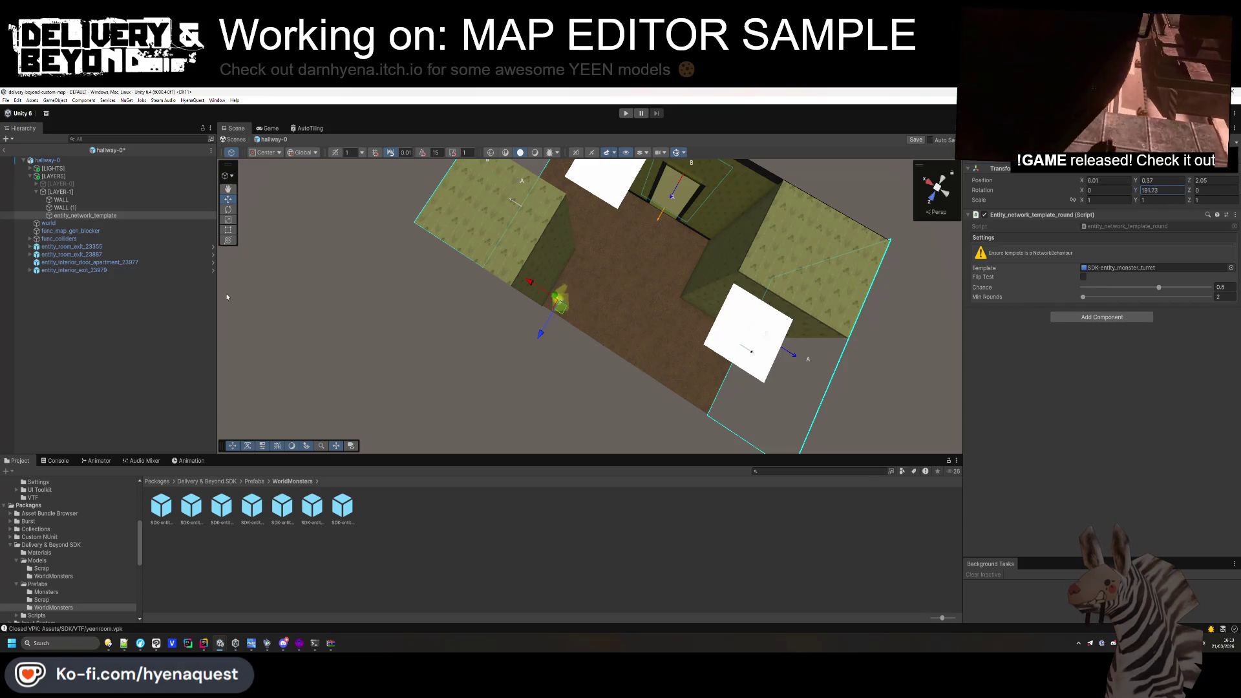
{"action": "key", "text": "ctrl+s"}
{"action": "left_click_drag", "start_coordinate": [560, 305], "coordinate": [579, 272]}
{"action": "mouse_move", "coordinate": [653, 261]}
{"action": "left_mouse_down"}
{"action": "mouse_move", "coordinate": [626, 277]}
{"action": "mouse_move", "coordinate": [631, 289]}
{"action": "left_mouse_up"}
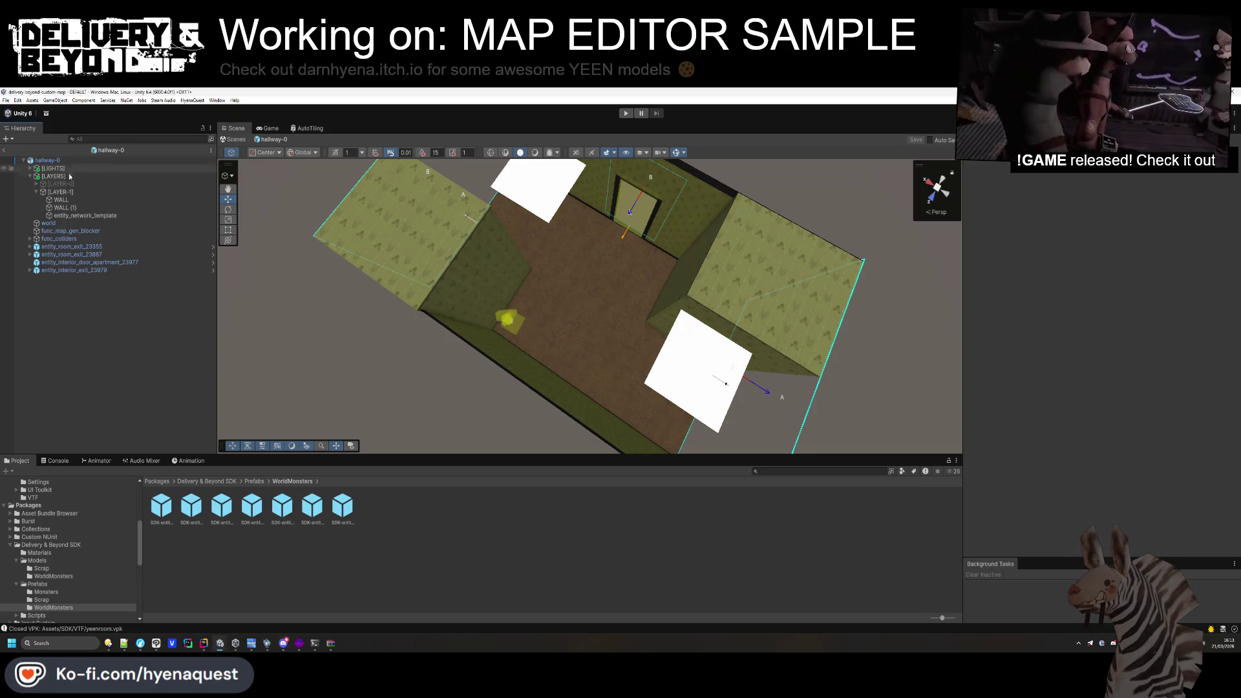
Deactivate LAYER-1, save hallway-0, and run the Entity_room SETUP.
{"action": "left_click", "coordinate": [60, 192]}
{"action": "key", "text": "alt+shift+a"}
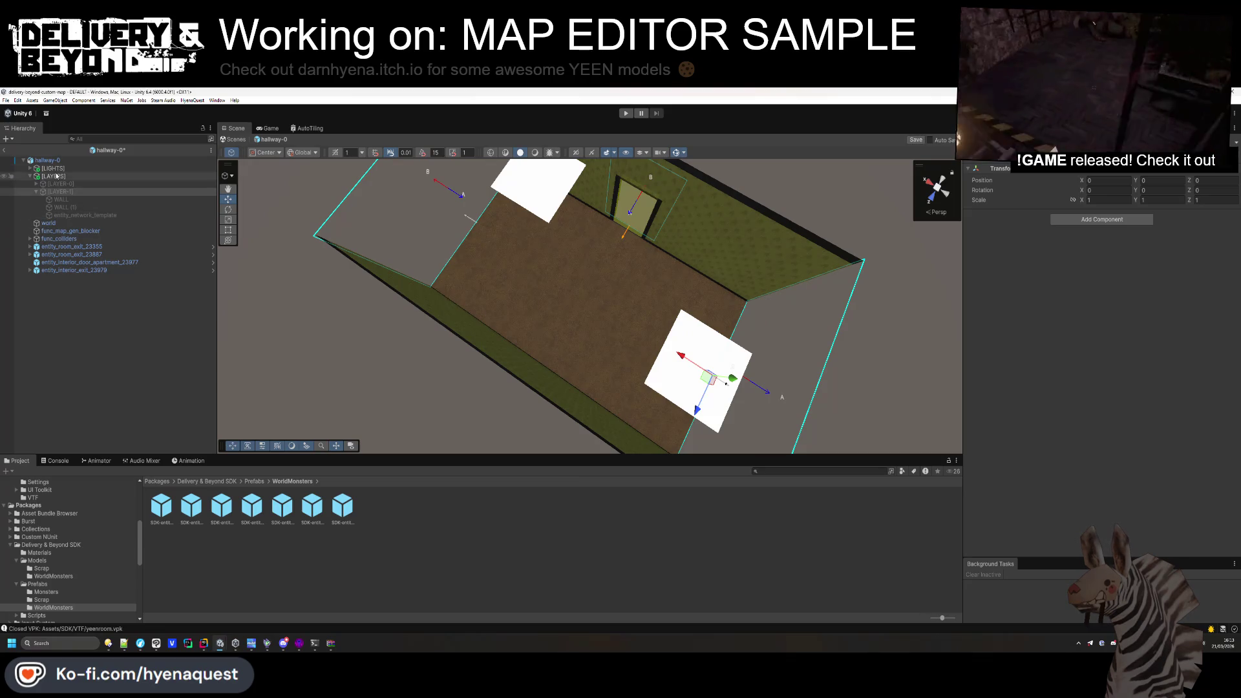
{"action": "left_click", "coordinate": [48, 159]}
{"action": "left_click", "coordinate": [1071, 313]}
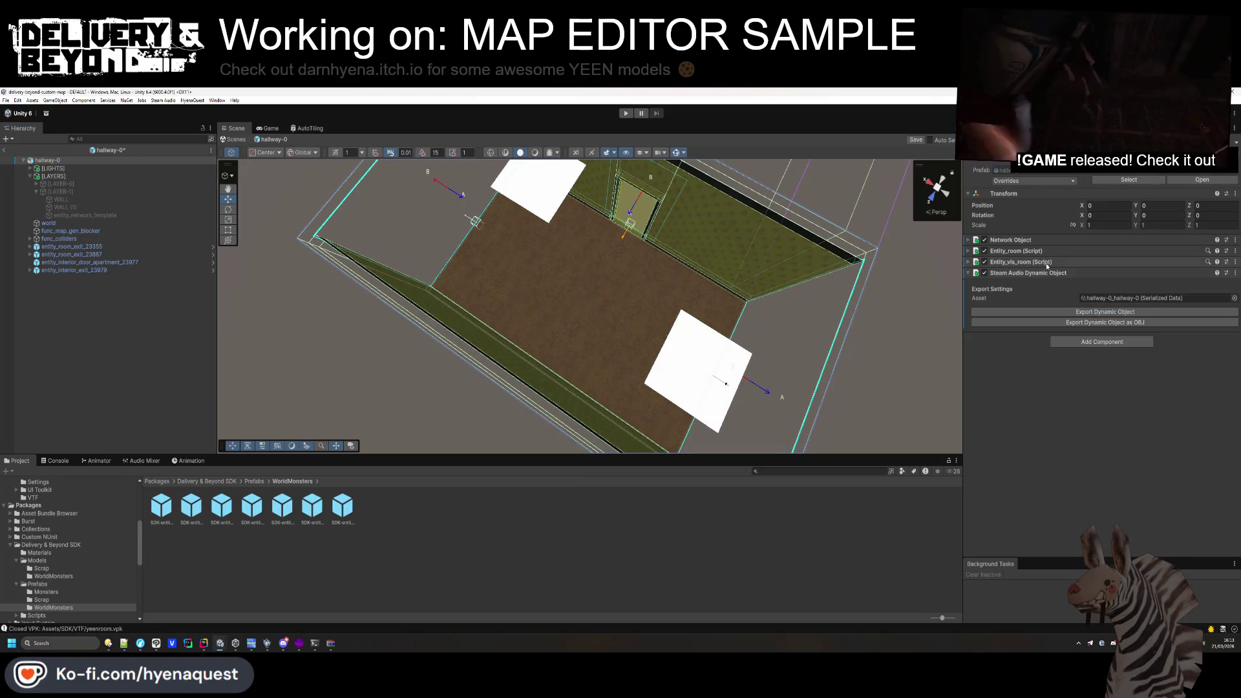
{"action": "left_click", "coordinate": [1037, 251]}
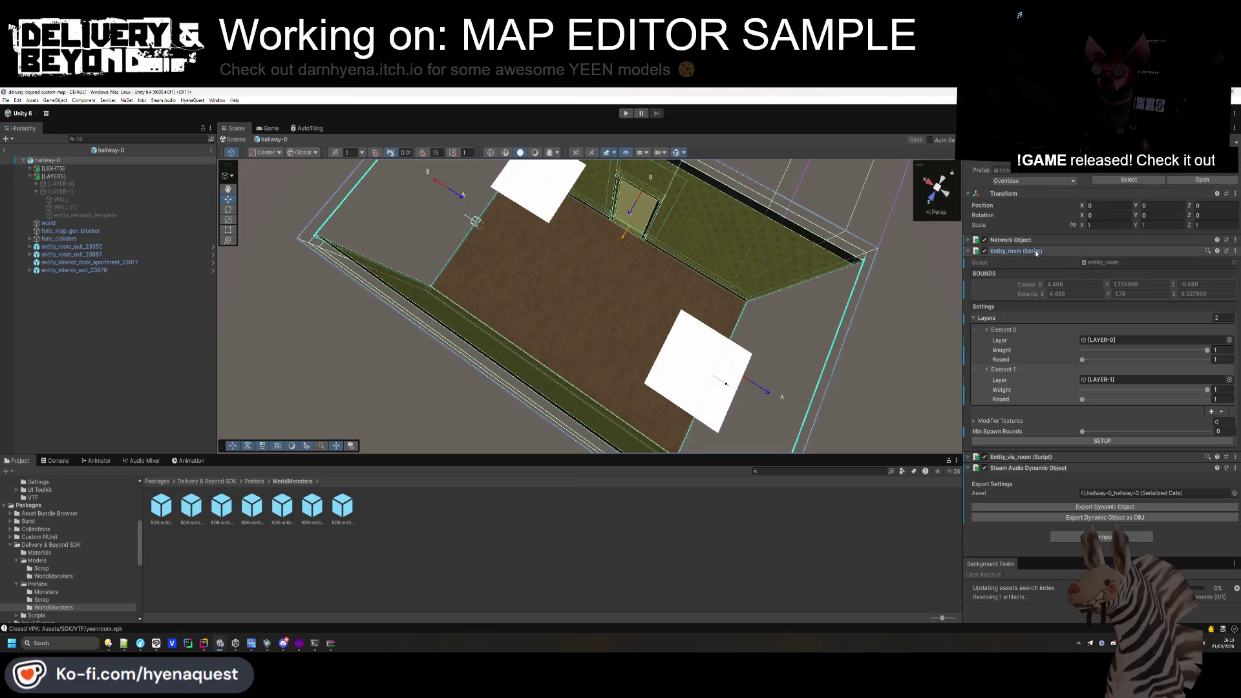
{"action": "left_click", "coordinate": [1116, 443]}
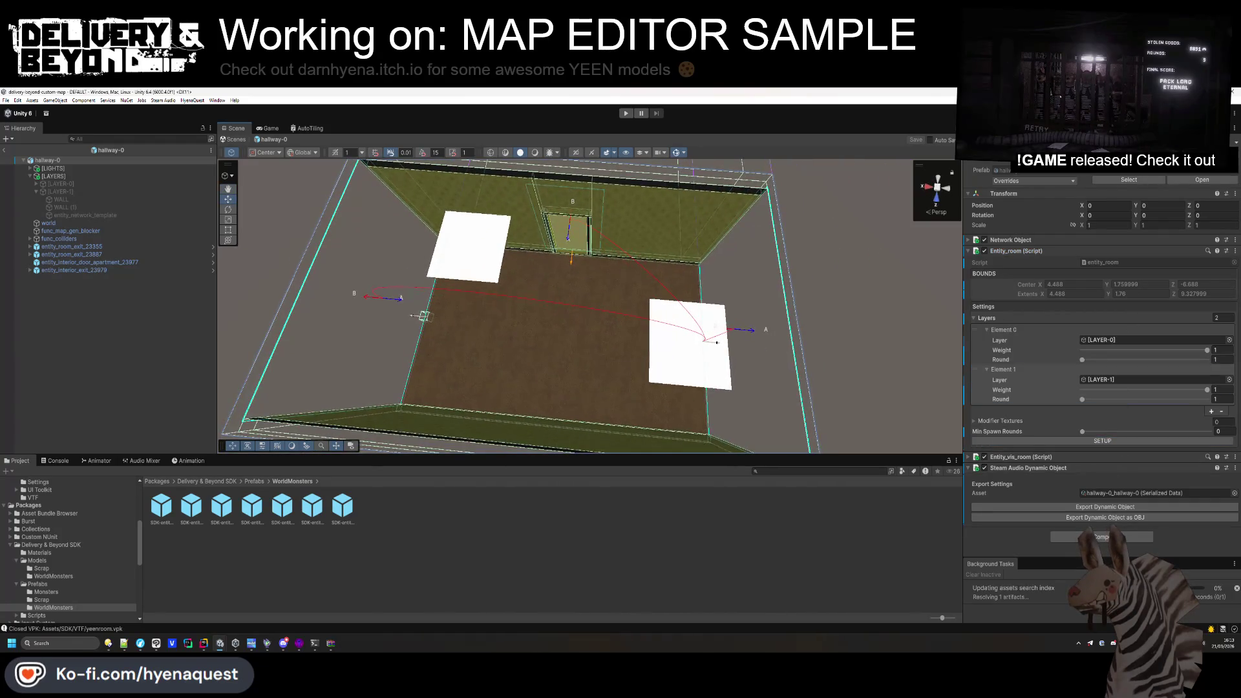
Check the room exit and its [PORTAL-INTERIOR], then return to the DEFAULT scene.
{"action": "left_click", "coordinate": [39, 255]}
{"action": "left_click", "coordinate": [30, 278]}
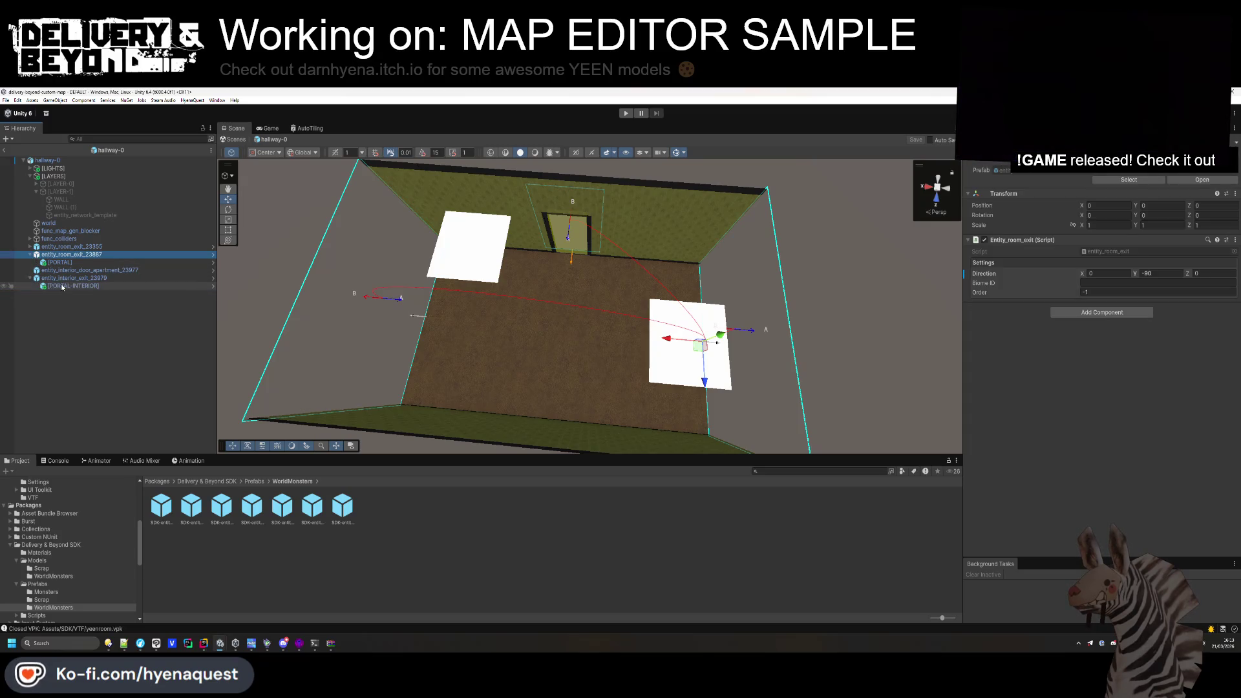
{"action": "left_click", "coordinate": [62, 287]}
{"action": "left_click", "coordinate": [97, 336]}
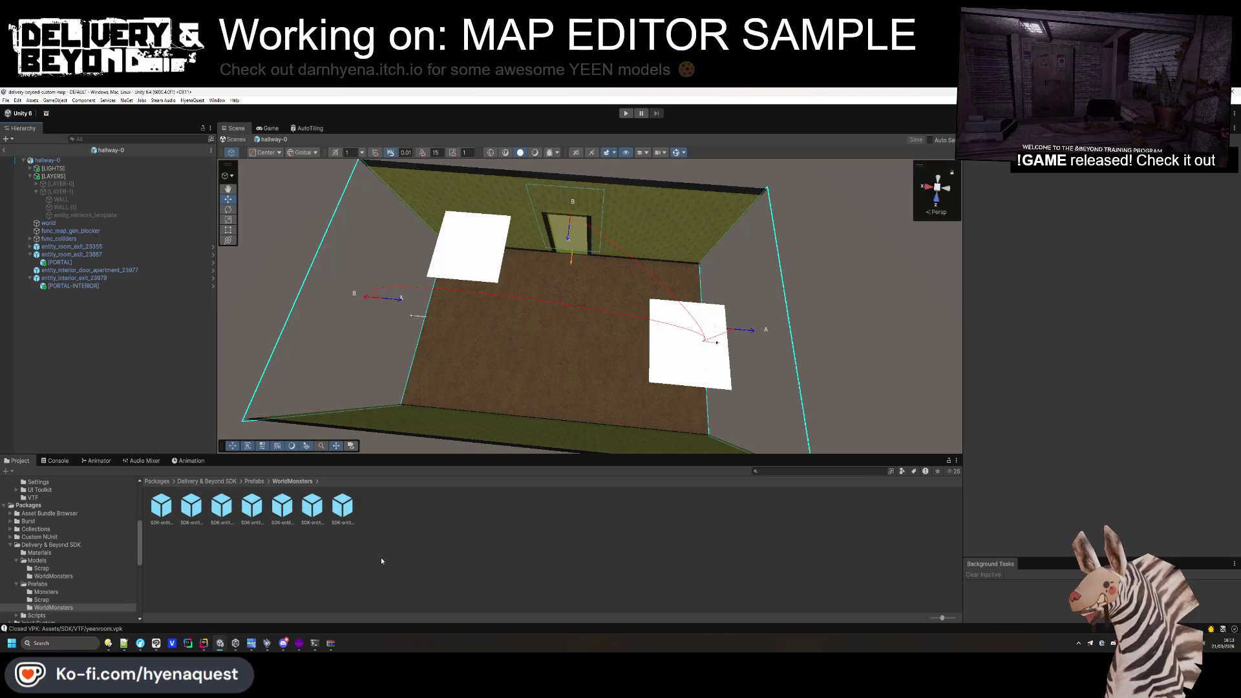
{"action": "left_click", "coordinate": [8, 152]}
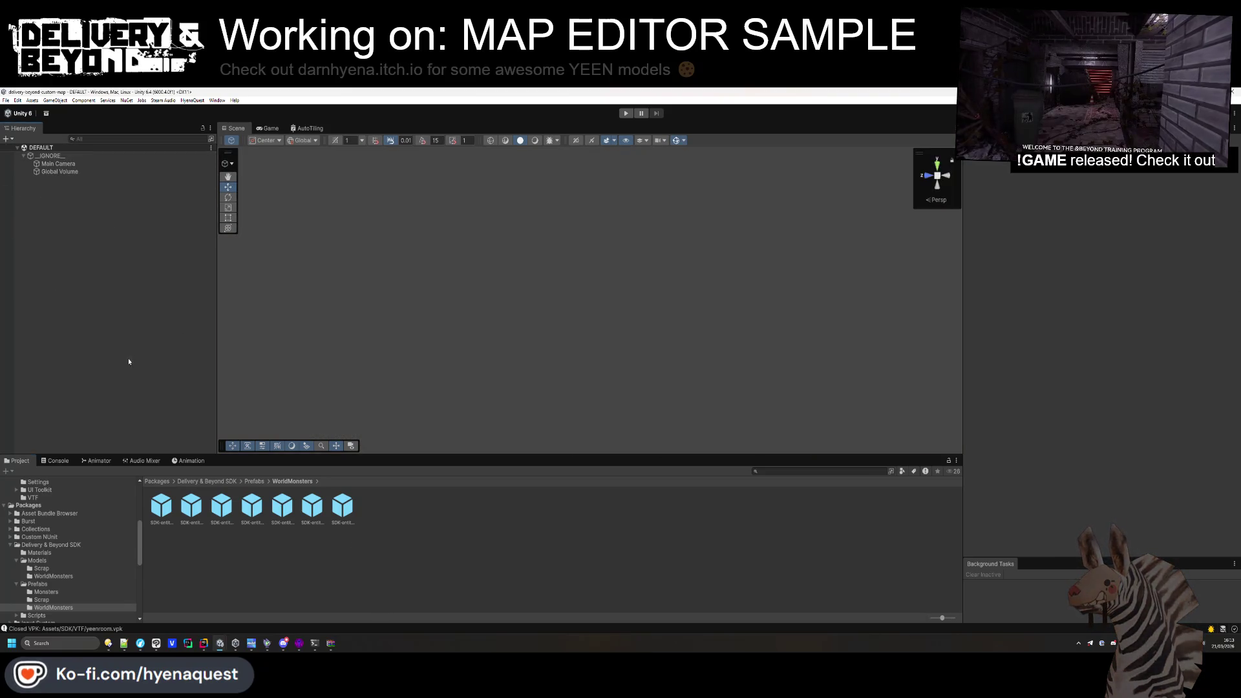
Place the apartment-0 prefab from VMFS into the scene at position 0, 0, 0.
{"action": "scroll", "coordinate": [71, 577], "scroll_direction": "up", "scroll_amount": 10}
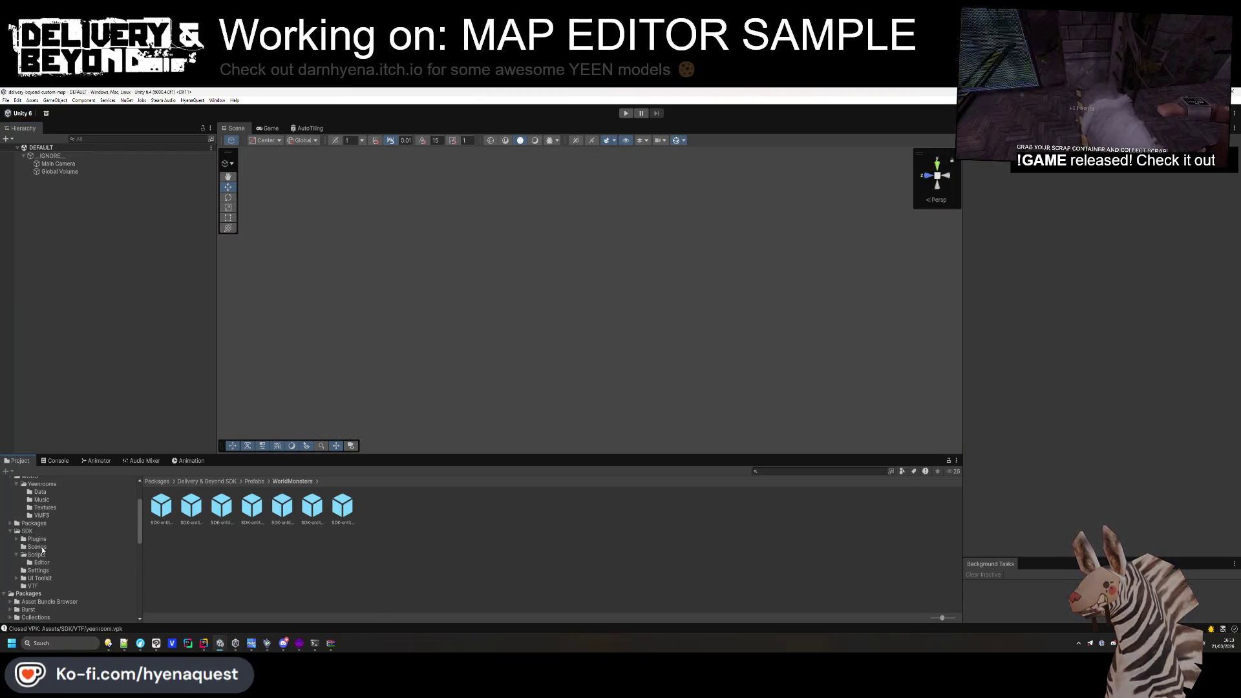
{"action": "scroll", "coordinate": [55, 505], "scroll_direction": "down", "scroll_amount": 2}
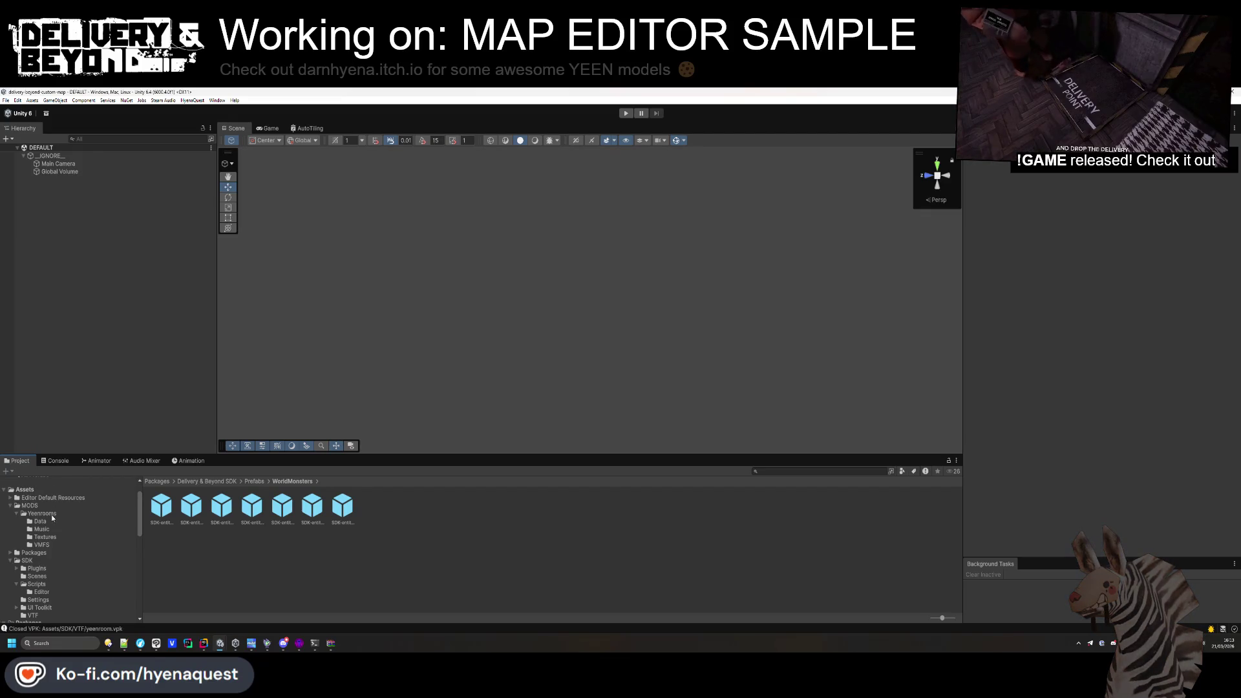
{"action": "left_click", "coordinate": [41, 545]}
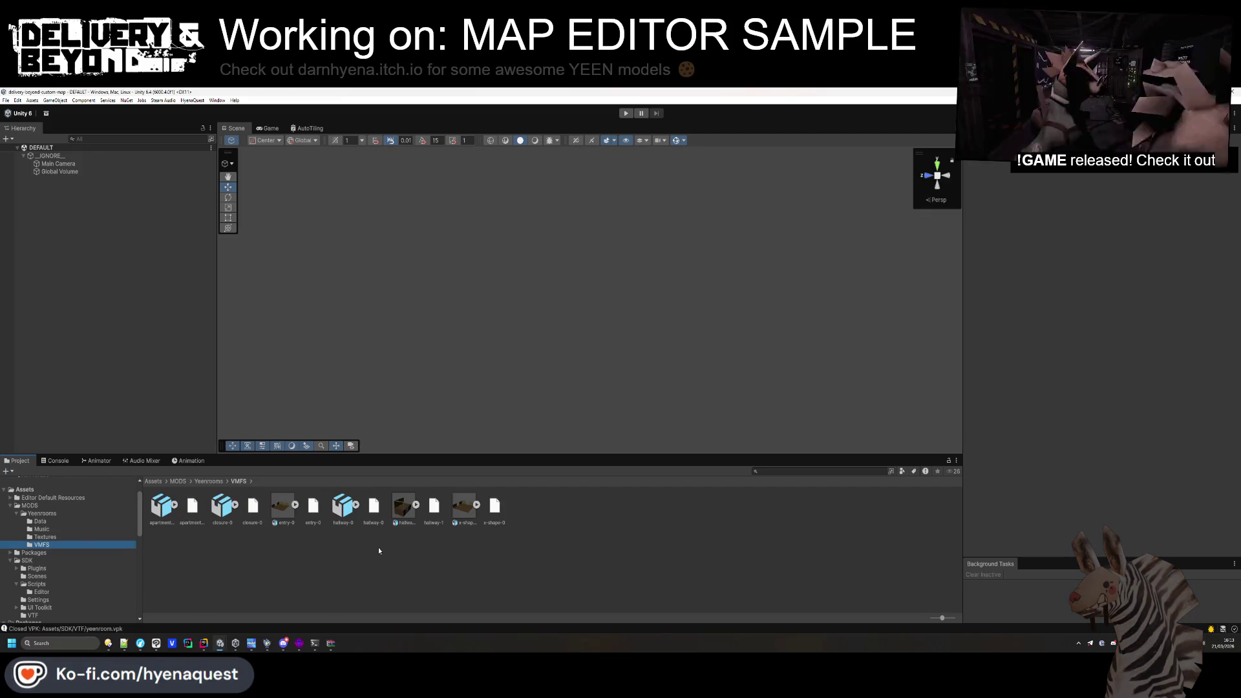
{"action": "mouse_move", "coordinate": [161, 505]}
{"action": "left_mouse_down"}
{"action": "mouse_move", "coordinate": [161, 387]}
{"action": "mouse_move", "coordinate": [70, 301]}
{"action": "left_mouse_up"}
{"action": "left_click", "coordinate": [1106, 206]}
{"action": "type", "text": "0"}
{"action": "left_click", "coordinate": [1149, 207]}
{"action": "type", "text": "0"}
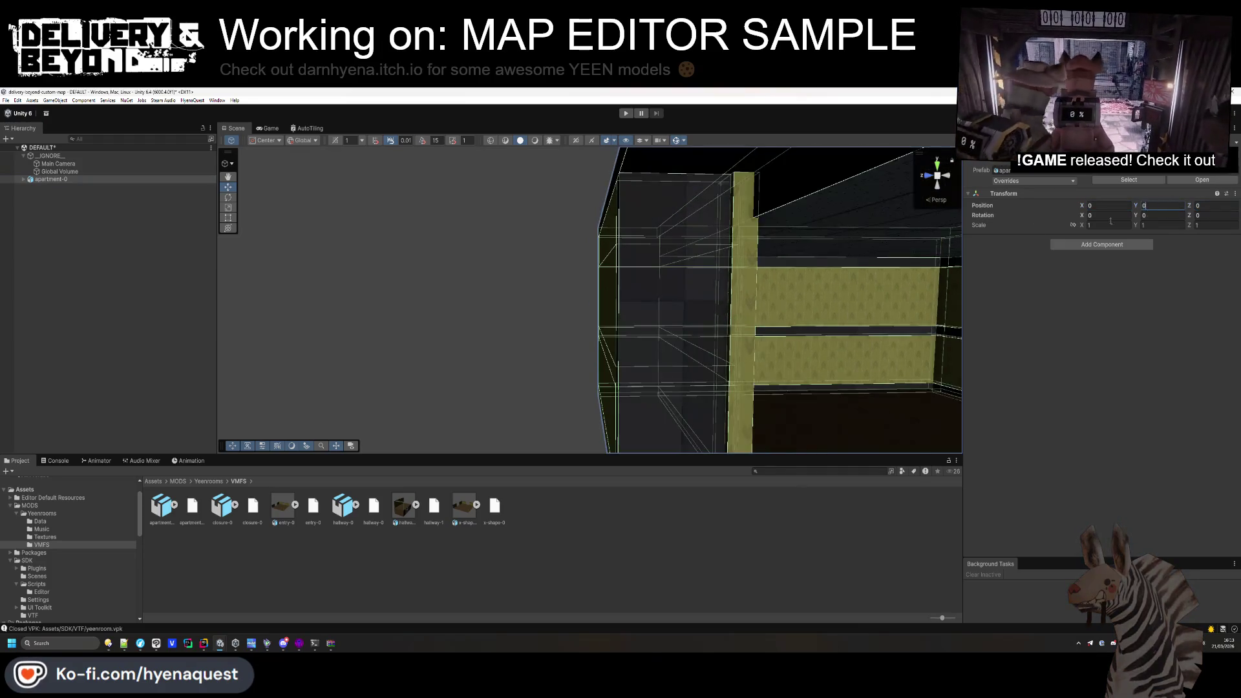
Add the [PORTAL-INTERIOR] prefab from Yeenrooms as a child of apartment-0.
{"action": "left_click", "coordinate": [44, 186]}
{"action": "left_click", "coordinate": [26, 182]}
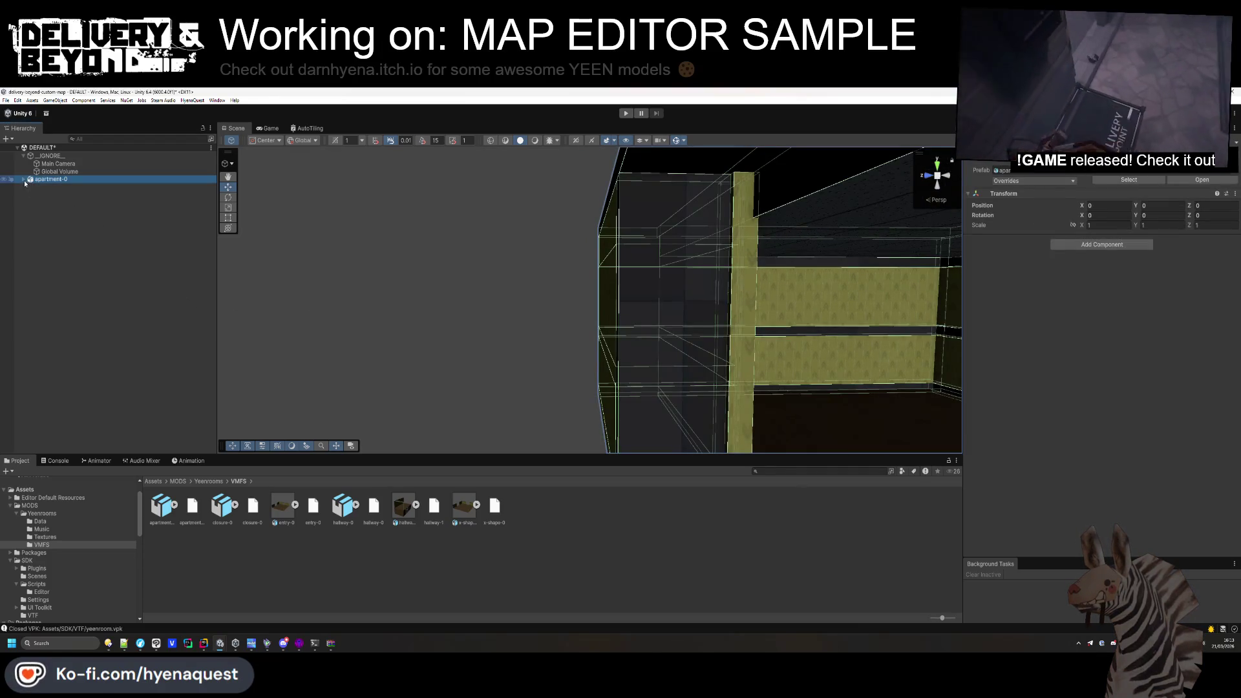
{"action": "left_click", "coordinate": [208, 482]}
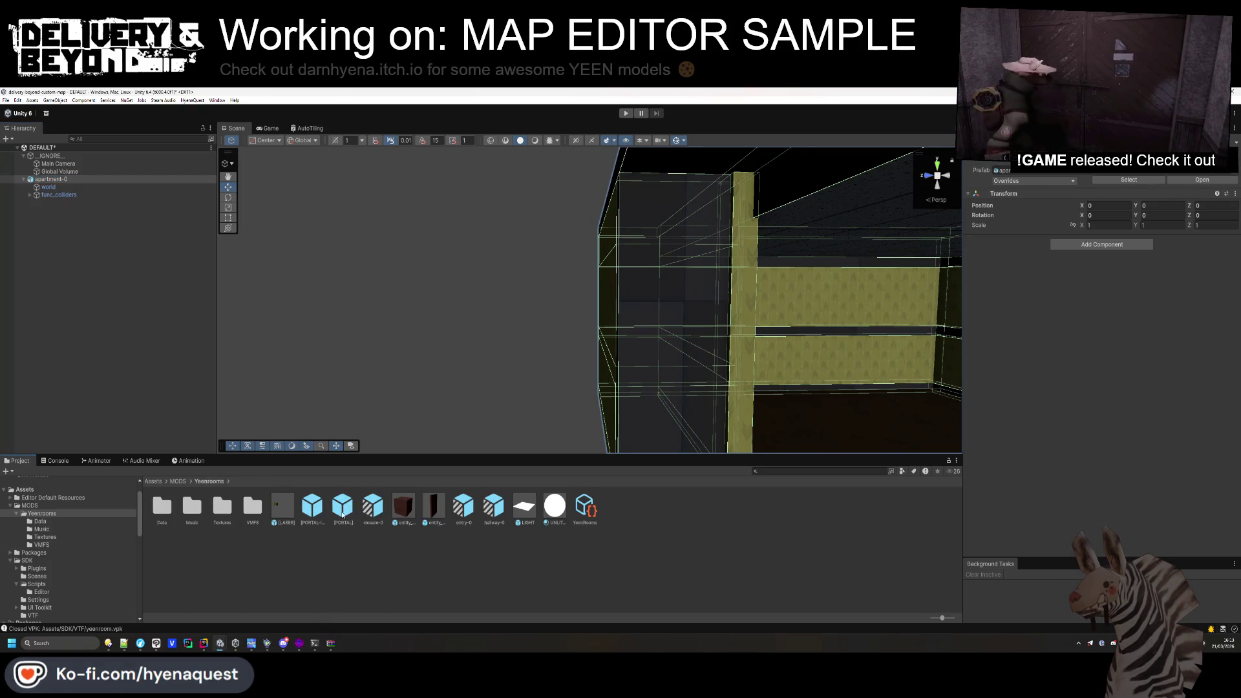
{"action": "left_click_drag", "start_coordinate": [138, 213], "coordinate": [61, 203]}
Set the portal's Z position to 0 and save the scene.
{"action": "type", "text": "0."}
{"action": "type", "text": "0"}
{"action": "key", "text": "Return"}
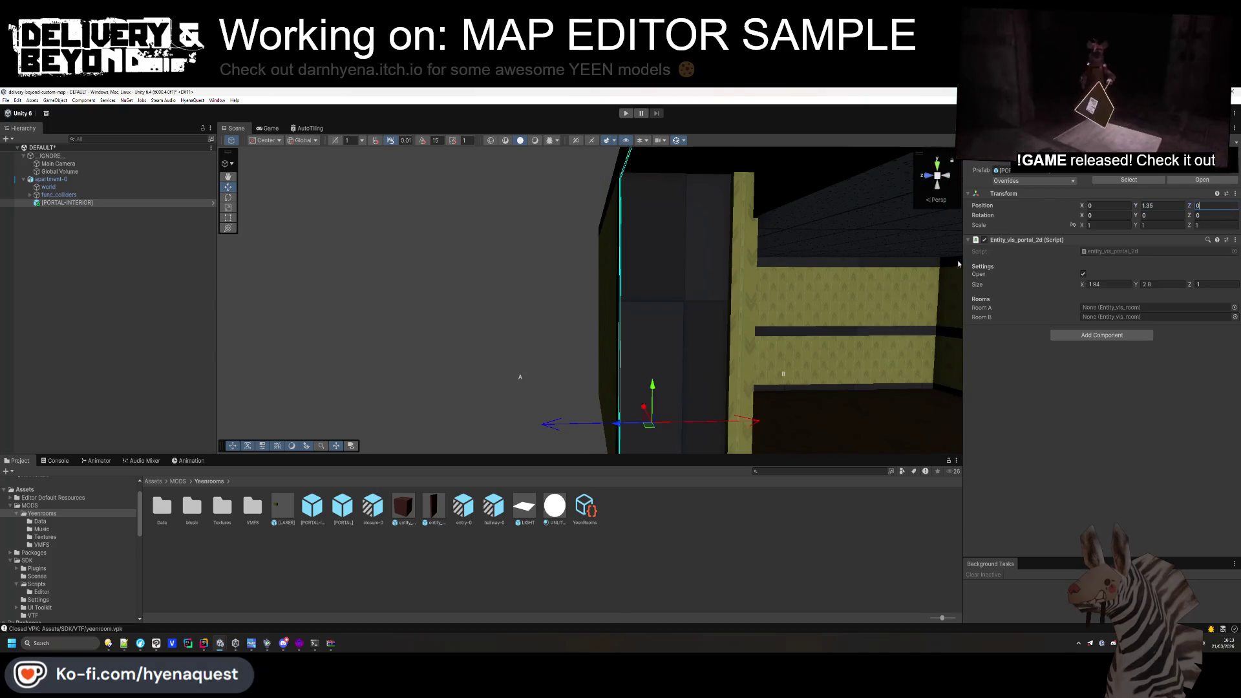
{"action": "key", "text": "f"}
{"action": "left_click", "coordinate": [147, 398]}
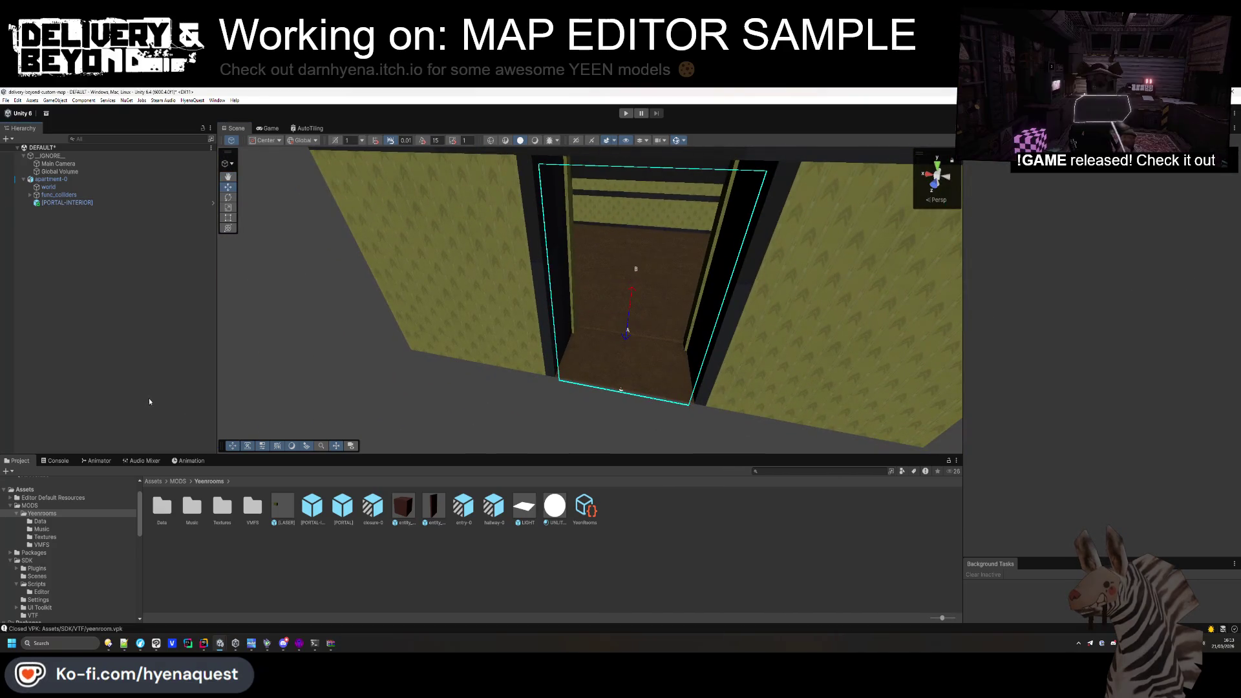
{"action": "key", "text": "ctrl+s"}
Add the Entity_room_interior script to apartment-0.
{"action": "left_click", "coordinate": [55, 181]}
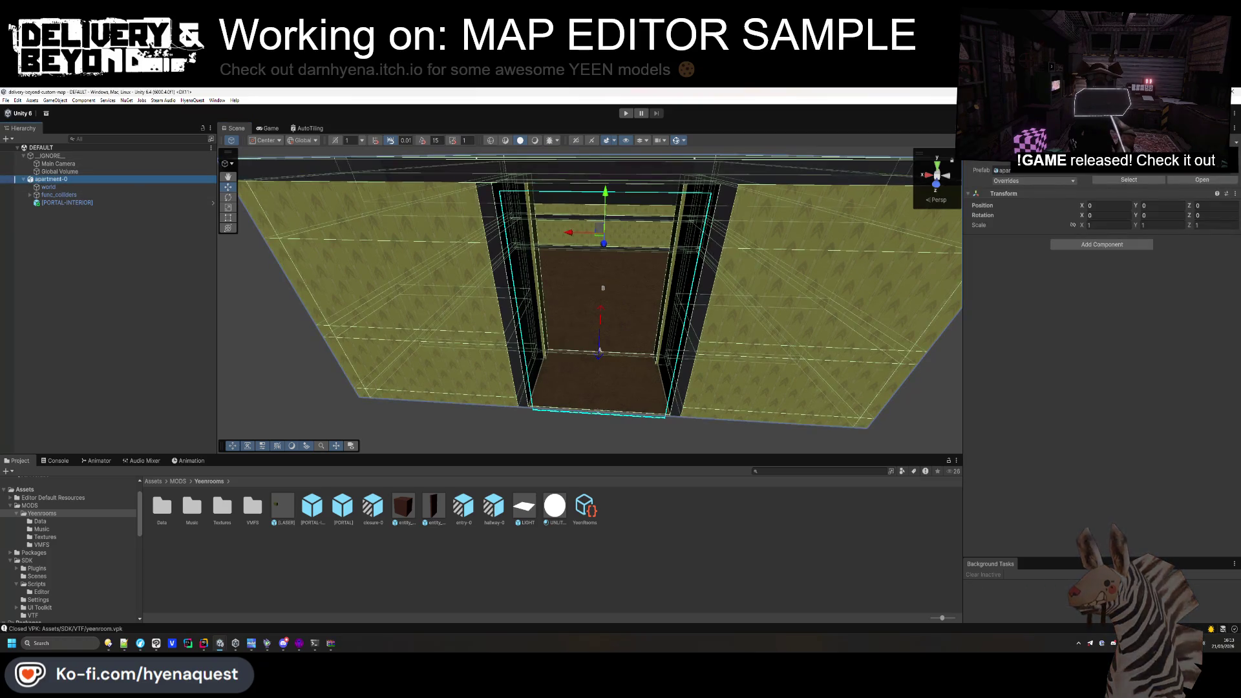
{"action": "left_click", "coordinate": [1134, 245]}
{"action": "key", "text": "Up"}
{"action": "key", "text": "Down"}
{"action": "key", "text": "Up"}
{"action": "key", "text": "Up"}
{"action": "key", "text": "Return"}
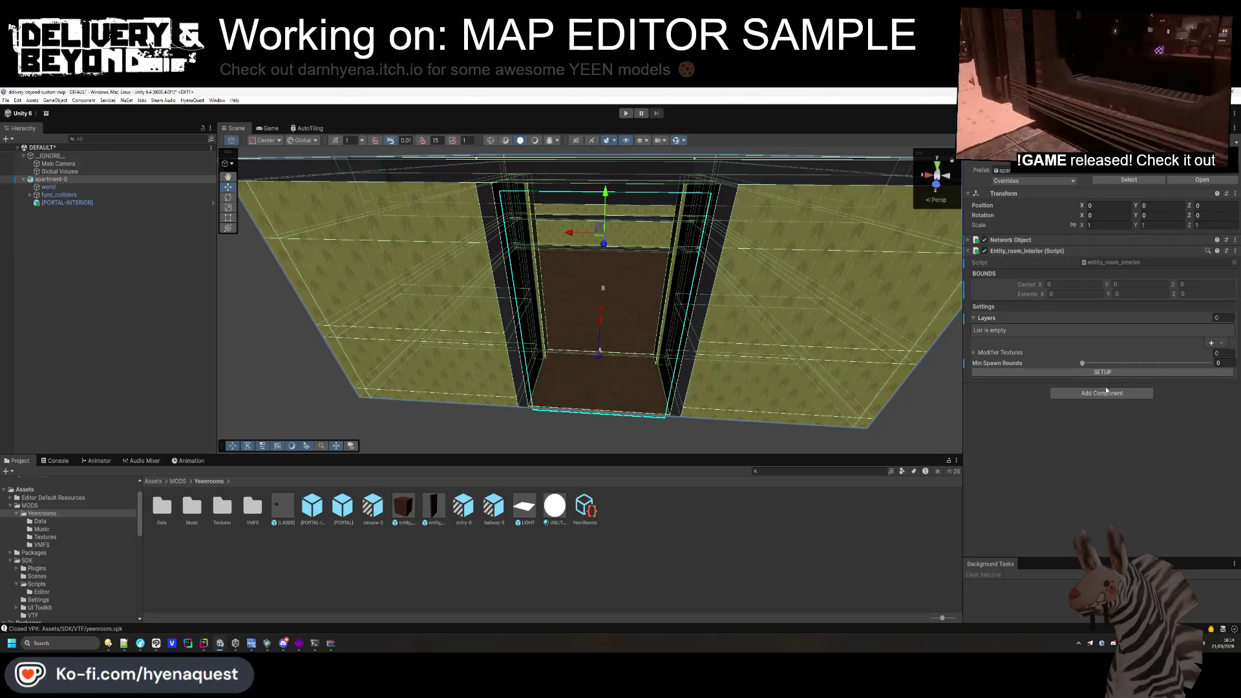
Add the Entity_vis_room script to apartment-0 via a 'vis' search.
{"action": "left_click", "coordinate": [1104, 394]}
{"action": "type", "text": "vis"}
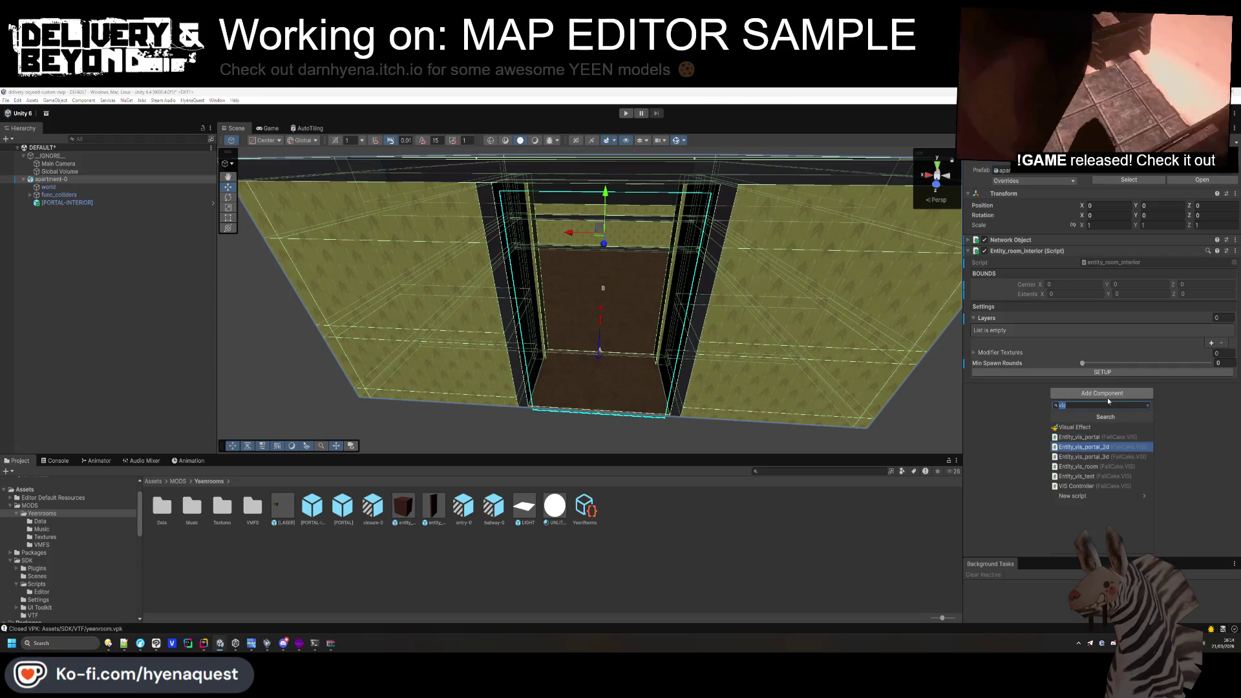
{"action": "key", "text": "Down"}
{"action": "key", "text": "Return"}
Add a Steam Audio Dynamic Object component to apartment-0 via a 'dynamic' search.
{"action": "left_click", "coordinate": [1110, 404]}
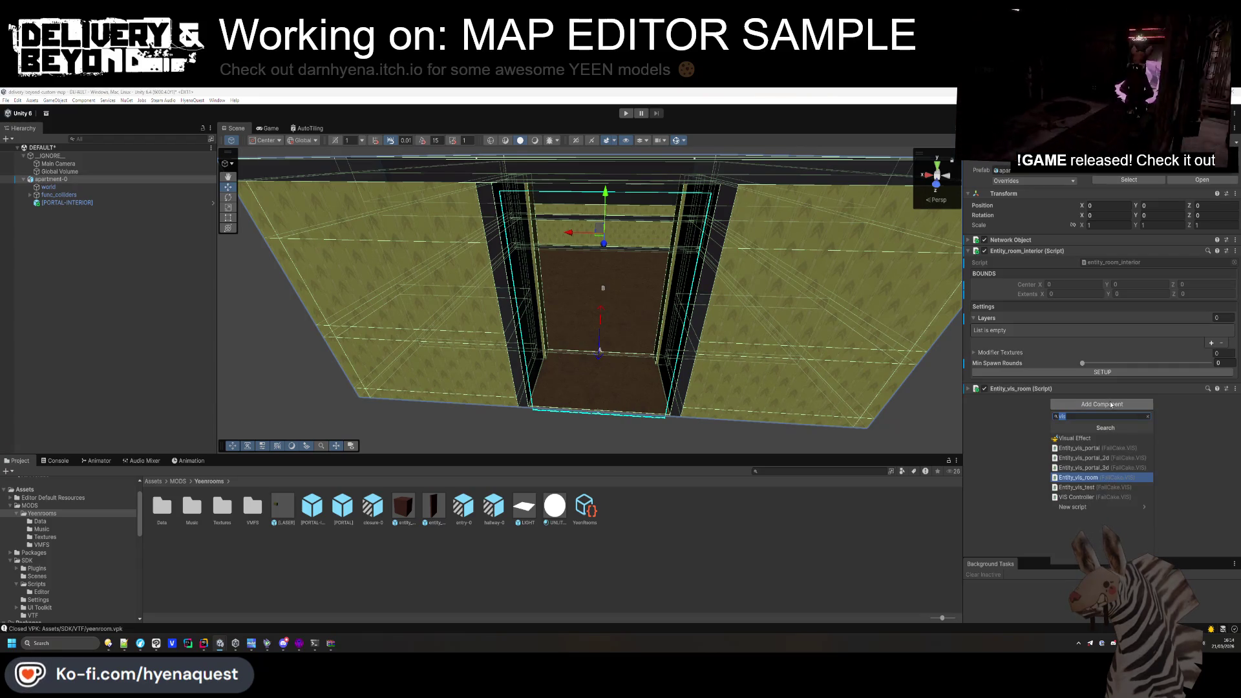
{"action": "type", "text": "dynamic"}
{"action": "key", "text": "Return"}
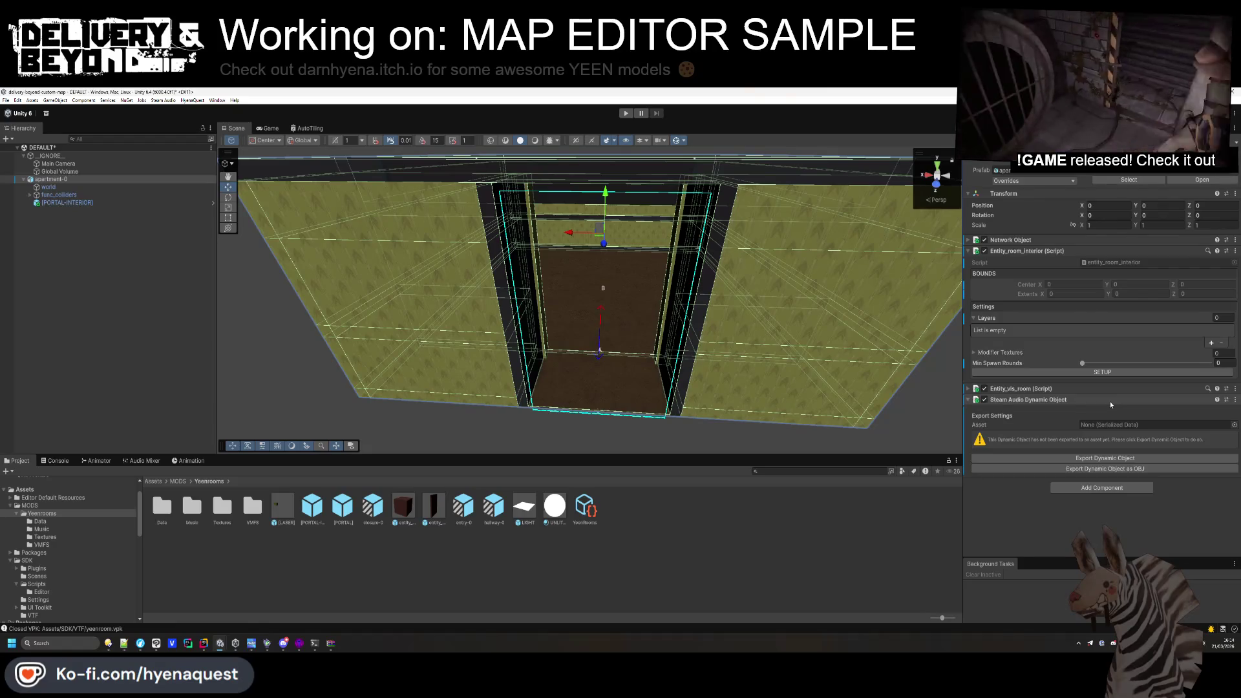
{"action": "right_click", "coordinate": [62, 181]}
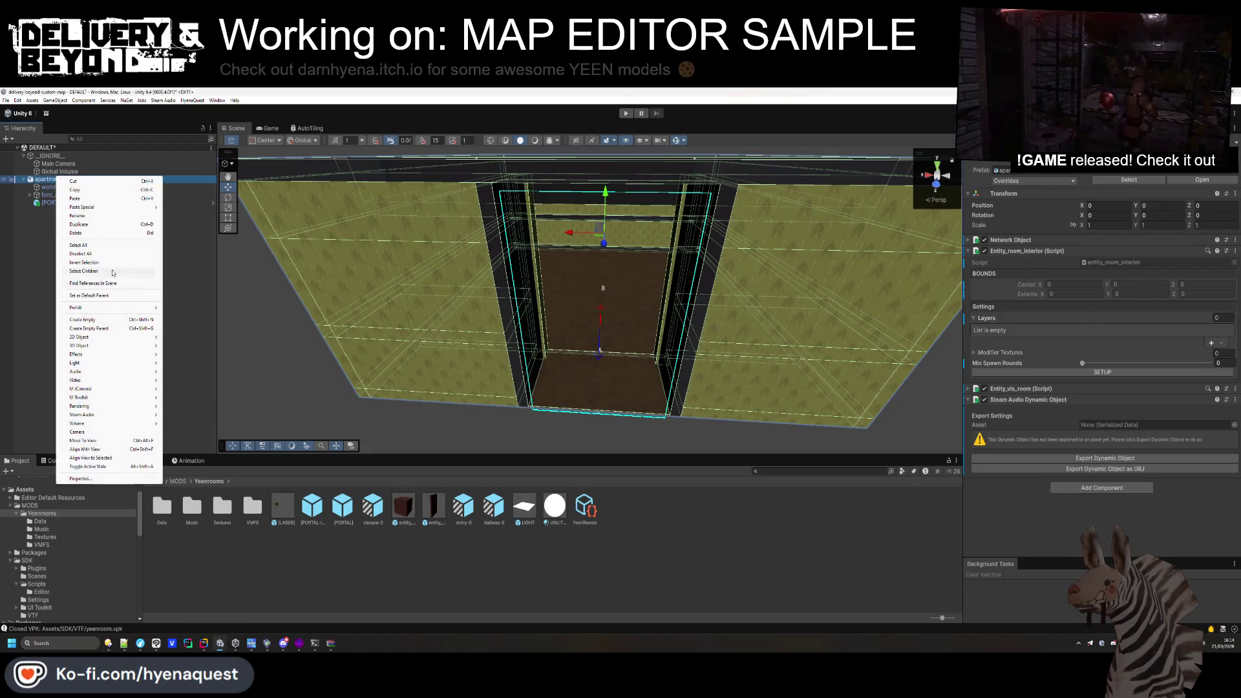
Create [LAYERS] and [LIGHTS] groups under apartment-0, with a [LAYER-0] child inside [LAYERS].
{"action": "left_click", "coordinate": [103, 316]}
{"action": "type", "text": "[LASERS]"}
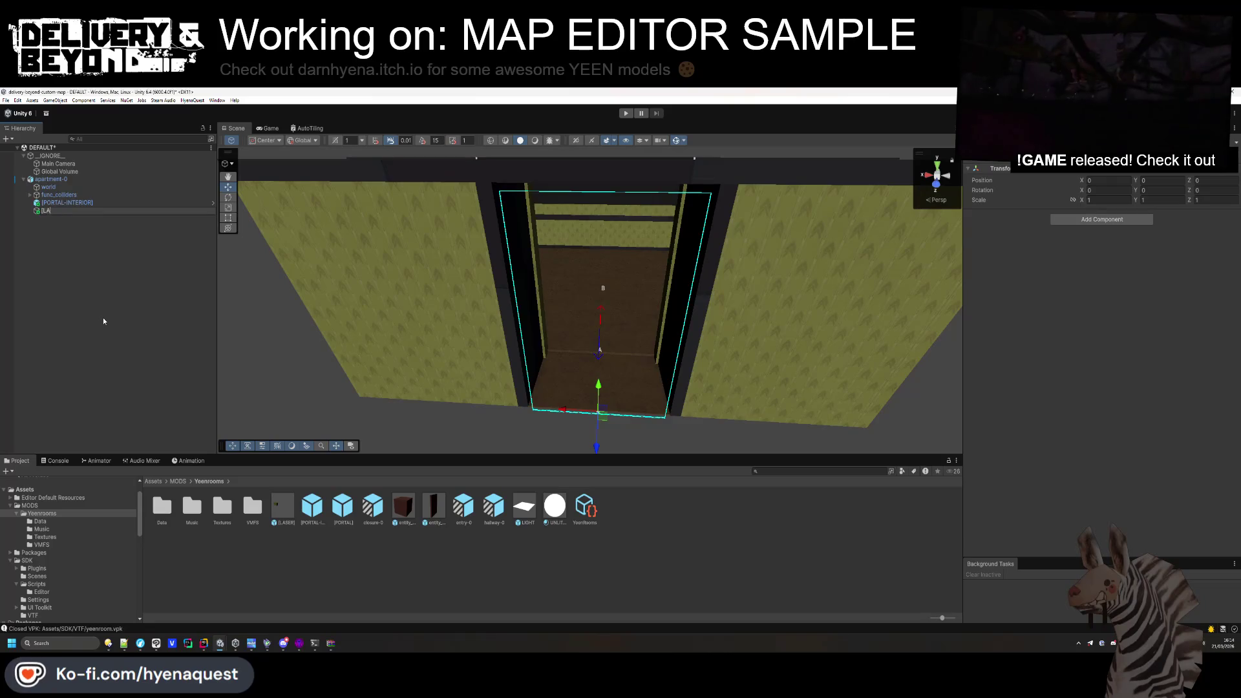
{"action": "key", "text": "Return"}
{"action": "left_click", "coordinate": [50, 206]}
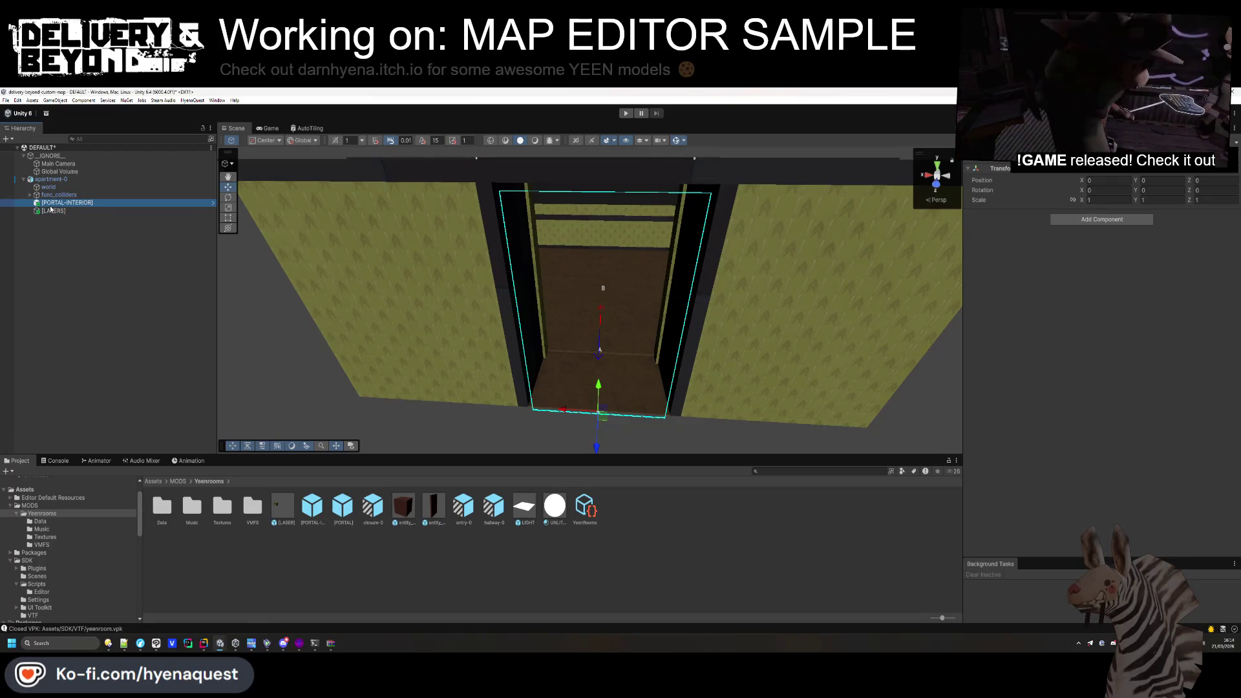
{"action": "left_click_drag", "start_coordinate": [53, 213], "coordinate": [57, 185]}
{"action": "key", "text": "ctrl+d"}
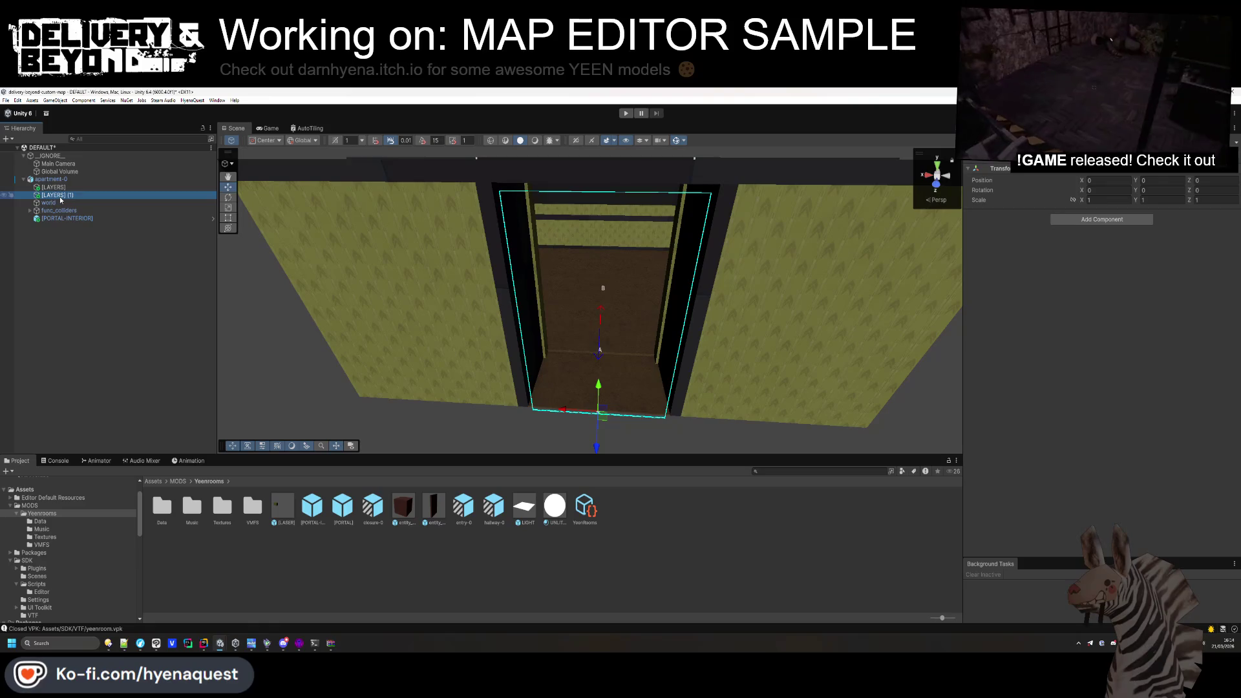
{"action": "type", "text": "[LIGHTS]"}
{"action": "key", "text": "Return"}
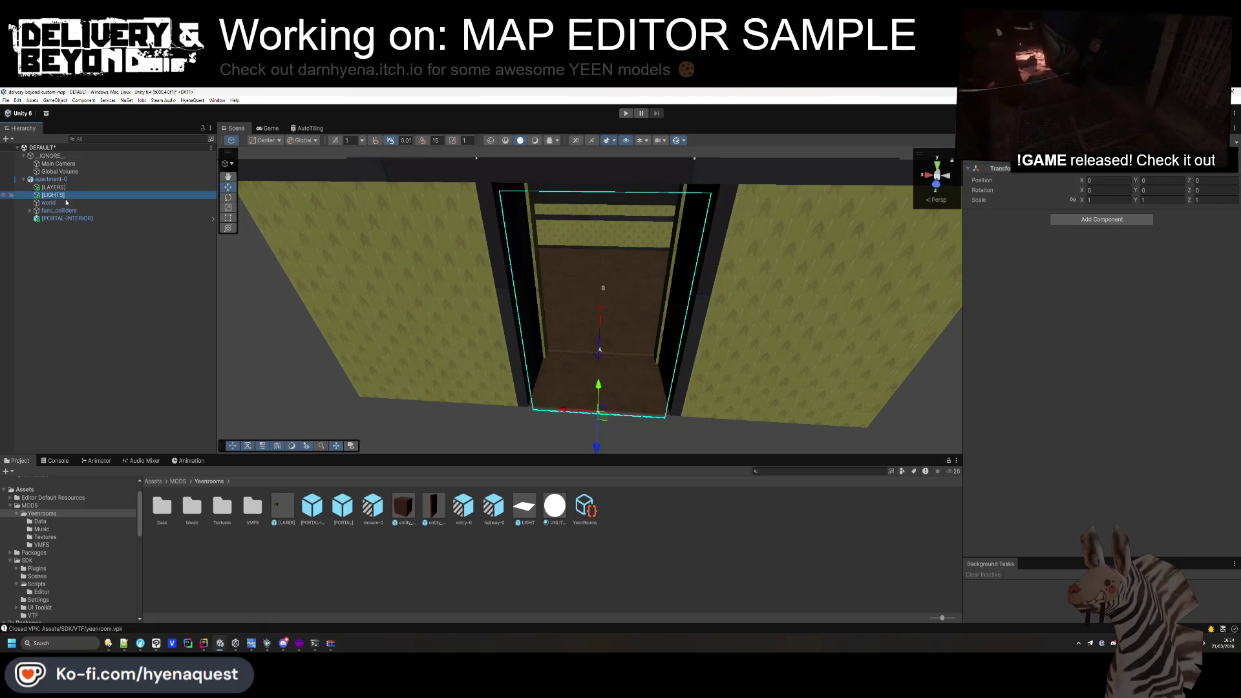
{"action": "left_click", "coordinate": [53, 187]}
{"action": "key", "text": "ctrl+d"}
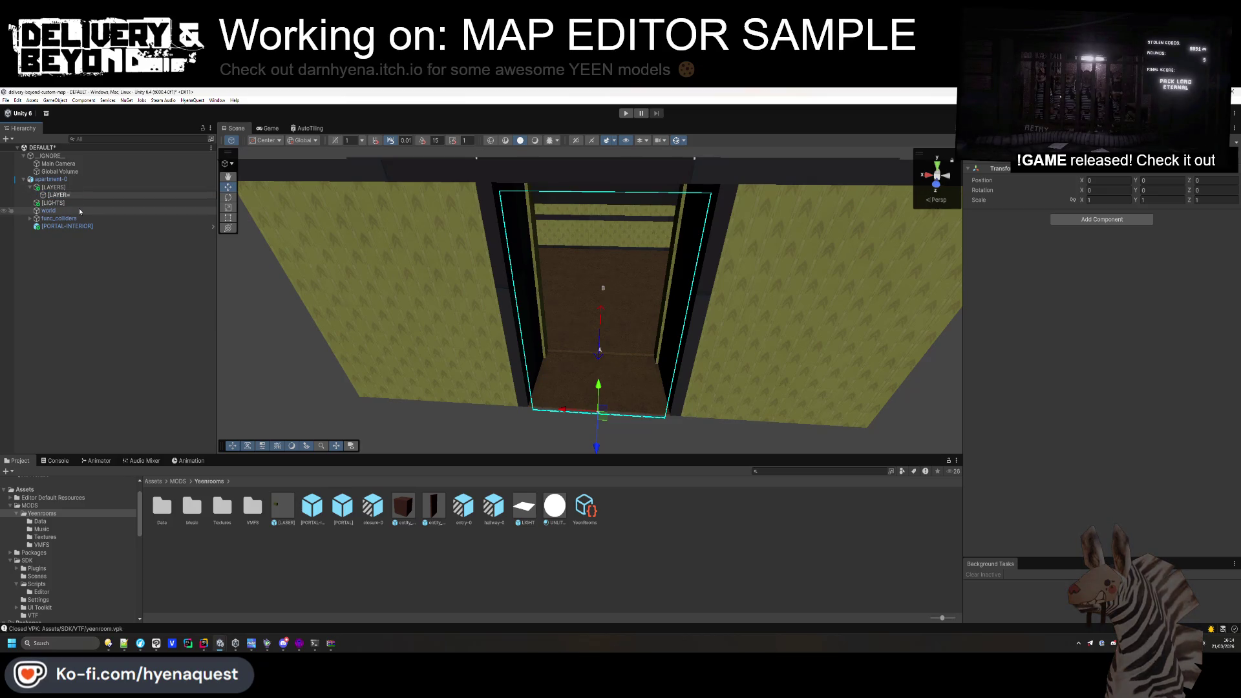
Add [LAYER-0] as Element 0 of apartment-0's Layers list and run SETUP.
{"action": "left_click", "coordinate": [71, 179]}
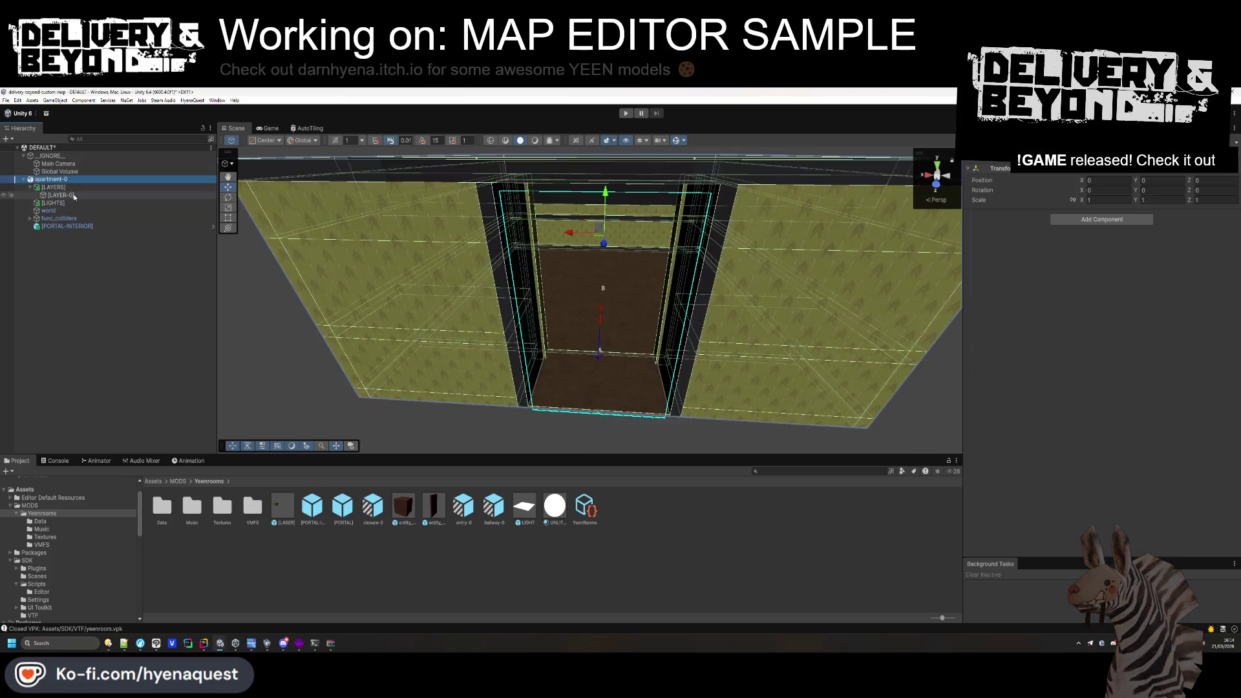
{"action": "left_click", "coordinate": [1212, 343]}
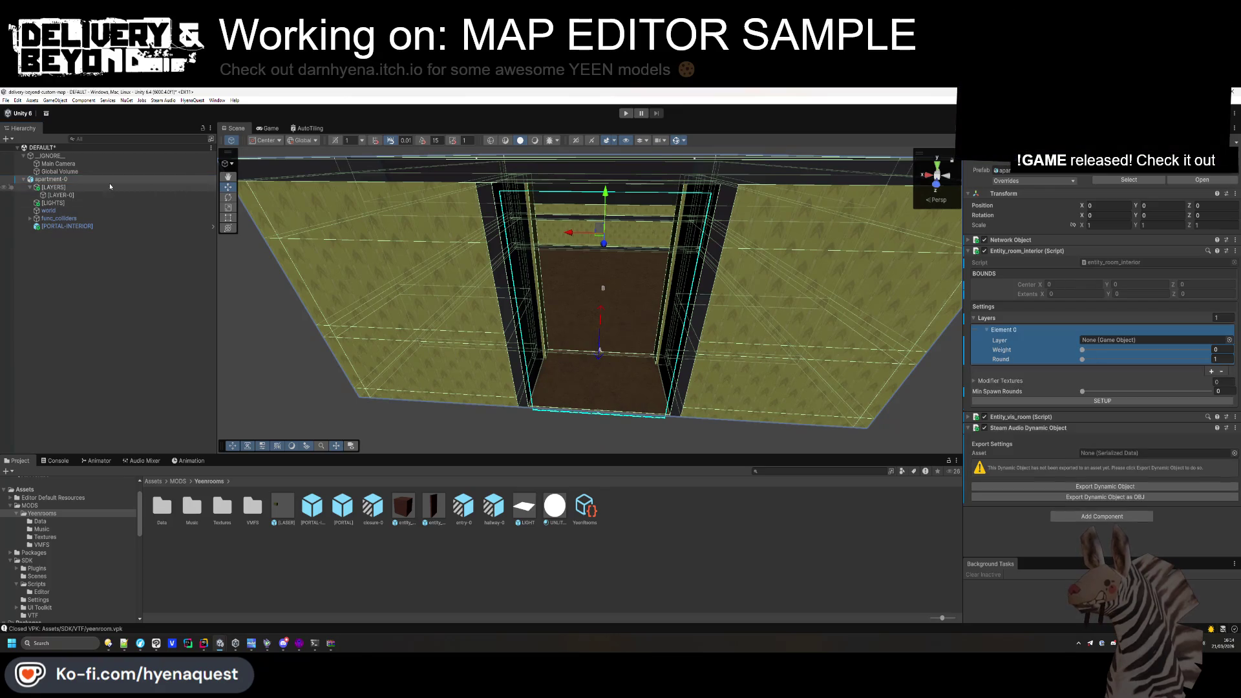
{"action": "left_click_drag", "start_coordinate": [47, 195], "coordinate": [1141, 341]}
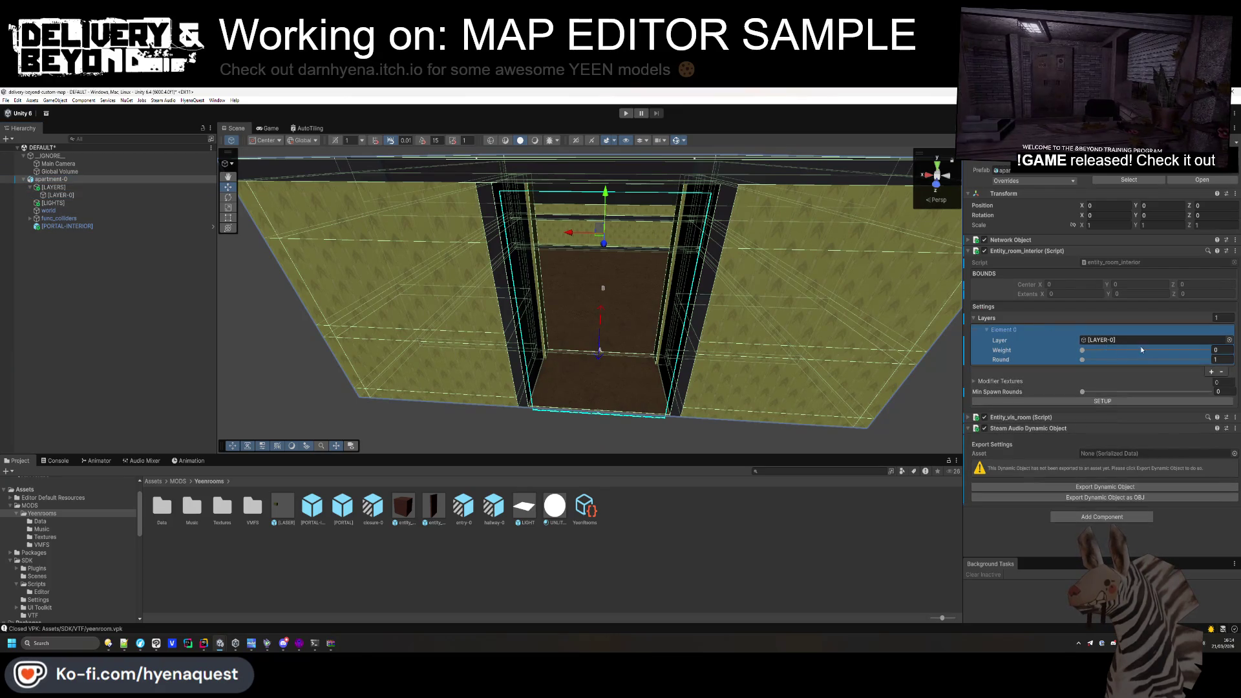
{"action": "left_click", "coordinate": [1119, 400]}
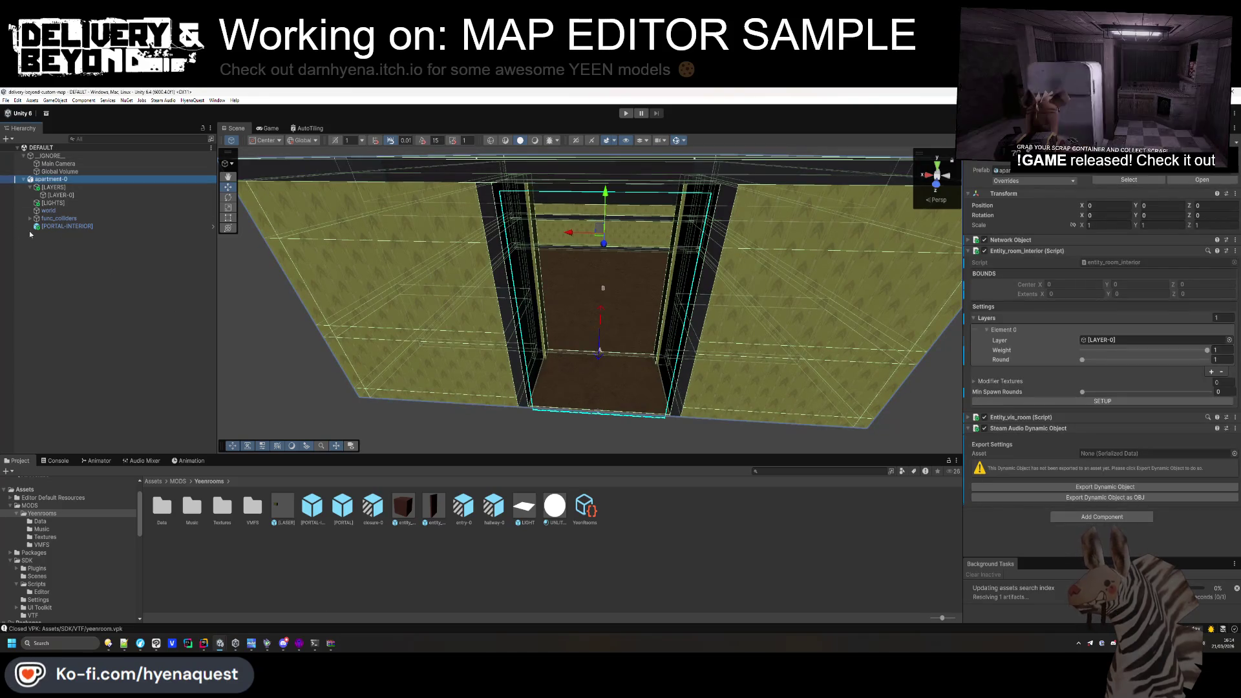
In the apartment-0 prefab, add Steam Audio Geometry to the world object.
{"action": "left_click", "coordinate": [135, 294]}
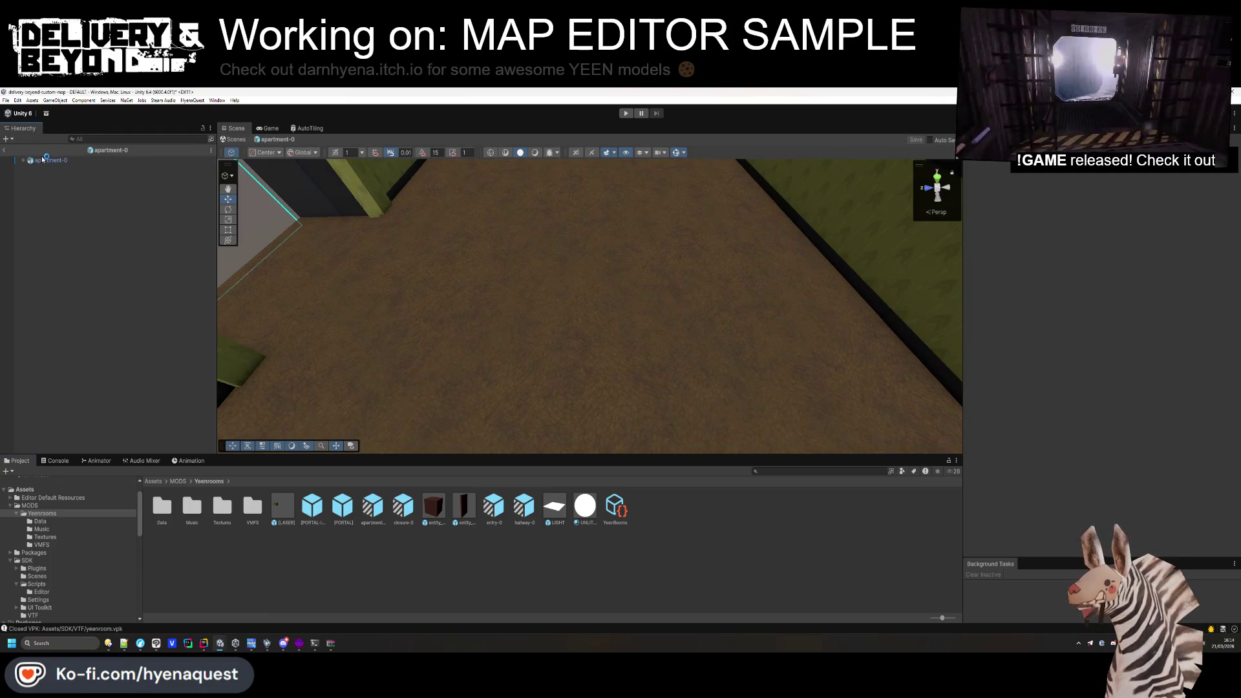
{"action": "left_click", "coordinate": [42, 160]}
{"action": "left_click", "coordinate": [47, 184]}
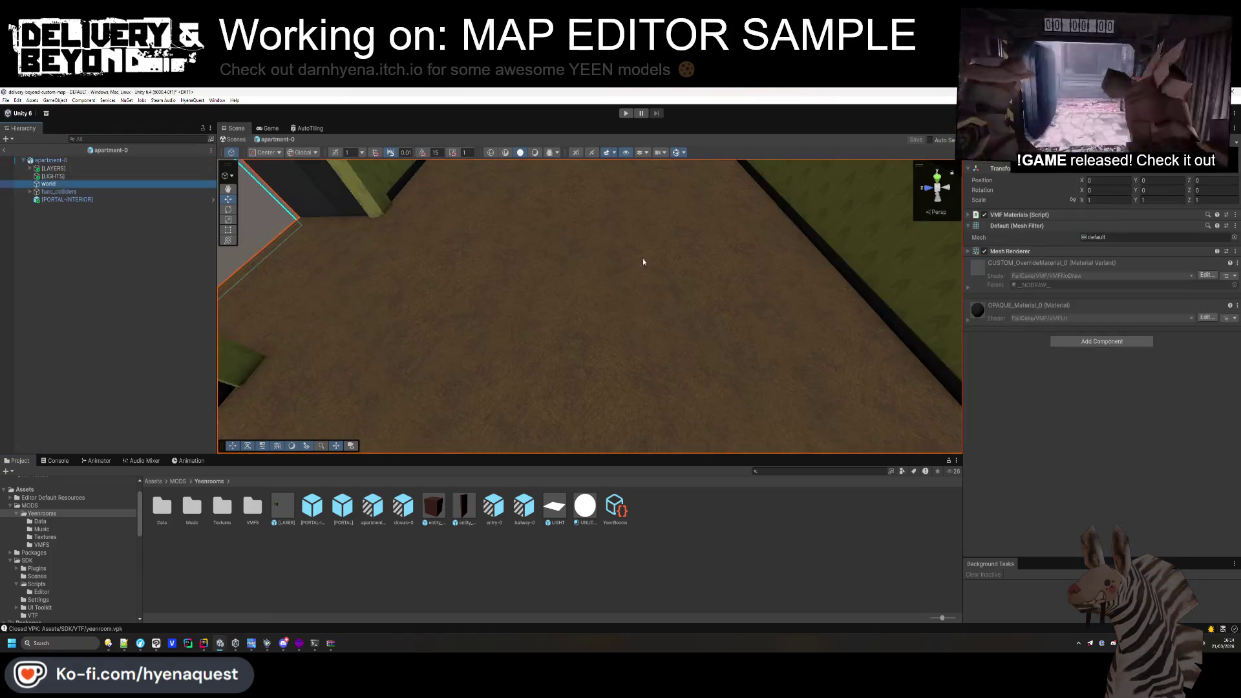
{"action": "left_click", "coordinate": [1065, 342]}
{"action": "left_click", "coordinate": [1102, 373]}
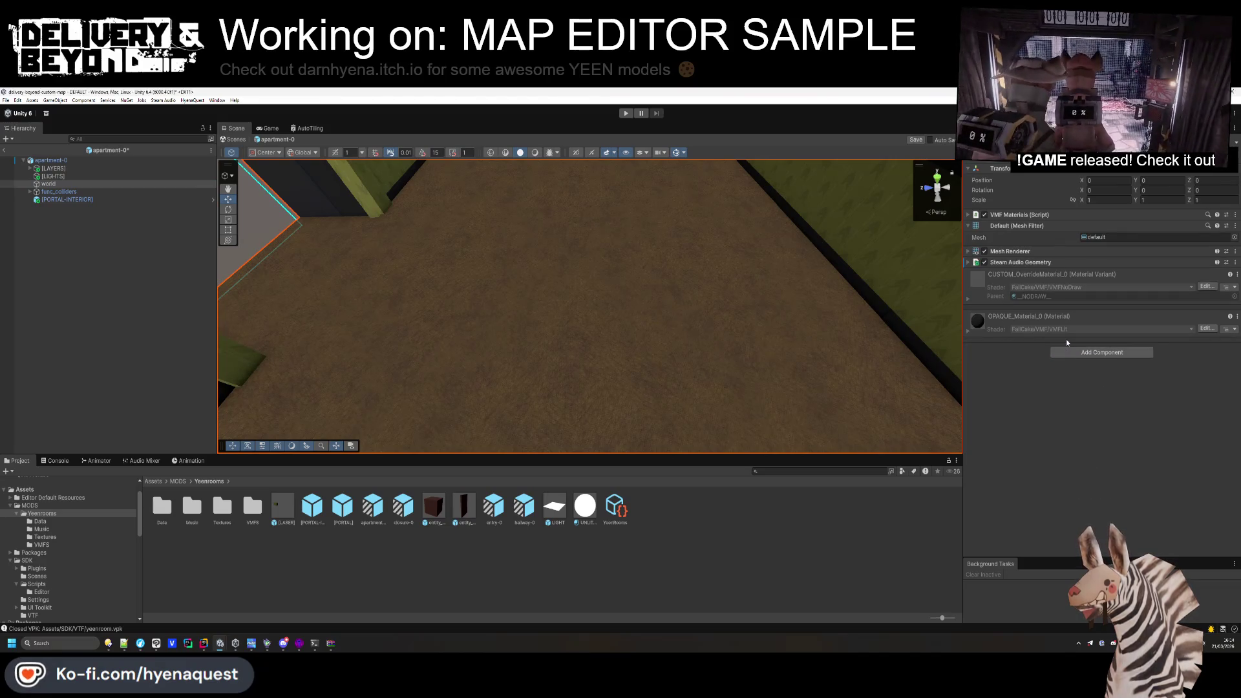
{"action": "left_click", "coordinate": [52, 161]}
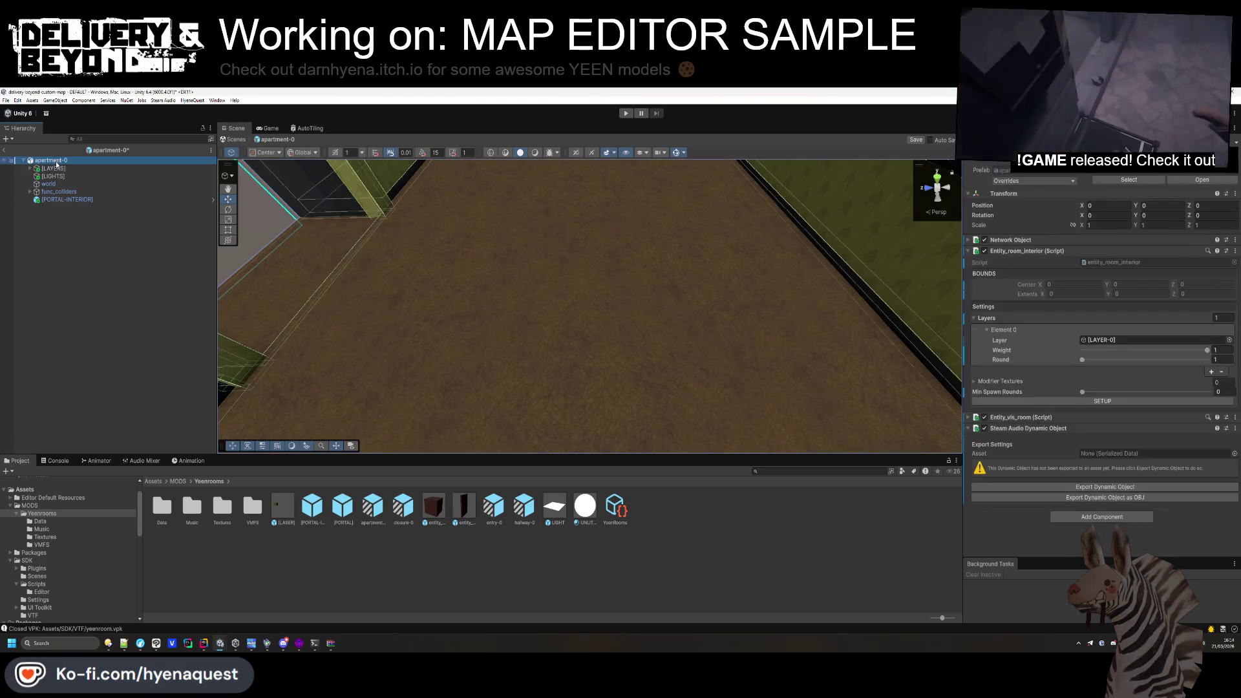
Export the Steam Audio dynamic object into Yeenrooms and run SETUP for the room bounds.
{"action": "left_click", "coordinate": [1127, 487]}
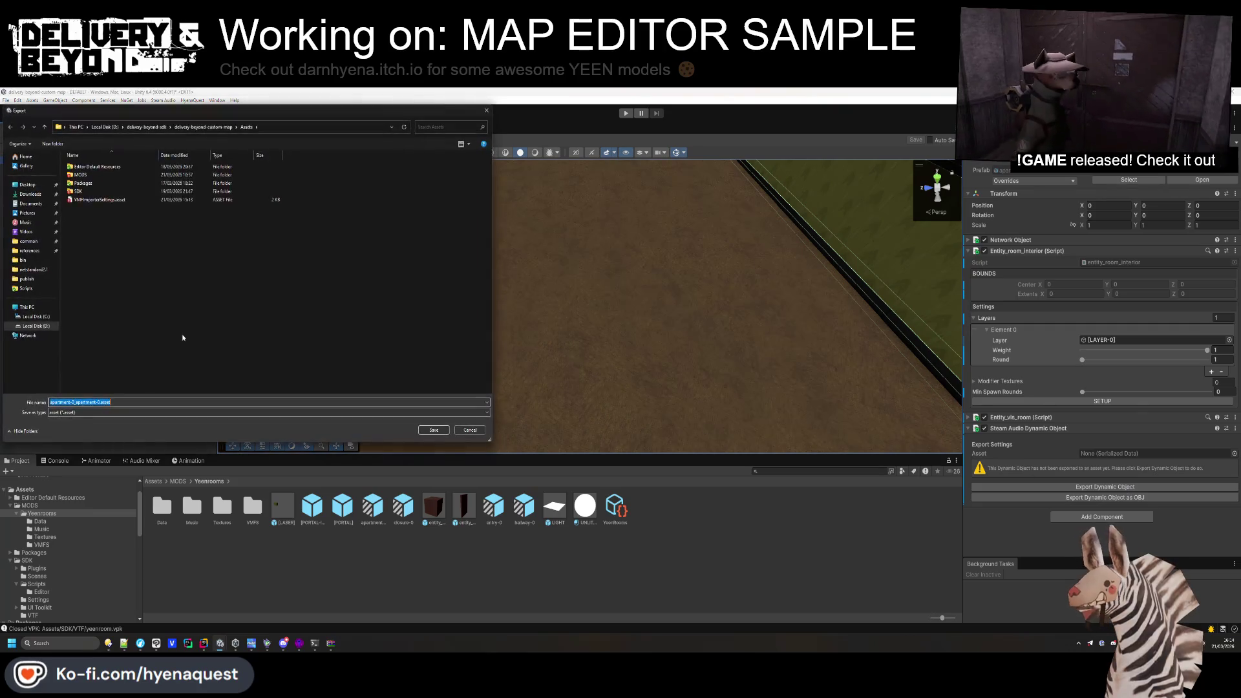
{"action": "double_click", "coordinate": [84, 167]}
{"action": "key", "text": "Return"}
{"action": "left_click", "coordinate": [1144, 401]}
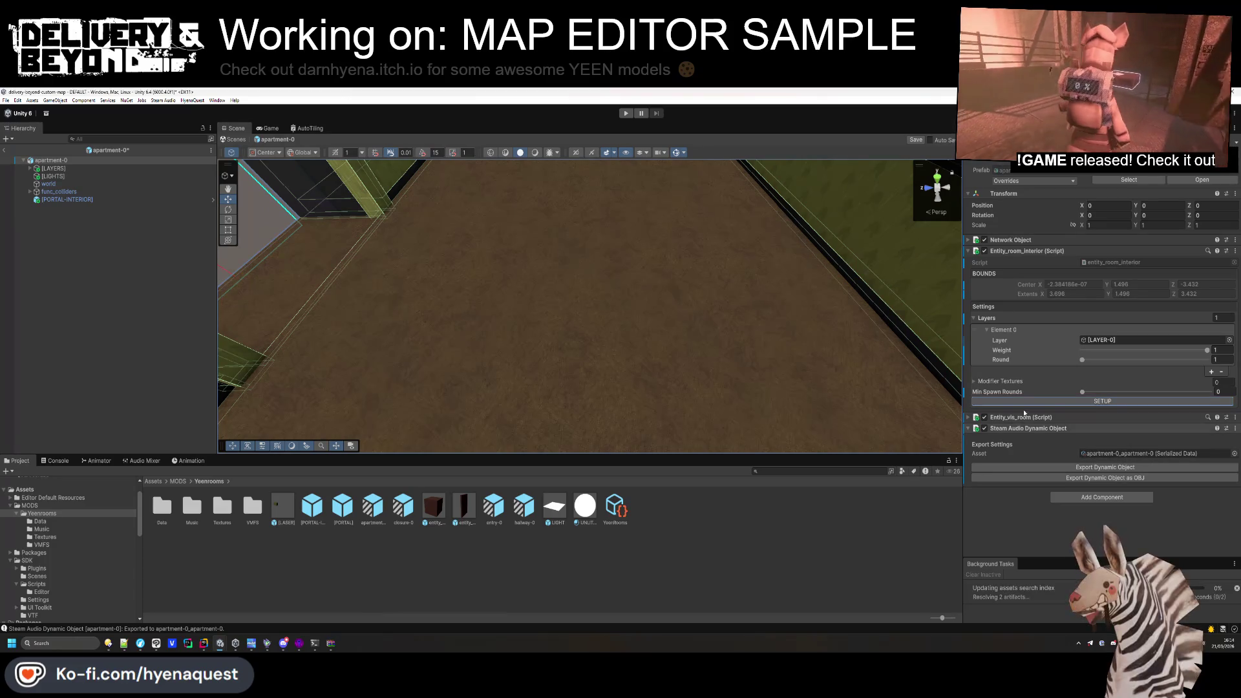
Place the LIGHT prefab panel on the apartment ceiling.
{"action": "left_click", "coordinate": [420, 299]}
{"action": "mouse_move", "coordinate": [421, 299]}
{"action": "left_mouse_down"}
{"action": "mouse_move", "coordinate": [499, 311]}
{"action": "mouse_move", "coordinate": [457, 244]}
{"action": "mouse_move", "coordinate": [303, 424]}
{"action": "left_mouse_up"}
{"action": "mouse_move", "coordinate": [550, 387]}
{"action": "left_mouse_down"}
{"action": "mouse_move", "coordinate": [545, 351]}
{"action": "mouse_move", "coordinate": [649, 265]}
{"action": "mouse_move", "coordinate": [640, 285]}
{"action": "left_mouse_up"}
{"action": "left_click_drag", "start_coordinate": [554, 506], "coordinate": [560, 298]}
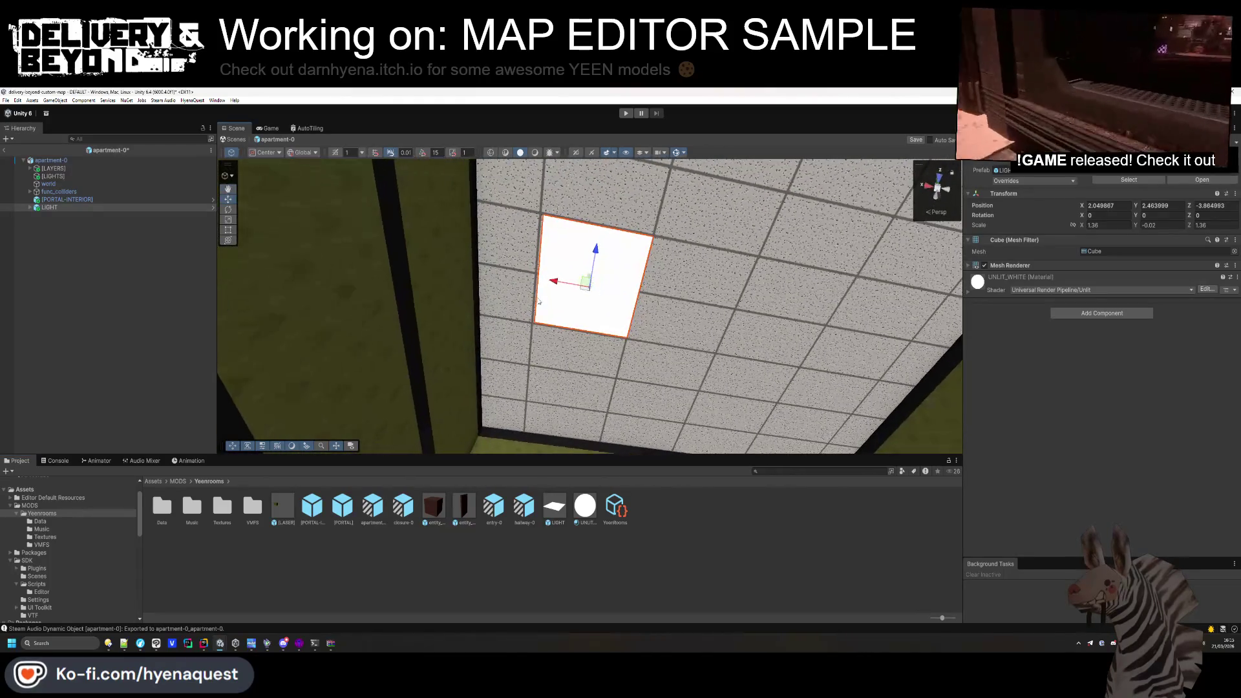
Duplicate the ceiling light as LIGHT (1), slide it along X, and group both under [LIGHTS].
{"action": "key", "text": "ctrl+d"}
{"action": "left_click_drag", "start_coordinate": [554, 285], "coordinate": [846, 379]}
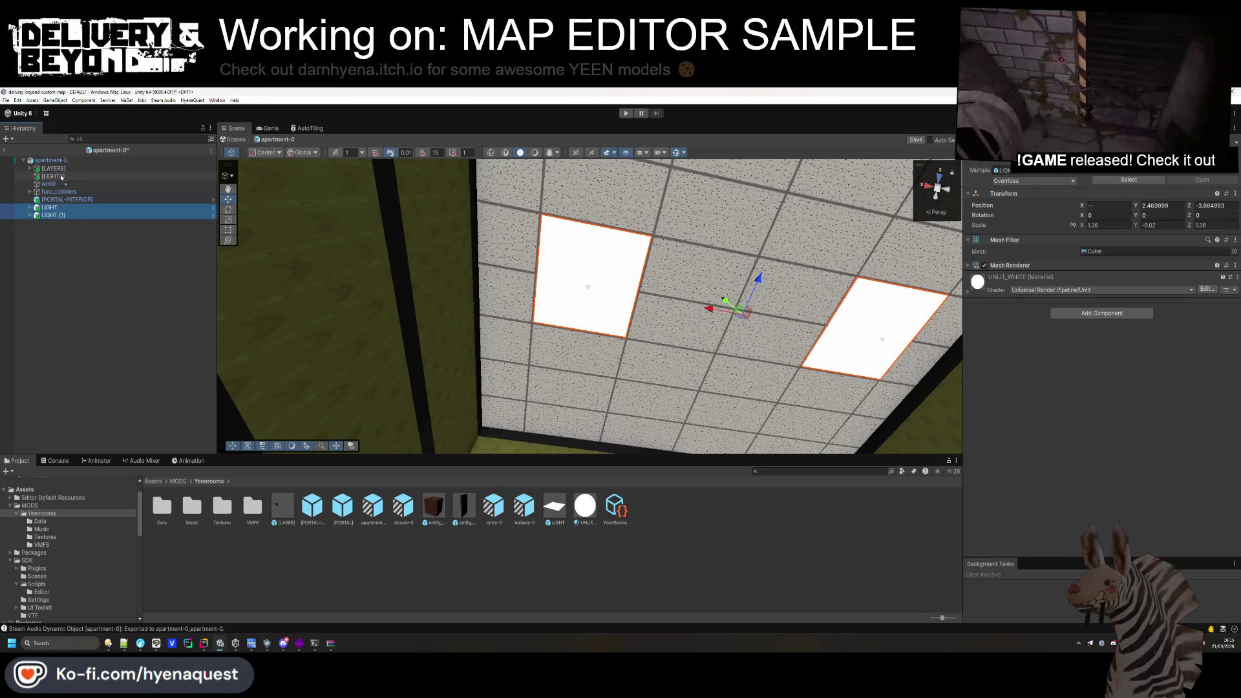
{"action": "left_click_drag", "start_coordinate": [62, 178], "coordinate": [62, 177]}
{"action": "mouse_move", "coordinate": [615, 299]}
{"action": "left_mouse_down"}
{"action": "mouse_move", "coordinate": [631, 344]}
{"action": "mouse_move", "coordinate": [621, 371]}
{"action": "mouse_move", "coordinate": [584, 254]}
{"action": "mouse_move", "coordinate": [604, 291]}
{"action": "mouse_move", "coordinate": [273, 230]}
{"action": "left_mouse_up"}
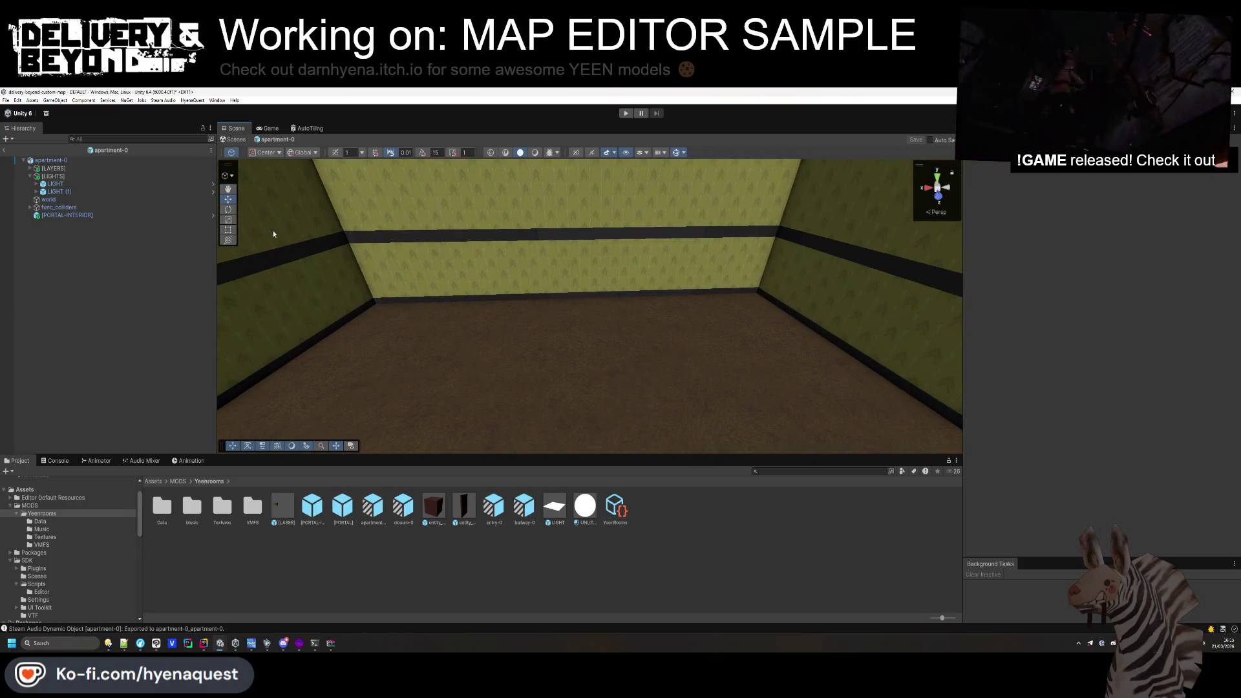
{"action": "left_click", "coordinate": [30, 168]}
{"action": "left_click", "coordinate": [59, 176]}
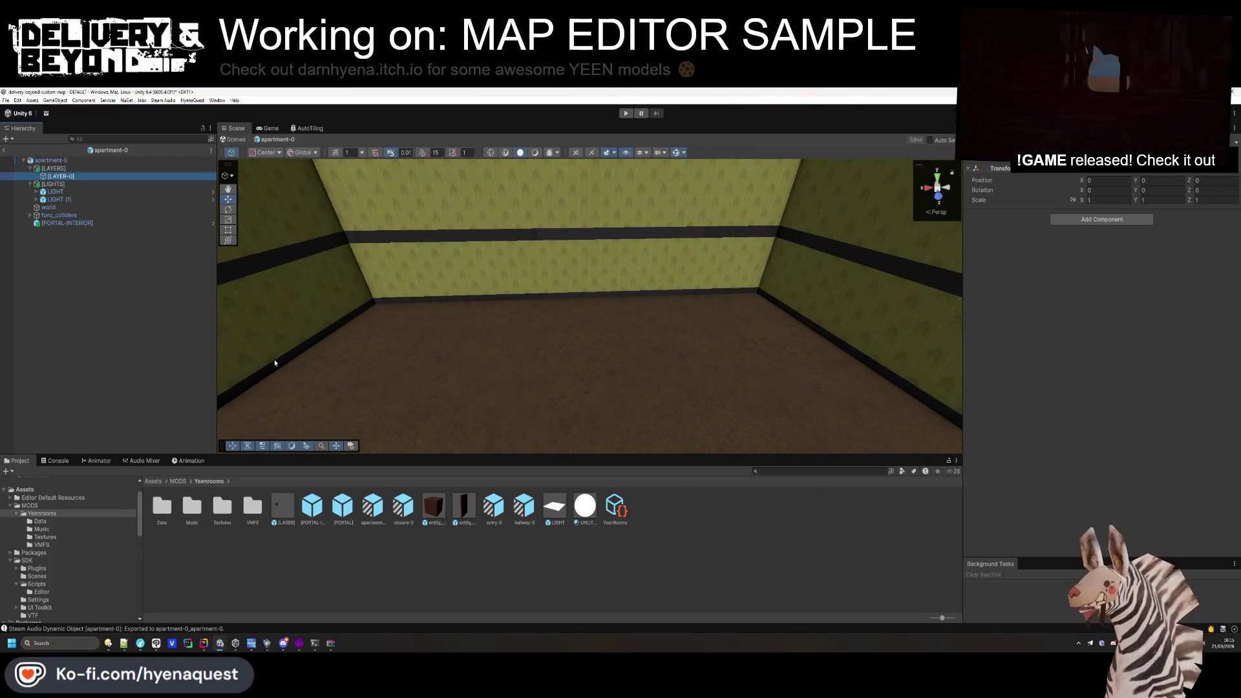
Create an empty object under [LAYER-0] named entity_network_object.
{"action": "right_click", "coordinate": [68, 182]}
{"action": "left_click", "coordinate": [102, 332]}
{"action": "type", "text": "entity_network_ob"}
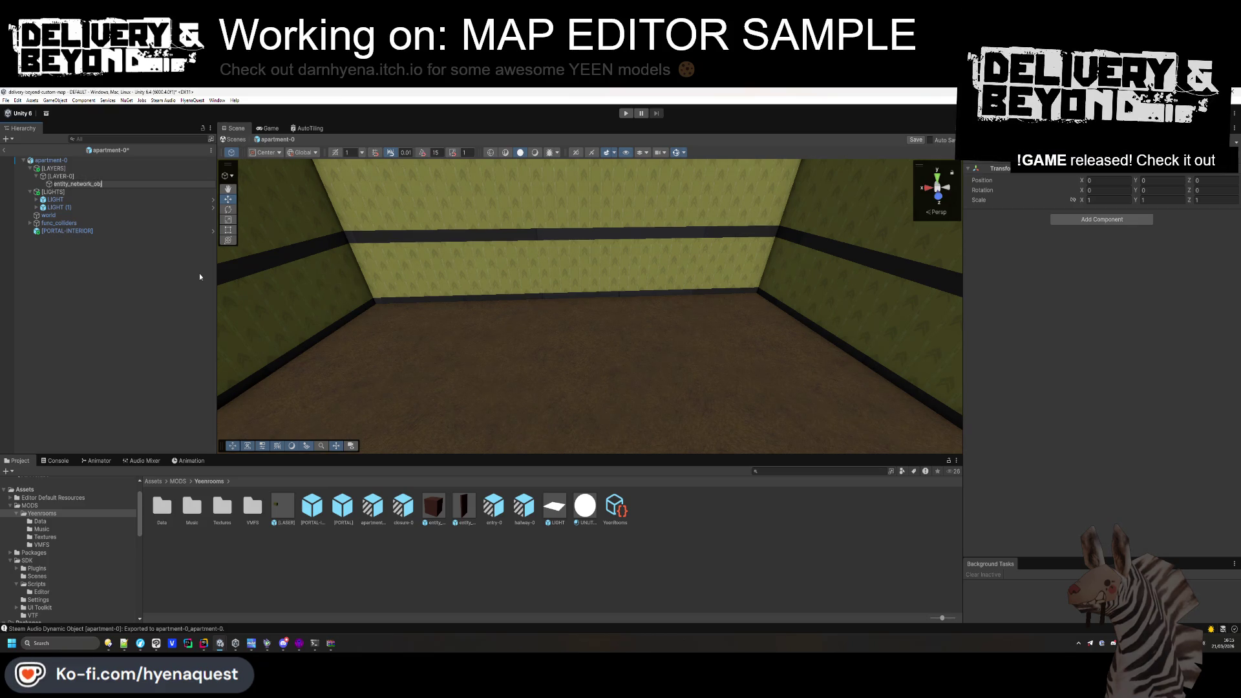
{"action": "type", "text": "ject"}
{"action": "key", "text": "Return"}
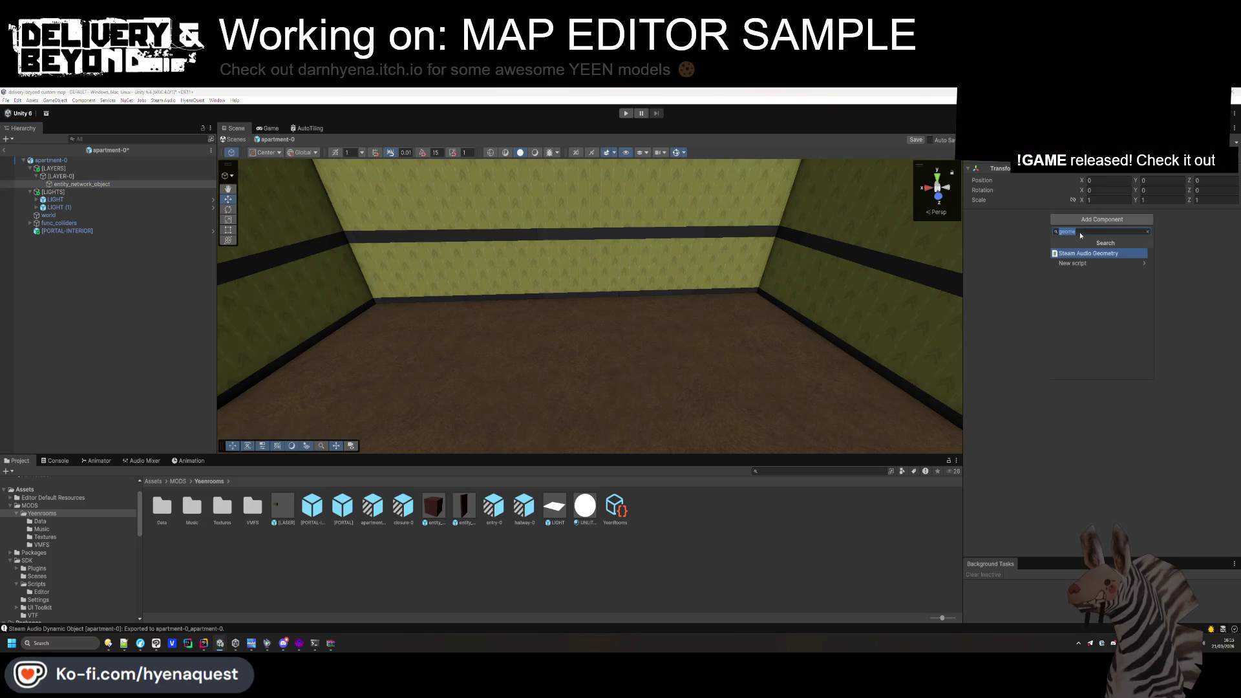
Add the chance-based network template component and set its Chance to 0.8.
{"action": "type", "text": "network"}
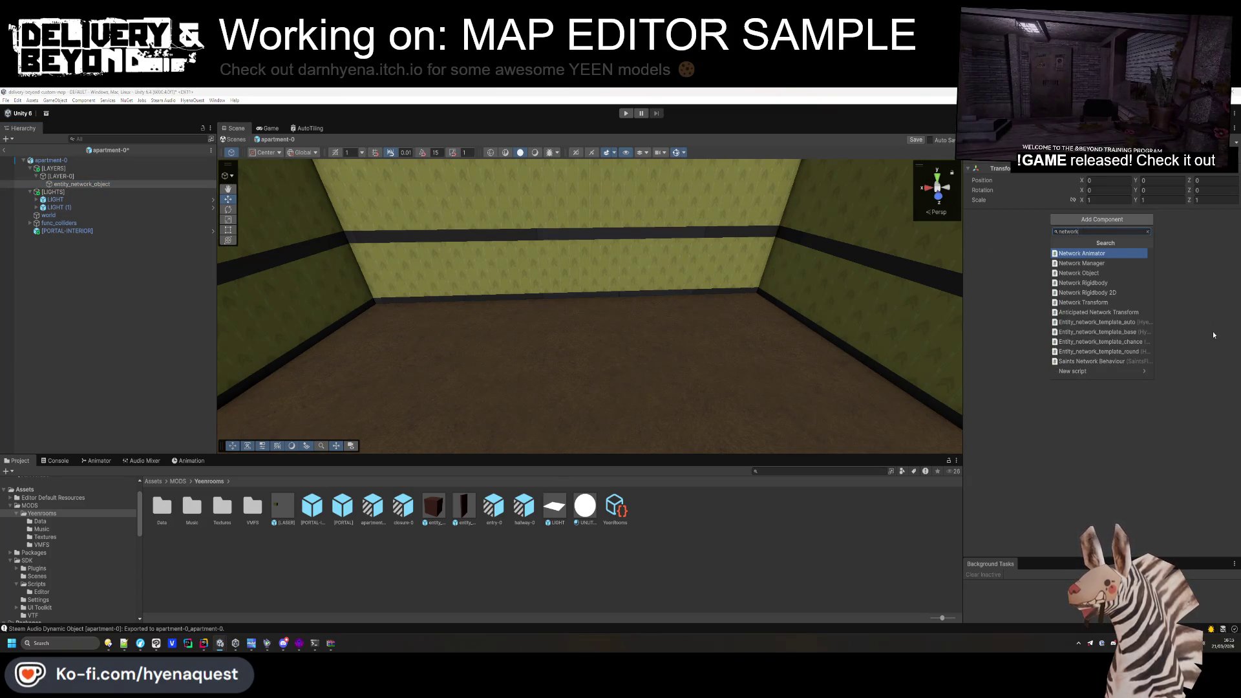
{"action": "left_click", "coordinate": [1126, 342]}
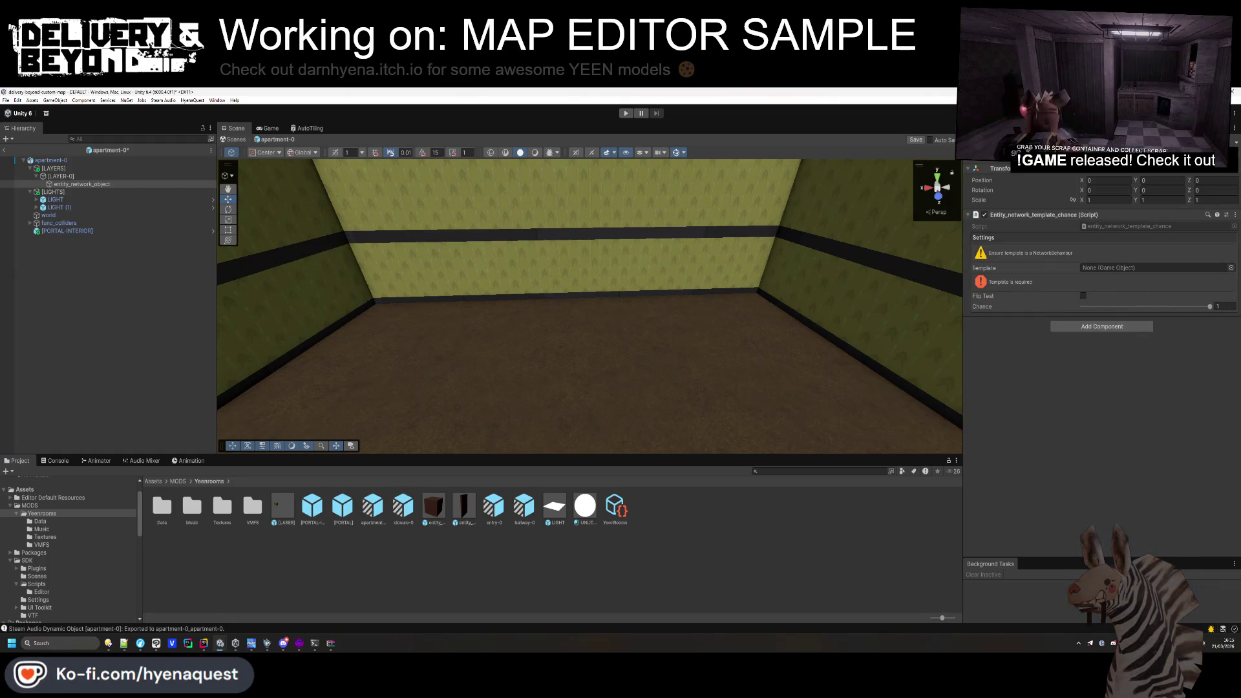
{"action": "left_click", "coordinate": [1220, 307]}
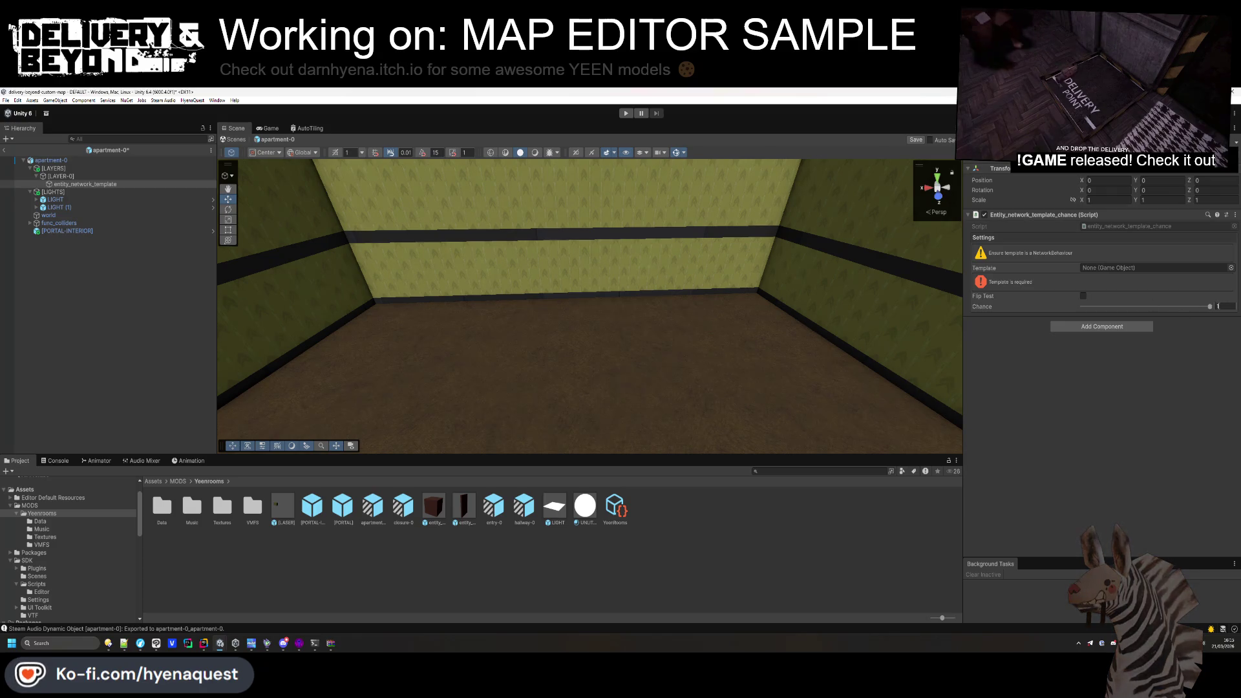
{"action": "type", "text": "0.8"}
{"action": "key", "text": "Return"}
Bring up the Delivery & Beyond SDK's Scrap prefabs folder.
{"action": "scroll", "coordinate": [71, 549], "scroll_direction": "down", "scroll_amount": 10}
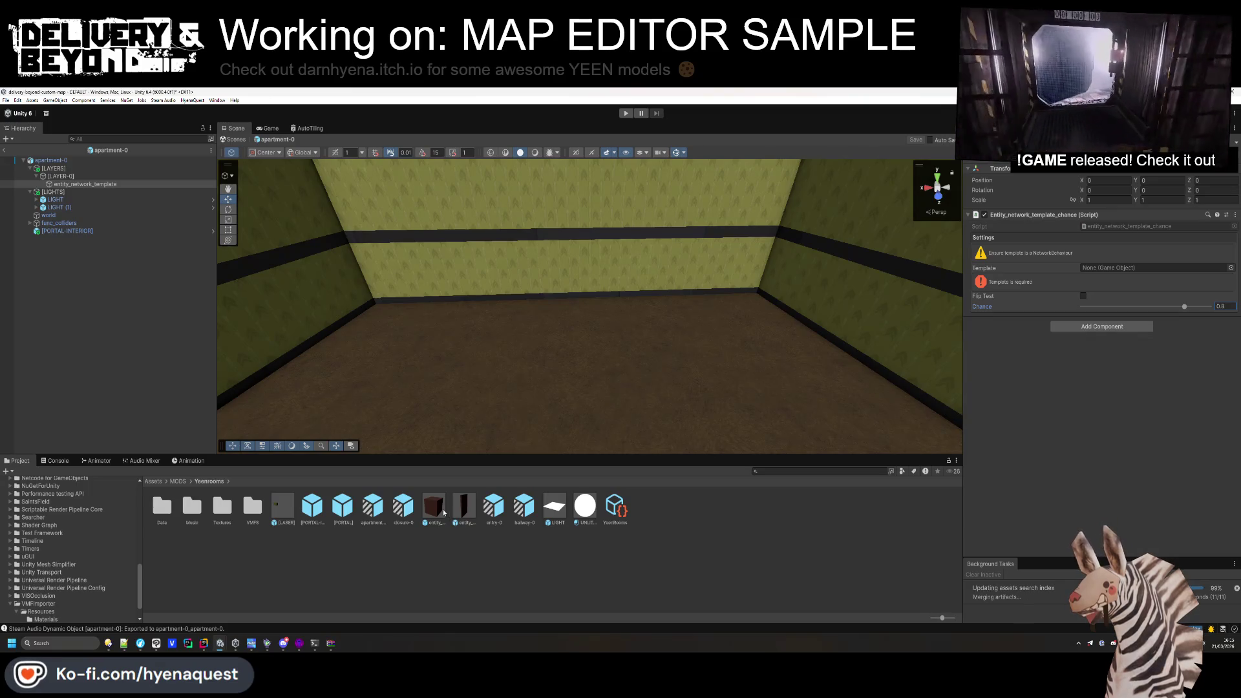
{"action": "scroll", "coordinate": [37, 595], "scroll_direction": "down", "scroll_amount": 2}
{"action": "scroll", "coordinate": [58, 571], "scroll_direction": "up", "scroll_amount": 10}
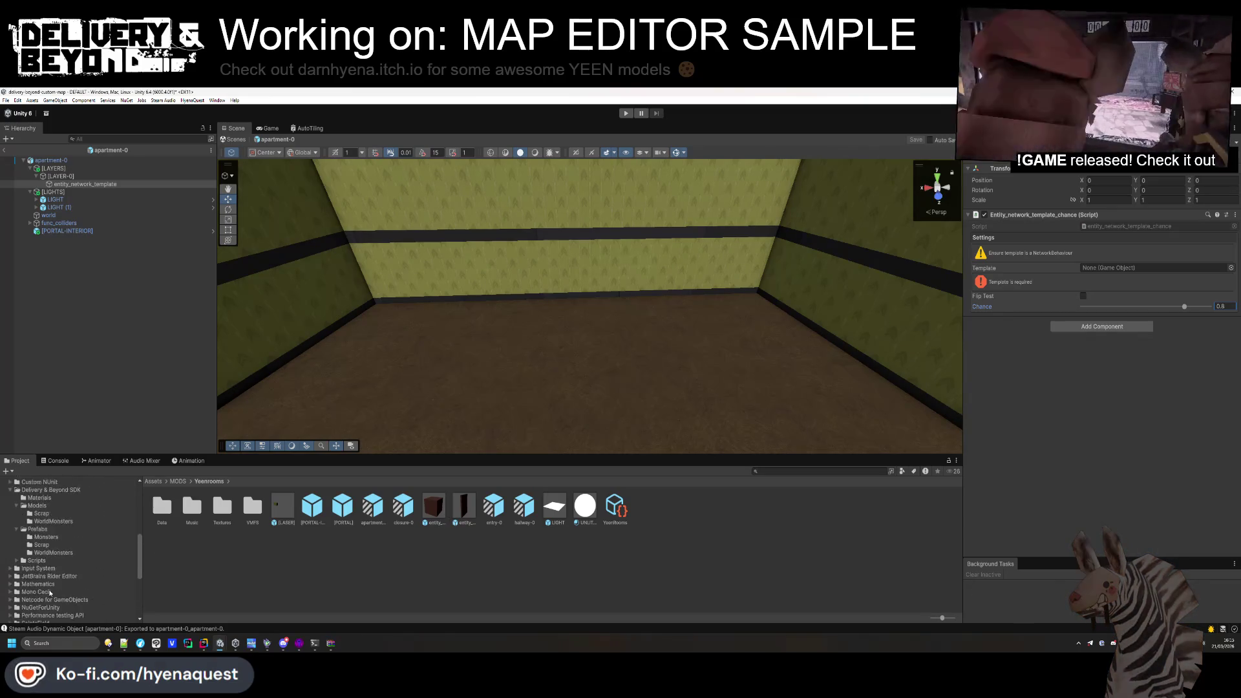
{"action": "left_click", "coordinate": [42, 543]}
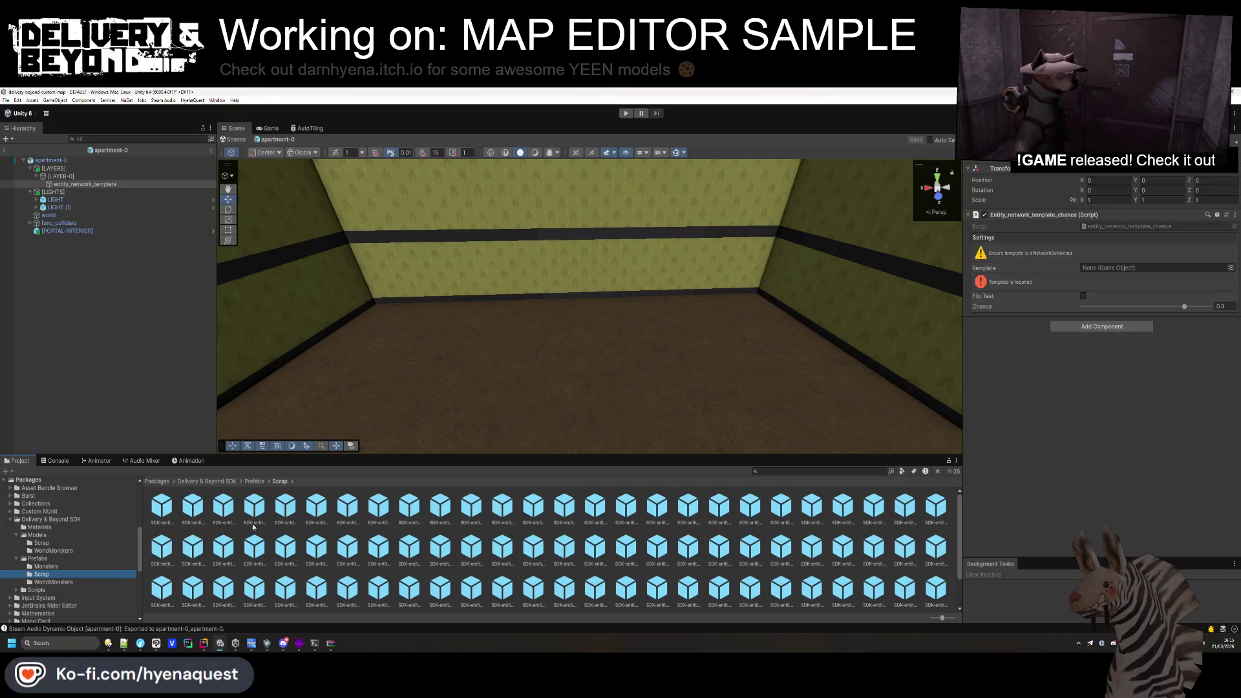
Set the template to the bathtub prefab, rotate it -90 on the floor, and place two copies.
{"action": "left_click_drag", "start_coordinate": [942, 618], "coordinate": [933, 619]}
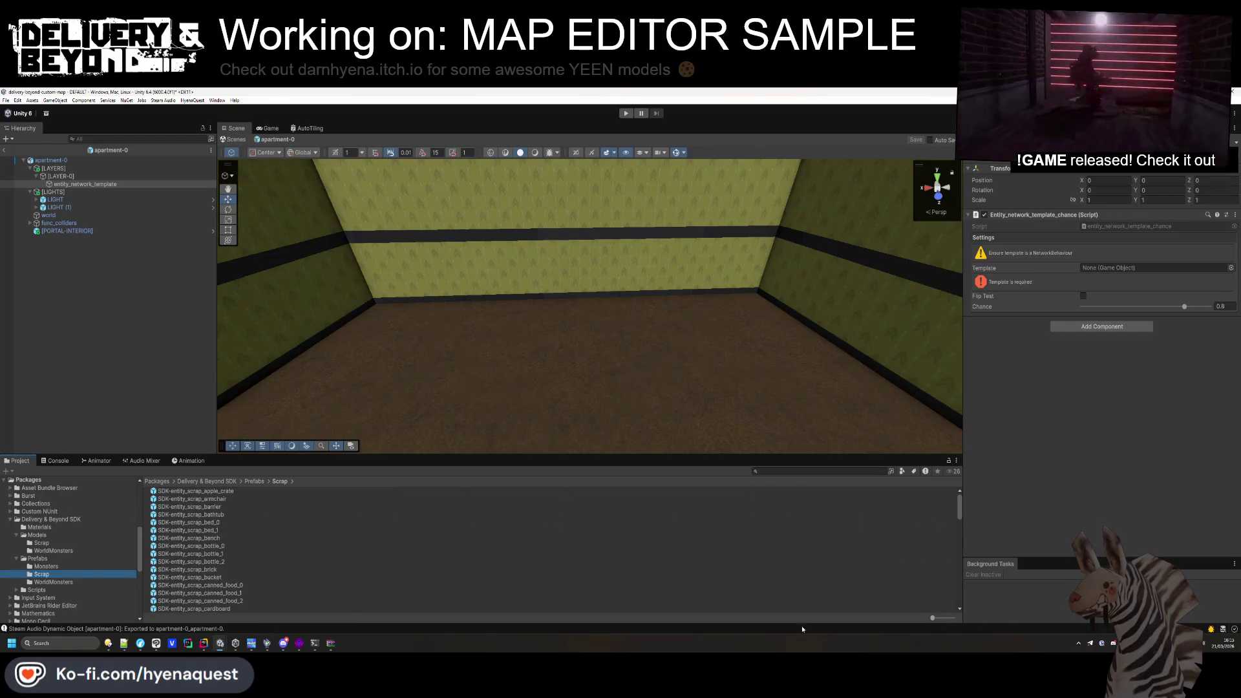
{"action": "mouse_move", "coordinate": [200, 515]}
{"action": "left_mouse_down"}
{"action": "mouse_move", "coordinate": [770, 424]}
{"action": "mouse_move", "coordinate": [1111, 269]}
{"action": "left_mouse_up"}
{"action": "left_click_drag", "start_coordinate": [479, 310], "coordinate": [317, 284]}
{"action": "mouse_move", "coordinate": [429, 292]}
{"action": "left_mouse_down"}
{"action": "mouse_move", "coordinate": [707, 332]}
{"action": "mouse_move", "coordinate": [690, 307]}
{"action": "mouse_move", "coordinate": [634, 306]}
{"action": "mouse_move", "coordinate": [657, 282]}
{"action": "mouse_move", "coordinate": [646, 278]}
{"action": "mouse_move", "coordinate": [545, 368]}
{"action": "mouse_move", "coordinate": [598, 361]}
{"action": "left_mouse_up"}
{"action": "type", "text": "-90"}
{"action": "key", "text": "ctrl+d"}
{"action": "left_click_drag", "start_coordinate": [671, 281], "coordinate": [671, 350]}
{"action": "left_click", "coordinate": [671, 255]}
{"action": "key", "text": "ctrl+d"}
{"action": "mouse_move", "coordinate": [671, 256]}
{"action": "left_mouse_down"}
{"action": "mouse_move", "coordinate": [671, 388]}
{"action": "mouse_move", "coordinate": [724, 343]}
{"action": "mouse_move", "coordinate": [621, 271]}
{"action": "left_mouse_up"}
Turn a bathtub copy into a coffee machine template by the wall and duplicate it.
{"action": "left_click_drag", "start_coordinate": [685, 336], "coordinate": [600, 268]}
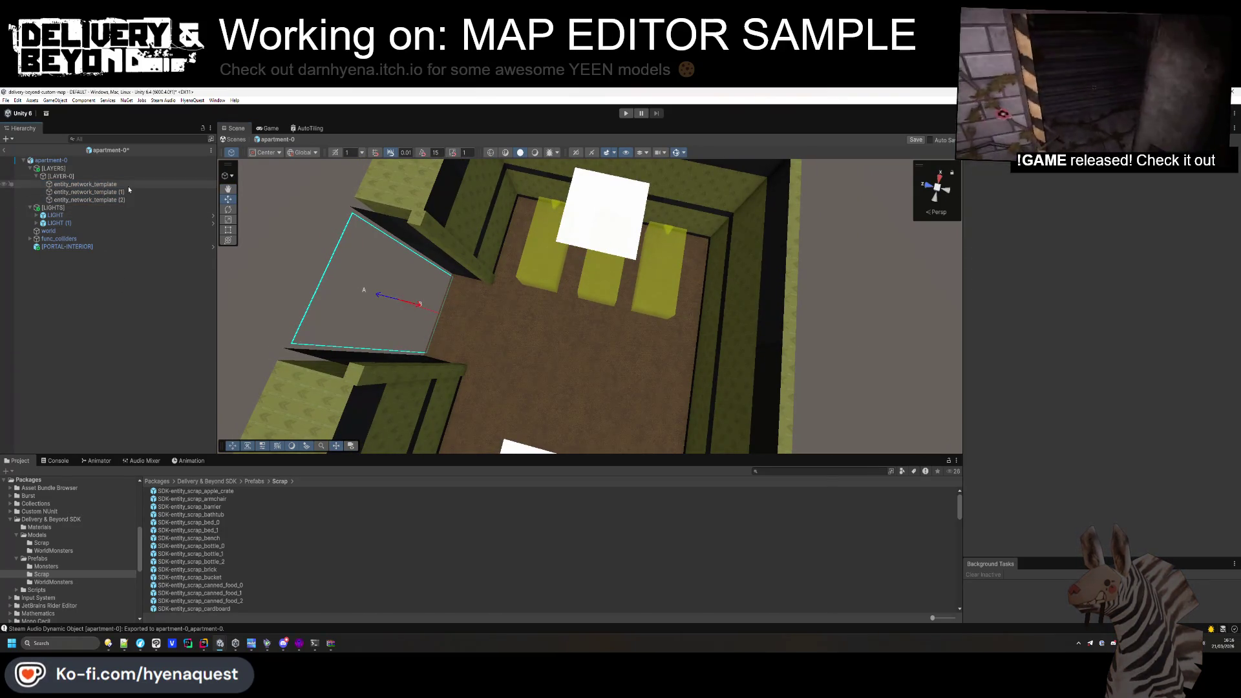
{"action": "left_click", "coordinate": [129, 192]}
{"action": "key", "text": "ctrl+d"}
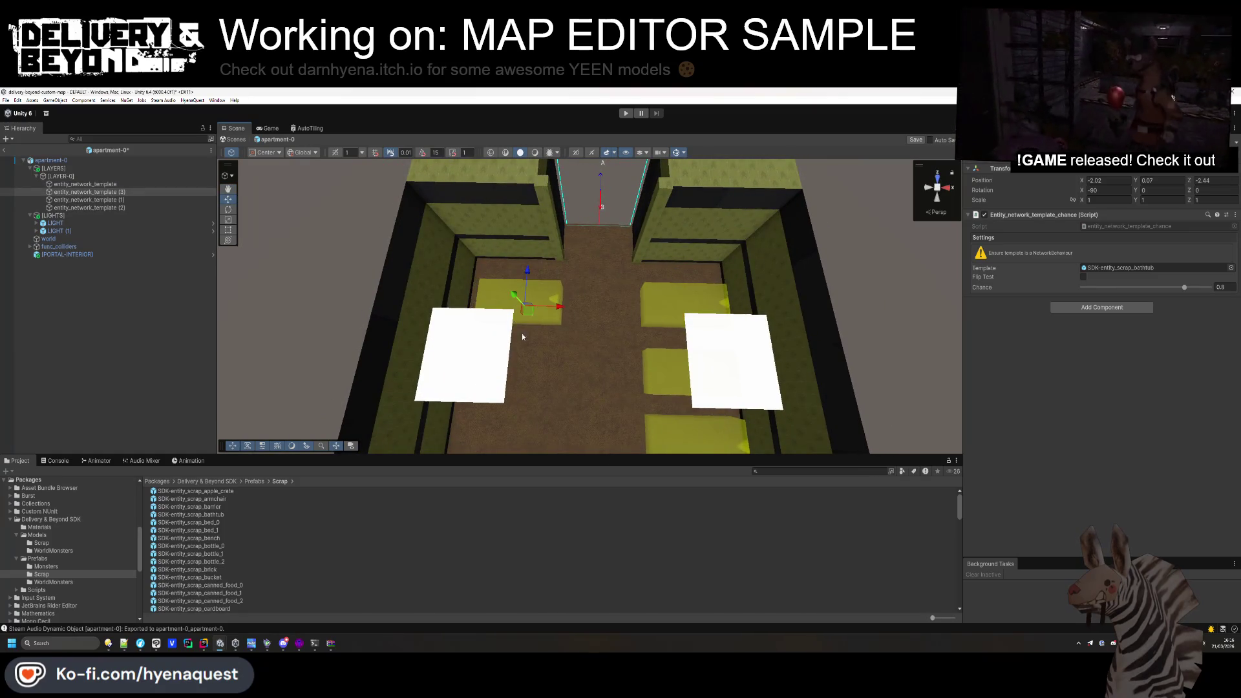
{"action": "scroll", "coordinate": [213, 583], "scroll_direction": "down", "scroll_amount": 5}
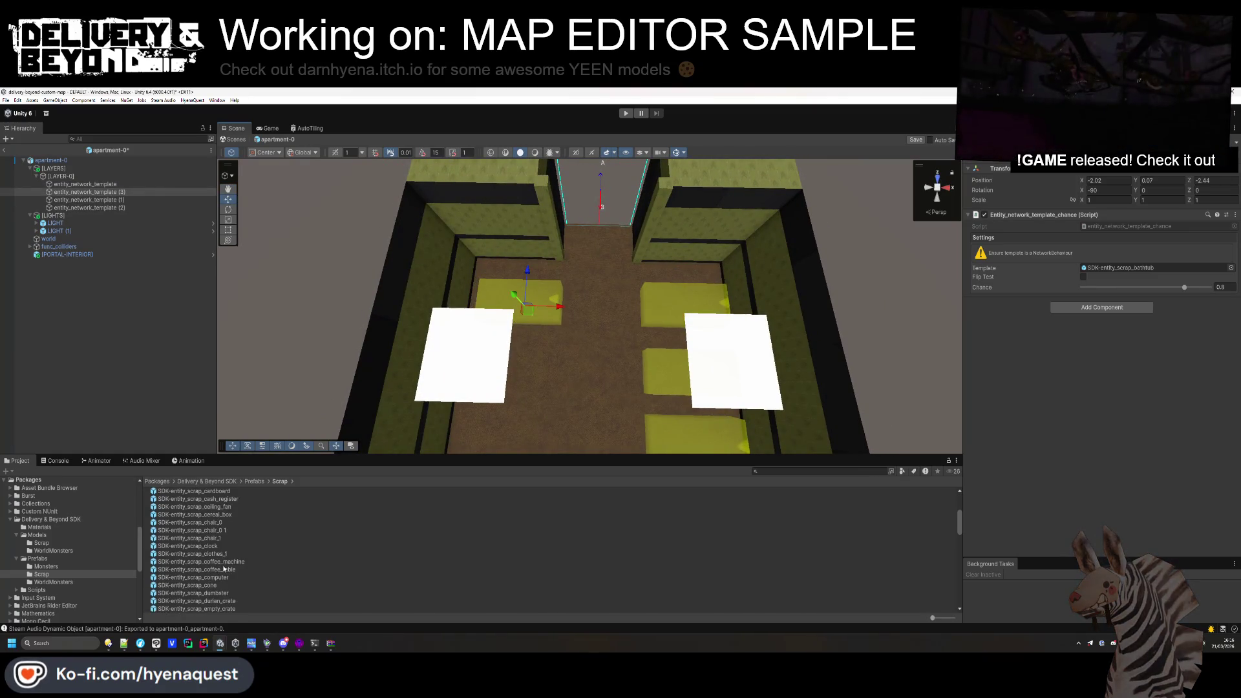
{"action": "mouse_move", "coordinate": [226, 564]}
{"action": "left_mouse_down"}
{"action": "mouse_move", "coordinate": [776, 362]}
{"action": "mouse_move", "coordinate": [1128, 270]}
{"action": "left_mouse_up"}
{"action": "mouse_move", "coordinate": [581, 290]}
{"action": "left_mouse_down"}
{"action": "mouse_move", "coordinate": [280, 173]}
{"action": "mouse_move", "coordinate": [323, 117]}
{"action": "left_mouse_up"}
{"action": "left_click_drag", "start_coordinate": [707, 248], "coordinate": [696, 286]}
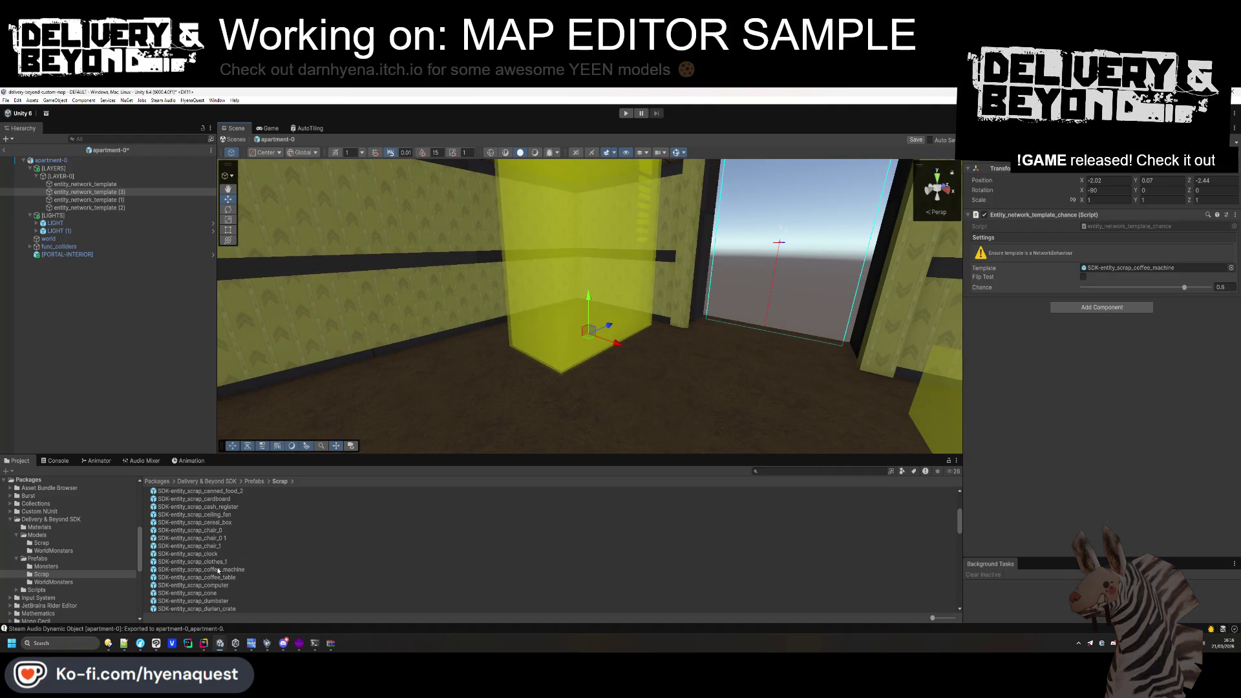
{"action": "scroll", "coordinate": [218, 571], "scroll_direction": "down", "scroll_amount": 2}
{"action": "mouse_move", "coordinate": [207, 572]}
{"action": "left_mouse_down"}
{"action": "mouse_move", "coordinate": [663, 235]}
{"action": "mouse_move", "coordinate": [1152, 286]}
{"action": "mouse_move", "coordinate": [1149, 269]}
{"action": "left_mouse_up"}
{"action": "mouse_move", "coordinate": [608, 303]}
{"action": "left_mouse_down"}
{"action": "mouse_move", "coordinate": [590, 327]}
{"action": "mouse_move", "coordinate": [678, 355]}
{"action": "mouse_move", "coordinate": [535, 366]}
{"action": "mouse_move", "coordinate": [652, 320]}
{"action": "mouse_move", "coordinate": [542, 345]}
{"action": "mouse_move", "coordinate": [193, 344]}
{"action": "left_mouse_up"}
{"action": "key", "text": "ctrl+d"}
Duplicate [LAYER-0] into a new layer and deactivate the original [LAYER-0].
{"action": "left_click", "coordinate": [57, 179]}
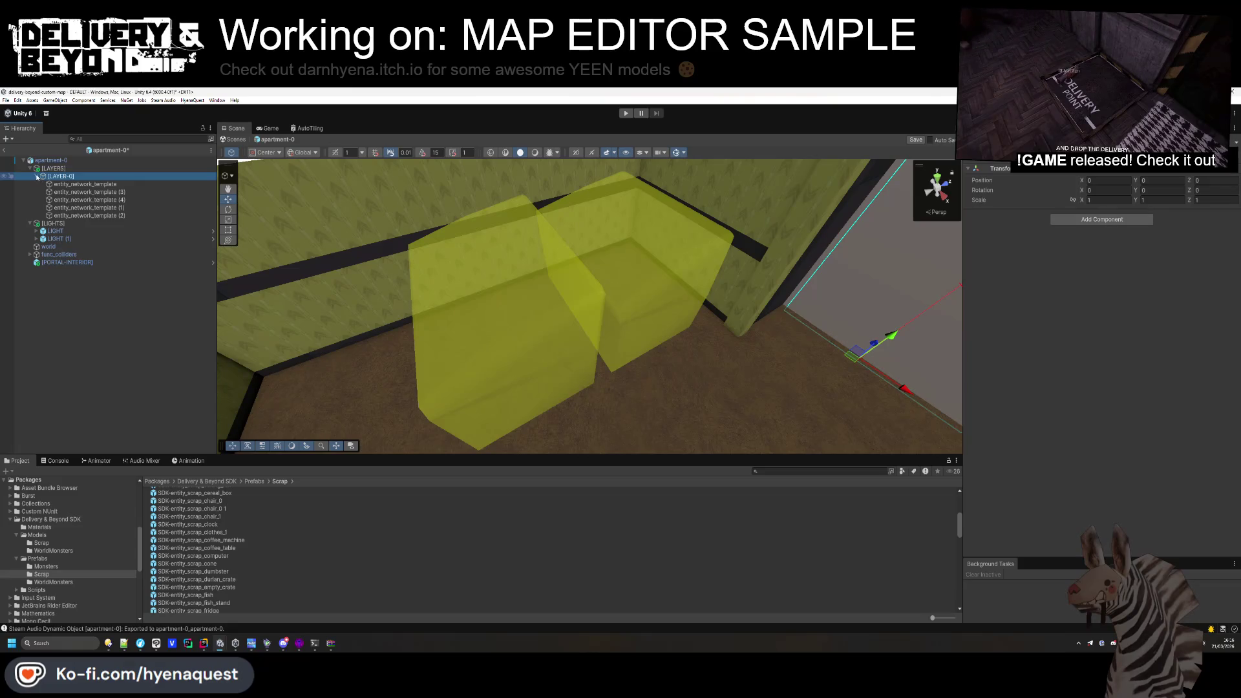
{"action": "key", "text": "ctrl+d"}
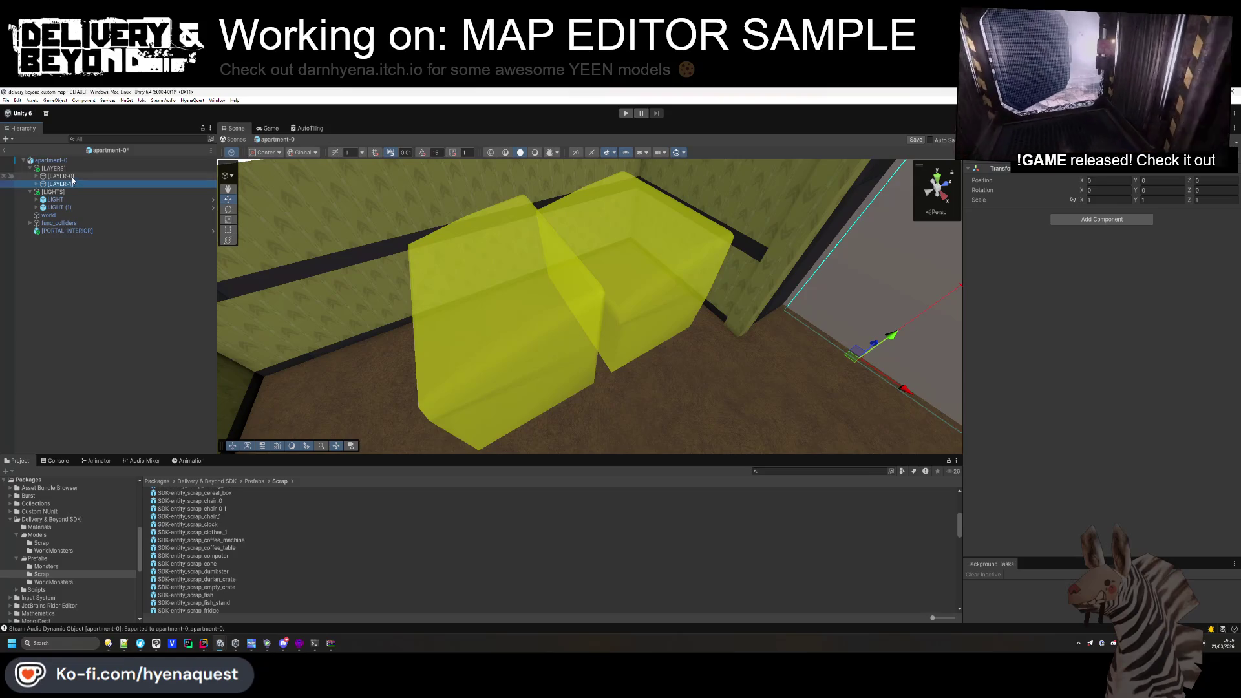
{"action": "key", "text": "alt+shift+a"}
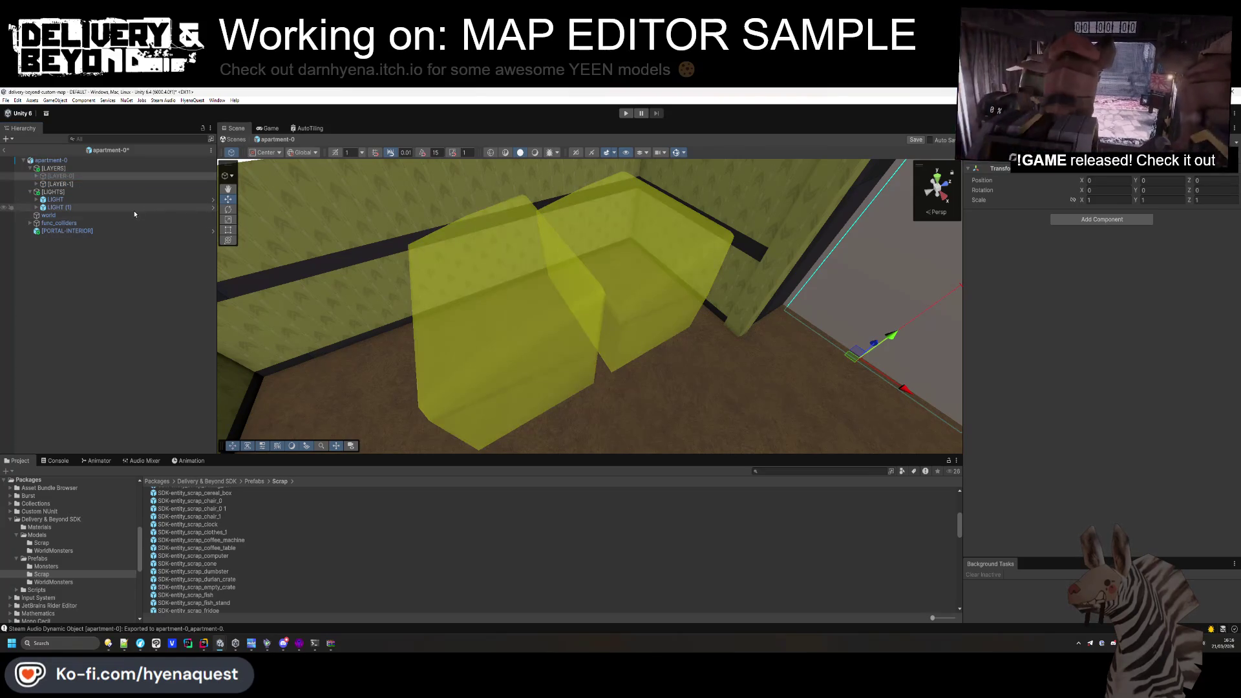
{"action": "left_click", "coordinate": [84, 192]}
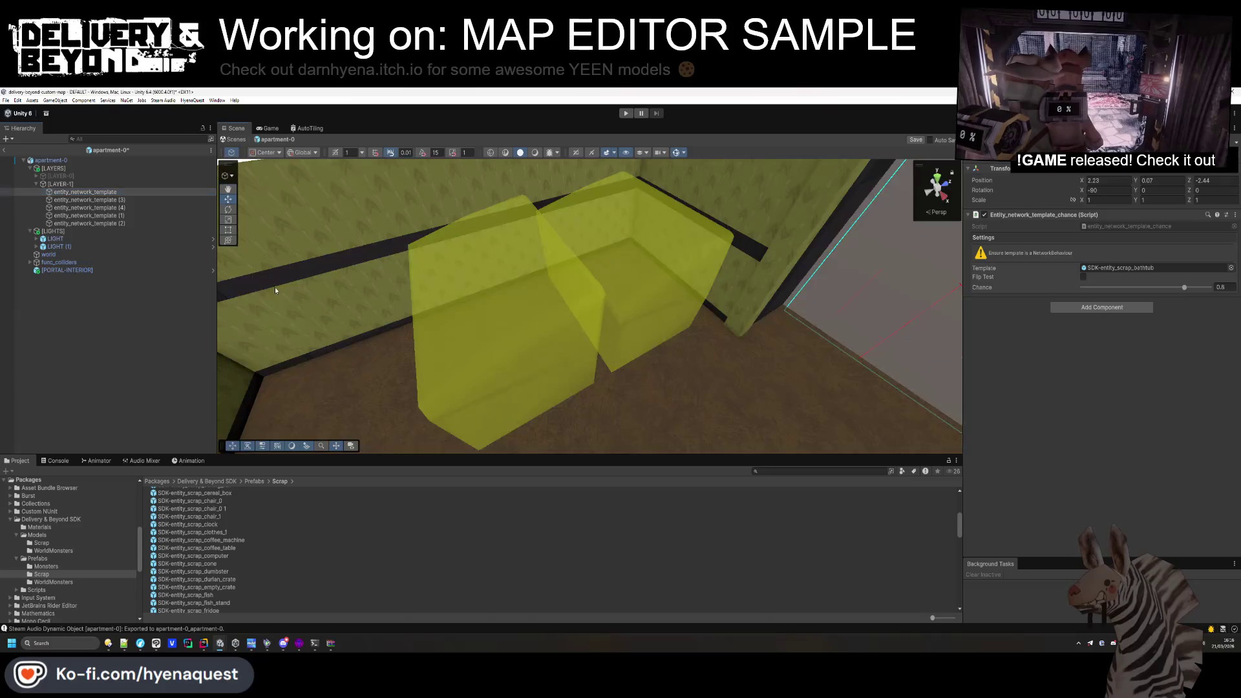
Delete four templates from the new layer, keeping only entity_network_template (2).
{"action": "key", "text": "f"}
{"action": "left_click", "coordinate": [104, 215], "text": "shift"}
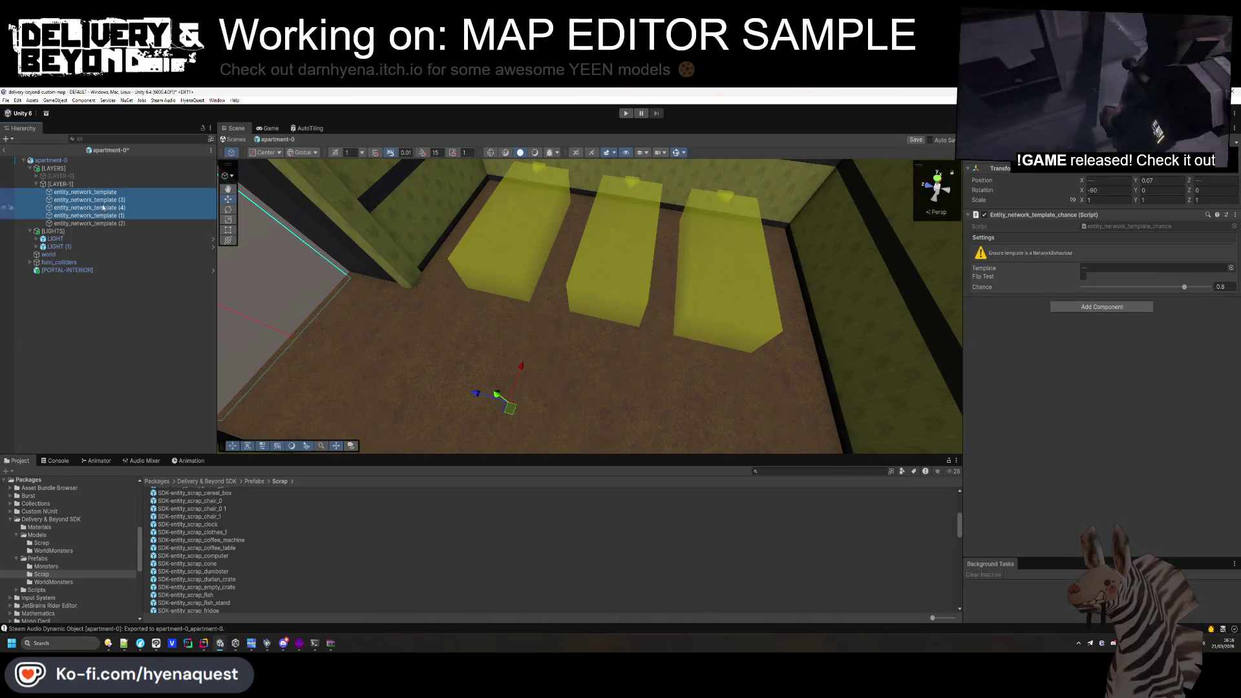
{"action": "key", "text": "Delete"}
{"action": "left_click", "coordinate": [98, 192]}
{"action": "scroll", "coordinate": [606, 300], "scroll_direction": "up", "scroll_amount": 3}
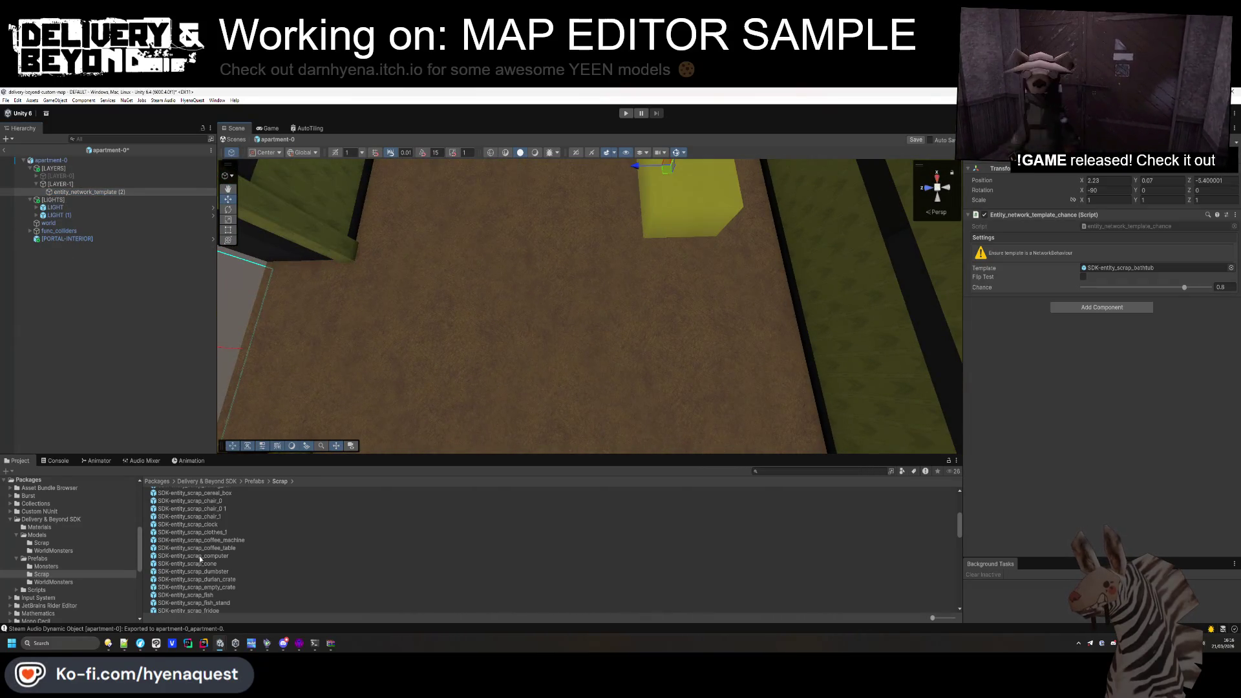
{"action": "scroll", "coordinate": [213, 567], "scroll_direction": "down", "scroll_amount": 3}
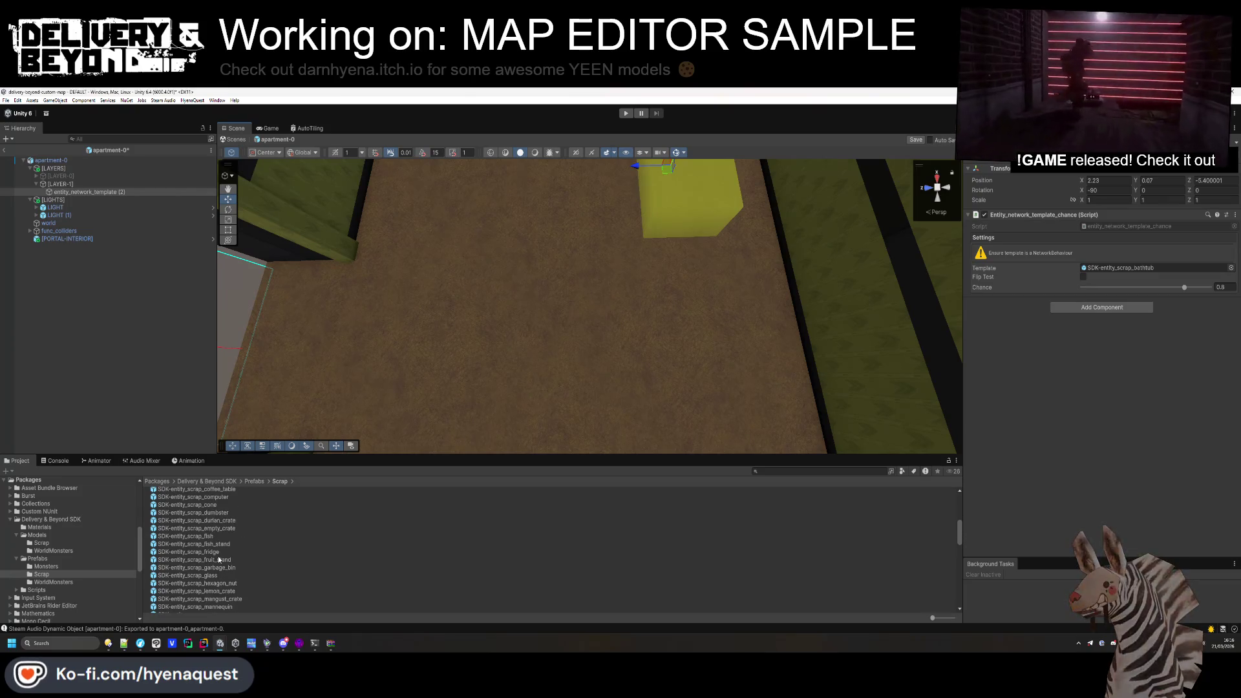
{"action": "scroll", "coordinate": [217, 569], "scroll_direction": "down", "scroll_amount": 3}
{"action": "scroll", "coordinate": [224, 589], "scroll_direction": "down", "scroll_amount": 5}
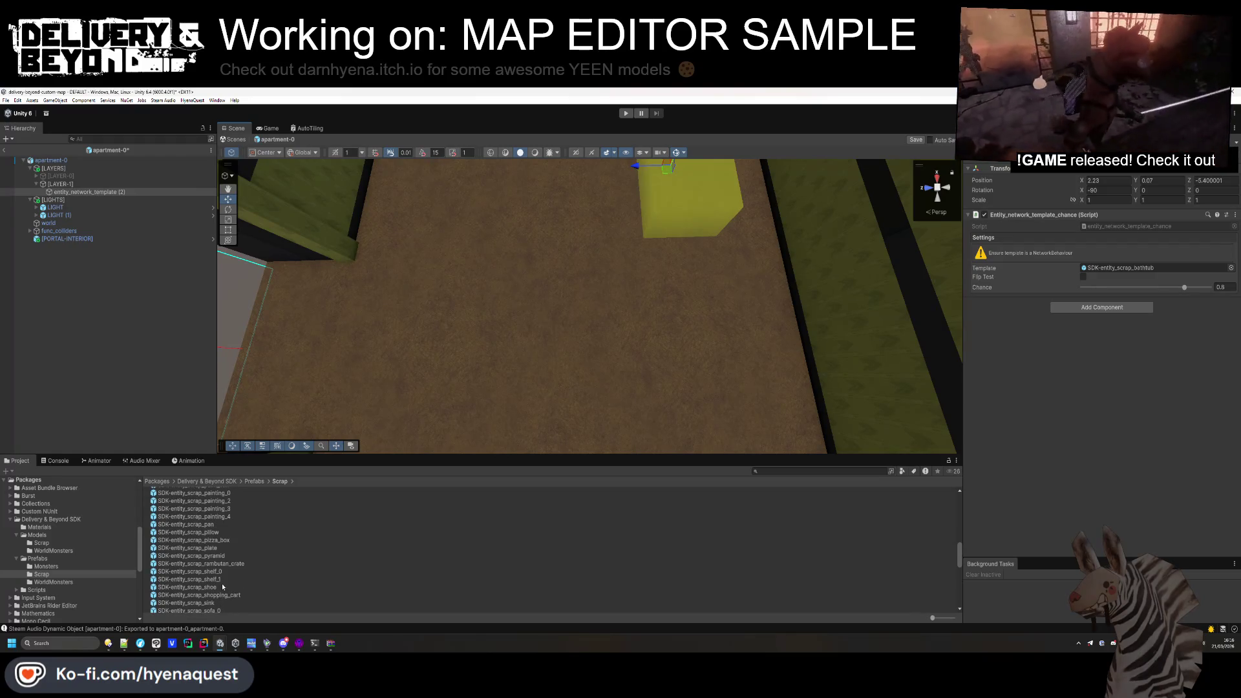
{"action": "scroll", "coordinate": [223, 579], "scroll_direction": "down", "scroll_amount": 5}
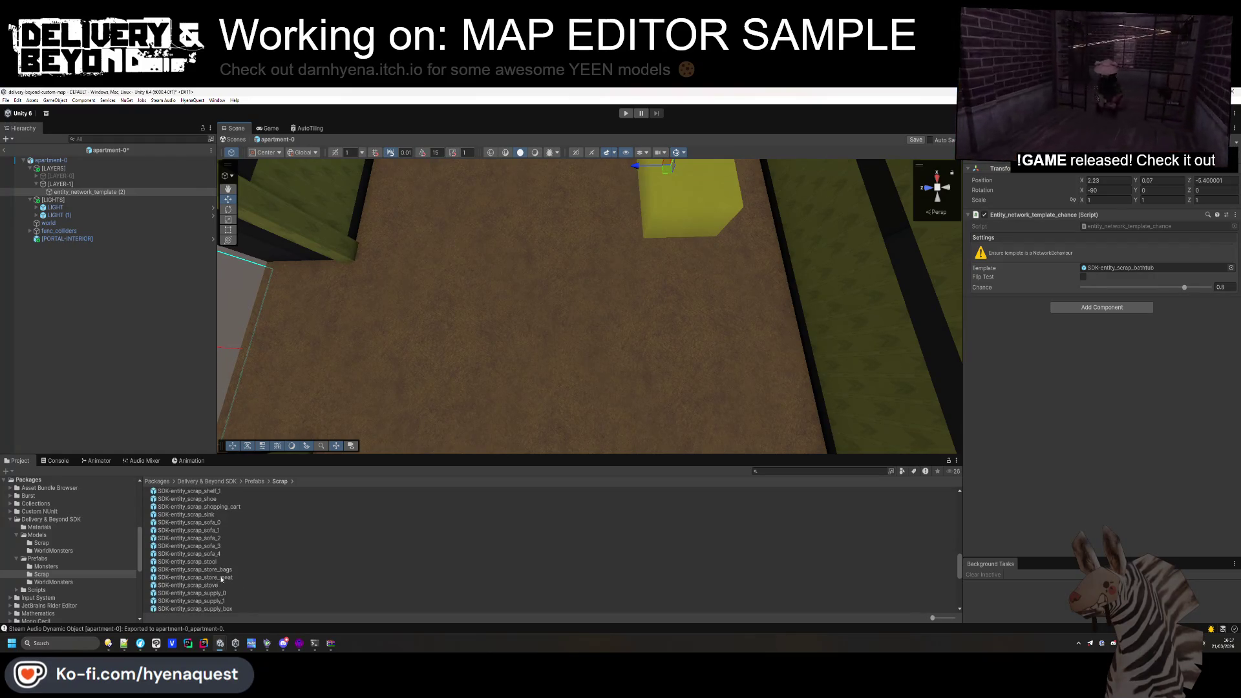
Set the template to a sofa lying flat at rotation 0 and place angled copies.
{"action": "mouse_move", "coordinate": [215, 528]}
{"action": "left_mouse_down"}
{"action": "mouse_move", "coordinate": [1151, 239]}
{"action": "mouse_move", "coordinate": [1138, 269]}
{"action": "left_mouse_up"}
{"action": "key", "text": "f"}
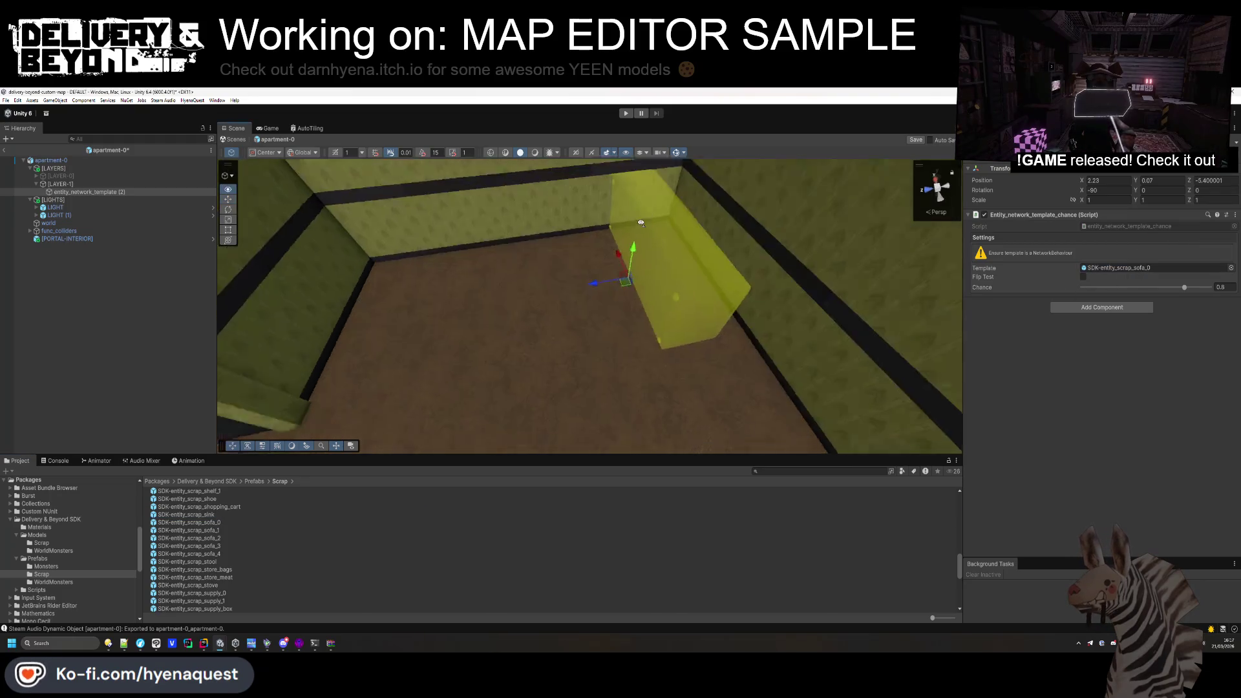
{"action": "type", "text": "0"}
{"action": "key", "text": "Return"}
{"action": "mouse_move", "coordinate": [617, 287]}
{"action": "left_mouse_down"}
{"action": "mouse_move", "coordinate": [651, 277]}
{"action": "mouse_move", "coordinate": [473, 340]}
{"action": "left_mouse_up"}
{"action": "key", "text": "f"}
{"action": "key", "text": "ctrl+d"}
{"action": "left_click_drag", "start_coordinate": [1136, 194], "coordinate": [527, 293]}
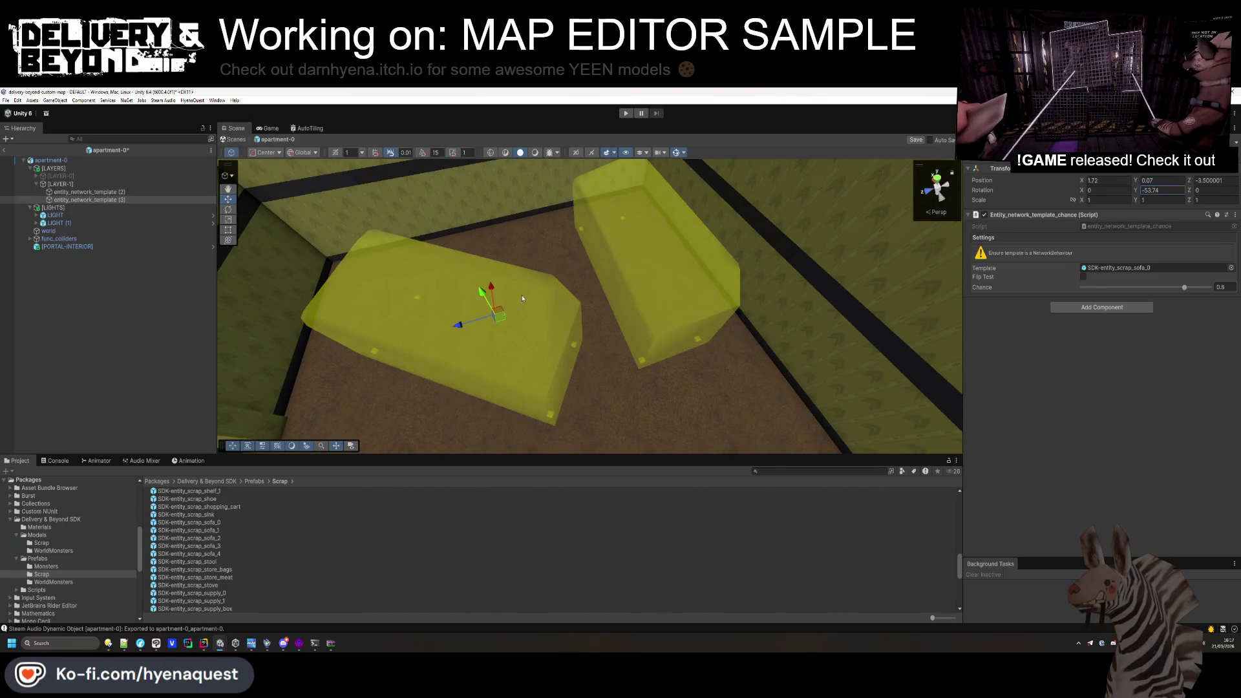
{"action": "key", "text": "ctrl+d"}
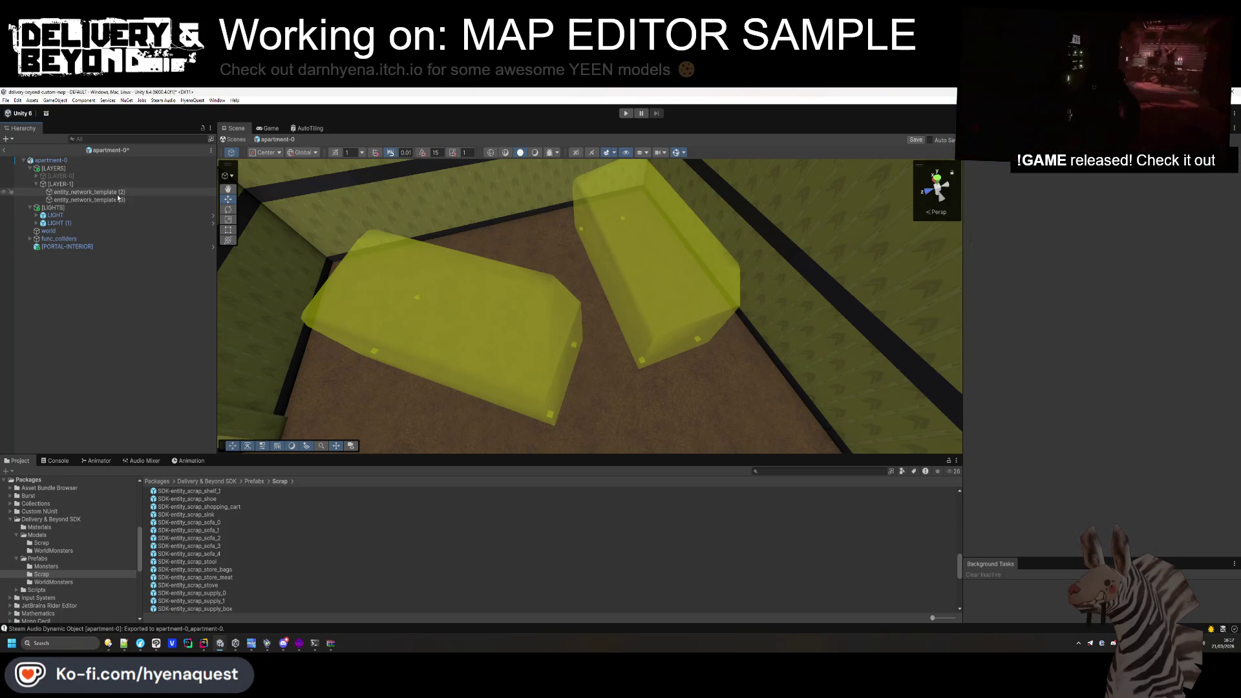
{"action": "left_click_drag", "start_coordinate": [491, 292], "coordinate": [456, 223]}
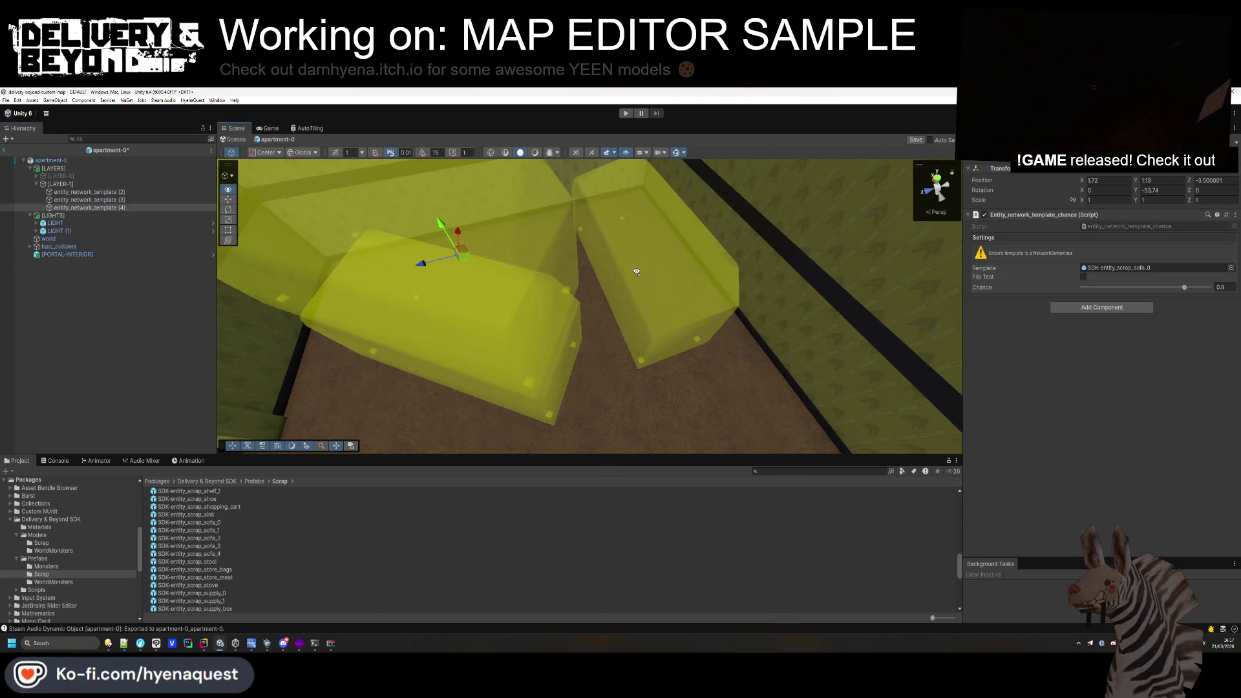
{"action": "key", "text": "f"}
{"action": "left_click_drag", "start_coordinate": [547, 325], "coordinate": [626, 322]}
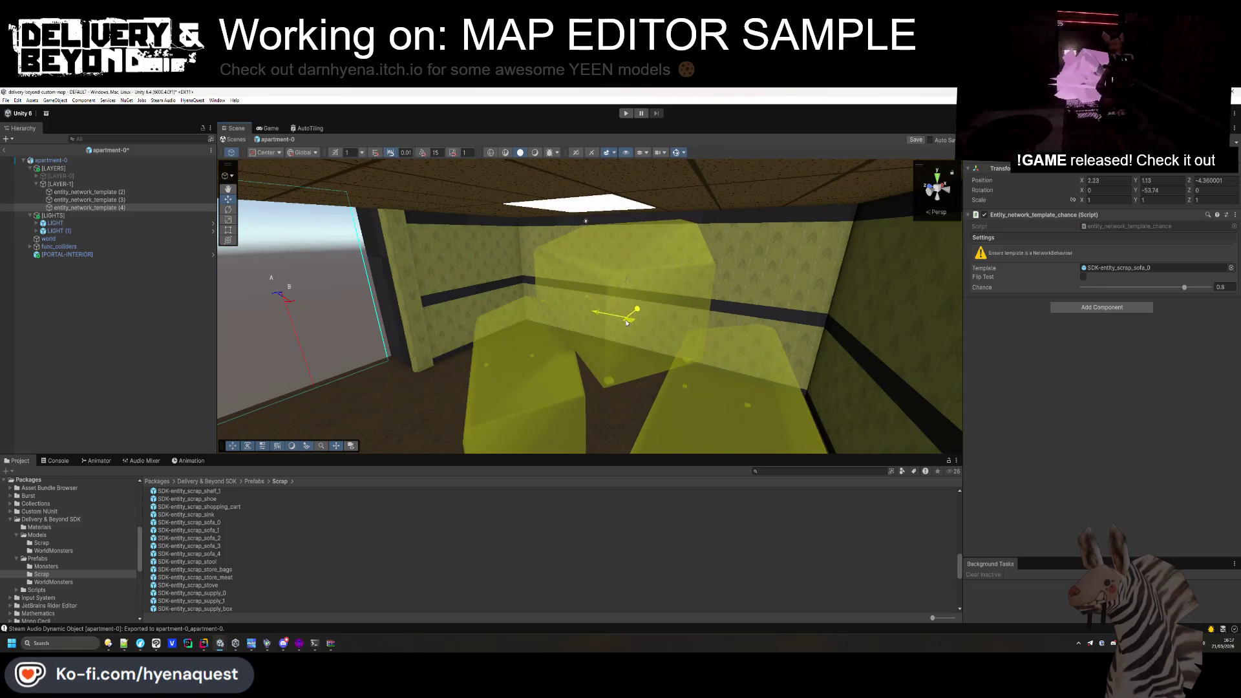
Add more sofa copies across the room, swapping them to the sofa_2 and sofa_4 prefabs.
{"action": "left_click_drag", "start_coordinate": [1139, 191], "coordinate": [1118, 191]}
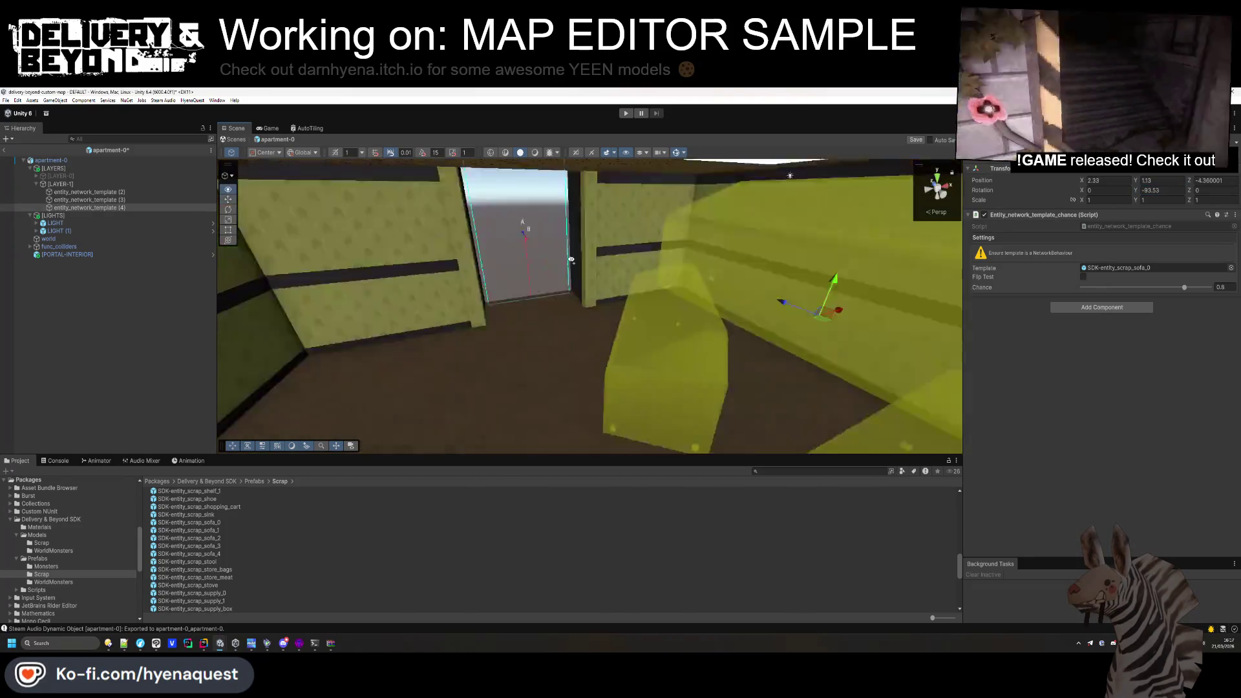
{"action": "key", "text": "ctrl+d"}
{"action": "left_click_drag", "start_coordinate": [907, 332], "coordinate": [567, 360]}
{"action": "key", "text": "f"}
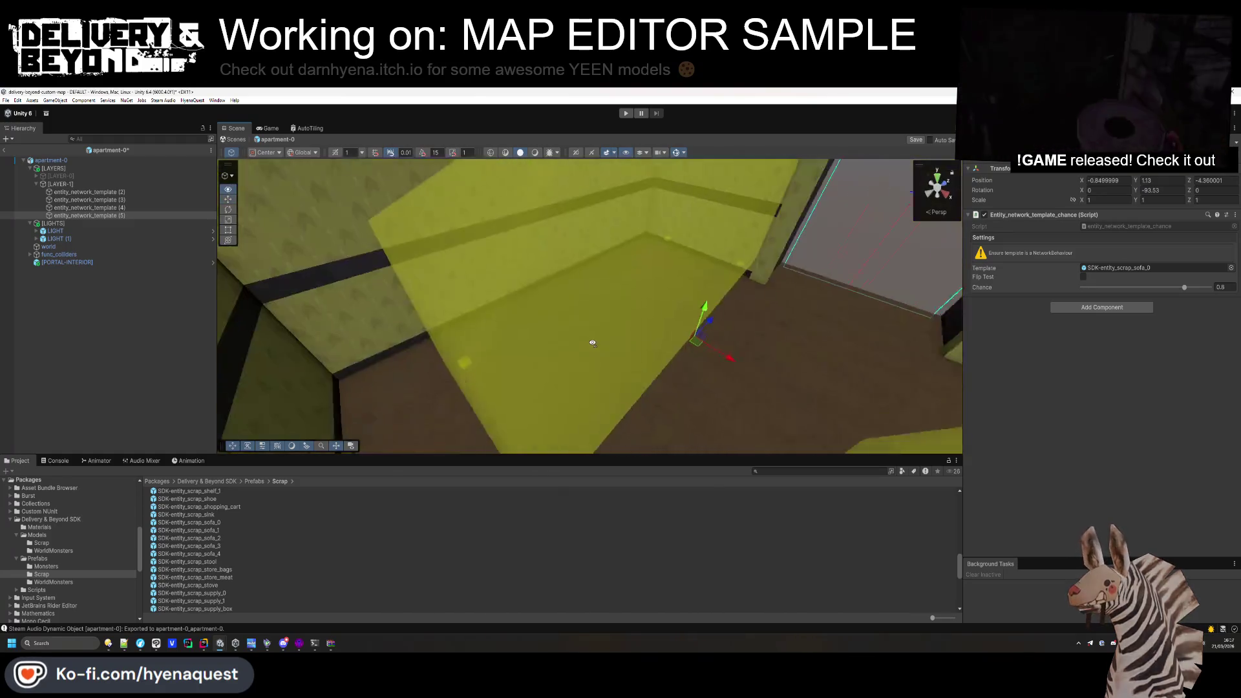
{"action": "left_click", "coordinate": [1141, 269]}
{"action": "left_click_drag", "start_coordinate": [214, 567], "coordinate": [1101, 269]}
{"action": "mouse_move", "coordinate": [808, 278]}
{"action": "left_mouse_down"}
{"action": "mouse_move", "coordinate": [852, 275]}
{"action": "mouse_move", "coordinate": [823, 258]}
{"action": "mouse_move", "coordinate": [781, 196]}
{"action": "mouse_move", "coordinate": [776, 230]}
{"action": "left_mouse_up"}
{"action": "key", "text": "ctrl+d"}
{"action": "key", "text": "f"}
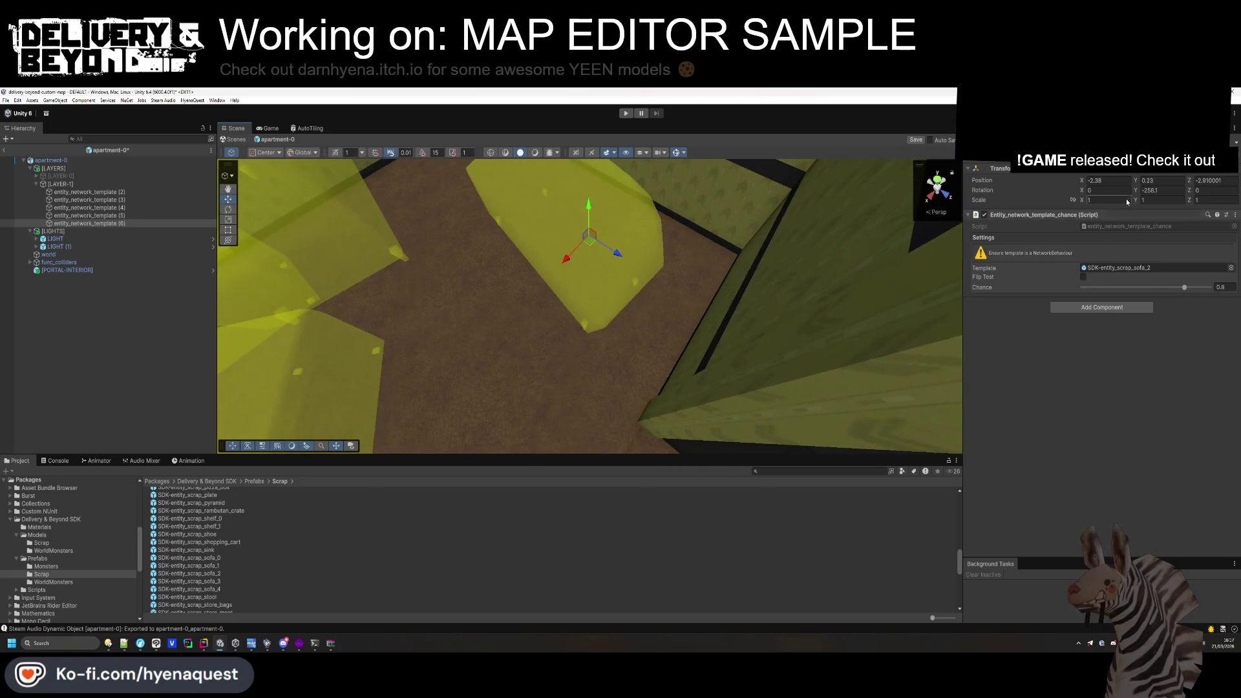
{"action": "left_click_drag", "start_coordinate": [1135, 190], "coordinate": [1157, 190]}
{"action": "left_click_drag", "start_coordinate": [186, 568], "coordinate": [1075, 227]}
{"action": "left_click_drag", "start_coordinate": [1145, 270], "coordinate": [1144, 270]}
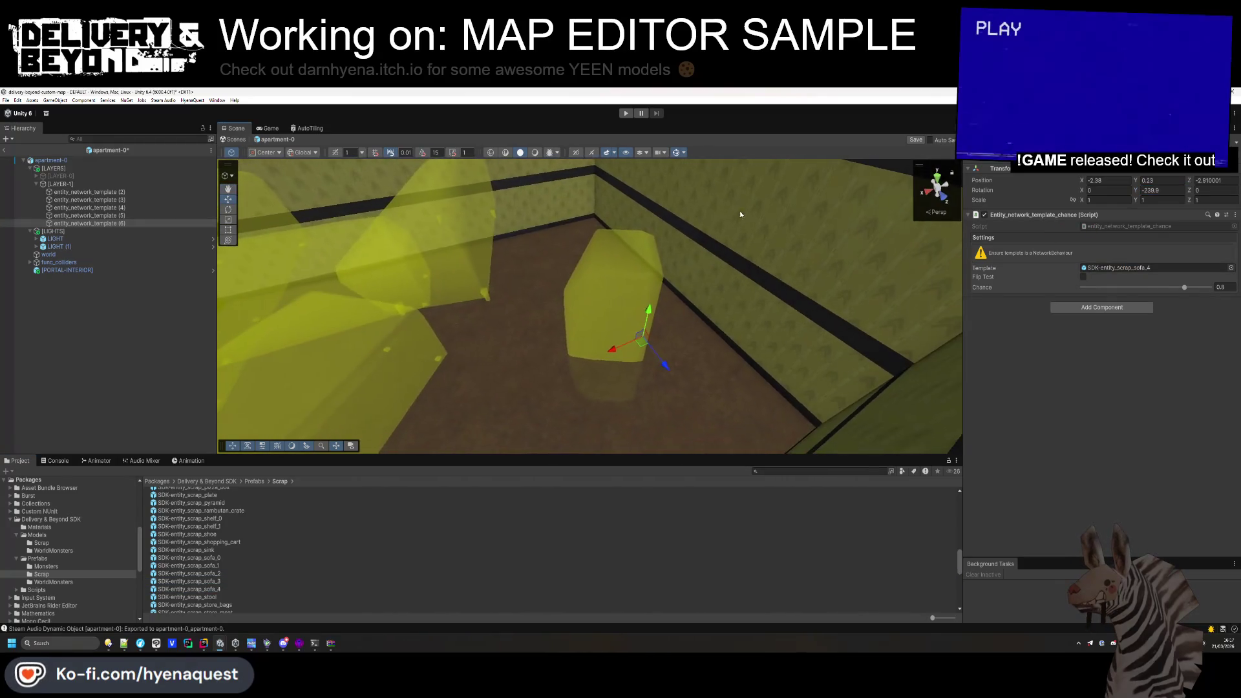
Rotate the sofa_4 template -90, lower it onto the floor, and add a turned copy.
{"action": "left_click_drag", "start_coordinate": [704, 301], "coordinate": [678, 213]}
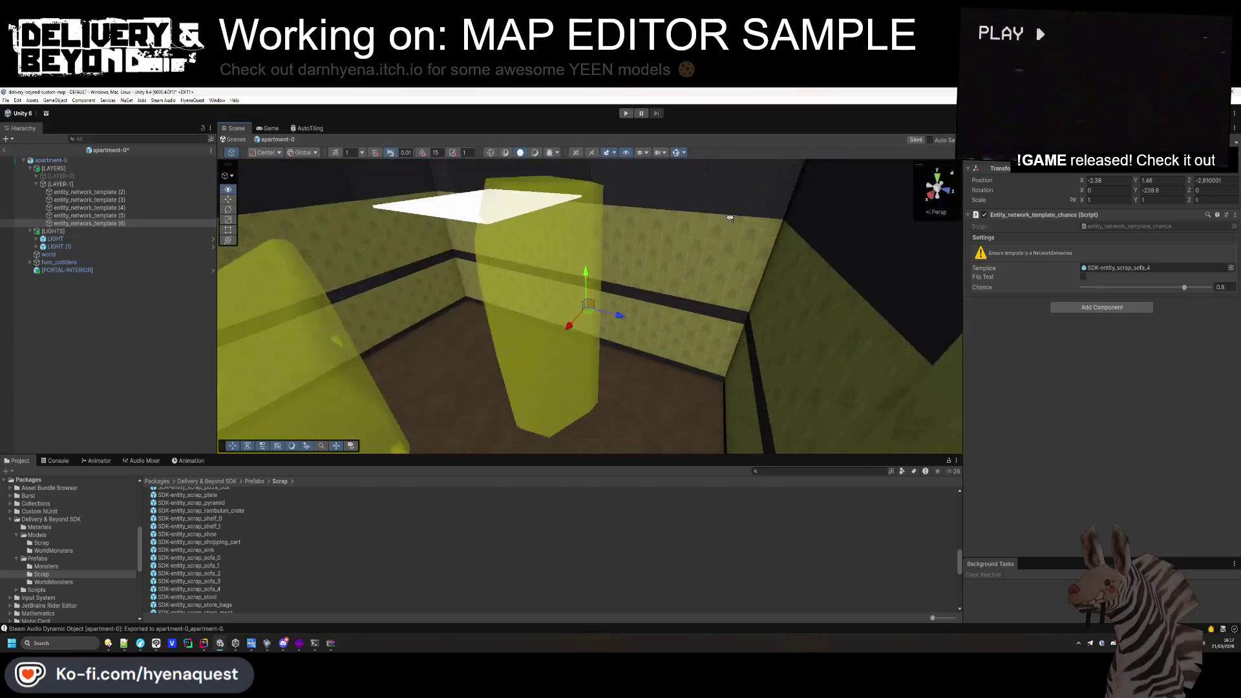
{"action": "type", "text": "-90"}
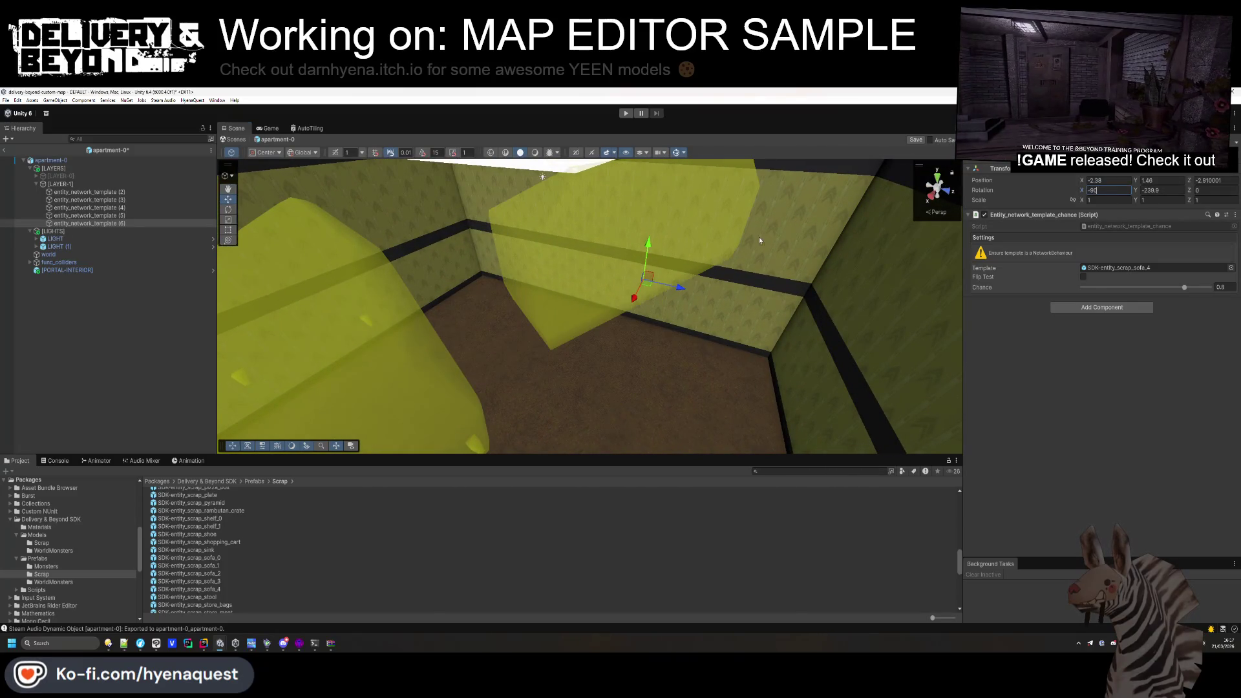
{"action": "mouse_move", "coordinate": [646, 251]}
{"action": "left_mouse_down"}
{"action": "mouse_move", "coordinate": [641, 320]}
{"action": "mouse_move", "coordinate": [657, 374]}
{"action": "mouse_move", "coordinate": [676, 379]}
{"action": "mouse_move", "coordinate": [601, 362]}
{"action": "mouse_move", "coordinate": [589, 383]}
{"action": "mouse_move", "coordinate": [520, 268]}
{"action": "left_mouse_up"}
{"action": "key", "text": "ctrl+d"}
{"action": "mouse_move", "coordinate": [1138, 191]}
{"action": "left_mouse_down"}
{"action": "mouse_move", "coordinate": [1099, 192]}
{"action": "mouse_move", "coordinate": [1157, 181]}
{"action": "left_mouse_up"}
{"action": "mouse_move", "coordinate": [628, 250]}
{"action": "left_mouse_down"}
{"action": "mouse_move", "coordinate": [581, 194]}
{"action": "mouse_move", "coordinate": [560, 242]}
{"action": "left_mouse_up"}
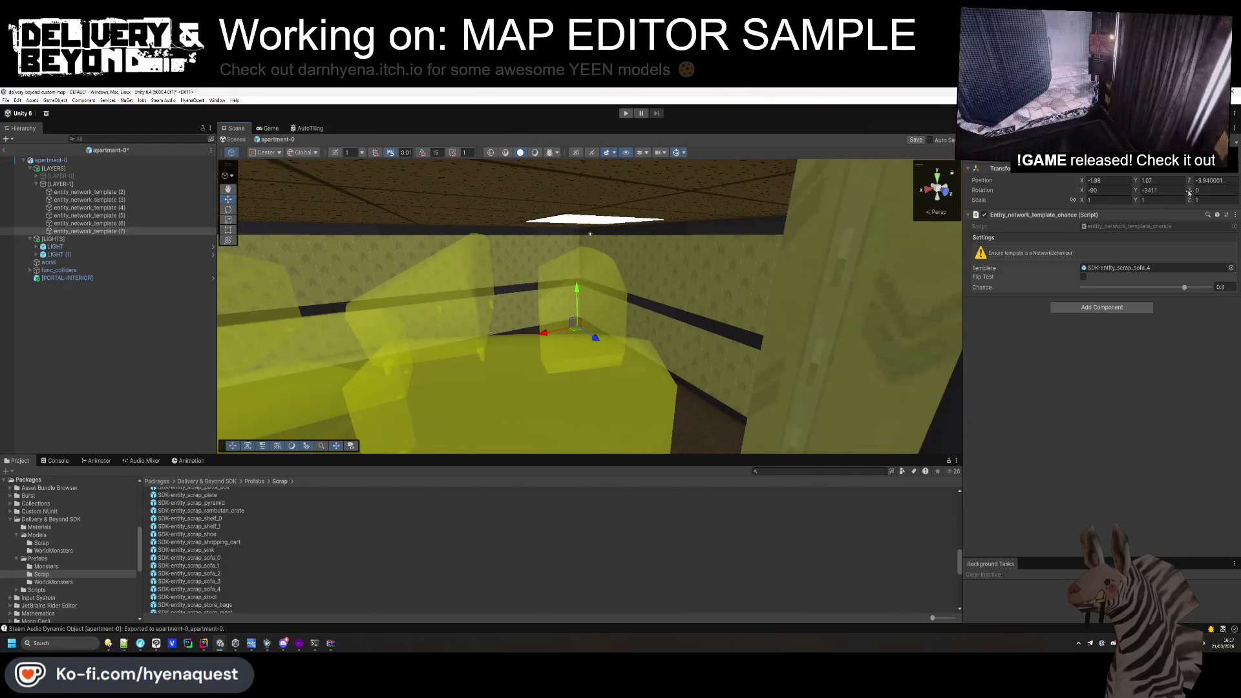
{"action": "left_click_drag", "start_coordinate": [1136, 190], "coordinate": [1116, 185]}
{"action": "left_click", "coordinate": [98, 343]}
{"action": "mouse_move", "coordinate": [517, 310]}
{"action": "left_mouse_down"}
{"action": "mouse_move", "coordinate": [582, 278]}
{"action": "mouse_move", "coordinate": [646, 323]}
{"action": "mouse_move", "coordinate": [711, 304]}
{"action": "mouse_move", "coordinate": [757, 315]}
{"action": "left_mouse_up"}
{"action": "left_click", "coordinate": [758, 314]}
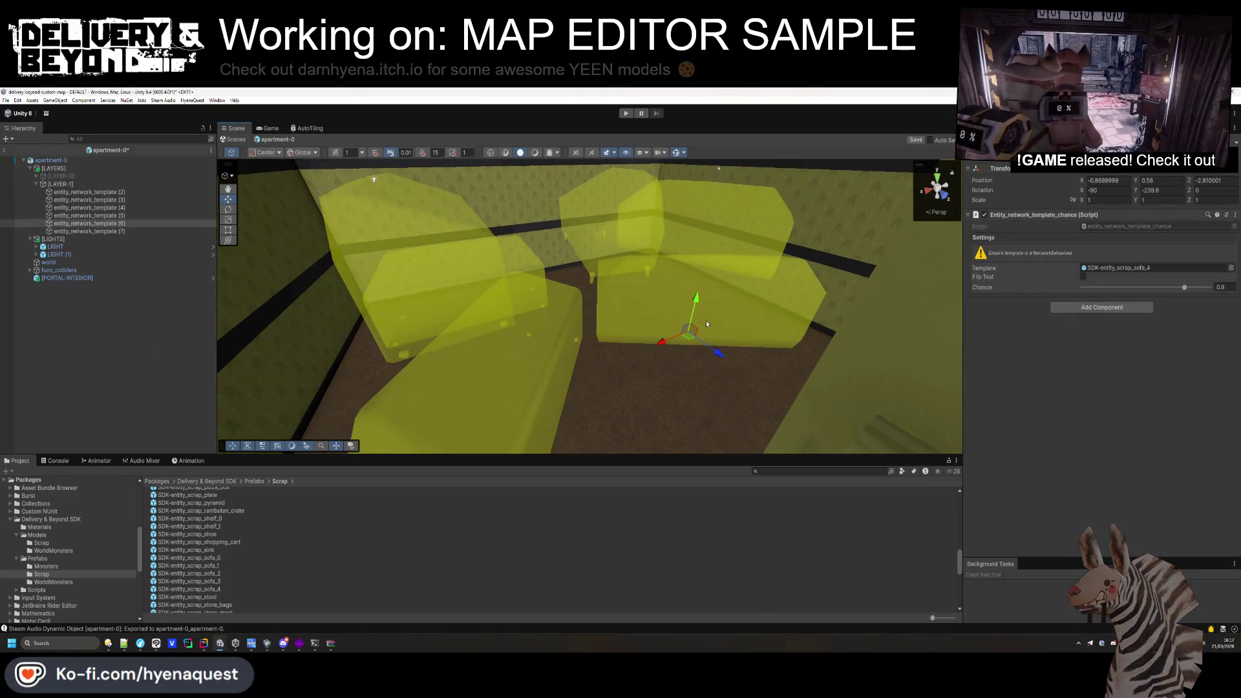
{"action": "key", "text": "f"}
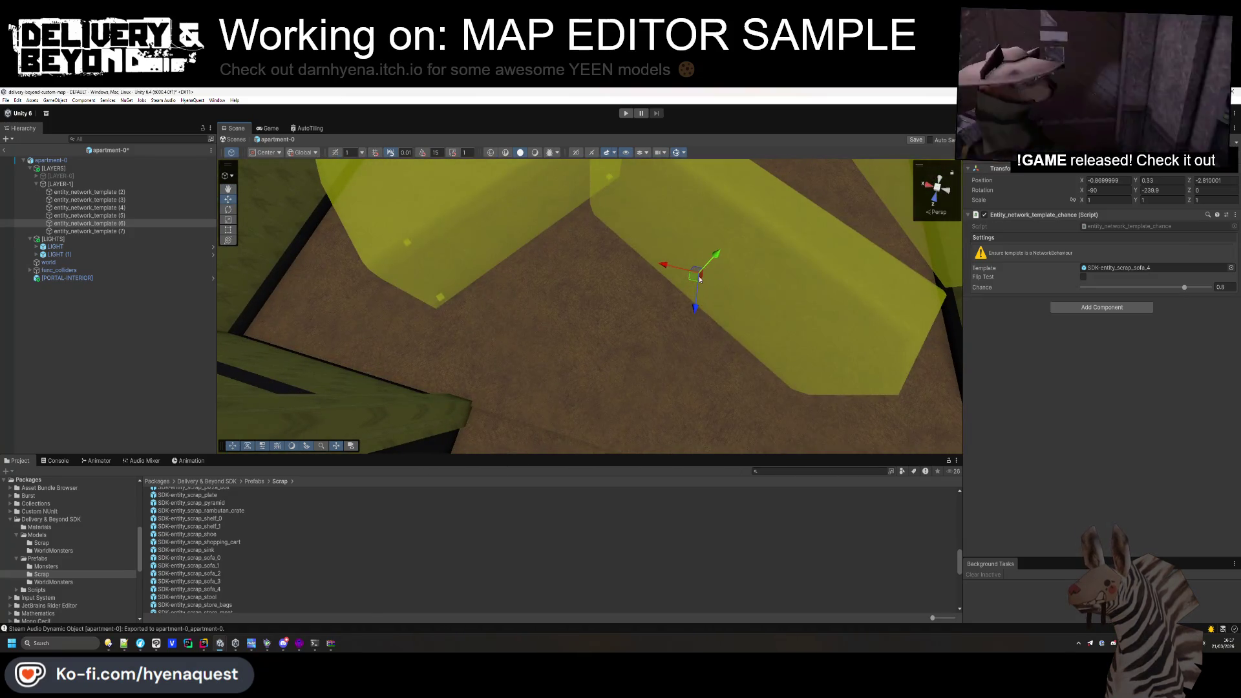
{"action": "left_click", "coordinate": [106, 304]}
Duplicate [LAYER-1], rename the copy [LAYER-2], and expand its templates.
{"action": "left_click", "coordinate": [41, 185]}
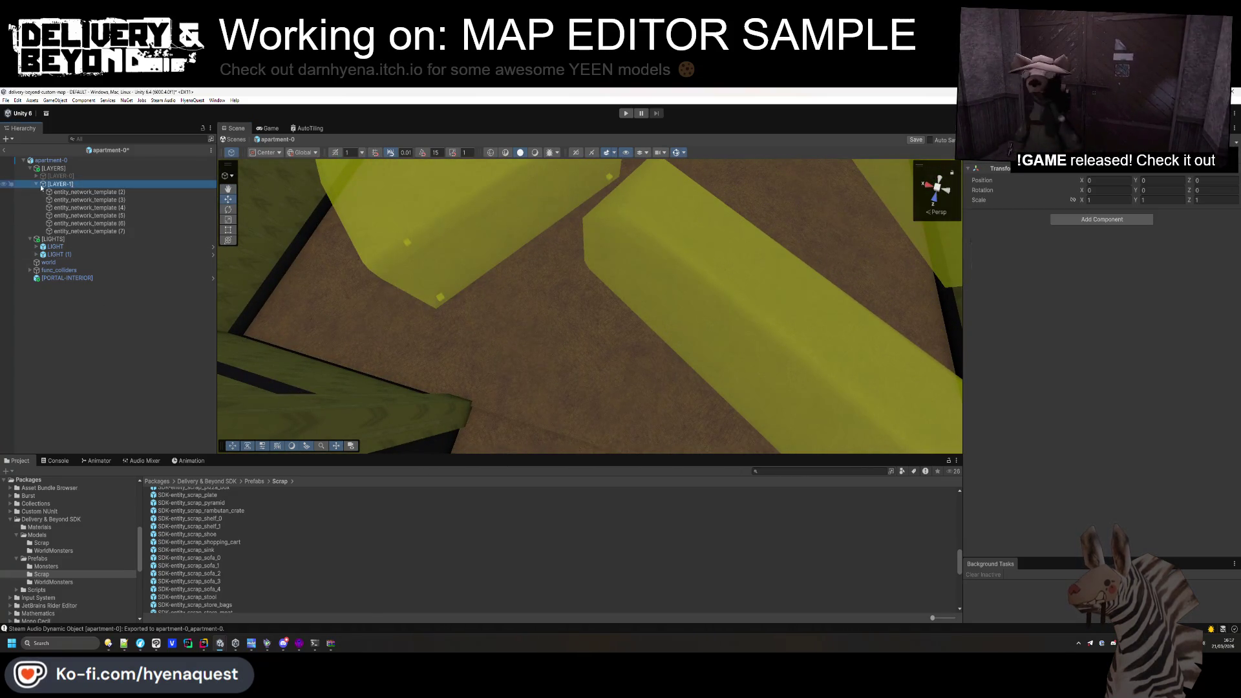
{"action": "key", "text": "ctrl+d"}
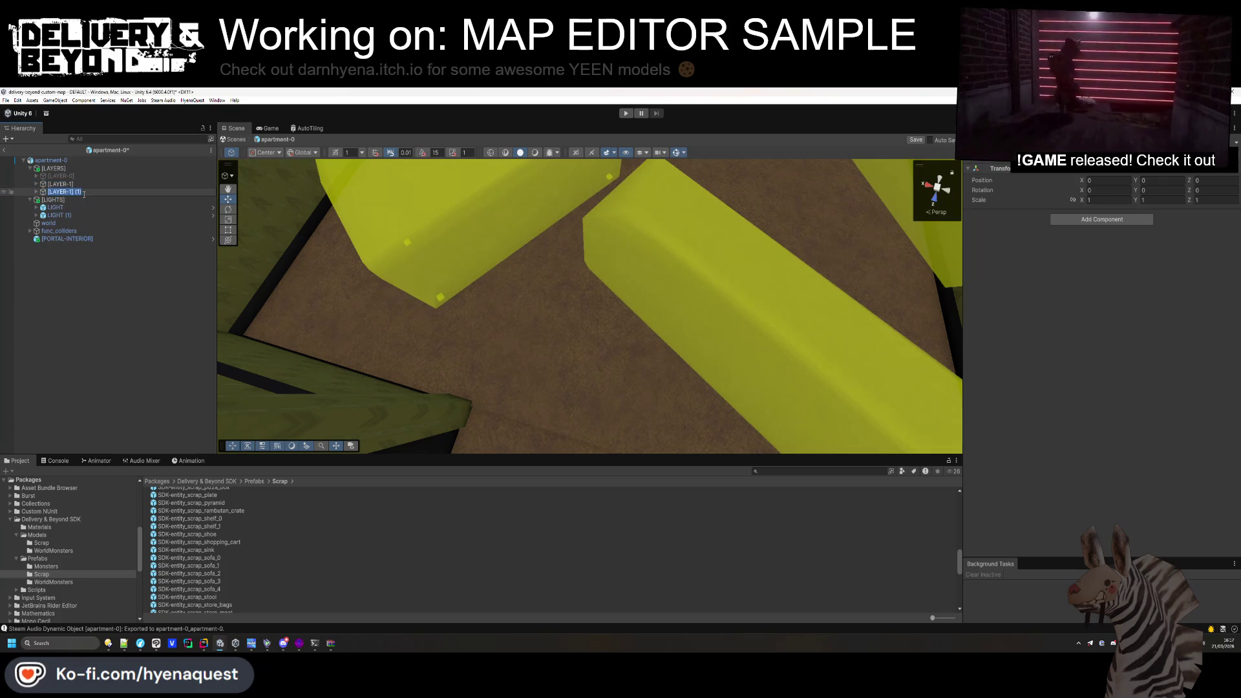
{"action": "type", "text": "2]"}
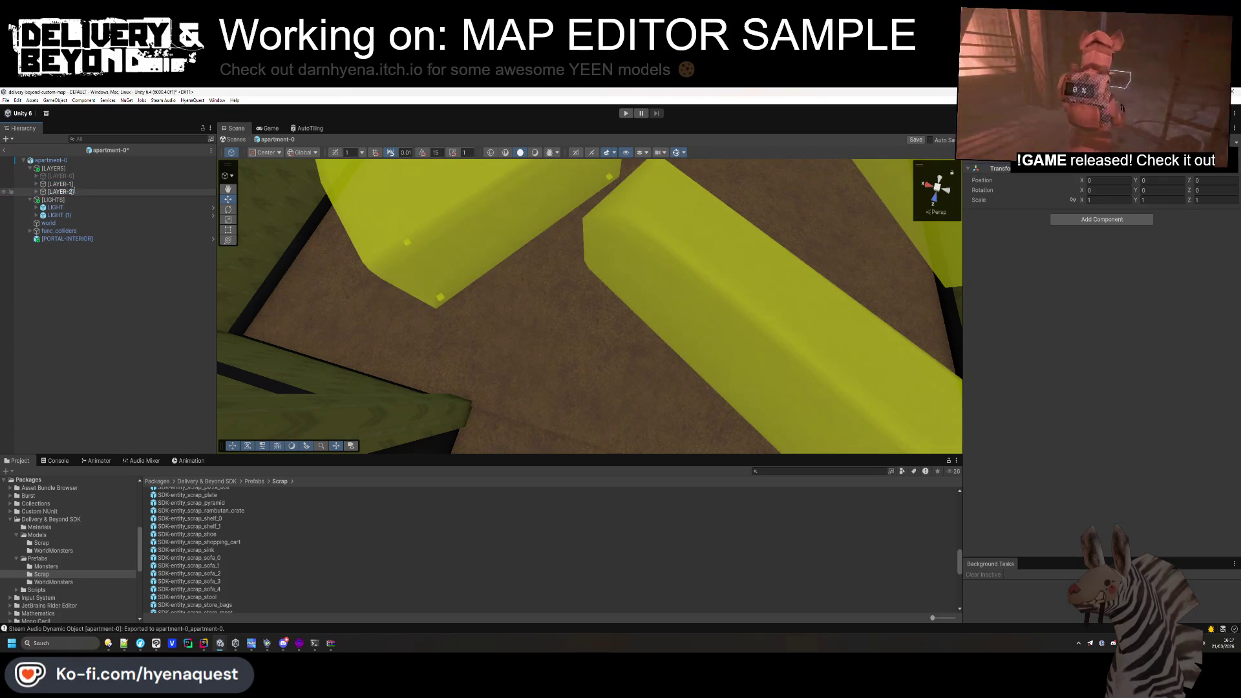
{"action": "key", "text": "Return"}
{"action": "left_click", "coordinate": [108, 192]}
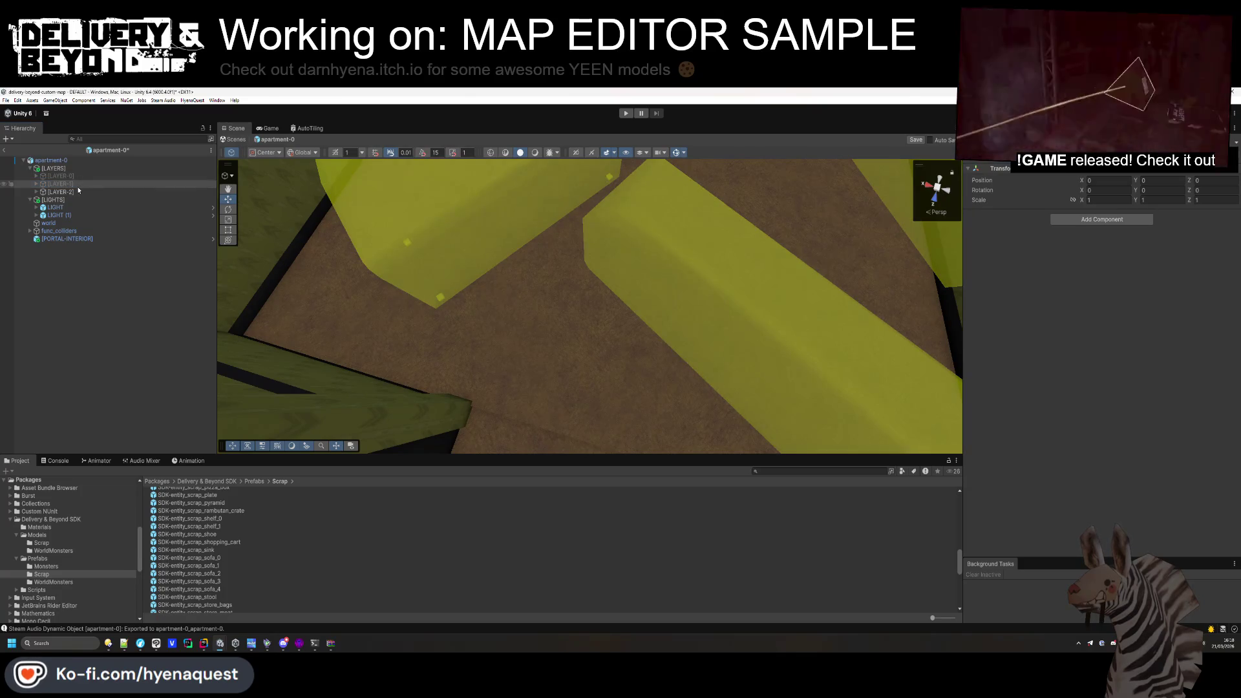
{"action": "left_click", "coordinate": [36, 192]}
{"action": "left_click", "coordinate": [86, 208]}
Delete the extra sofa templates (3) through (7) from [LAYER-2], keeping template (2).
{"action": "left_click", "coordinate": [110, 239], "text": "shift"}
{"action": "key", "text": "Delete"}
{"action": "left_click", "coordinate": [106, 201]}
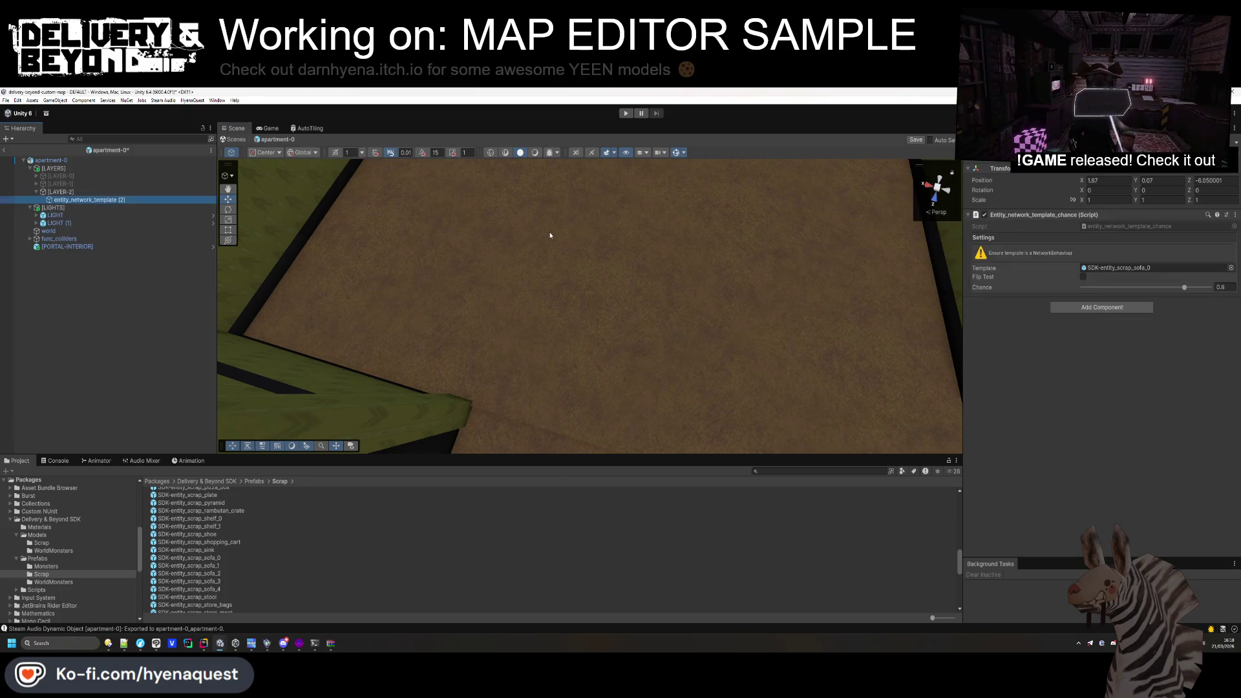
{"action": "key", "text": "f"}
Turn the remaining sofa into a TV table along the wall and add copies.
{"action": "scroll", "coordinate": [273, 555], "scroll_direction": "down", "scroll_amount": 3}
{"action": "scroll", "coordinate": [258, 568], "scroll_direction": "down", "scroll_amount": 3}
{"action": "left_click_drag", "start_coordinate": [194, 583], "coordinate": [1157, 268]}
{"action": "mouse_move", "coordinate": [498, 232]}
{"action": "left_mouse_down"}
{"action": "mouse_move", "coordinate": [468, 224]}
{"action": "mouse_move", "coordinate": [646, 215]}
{"action": "left_mouse_up"}
{"action": "key", "text": "ctrl+d"}
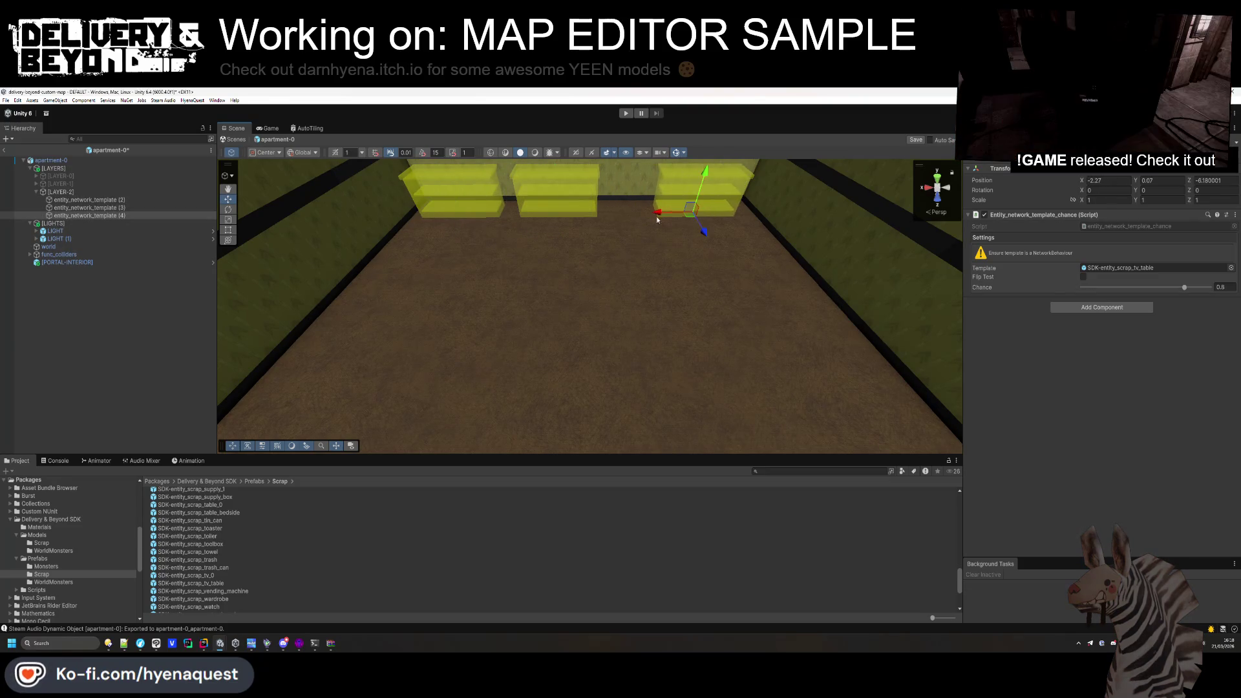
{"action": "left_click", "coordinate": [703, 206]}
{"action": "key", "text": "ctrl+d"}
{"action": "mouse_move", "coordinate": [692, 217]}
{"action": "left_mouse_down"}
{"action": "mouse_move", "coordinate": [660, 264]}
{"action": "mouse_move", "coordinate": [472, 336]}
{"action": "left_mouse_up"}
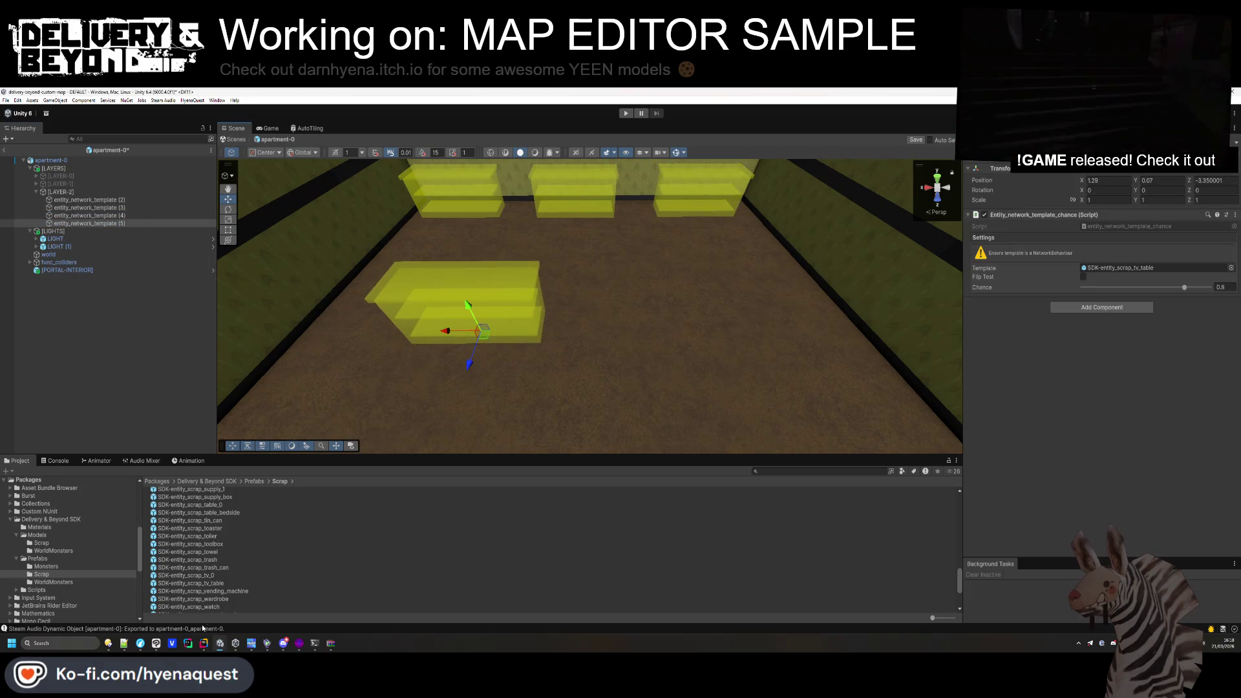
Make a copy a vending machine turned 180 degrees and spread copies to the opposite wall.
{"action": "left_click_drag", "start_coordinate": [1144, 268], "coordinate": [1144, 269]}
{"action": "mouse_move", "coordinate": [557, 328]}
{"action": "left_mouse_down"}
{"action": "mouse_move", "coordinate": [606, 329]}
{"action": "mouse_move", "coordinate": [488, 273]}
{"action": "left_mouse_up"}
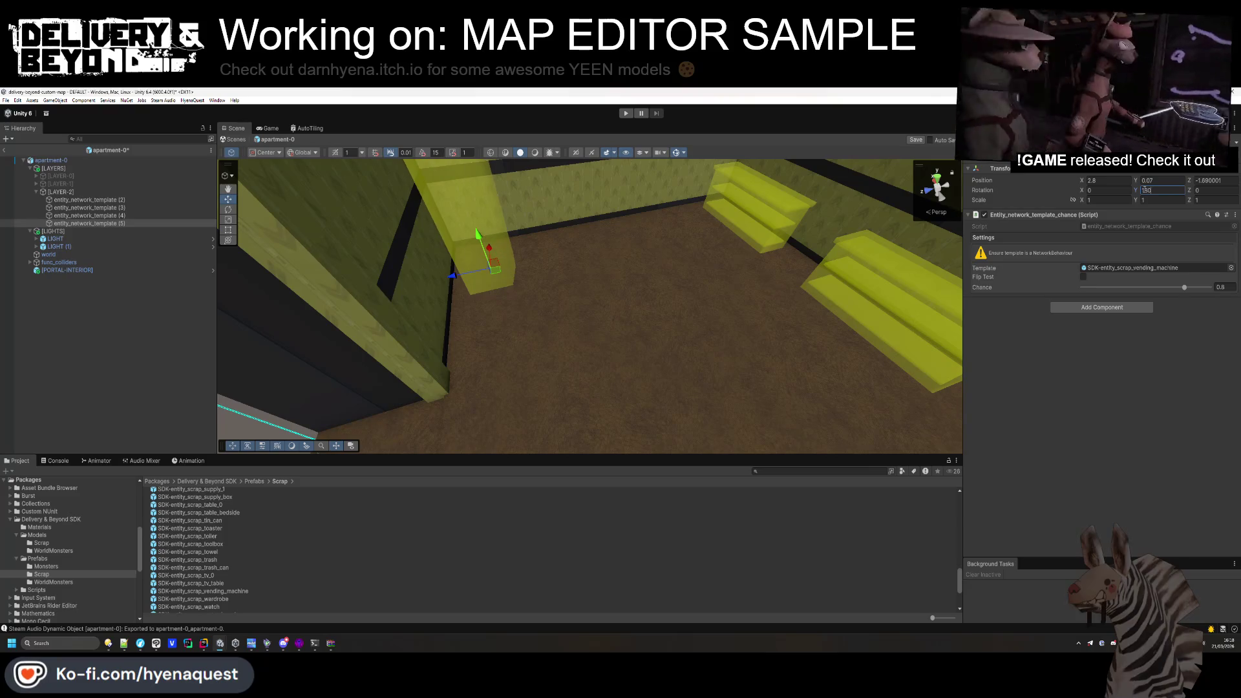
{"action": "key", "text": "Return"}
{"action": "key", "text": "f"}
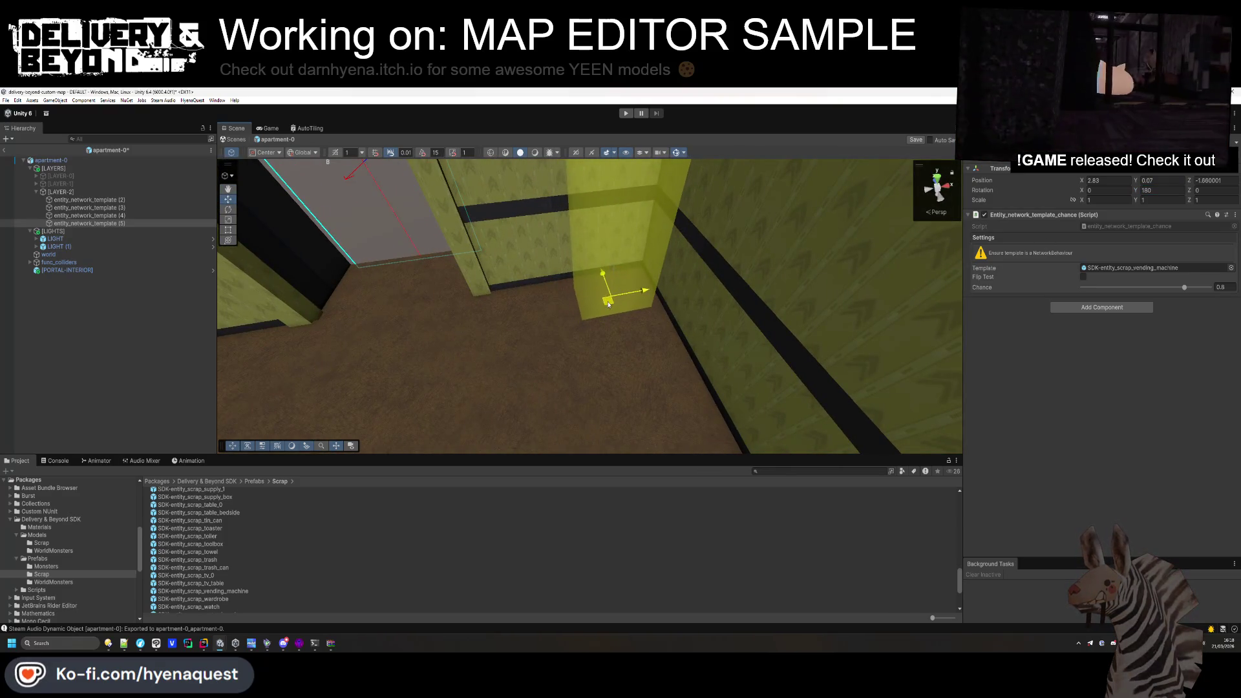
{"action": "key", "text": "ctrl+d"}
{"action": "left_click_drag", "start_coordinate": [632, 296], "coordinate": [563, 311]}
{"action": "left_click_drag", "start_coordinate": [517, 317], "coordinate": [539, 311]}
{"action": "key", "text": "ctrl+d"}
{"action": "left_click_drag", "start_coordinate": [659, 299], "coordinate": [444, 306]}
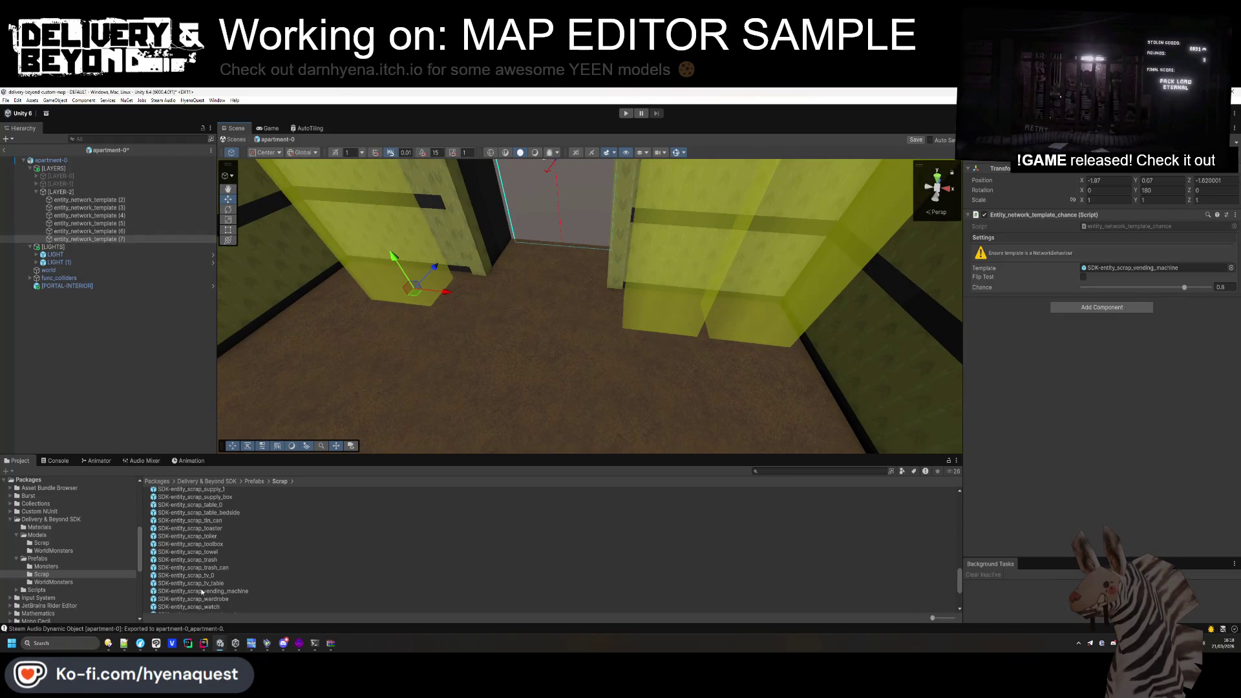
Add SDK-entity_scrap_wood_crate_1 templates around the room, stacking one higher.
{"action": "scroll", "coordinate": [207, 581], "scroll_direction": "down", "scroll_amount": 3}
{"action": "left_click_drag", "start_coordinate": [194, 587], "coordinate": [1138, 267]}
{"action": "mouse_move", "coordinate": [388, 336]}
{"action": "left_mouse_down"}
{"action": "mouse_move", "coordinate": [418, 334]}
{"action": "mouse_move", "coordinate": [621, 231]}
{"action": "left_mouse_up"}
{"action": "key", "text": "ctrl+d"}
{"action": "mouse_move", "coordinate": [419, 285]}
{"action": "left_mouse_down"}
{"action": "mouse_move", "coordinate": [466, 405]}
{"action": "mouse_move", "coordinate": [382, 267]}
{"action": "mouse_move", "coordinate": [525, 235]}
{"action": "left_mouse_up"}
{"action": "key", "text": "ctrl+d"}
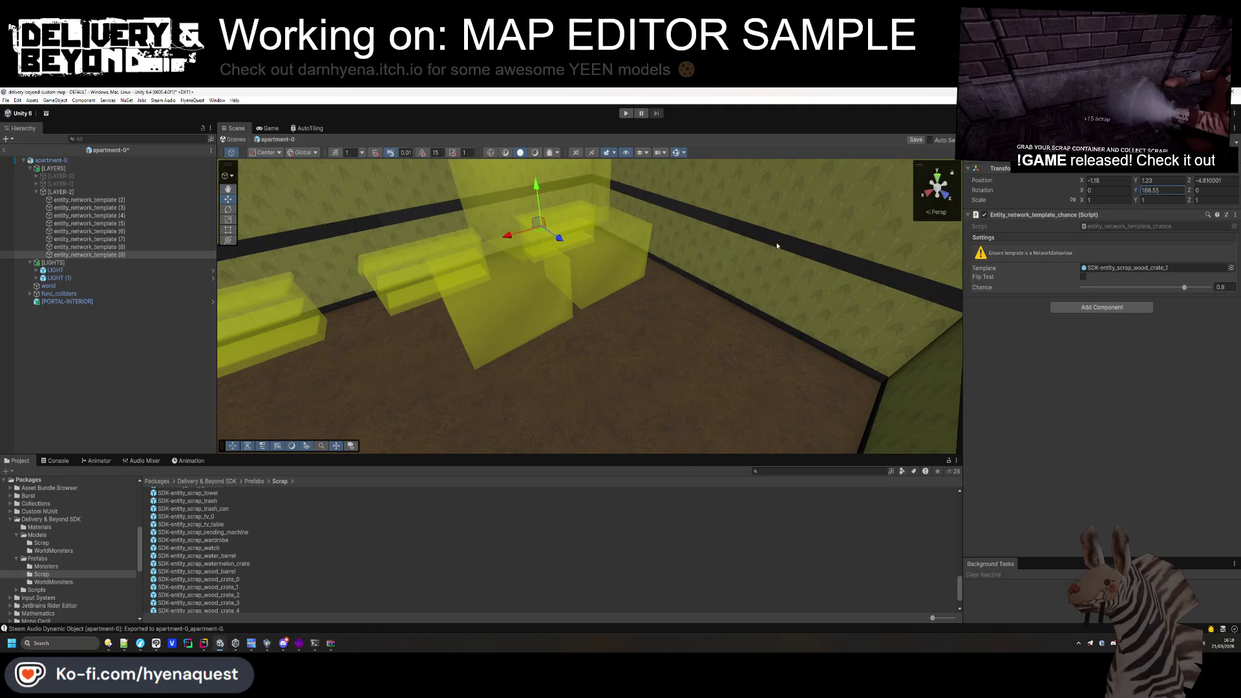
{"action": "mouse_move", "coordinate": [627, 287]}
{"action": "left_mouse_down"}
{"action": "mouse_move", "coordinate": [637, 278]}
{"action": "mouse_move", "coordinate": [382, 440]}
{"action": "left_mouse_up"}
{"action": "left_click", "coordinate": [633, 295]}
{"action": "key", "text": "ctrl+d"}
Turn a crate copy into an SDK-entity_scrap_water_barrel template and add barrel copies.
{"action": "mouse_move", "coordinate": [223, 557]}
{"action": "left_mouse_down"}
{"action": "mouse_move", "coordinate": [647, 388]}
{"action": "mouse_move", "coordinate": [1128, 268]}
{"action": "left_mouse_up"}
{"action": "mouse_move", "coordinate": [581, 304]}
{"action": "left_mouse_down"}
{"action": "mouse_move", "coordinate": [539, 267]}
{"action": "mouse_move", "coordinate": [550, 354]}
{"action": "mouse_move", "coordinate": [585, 291]}
{"action": "left_mouse_up"}
{"action": "key", "text": "ctrl+d"}
{"action": "key", "text": "ctrl+d"}
{"action": "left_click", "coordinate": [646, 362]}
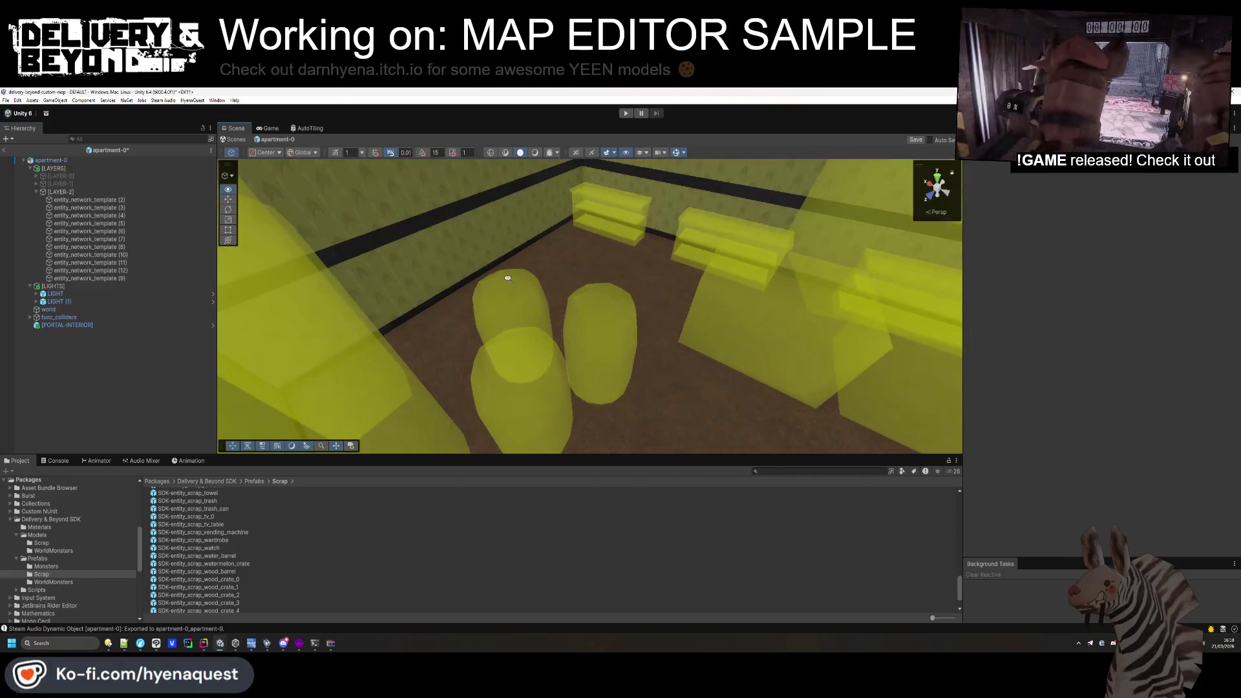
{"action": "left_click", "coordinate": [61, 192]}
{"action": "left_click", "coordinate": [36, 192]}
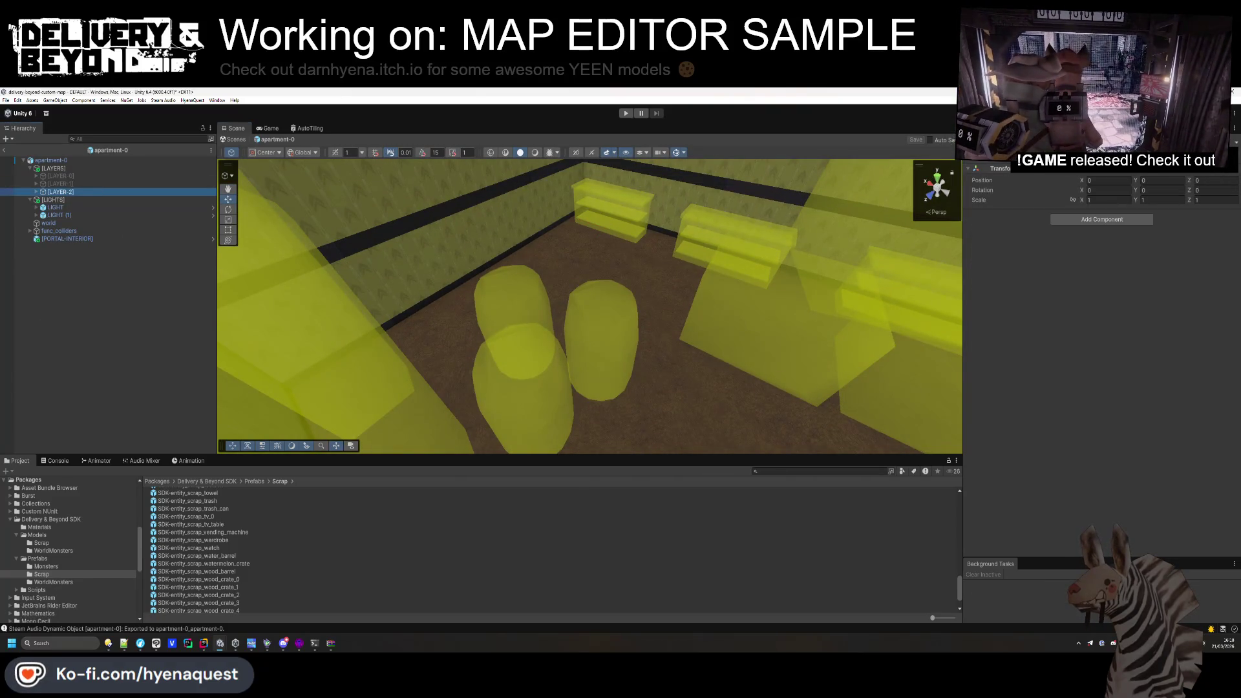
Deactivate [LAYER-2], list [LAYER-0]–[LAYER-2] in apartment-0's Layers, run SETUP, and save the prefab.
{"action": "key", "text": "alt+shift+a"}
{"action": "left_click", "coordinate": [51, 160]}
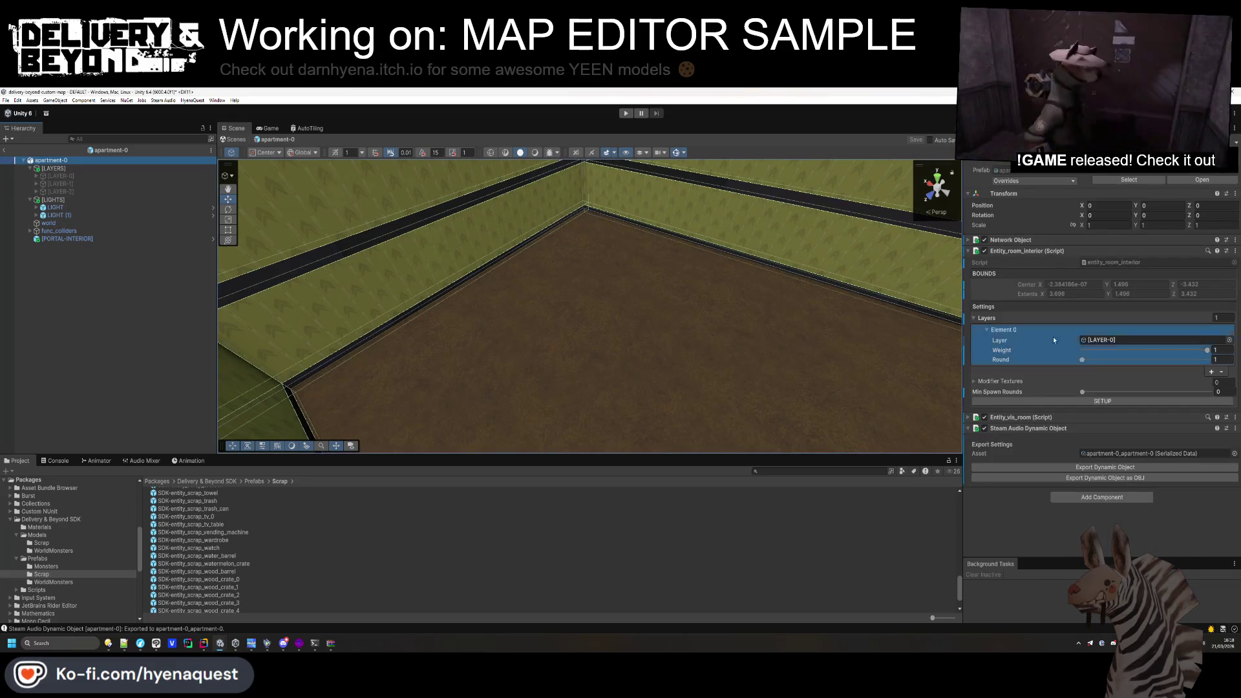
{"action": "left_click", "coordinate": [1211, 372]}
{"action": "left_click", "coordinate": [1211, 412]}
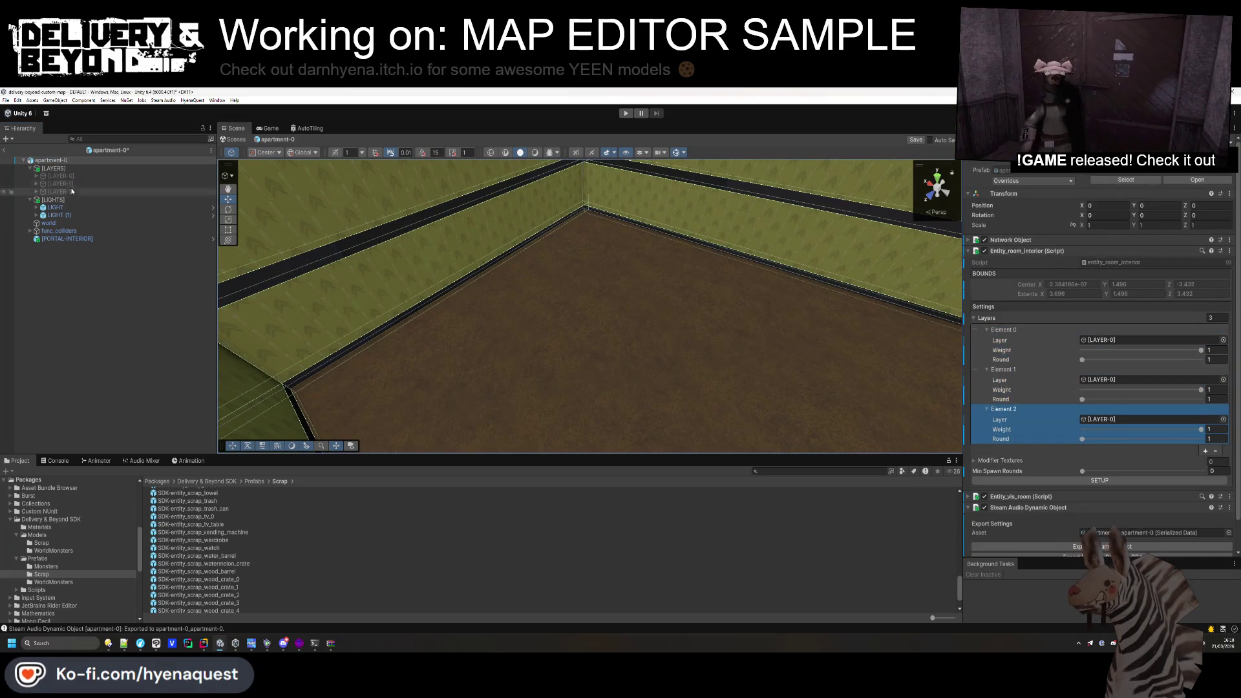
{"action": "mouse_move", "coordinate": [61, 191]}
{"action": "left_mouse_down"}
{"action": "mouse_move", "coordinate": [1099, 424]}
{"action": "mouse_move", "coordinate": [1084, 429]}
{"action": "left_mouse_up"}
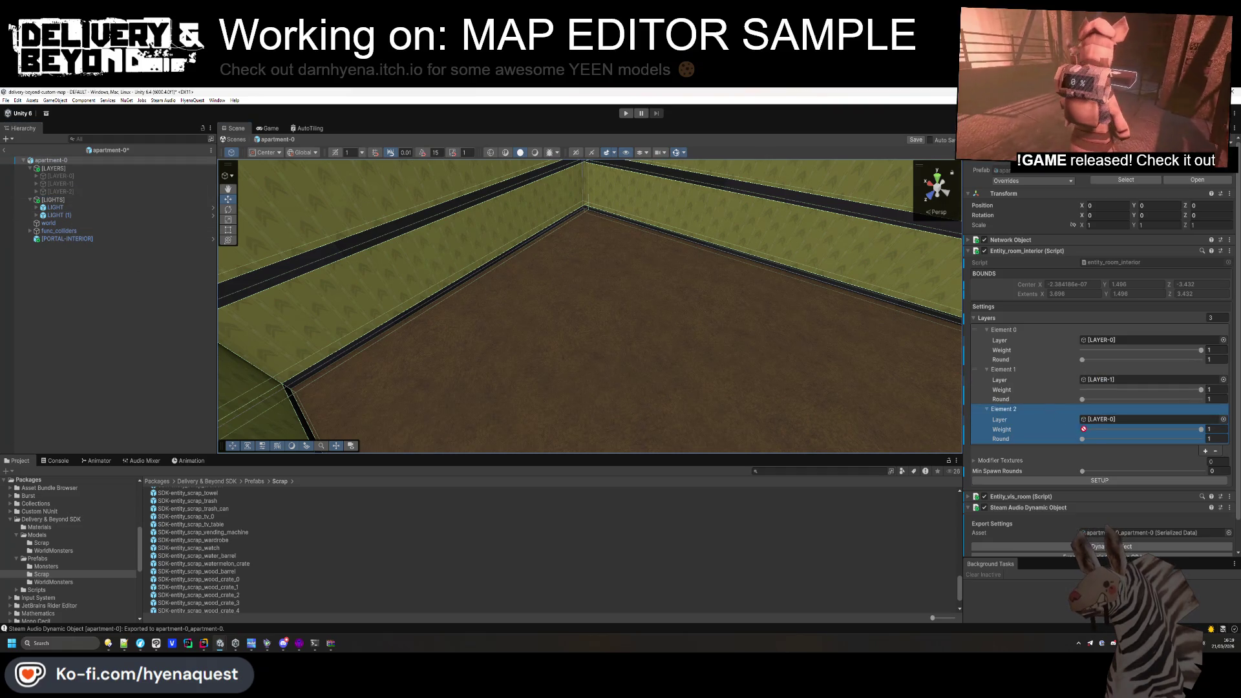
{"action": "left_click", "coordinate": [1109, 479]}
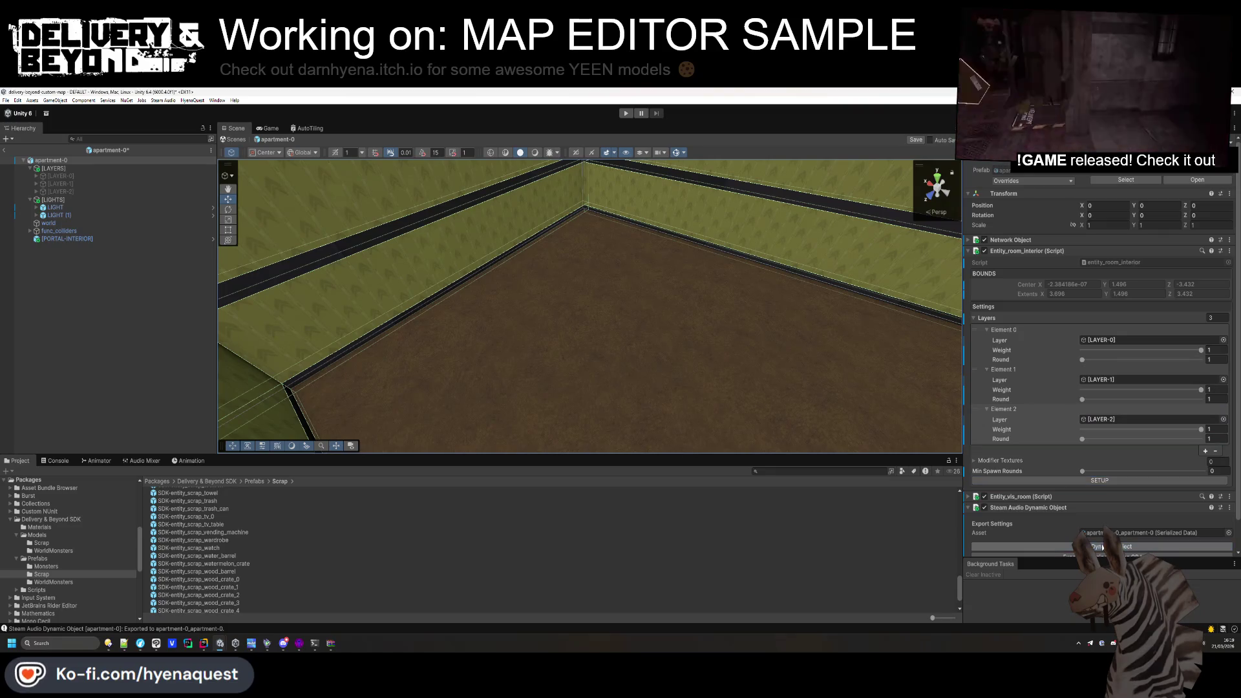
{"action": "left_click", "coordinate": [6, 150]}
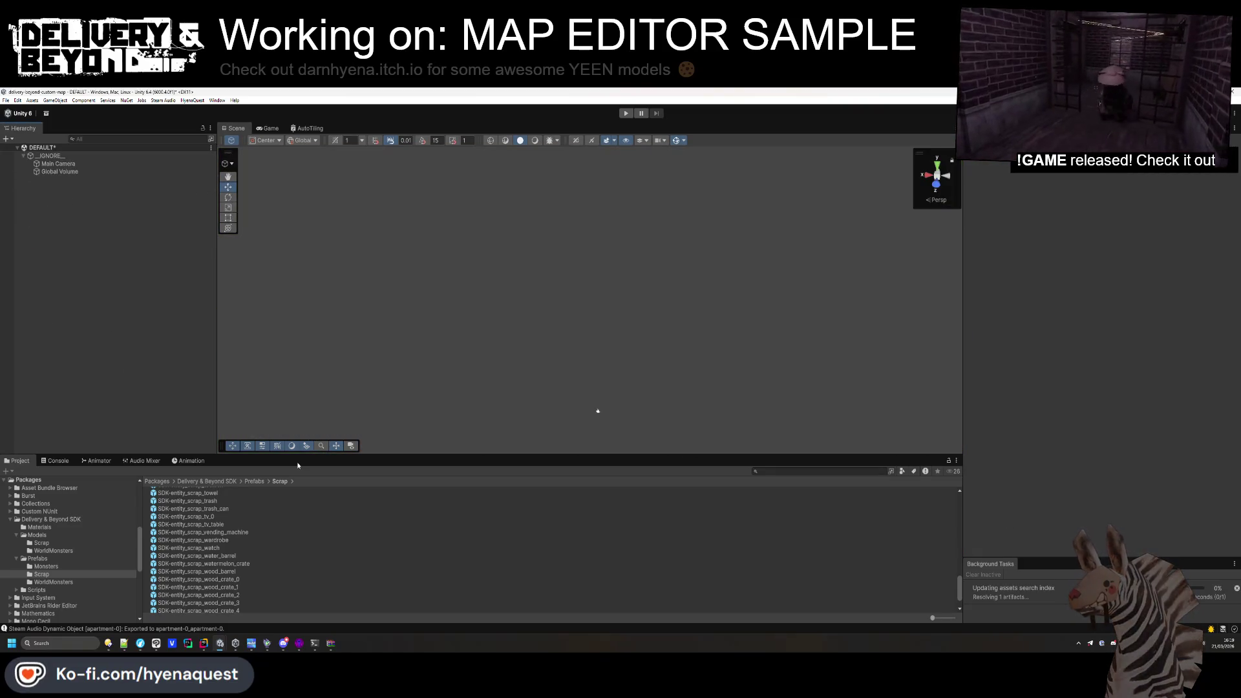
Show Yeenrooms > VMFS as large thumbnails and drag the hallway-1 prefab into the scene.
{"action": "left_click", "coordinate": [151, 482]}
{"action": "scroll", "coordinate": [46, 549], "scroll_direction": "up", "scroll_amount": 10}
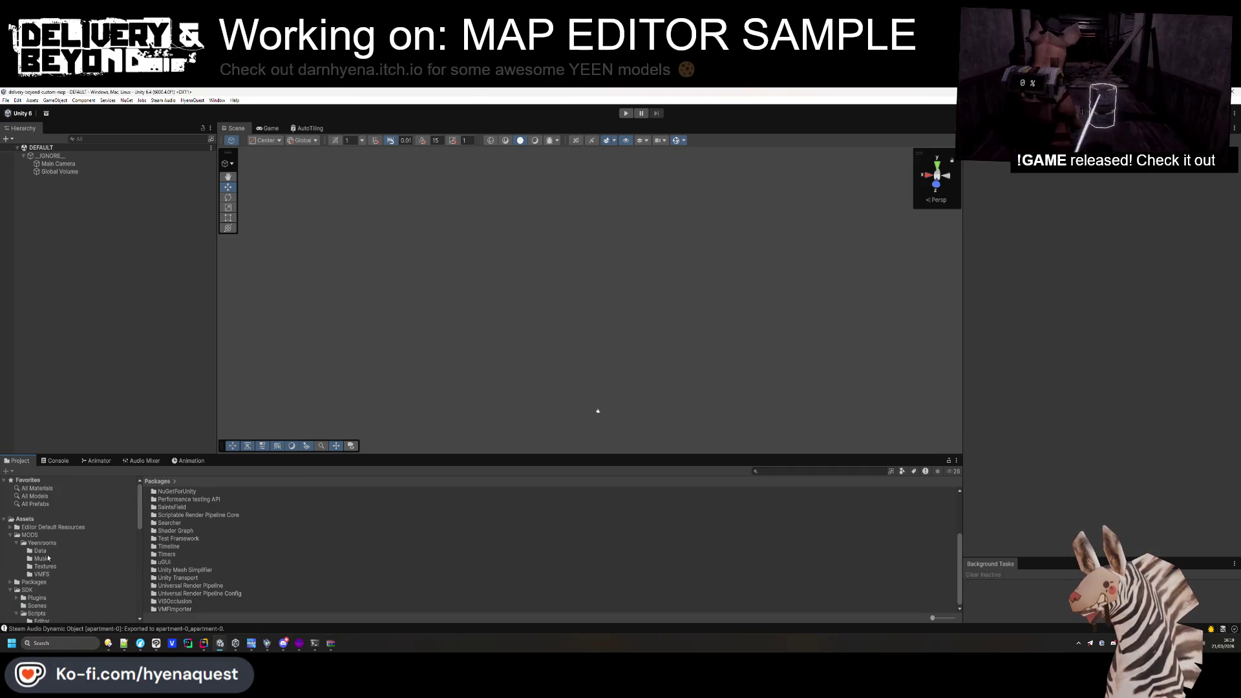
{"action": "left_click", "coordinate": [42, 543]}
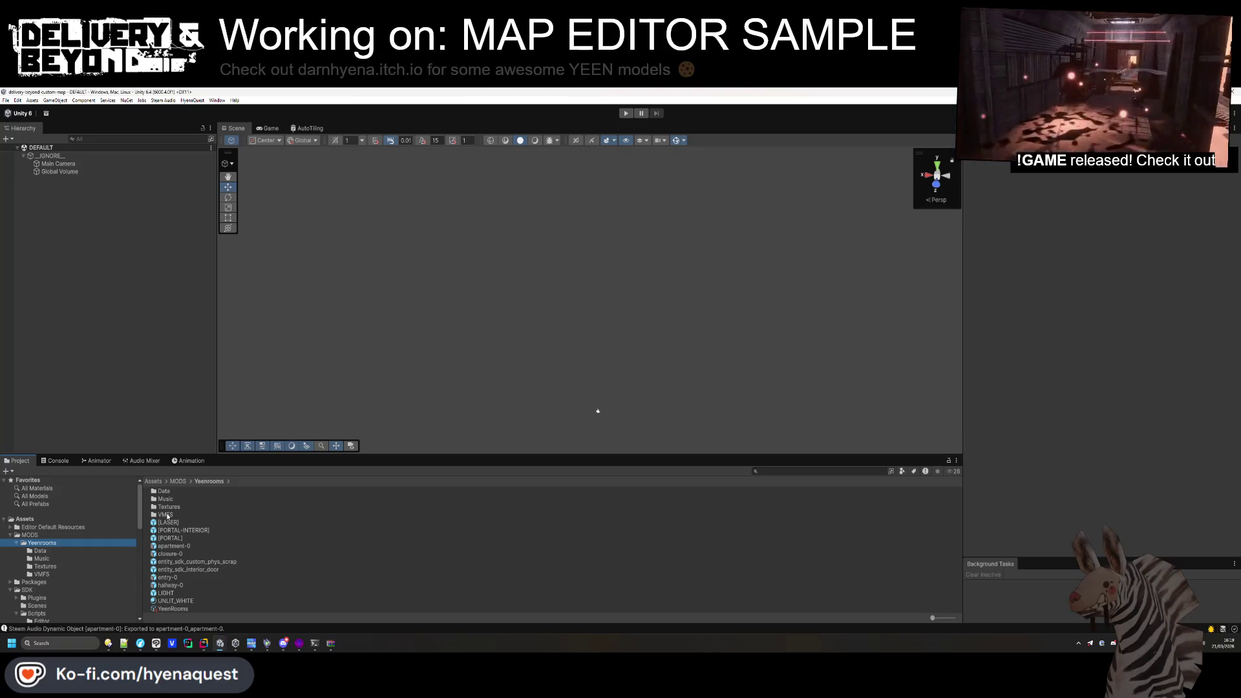
{"action": "double_click", "coordinate": [167, 515]}
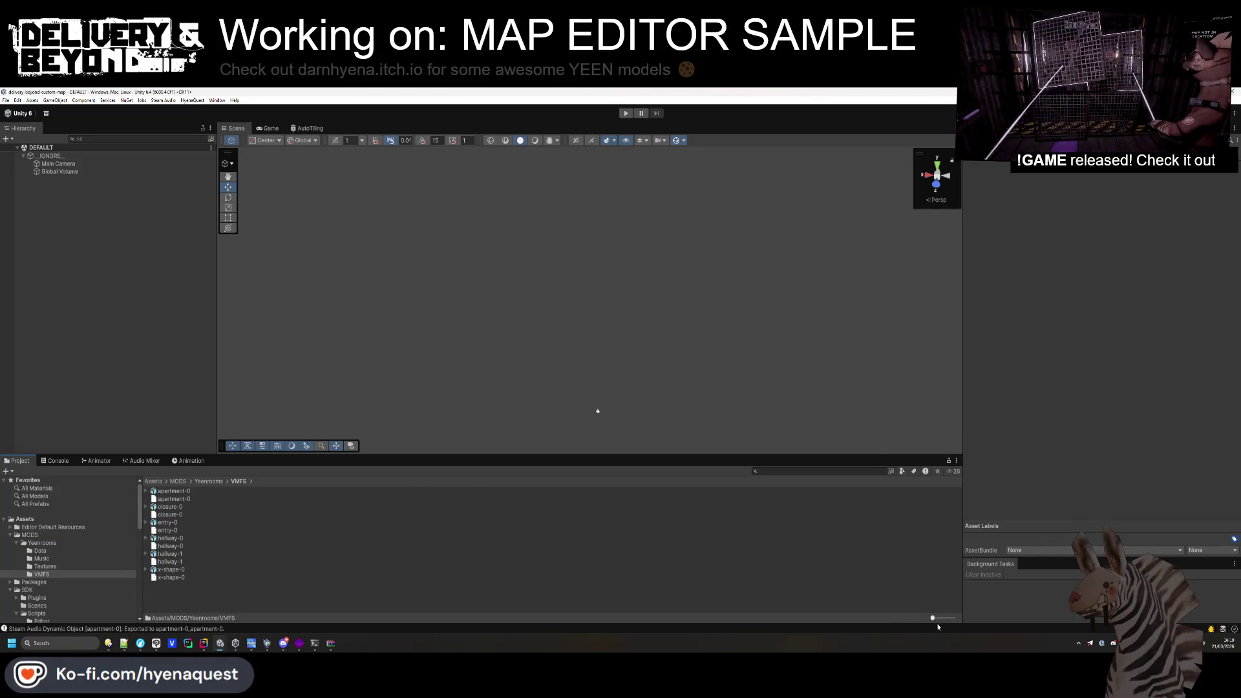
{"action": "left_click_drag", "start_coordinate": [932, 618], "coordinate": [949, 618]}
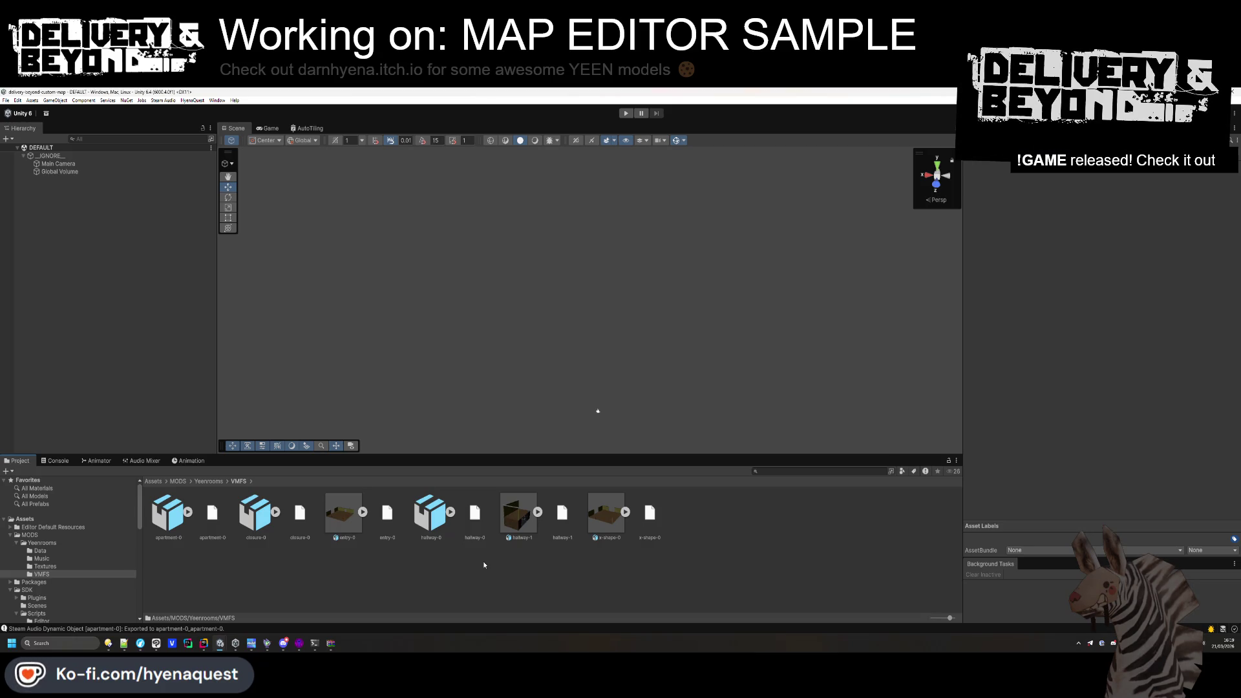
{"action": "left_click_drag", "start_coordinate": [513, 524], "coordinate": [160, 321]}
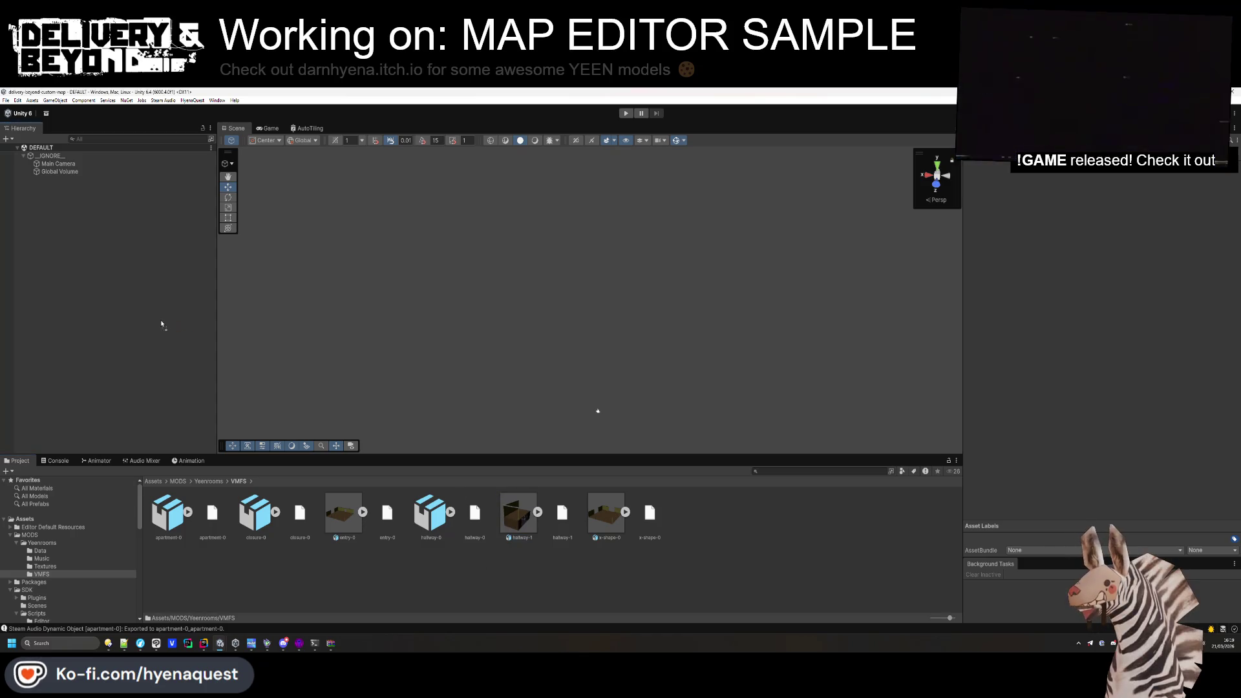
Frame hallway-1 and move it to the origin by zeroing its position values.
{"action": "double_click", "coordinate": [47, 179]}
{"action": "left_click", "coordinate": [1120, 206]}
{"action": "type", "text": "0"}
{"action": "key", "text": "Tab"}
{"action": "type", "text": "0"}
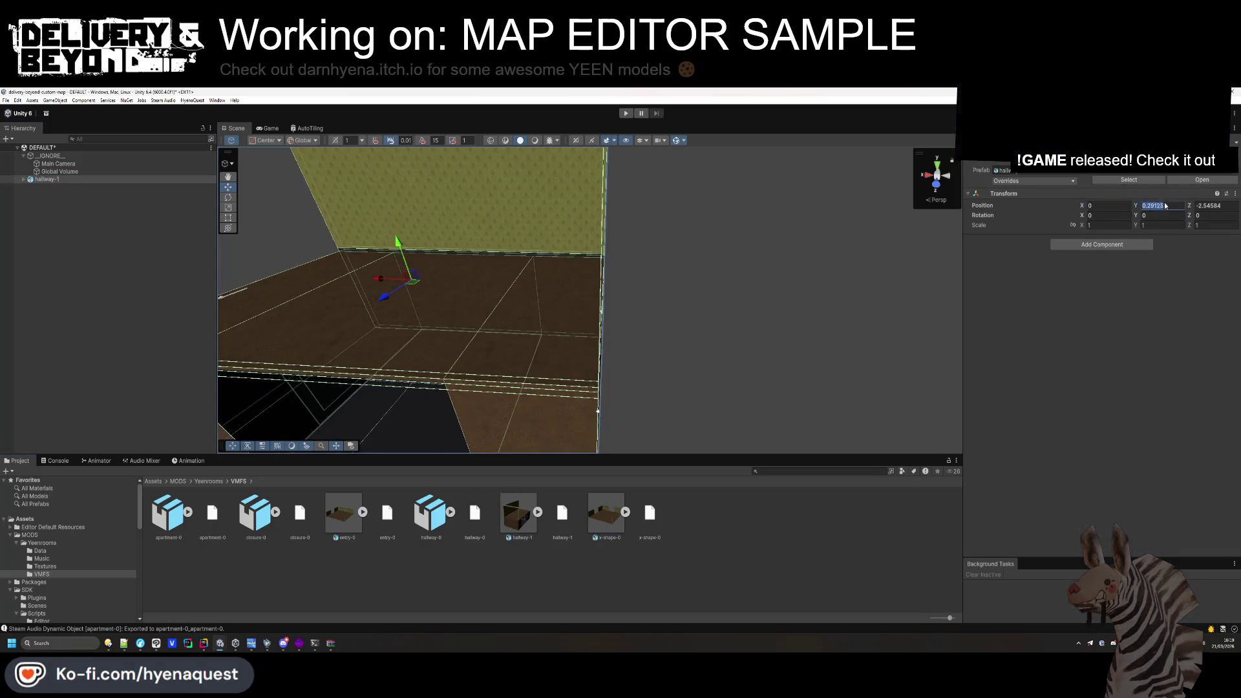
{"action": "key", "text": "Tab"}
{"action": "type", "text": "0"}
{"action": "key", "text": "Return"}
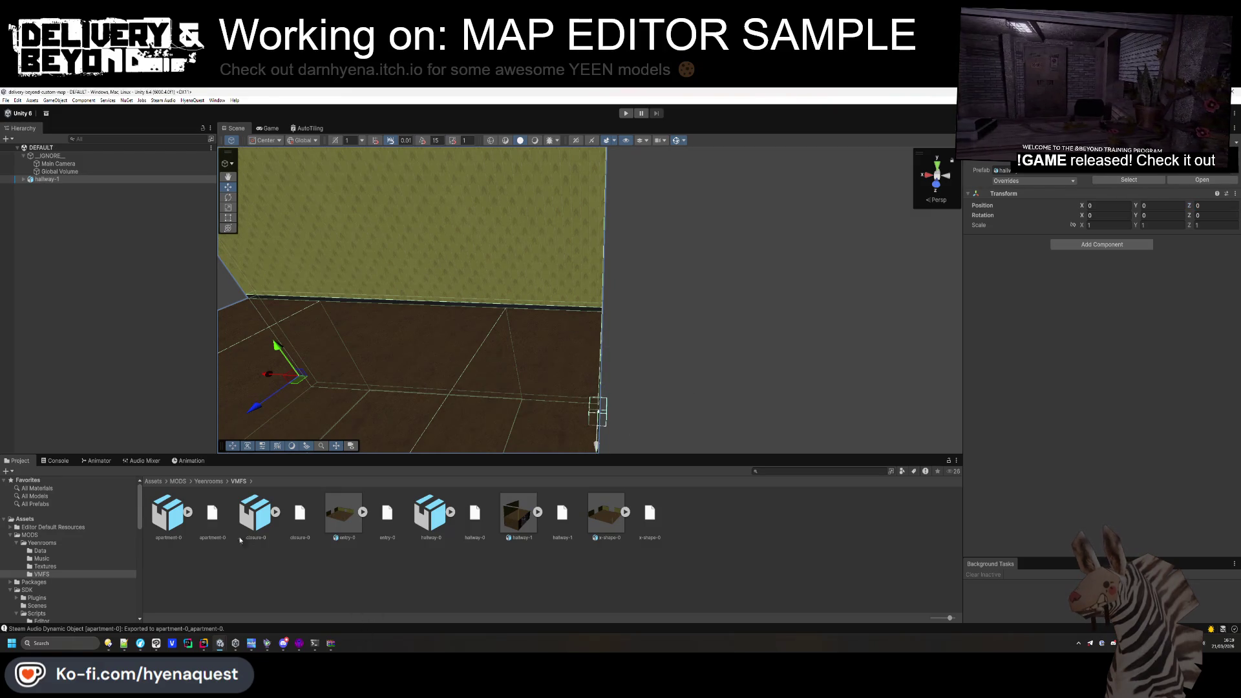
Set the two room exit markers' Direction Y to 90 and -90.
{"action": "left_click", "coordinate": [23, 180]}
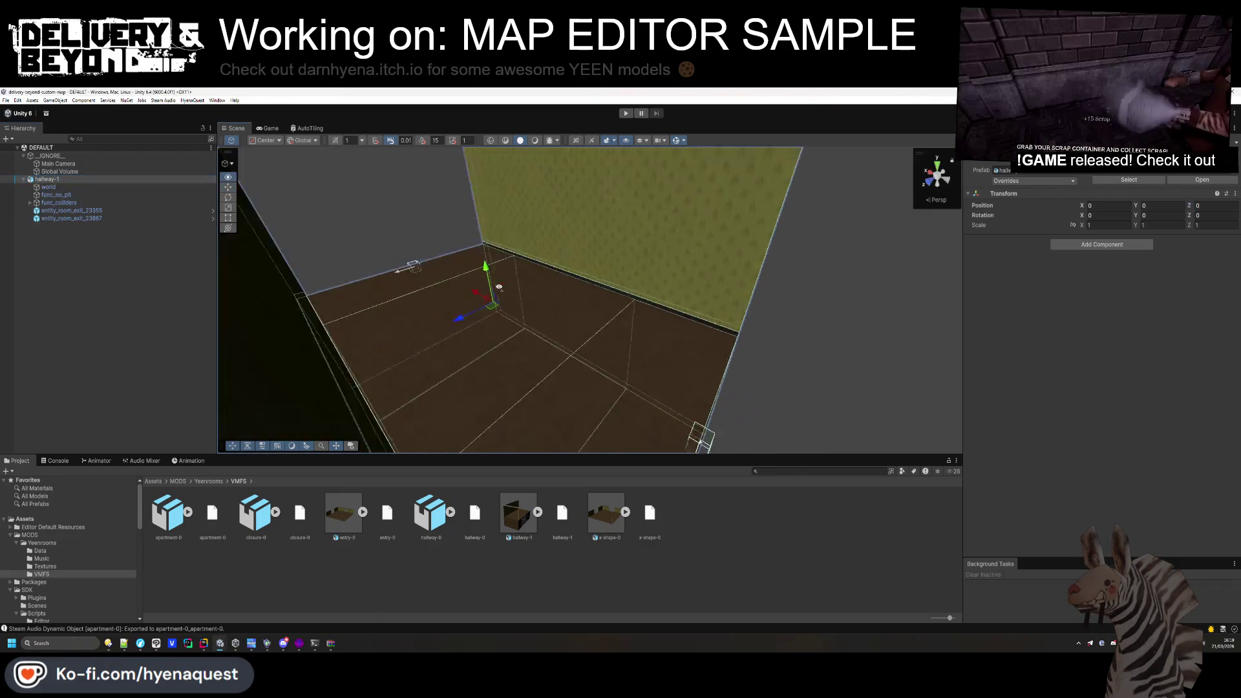
{"action": "left_click", "coordinate": [103, 210]}
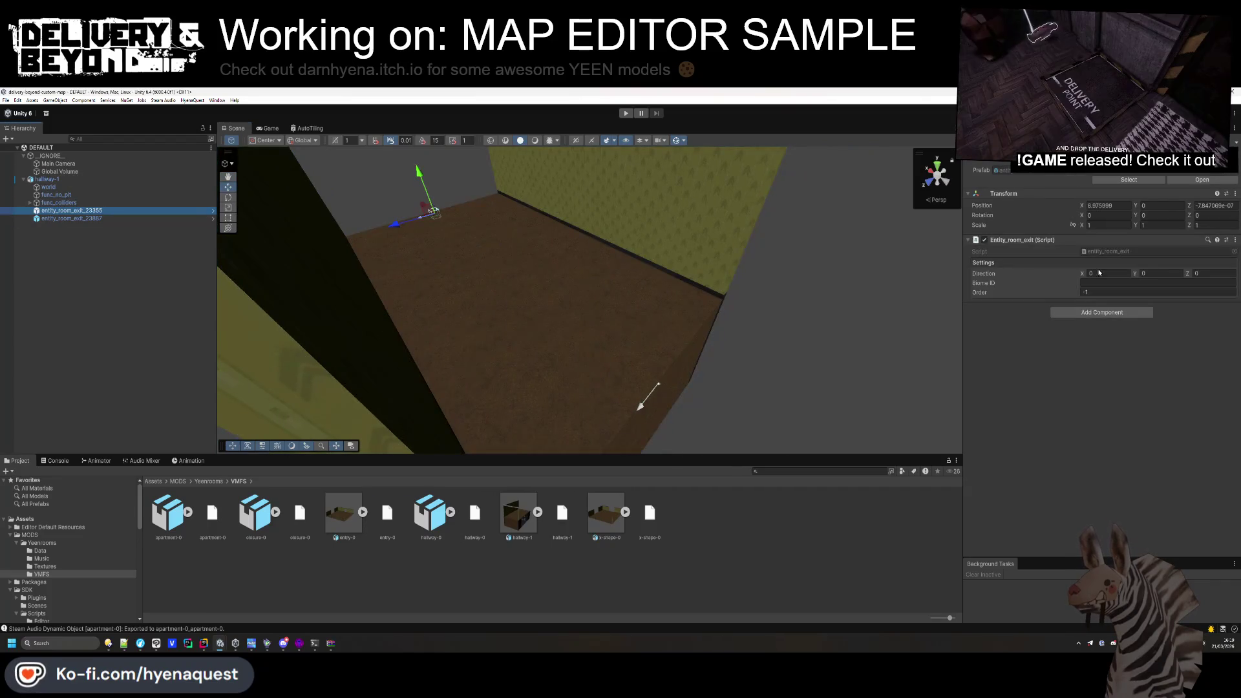
{"action": "type", "text": "90"}
{"action": "left_click", "coordinate": [75, 219]}
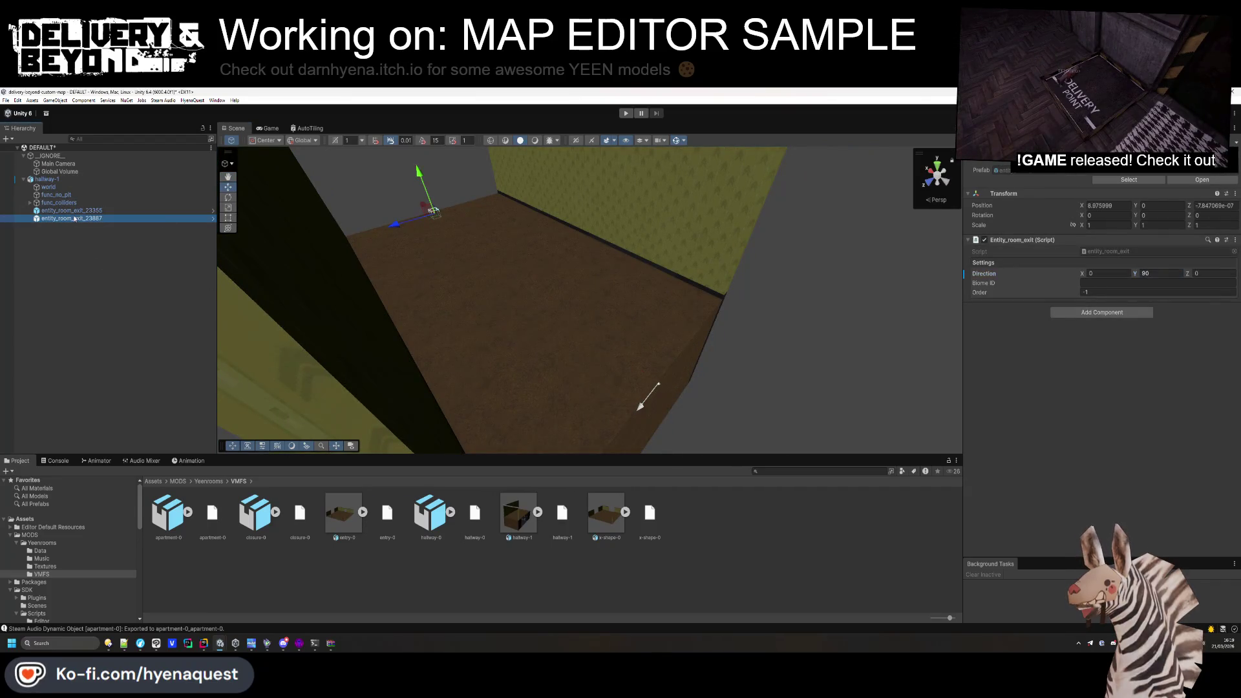
{"action": "left_click", "coordinate": [1161, 275]}
{"action": "type", "text": "-90"}
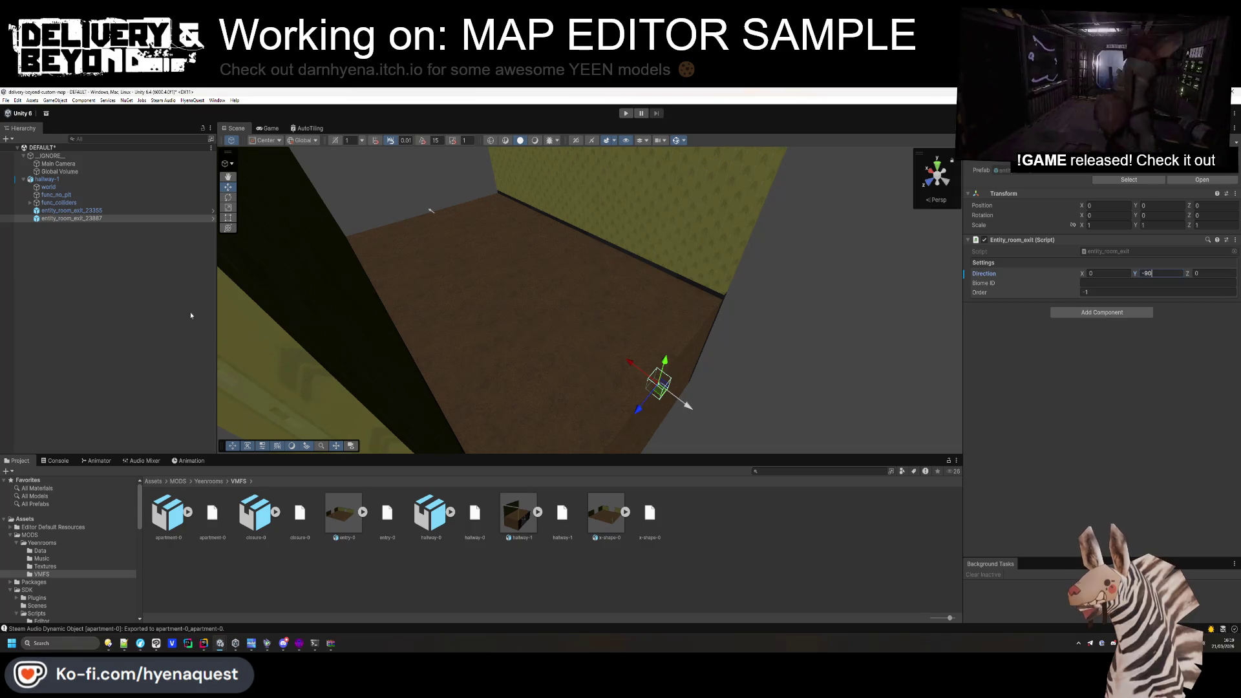
Add a Steam Audio Geometry component to the world object.
{"action": "left_click", "coordinate": [49, 186]}
{"action": "left_click", "coordinate": [1093, 341]}
{"action": "type", "text": "geome"}
{"action": "key", "text": "Return"}
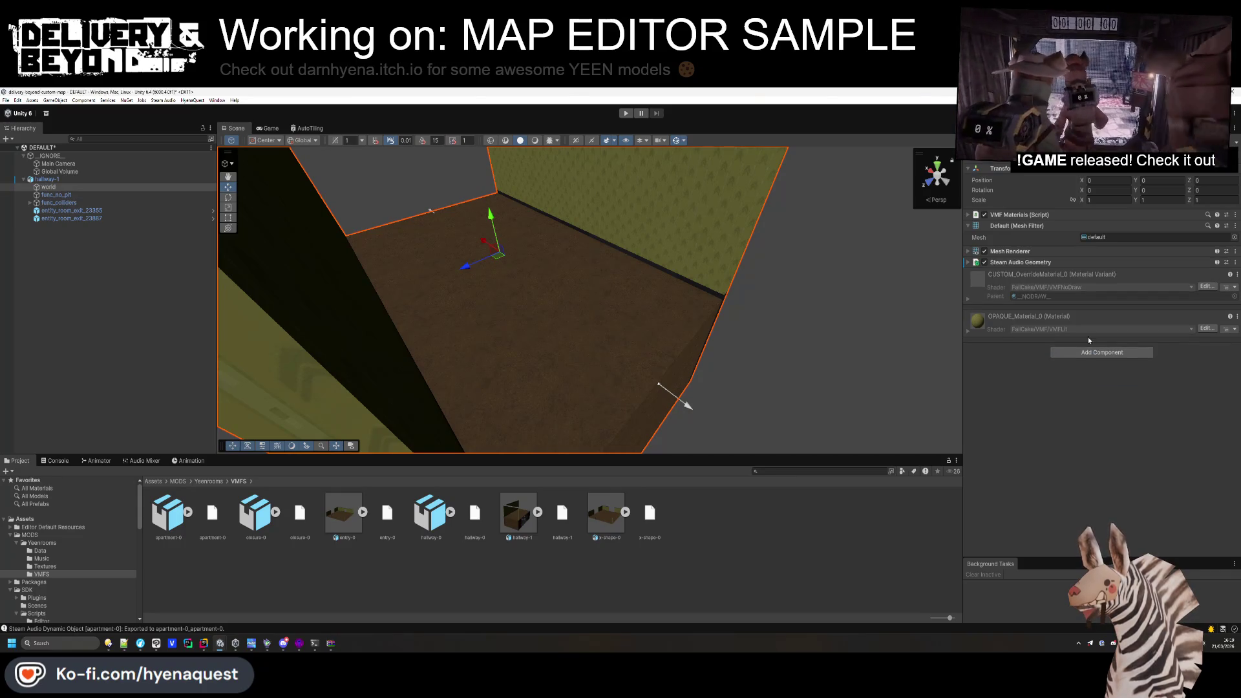
Add the Entity_room and Entity_vis_room components to hallway-1.
{"action": "left_click", "coordinate": [46, 179]}
{"action": "left_click", "coordinate": [1097, 244]}
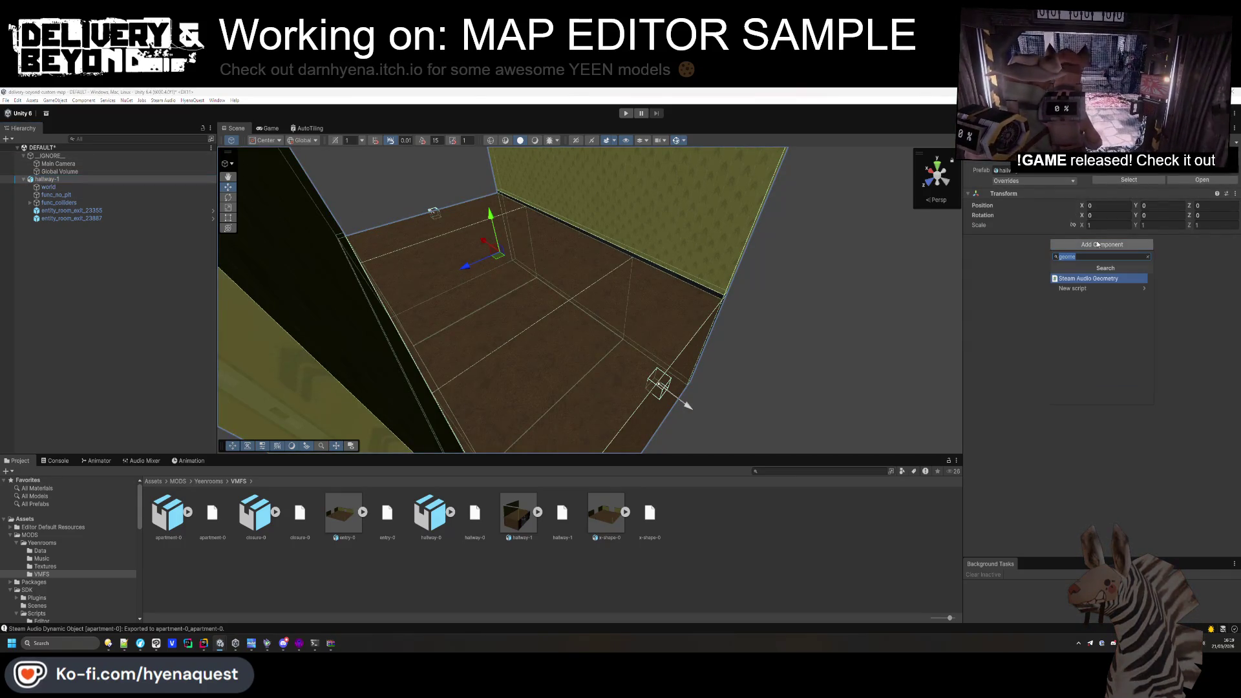
{"action": "type", "text": "entity"}
{"action": "left_click", "coordinate": [1107, 401]}
{"action": "left_click", "coordinate": [1109, 394]}
{"action": "type", "text": "vis"}
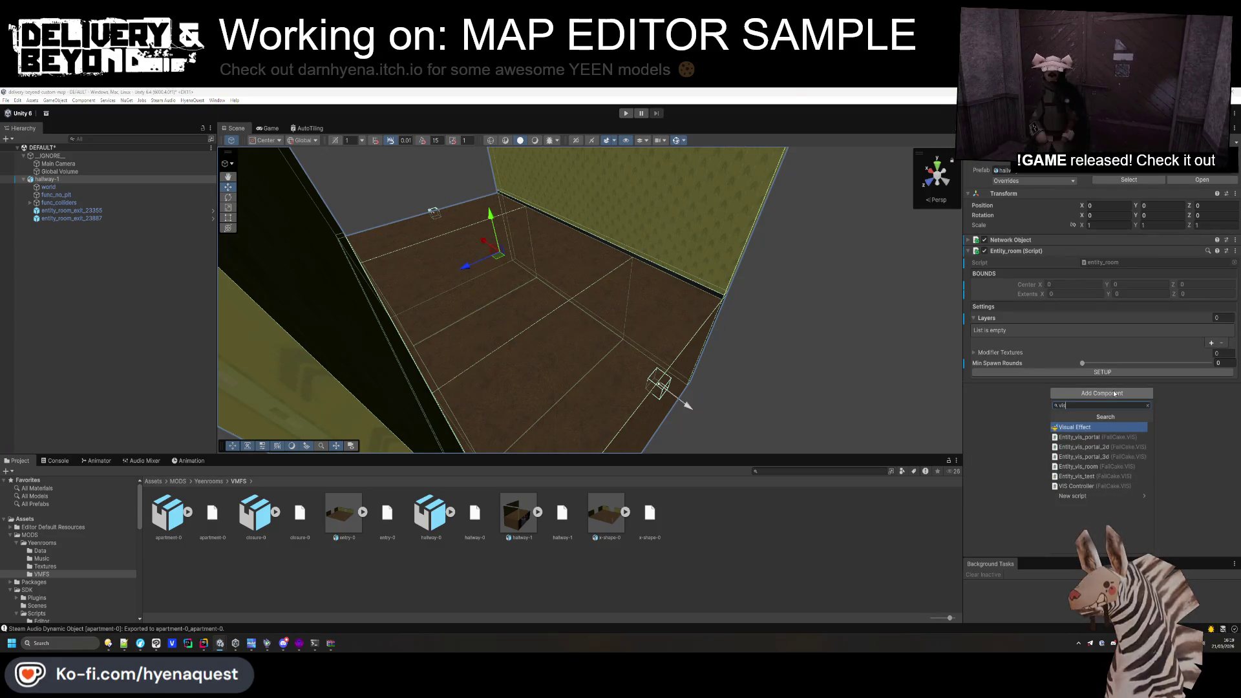
{"action": "key", "text": "Down"}
{"action": "key", "text": "Down"}
{"action": "key", "text": "Down"}
{"action": "key", "text": "Down"}
{"action": "key", "text": "Return"}
Add Steam Audio Dynamic Object to hallway-1 and collapse the Entity_room settings.
{"action": "left_click", "coordinate": [1099, 405]}
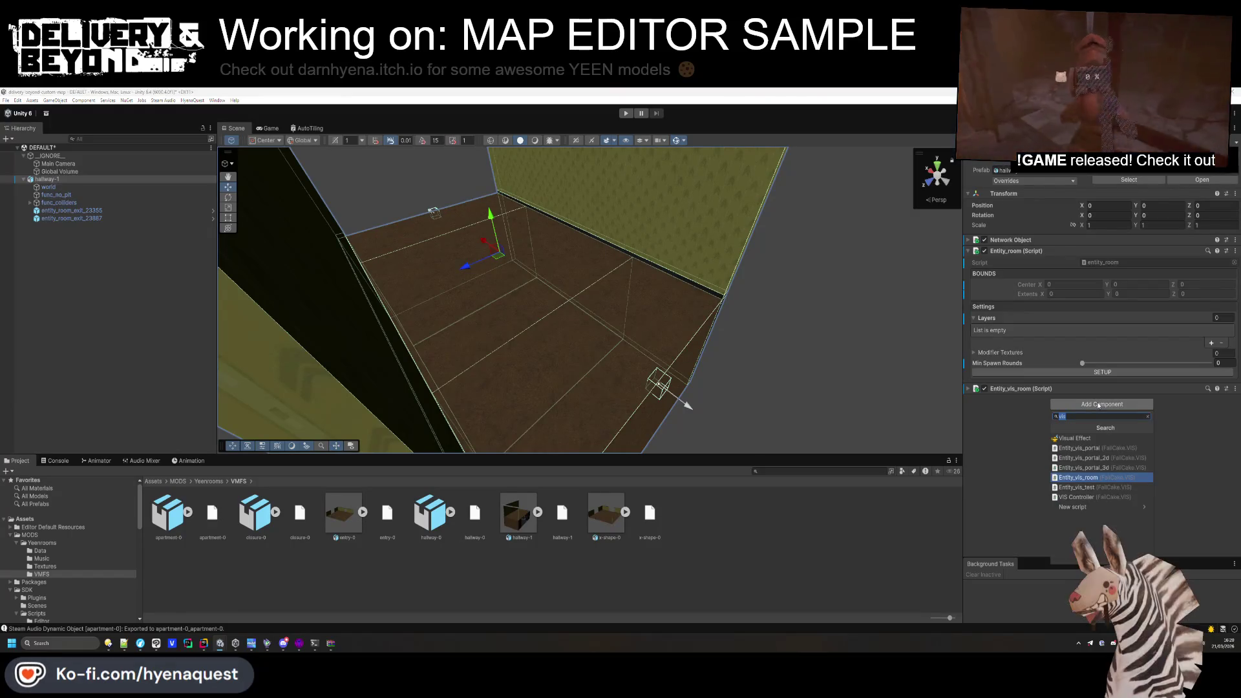
{"action": "type", "text": "g"}
{"action": "key", "text": "BackSpace"}
{"action": "type", "text": "dynamic"}
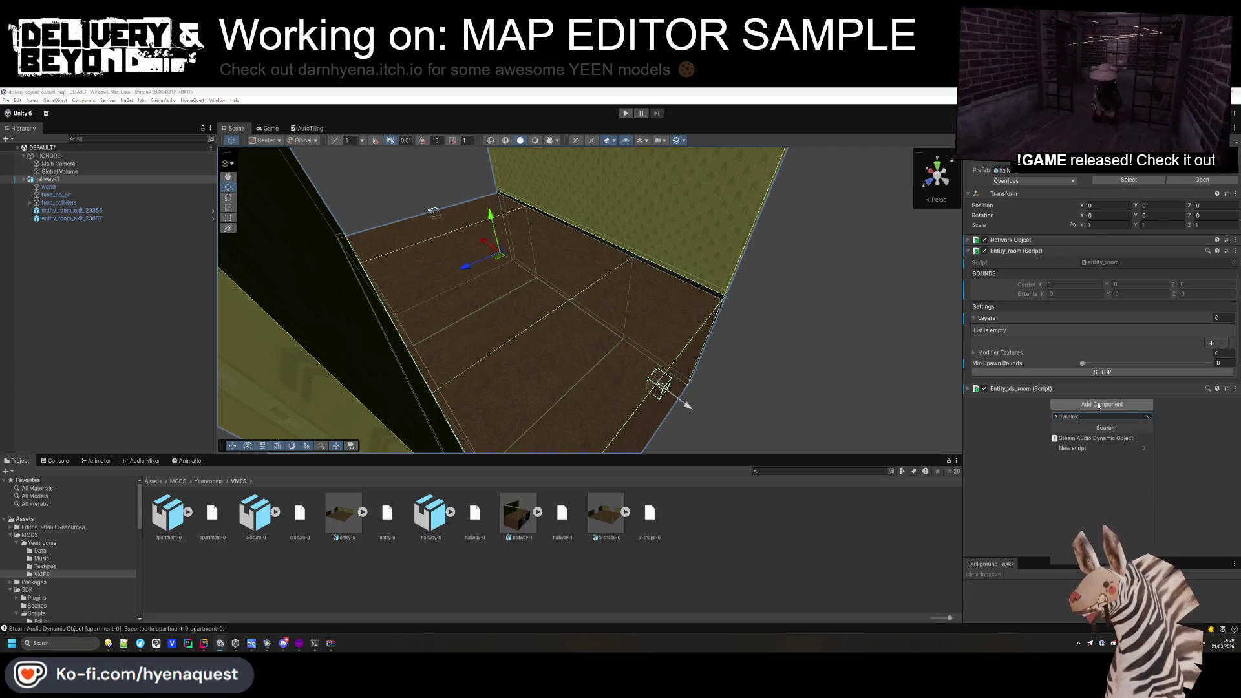
{"action": "key", "text": "Down"}
{"action": "key", "text": "Return"}
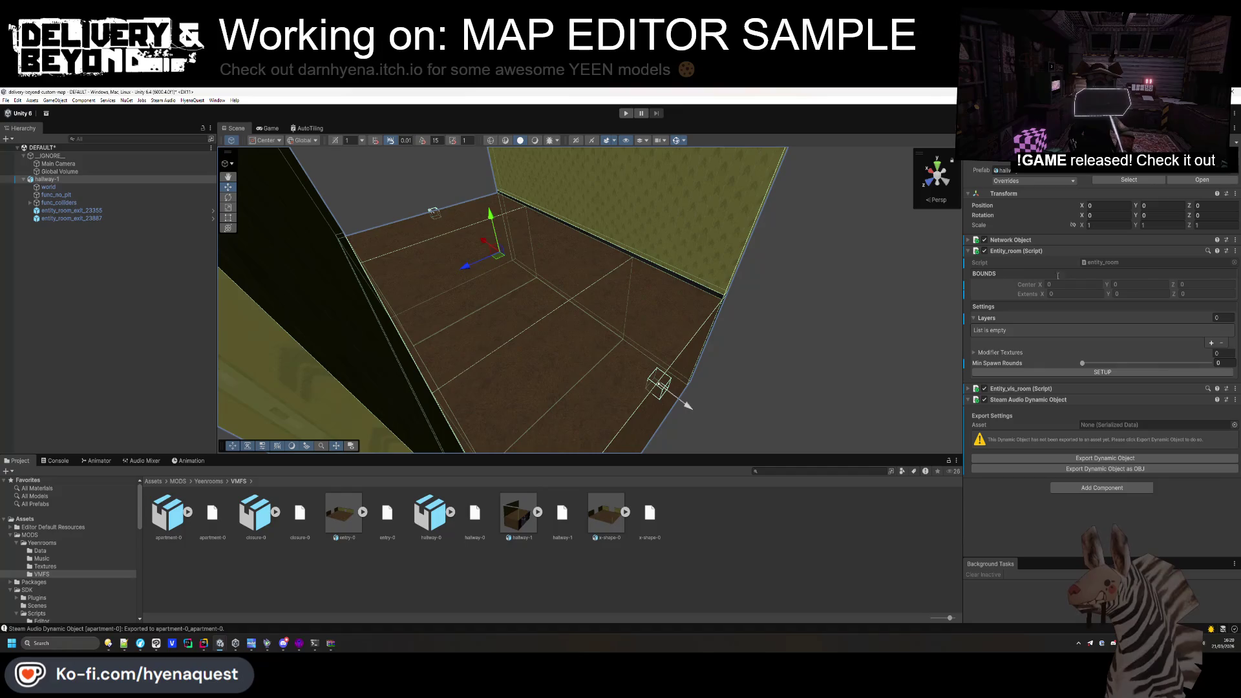
{"action": "left_click", "coordinate": [1015, 251]}
Create an empty child object named [LAYERS] under hallway-1.
{"action": "left_click_drag", "start_coordinate": [786, 281], "coordinate": [107, 316]}
{"action": "left_click", "coordinate": [107, 316]}
{"action": "mouse_move", "coordinate": [546, 291]}
{"action": "left_mouse_down"}
{"action": "mouse_move", "coordinate": [662, 344]}
{"action": "mouse_move", "coordinate": [634, 374]}
{"action": "left_mouse_up"}
{"action": "left_click", "coordinate": [208, 481]}
{"action": "mouse_move", "coordinate": [640, 278]}
{"action": "left_mouse_down"}
{"action": "mouse_move", "coordinate": [632, 255]}
{"action": "mouse_move", "coordinate": [652, 309]}
{"action": "mouse_move", "coordinate": [671, 316]}
{"action": "mouse_move", "coordinate": [362, 194]}
{"action": "left_mouse_up"}
{"action": "right_click", "coordinate": [44, 175]}
{"action": "left_click", "coordinate": [48, 179]}
{"action": "right_click", "coordinate": [49, 179]}
{"action": "left_click", "coordinate": [71, 323]}
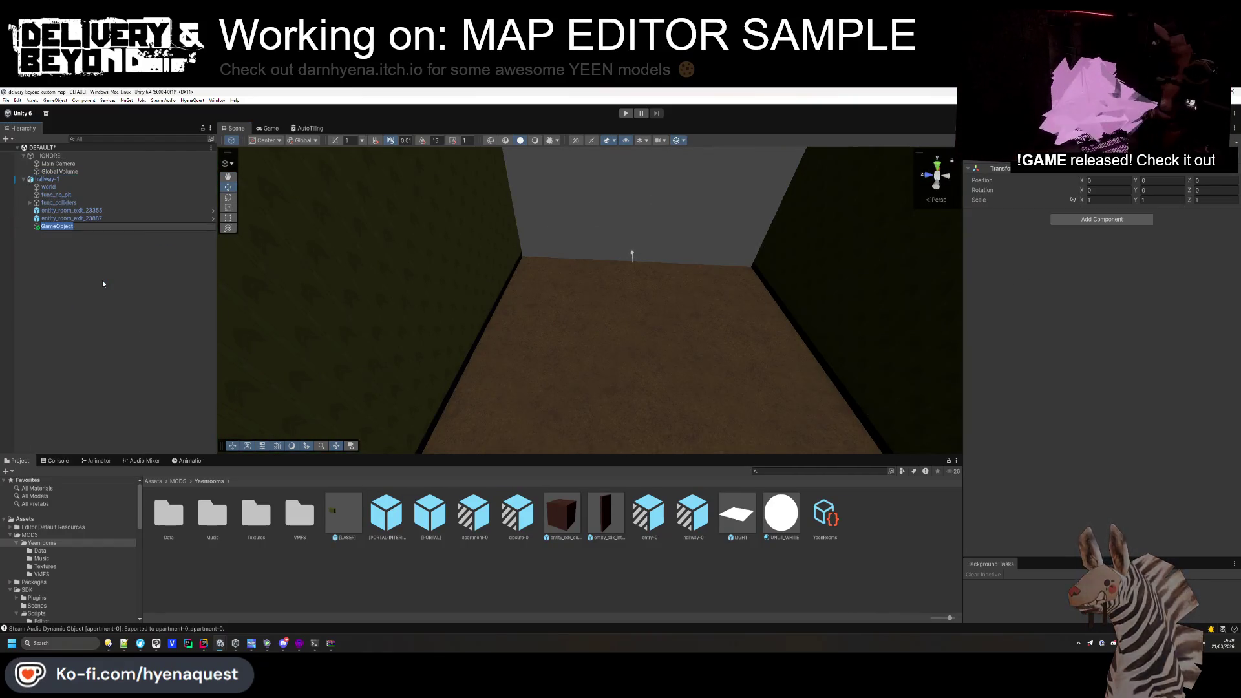
{"action": "type", "text": "[LAYERS]"}
{"action": "key", "text": "Return"}
Duplicate [LAYERS] as [LIGHTS] and move both to the top of hallway-1.
{"action": "key", "text": "ctrl+a"}
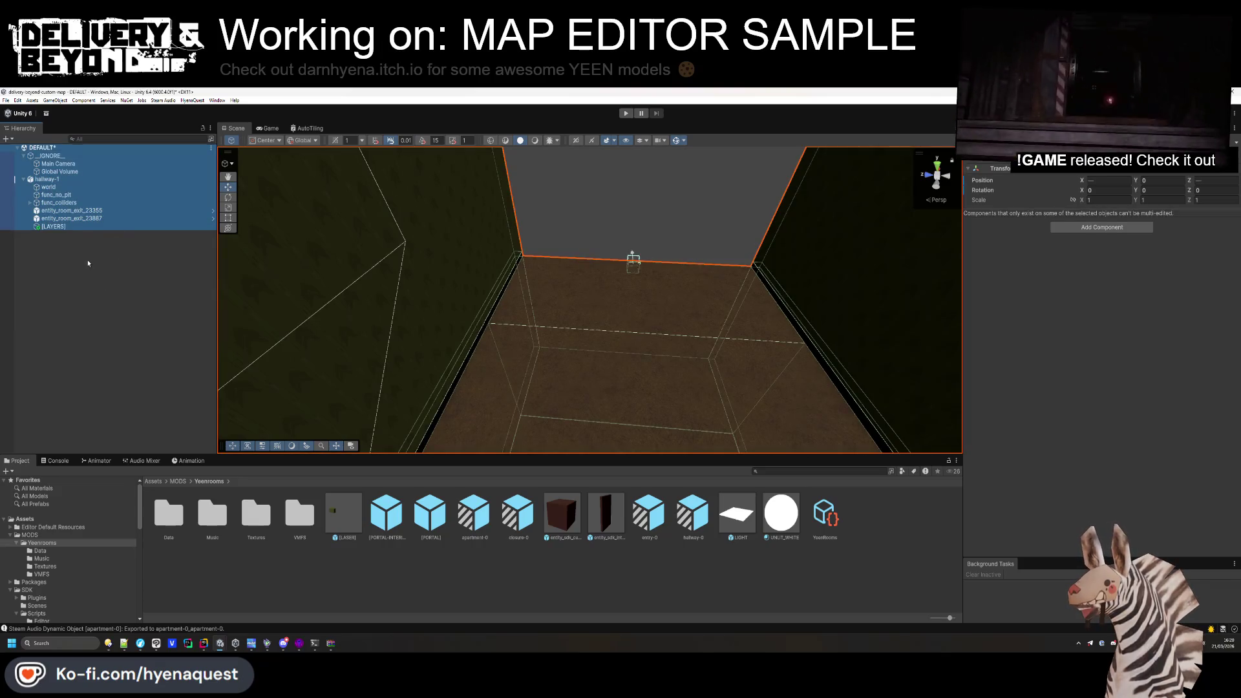
{"action": "left_click", "coordinate": [55, 226]}
{"action": "key", "text": "ctrl+d"}
{"action": "left_click", "coordinate": [55, 235]}
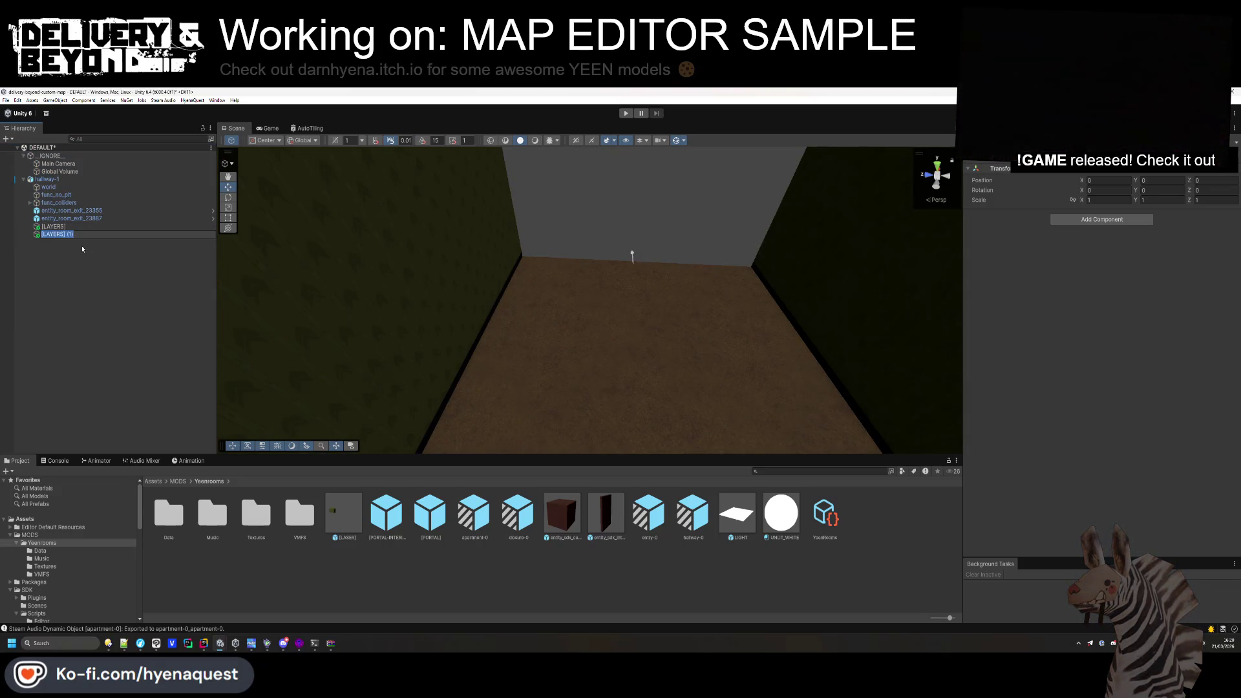
{"action": "type", "text": "lights"}
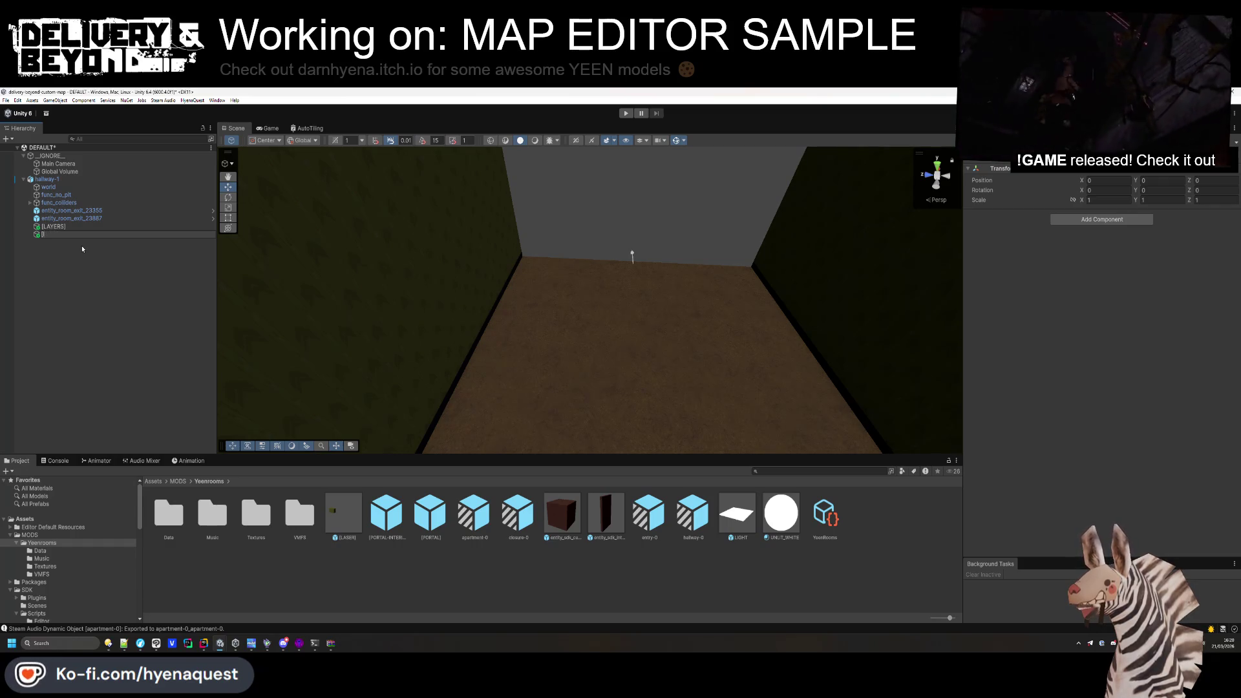
{"action": "type", "text": "LIGHTS]"}
{"action": "left_click", "coordinate": [58, 228], "text": "ctrl"}
{"action": "left_click_drag", "start_coordinate": [58, 227], "coordinate": [60, 188]}
Duplicate [LAYERS] and nest the copy under it, named [LAYER-0].
{"action": "left_click", "coordinate": [60, 188]}
{"action": "key", "text": "ctrl+d"}
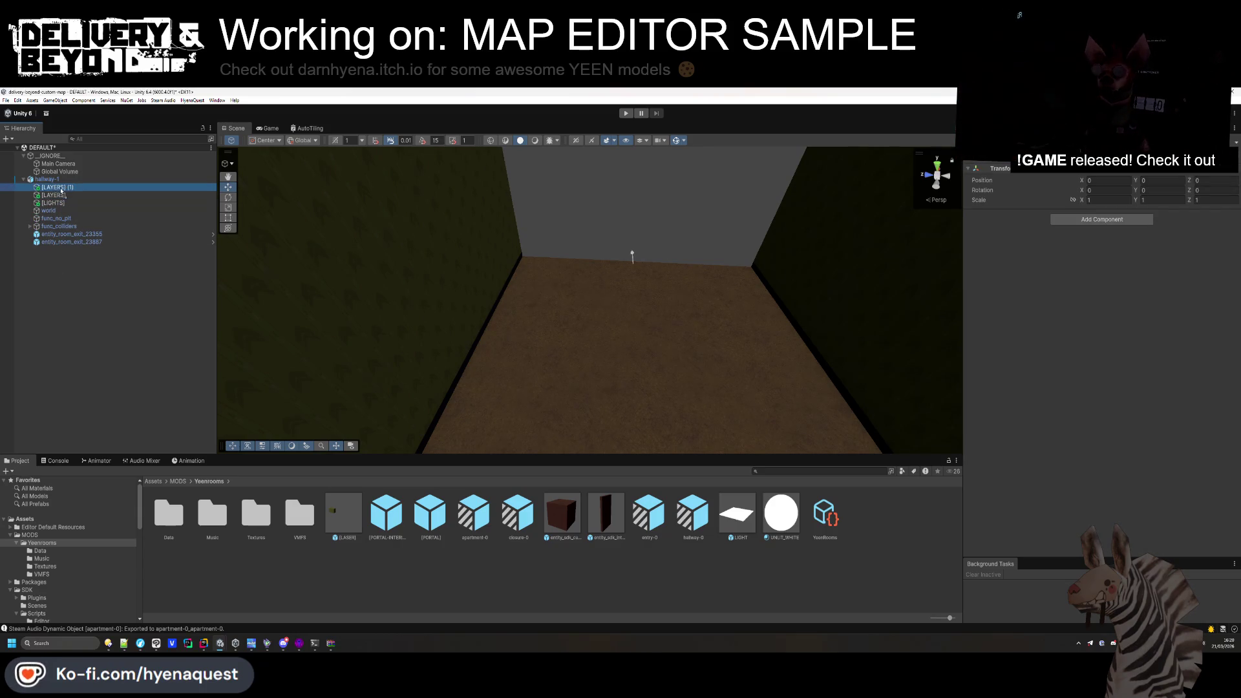
{"action": "left_click_drag", "start_coordinate": [63, 199], "coordinate": [59, 196]}
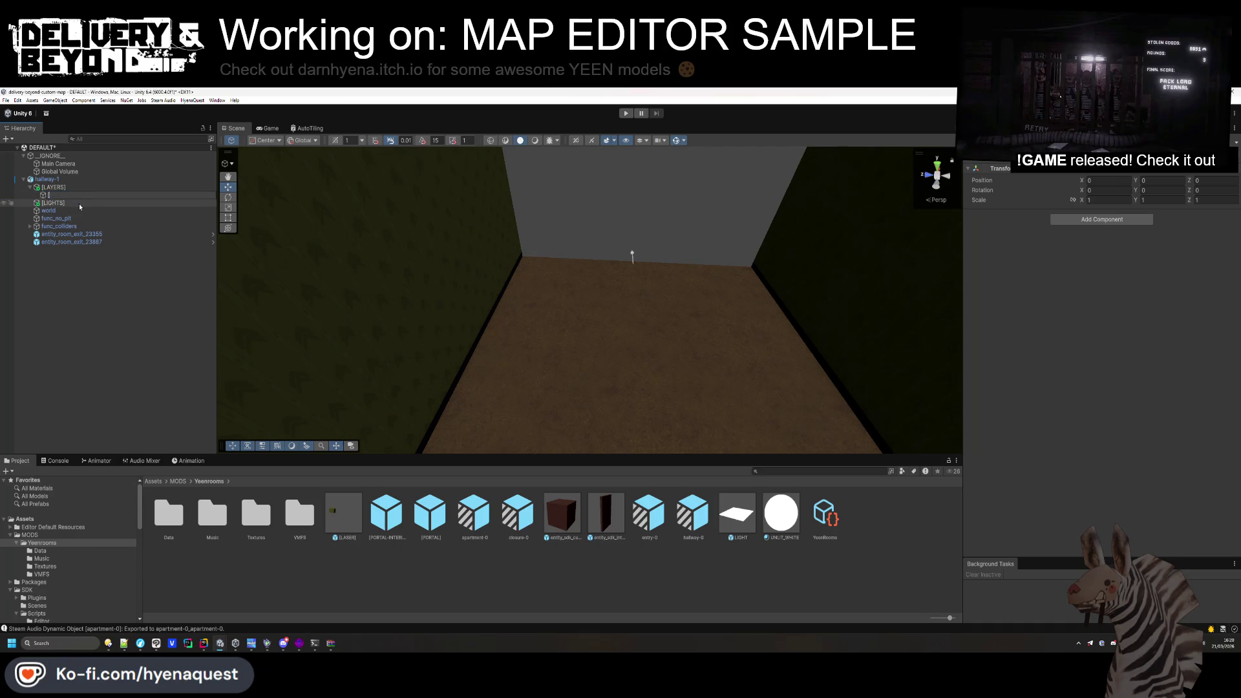
{"action": "type", "text": "[LAYER-0]"}
{"action": "key", "text": "Return"}
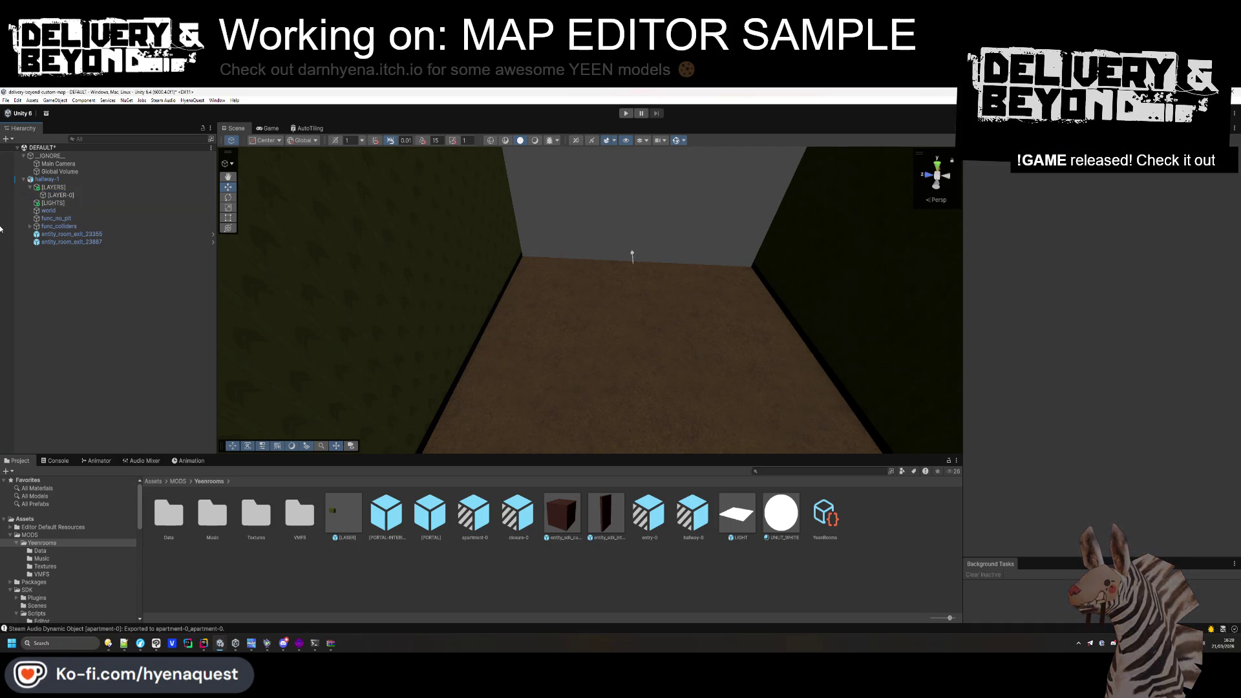
Add a first entry to Entity_room's Layers list and drag [LAYER-0] into it.
{"action": "left_click", "coordinate": [89, 182]}
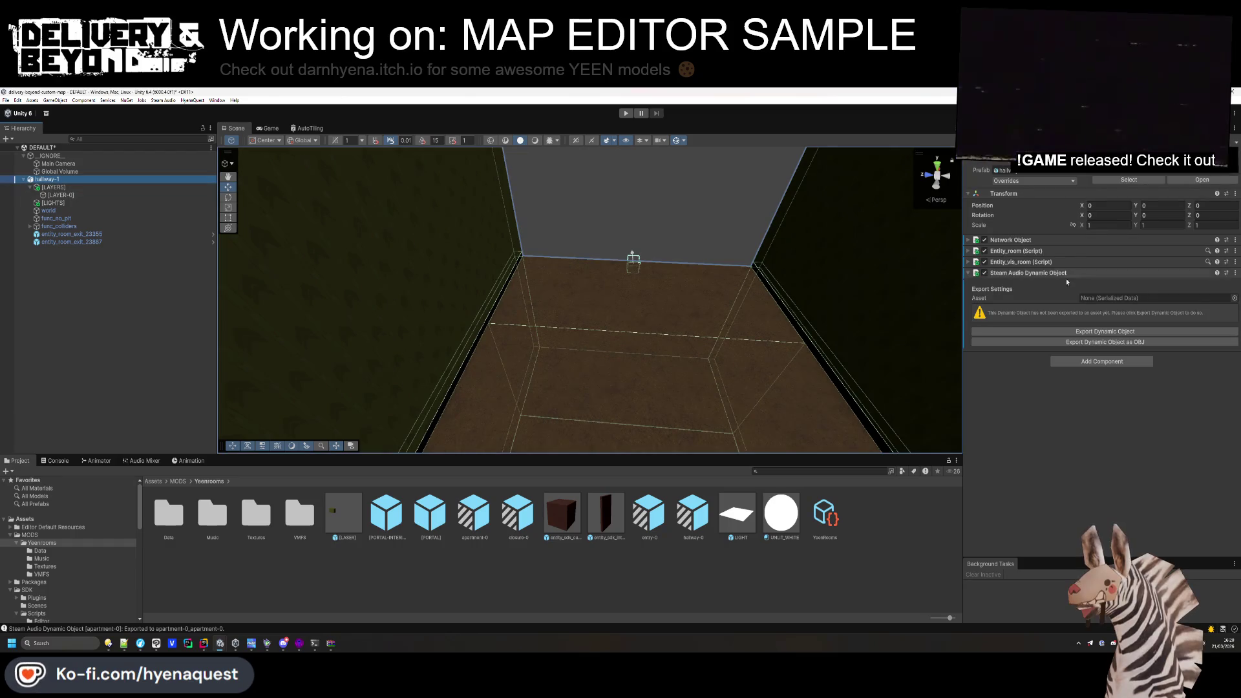
{"action": "left_click", "coordinate": [1035, 273]}
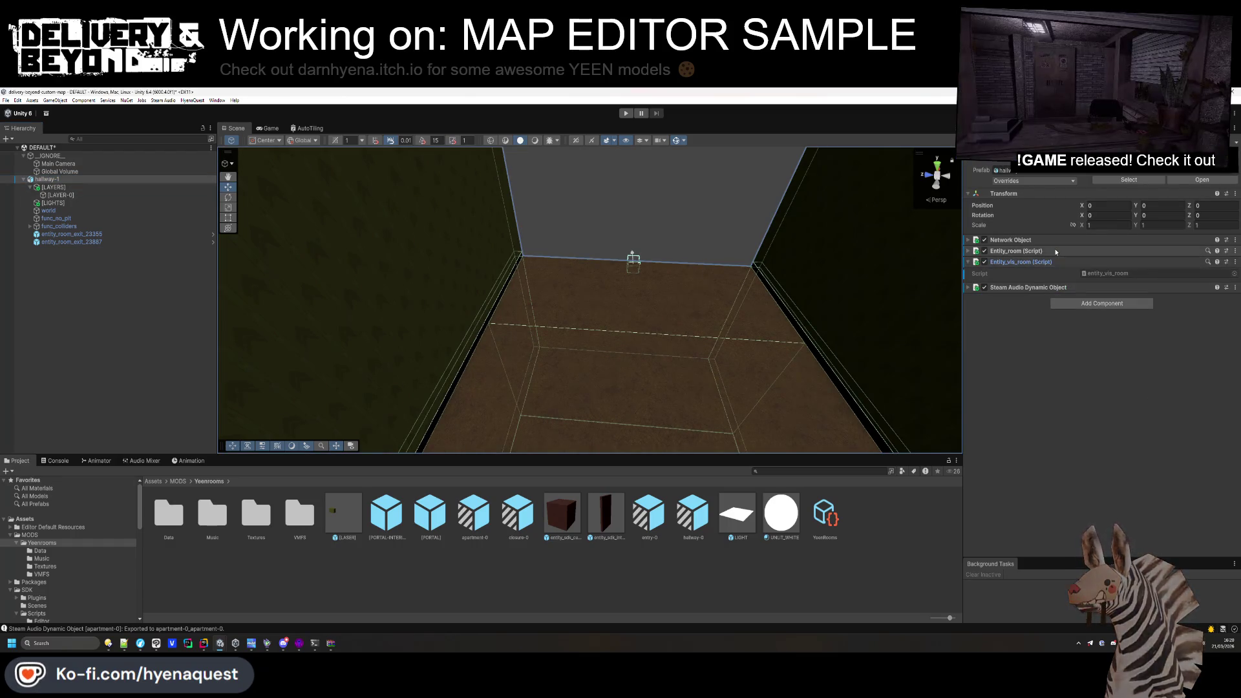
{"action": "left_click", "coordinate": [1027, 251]}
{"action": "left_click", "coordinate": [1211, 343]}
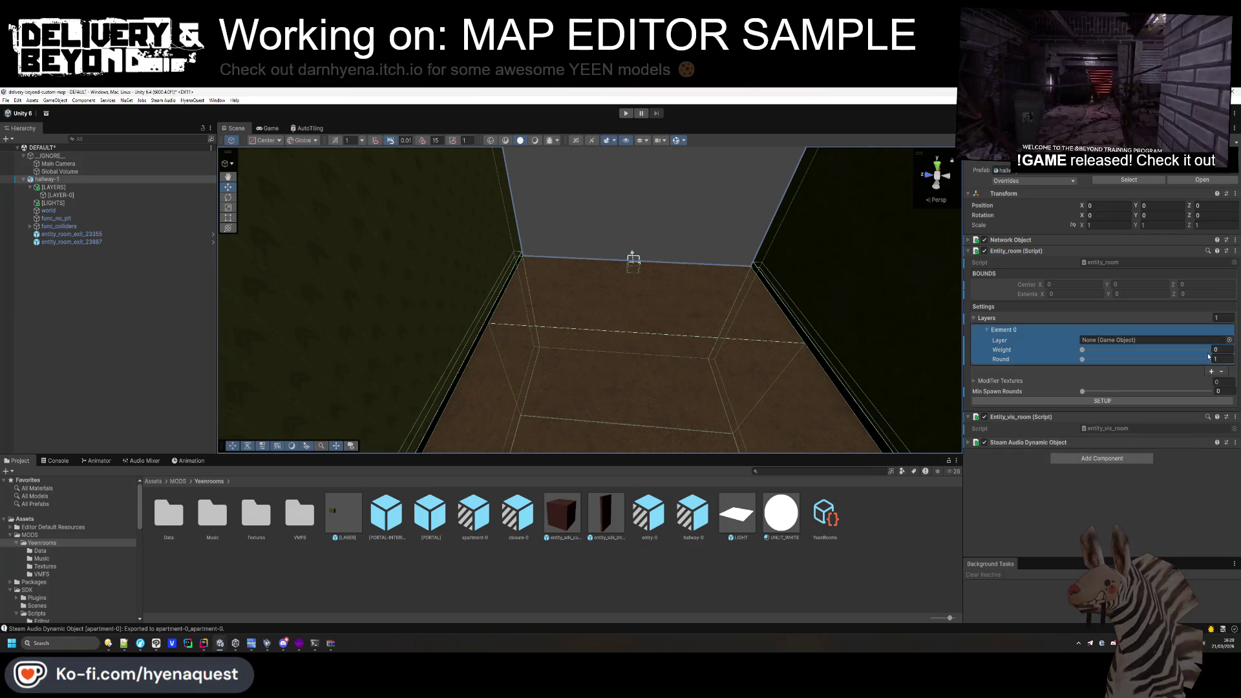
{"action": "mouse_move", "coordinate": [60, 195]}
{"action": "left_mouse_down"}
{"action": "mouse_move", "coordinate": [388, 258]}
{"action": "mouse_move", "coordinate": [1138, 340]}
{"action": "left_mouse_up"}
Fly the view into the hallway and open the Yeenrooms asset folder.
{"action": "left_click", "coordinate": [148, 358]}
{"action": "scroll", "coordinate": [537, 296], "scroll_direction": "down", "scroll_amount": 5}
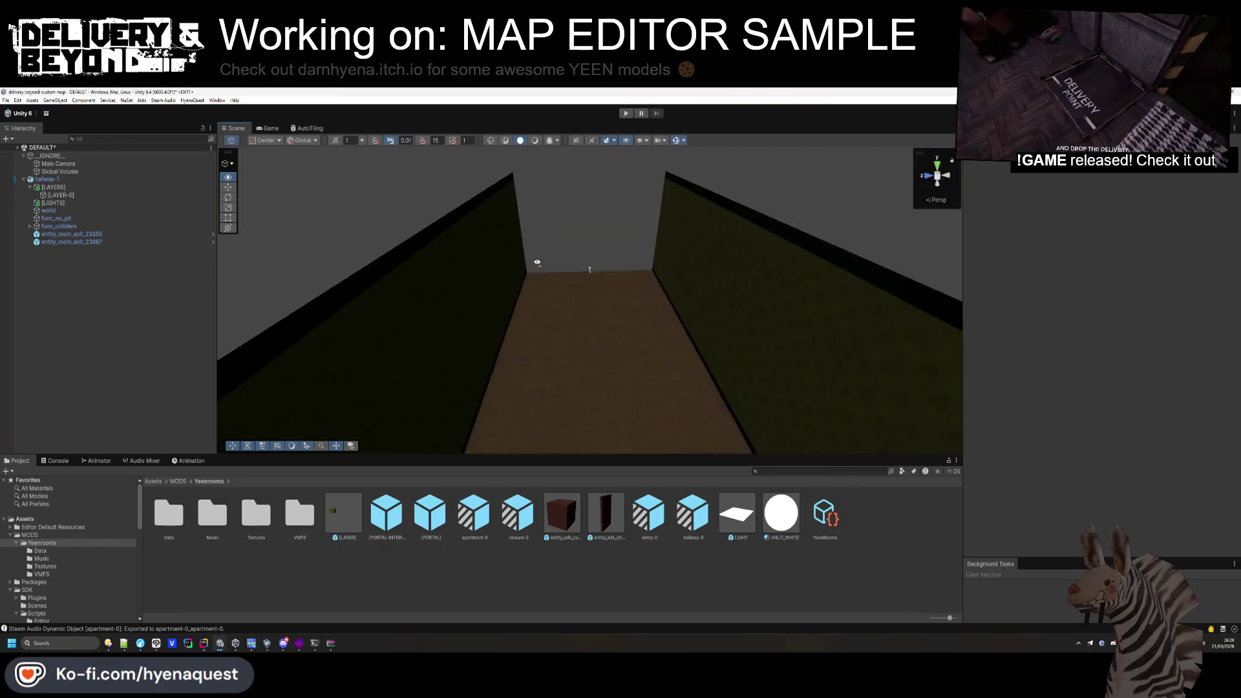
{"action": "left_click", "coordinate": [44, 536]}
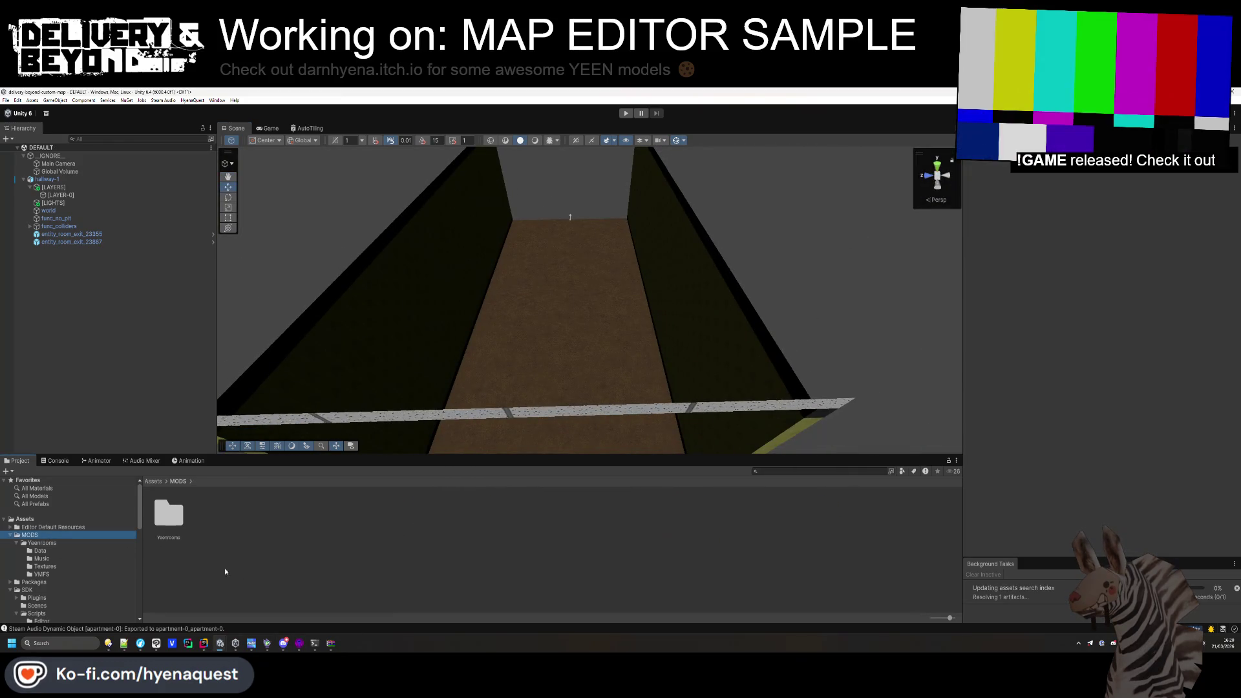
{"action": "mouse_move", "coordinate": [694, 269]}
{"action": "left_mouse_down"}
{"action": "mouse_move", "coordinate": [725, 296]}
{"action": "mouse_move", "coordinate": [696, 288]}
{"action": "mouse_move", "coordinate": [707, 202]}
{"action": "left_mouse_up"}
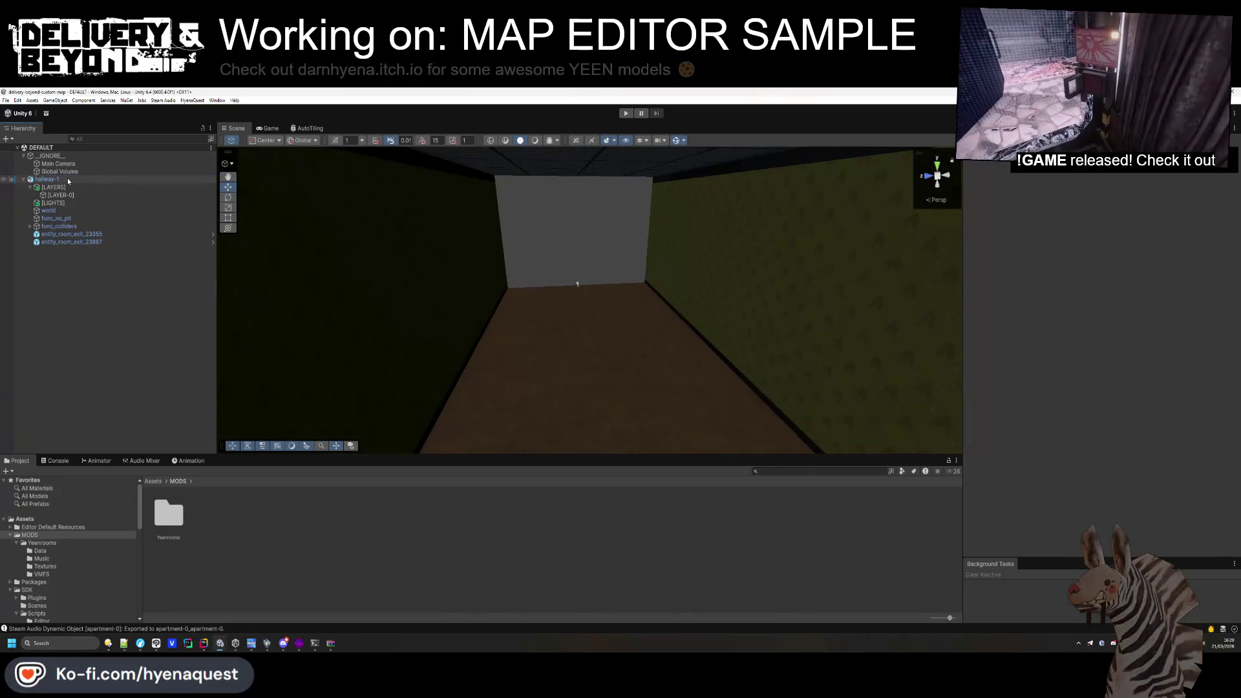
{"action": "left_click", "coordinate": [49, 179]}
{"action": "double_click", "coordinate": [169, 514]}
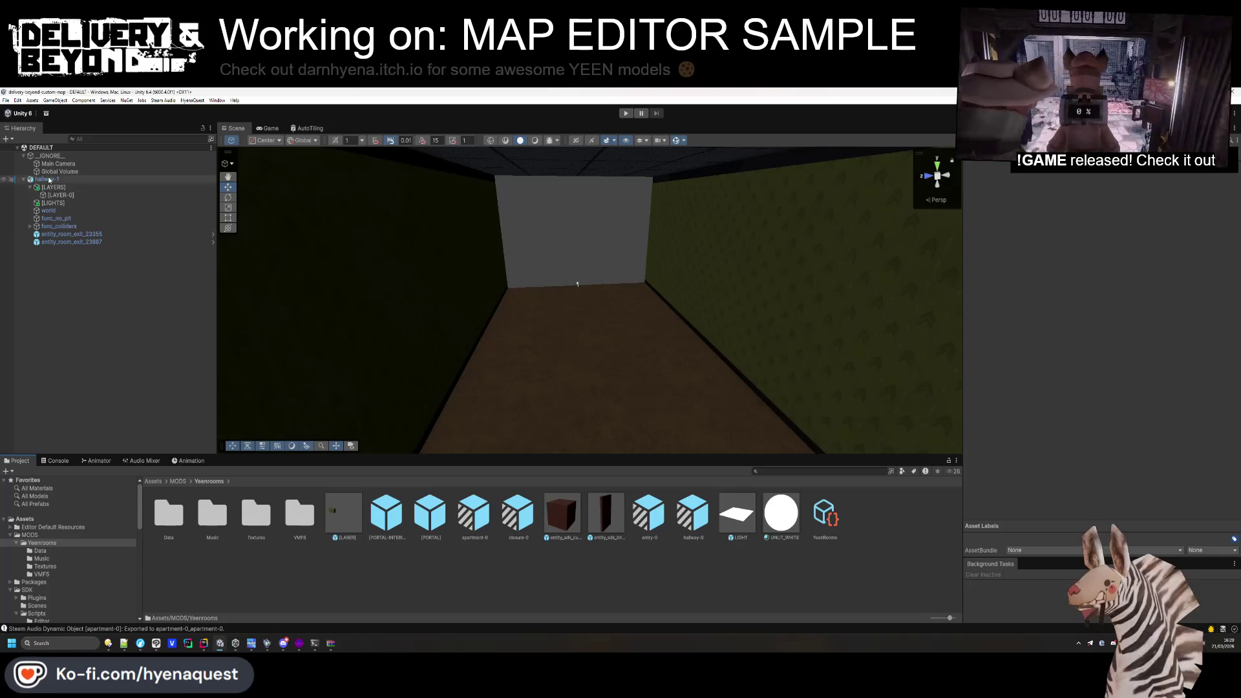
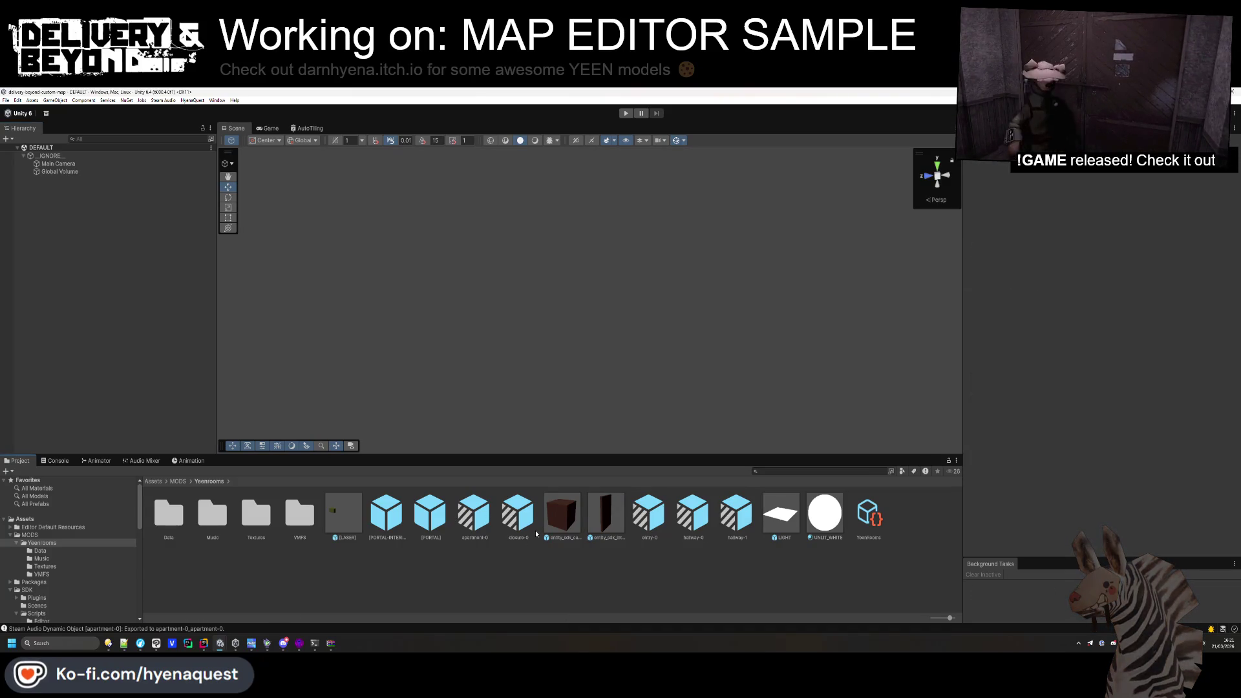
Mark the apartment-0 prefab Static and apply the flag to all its children.
{"action": "left_click", "coordinate": [701, 527]}
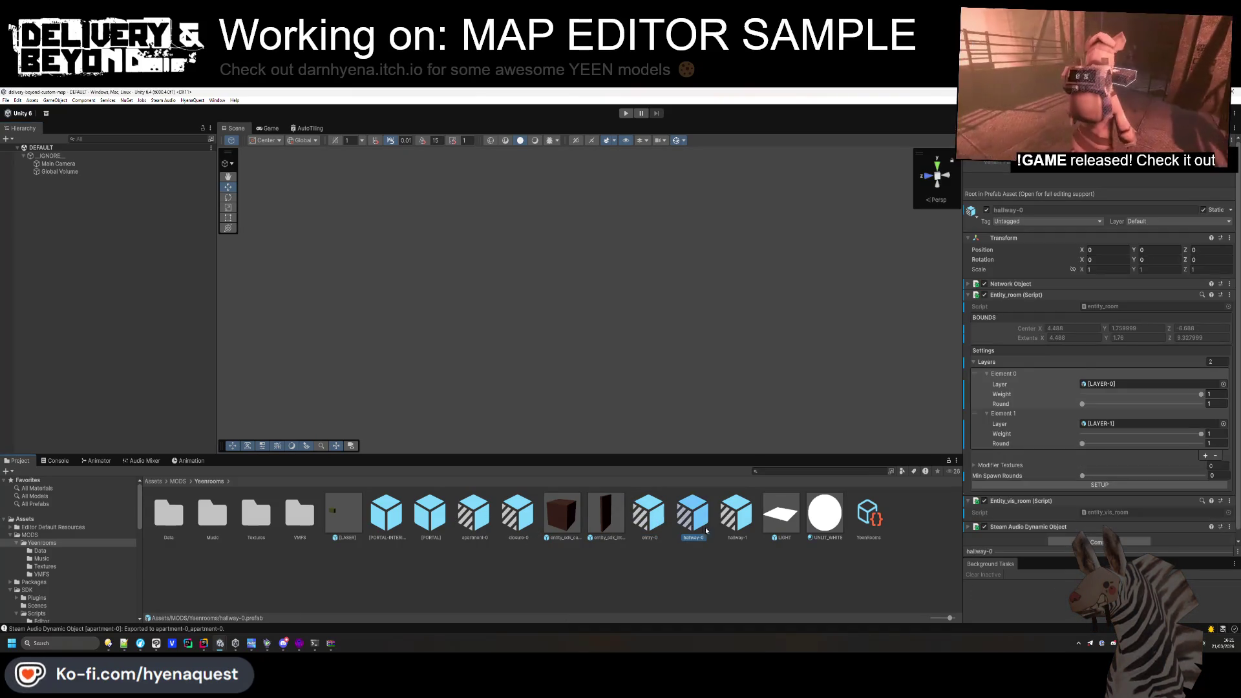
{"action": "left_click", "coordinate": [466, 517]}
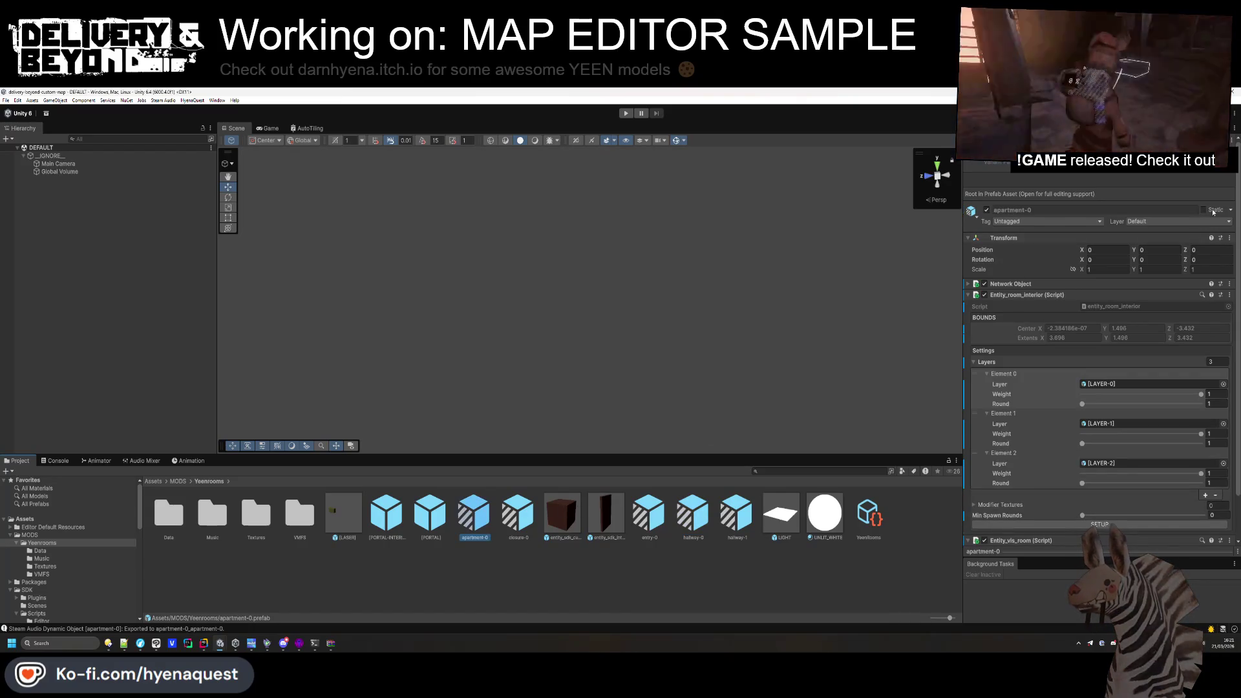
{"action": "left_click", "coordinate": [1211, 212]}
{"action": "left_click", "coordinate": [584, 377]}
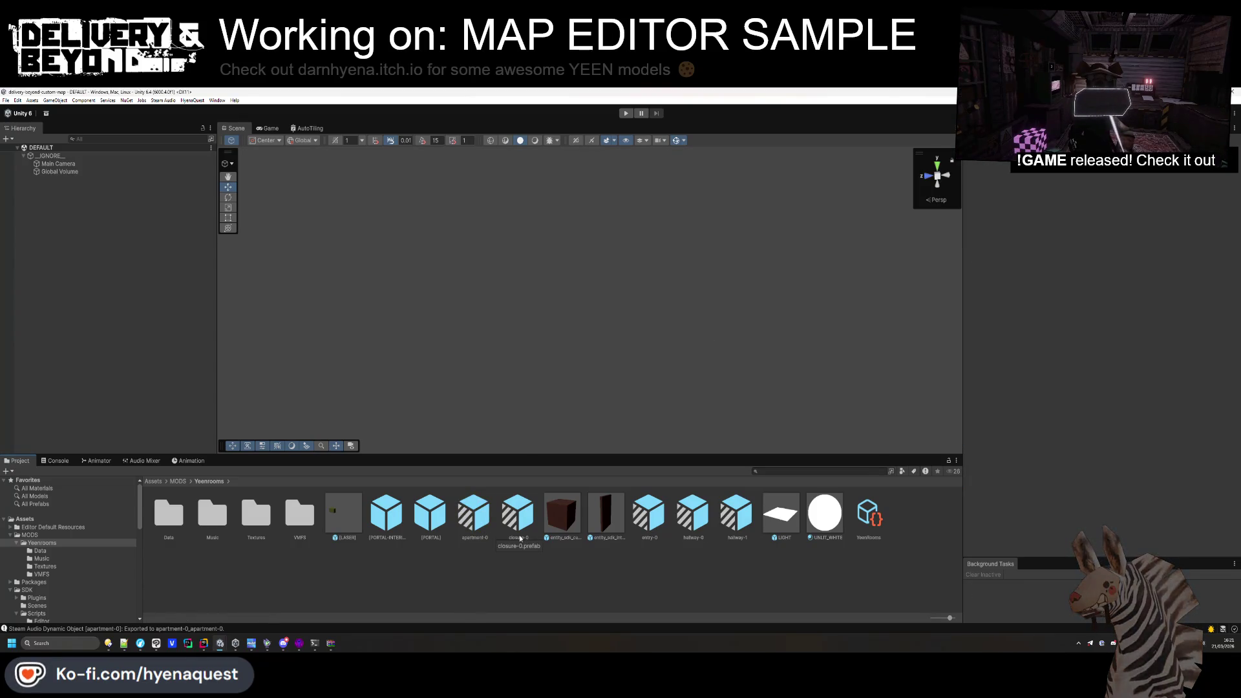
Open hallway-1 in Prefab Mode and put func_colliders on the entity_ground layer.
{"action": "double_click", "coordinate": [738, 517]}
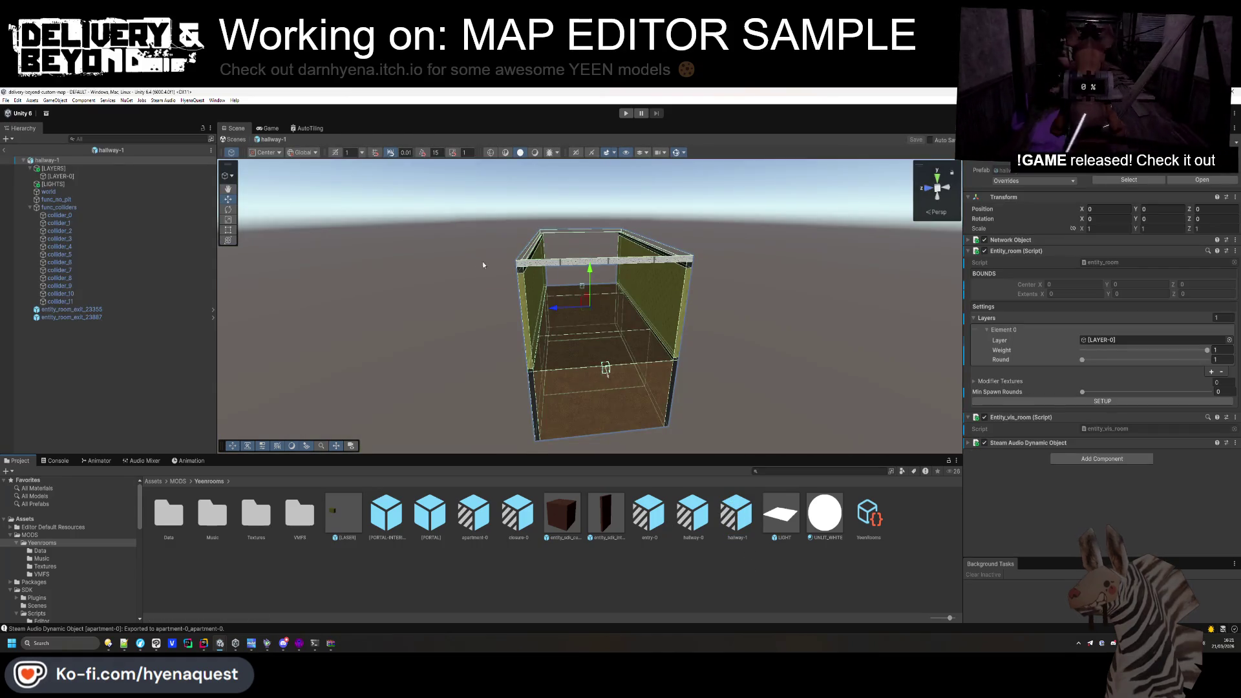
{"action": "left_click", "coordinate": [122, 208]}
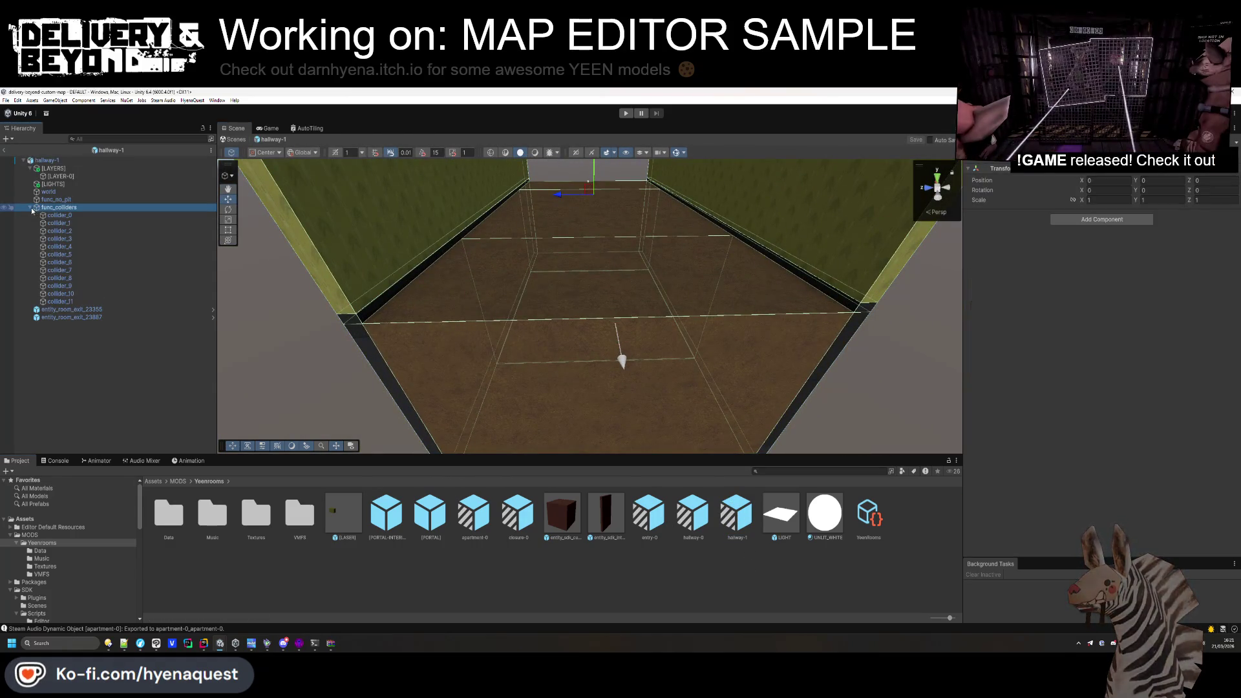
{"action": "key", "text": "Left"}
{"action": "left_click", "coordinate": [1161, 163]}
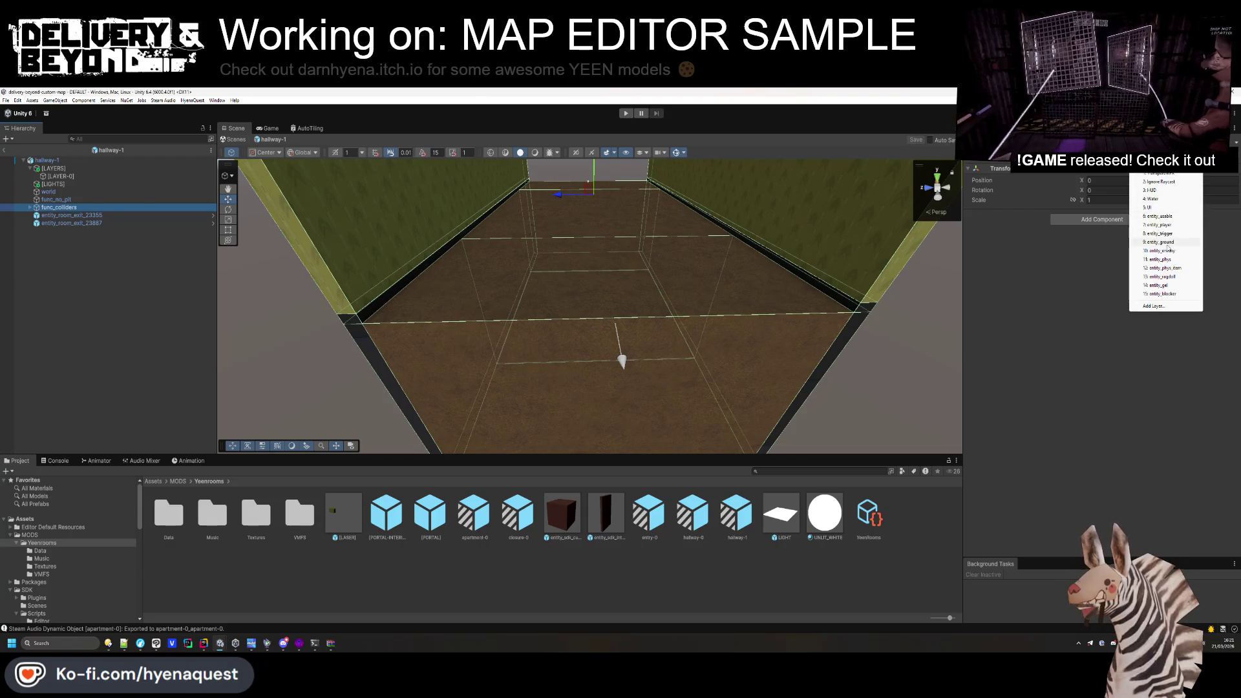
{"action": "left_click", "coordinate": [1160, 241]}
{"action": "key", "text": "Return"}
Duplicate [LAYER-0] into [LAYER-1] and delete the copied func_no_pit.
{"action": "left_click", "coordinate": [90, 200]}
{"action": "mouse_move", "coordinate": [632, 250]}
{"action": "left_mouse_down"}
{"action": "mouse_move", "coordinate": [633, 272]}
{"action": "mouse_move", "coordinate": [705, 304]}
{"action": "left_mouse_up"}
{"action": "left_click_drag", "start_coordinate": [56, 199], "coordinate": [65, 184]}
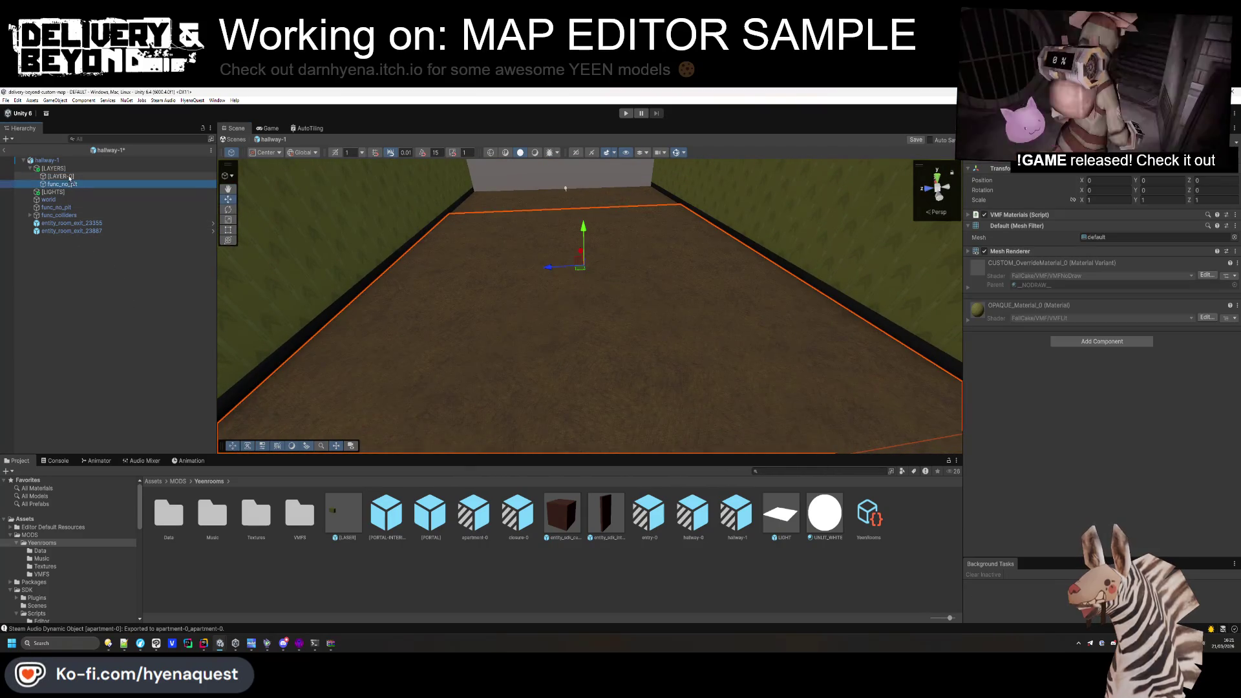
{"action": "left_click", "coordinate": [65, 178]}
{"action": "key", "text": "ctrl+d"}
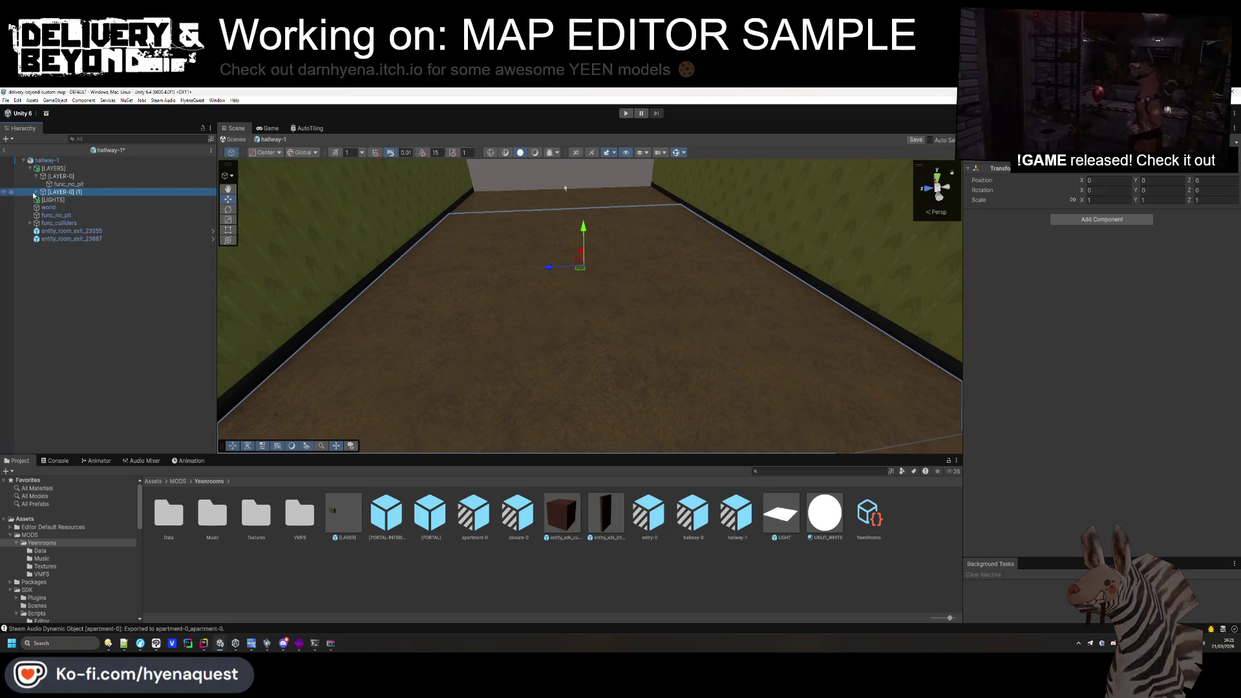
{"action": "left_click", "coordinate": [68, 200]}
{"action": "key", "text": "Delete"}
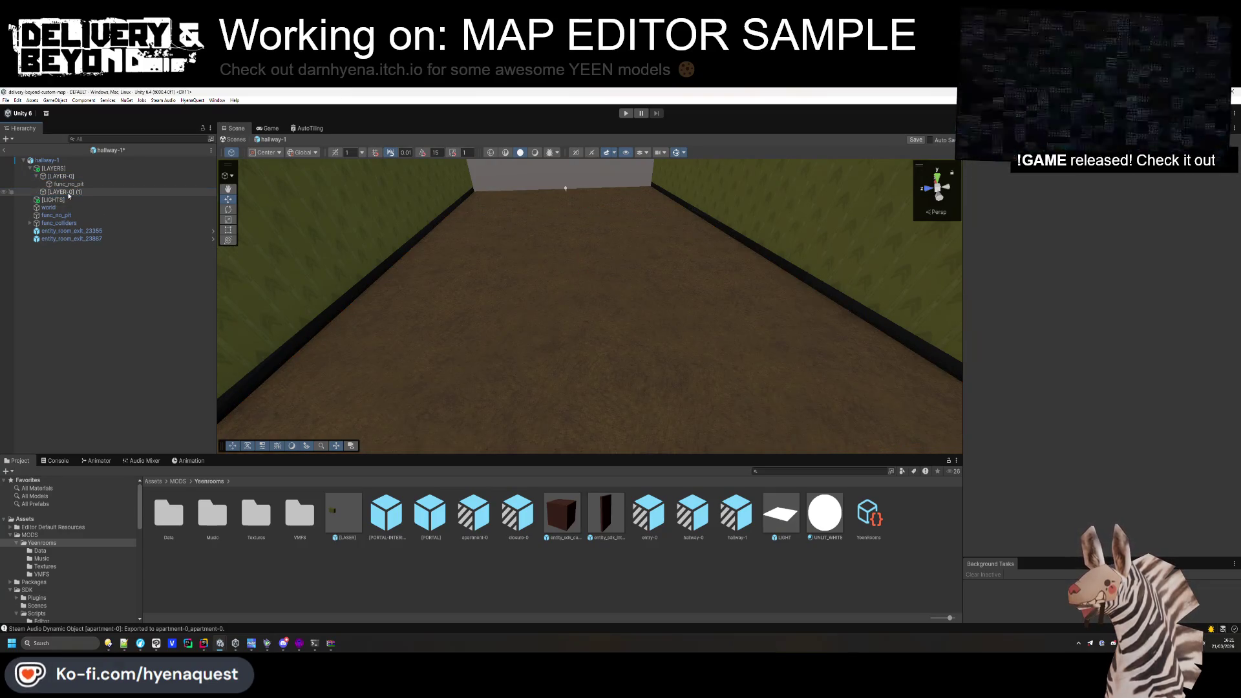
Remove VMF Materials, Mesh Filter and Mesh Renderer from the original func_no_pit.
{"action": "left_click", "coordinate": [57, 215]}
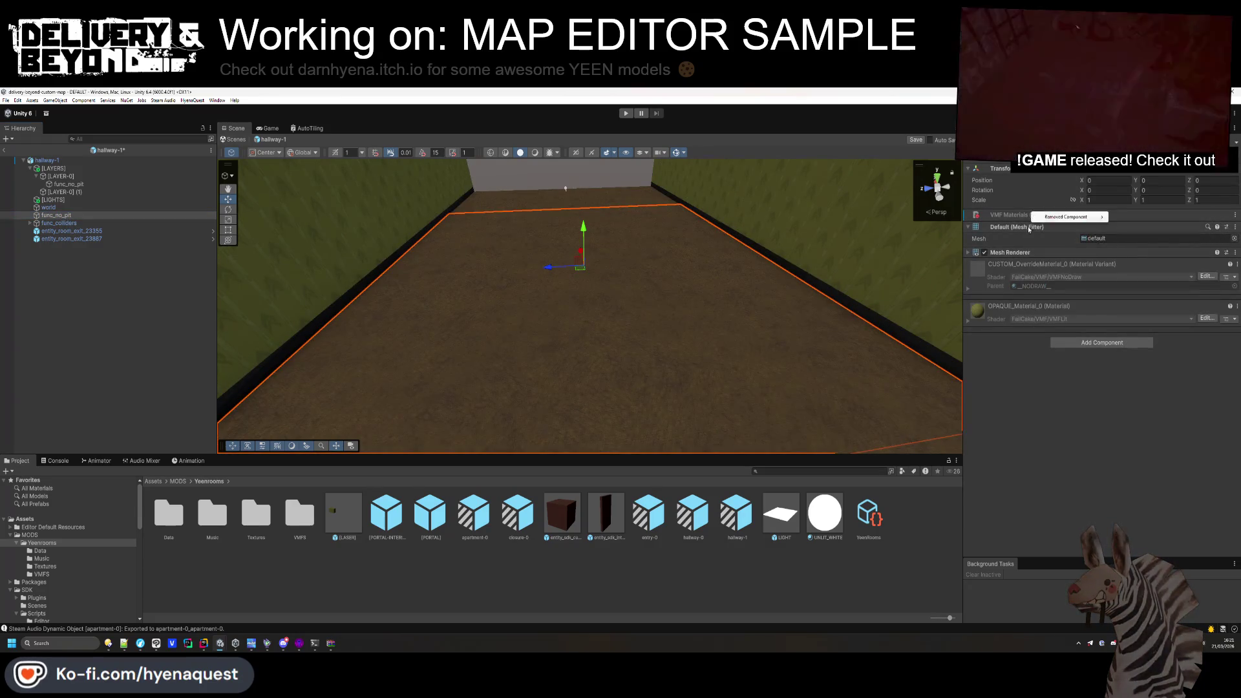
{"action": "right_click", "coordinate": [1028, 217]}
{"action": "left_click", "coordinate": [1024, 236]}
{"action": "right_click", "coordinate": [1018, 237]}
{"action": "left_click", "coordinate": [1028, 259]}
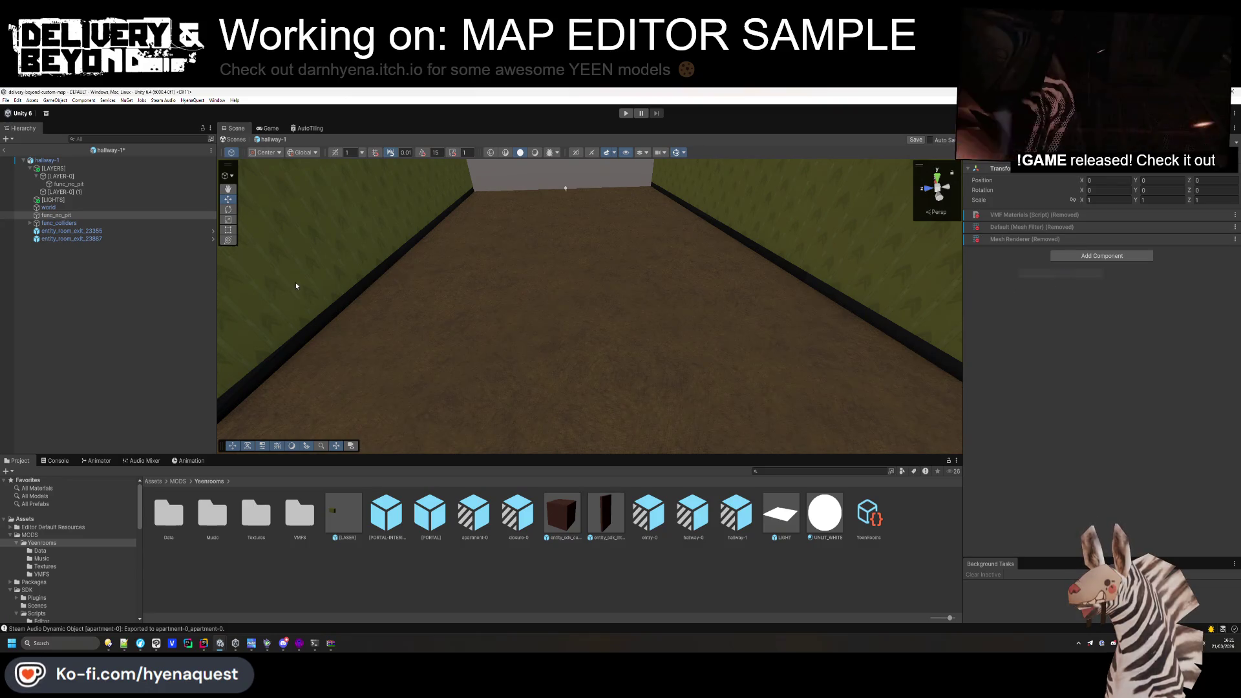
{"action": "left_click", "coordinate": [62, 192]}
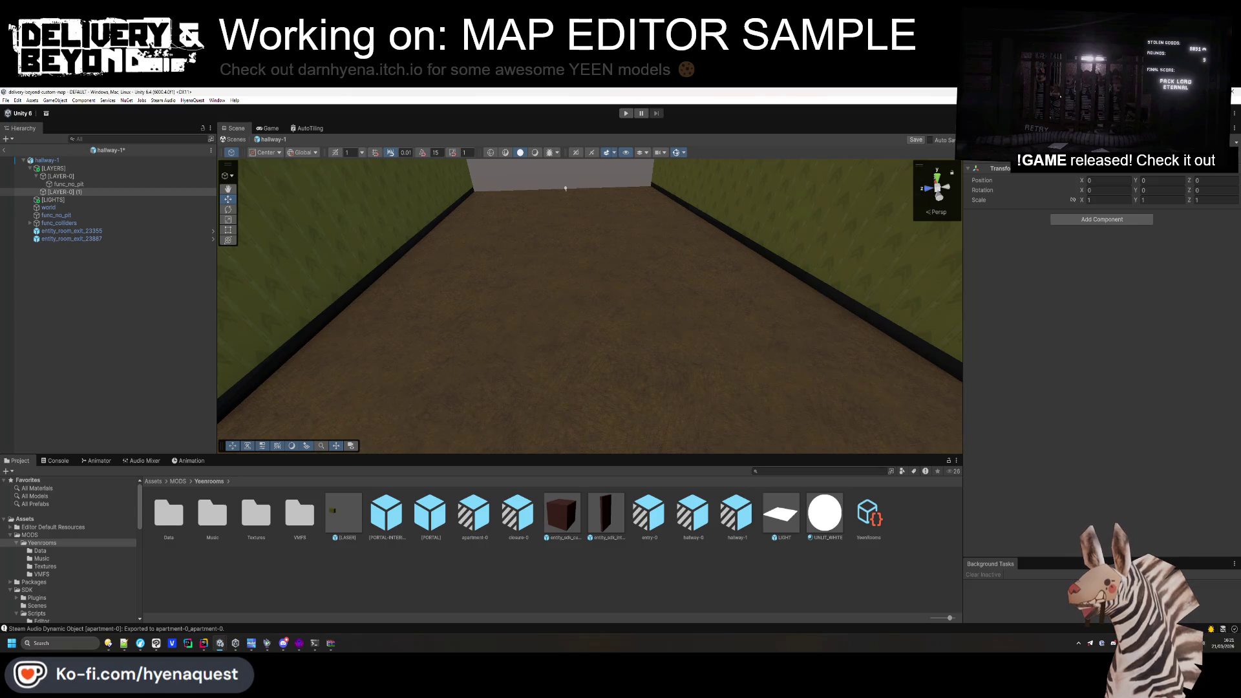
{"action": "left_click", "coordinate": [97, 159]}
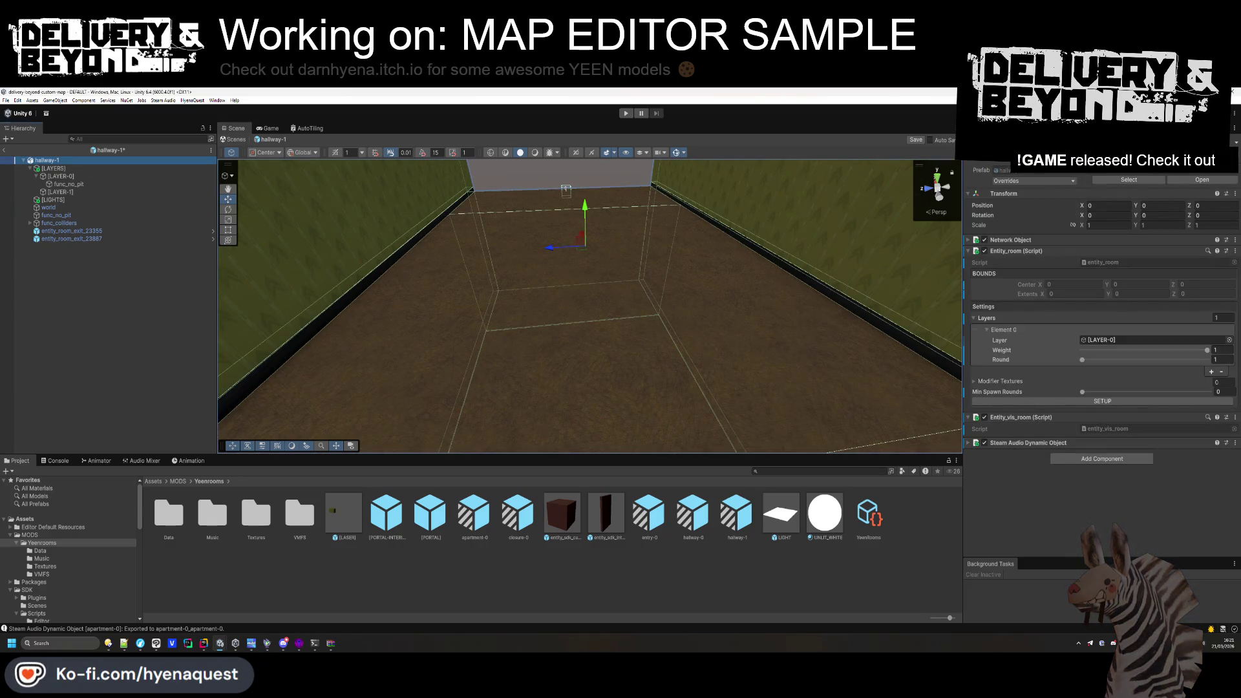
Add a Box Collider component to func_no_pit.
{"action": "left_click", "coordinate": [68, 184]}
{"action": "left_click", "coordinate": [1111, 341]}
{"action": "type", "text": "box"}
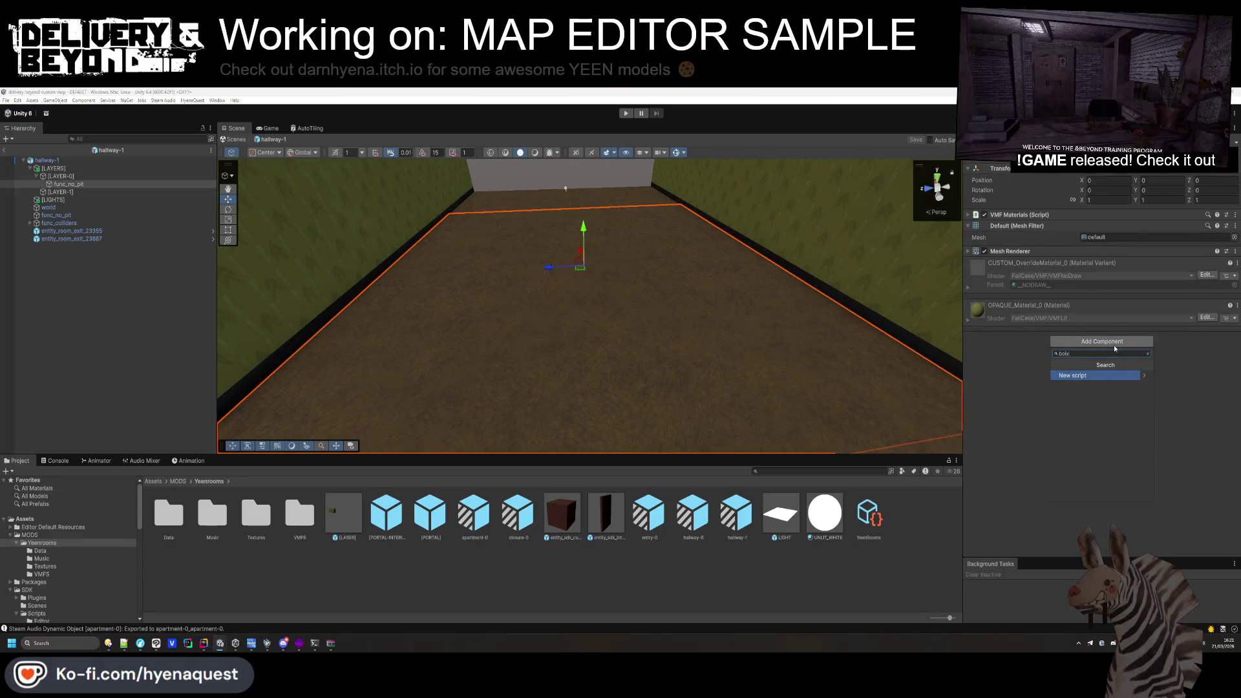
{"action": "key", "text": "Return"}
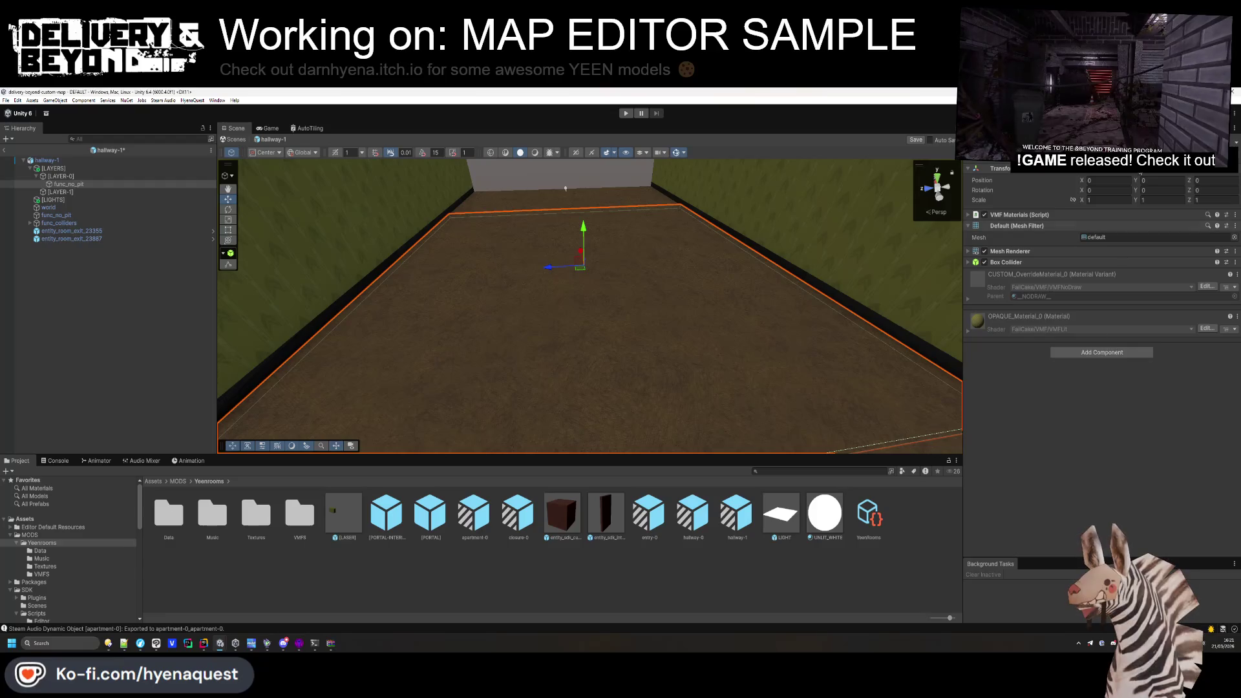
{"action": "right_click", "coordinate": [1128, 184]}
{"action": "left_click", "coordinate": [1175, 246]}
{"action": "right_click", "coordinate": [1167, 180]}
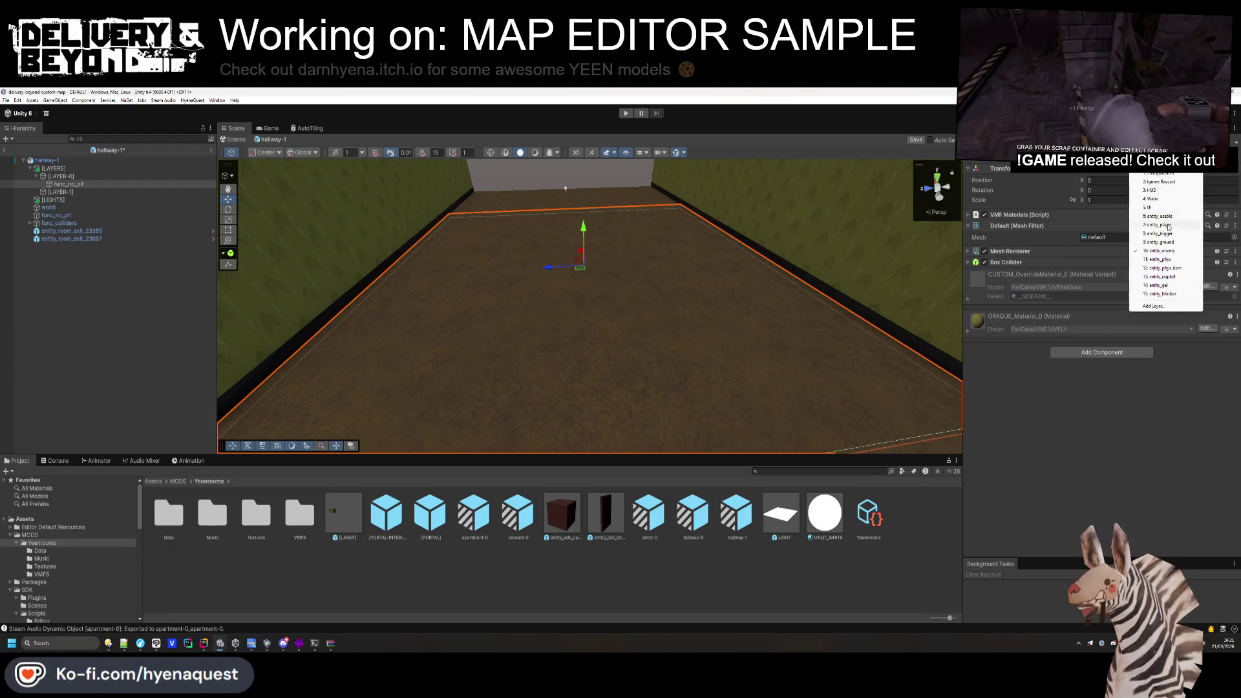
Stretch the func_no_pit collider down into the pit, about 2.87 units tall.
{"action": "left_click_drag", "start_coordinate": [621, 213], "coordinate": [615, 149]}
{"action": "left_click_drag", "start_coordinate": [633, 221], "coordinate": [601, 278]}
{"action": "left_click", "coordinate": [1086, 263]}
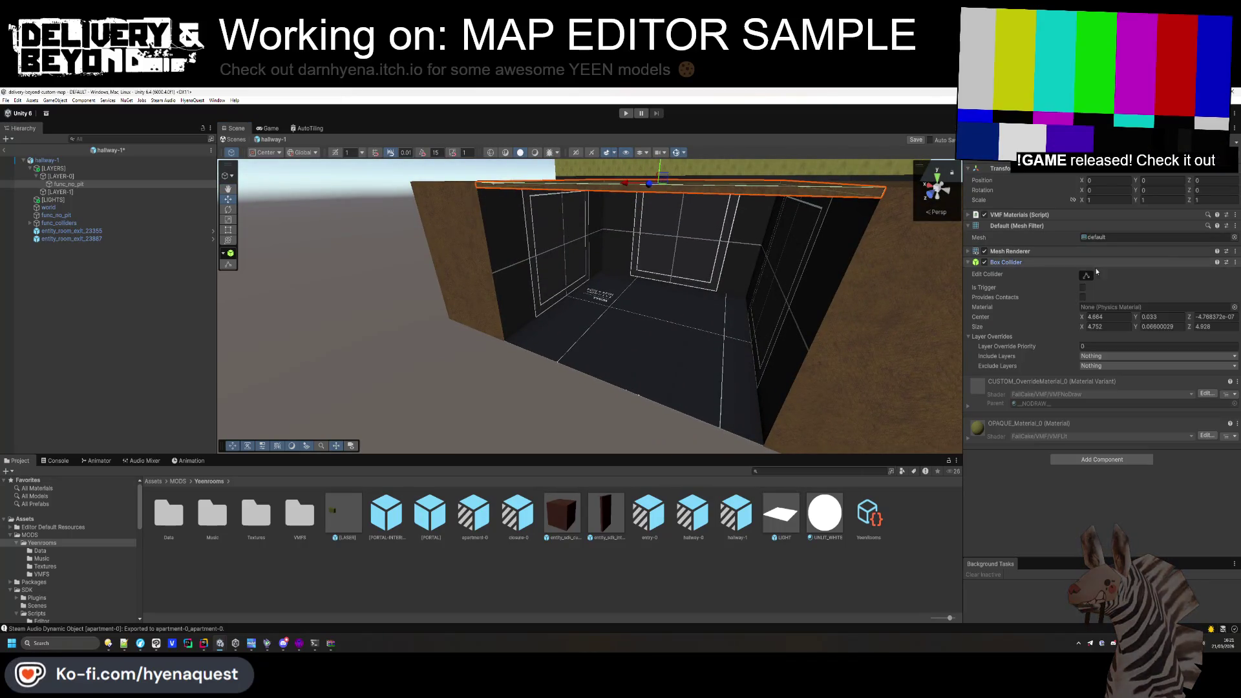
{"action": "scroll", "coordinate": [670, 215], "scroll_direction": "up", "scroll_amount": 3}
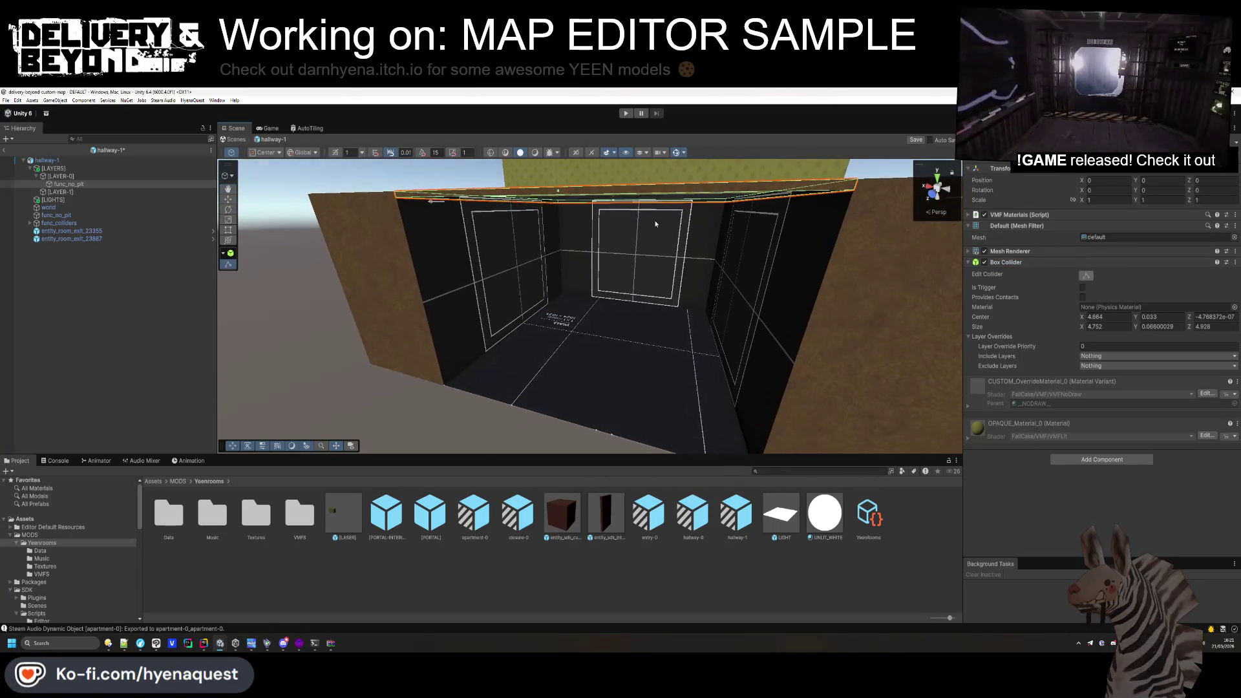
{"action": "left_click_drag", "start_coordinate": [615, 202], "coordinate": [623, 313]}
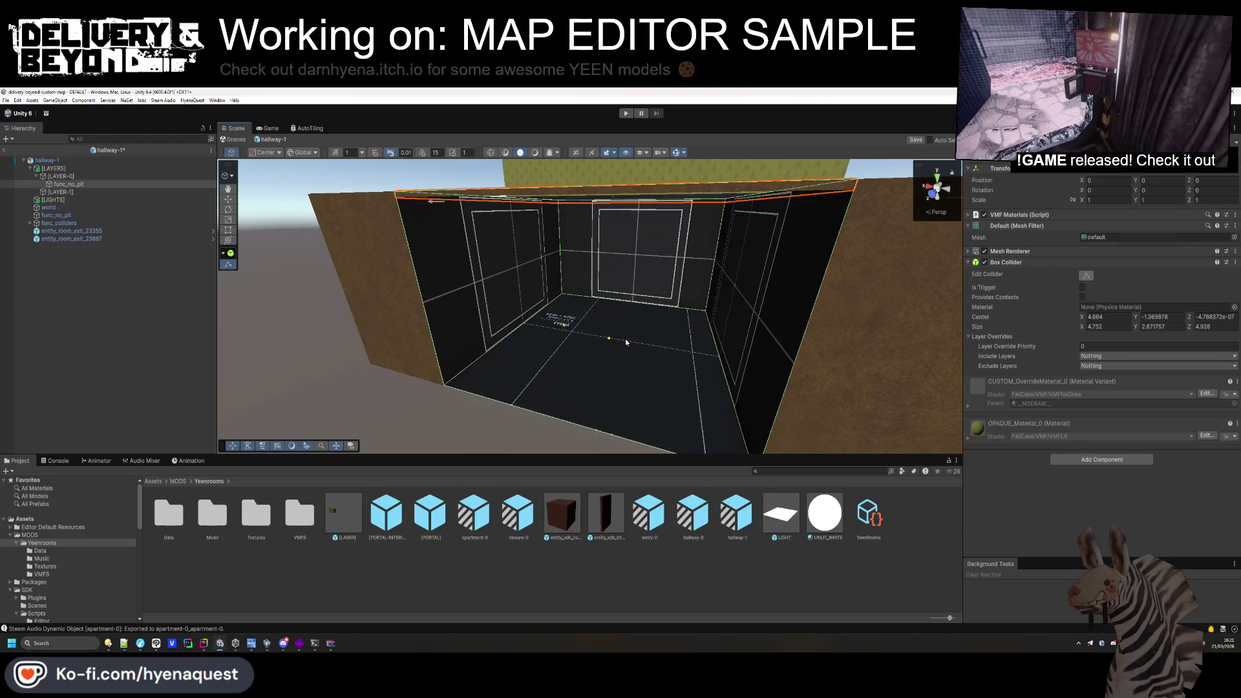
{"action": "left_click", "coordinate": [115, 389]}
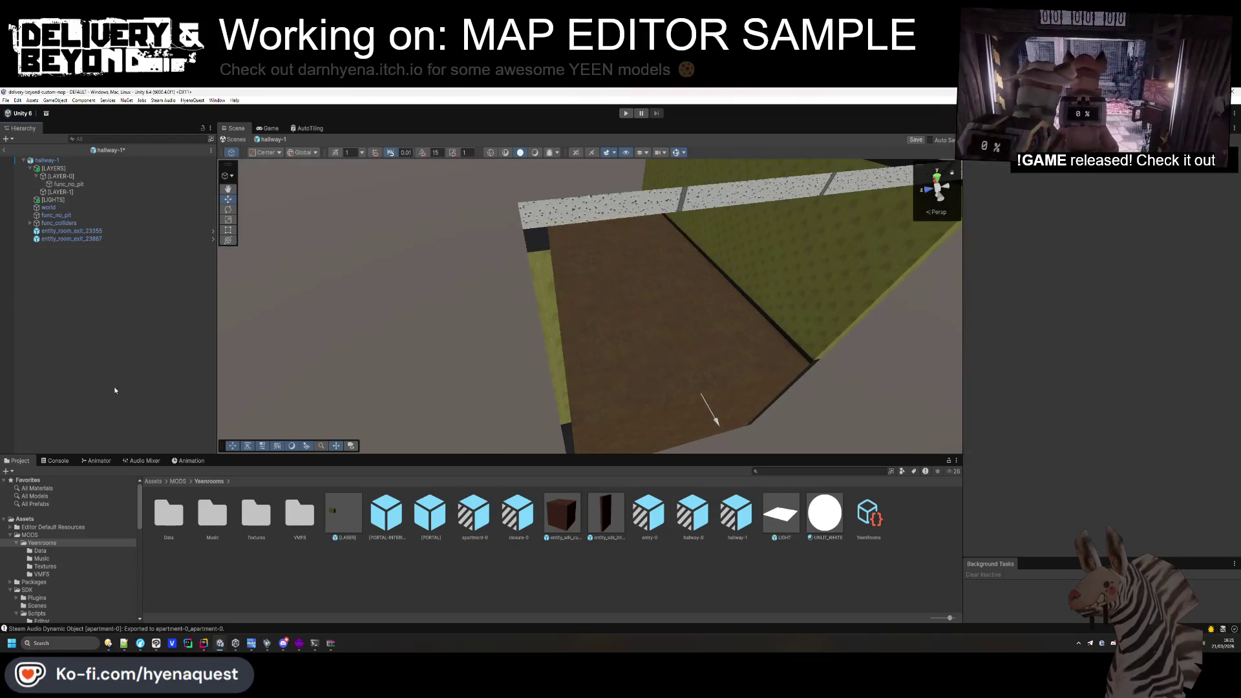
{"action": "left_click_drag", "start_coordinate": [516, 314], "coordinate": [543, 272]}
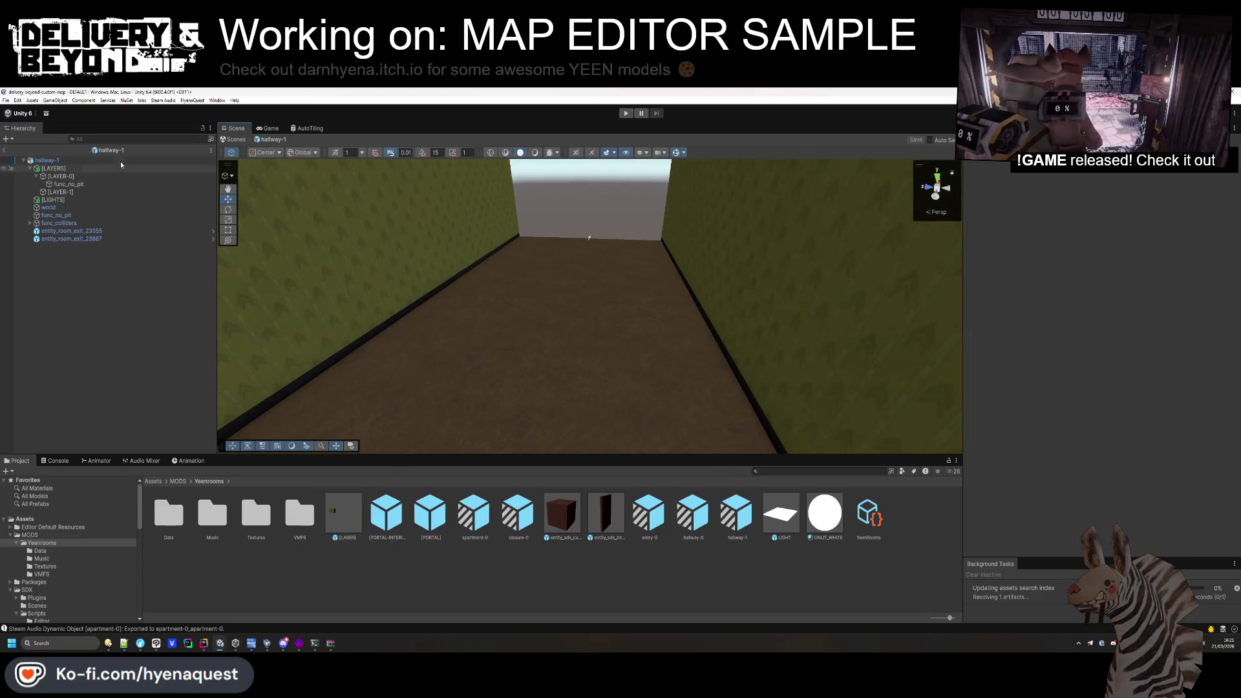
{"action": "left_click", "coordinate": [36, 177]}
Create an empty object named entity_kill and give it a Box Collider.
{"action": "right_click", "coordinate": [137, 256]}
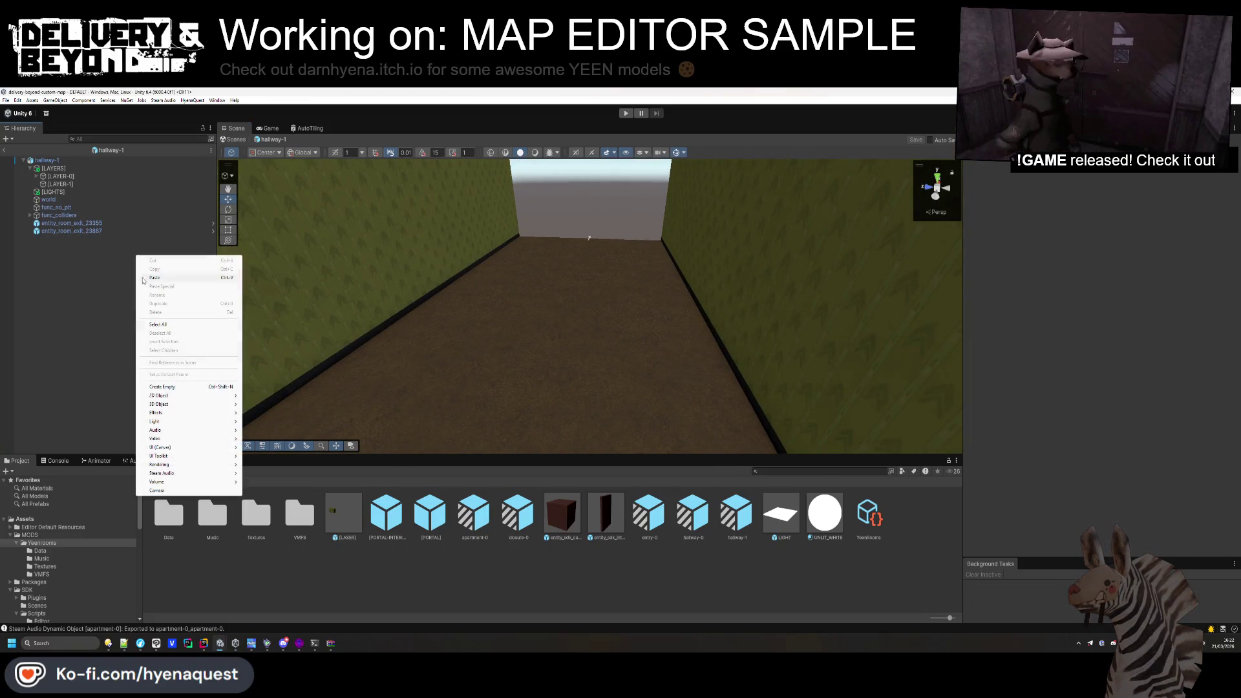
{"action": "left_click", "coordinate": [178, 387]}
{"action": "type", "text": "entity_k"}
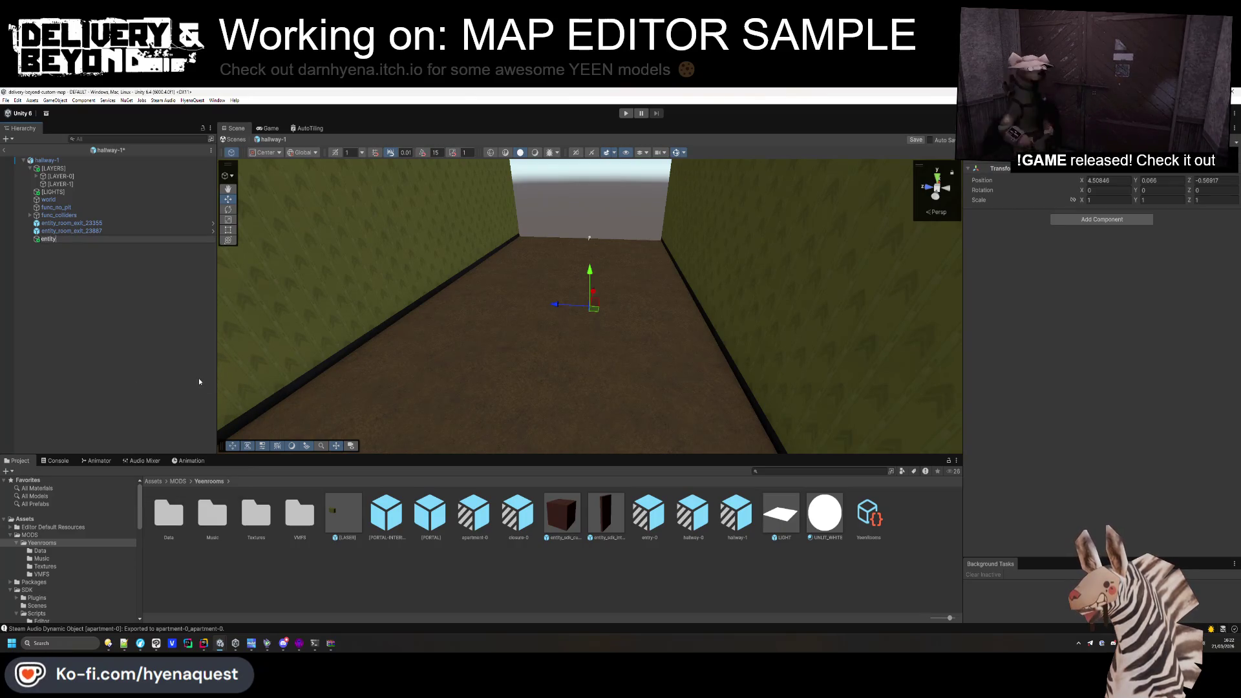
{"action": "type", "text": "ill"}
{"action": "double_click", "coordinate": [208, 517]}
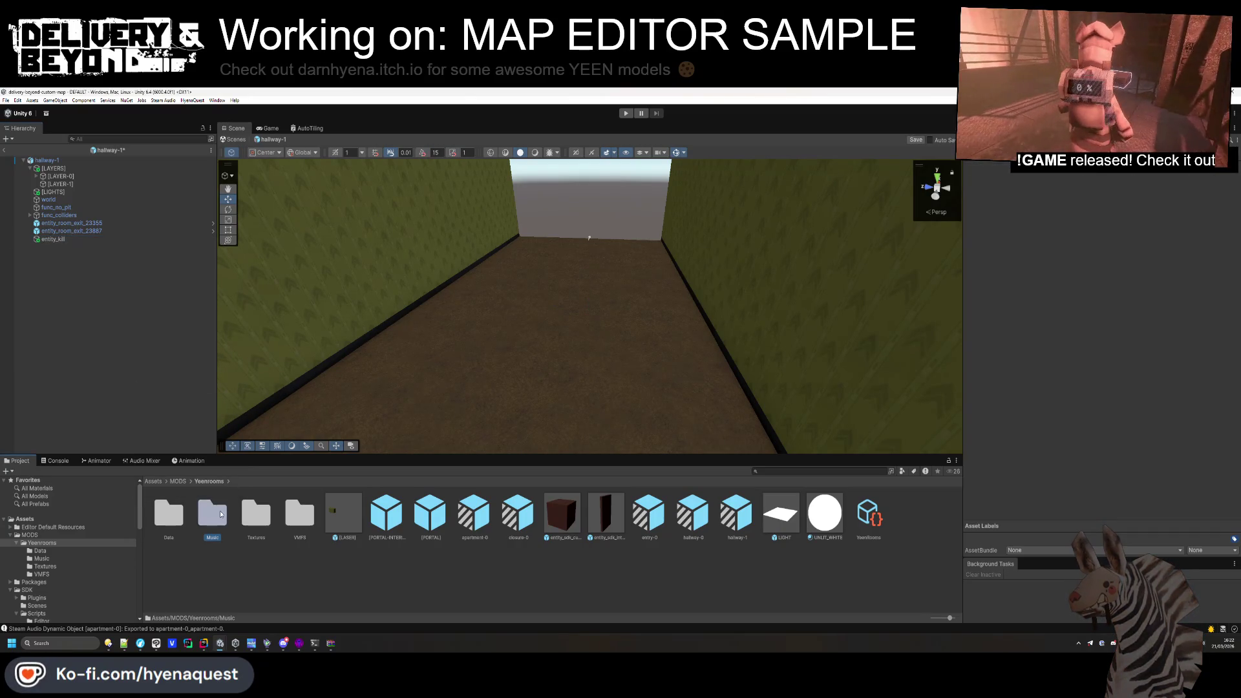
{"action": "left_click", "coordinate": [53, 239]}
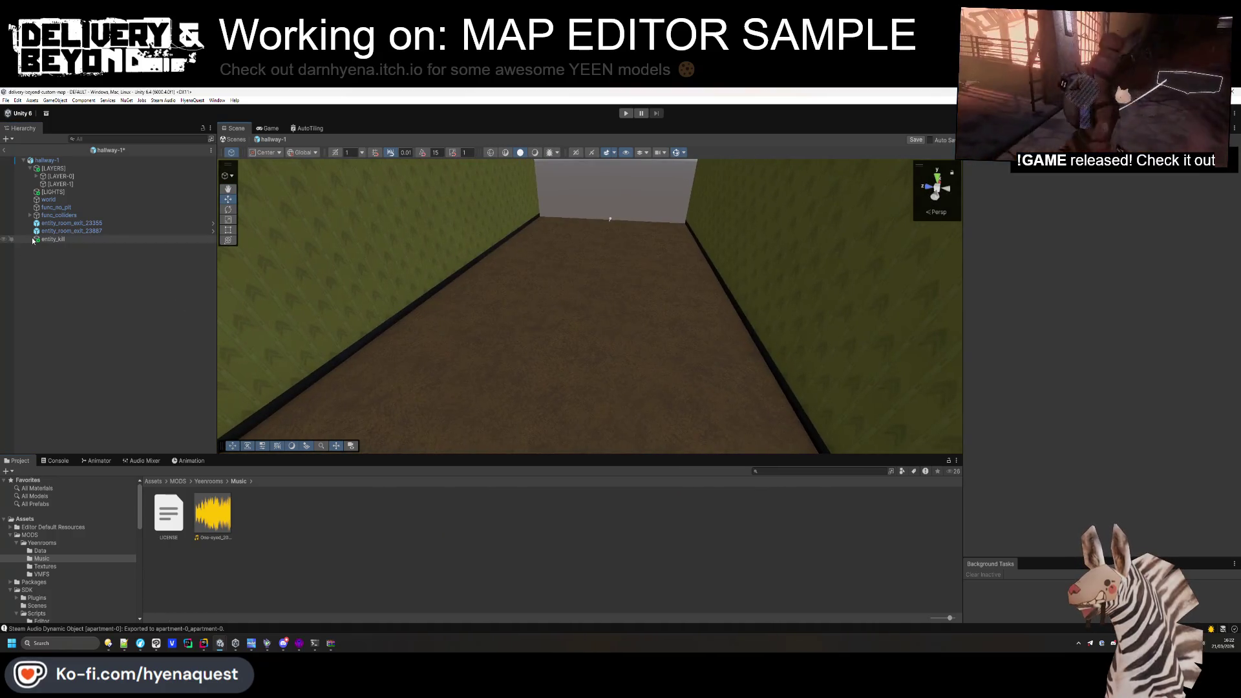
{"action": "left_click", "coordinate": [1125, 219]}
{"action": "type", "text": "box"}
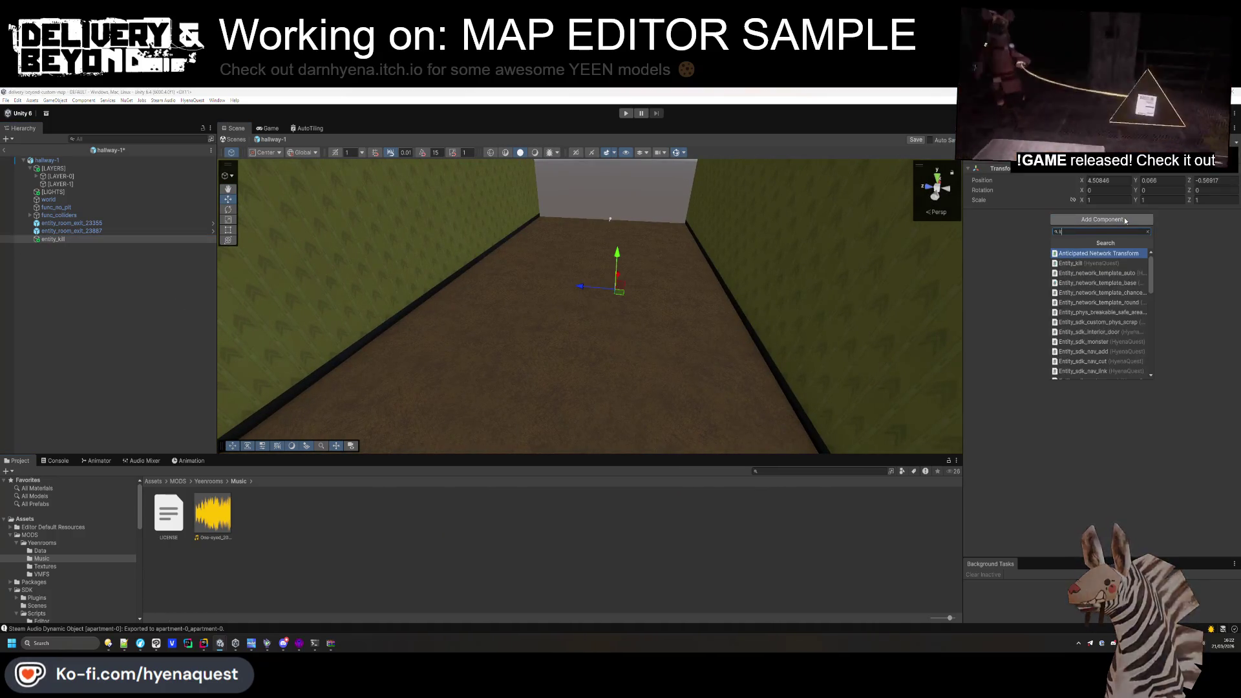
{"action": "key", "text": "Return"}
Add the Entity_kill script to entity_kill.
{"action": "left_click", "coordinate": [1096, 339]}
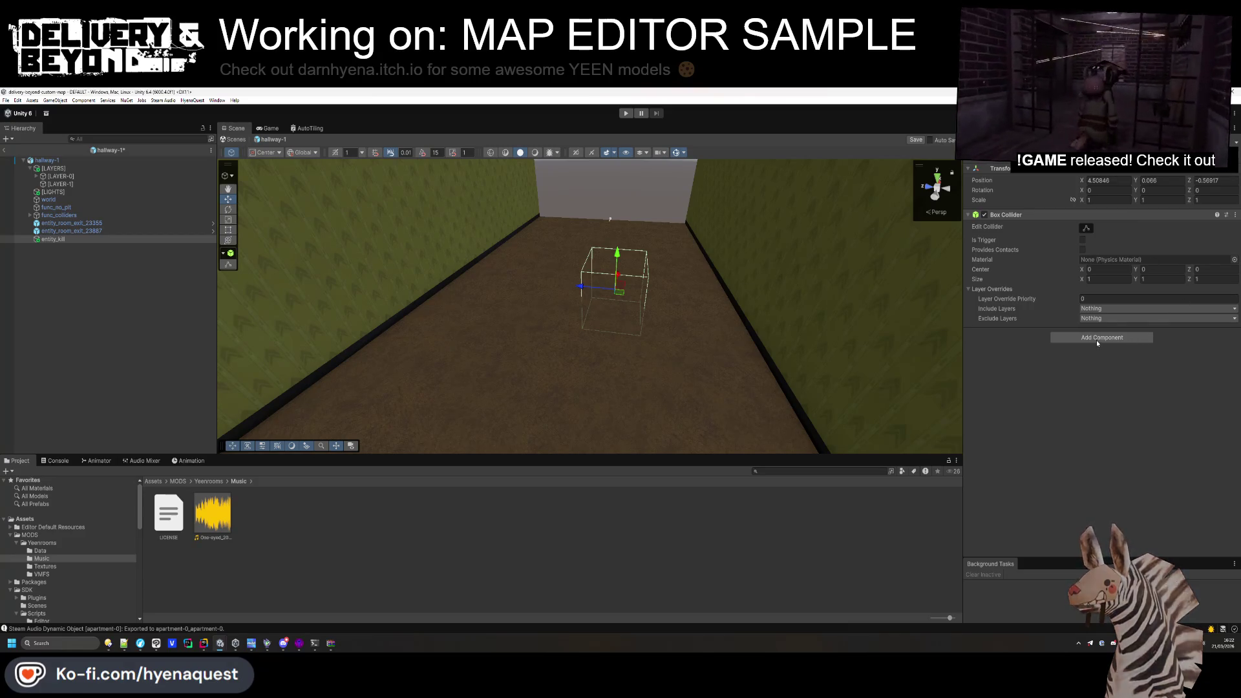
{"action": "type", "text": "entity_kill"}
{"action": "key", "text": "Return"}
{"action": "left_click", "coordinate": [1117, 365]}
Set the kill filters to player, phys, phys_item and enemy layers, excluding entity_gel.
{"action": "left_click", "coordinate": [1109, 454]}
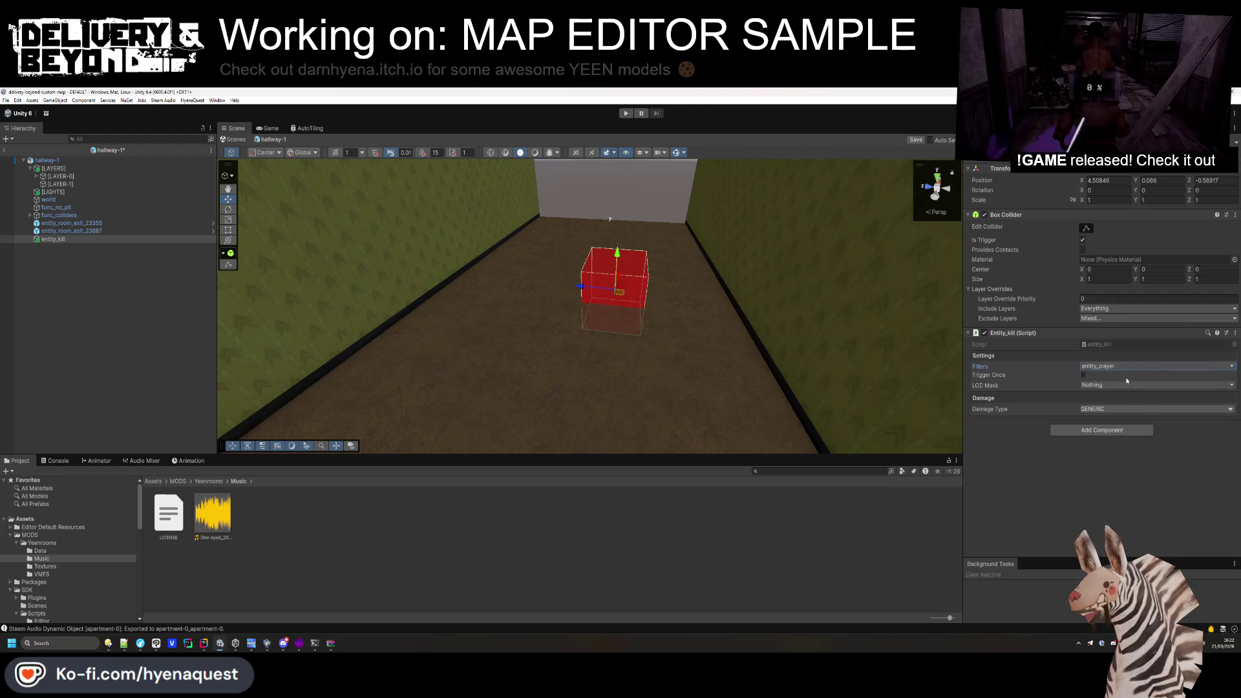
{"action": "left_click", "coordinate": [1117, 366]}
{"action": "left_click", "coordinate": [1106, 488]}
{"action": "left_click", "coordinate": [1117, 366]}
{"action": "left_click", "coordinate": [1108, 496]}
{"action": "left_click", "coordinate": [1117, 366]}
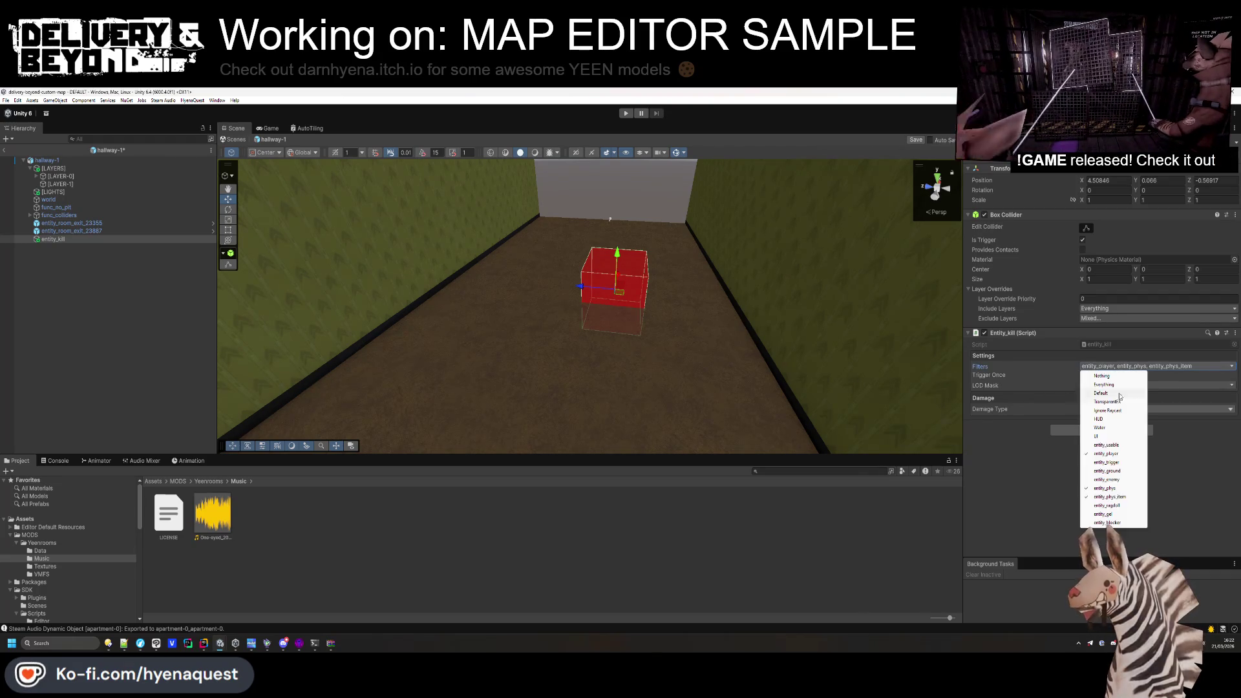
{"action": "left_click", "coordinate": [1108, 515]}
{"action": "left_click", "coordinate": [1113, 367]}
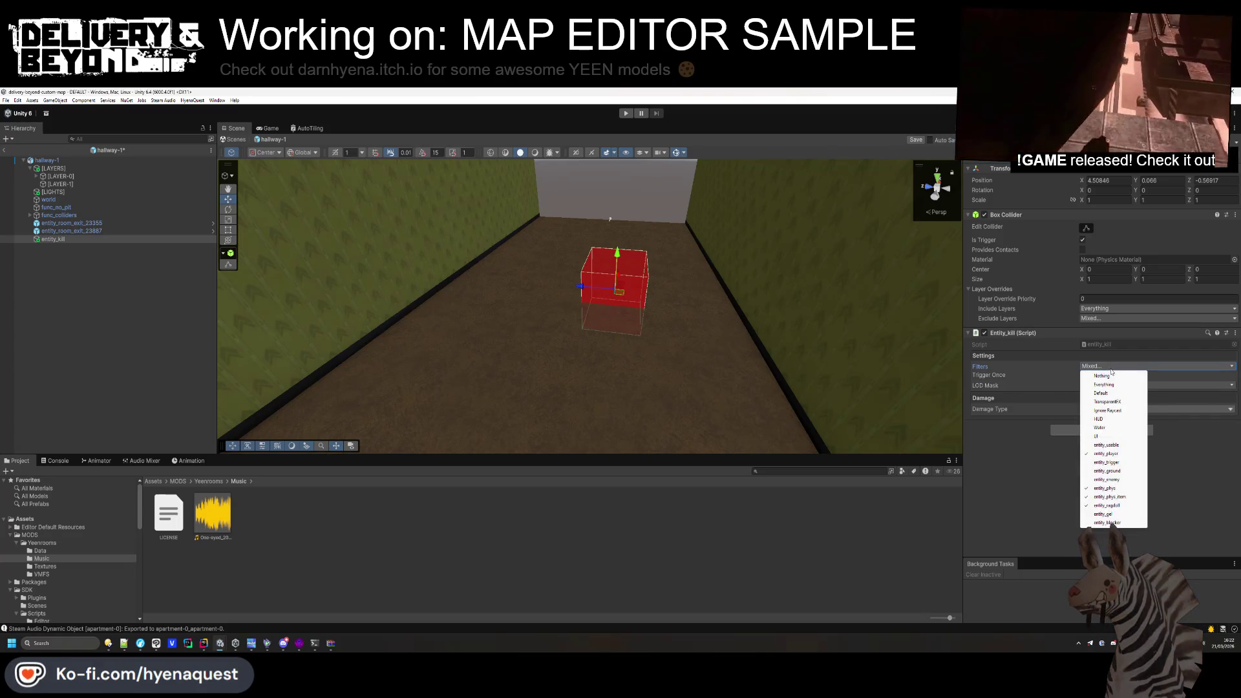
{"action": "left_click", "coordinate": [1108, 514]}
{"action": "left_click", "coordinate": [1111, 367]}
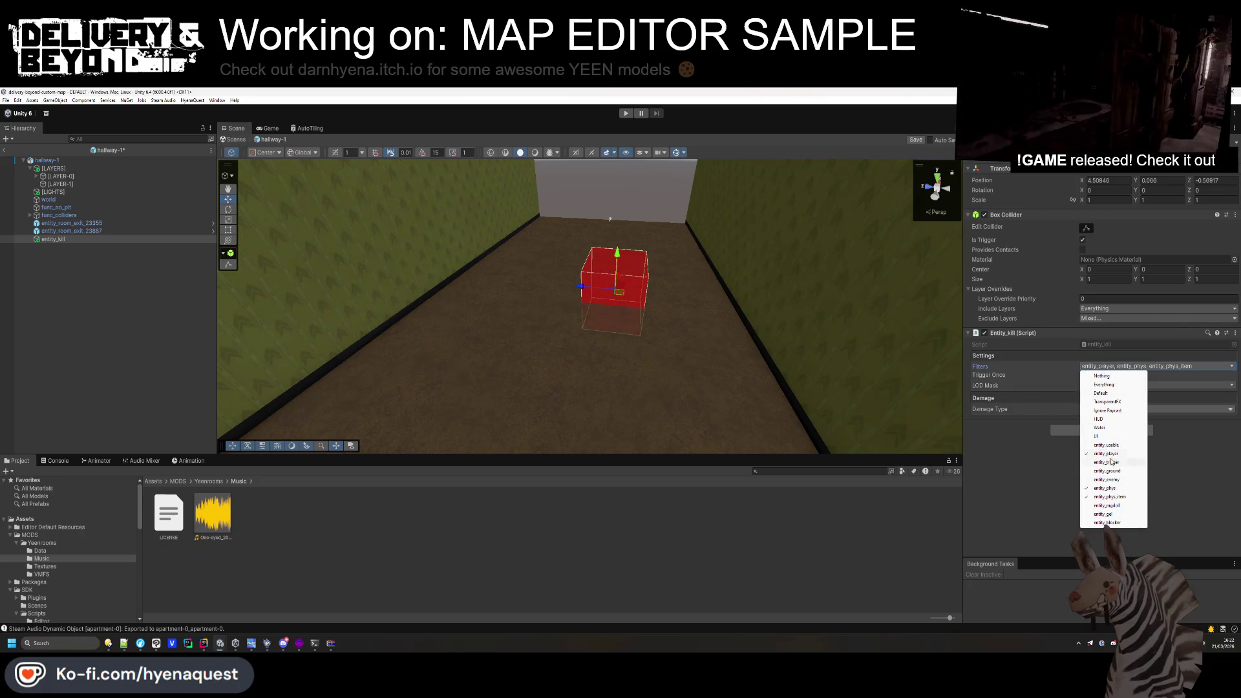
{"action": "left_click", "coordinate": [1108, 480]}
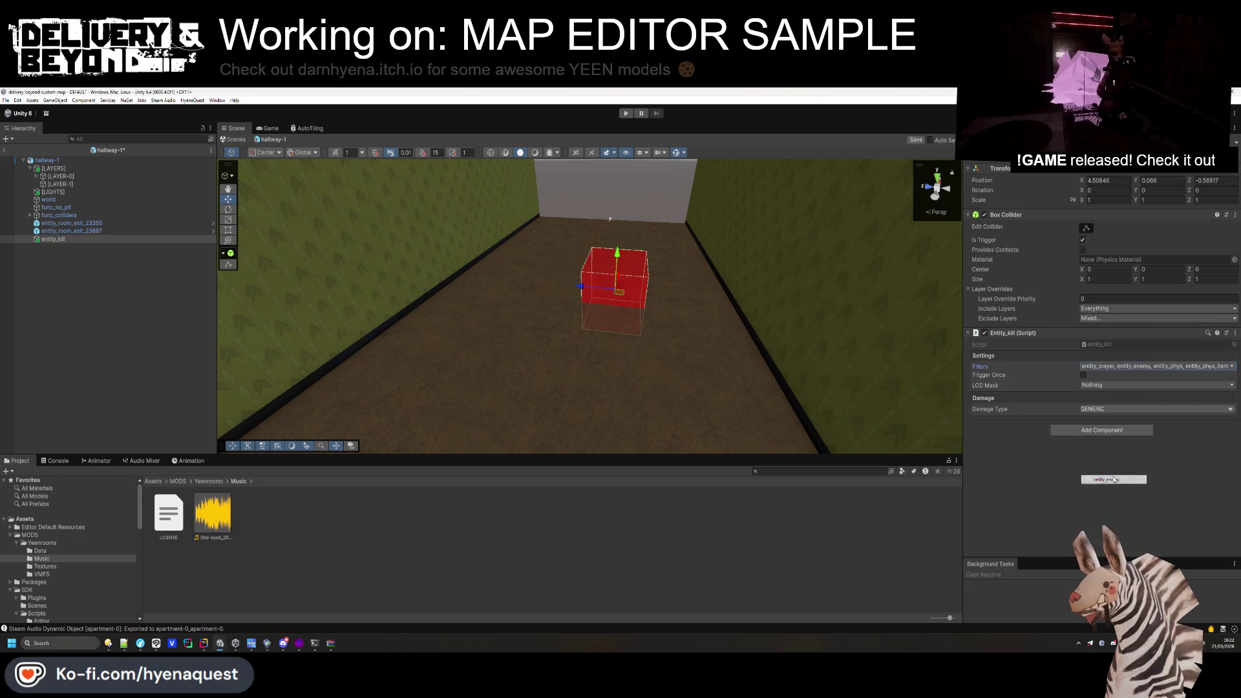
Set the trigger's Damage Type to PIT and begin editing its collider.
{"action": "left_click", "coordinate": [1104, 409]}
{"action": "left_click", "coordinate": [1106, 429]}
{"action": "left_click", "coordinate": [1098, 409]}
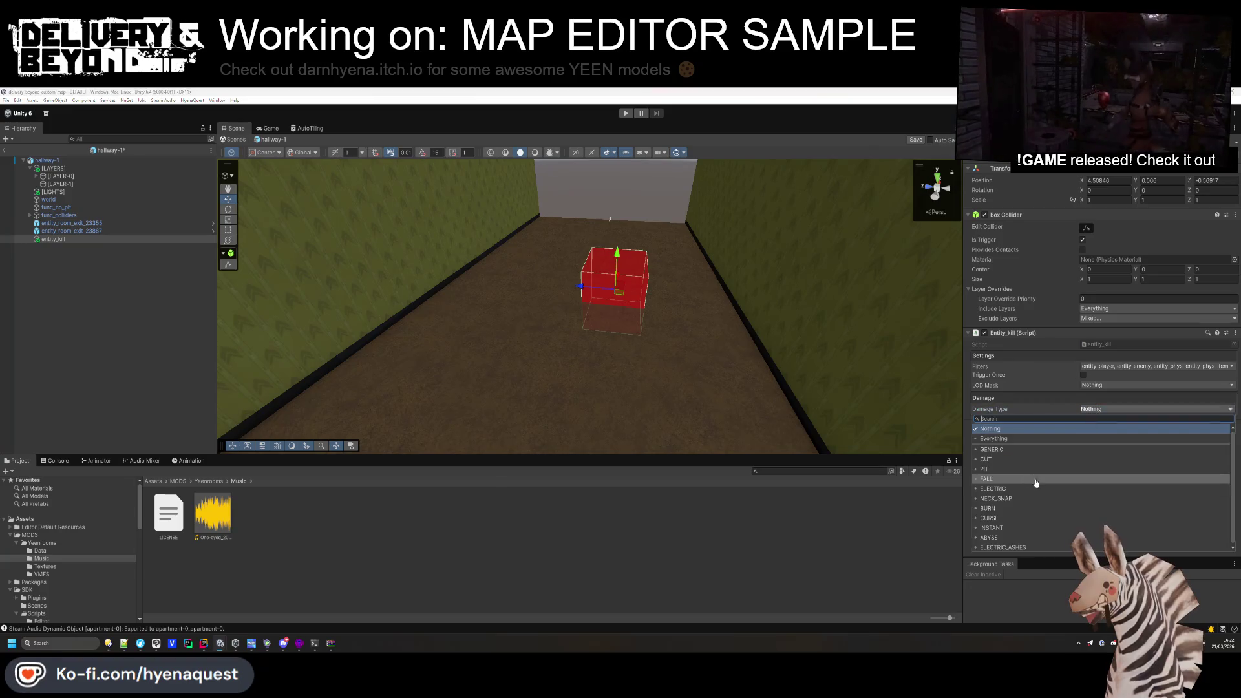
{"action": "left_click", "coordinate": [1027, 470]}
{"action": "left_click", "coordinate": [88, 295]}
{"action": "key", "text": "ctrl+z"}
{"action": "left_click", "coordinate": [1086, 227]}
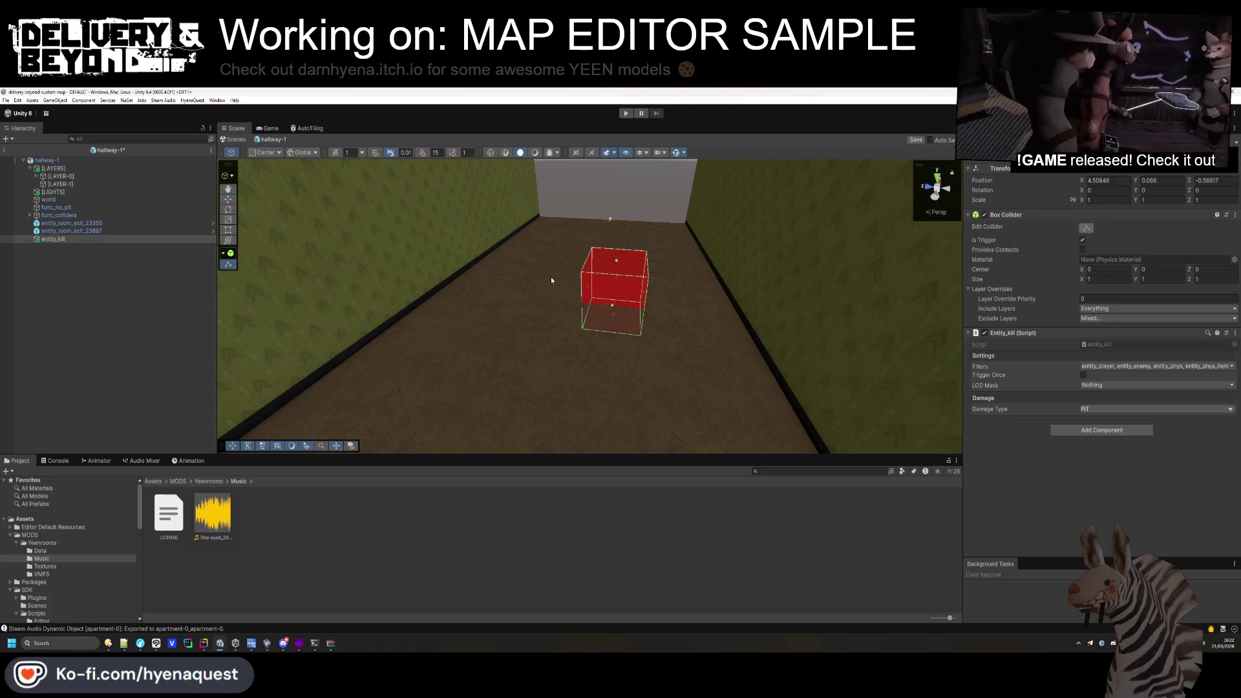
{"action": "key", "text": "ctrl+z"}
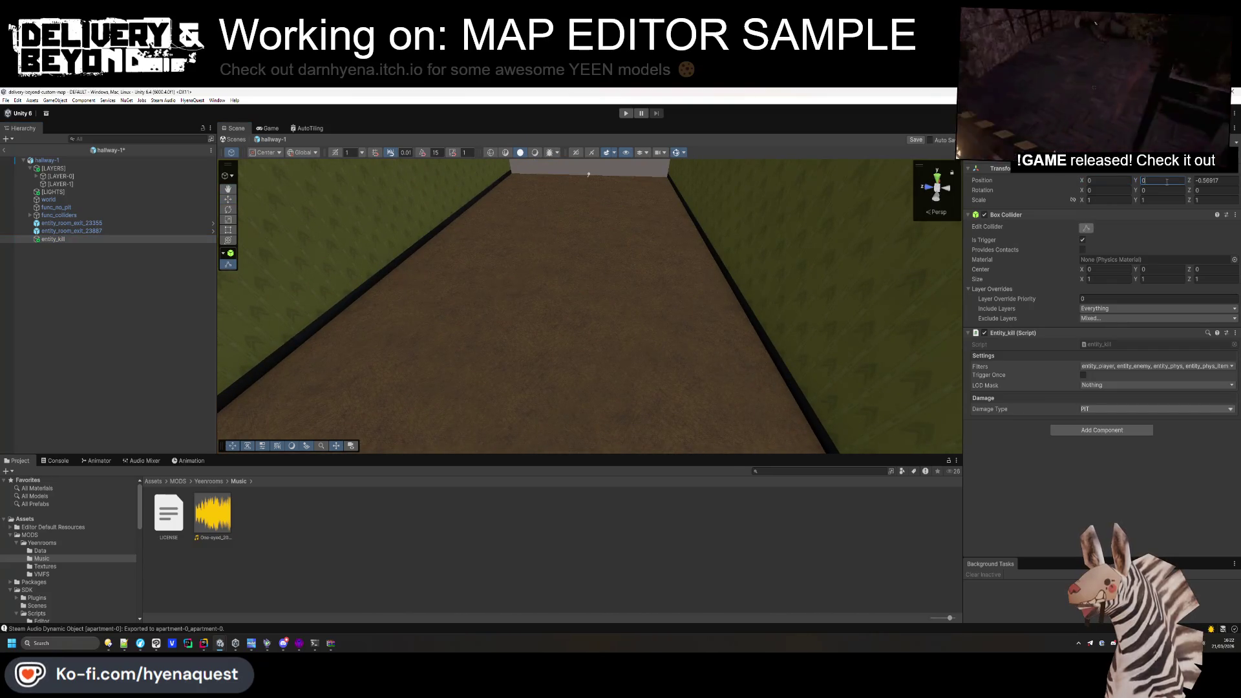
{"action": "type", "text": "0"}
Resize the entity_kill collider to about 4.80 × 1.24 × 4.93 to fill the pit.
{"action": "key", "text": "f"}
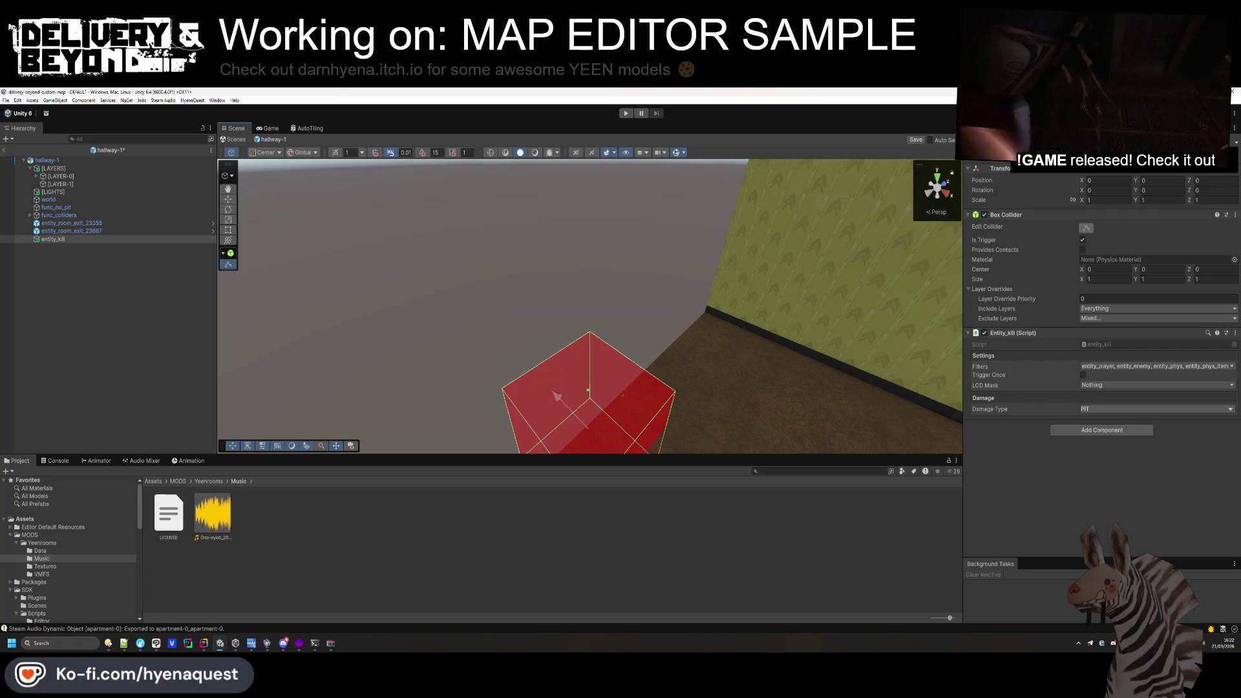
{"action": "mouse_move", "coordinate": [749, 323]}
{"action": "left_mouse_down"}
{"action": "mouse_move", "coordinate": [730, 333]}
{"action": "mouse_move", "coordinate": [711, 304]}
{"action": "mouse_move", "coordinate": [647, 343]}
{"action": "left_mouse_up"}
{"action": "left_click_drag", "start_coordinate": [582, 258], "coordinate": [388, 183]}
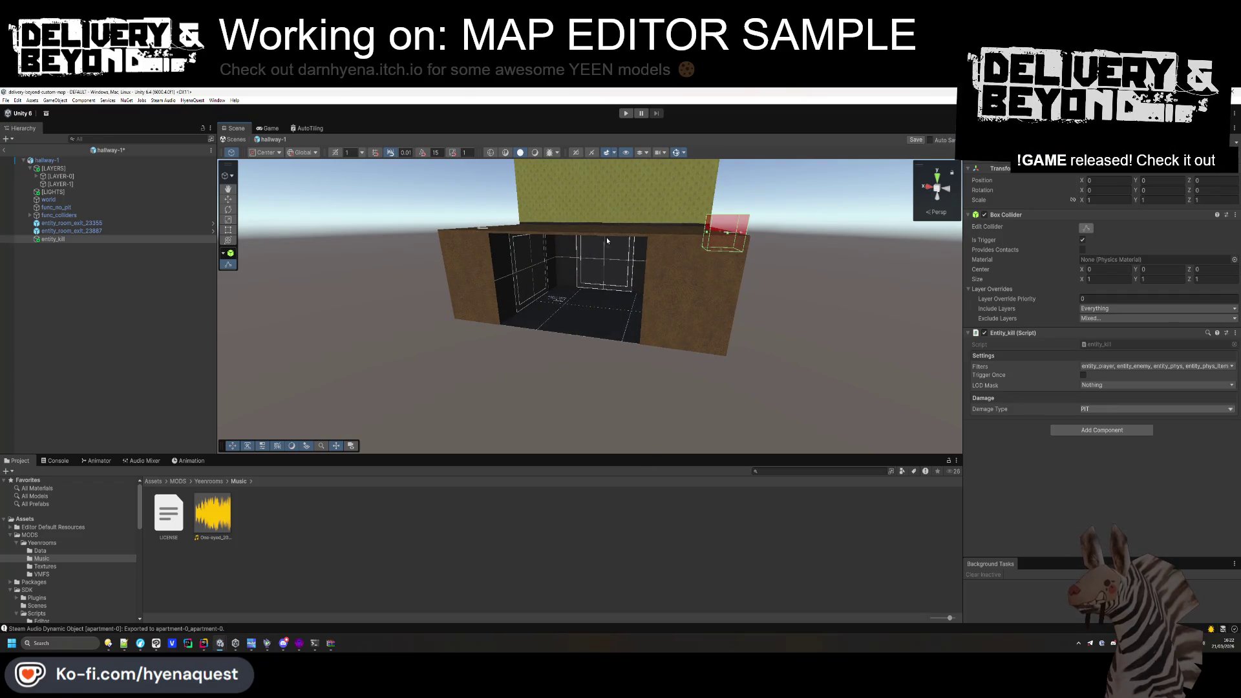
{"action": "left_click_drag", "start_coordinate": [722, 249], "coordinate": [697, 352]}
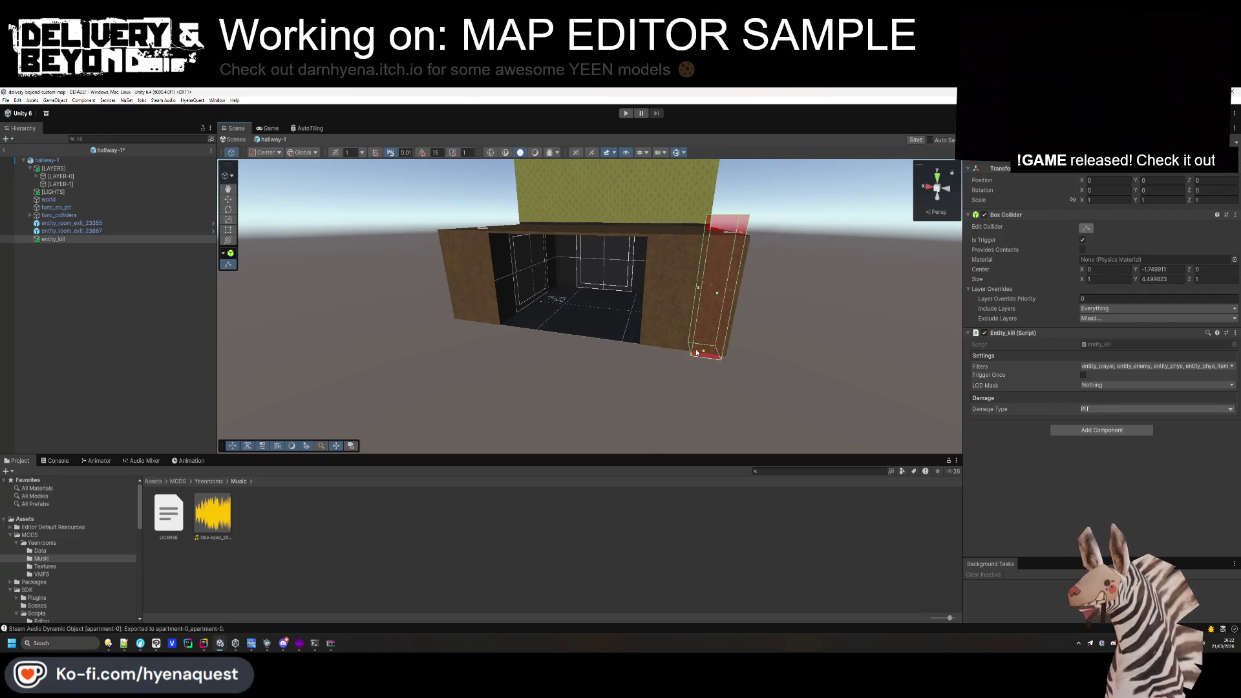
{"action": "left_click_drag", "start_coordinate": [698, 288], "coordinate": [500, 285]}
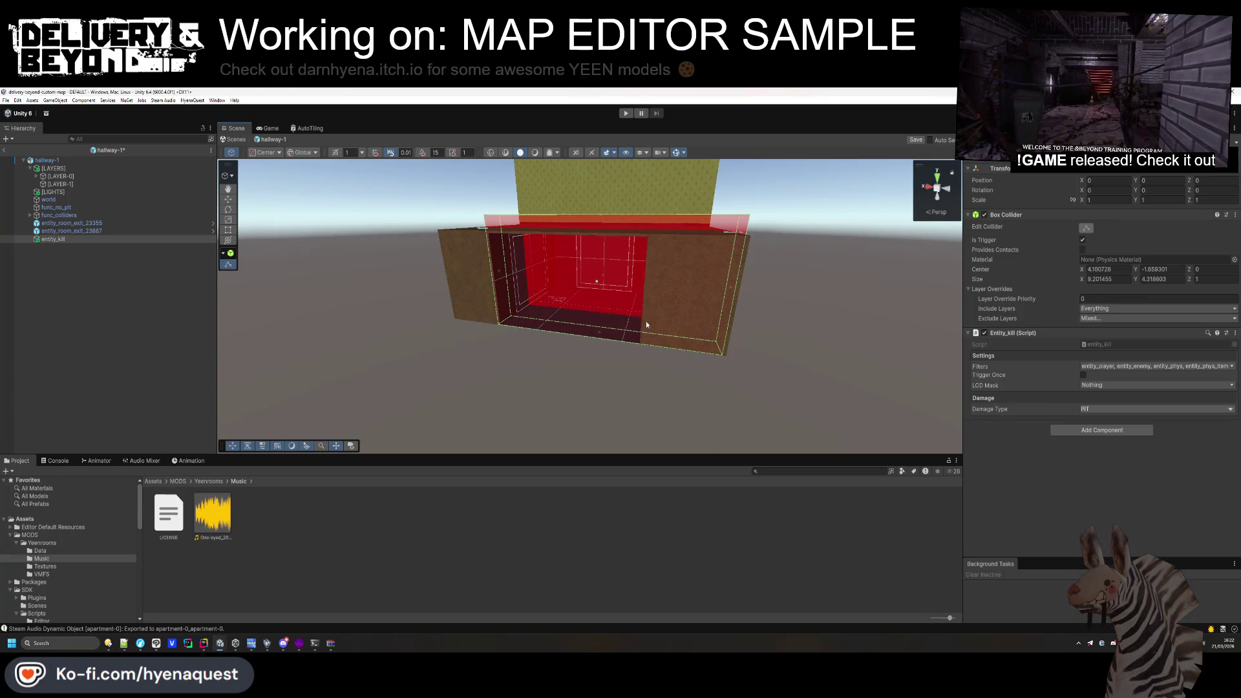
{"action": "left_click_drag", "start_coordinate": [646, 321], "coordinate": [620, 304]}
{"action": "scroll", "coordinate": [621, 304], "scroll_direction": "up", "scroll_amount": 5}
{"action": "mouse_move", "coordinate": [579, 269]}
{"action": "left_mouse_down"}
{"action": "mouse_move", "coordinate": [498, 301]}
{"action": "mouse_move", "coordinate": [543, 330]}
{"action": "mouse_move", "coordinate": [626, 350]}
{"action": "mouse_move", "coordinate": [646, 211]}
{"action": "mouse_move", "coordinate": [637, 321]}
{"action": "mouse_move", "coordinate": [800, 296]}
{"action": "left_mouse_up"}
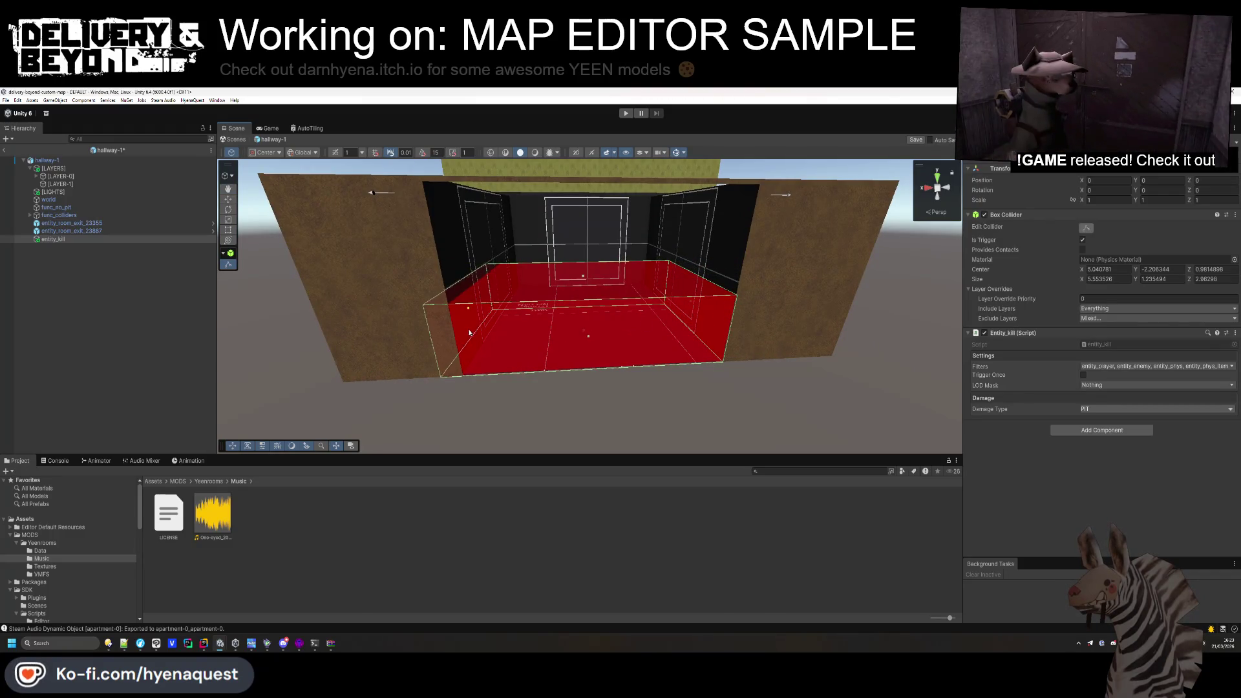
{"action": "mouse_move", "coordinate": [484, 335]}
{"action": "left_mouse_down"}
{"action": "mouse_move", "coordinate": [720, 354]}
{"action": "mouse_move", "coordinate": [688, 307]}
{"action": "mouse_move", "coordinate": [637, 327]}
{"action": "mouse_move", "coordinate": [774, 325]}
{"action": "left_mouse_up"}
Place two LIGHT prefab panels into tiles of the hallway ceiling.
{"action": "left_click", "coordinate": [193, 316]}
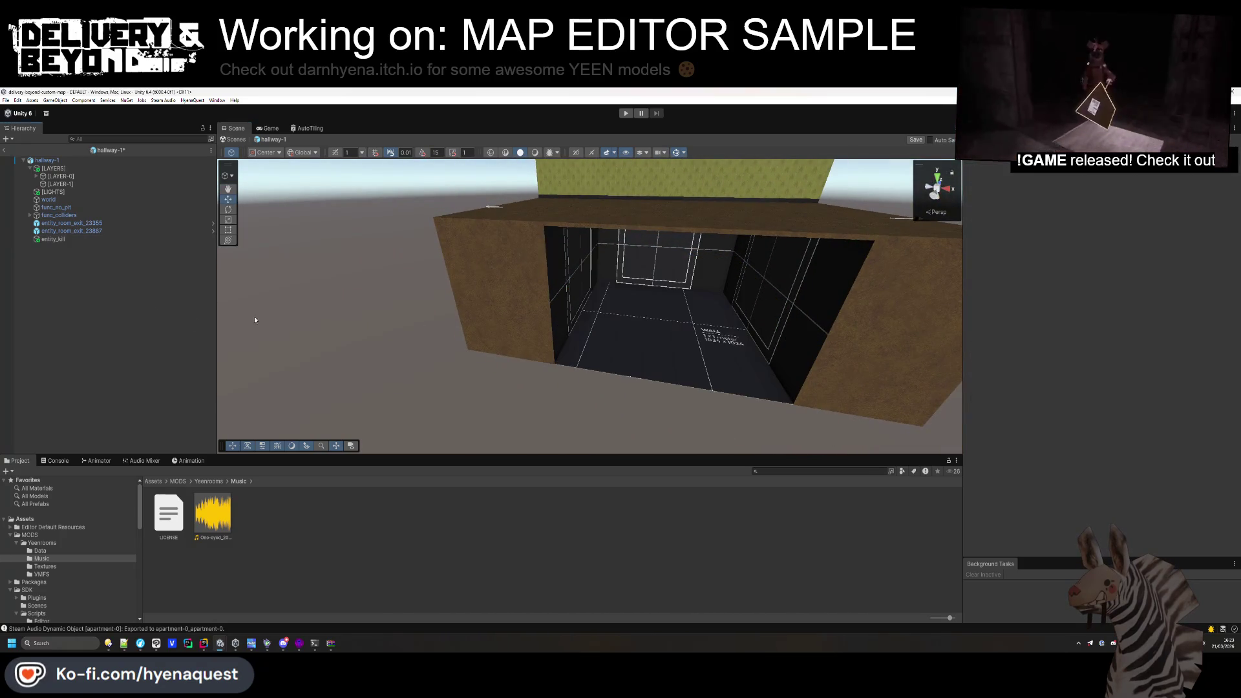
{"action": "mouse_move", "coordinate": [696, 327]}
{"action": "left_mouse_down"}
{"action": "mouse_move", "coordinate": [633, 255]}
{"action": "mouse_move", "coordinate": [505, 347]}
{"action": "left_mouse_up"}
{"action": "scroll", "coordinate": [501, 352], "scroll_direction": "up", "scroll_amount": 5}
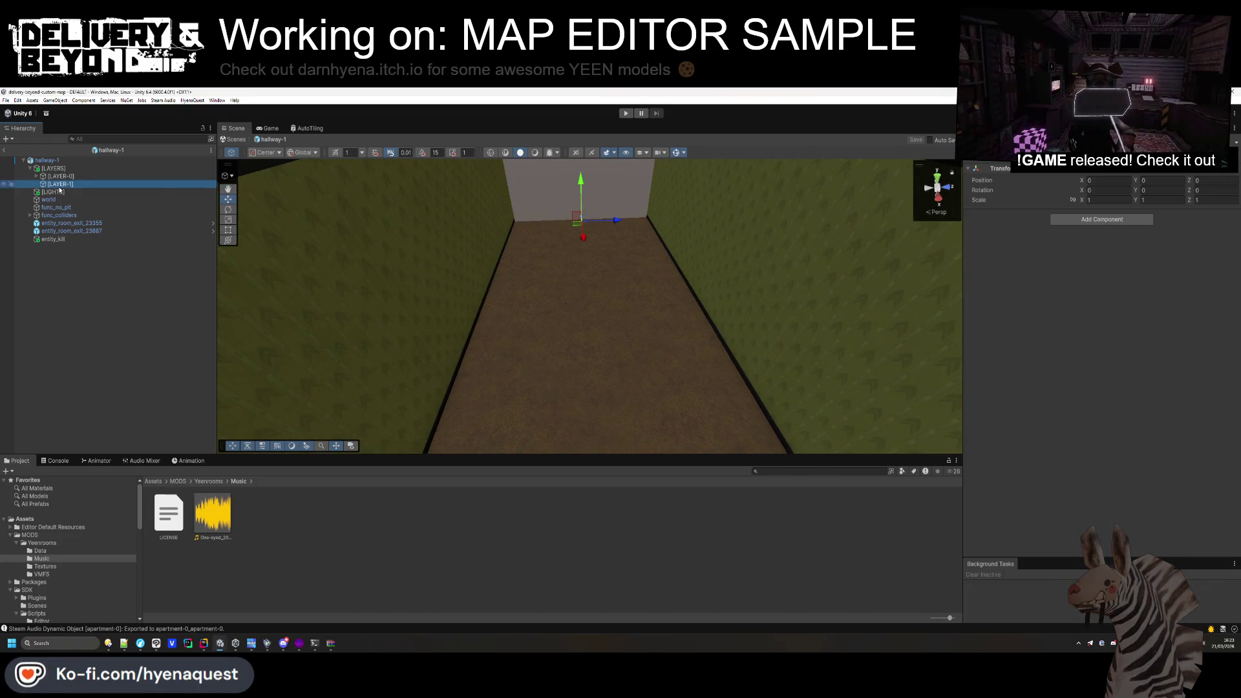
{"action": "left_click", "coordinate": [201, 293]}
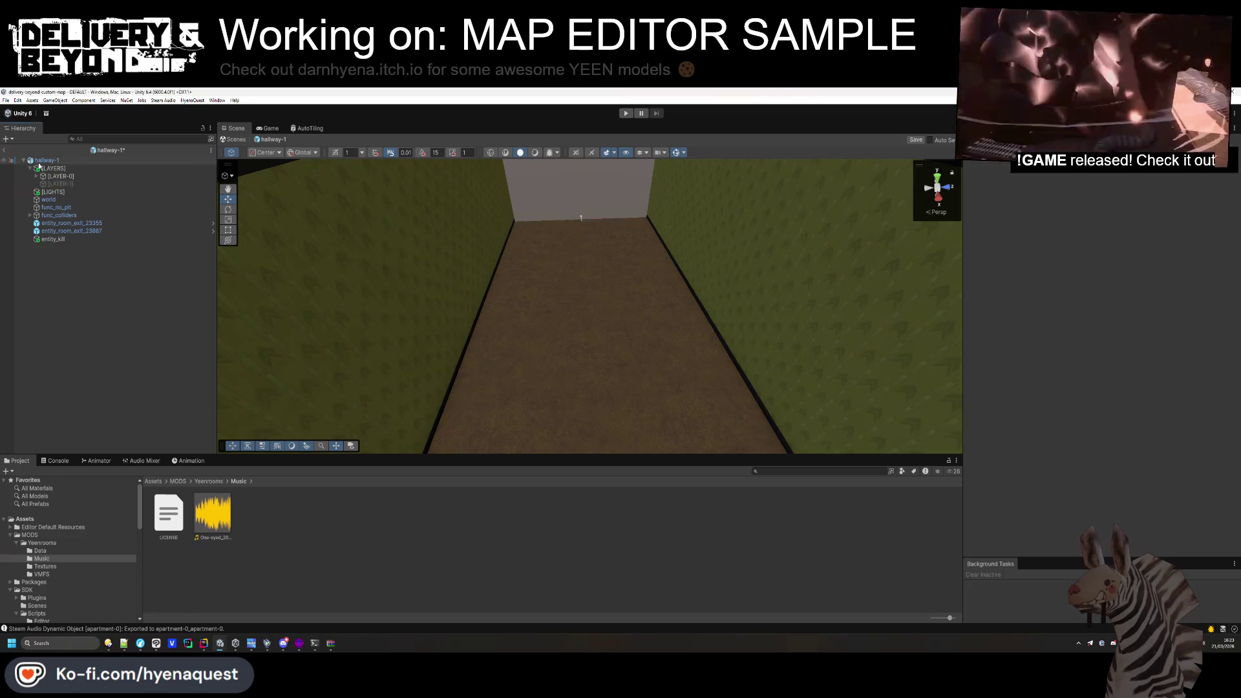
{"action": "left_click", "coordinate": [208, 481]}
{"action": "mouse_move", "coordinate": [617, 349]}
{"action": "left_mouse_down"}
{"action": "mouse_move", "coordinate": [645, 343]}
{"action": "mouse_move", "coordinate": [627, 311]}
{"action": "mouse_move", "coordinate": [615, 325]}
{"action": "left_mouse_up"}
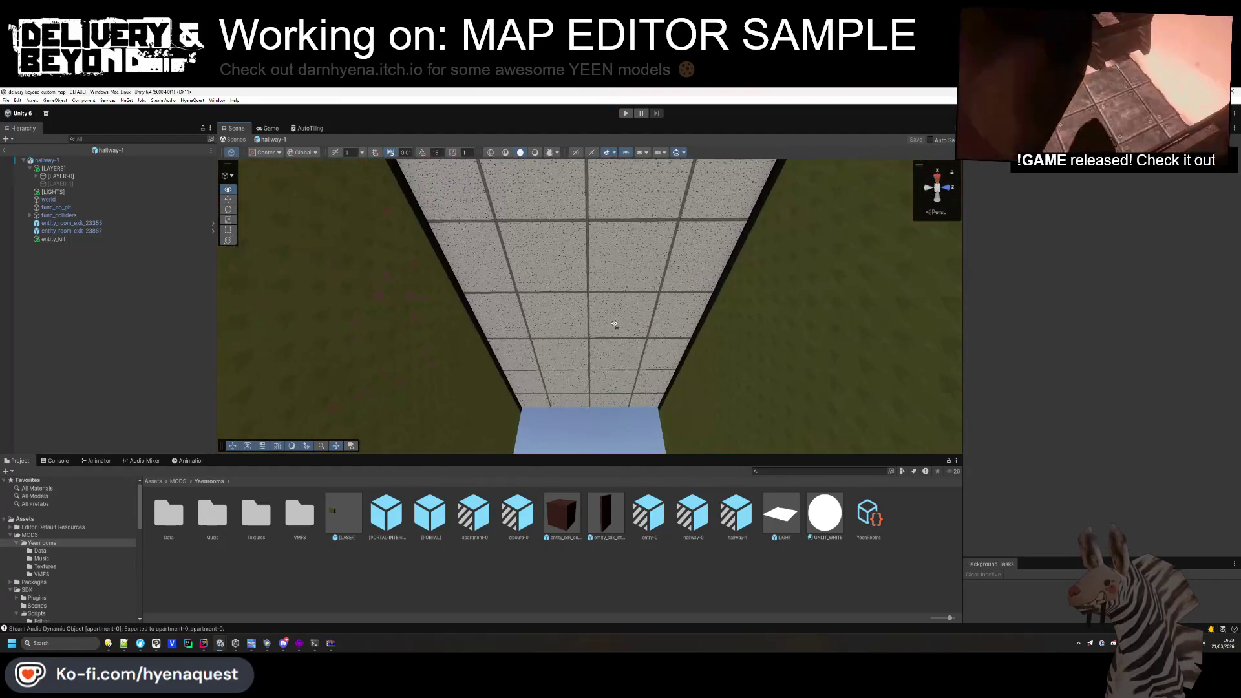
{"action": "left_click_drag", "start_coordinate": [775, 497], "coordinate": [537, 261]}
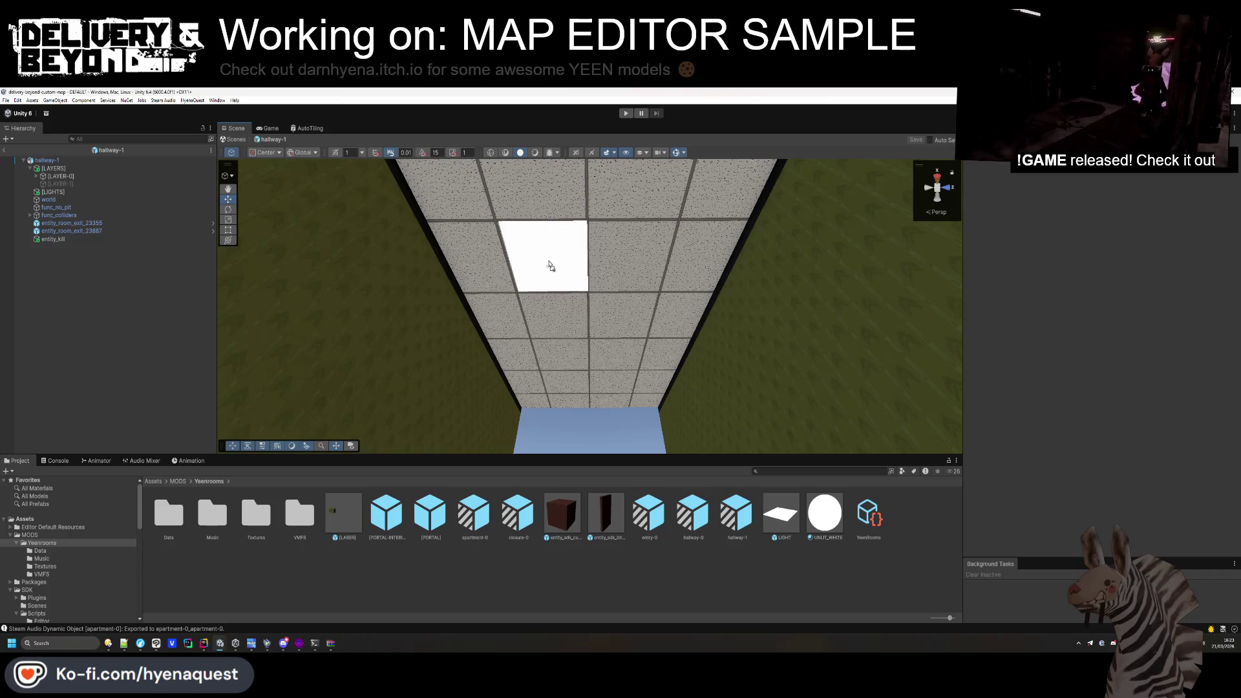
{"action": "left_click_drag", "start_coordinate": [550, 267], "coordinate": [549, 266]}
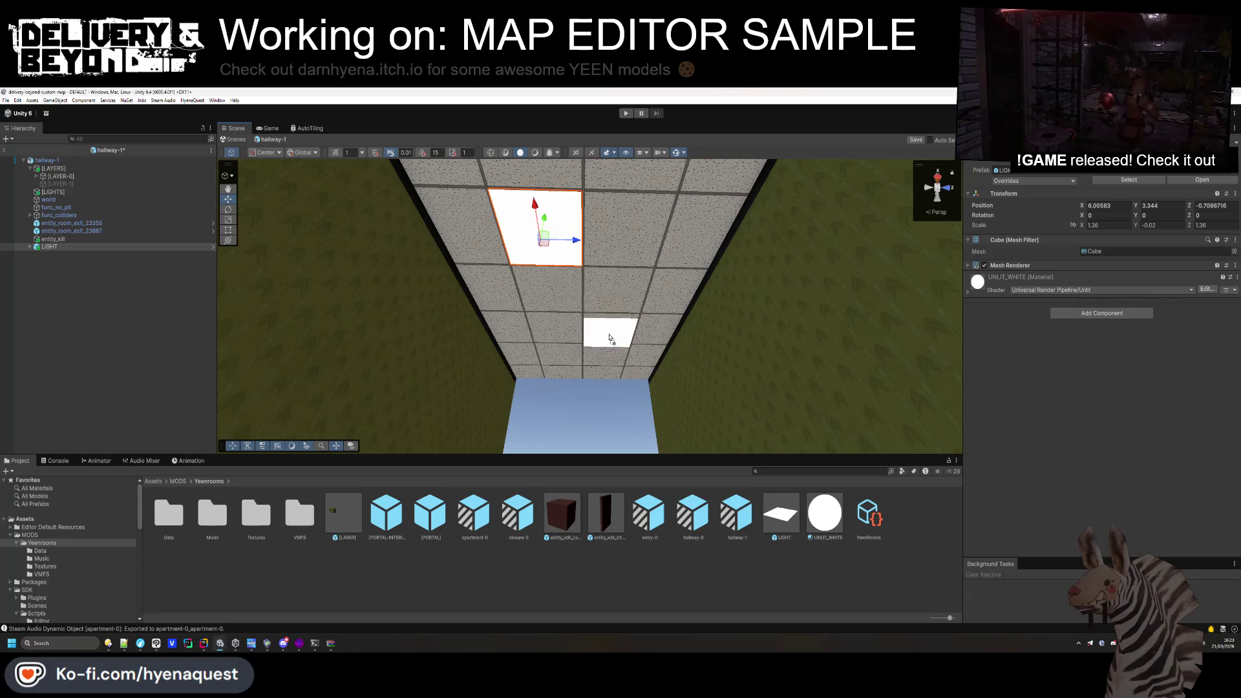
{"action": "left_click_drag", "start_coordinate": [610, 336], "coordinate": [606, 361]}
{"action": "scroll", "coordinate": [343, 290], "scroll_direction": "up", "scroll_amount": 2}
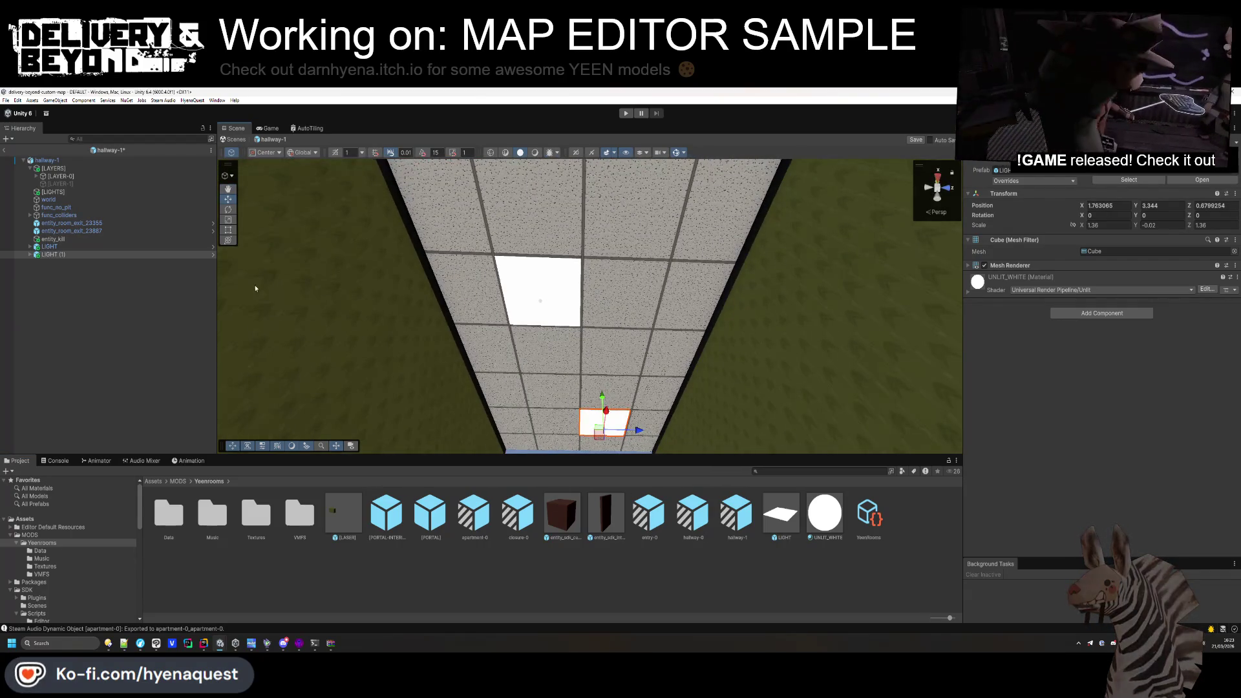
Parent both light panels under [LIGHTS] and save the scene.
{"action": "left_click", "coordinate": [96, 246], "text": "shift"}
{"action": "left_click_drag", "start_coordinate": [96, 247], "coordinate": [55, 192]}
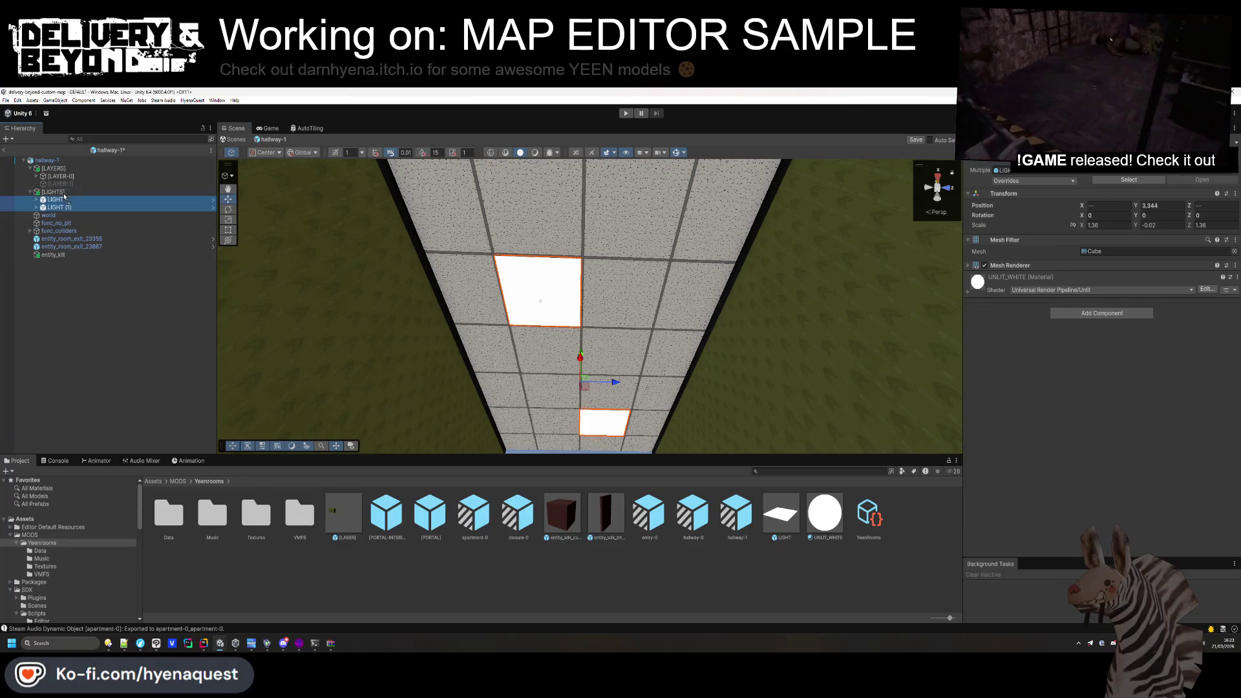
{"action": "left_click", "coordinate": [359, 567]}
{"action": "left_click", "coordinate": [173, 482]}
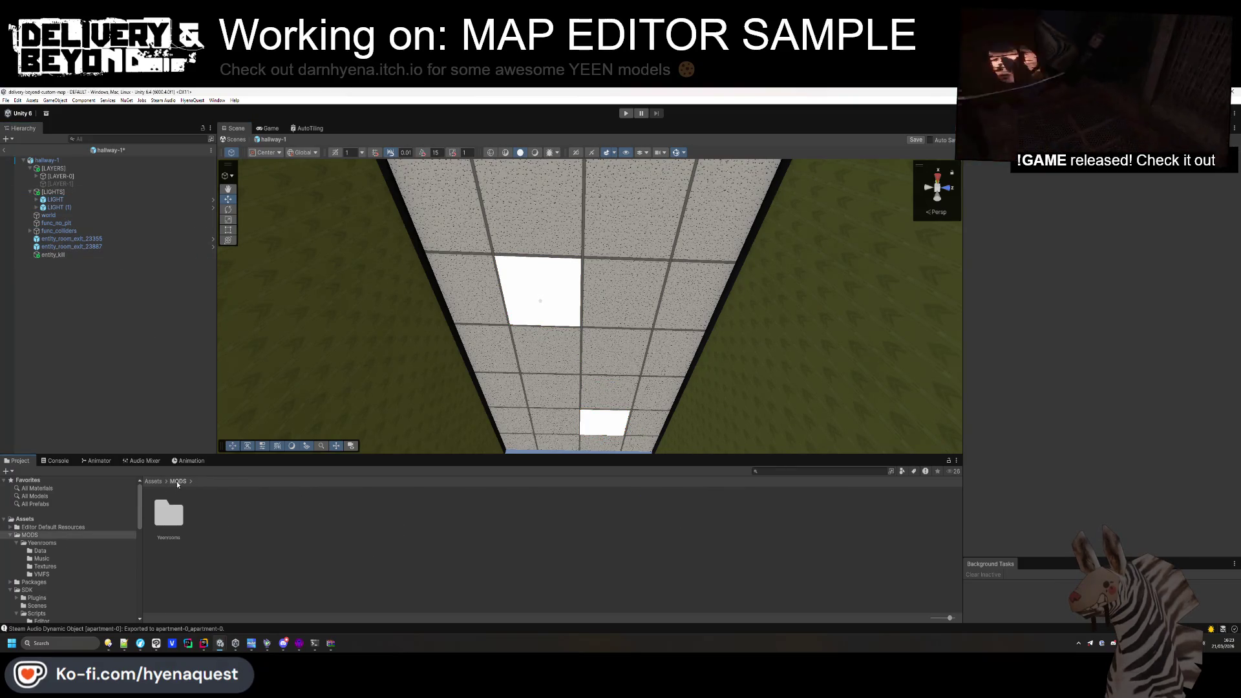
{"action": "scroll", "coordinate": [453, 291], "scroll_direction": "up", "scroll_amount": 3}
{"action": "mouse_move", "coordinate": [673, 296]}
{"action": "left_mouse_down"}
{"action": "mouse_move", "coordinate": [504, 228]}
{"action": "mouse_move", "coordinate": [259, 291]}
{"action": "left_mouse_up"}
{"action": "key", "text": "ctrl+s"}
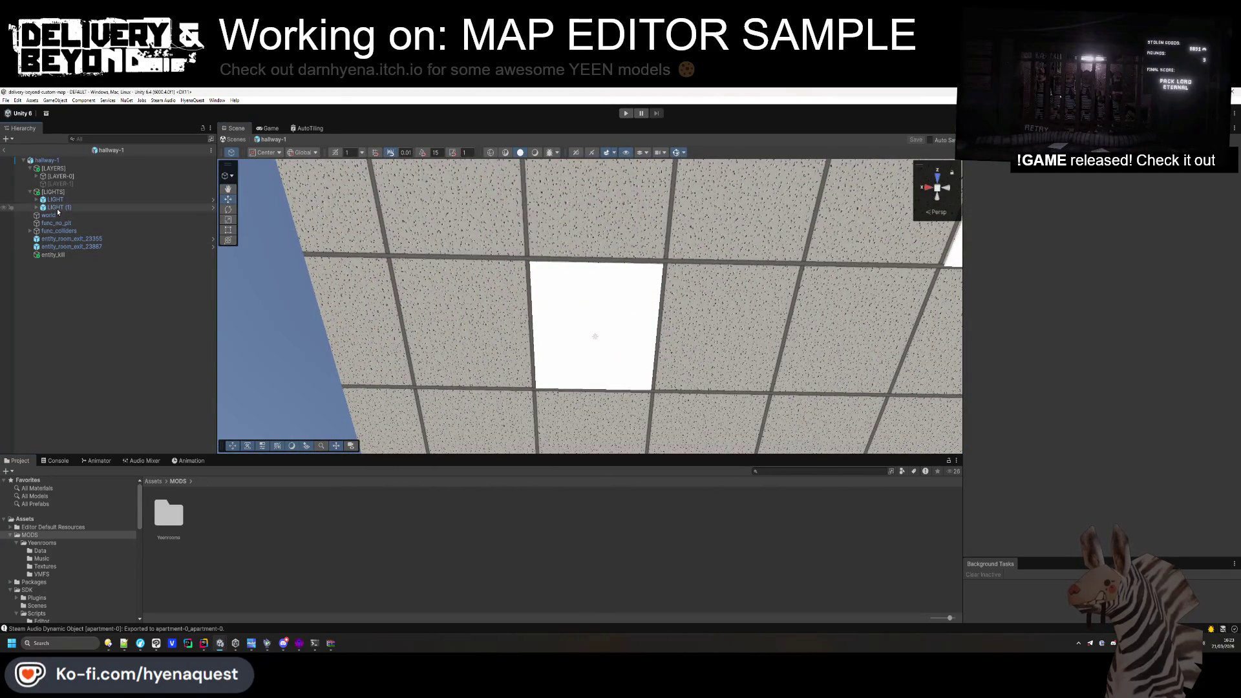
Nudge LIGHT (1) slightly into place and save again.
{"action": "left_click", "coordinate": [57, 208]}
{"action": "left_click_drag", "start_coordinate": [646, 340], "coordinate": [901, 316]}
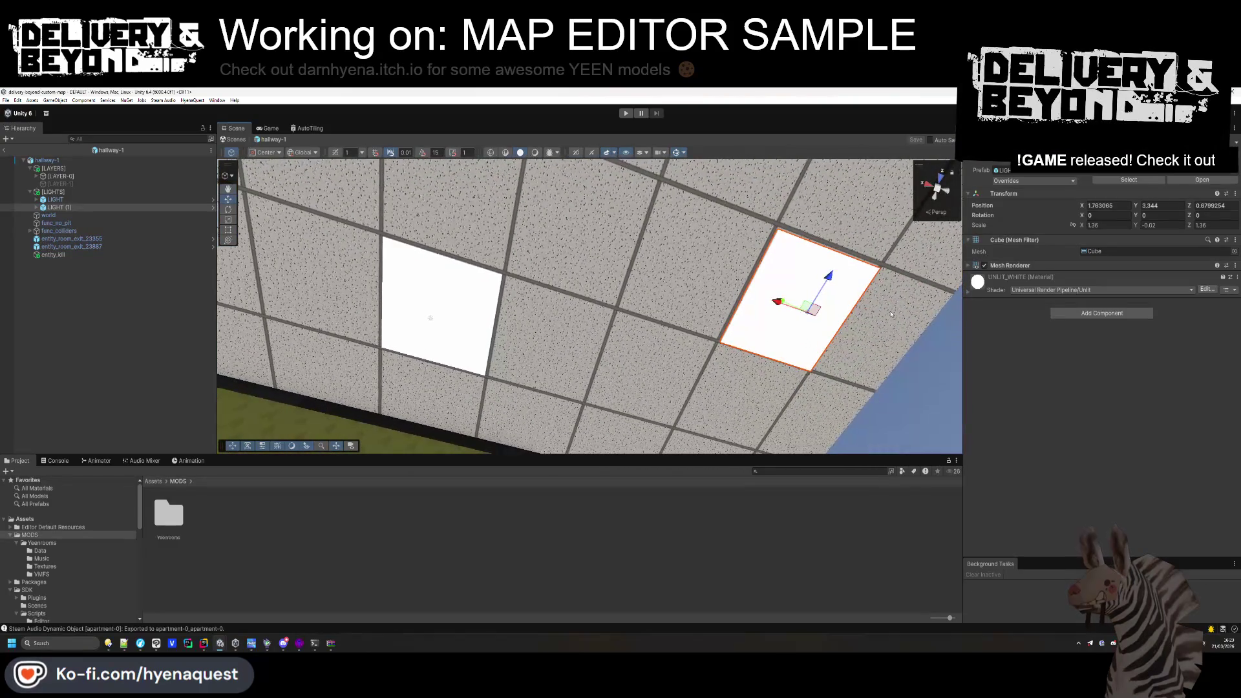
{"action": "left_click_drag", "start_coordinate": [806, 305], "coordinate": [807, 307]}
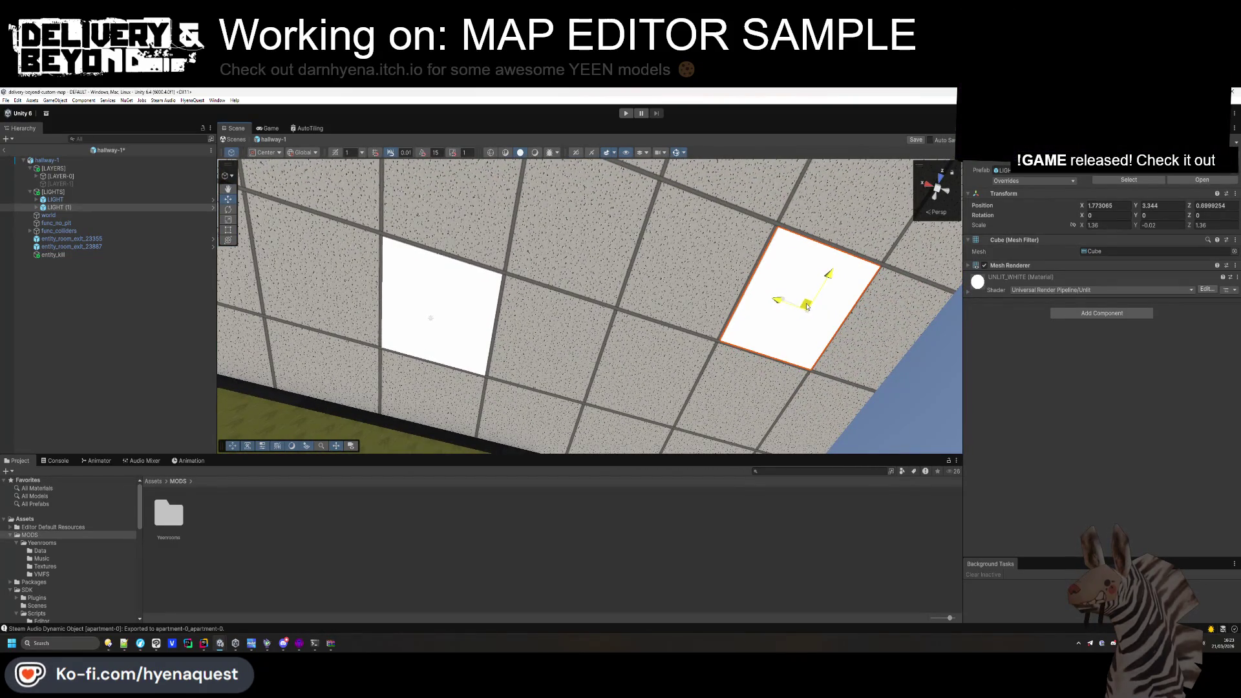
{"action": "key", "text": "ctrl+s"}
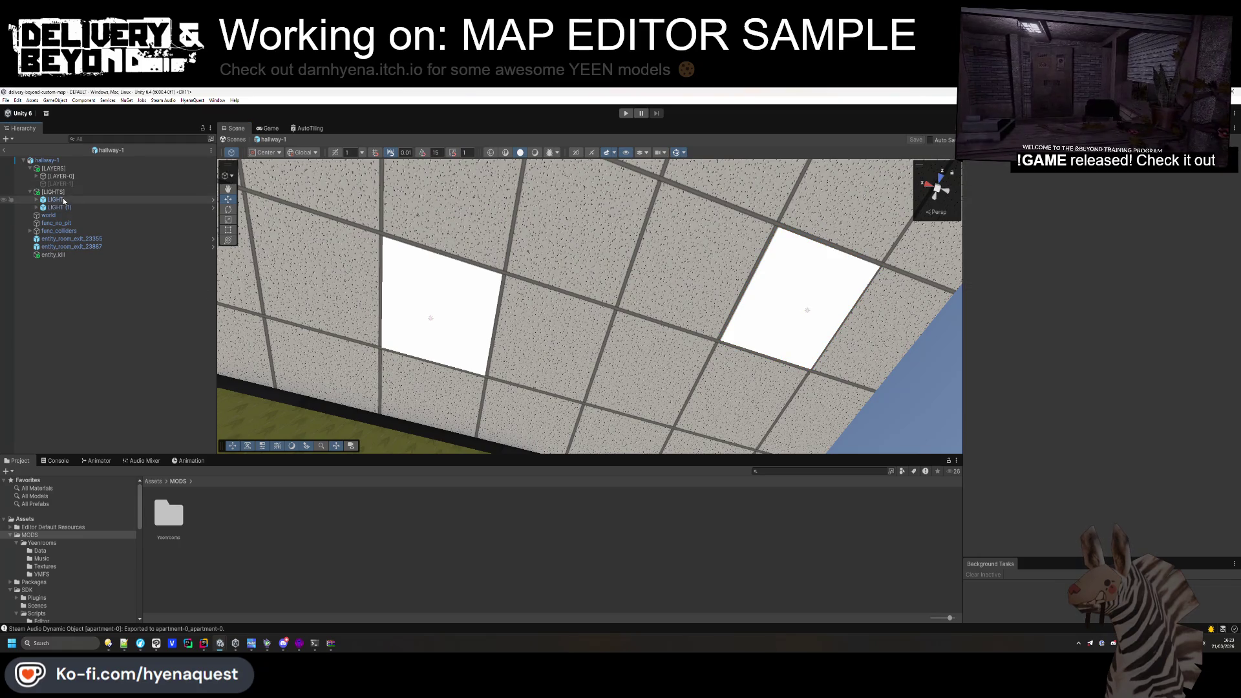
{"action": "left_click", "coordinate": [30, 192]}
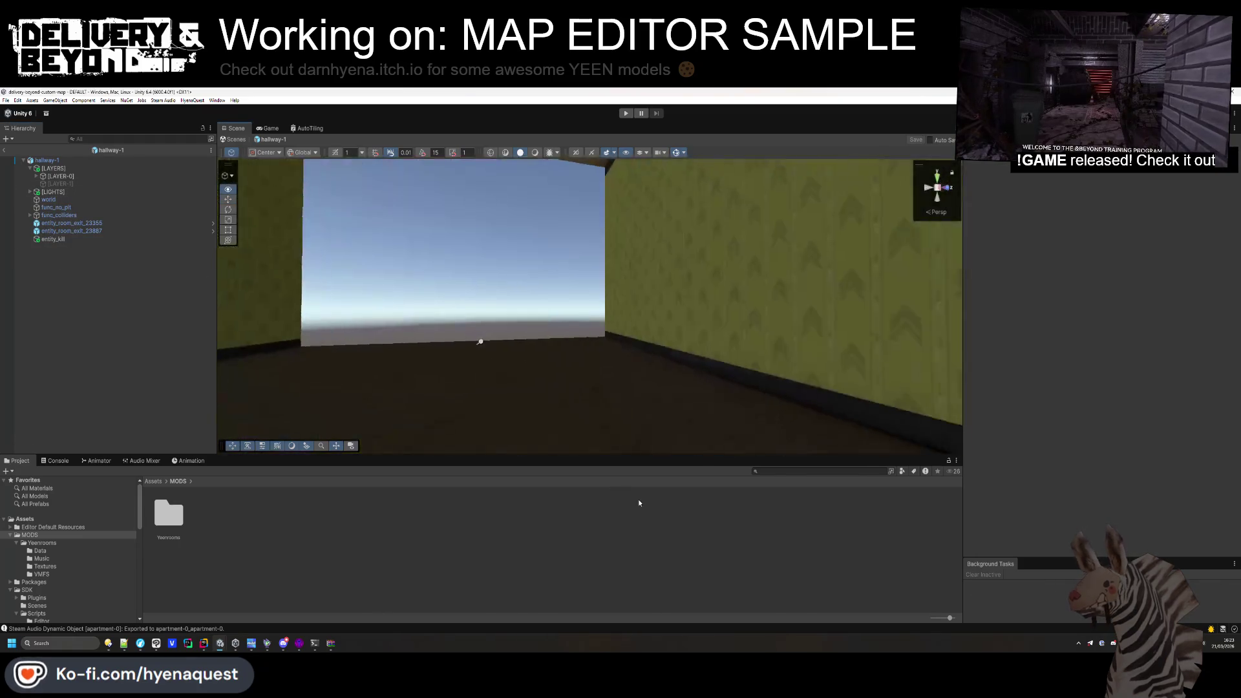
{"action": "left_click", "coordinate": [47, 159]}
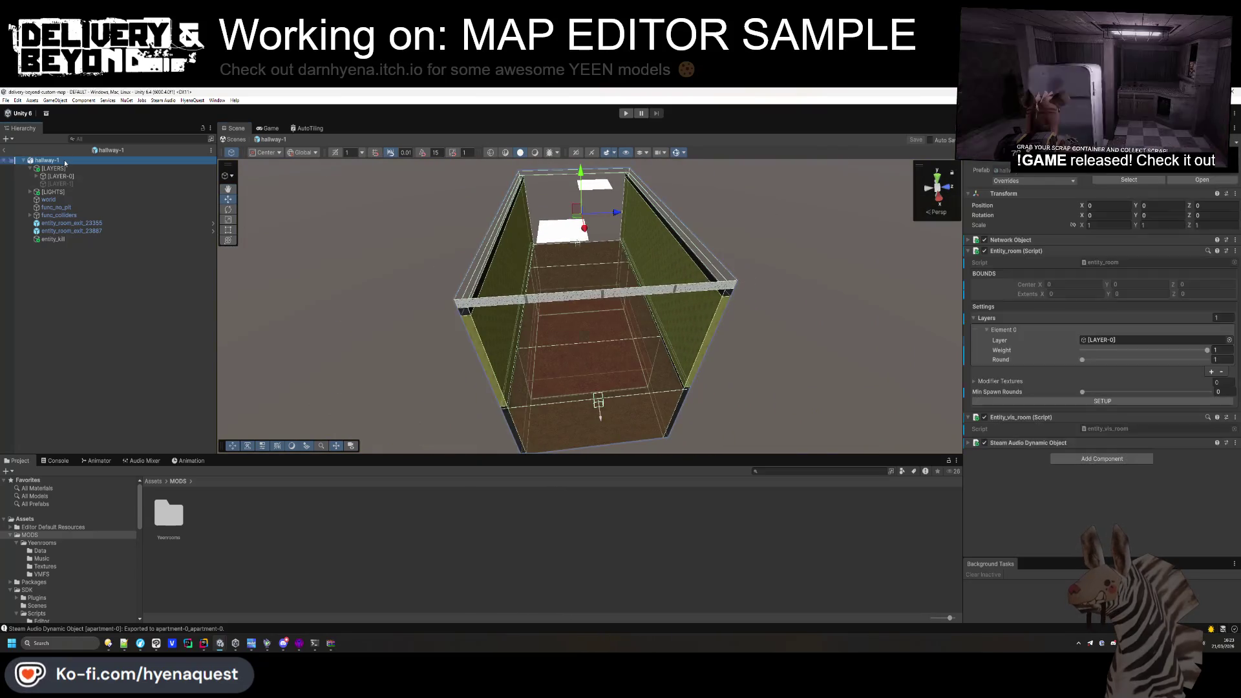
{"action": "left_click", "coordinate": [1123, 402]}
{"action": "left_click", "coordinate": [1098, 444]}
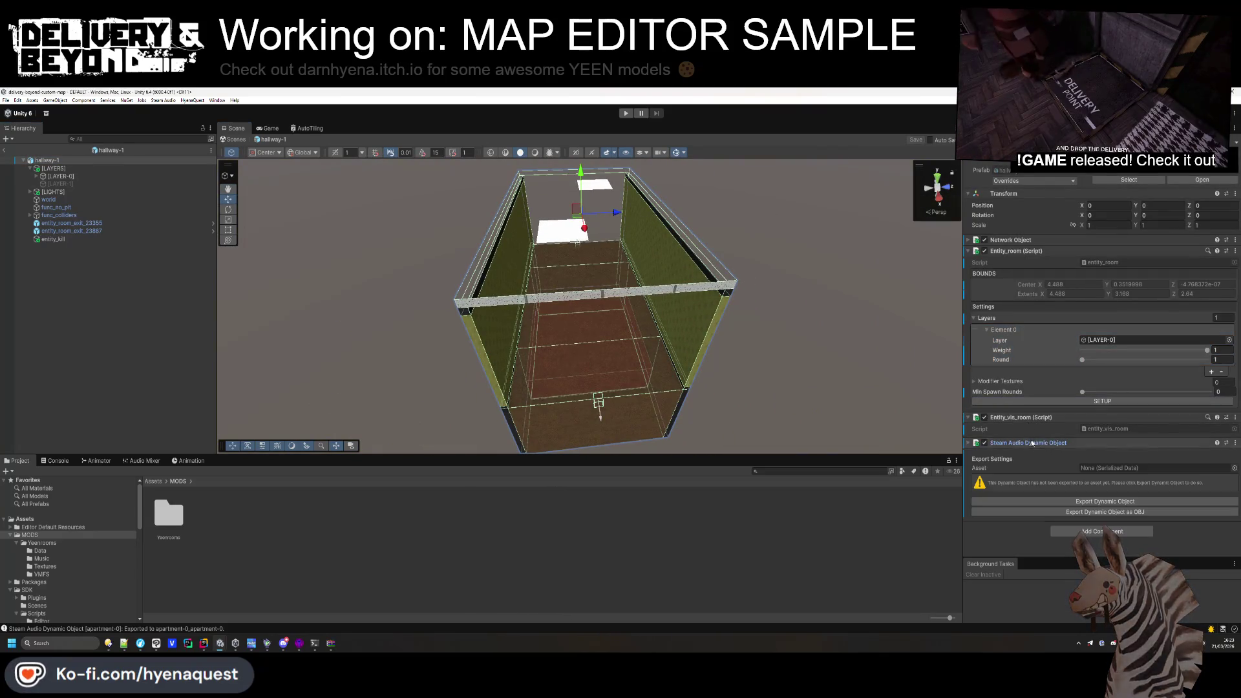
{"action": "left_click", "coordinate": [1089, 502]}
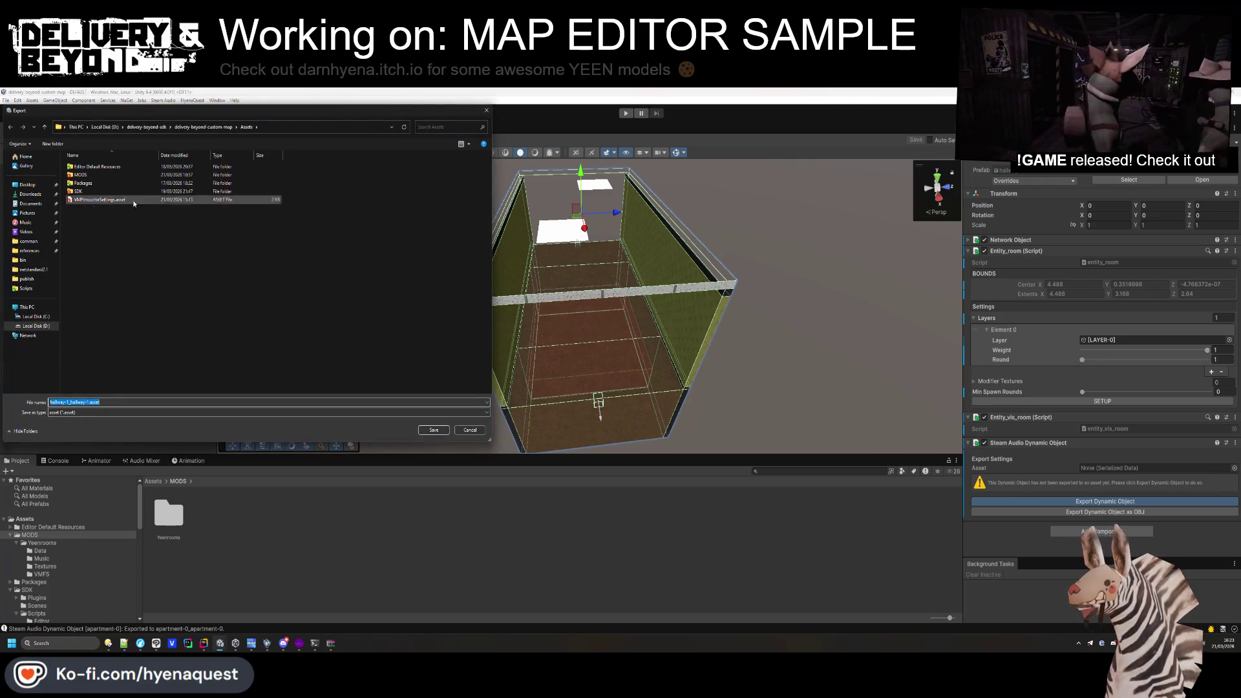
{"action": "double_click", "coordinate": [84, 166]}
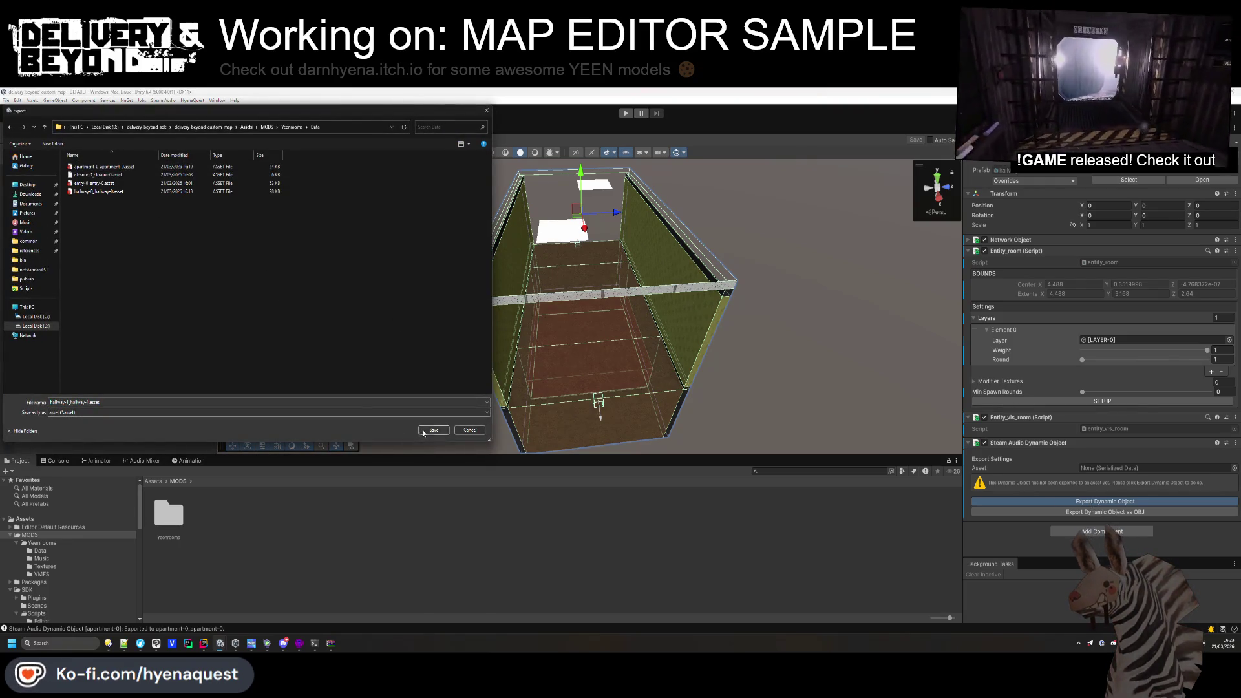
{"action": "key", "text": "Return"}
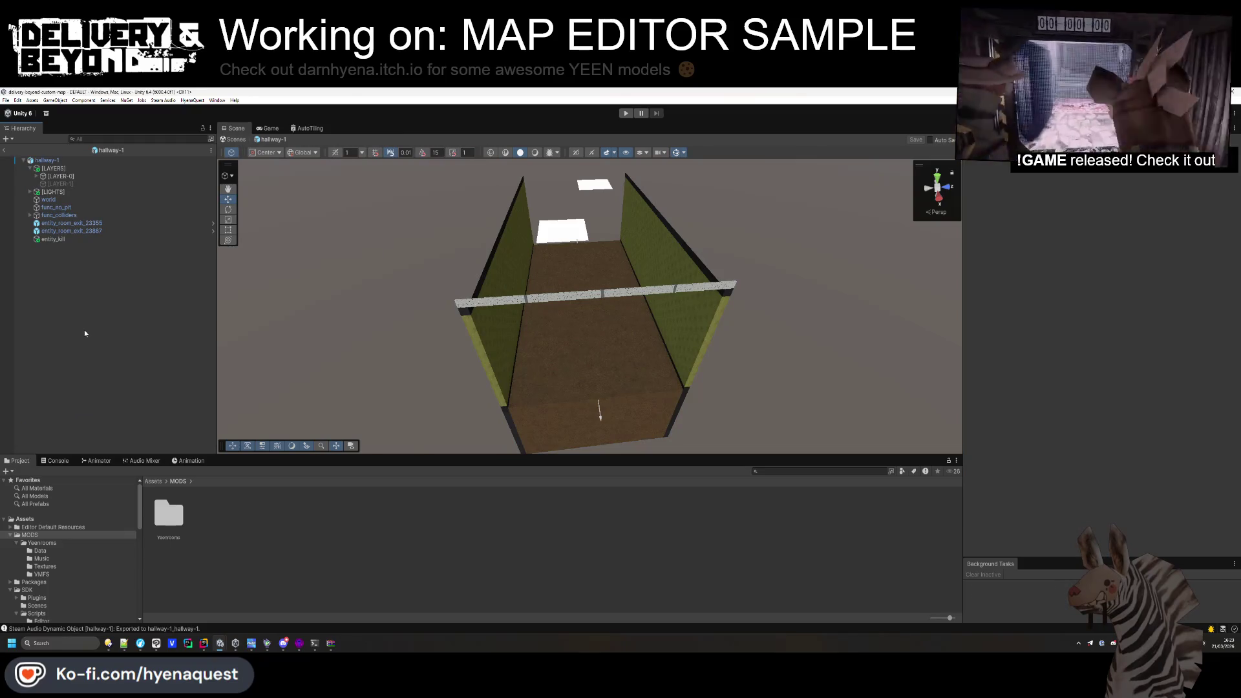
{"action": "mouse_move", "coordinate": [368, 291]}
{"action": "left_mouse_down"}
{"action": "mouse_move", "coordinate": [590, 291]}
{"action": "mouse_move", "coordinate": [640, 349]}
{"action": "mouse_move", "coordinate": [662, 289]}
{"action": "mouse_move", "coordinate": [724, 354]}
{"action": "mouse_move", "coordinate": [756, 369]}
{"action": "mouse_move", "coordinate": [540, 219]}
{"action": "mouse_move", "coordinate": [637, 146]}
{"action": "mouse_move", "coordinate": [640, 162]}
{"action": "left_mouse_up"}
{"action": "left_click", "coordinate": [51, 199]}
{"action": "mouse_move", "coordinate": [630, 323]}
{"action": "left_mouse_down"}
{"action": "mouse_move", "coordinate": [645, 275]}
{"action": "mouse_move", "coordinate": [803, 159]}
{"action": "mouse_move", "coordinate": [762, 259]}
{"action": "mouse_move", "coordinate": [711, 323]}
{"action": "left_mouse_up"}
{"action": "left_click", "coordinate": [94, 355]}
{"action": "key", "text": "ctrl+s"}
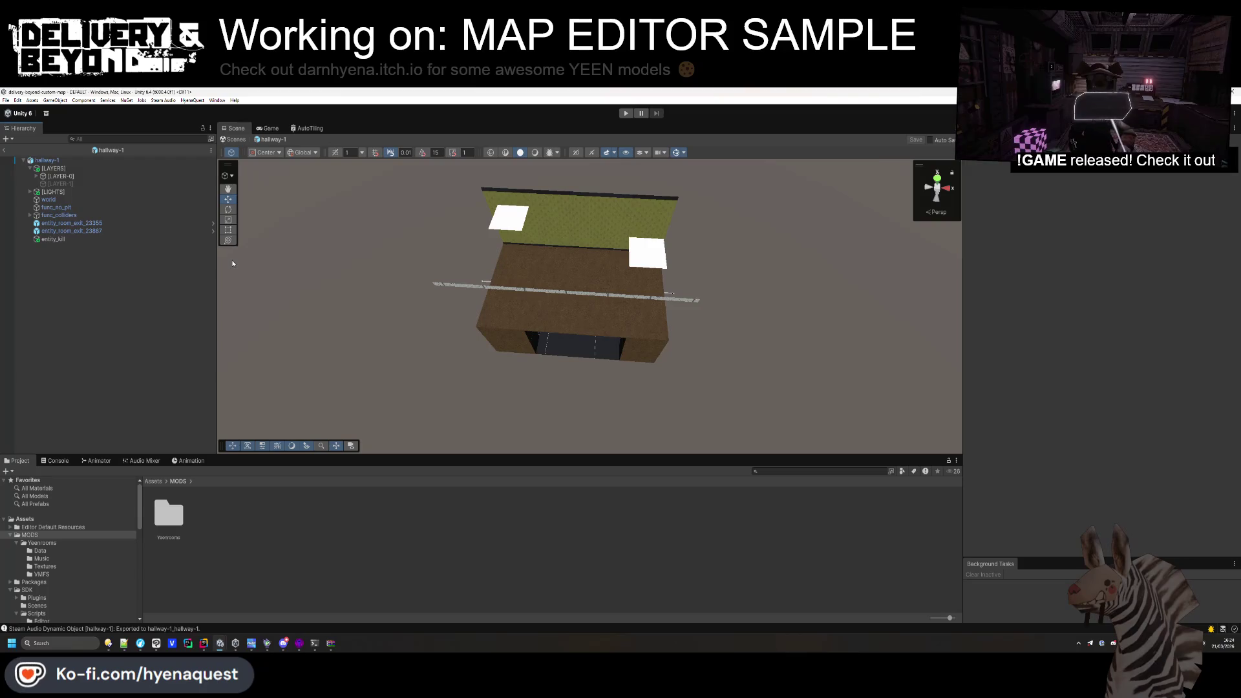
{"action": "left_click", "coordinate": [200, 207]}
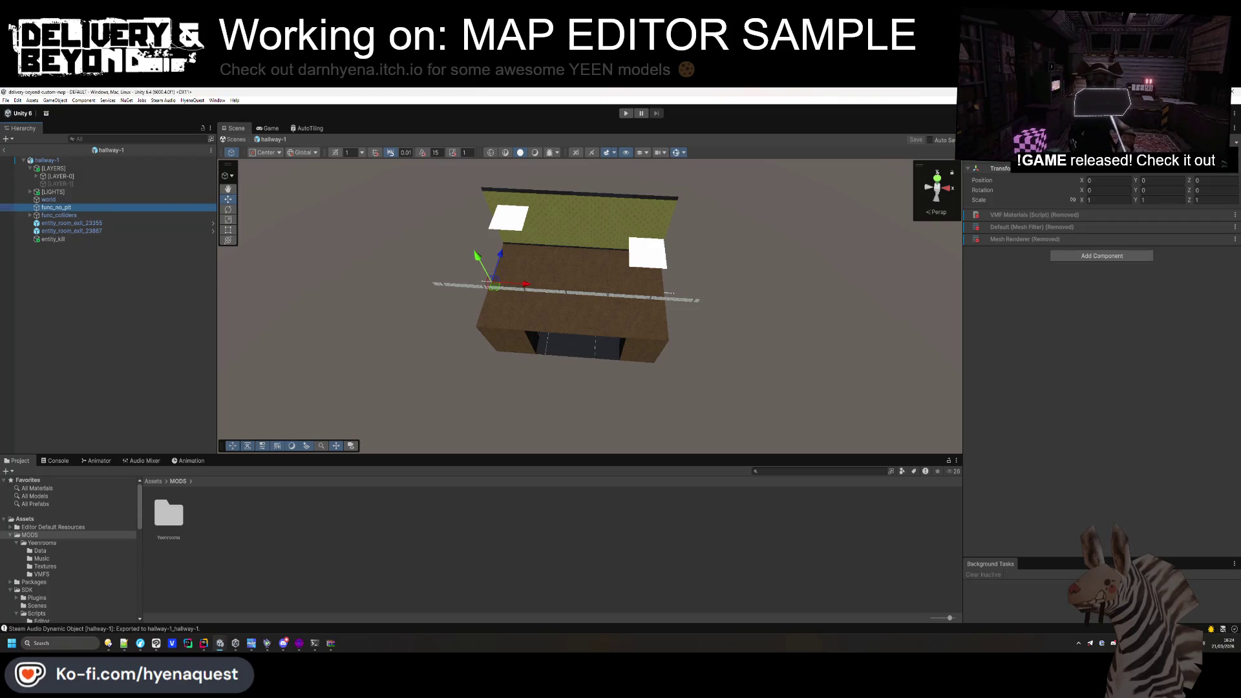
{"action": "left_click", "coordinate": [158, 306]}
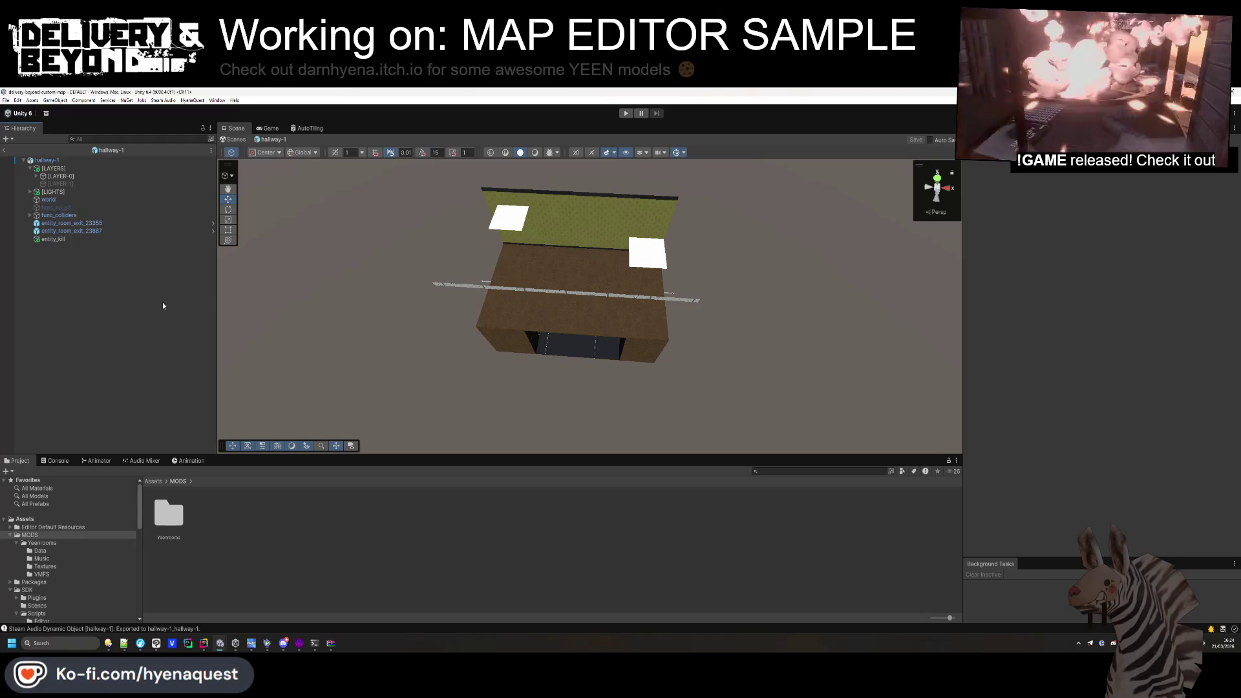
{"action": "mouse_move", "coordinate": [807, 280]}
{"action": "left_mouse_down"}
{"action": "mouse_move", "coordinate": [771, 250]}
{"action": "mouse_move", "coordinate": [695, 327]}
{"action": "mouse_move", "coordinate": [701, 305]}
{"action": "left_mouse_up"}
{"action": "scroll", "coordinate": [702, 305], "scroll_direction": "up", "scroll_amount": 5}
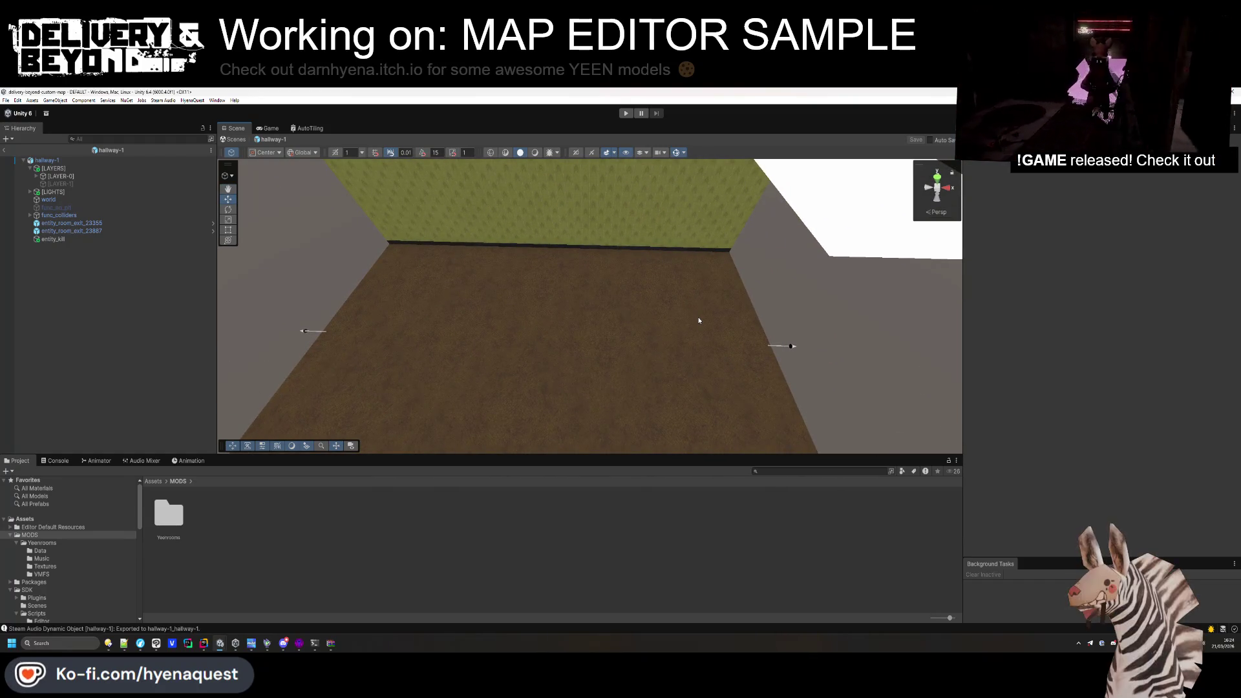
Create entity_monster_spawn with the Entity_room_monster_spawn script and save the scene.
{"action": "right_click", "coordinate": [92, 295]}
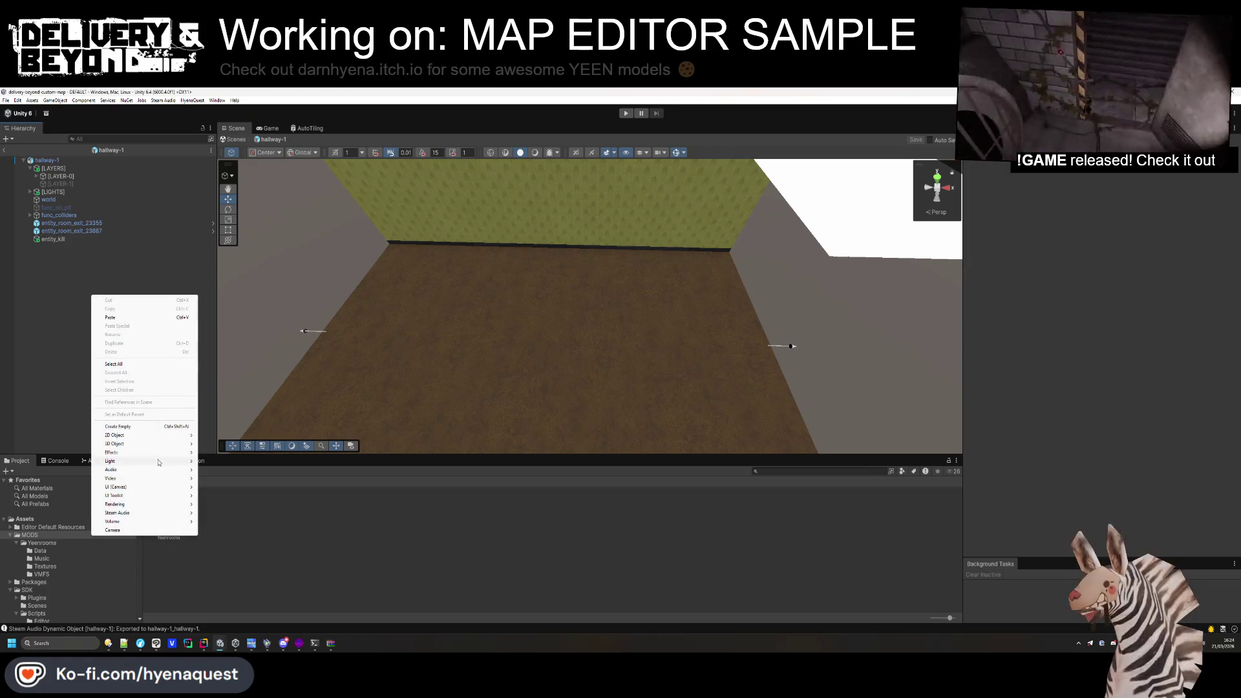
{"action": "left_click", "coordinate": [129, 427]}
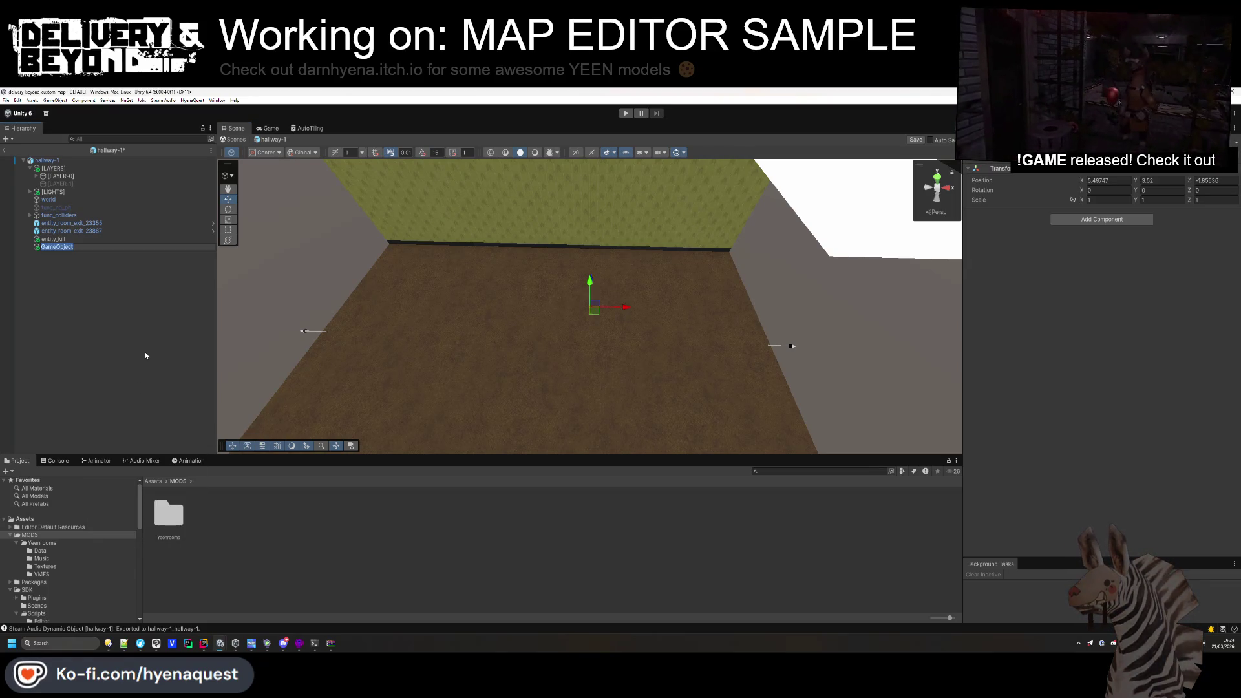
{"action": "type", "text": "entity_monster_spawn"}
{"action": "key", "text": "Return"}
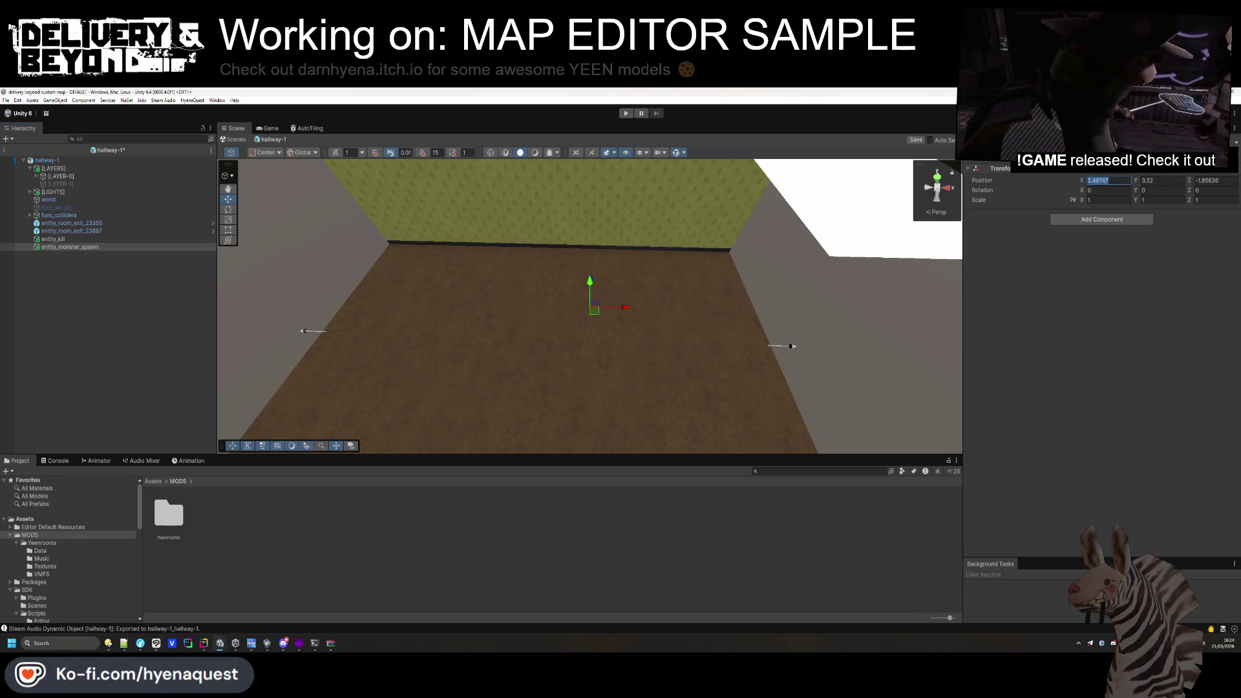
{"action": "type", "text": "0"}
{"action": "key", "text": "Return"}
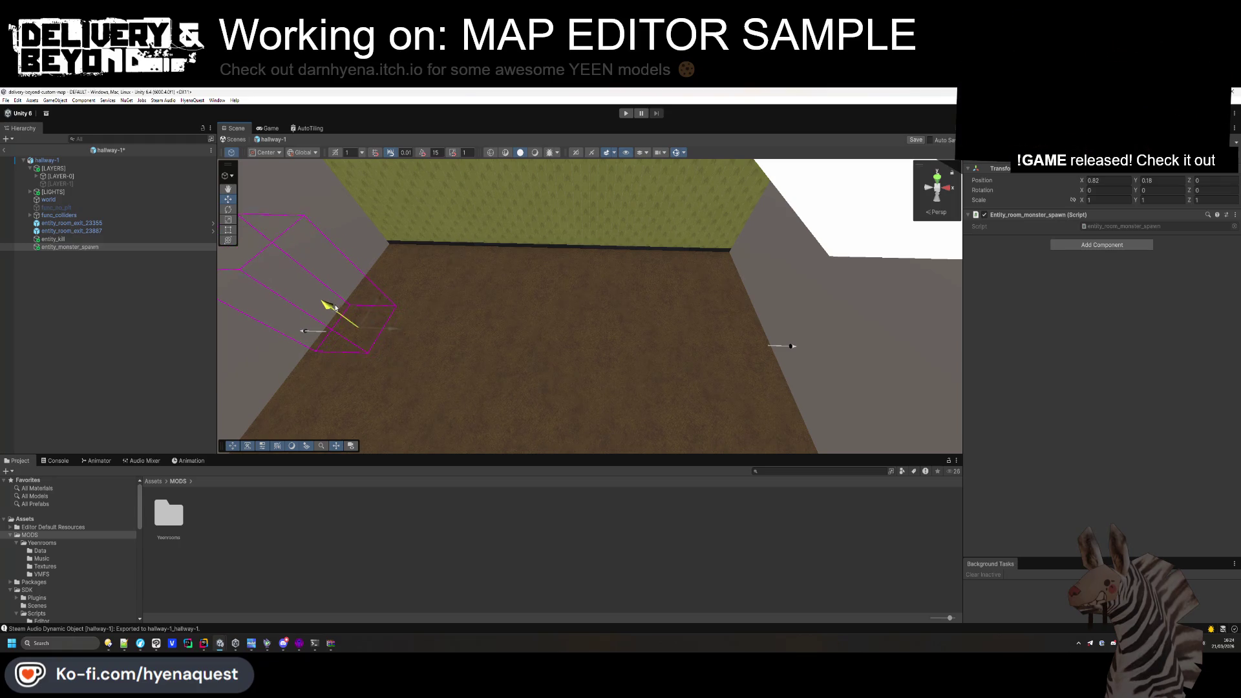
{"action": "mouse_move", "coordinate": [338, 314]}
{"action": "left_mouse_down"}
{"action": "mouse_move", "coordinate": [488, 347]}
{"action": "mouse_move", "coordinate": [426, 360]}
{"action": "mouse_move", "coordinate": [529, 360]}
{"action": "mouse_move", "coordinate": [516, 319]}
{"action": "left_mouse_up"}
{"action": "left_click", "coordinate": [130, 353]}
{"action": "key", "text": "ctrl+s"}
{"action": "mouse_move", "coordinate": [410, 330]}
{"action": "left_mouse_down"}
{"action": "mouse_move", "coordinate": [609, 321]}
{"action": "mouse_move", "coordinate": [621, 288]}
{"action": "mouse_move", "coordinate": [387, 304]}
{"action": "left_mouse_up"}
Add a new empty object named [NAV].
{"action": "right_click", "coordinate": [172, 314]}
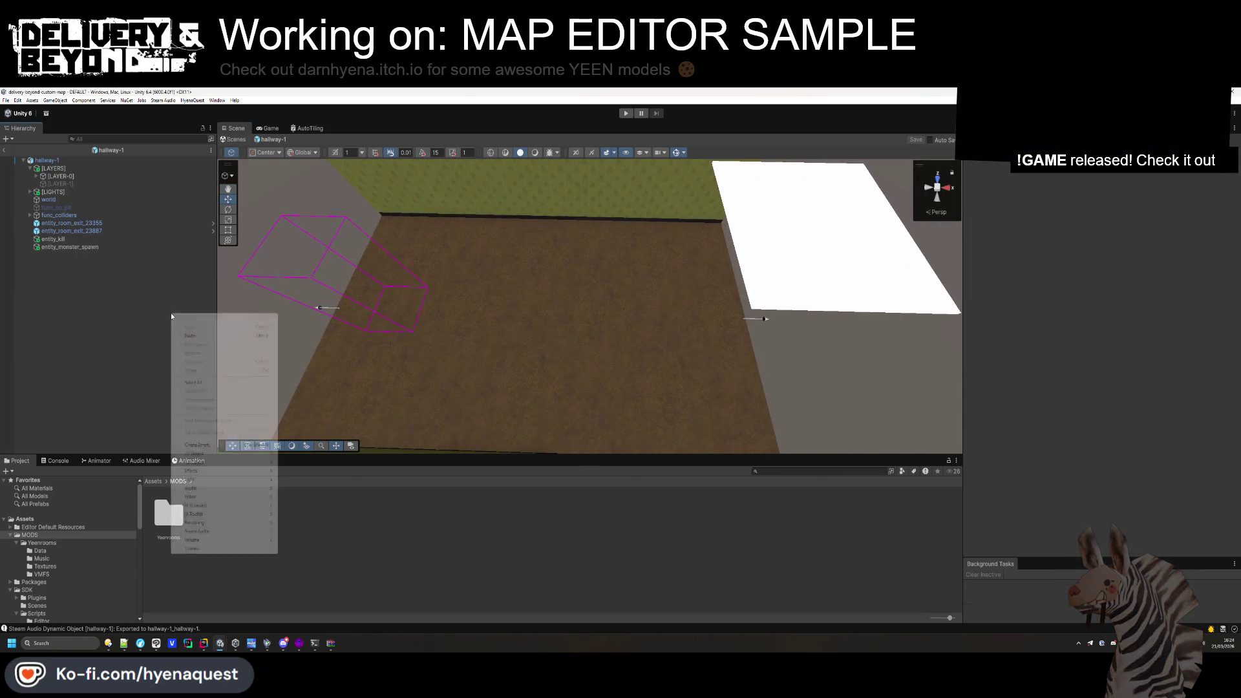
{"action": "left_click", "coordinate": [198, 445]}
{"action": "type", "text": "[NAV]"}
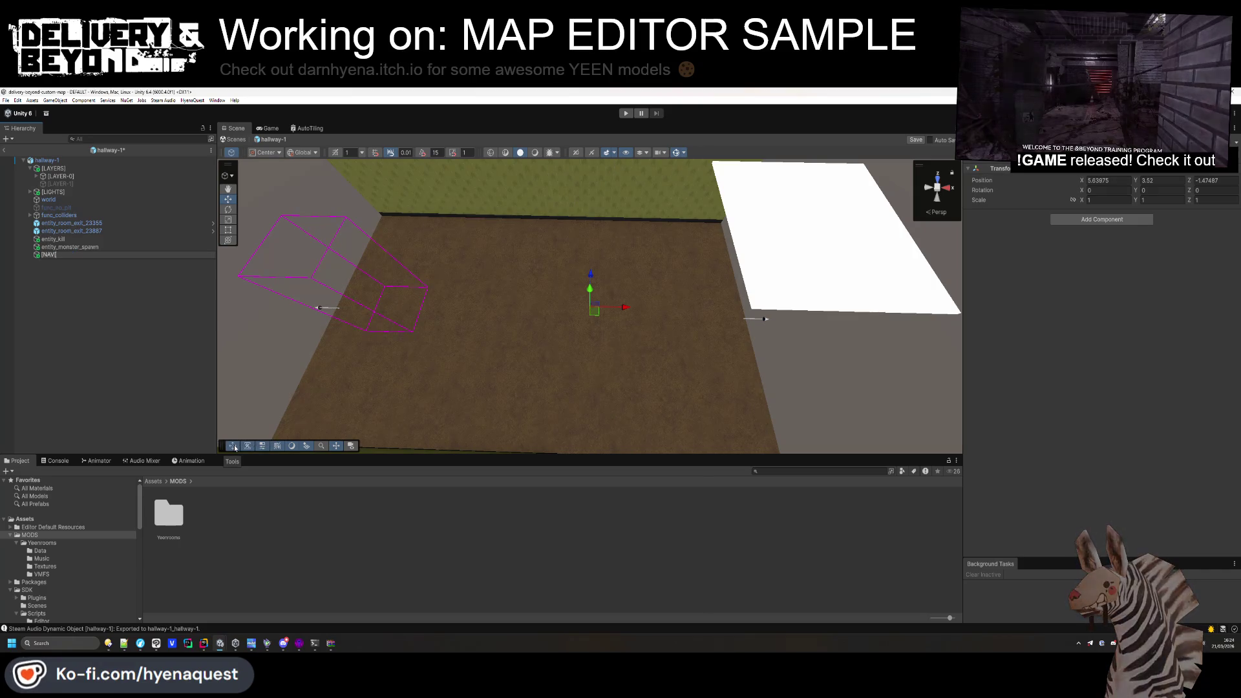
{"action": "key", "text": "Return"}
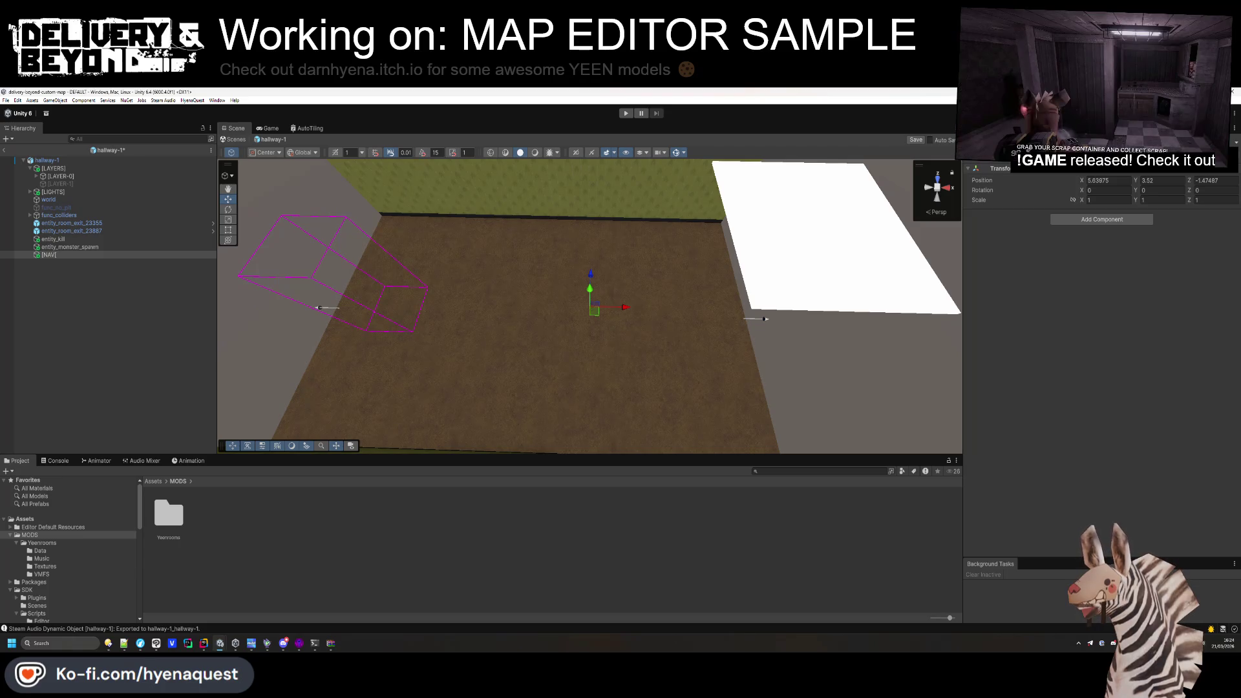
Move [NAV] to the top of hallway-1 and hide [LAYER-0].
{"action": "left_click_drag", "start_coordinate": [51, 164], "coordinate": [58, 183]}
{"action": "left_click", "coordinate": [189, 177]}
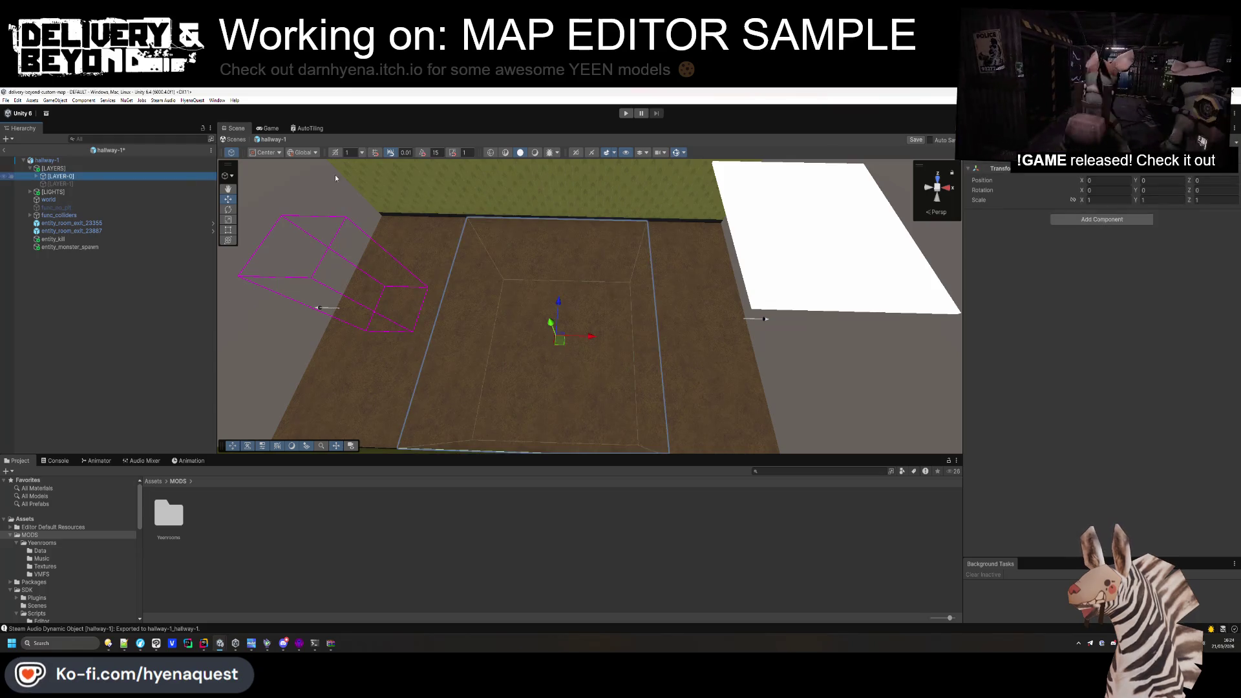
{"action": "key", "text": "alt+shift+a"}
{"action": "left_click", "coordinate": [178, 334]}
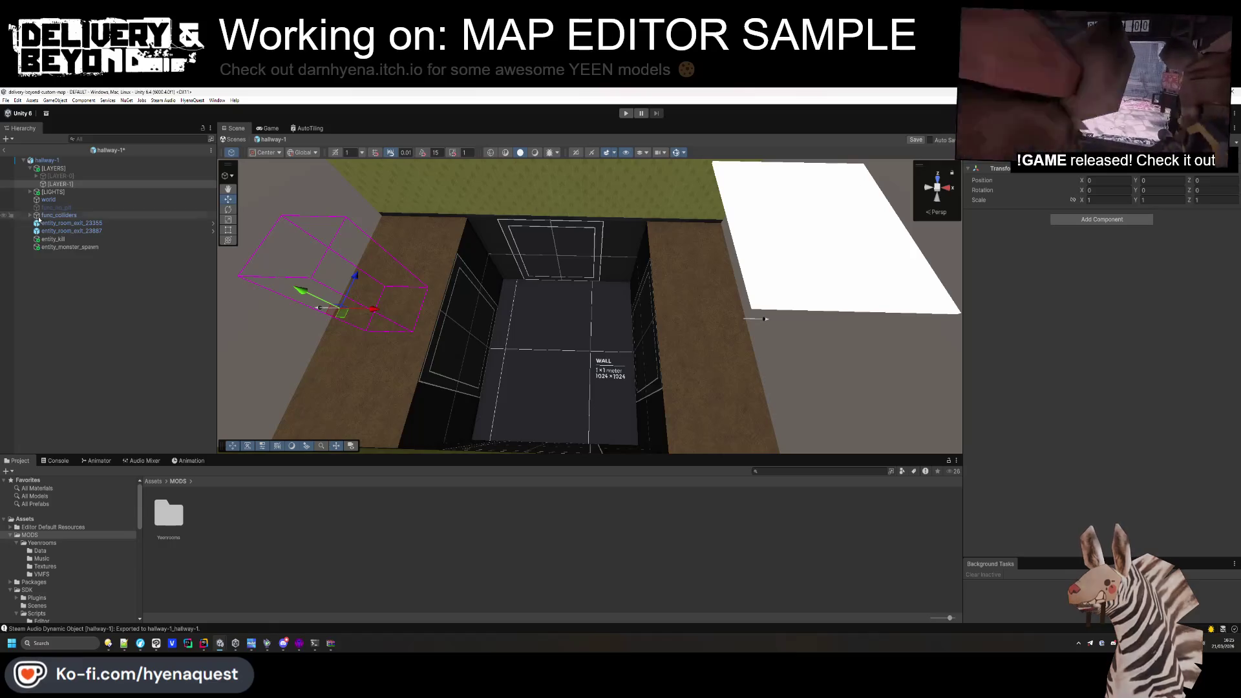
Create a 'jump' object under [LAYER-1] with the Entity_sdk_nav_link script.
{"action": "right_click", "coordinate": [71, 184]}
{"action": "left_click", "coordinate": [114, 326]}
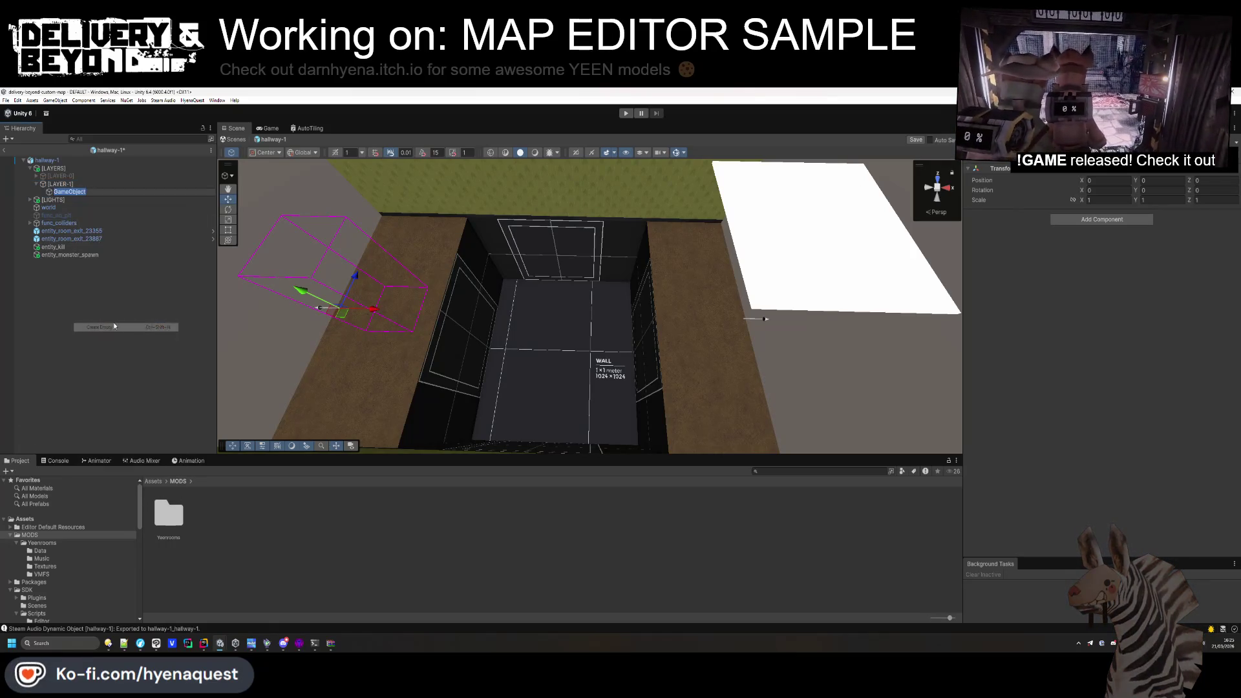
{"action": "type", "text": "jump"}
{"action": "key", "text": "Return"}
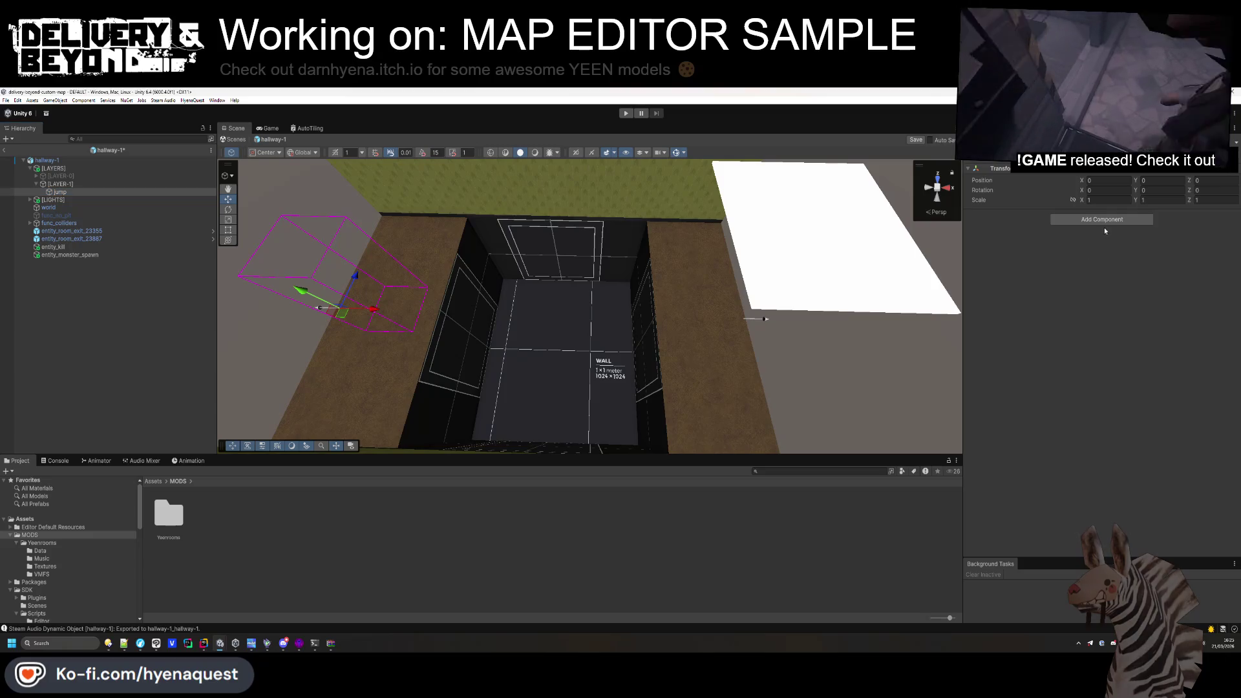
{"action": "left_click", "coordinate": [1106, 221]}
{"action": "type", "text": "sdk_"}
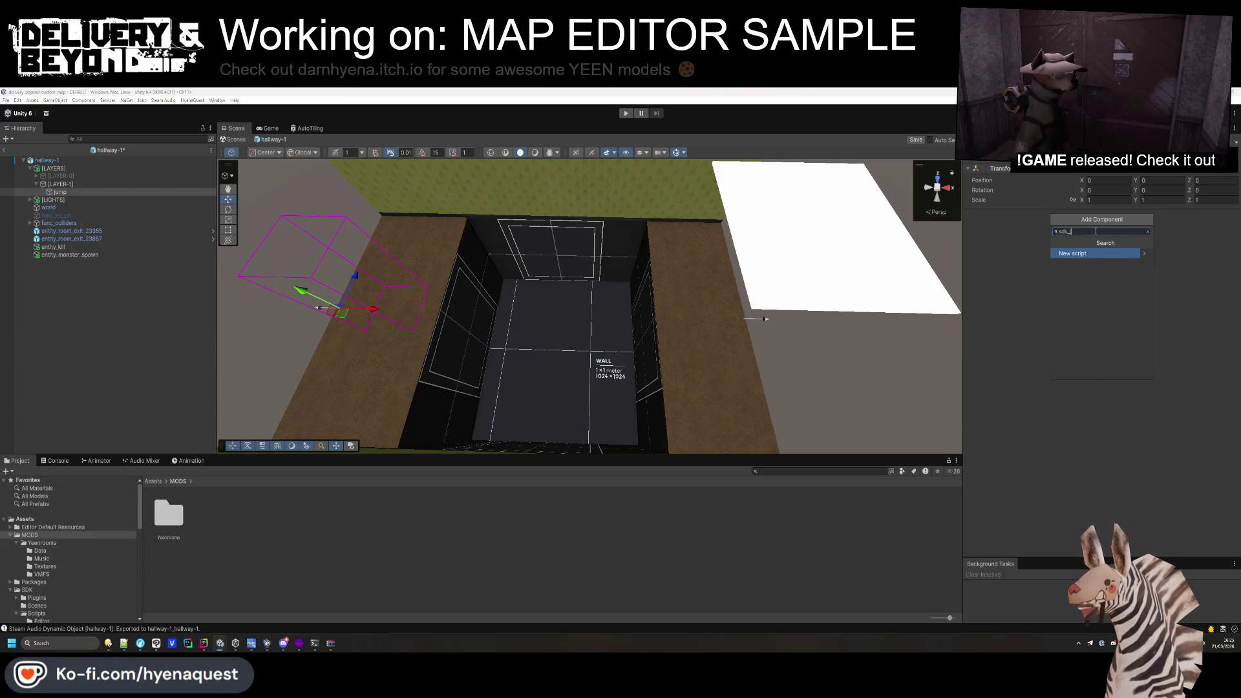
{"action": "type", "text": "nav"}
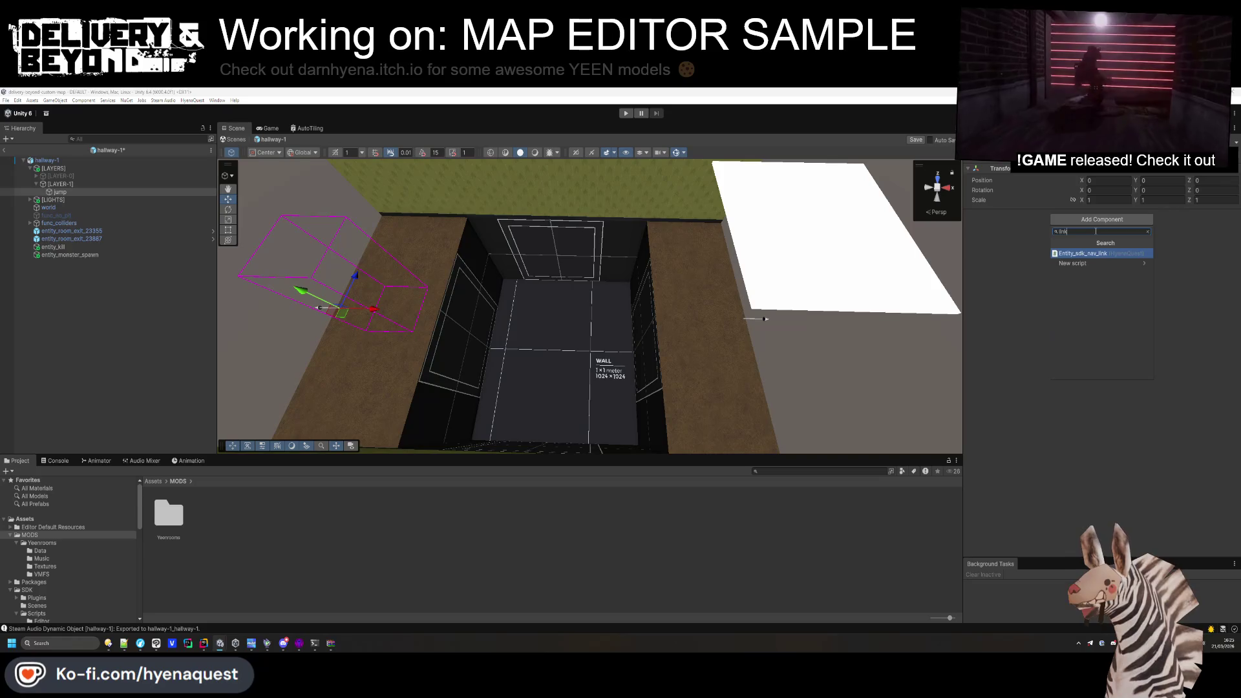
{"action": "key", "text": "Return"}
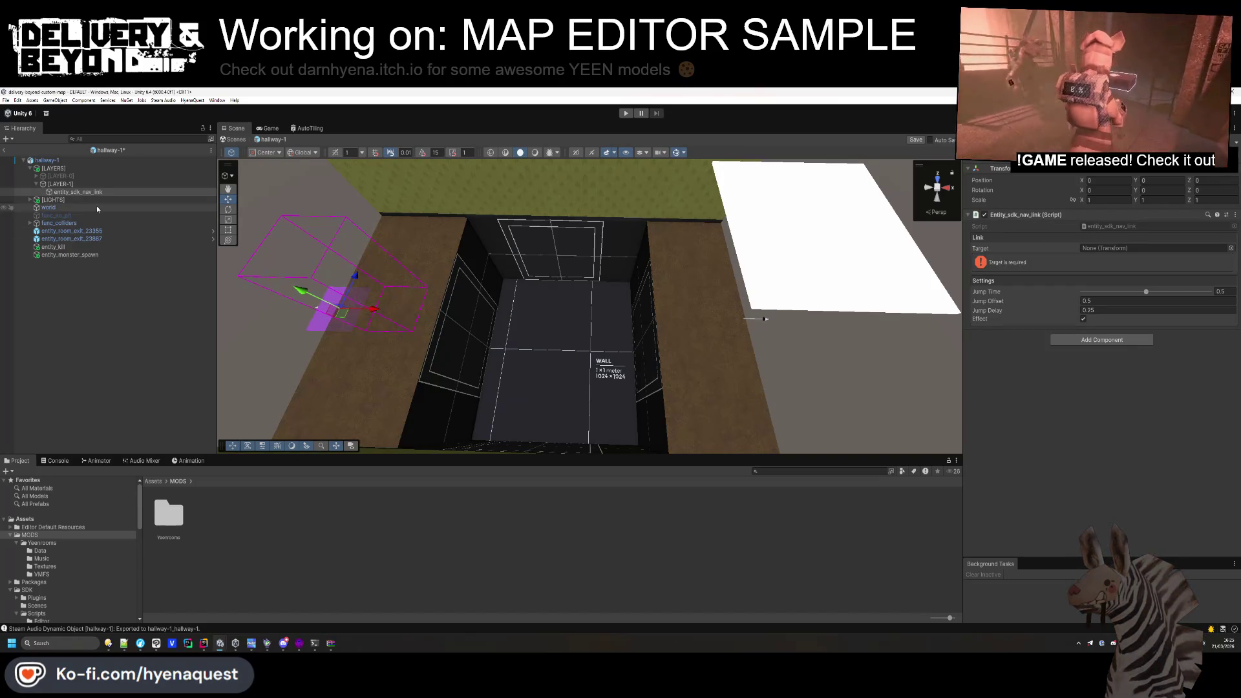
Add a 'target' child, assign it as the nav link's Target, and position the link at the pit edge.
{"action": "right_click", "coordinate": [95, 194]}
{"action": "left_click", "coordinate": [125, 336]}
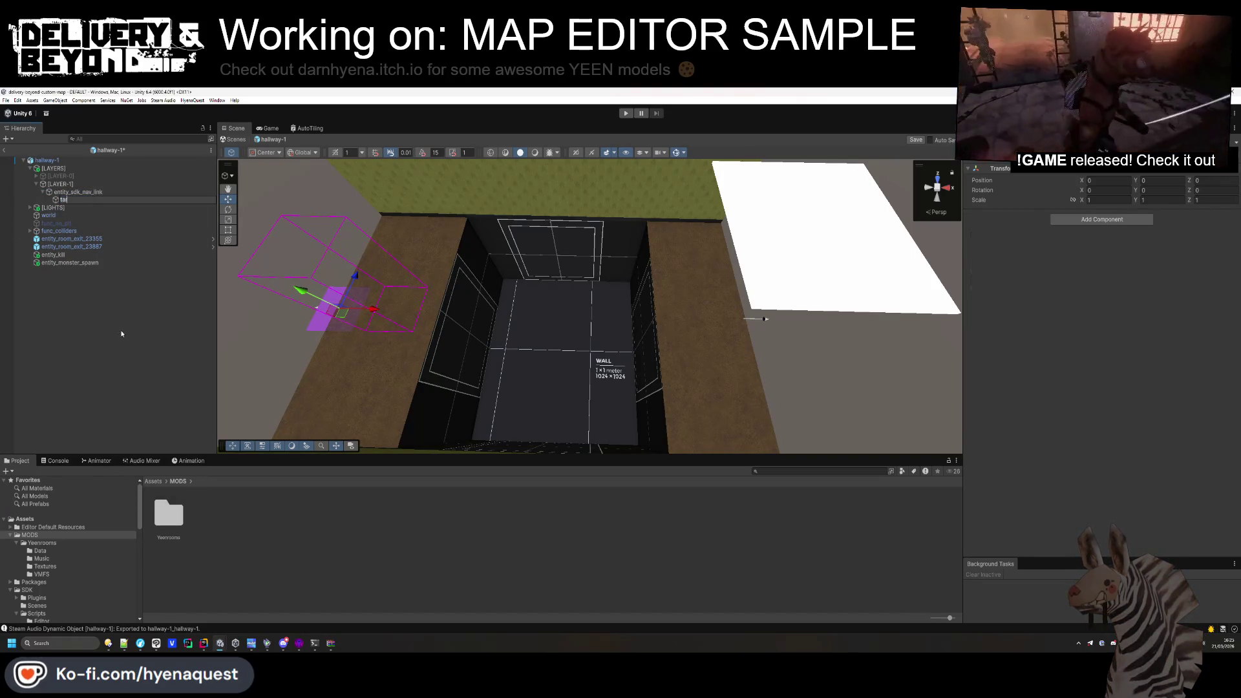
{"action": "type", "text": "target"}
{"action": "key", "text": "Return"}
{"action": "mouse_move", "coordinate": [76, 203]}
{"action": "left_mouse_down"}
{"action": "mouse_move", "coordinate": [242, 126]}
{"action": "mouse_move", "coordinate": [1115, 252]}
{"action": "left_mouse_up"}
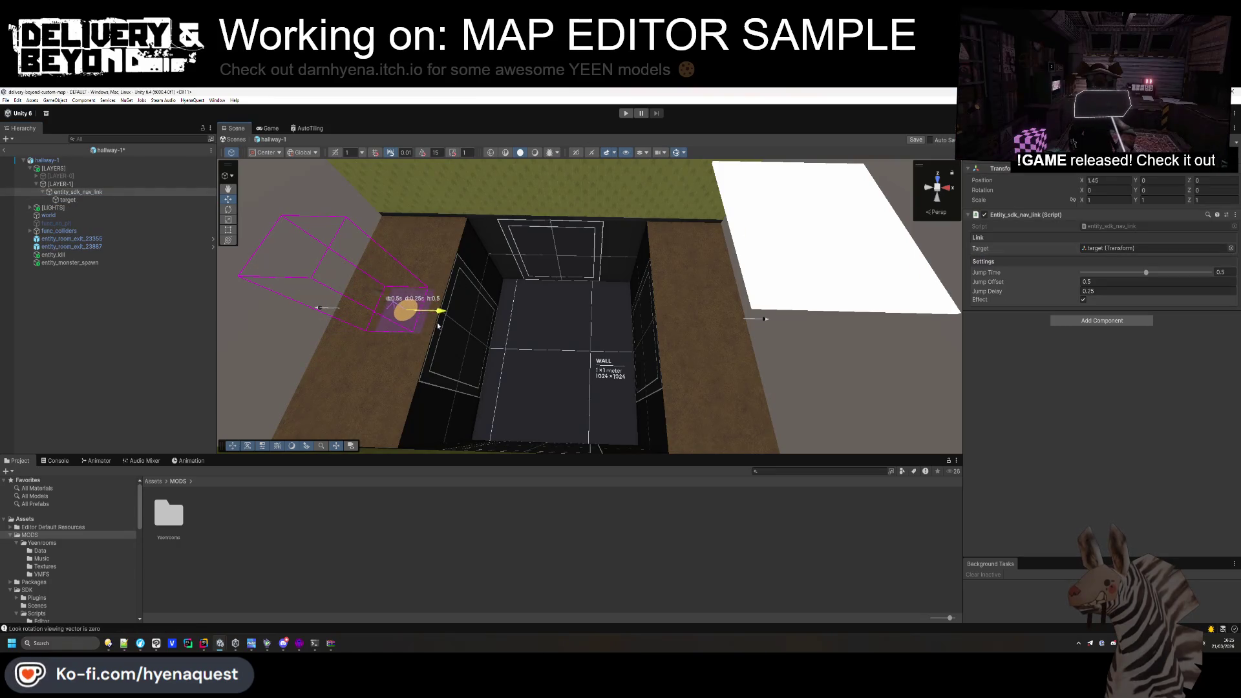
{"action": "mouse_move", "coordinate": [442, 326]}
{"action": "left_mouse_down"}
{"action": "mouse_move", "coordinate": [430, 213]}
{"action": "mouse_move", "coordinate": [449, 291]}
{"action": "mouse_move", "coordinate": [532, 253]}
{"action": "mouse_move", "coordinate": [603, 256]}
{"action": "mouse_move", "coordinate": [438, 328]}
{"action": "left_mouse_up"}
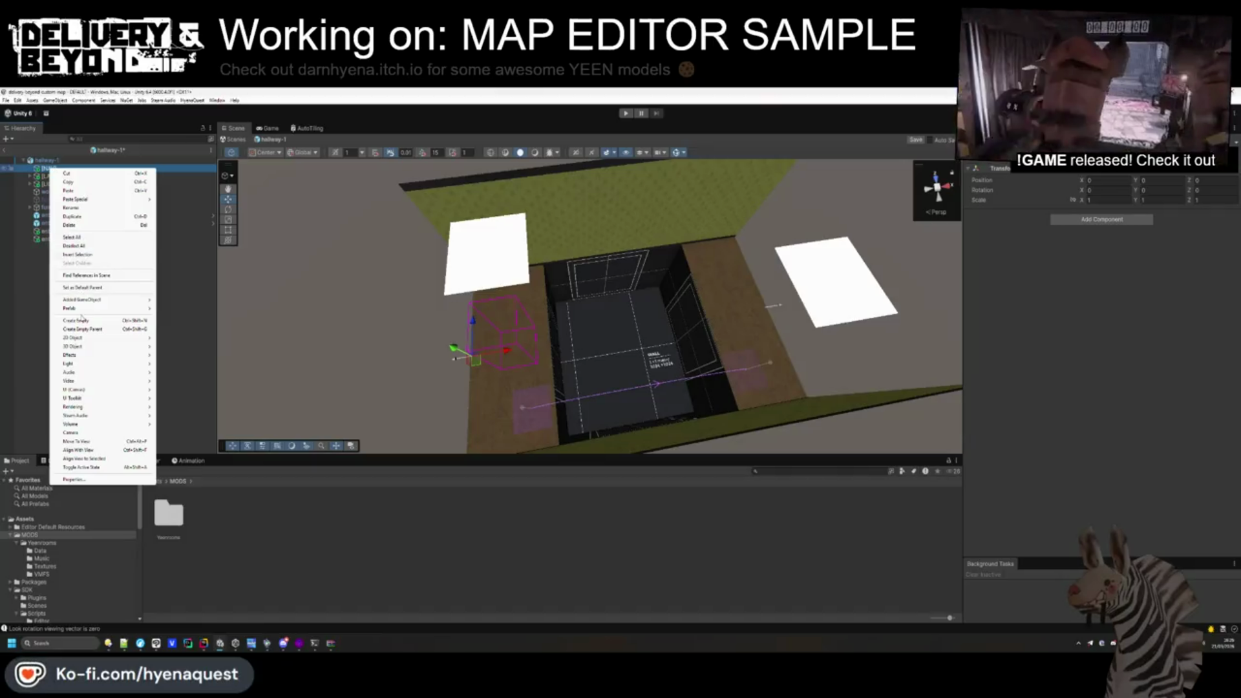
Create an 'Ignore' object under [NAV] with the Entity_sdk_nav_cut script.
{"action": "left_click", "coordinate": [82, 321]}
{"action": "type", "text": "Ignore"}
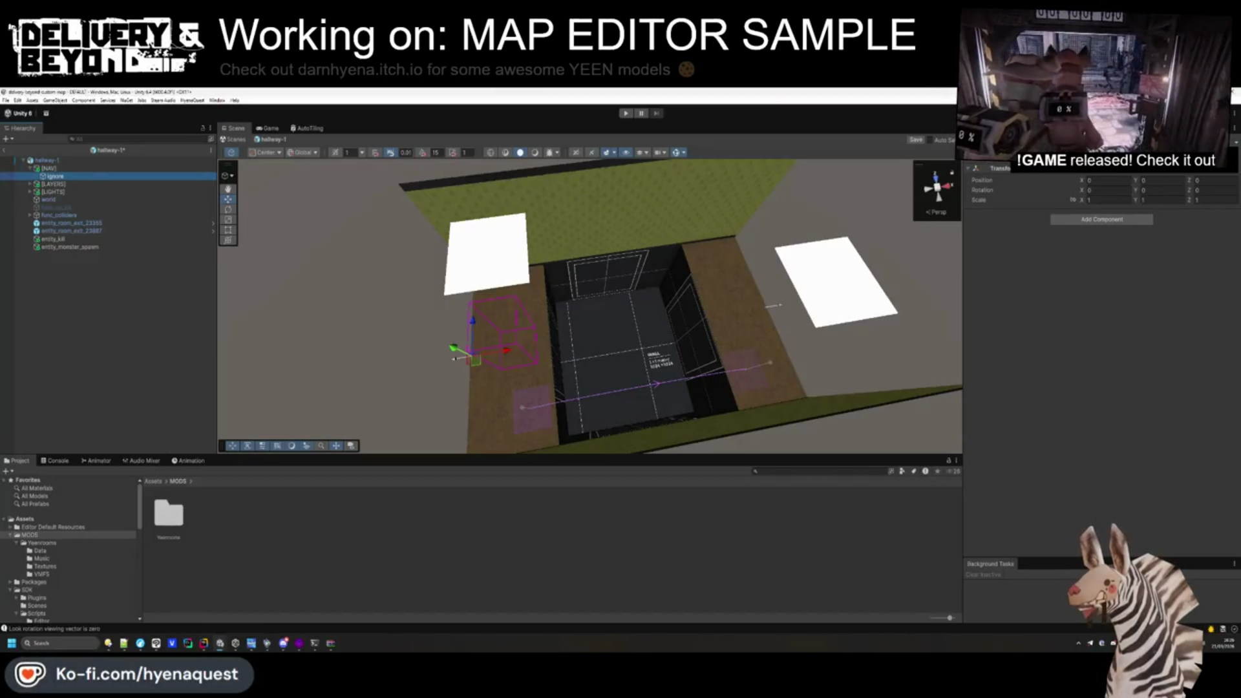
{"action": "left_click", "coordinate": [1128, 221]}
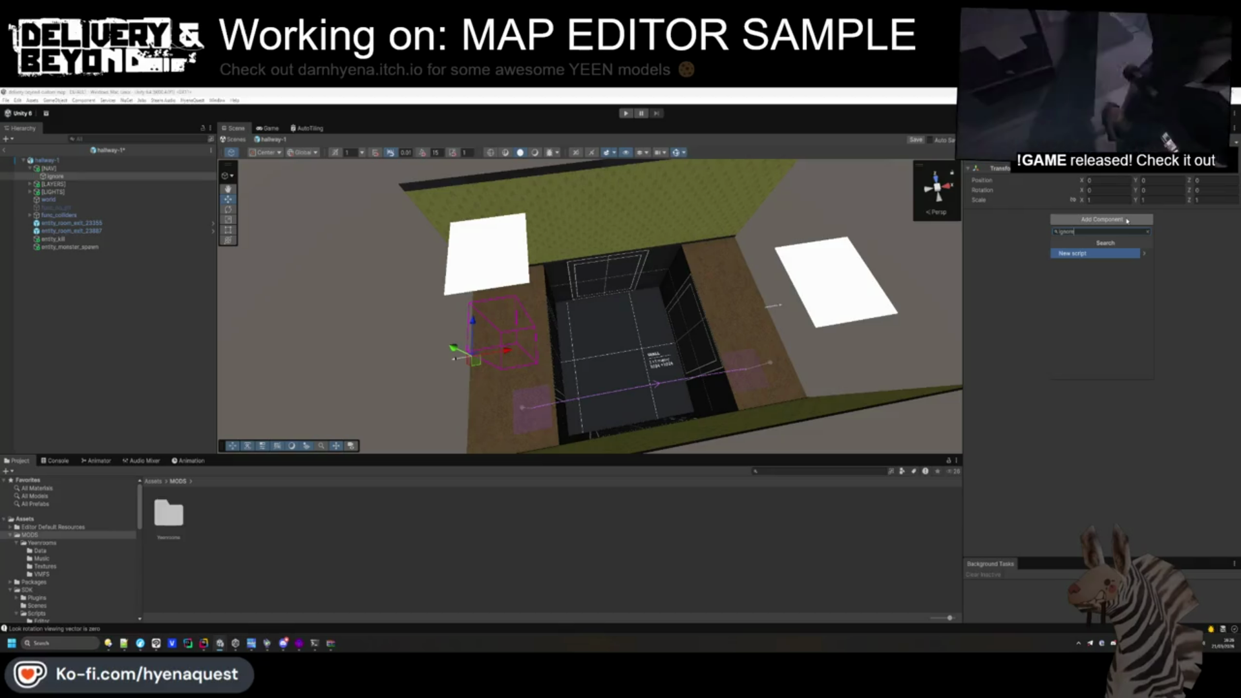
{"action": "type", "text": "cut"}
{"action": "key", "text": "Return"}
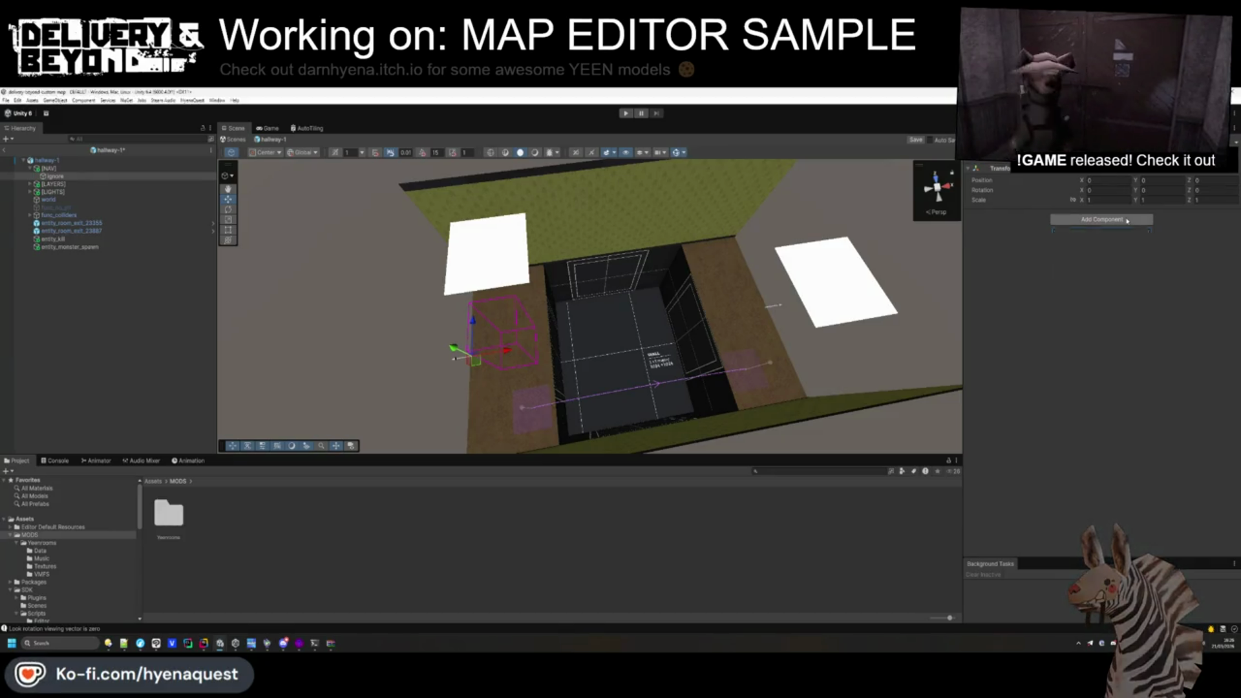
Stretch the entity_sdk_nav_cut box along the wall to about 6.3 × 1 × 3.53 and lower it into the pit.
{"action": "mouse_move", "coordinate": [388, 259]}
{"action": "left_mouse_down"}
{"action": "mouse_move", "coordinate": [362, 252]}
{"action": "mouse_move", "coordinate": [338, 269]}
{"action": "mouse_move", "coordinate": [349, 278]}
{"action": "left_mouse_up"}
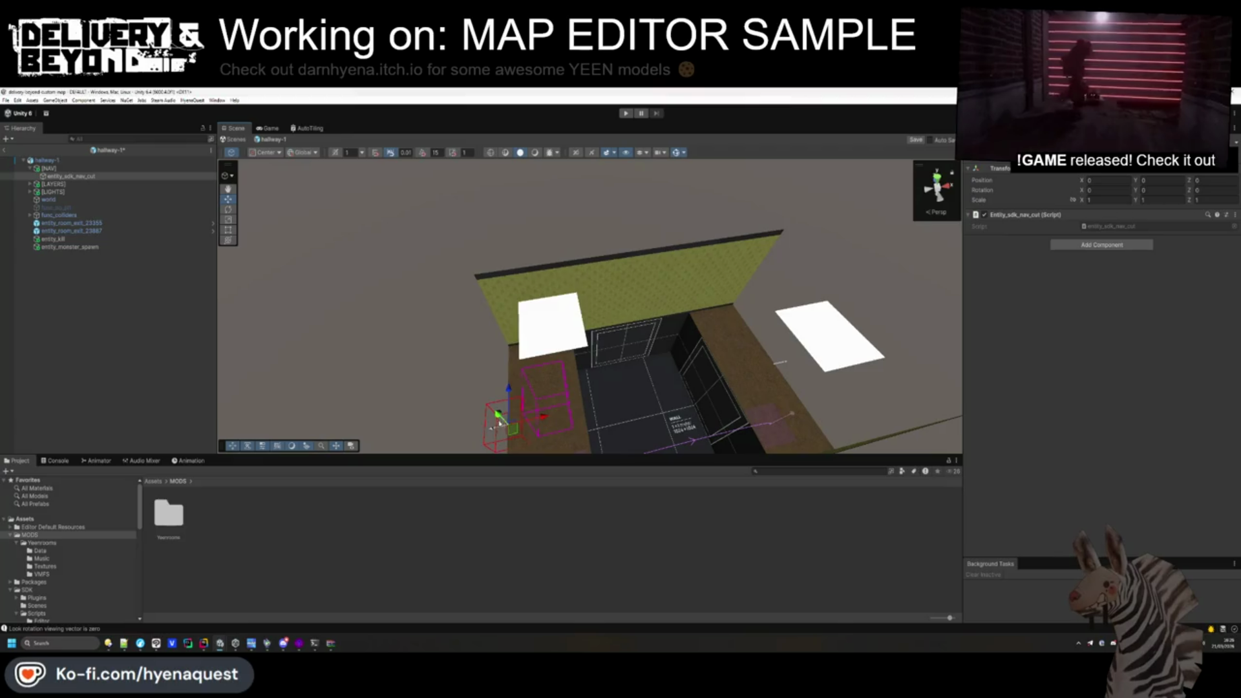
{"action": "left_click_drag", "start_coordinate": [466, 300], "coordinate": [718, 304]}
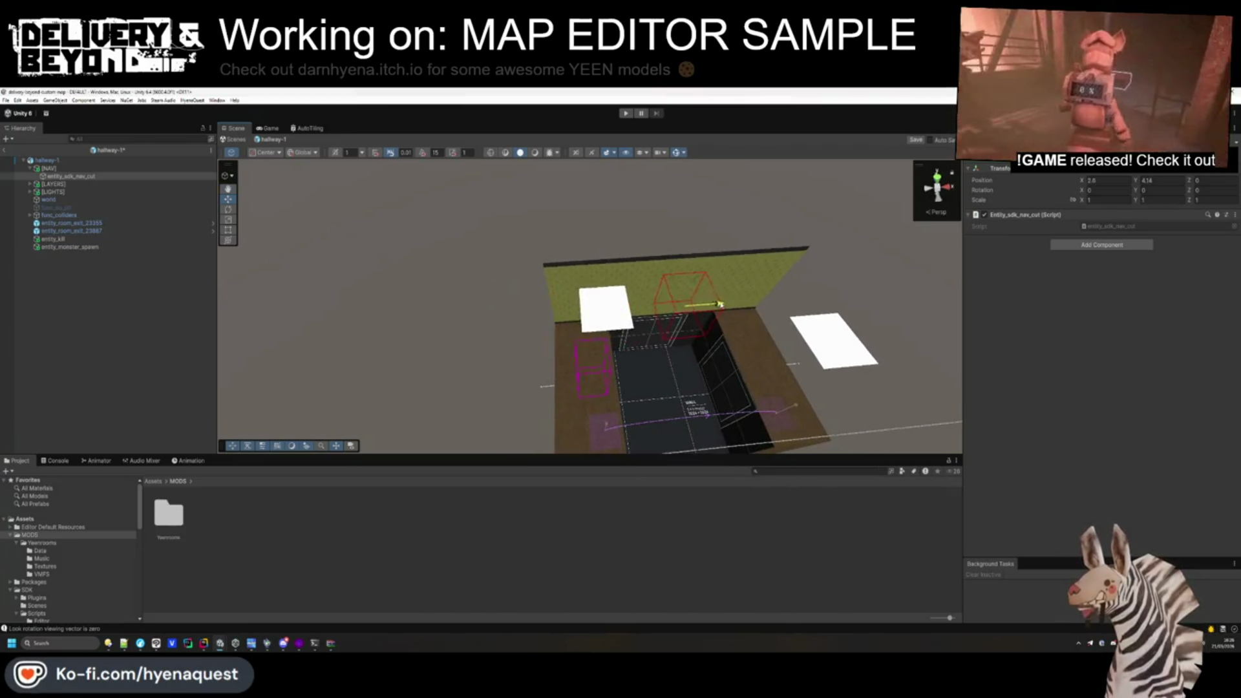
{"action": "left_click_drag", "start_coordinate": [1076, 200], "coordinate": [1104, 212]}
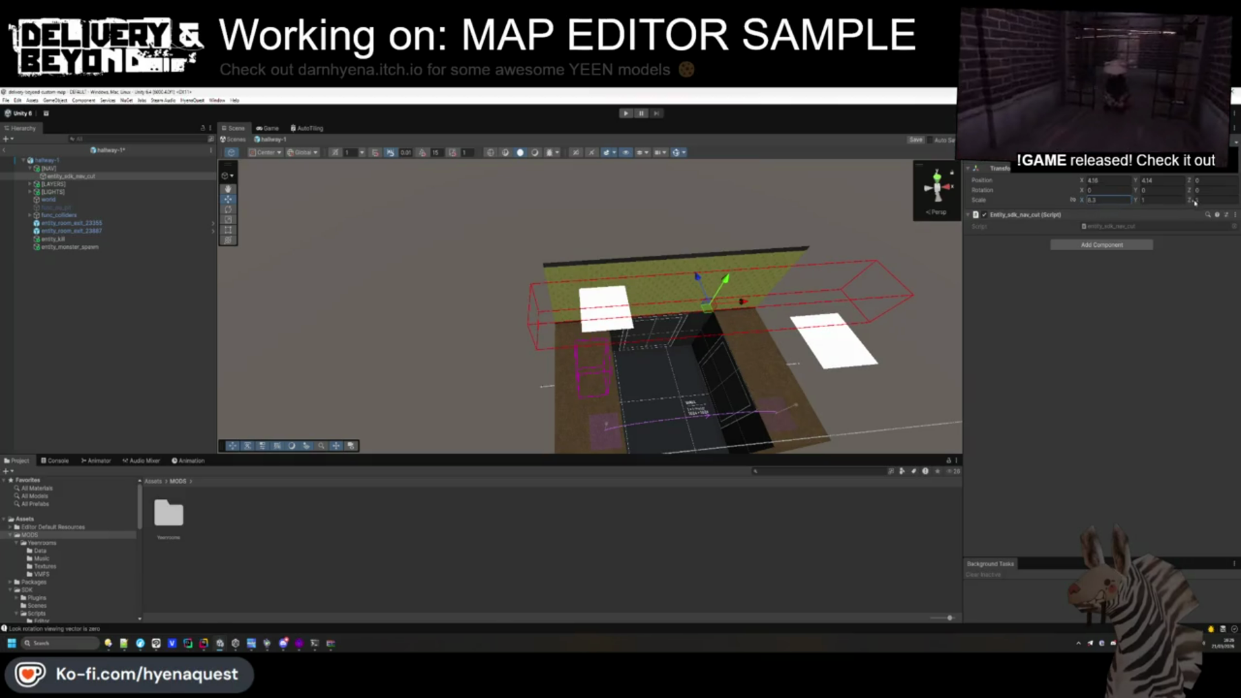
{"action": "mouse_move", "coordinate": [743, 272]}
{"action": "left_mouse_down"}
{"action": "mouse_move", "coordinate": [806, 265]}
{"action": "mouse_move", "coordinate": [585, 280]}
{"action": "mouse_move", "coordinate": [463, 377]}
{"action": "mouse_move", "coordinate": [485, 391]}
{"action": "mouse_move", "coordinate": [653, 194]}
{"action": "mouse_move", "coordinate": [576, 255]}
{"action": "mouse_move", "coordinate": [588, 182]}
{"action": "mouse_move", "coordinate": [651, 189]}
{"action": "left_mouse_up"}
{"action": "mouse_move", "coordinate": [632, 321]}
{"action": "left_mouse_down"}
{"action": "mouse_move", "coordinate": [630, 336]}
{"action": "mouse_move", "coordinate": [607, 253]}
{"action": "mouse_move", "coordinate": [565, 385]}
{"action": "mouse_move", "coordinate": [709, 319]}
{"action": "mouse_move", "coordinate": [602, 278]}
{"action": "mouse_move", "coordinate": [573, 304]}
{"action": "mouse_move", "coordinate": [589, 291]}
{"action": "mouse_move", "coordinate": [588, 369]}
{"action": "mouse_move", "coordinate": [585, 284]}
{"action": "left_mouse_up"}
{"action": "mouse_move", "coordinate": [571, 229]}
{"action": "left_mouse_down"}
{"action": "mouse_move", "coordinate": [665, 310]}
{"action": "mouse_move", "coordinate": [715, 300]}
{"action": "mouse_move", "coordinate": [873, 332]}
{"action": "mouse_move", "coordinate": [666, 310]}
{"action": "mouse_move", "coordinate": [574, 347]}
{"action": "left_mouse_up"}
{"action": "left_click", "coordinate": [187, 345]}
{"action": "mouse_move", "coordinate": [300, 336]}
{"action": "left_mouse_down"}
{"action": "mouse_move", "coordinate": [619, 258]}
{"action": "mouse_move", "coordinate": [601, 336]}
{"action": "left_mouse_up"}
{"action": "left_click", "coordinate": [30, 169]}
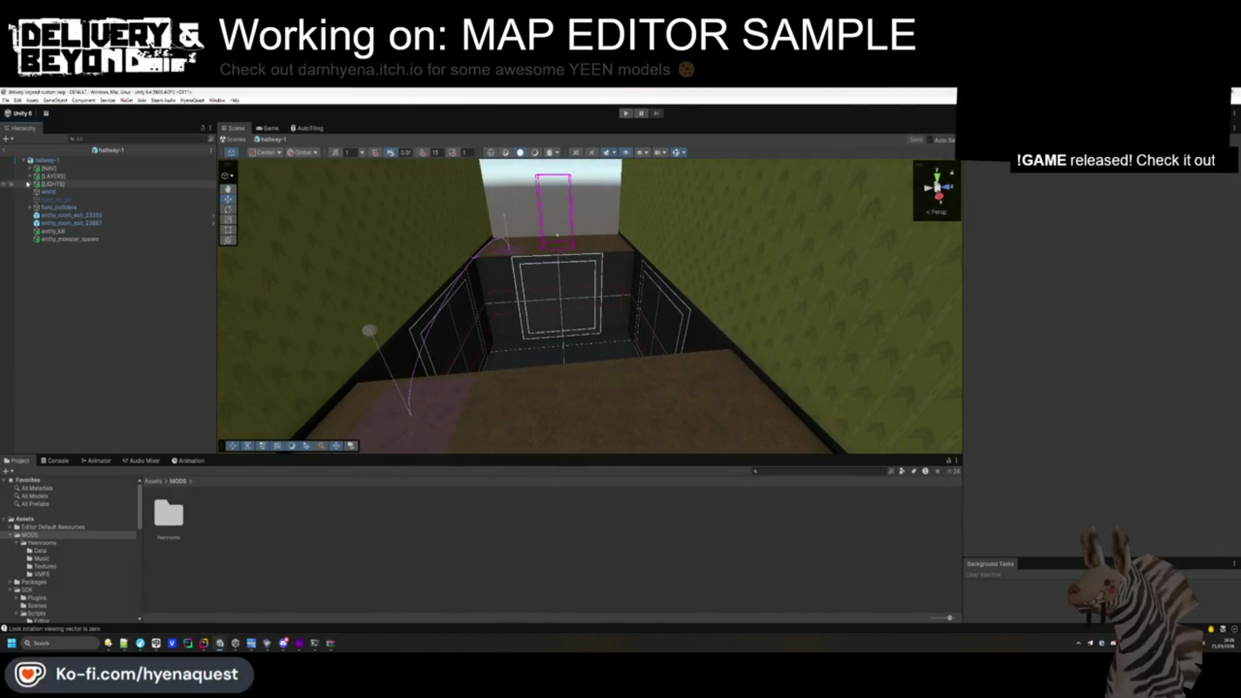
Hide [LAYER-1]'s contents and switch back to showing [LAYER-0].
{"action": "left_click", "coordinate": [30, 185]}
{"action": "left_click", "coordinate": [27, 178]}
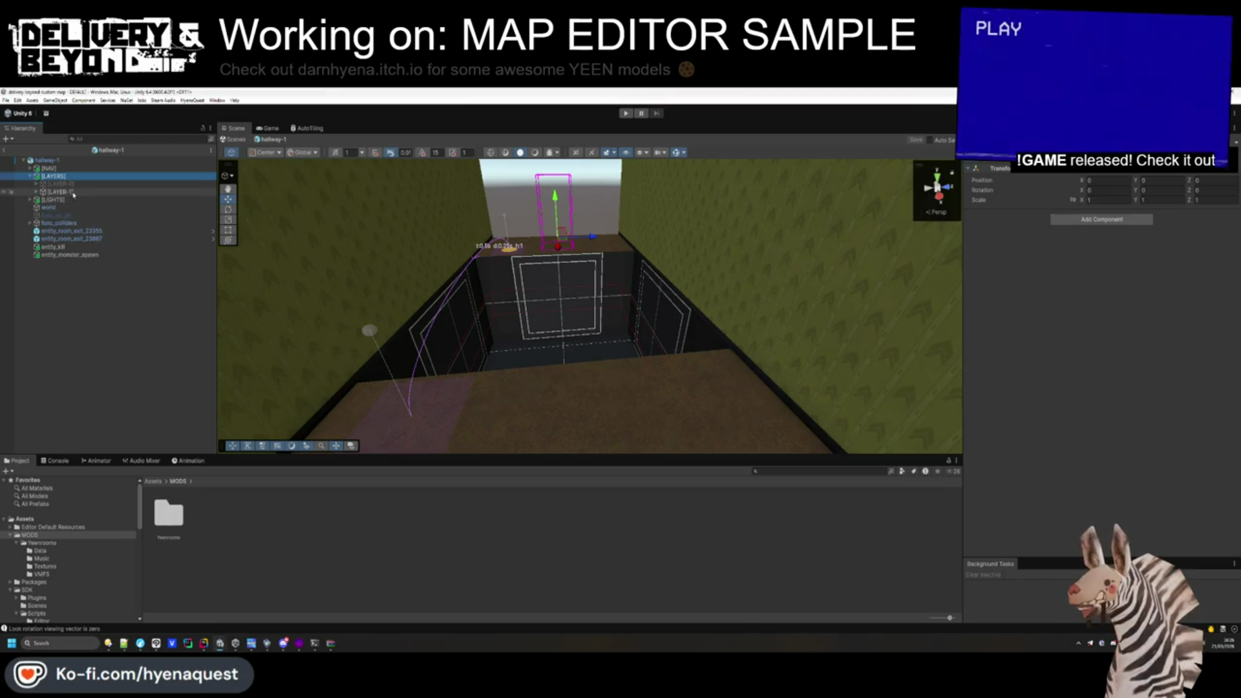
{"action": "left_click", "coordinate": [60, 192]}
{"action": "key", "text": "alt+shift+a"}
{"action": "left_click", "coordinate": [60, 184]}
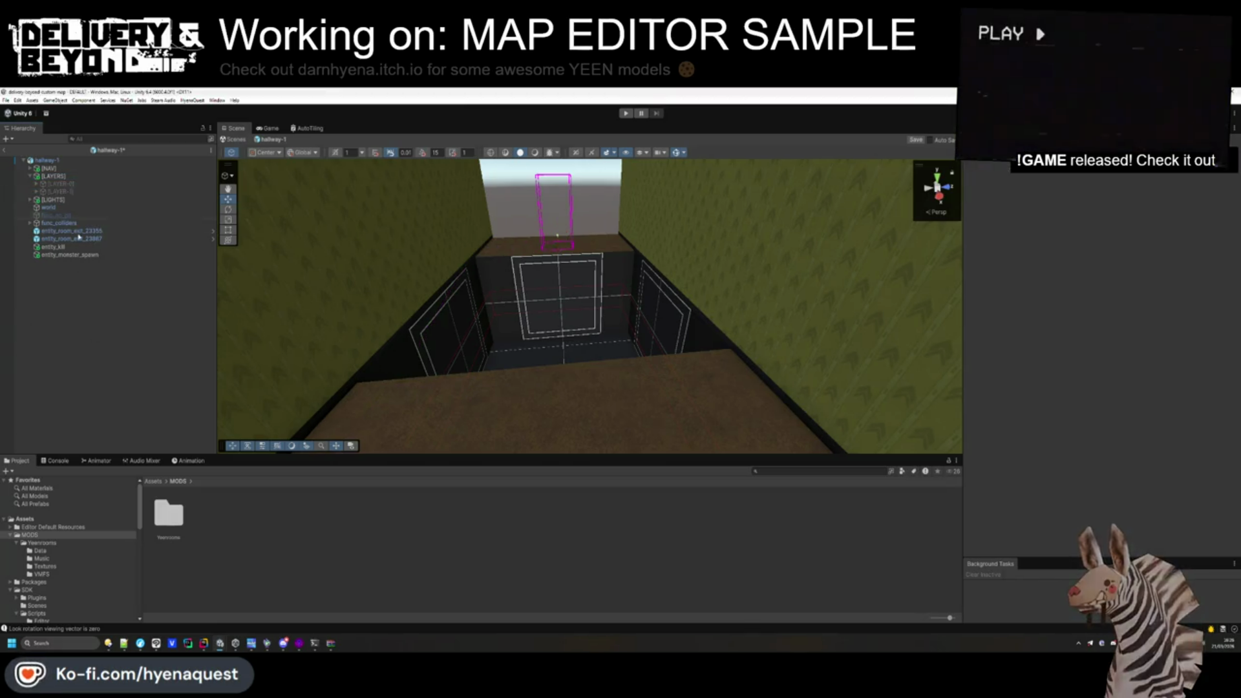
{"action": "mouse_move", "coordinate": [556, 290]}
{"action": "left_mouse_down"}
{"action": "mouse_move", "coordinate": [448, 264]}
{"action": "mouse_move", "coordinate": [443, 410]}
{"action": "mouse_move", "coordinate": [424, 362]}
{"action": "mouse_move", "coordinate": [515, 317]}
{"action": "left_mouse_up"}
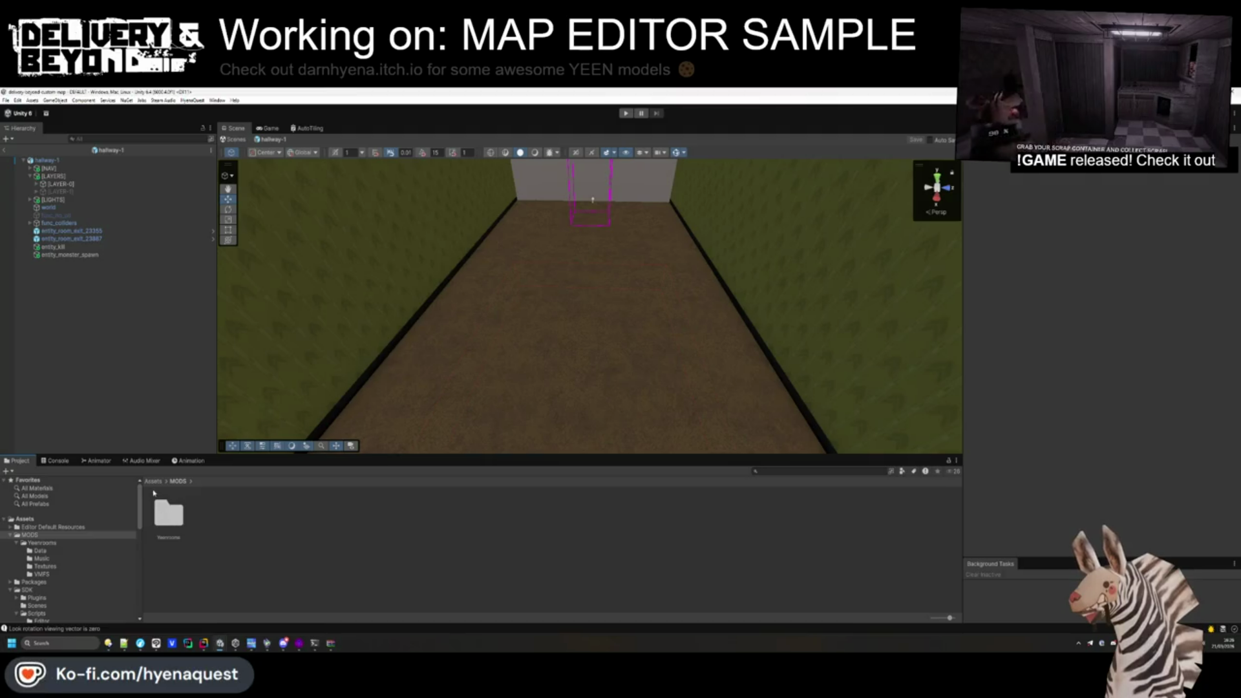
Place a [PORTAL] prefab from the Yeenrooms folder under entity_room_exit_23887.
{"action": "left_click", "coordinate": [153, 481]}
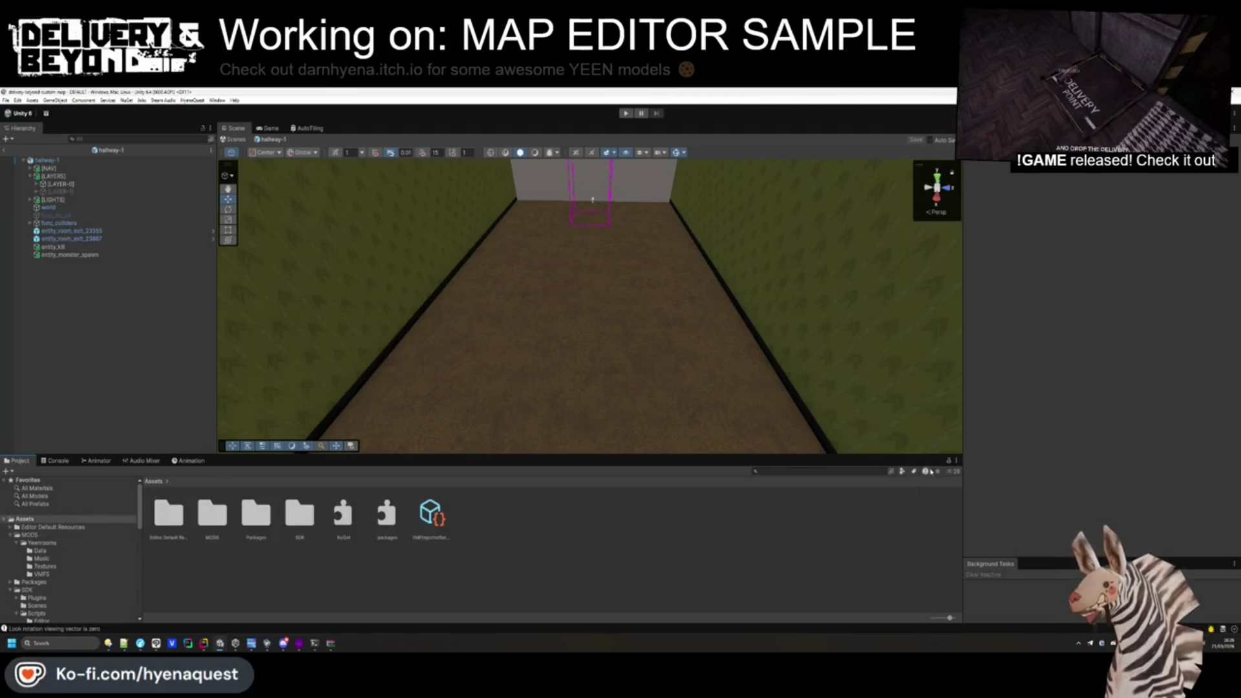
{"action": "left_click", "coordinate": [43, 566]}
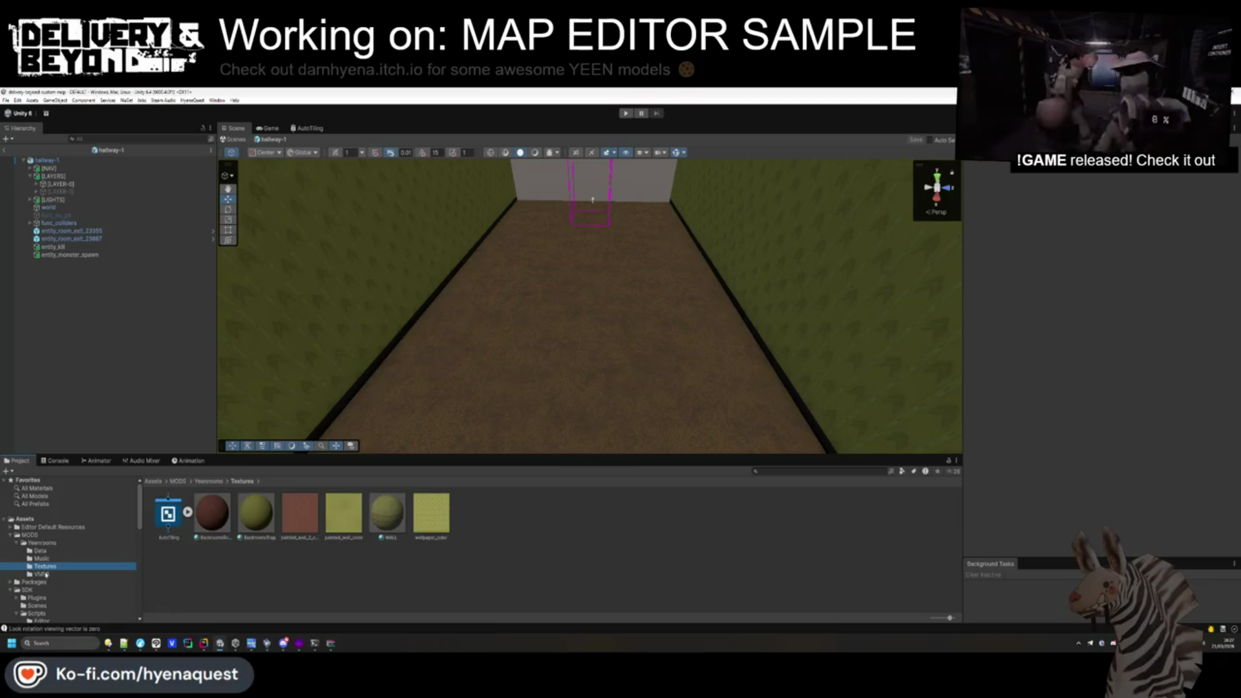
{"action": "left_click", "coordinate": [77, 574]}
{"action": "left_click", "coordinate": [35, 543]}
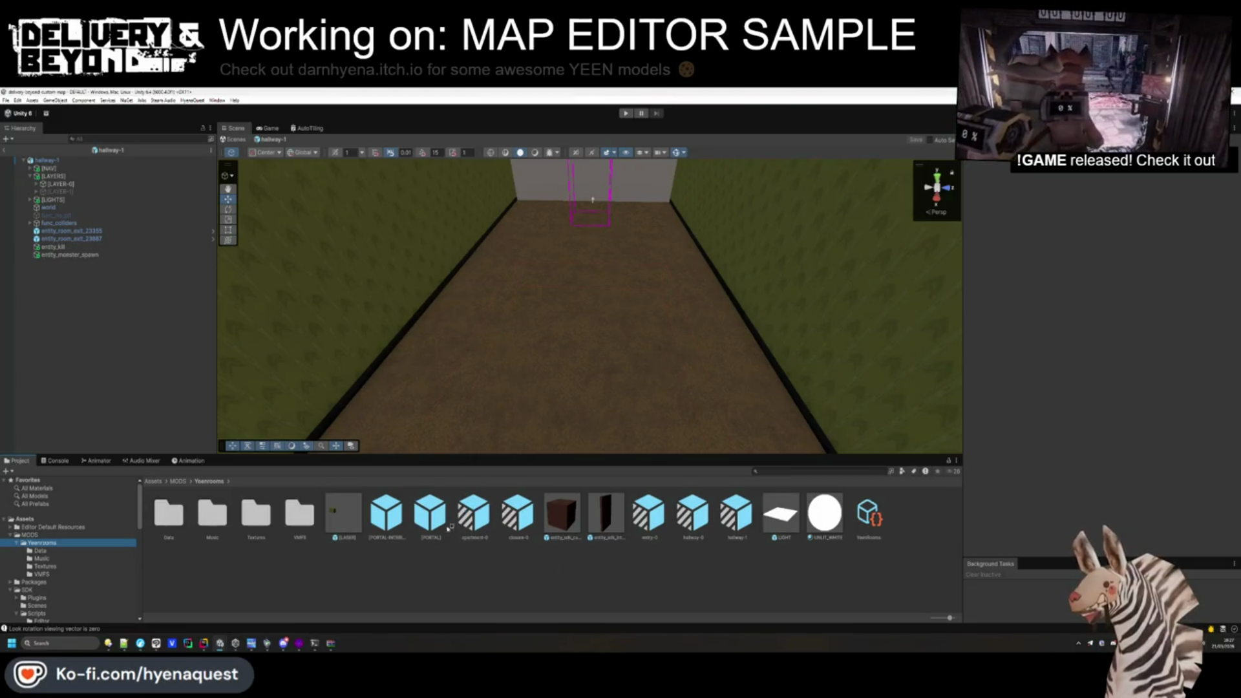
{"action": "left_click_drag", "start_coordinate": [85, 241], "coordinate": [63, 235]}
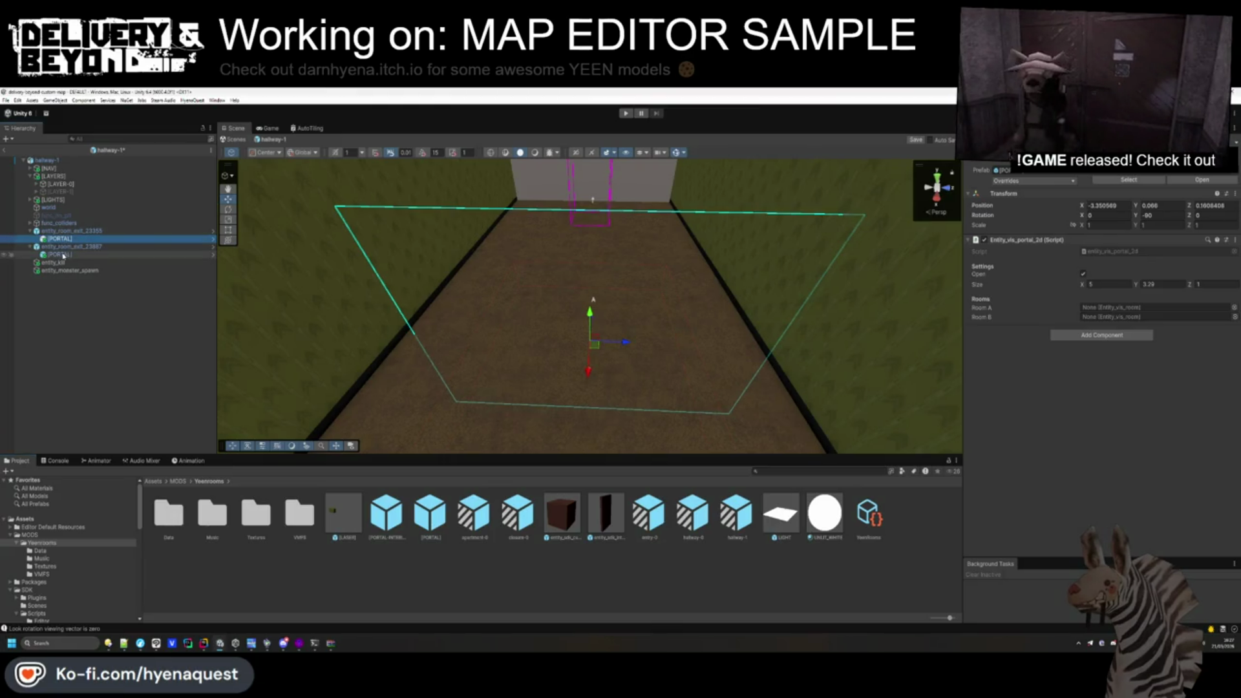
Center the new portal on the far wall by setting its Position X to 0.
{"action": "type", "text": "0"}
{"action": "key", "text": "Tab"}
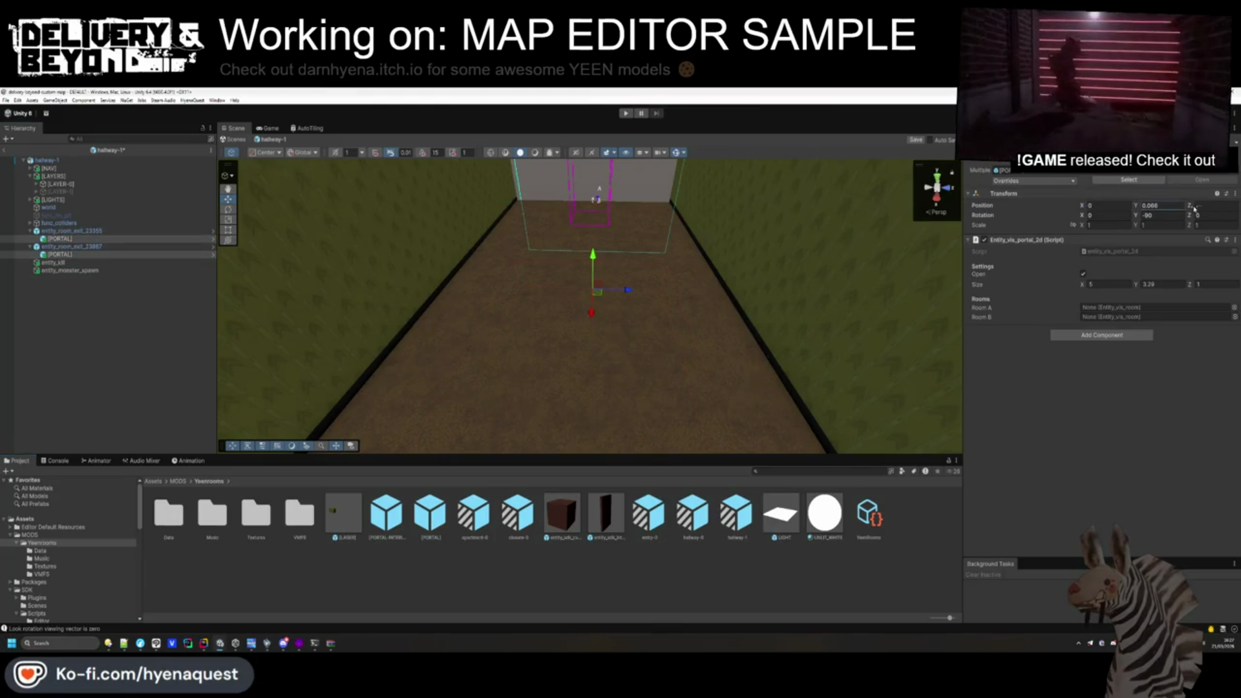
{"action": "scroll", "coordinate": [536, 310], "scroll_direction": "down", "scroll_amount": 3}
{"action": "left_click_drag", "start_coordinate": [537, 310], "coordinate": [504, 317]}
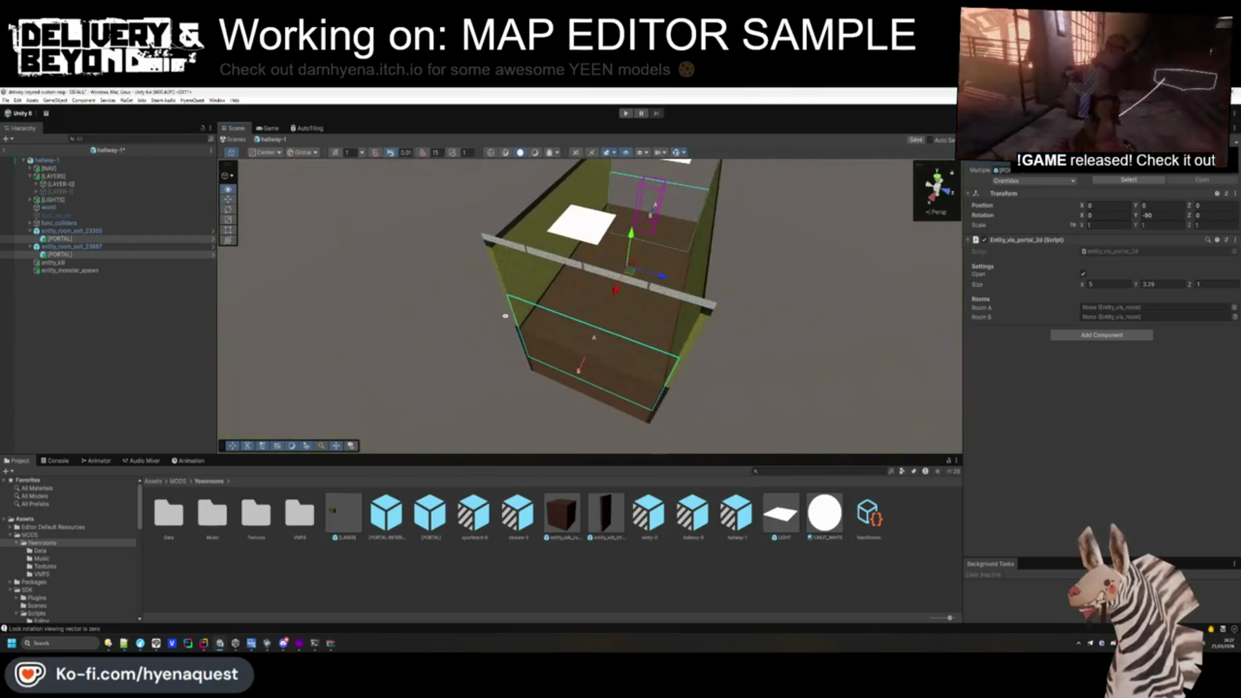
{"action": "left_click", "coordinate": [504, 317]}
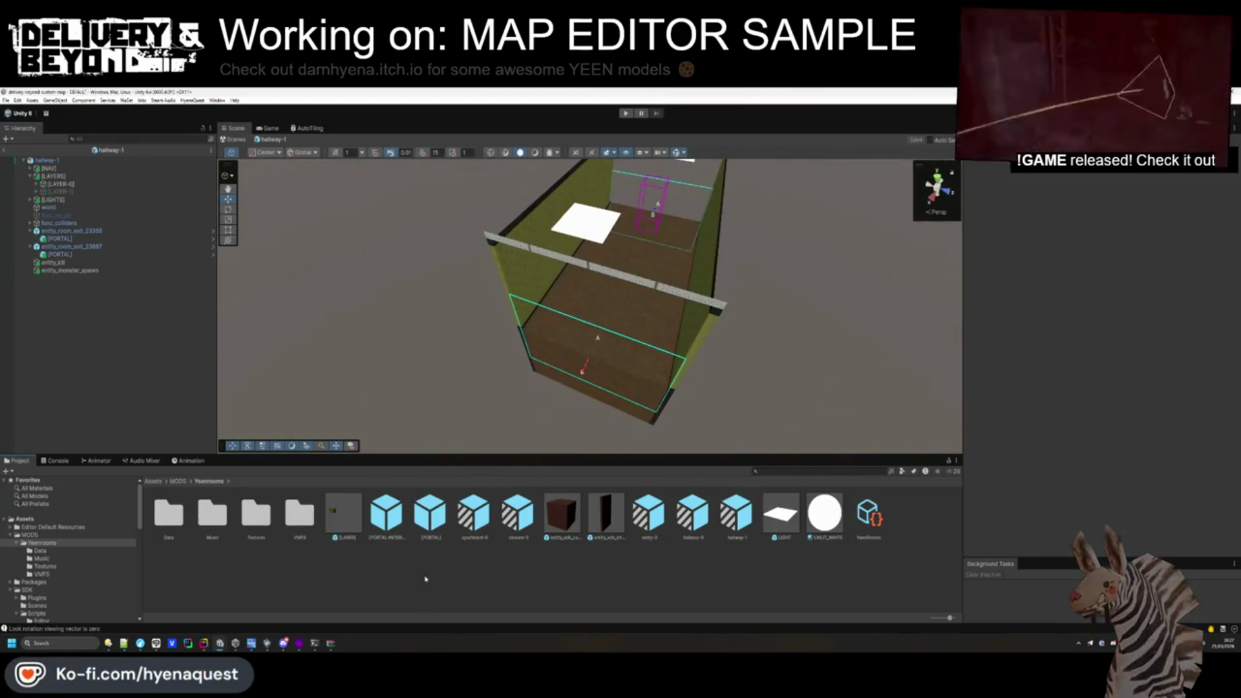
Open the hallway-0 room prefab and inspect its portal settings for reference.
{"action": "double_click", "coordinate": [692, 514]}
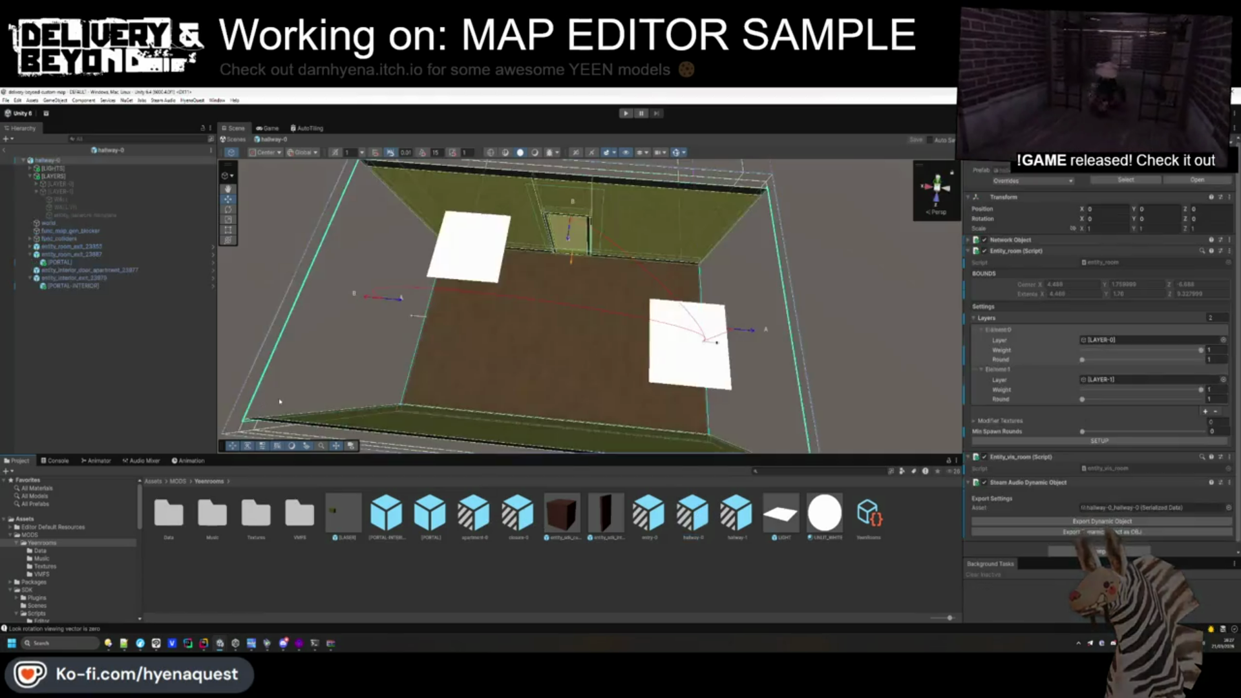
{"action": "left_click", "coordinate": [64, 262]}
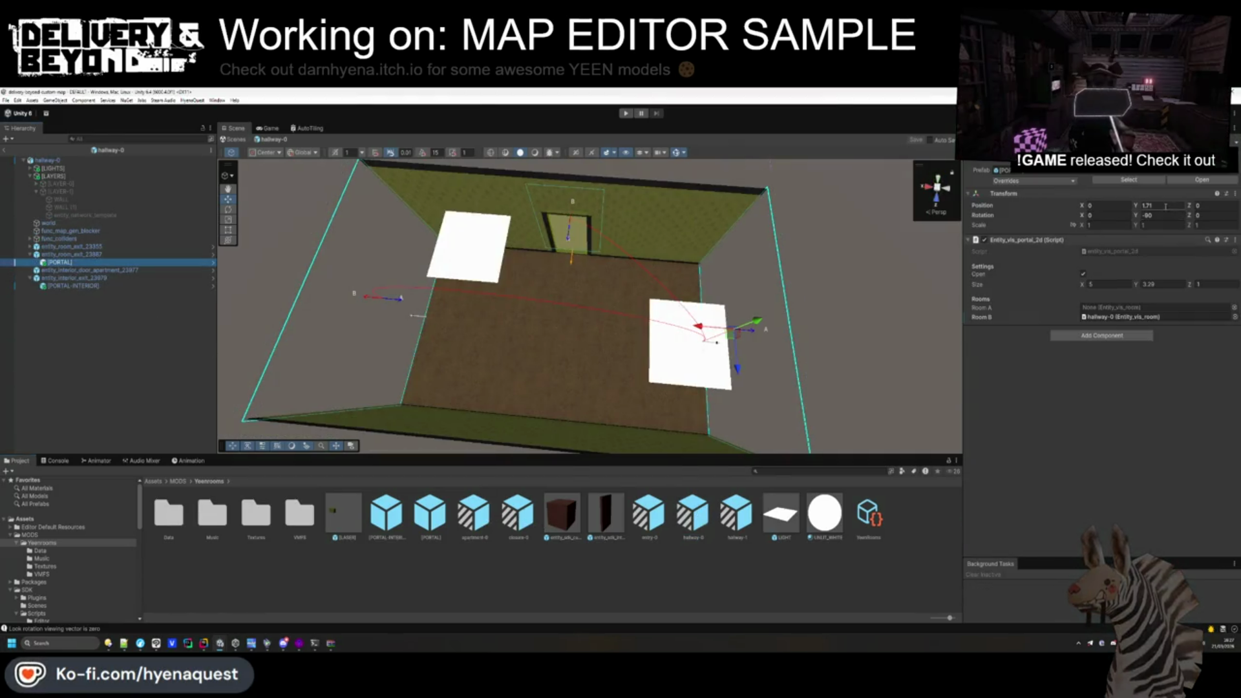
{"action": "left_click", "coordinate": [648, 572]}
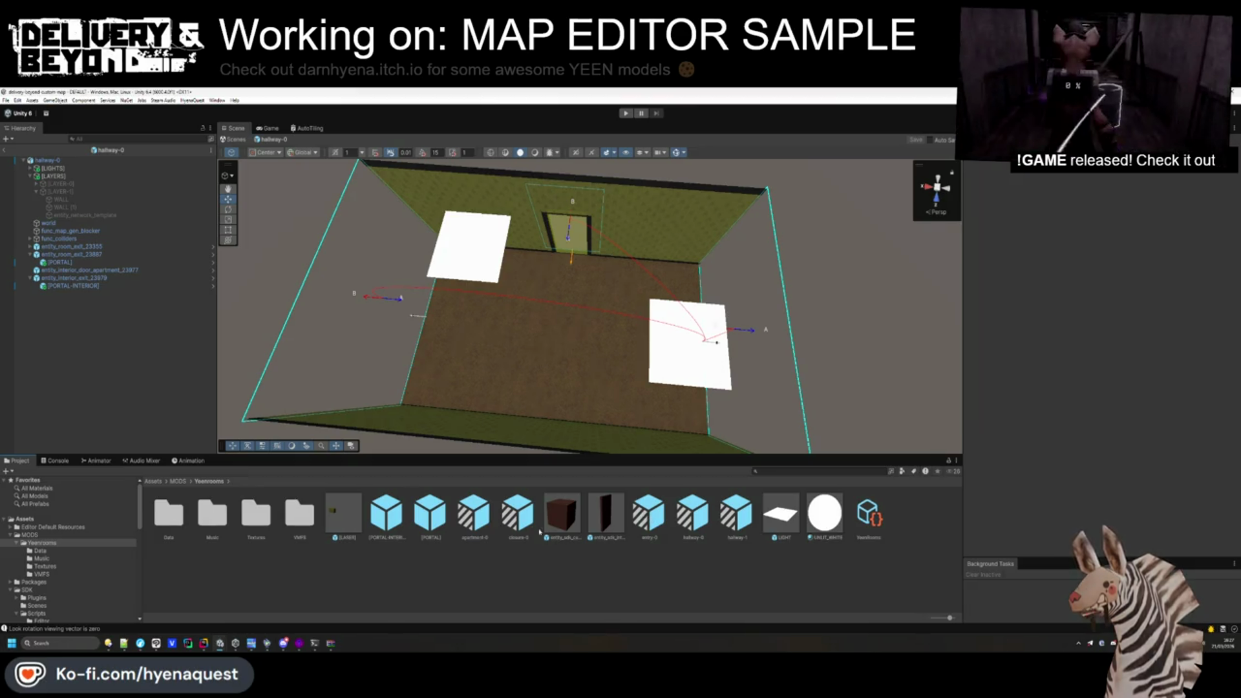
Reopen hallway-1 and check both [PORTAL] objects' transforms, including Y rotation.
{"action": "double_click", "coordinate": [738, 522]}
{"action": "left_click", "coordinate": [76, 238]}
{"action": "left_click", "coordinate": [61, 254], "text": "ctrl"}
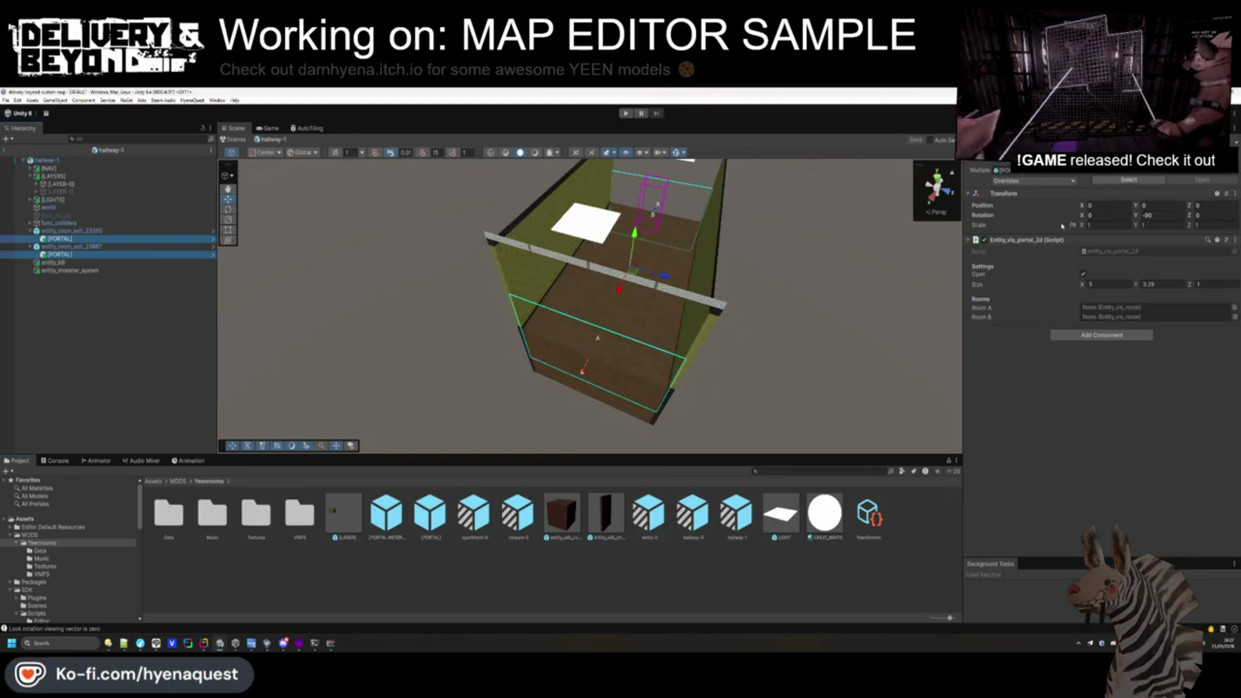
{"action": "left_click", "coordinate": [82, 255]}
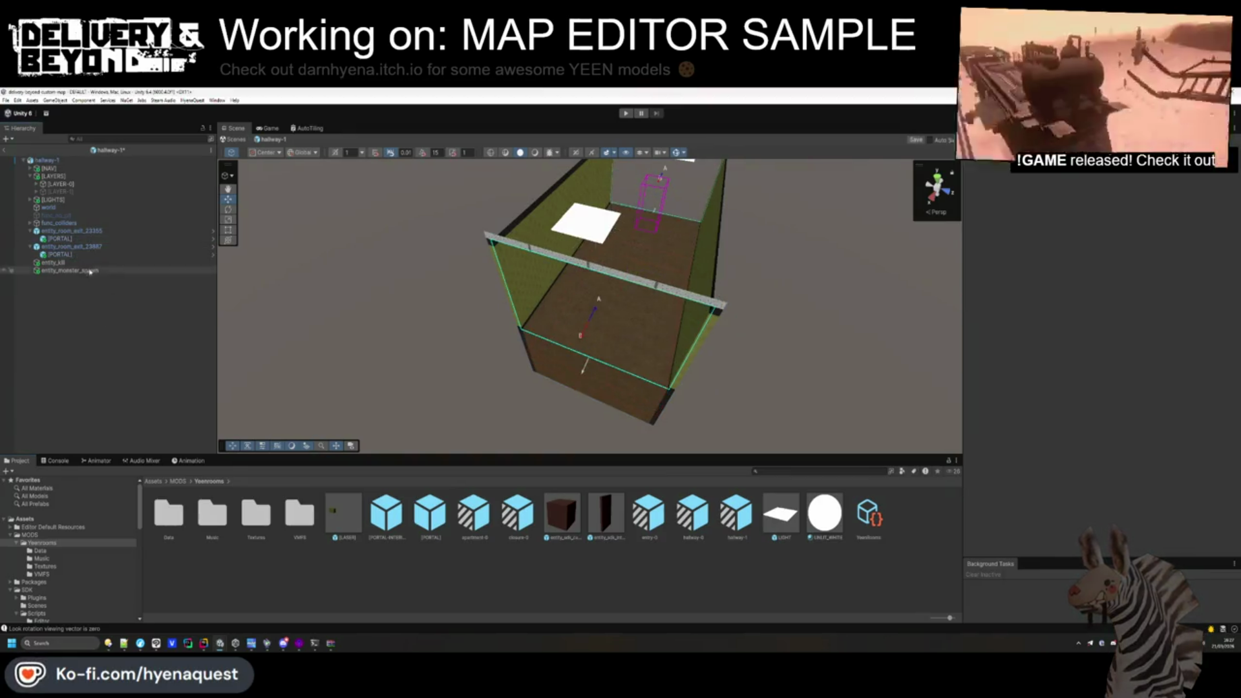
{"action": "left_click", "coordinate": [62, 239]}
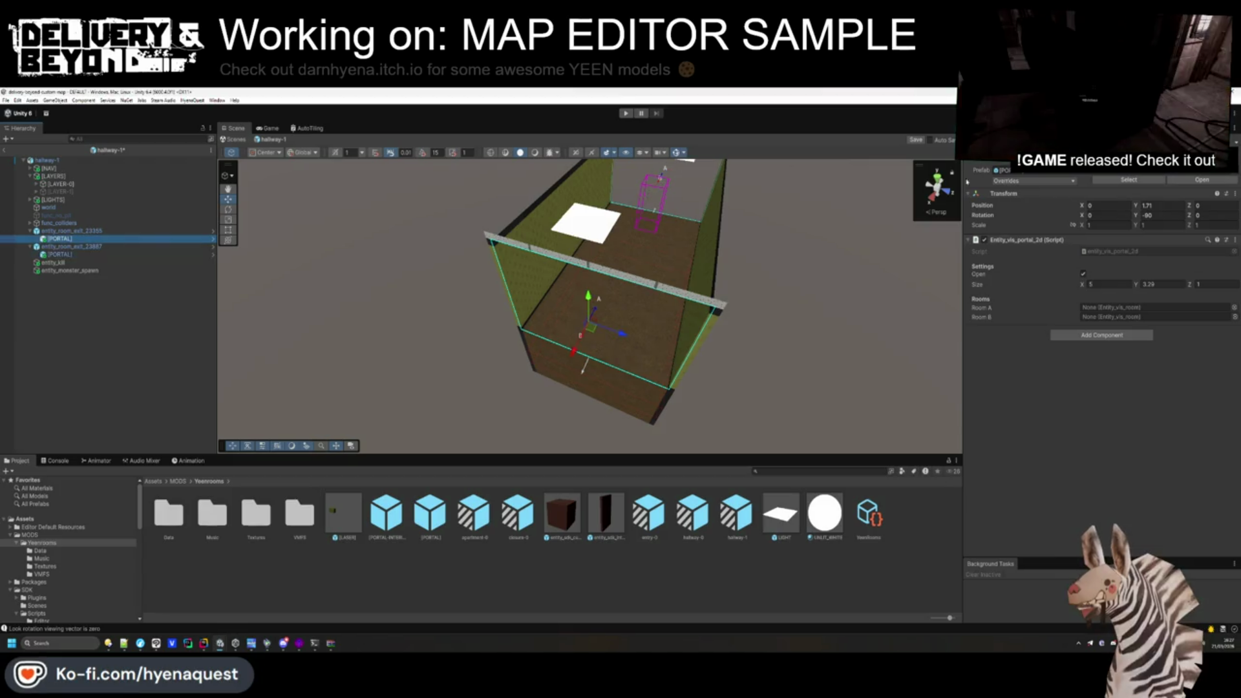
{"action": "left_click", "coordinate": [1157, 215]}
{"action": "type", "text": "90"}
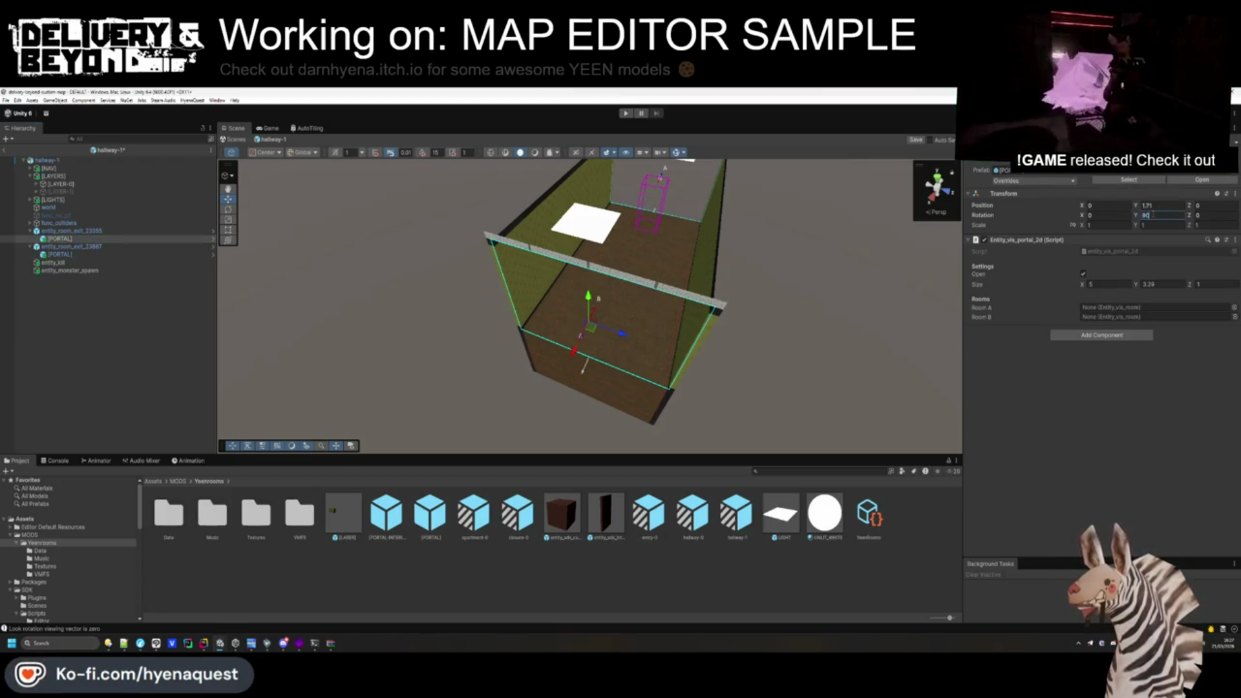
{"action": "left_click", "coordinate": [48, 160]}
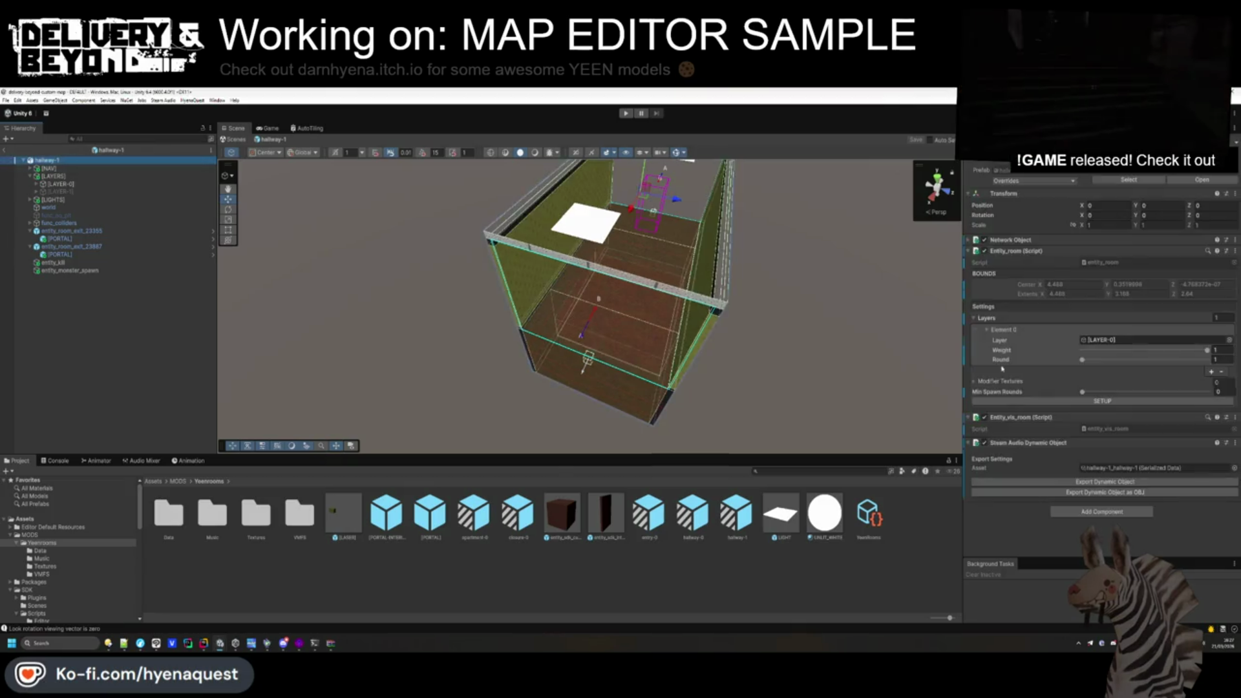
Frame the room and add a second entry to hallway-1's room Layers list.
{"action": "left_click", "coordinate": [746, 402]}
{"action": "mouse_move", "coordinate": [501, 339]}
{"action": "left_mouse_down"}
{"action": "mouse_move", "coordinate": [565, 360]}
{"action": "mouse_move", "coordinate": [543, 357]}
{"action": "mouse_move", "coordinate": [555, 356]}
{"action": "left_mouse_up"}
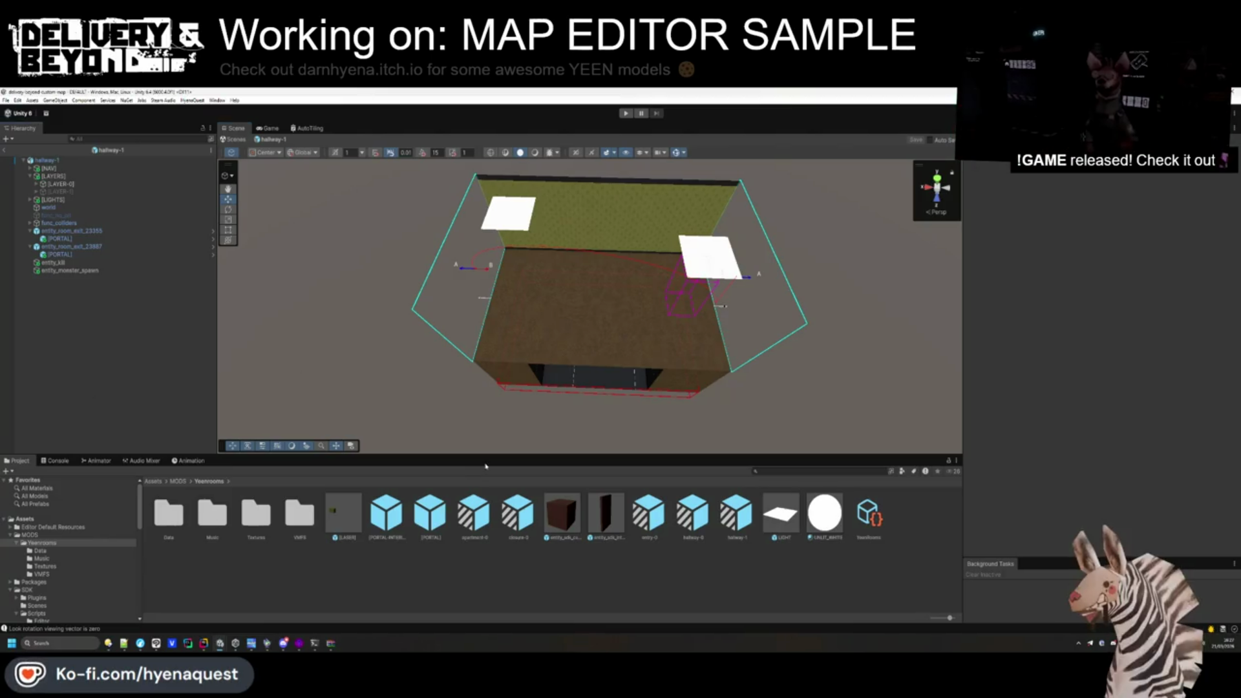
{"action": "left_click_drag", "start_coordinate": [582, 285], "coordinate": [541, 288]}
{"action": "scroll", "coordinate": [540, 288], "scroll_direction": "up", "scroll_amount": 3}
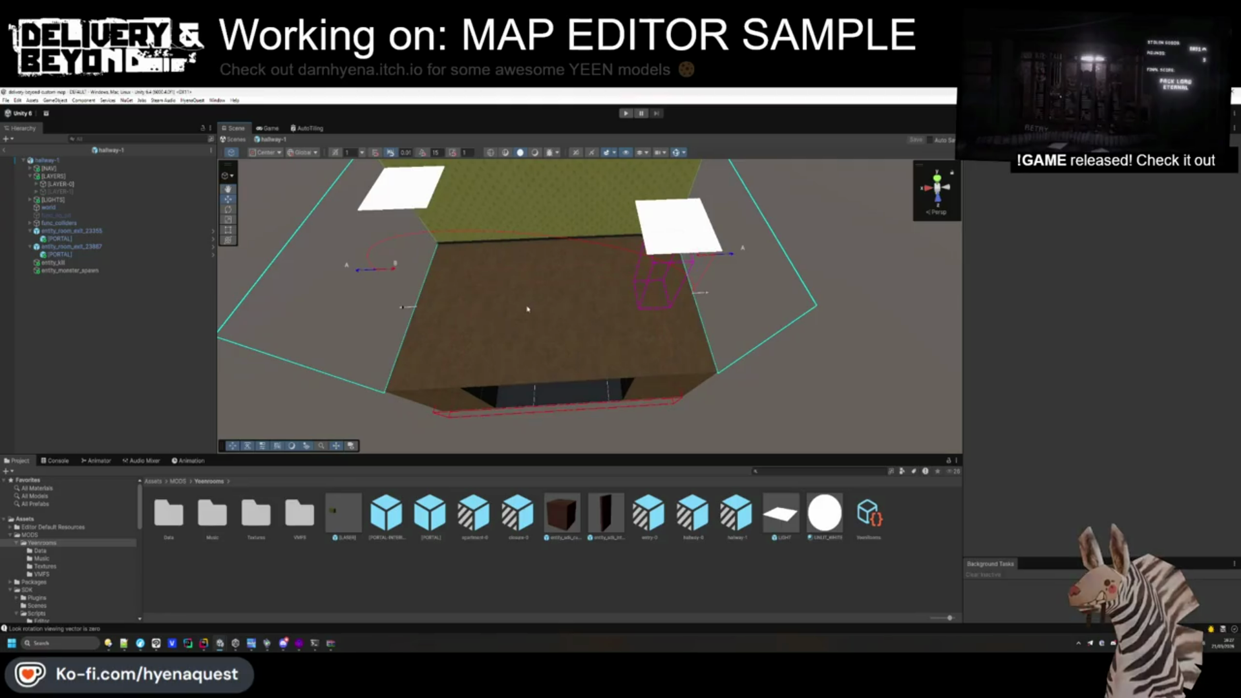
{"action": "left_click", "coordinate": [46, 160]}
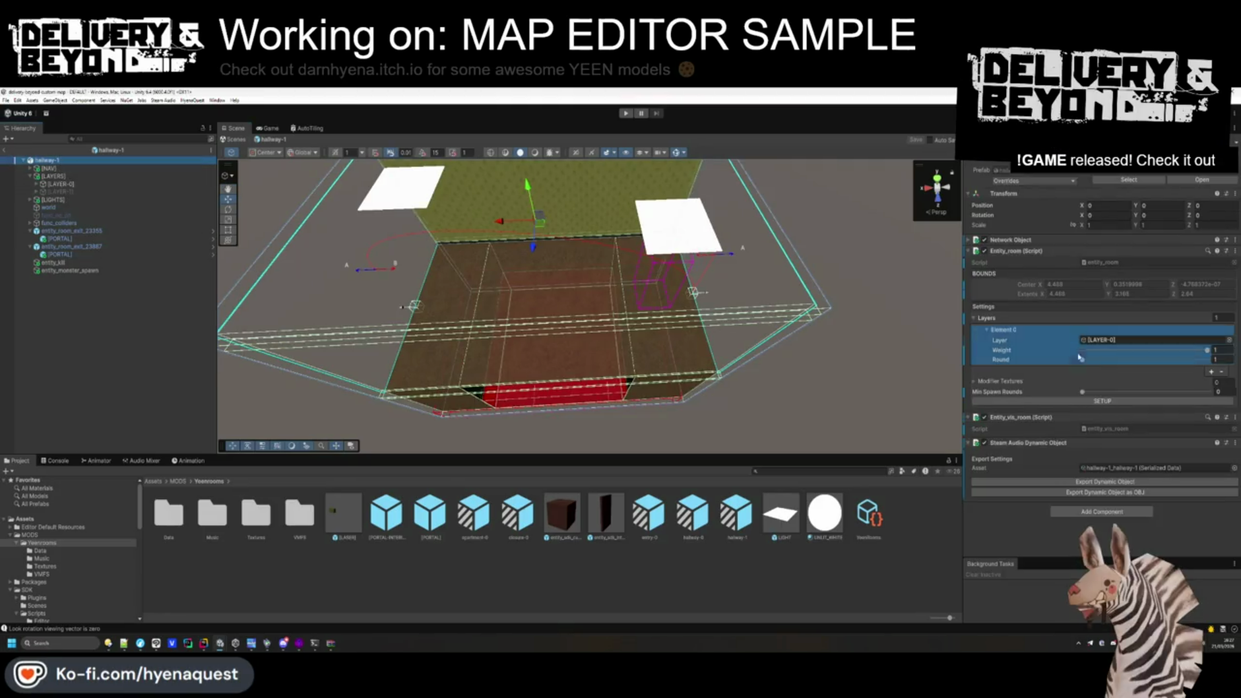
{"action": "left_click", "coordinate": [1211, 372]}
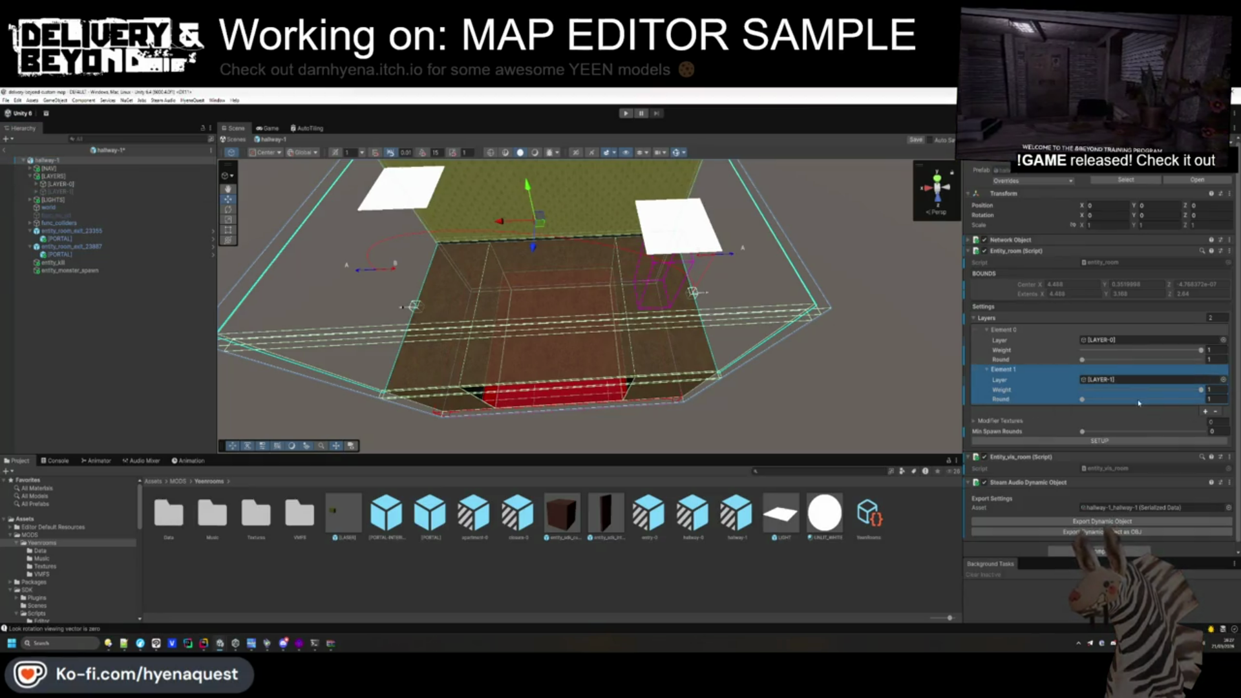
Duplicate [LAYER-1] and rename the copy [LAYER-2].
{"action": "left_click", "coordinate": [77, 191]}
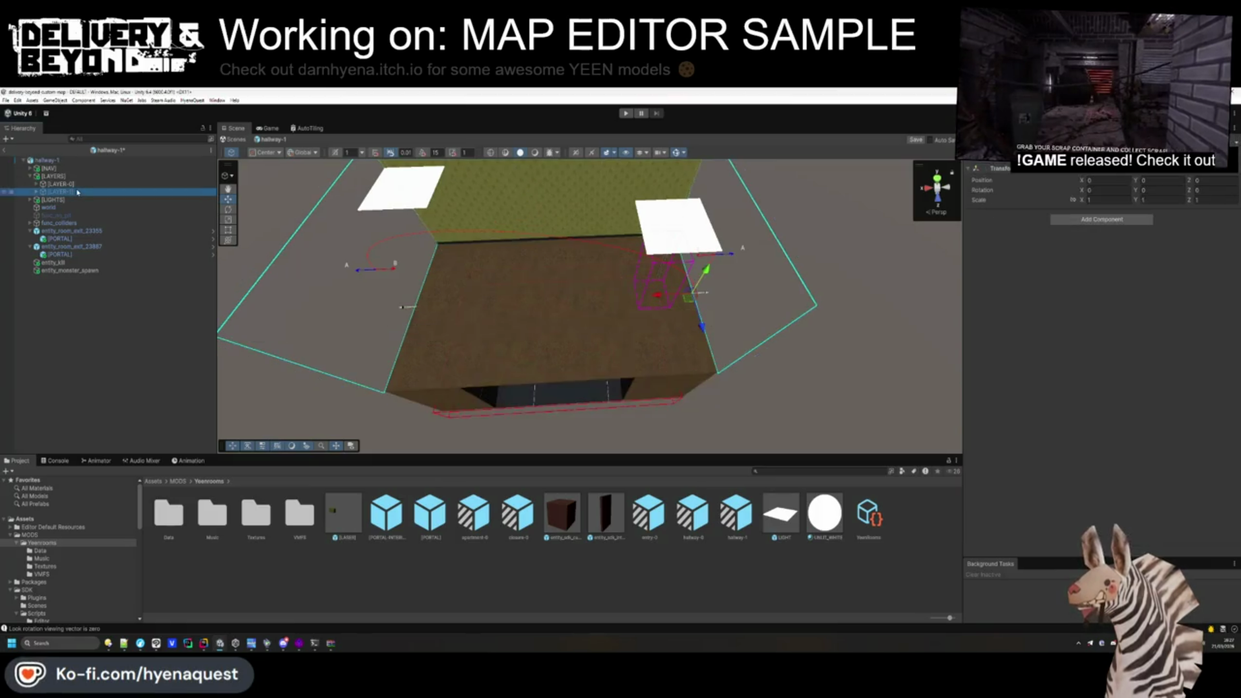
{"action": "key", "text": "ctrl+d"}
{"action": "double_click", "coordinate": [76, 201]}
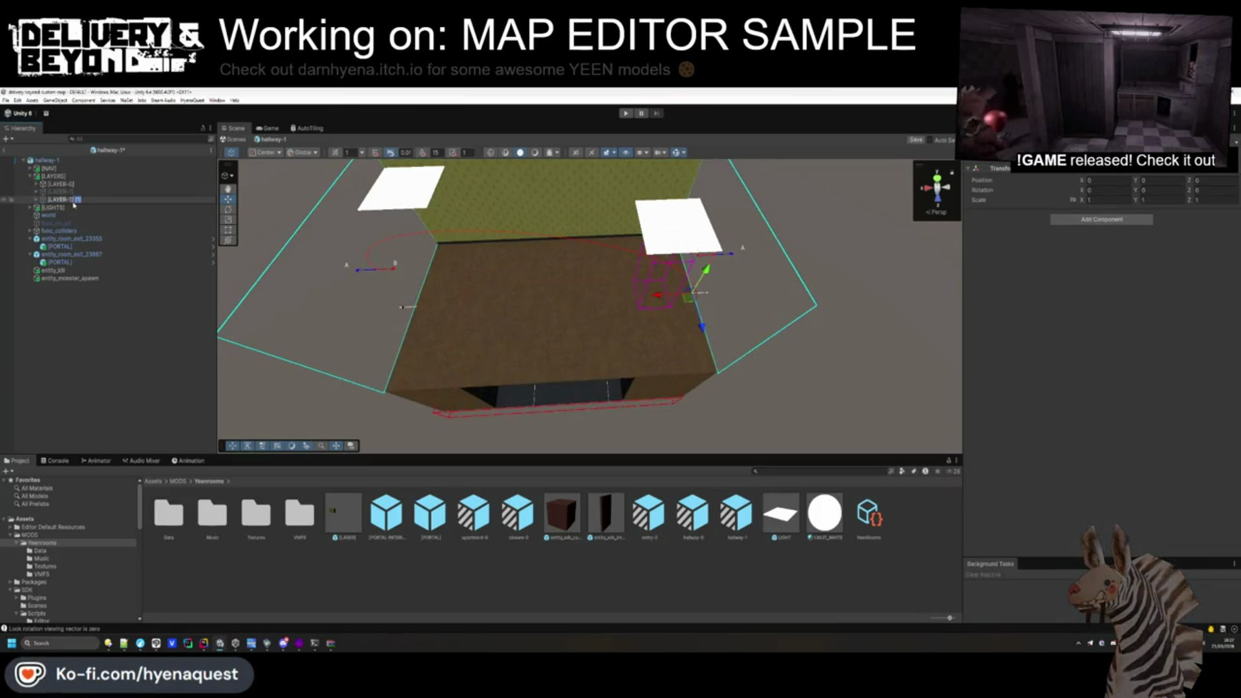
{"action": "type", "text": "2"}
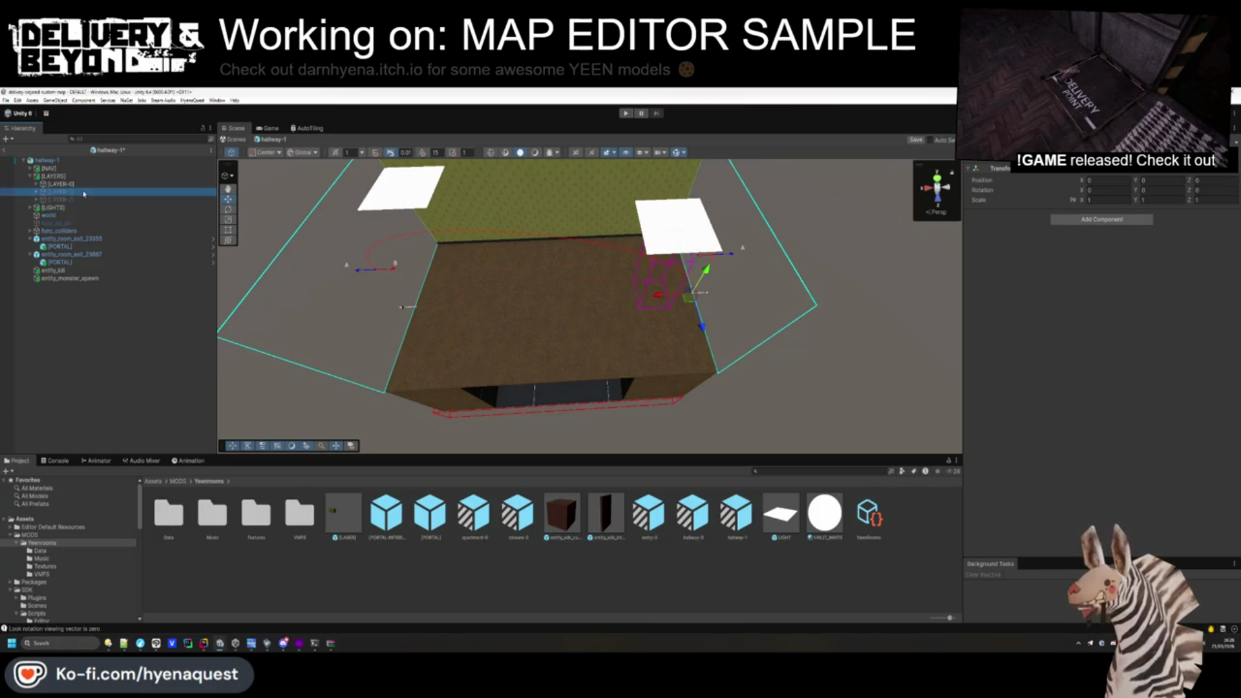
{"action": "key", "text": "Return"}
{"action": "left_click", "coordinate": [77, 192]}
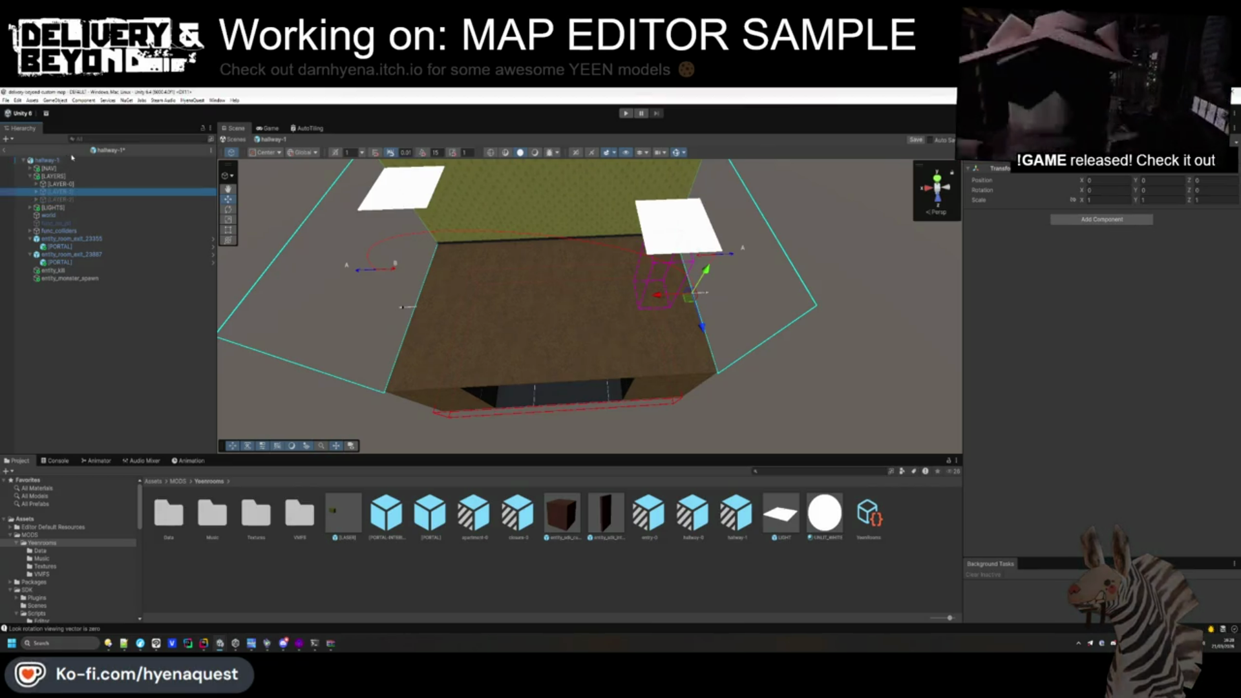
Add a third Layers entry with weight 0.7 and round 2, then save the prefab.
{"action": "left_click", "coordinate": [64, 161]}
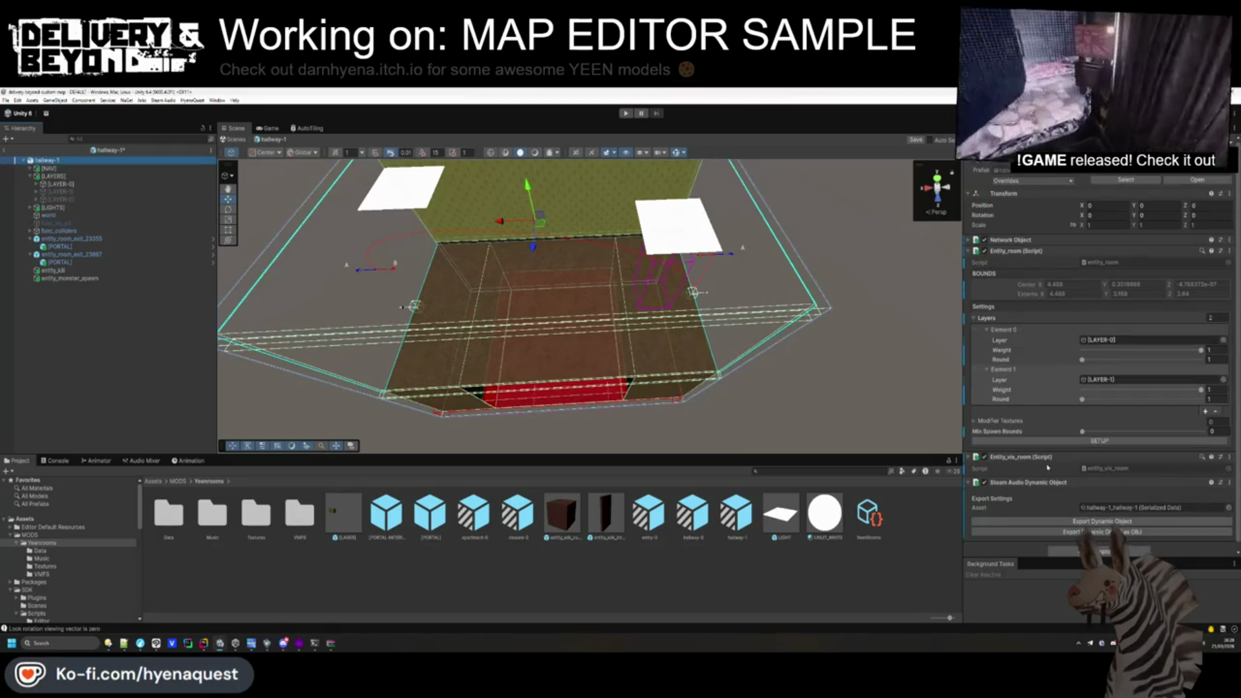
{"action": "left_click", "coordinate": [1206, 411]}
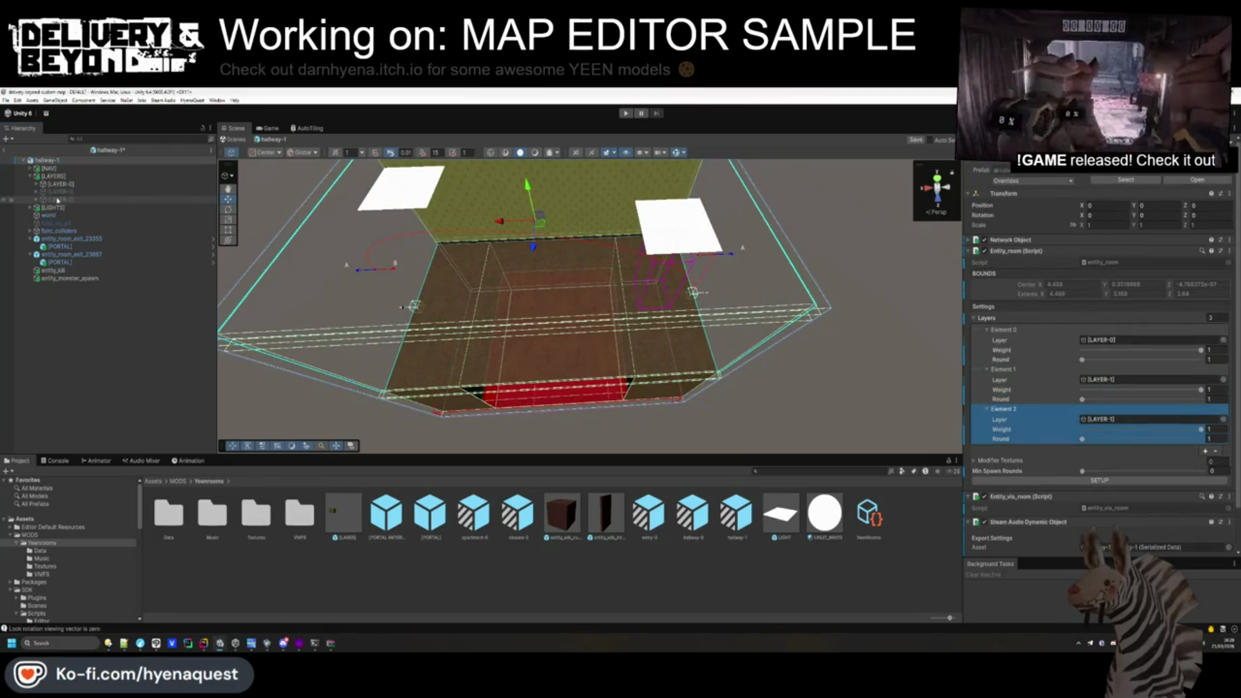
{"action": "left_click", "coordinate": [1093, 439]}
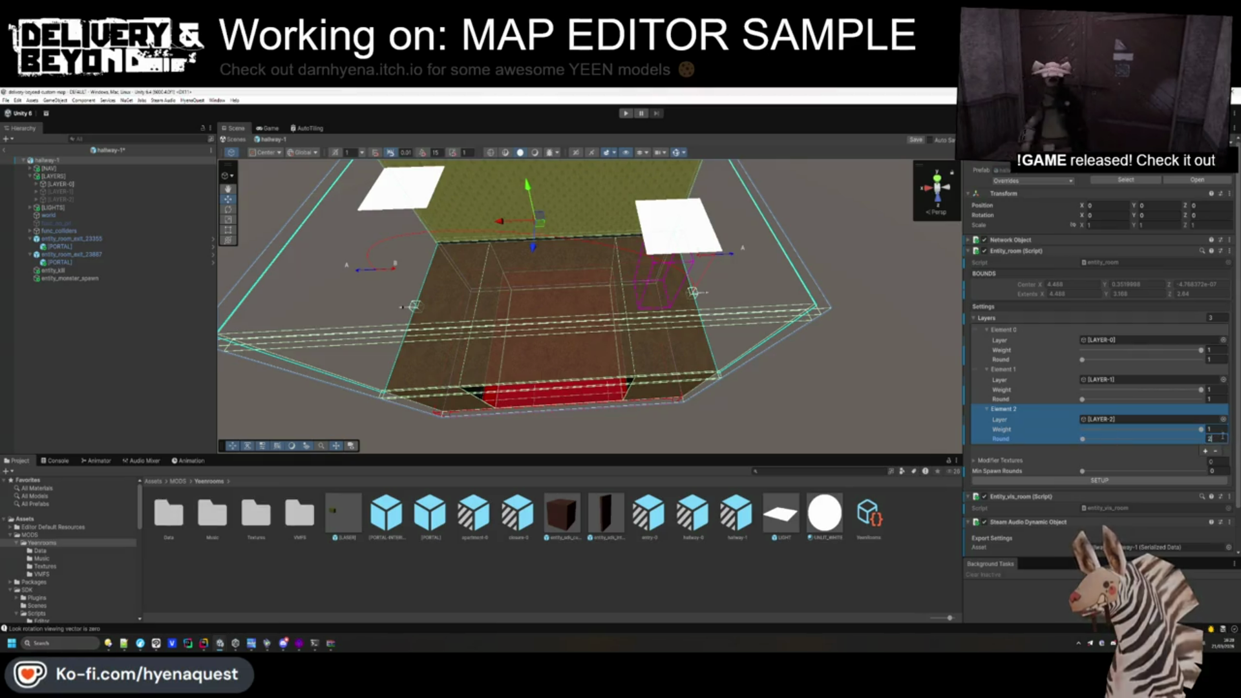
{"action": "type", "text": "2"}
{"action": "key", "text": "shift+Tab"}
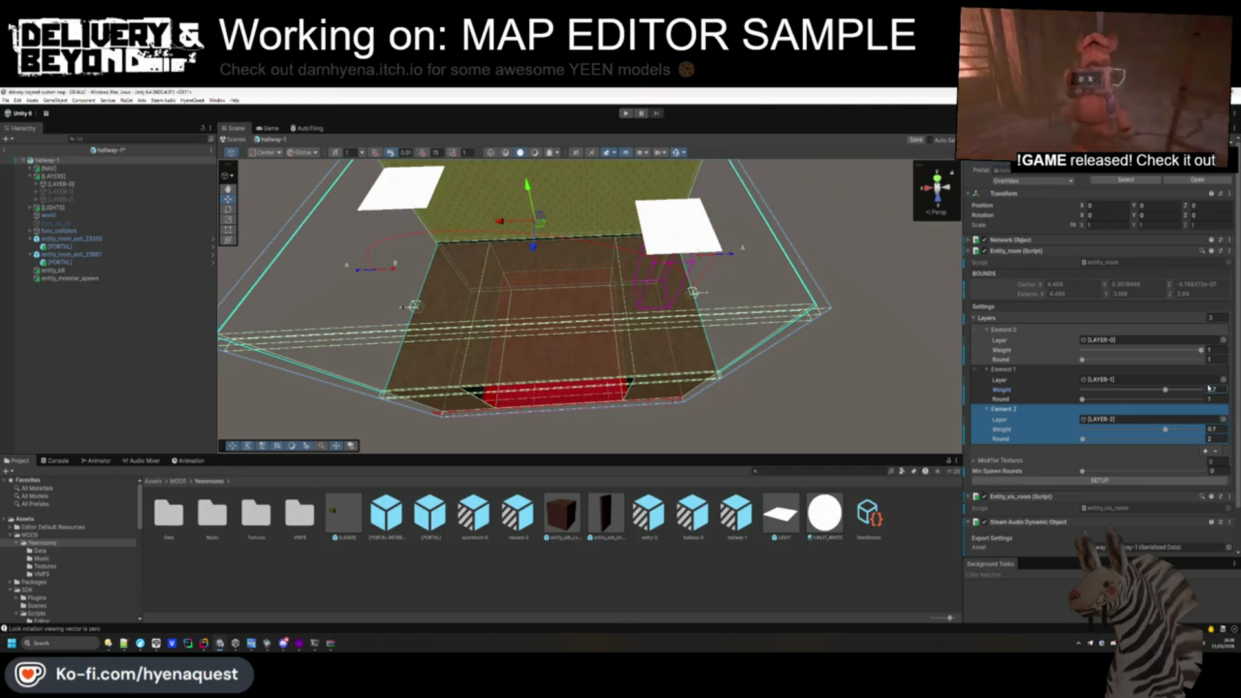
{"action": "key", "text": "ctrl+s"}
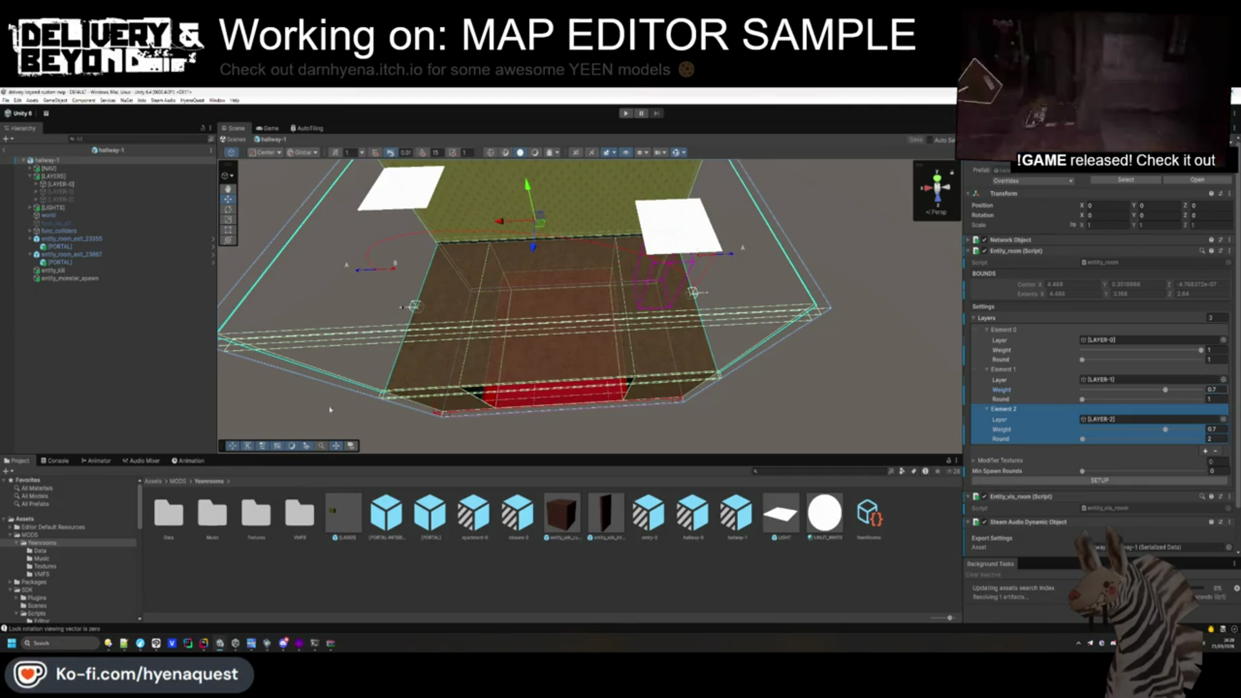
Open the room prefab, select the WALL cube and move it onto the floor centre.
{"action": "left_click", "coordinate": [349, 409]}
{"action": "scroll", "coordinate": [481, 356], "scroll_direction": "down", "scroll_amount": 6}
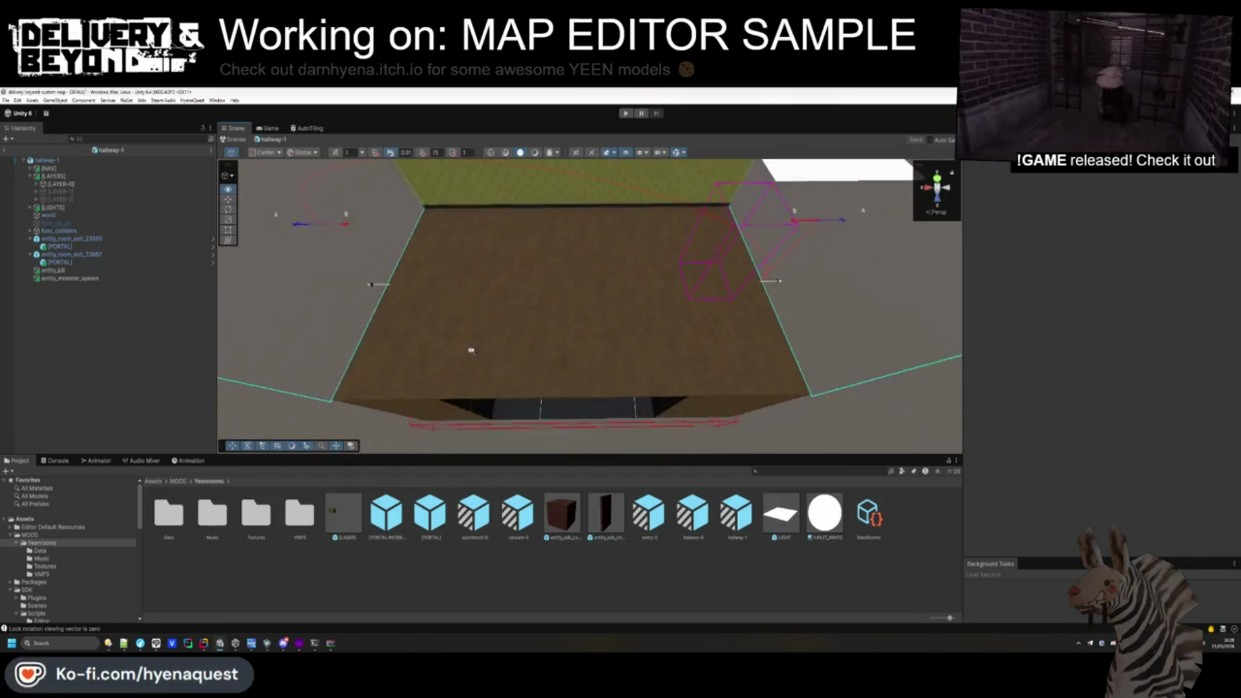
{"action": "scroll", "coordinate": [481, 357], "scroll_direction": "up", "scroll_amount": 3}
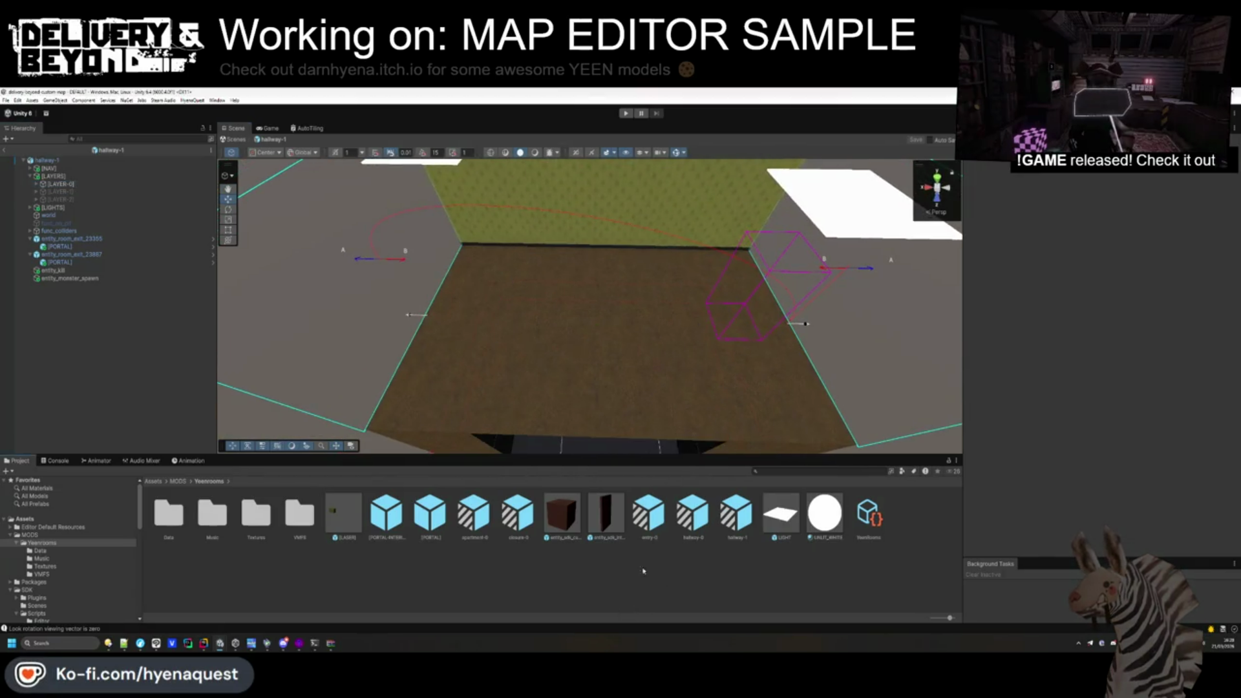
{"action": "double_click", "coordinate": [693, 513]}
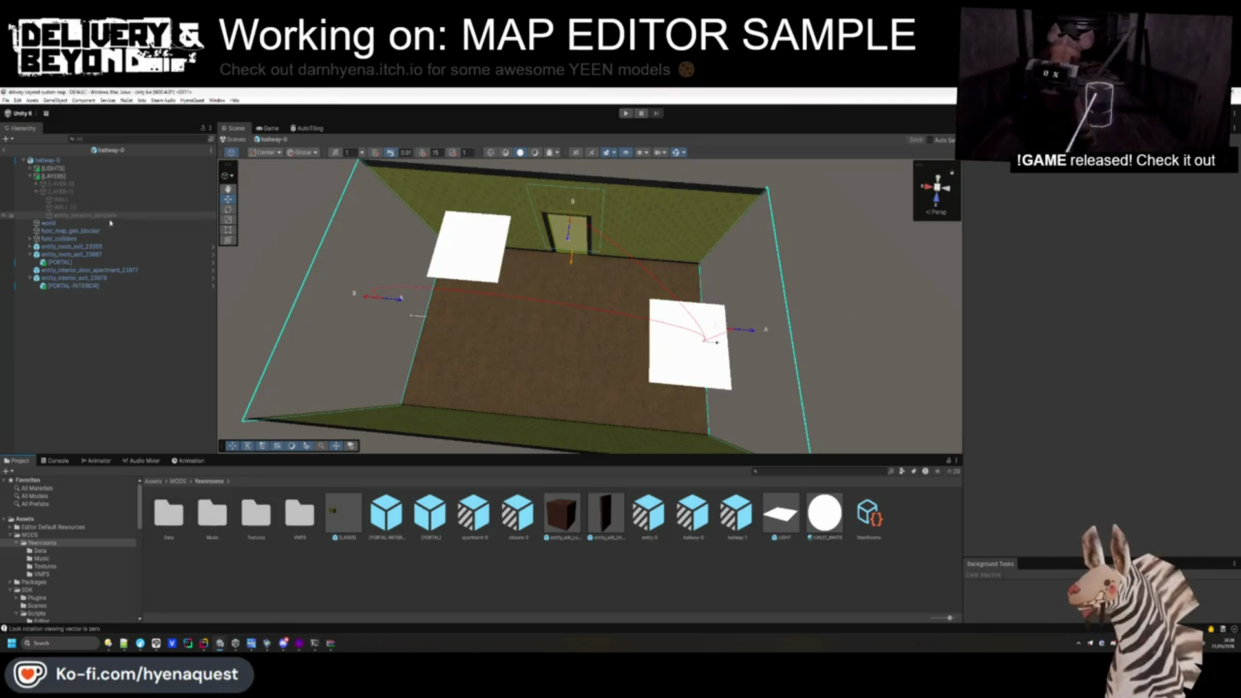
{"action": "left_click", "coordinate": [65, 201]}
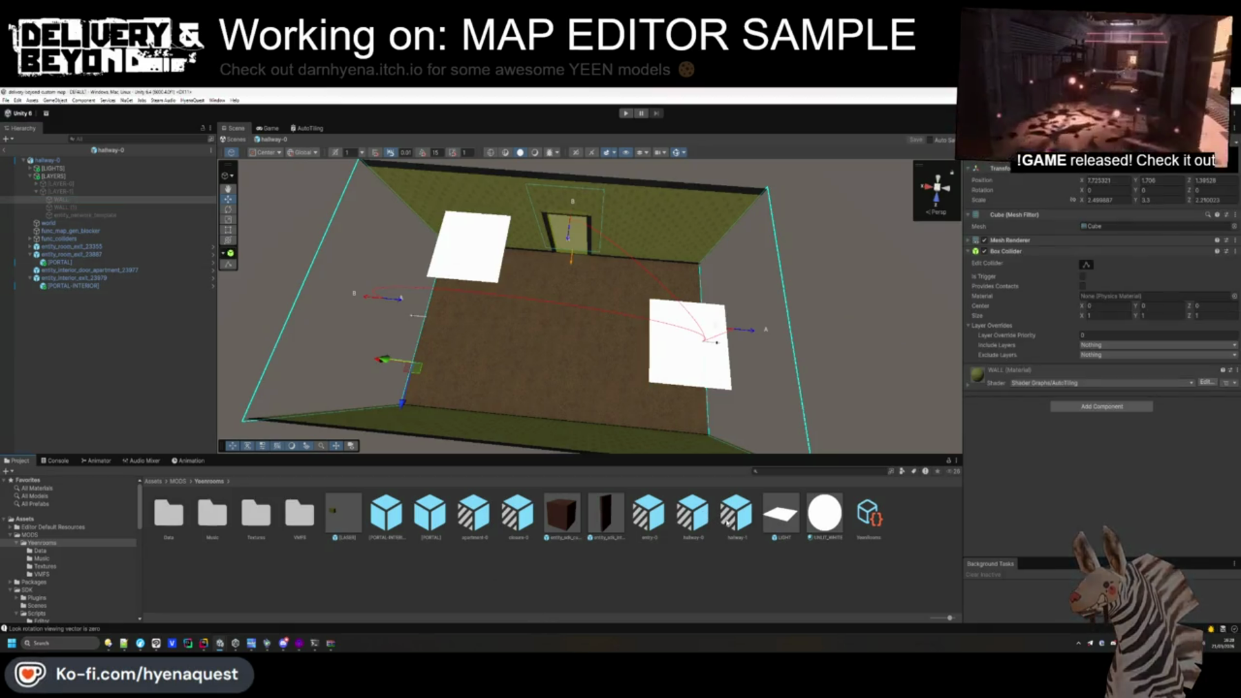
{"action": "scroll", "coordinate": [717, 342], "scroll_direction": "up", "scroll_amount": 5}
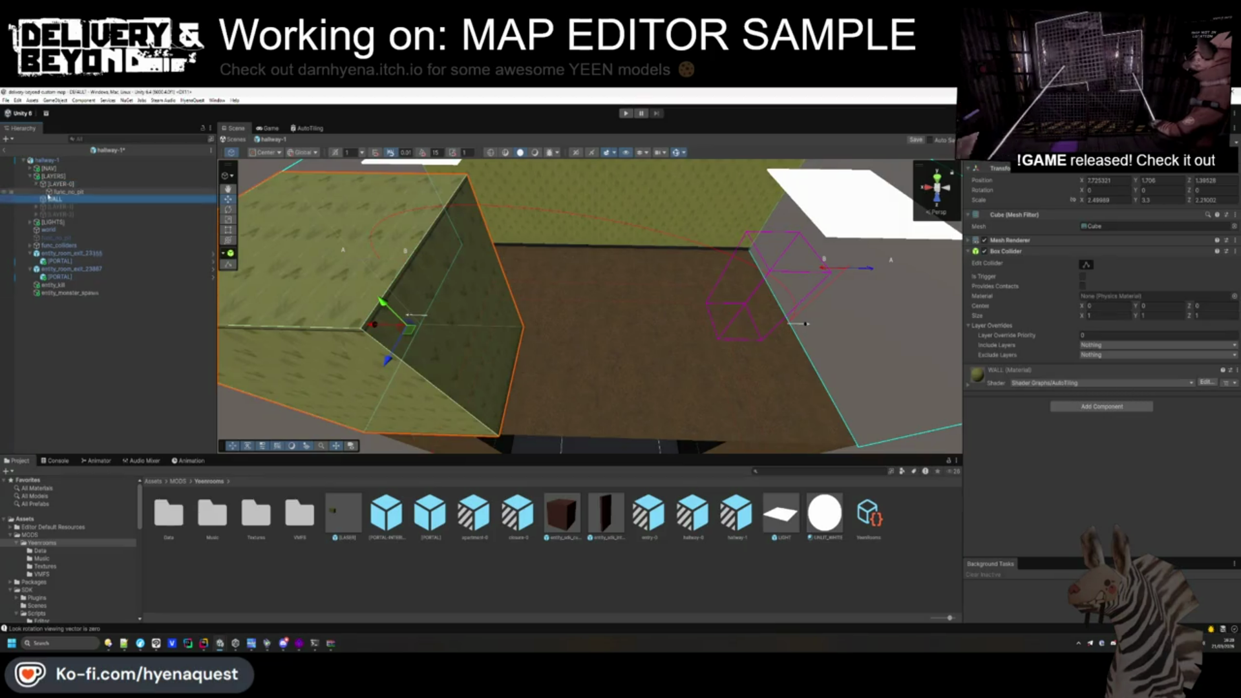
{"action": "left_click_drag", "start_coordinate": [453, 323], "coordinate": [510, 338]}
{"action": "mouse_move", "coordinate": [673, 171]}
{"action": "left_mouse_down"}
{"action": "mouse_move", "coordinate": [643, 355]}
{"action": "mouse_move", "coordinate": [611, 344]}
{"action": "mouse_move", "coordinate": [685, 353]}
{"action": "left_mouse_up"}
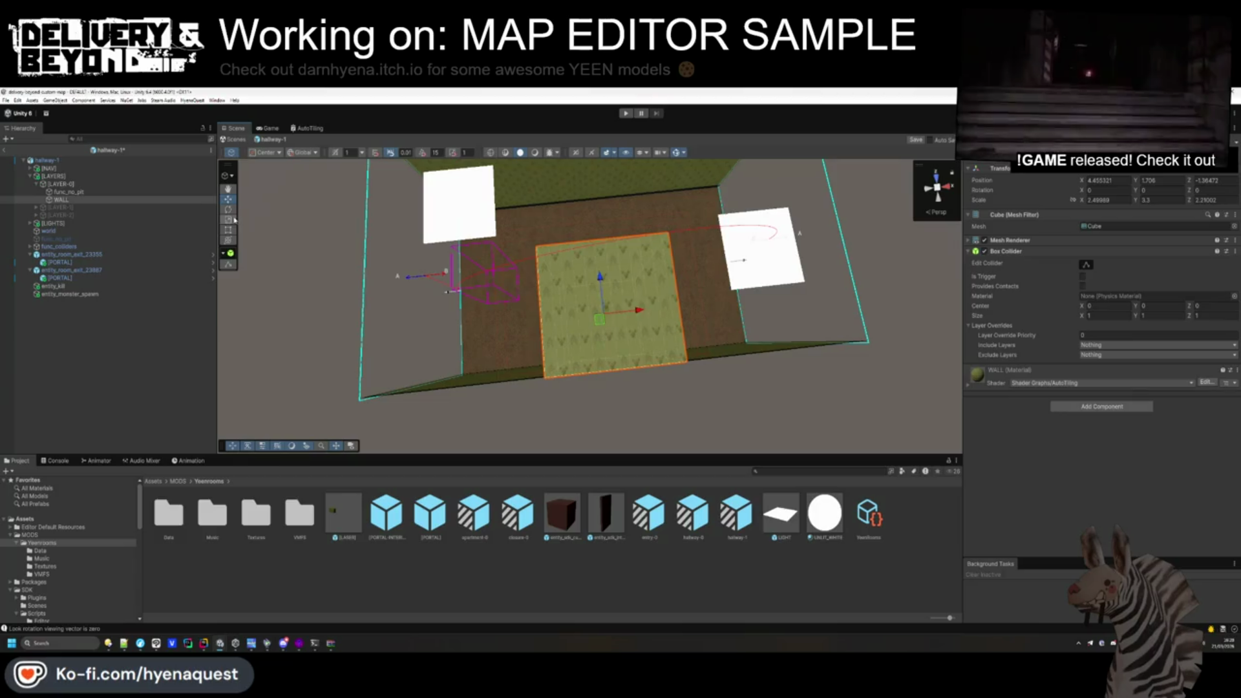
Stretch the WALL block along X to about 4.86 × 2.3 × 1.29 and save the scene.
{"action": "key", "text": "t"}
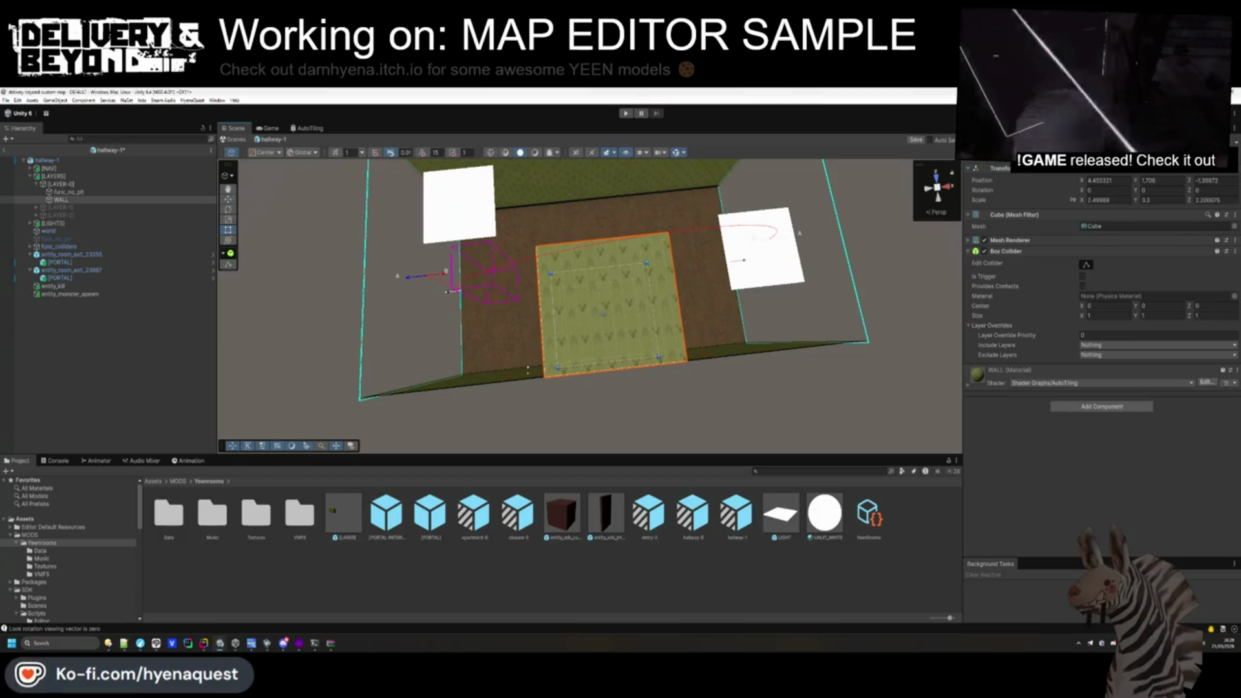
{"action": "mouse_move", "coordinate": [452, 310]}
{"action": "left_mouse_down"}
{"action": "mouse_move", "coordinate": [505, 331]}
{"action": "mouse_move", "coordinate": [556, 323]}
{"action": "left_mouse_up"}
{"action": "mouse_move", "coordinate": [814, 270]}
{"action": "left_mouse_down"}
{"action": "mouse_move", "coordinate": [862, 271]}
{"action": "mouse_move", "coordinate": [711, 267]}
{"action": "mouse_move", "coordinate": [722, 267]}
{"action": "mouse_move", "coordinate": [517, 298]}
{"action": "mouse_move", "coordinate": [322, 304]}
{"action": "mouse_move", "coordinate": [429, 333]}
{"action": "mouse_move", "coordinate": [541, 336]}
{"action": "mouse_move", "coordinate": [269, 319]}
{"action": "mouse_move", "coordinate": [466, 307]}
{"action": "left_mouse_up"}
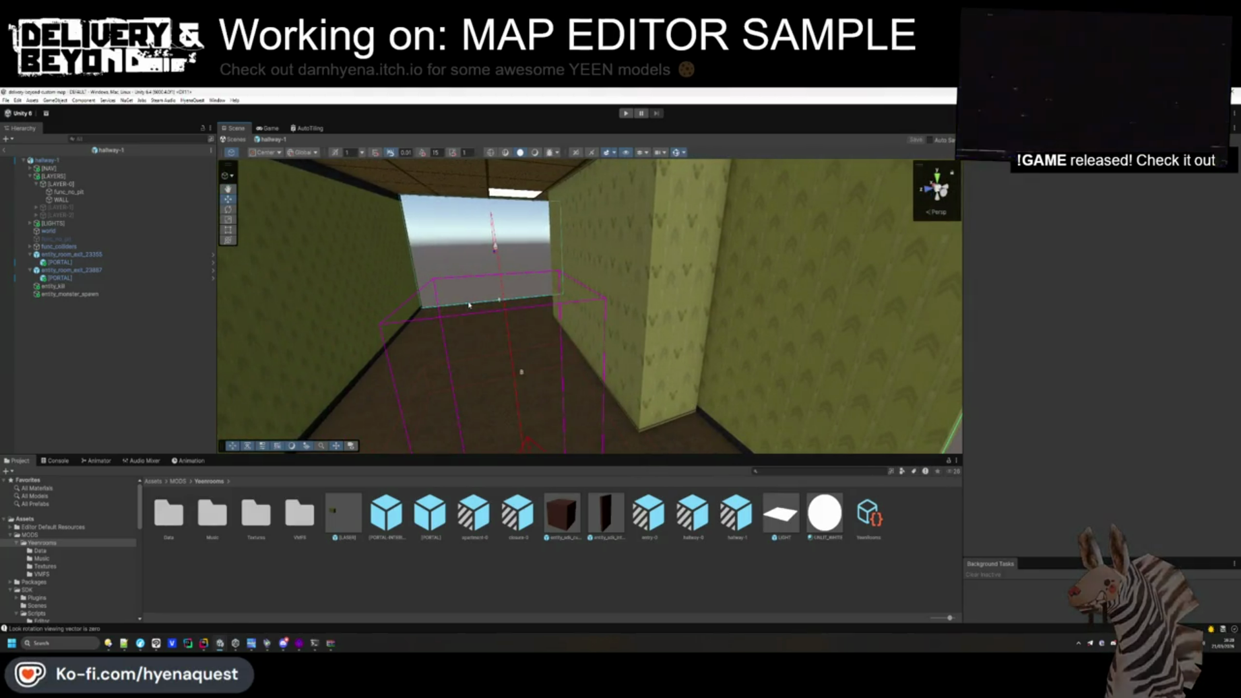
{"action": "key", "text": "ctrl+s"}
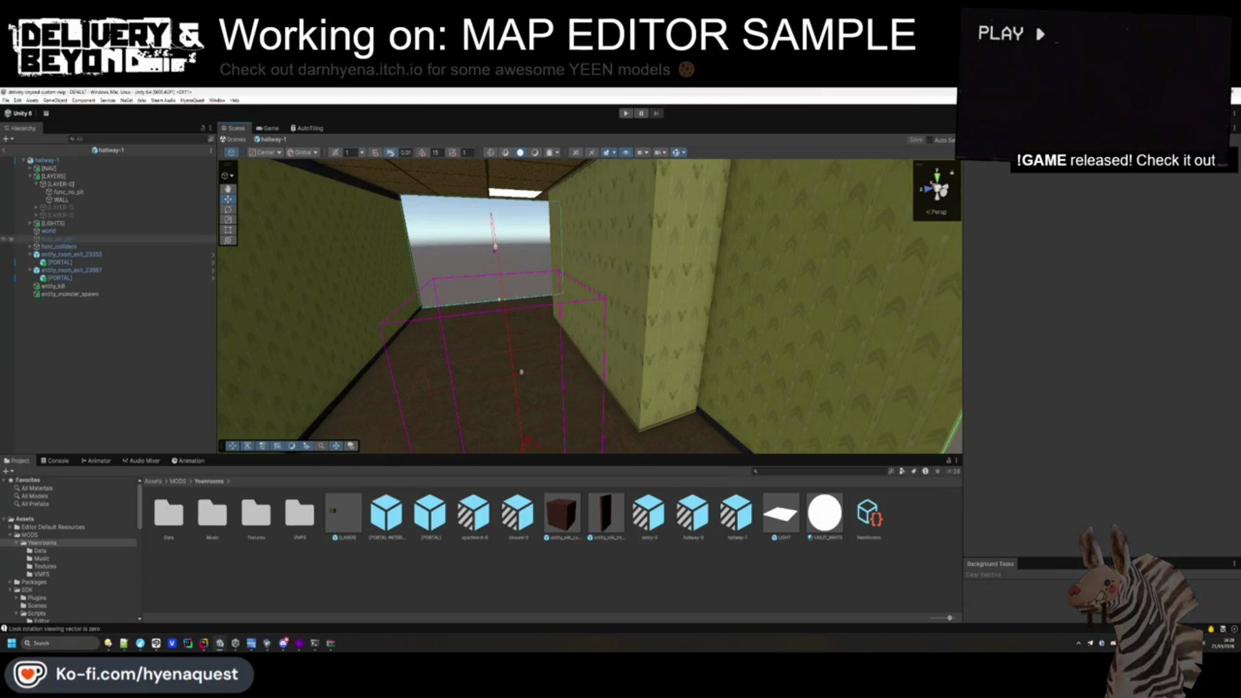
{"action": "left_click", "coordinate": [64, 199]}
Hide LAYER-0 and move the WALL object directly under LAYER-1.
{"action": "left_click", "coordinate": [61, 183]}
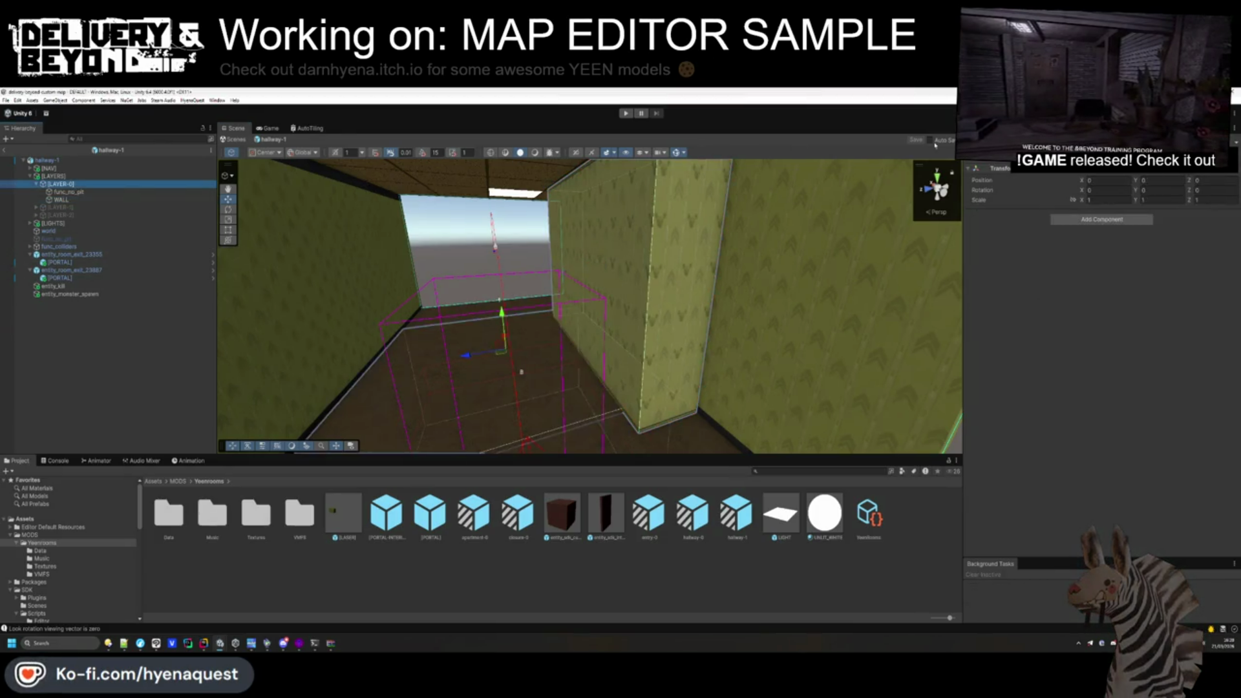
{"action": "key", "text": "alt+shift+a"}
{"action": "left_click", "coordinate": [60, 207]}
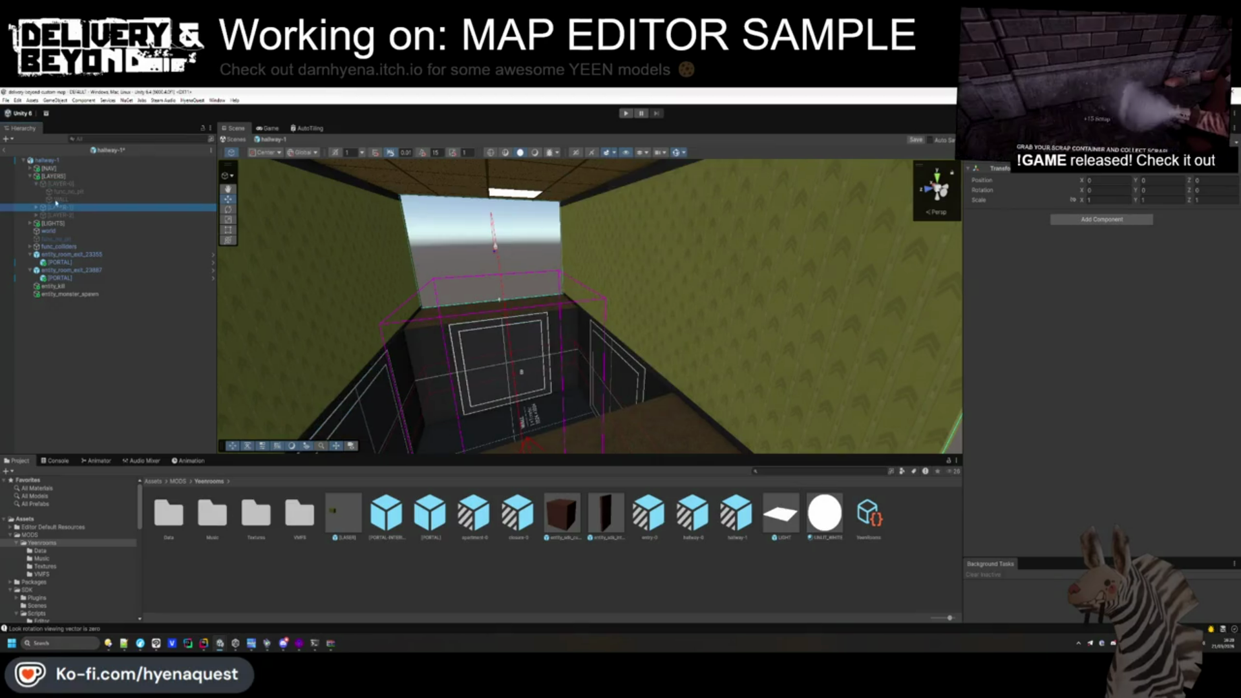
{"action": "scroll", "coordinate": [662, 314], "scroll_direction": "down", "scroll_amount": 5}
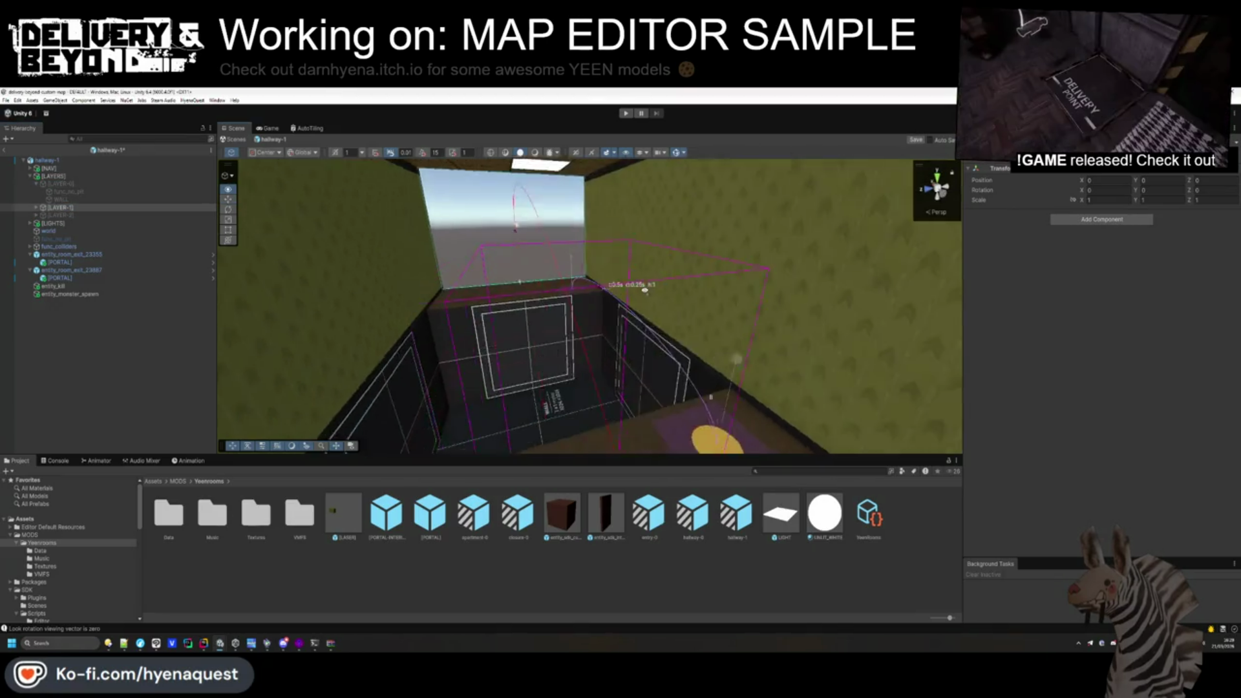
{"action": "left_click", "coordinate": [36, 207]}
{"action": "left_click", "coordinate": [67, 227]}
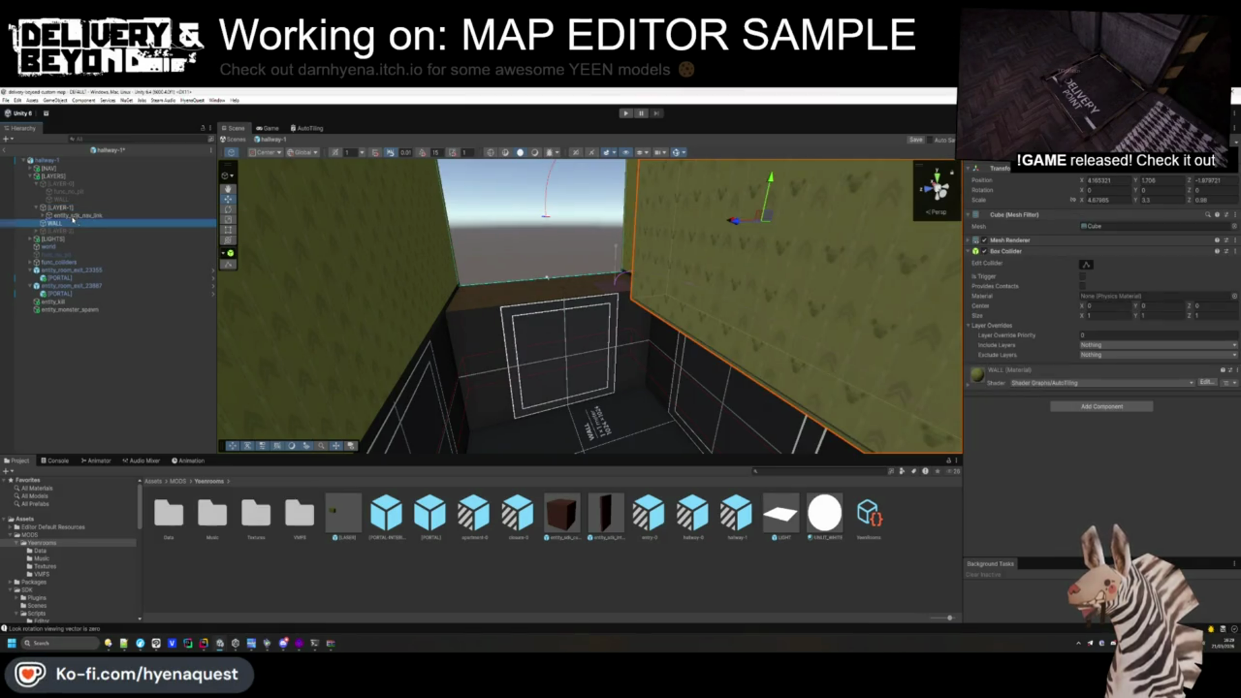
{"action": "left_click_drag", "start_coordinate": [67, 217], "coordinate": [48, 220]}
Slide the WALL box to the room centre and lower its height to 3.
{"action": "key", "text": "ctrl+z"}
{"action": "key", "text": "f"}
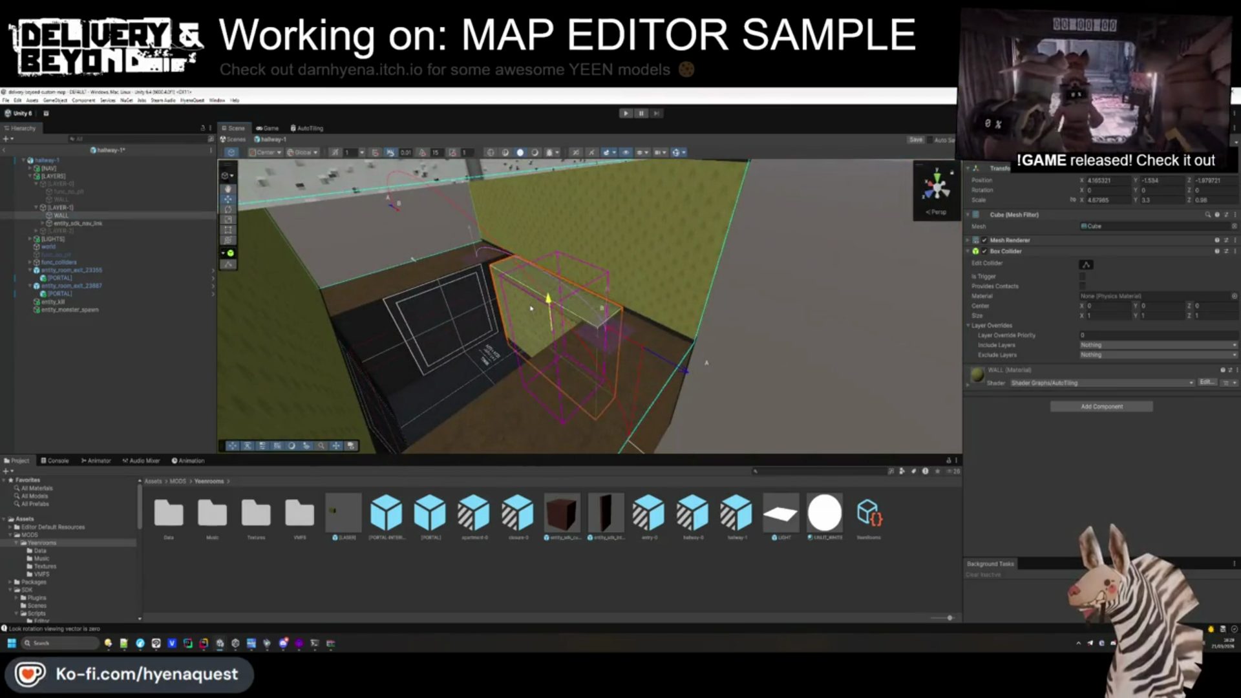
{"action": "left_click_drag", "start_coordinate": [531, 296], "coordinate": [685, 382]}
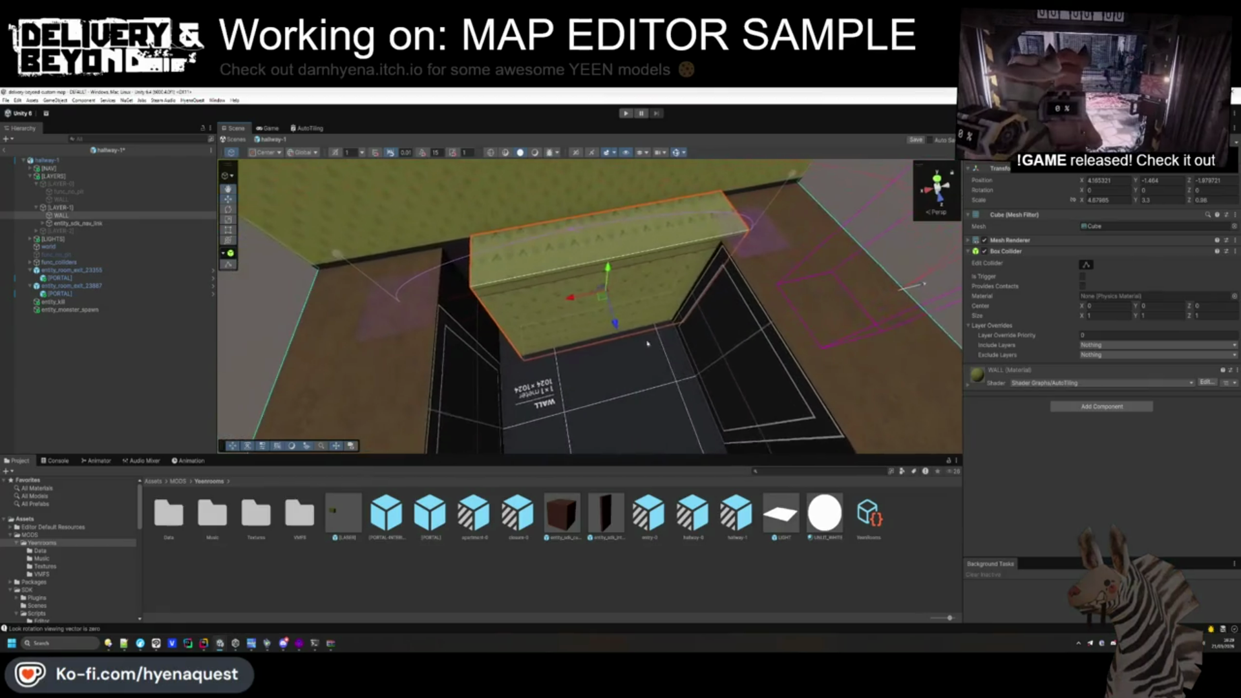
{"action": "mouse_move", "coordinate": [575, 291]}
{"action": "left_mouse_down"}
{"action": "mouse_move", "coordinate": [582, 388]}
{"action": "mouse_move", "coordinate": [602, 391]}
{"action": "left_mouse_up"}
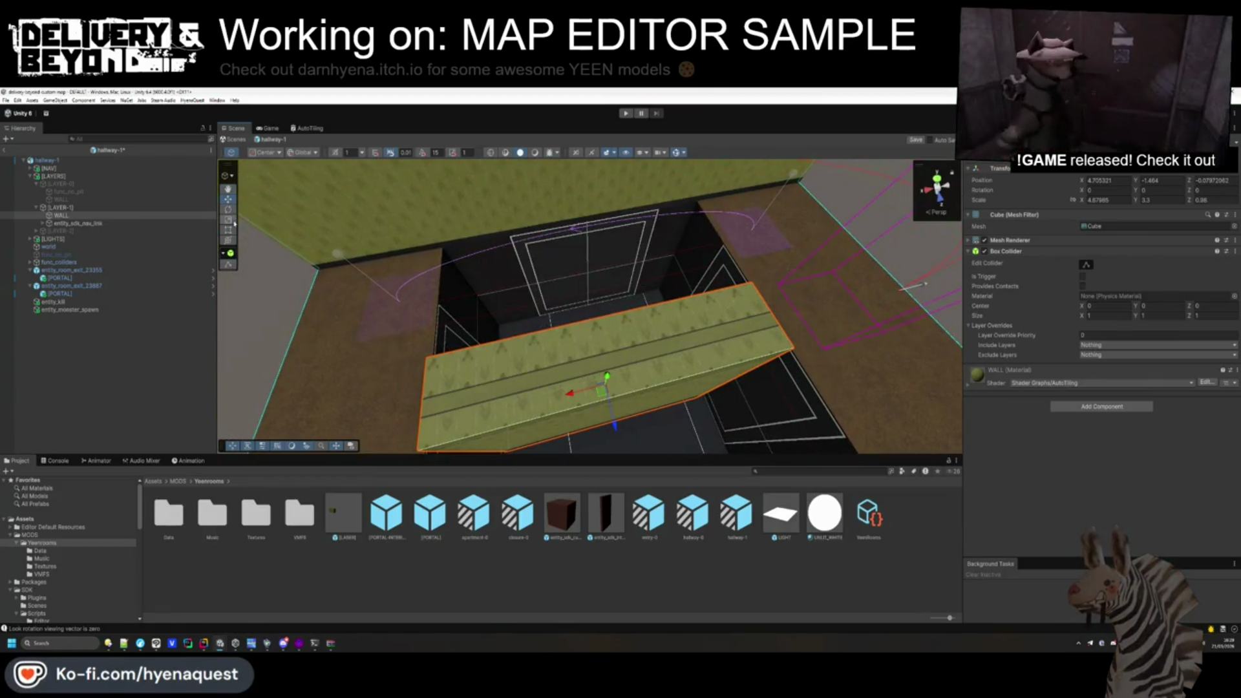
{"action": "left_click_drag", "start_coordinate": [695, 381], "coordinate": [613, 205]}
{"action": "mouse_move", "coordinate": [566, 404]}
{"action": "left_mouse_down"}
{"action": "mouse_move", "coordinate": [421, 196]}
{"action": "mouse_move", "coordinate": [491, 272]}
{"action": "left_mouse_up"}
{"action": "mouse_move", "coordinate": [585, 248]}
{"action": "left_mouse_down"}
{"action": "mouse_move", "coordinate": [584, 274]}
{"action": "mouse_move", "coordinate": [460, 410]}
{"action": "mouse_move", "coordinate": [568, 323]}
{"action": "mouse_move", "coordinate": [574, 274]}
{"action": "mouse_move", "coordinate": [557, 284]}
{"action": "mouse_move", "coordinate": [598, 306]}
{"action": "mouse_move", "coordinate": [683, 397]}
{"action": "mouse_move", "coordinate": [715, 393]}
{"action": "mouse_move", "coordinate": [592, 401]}
{"action": "left_mouse_up"}
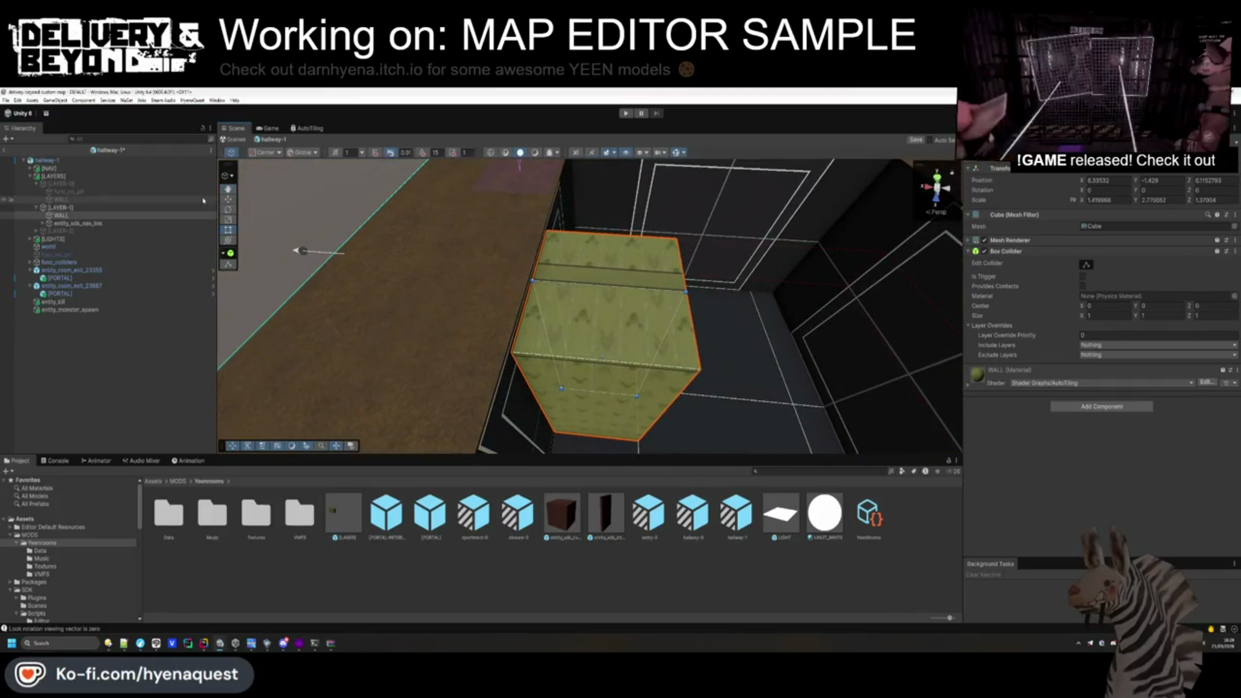
{"action": "left_click_drag", "start_coordinate": [565, 355], "coordinate": [586, 355]}
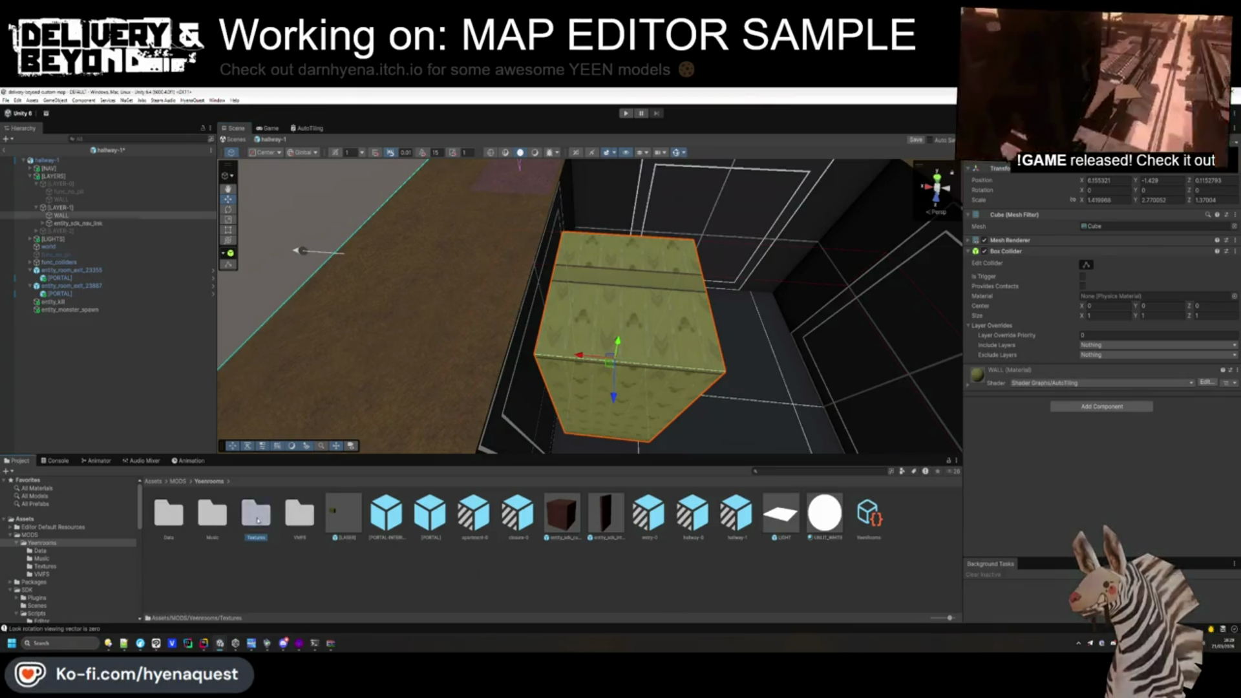
Apply the BackroomsScrap material to the wall block and duplicate it as WALL (1).
{"action": "double_click", "coordinate": [256, 514]}
{"action": "key", "text": "ctrl+z"}
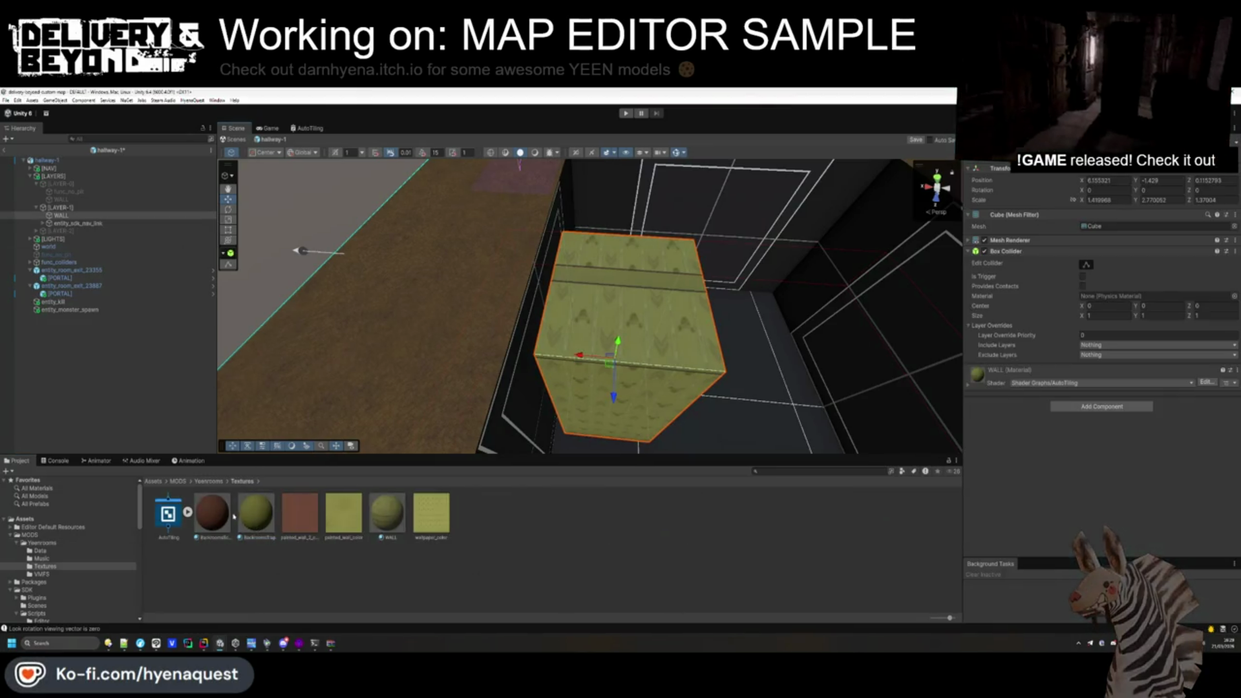
{"action": "key", "text": "ctrl+z"}
{"action": "mouse_move", "coordinate": [607, 362]}
{"action": "left_mouse_down"}
{"action": "mouse_move", "coordinate": [568, 355]}
{"action": "mouse_move", "coordinate": [513, 374]}
{"action": "mouse_move", "coordinate": [593, 390]}
{"action": "mouse_move", "coordinate": [642, 355]}
{"action": "mouse_move", "coordinate": [558, 268]}
{"action": "mouse_move", "coordinate": [498, 235]}
{"action": "mouse_move", "coordinate": [569, 352]}
{"action": "mouse_move", "coordinate": [556, 339]}
{"action": "mouse_move", "coordinate": [808, 269]}
{"action": "mouse_move", "coordinate": [802, 259]}
{"action": "left_mouse_up"}
{"action": "key", "text": "ctrl+d"}
{"action": "left_click", "coordinate": [134, 347]}
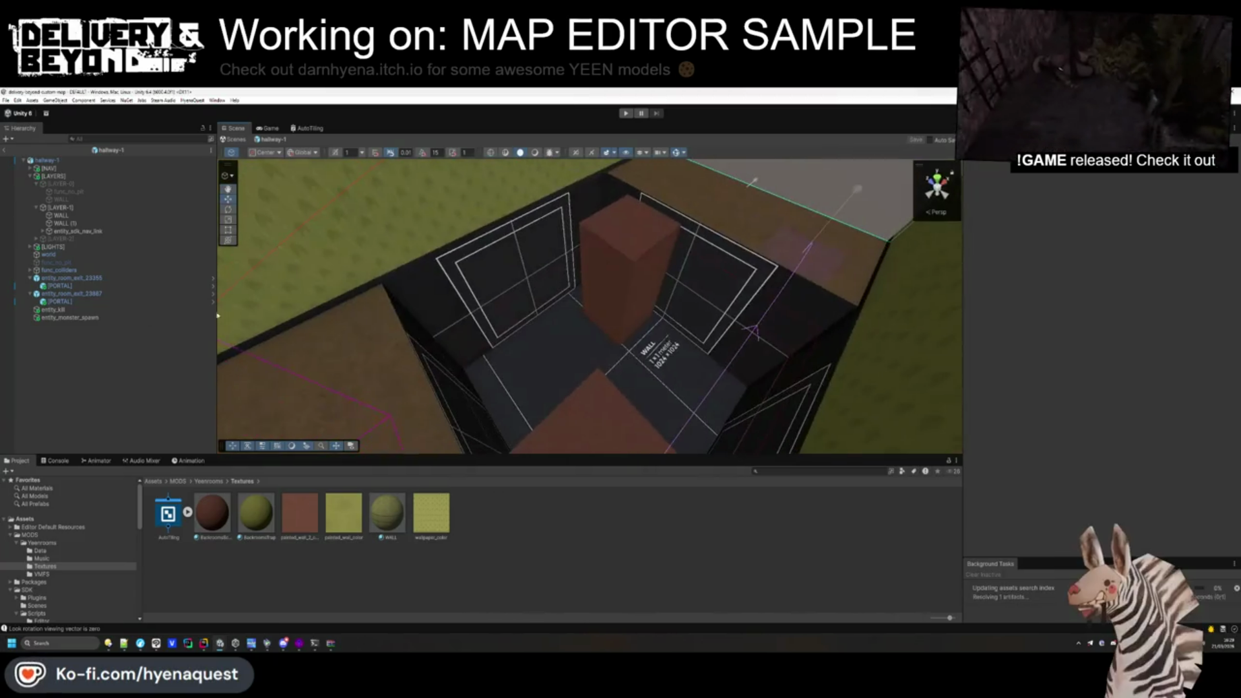
{"action": "left_click", "coordinate": [35, 207]}
{"action": "right_click", "coordinate": [30, 183]}
Create an empty object named entity_enemy_blocker in the Hierarchy.
{"action": "key", "text": "Escape"}
{"action": "left_click", "coordinate": [31, 177]}
{"action": "right_click", "coordinate": [75, 305]}
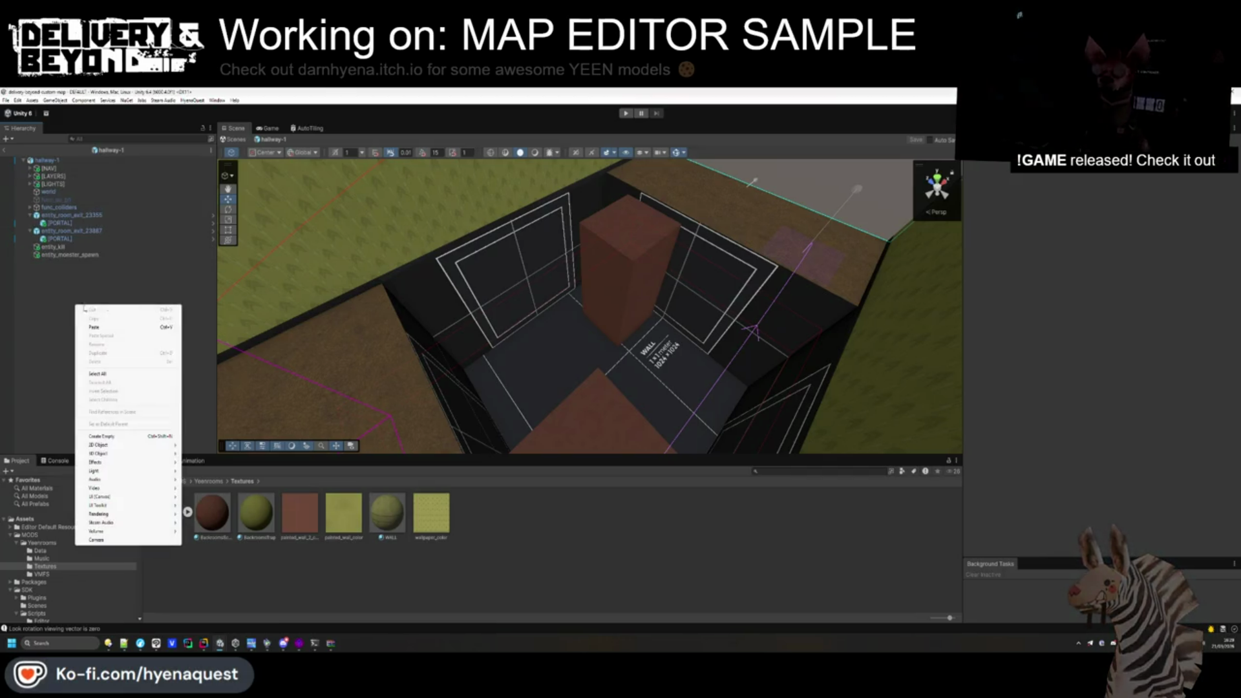
{"action": "mouse_move", "coordinate": [173, 455]}
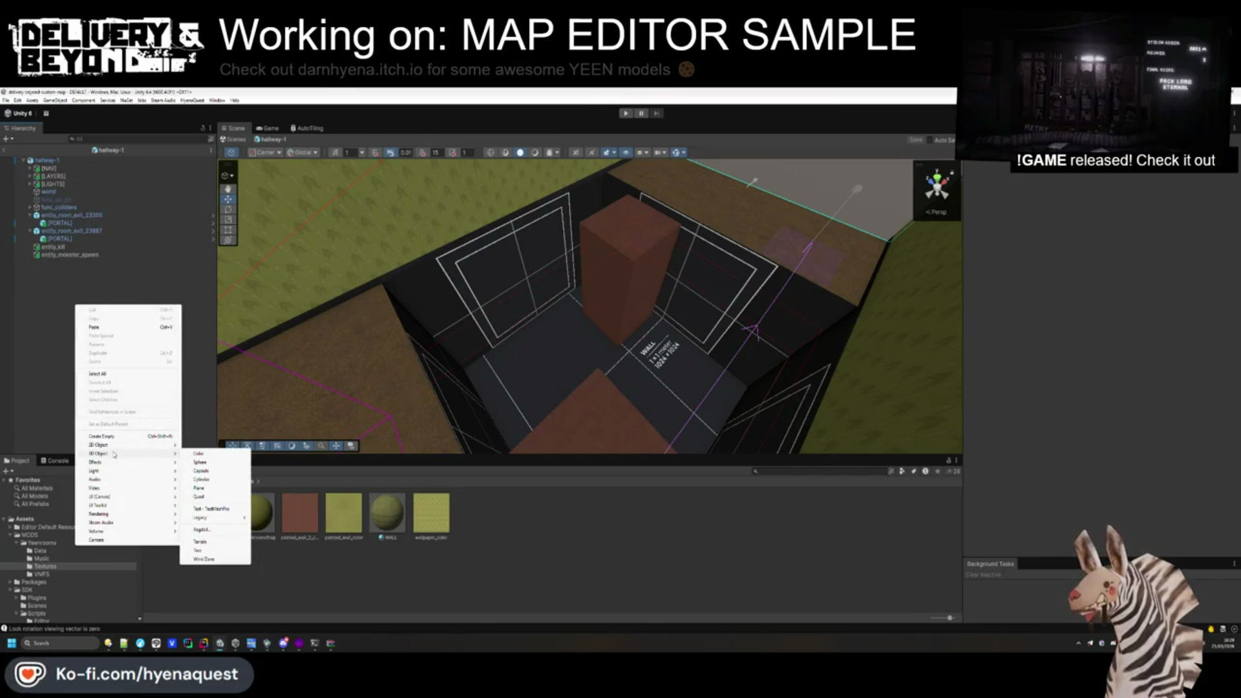
{"action": "left_click", "coordinate": [135, 437]}
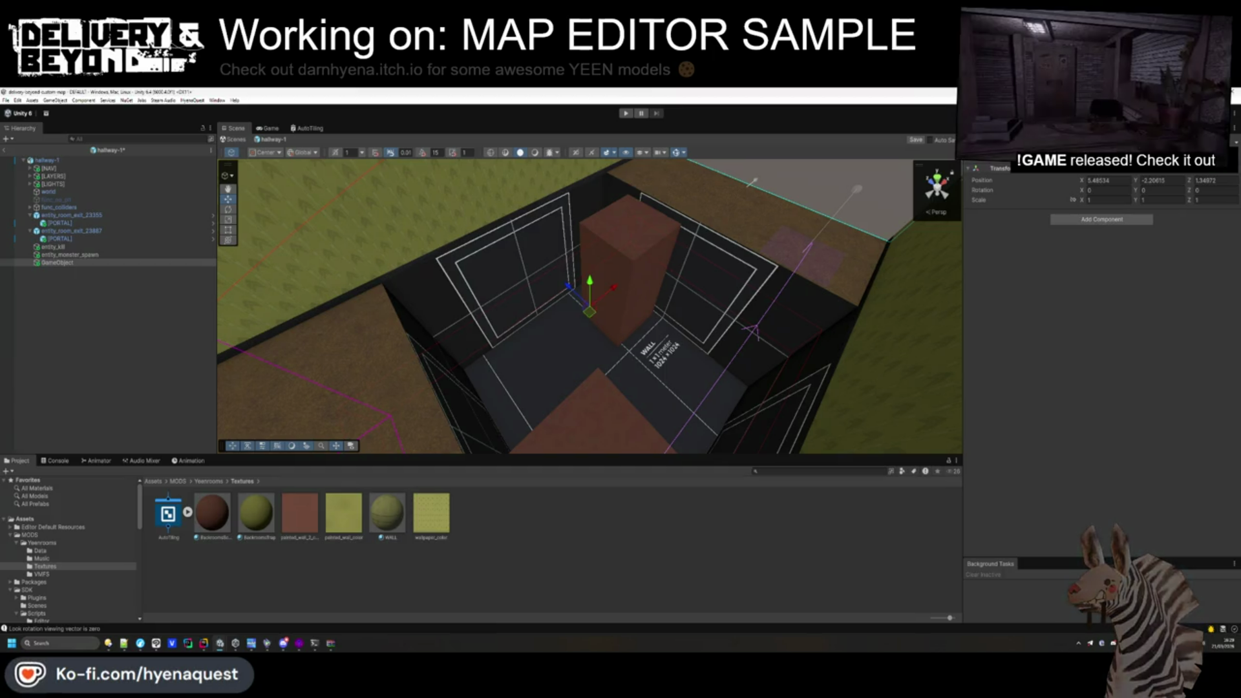
{"action": "type", "text": "entity_enemy_blocker"}
{"action": "key", "text": "Return"}
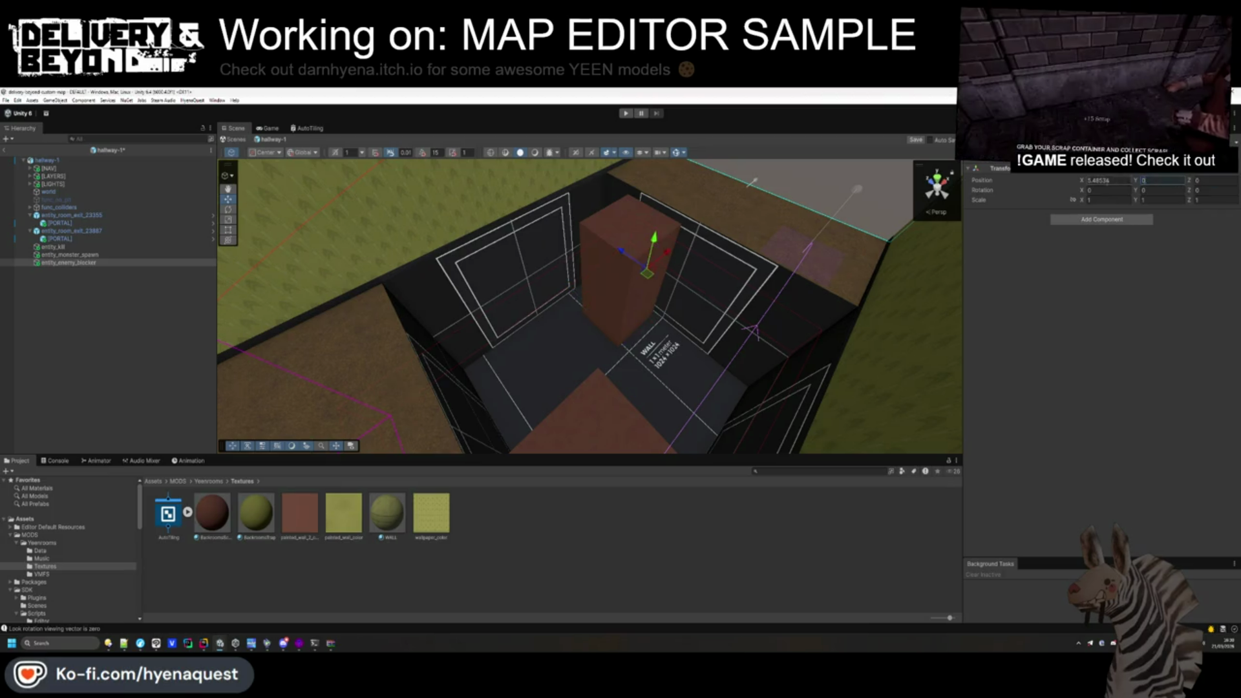
Put entity_enemy_blocker on the entity_blocker layer and add a Box Collider.
{"action": "left_click", "coordinate": [1164, 158]}
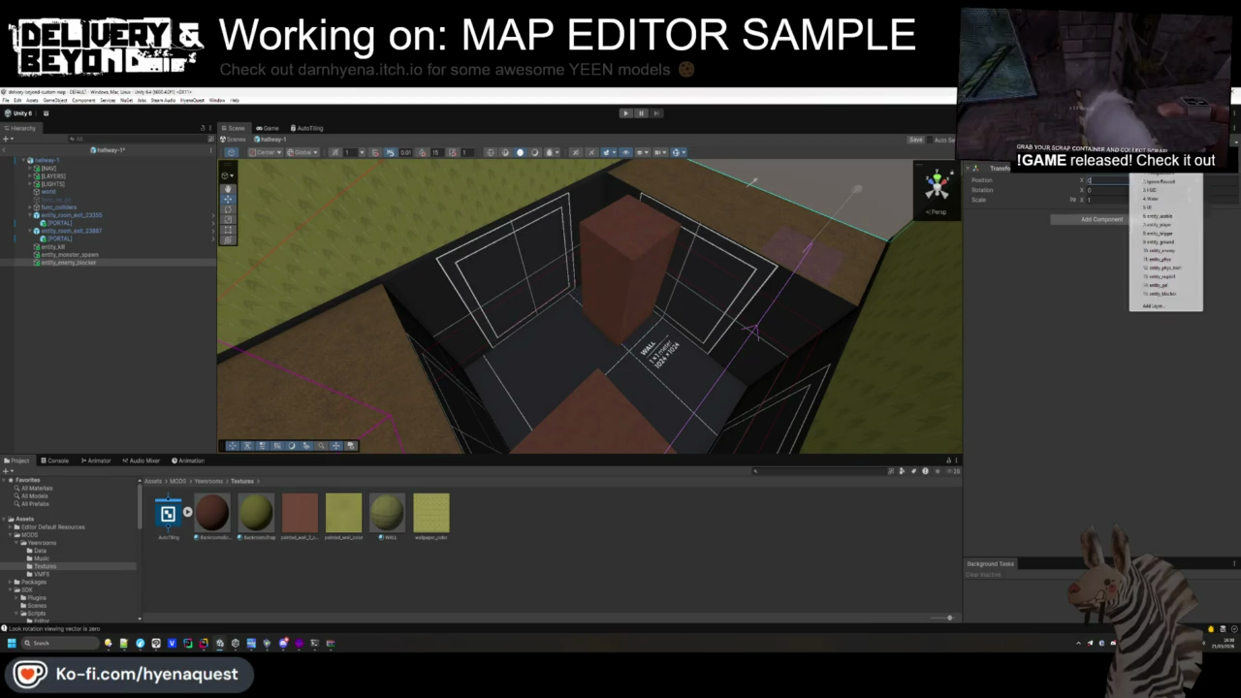
{"action": "left_click", "coordinate": [1164, 295]}
{"action": "left_click", "coordinate": [1134, 219]}
{"action": "type", "text": "box"}
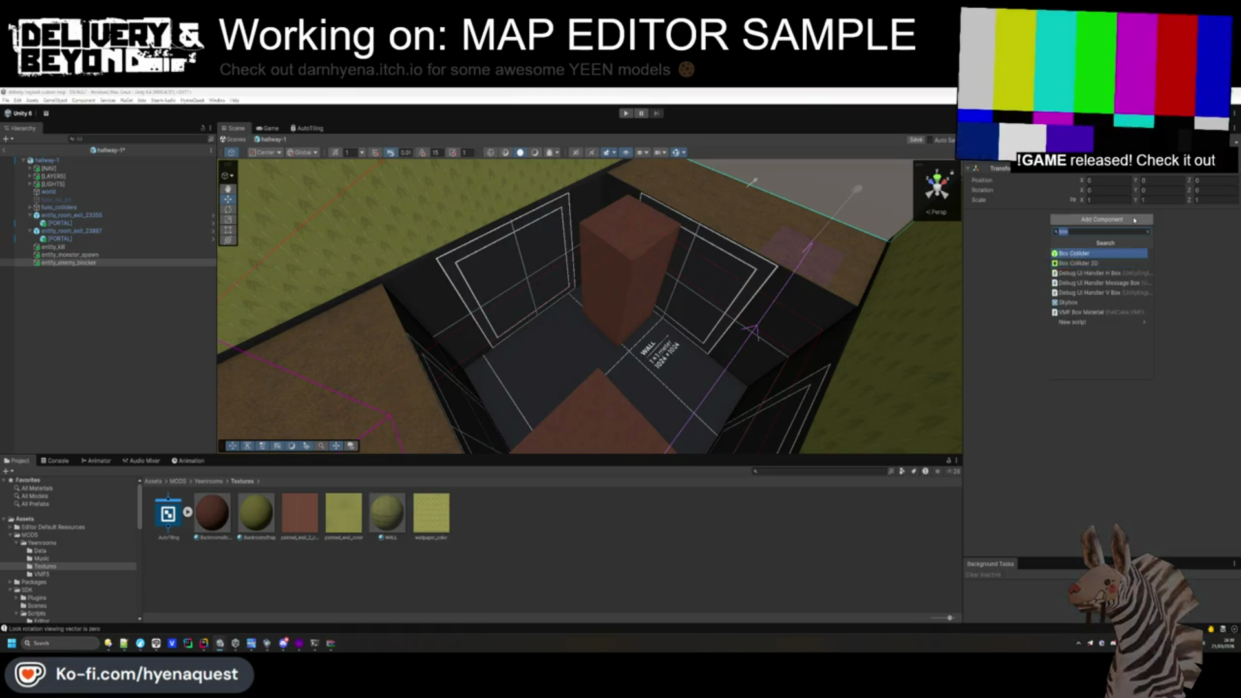
{"action": "key", "text": "Up"}
{"action": "key", "text": "Return"}
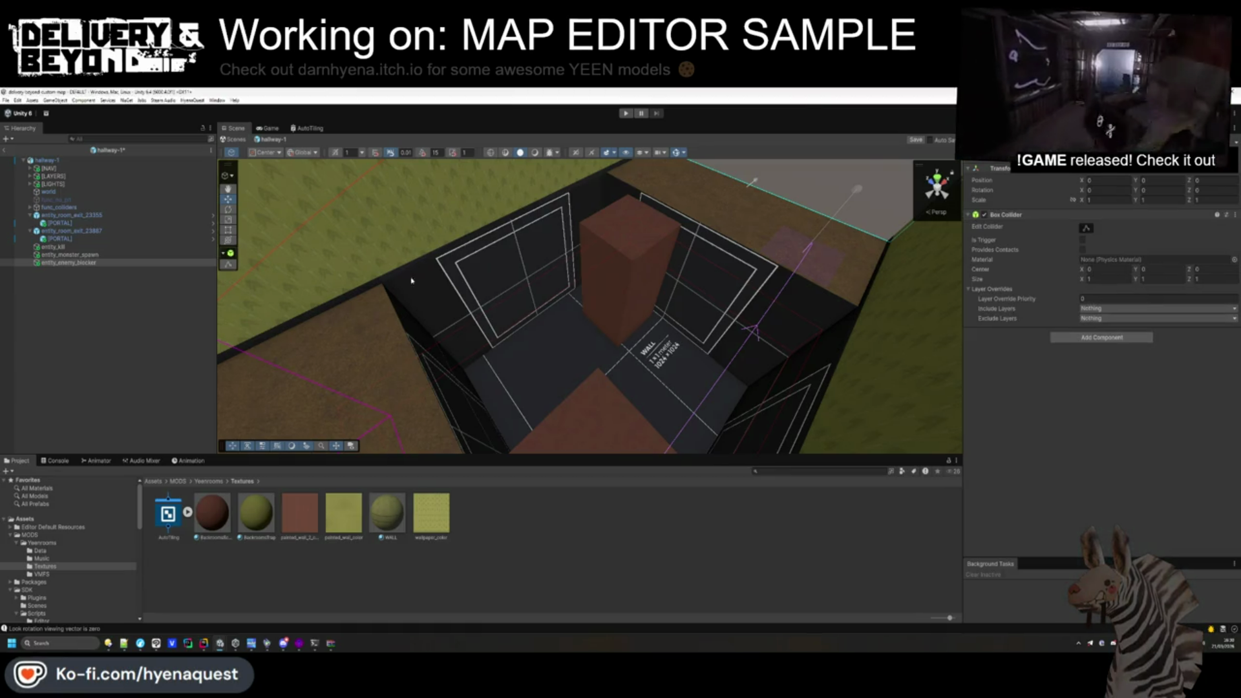
Stretch the collider across the room and exclude the entity_phys and entity_phys_item layers.
{"action": "key", "text": "f"}
{"action": "mouse_move", "coordinate": [506, 288]}
{"action": "left_mouse_down"}
{"action": "mouse_move", "coordinate": [437, 313]}
{"action": "mouse_move", "coordinate": [838, 318]}
{"action": "left_mouse_up"}
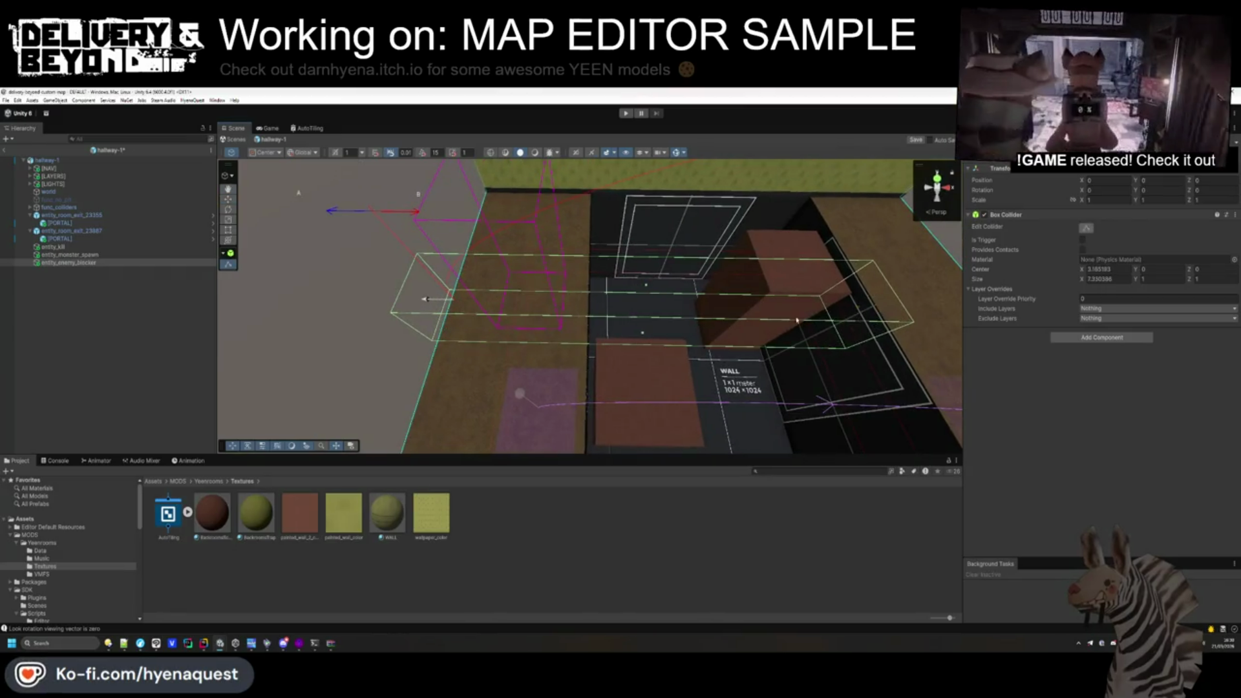
{"action": "mouse_move", "coordinate": [437, 313]}
{"action": "left_mouse_down"}
{"action": "mouse_move", "coordinate": [421, 333]}
{"action": "mouse_move", "coordinate": [524, 299]}
{"action": "mouse_move", "coordinate": [574, 327]}
{"action": "mouse_move", "coordinate": [327, 296]}
{"action": "mouse_move", "coordinate": [327, 324]}
{"action": "mouse_move", "coordinate": [401, 303]}
{"action": "mouse_move", "coordinate": [1077, 314]}
{"action": "left_mouse_up"}
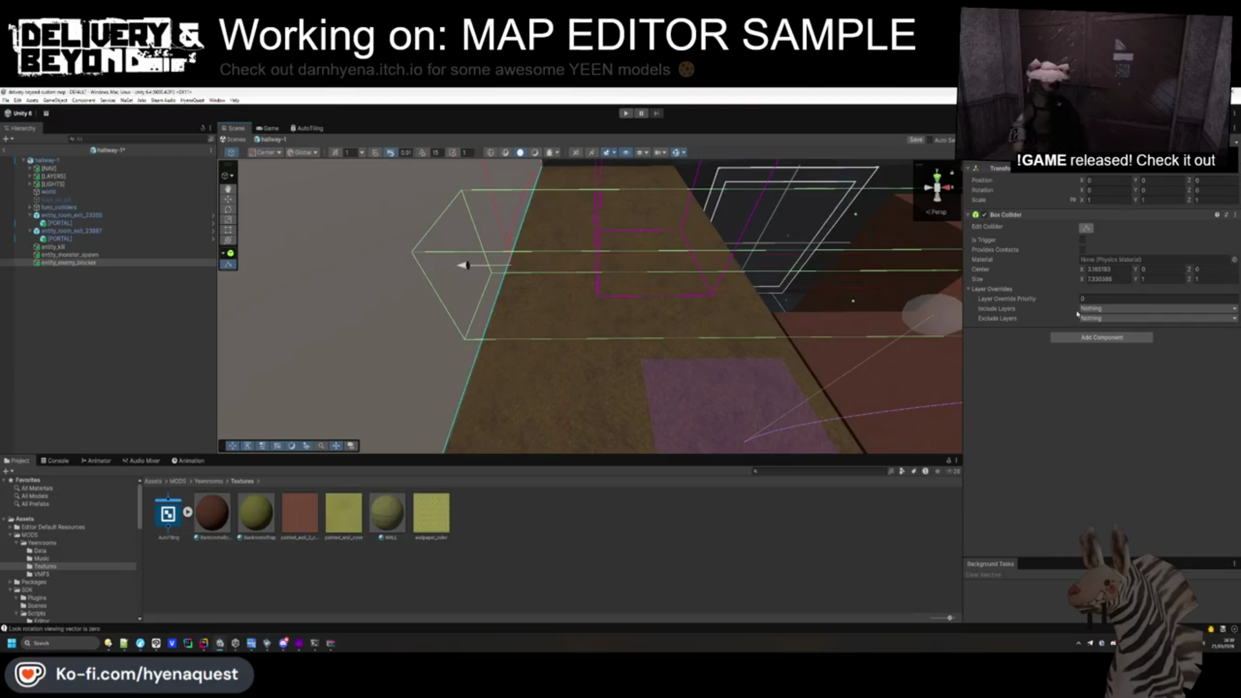
{"action": "left_click", "coordinate": [1094, 318]}
{"action": "left_click", "coordinate": [1123, 455]}
{"action": "left_click", "coordinate": [1113, 466]}
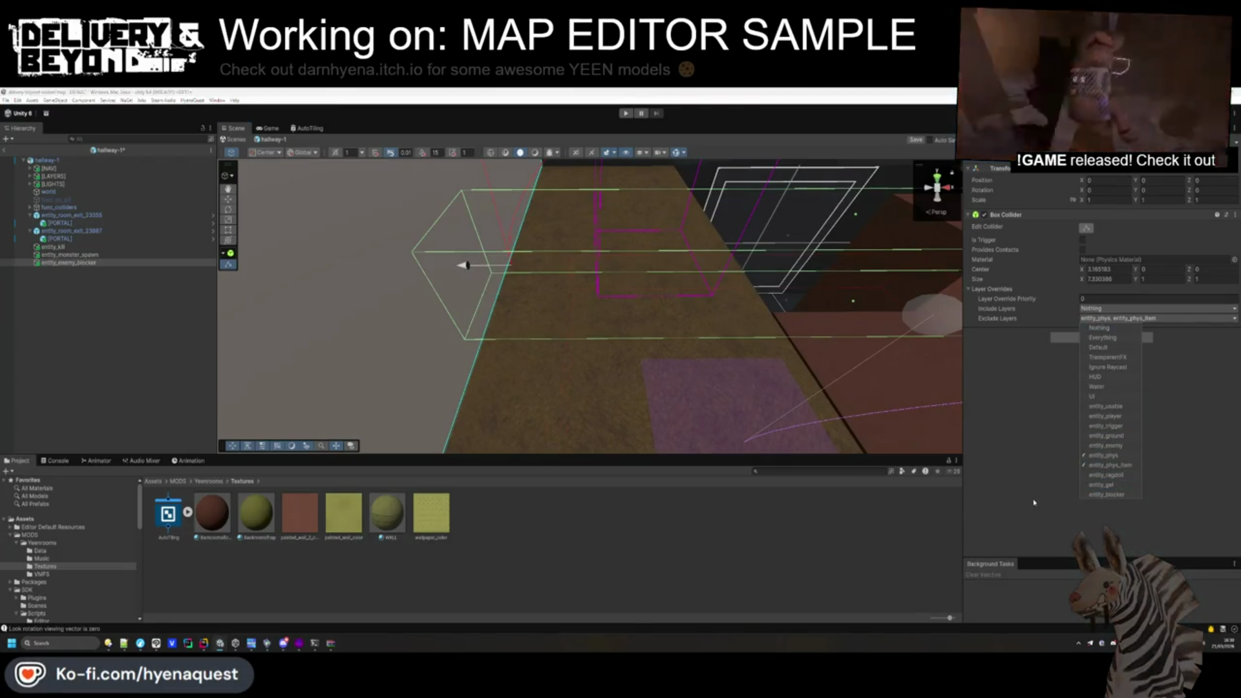
{"action": "left_click", "coordinate": [439, 305]}
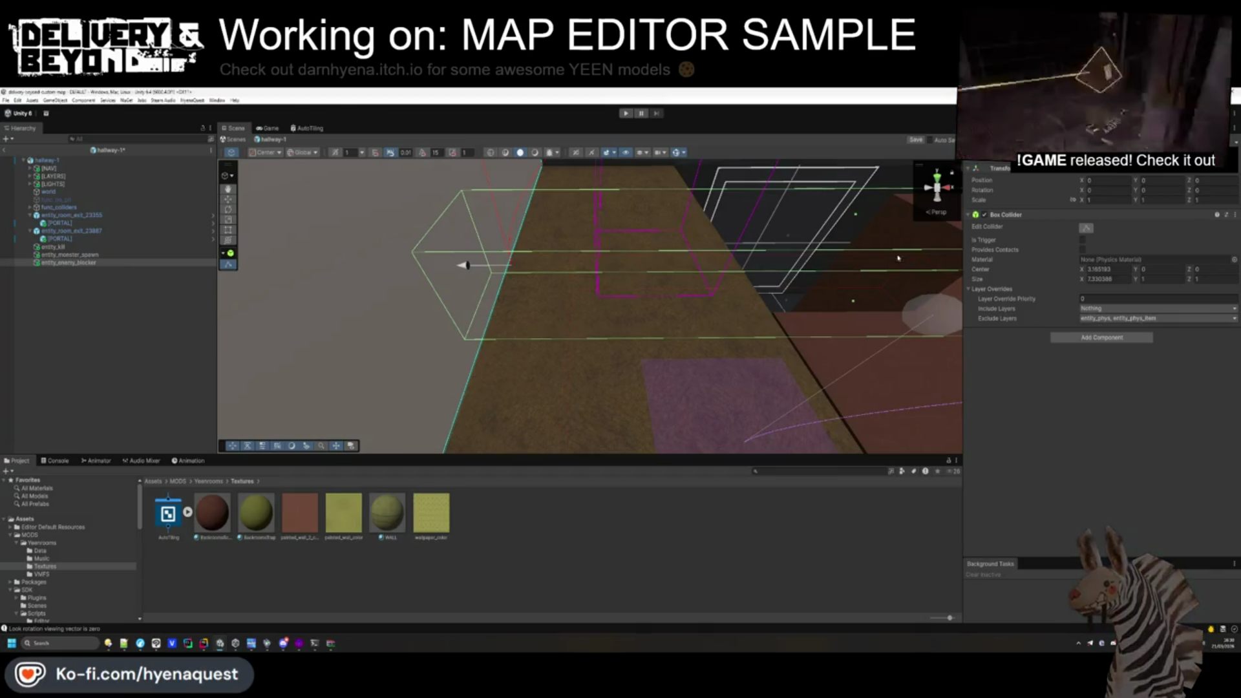
Extend the collider's side out to the wall, reaching roughly 4.73 × 0.56 × 4.85.
{"action": "mouse_move", "coordinate": [439, 305]}
{"action": "left_mouse_down"}
{"action": "mouse_move", "coordinate": [568, 272]}
{"action": "mouse_move", "coordinate": [530, 309]}
{"action": "mouse_move", "coordinate": [843, 231]}
{"action": "mouse_move", "coordinate": [802, 243]}
{"action": "mouse_move", "coordinate": [815, 201]}
{"action": "mouse_move", "coordinate": [698, 214]}
{"action": "mouse_move", "coordinate": [764, 279]}
{"action": "mouse_move", "coordinate": [794, 241]}
{"action": "mouse_move", "coordinate": [775, 299]}
{"action": "mouse_move", "coordinate": [602, 300]}
{"action": "mouse_move", "coordinate": [726, 312]}
{"action": "mouse_move", "coordinate": [713, 331]}
{"action": "mouse_move", "coordinate": [645, 276]}
{"action": "mouse_move", "coordinate": [752, 273]}
{"action": "left_mouse_up"}
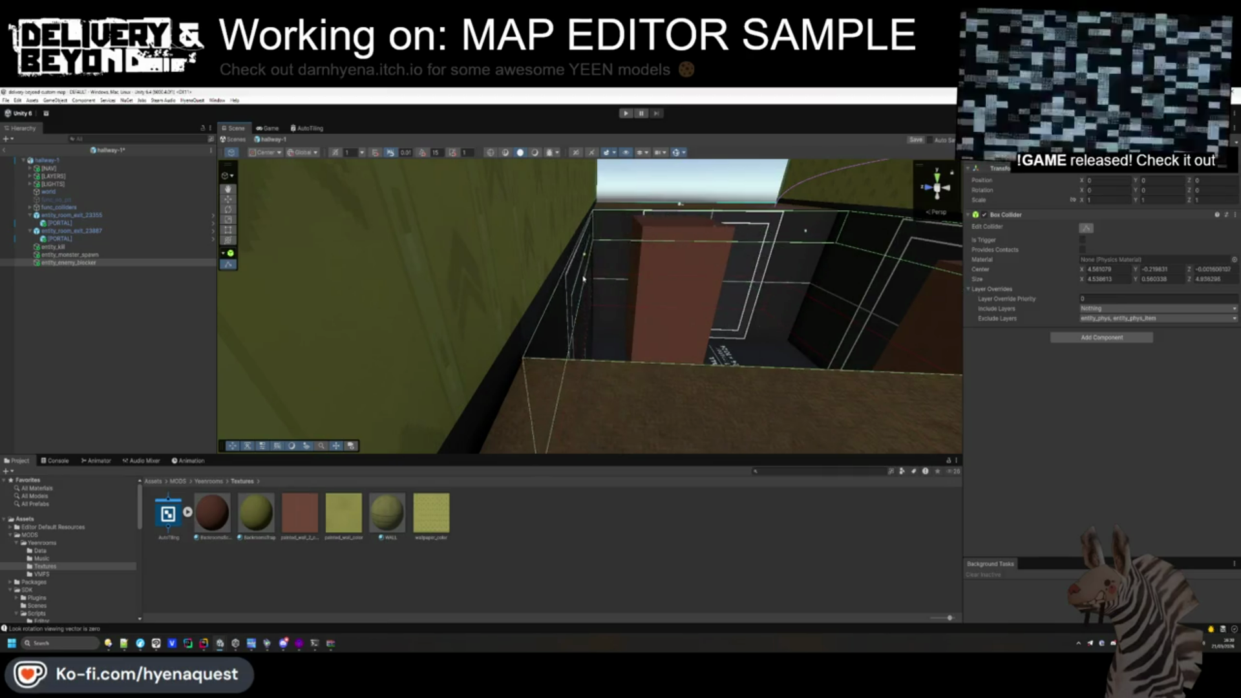
{"action": "mouse_move", "coordinate": [589, 287]}
{"action": "left_mouse_down"}
{"action": "mouse_move", "coordinate": [812, 322]}
{"action": "mouse_move", "coordinate": [753, 279]}
{"action": "left_mouse_up"}
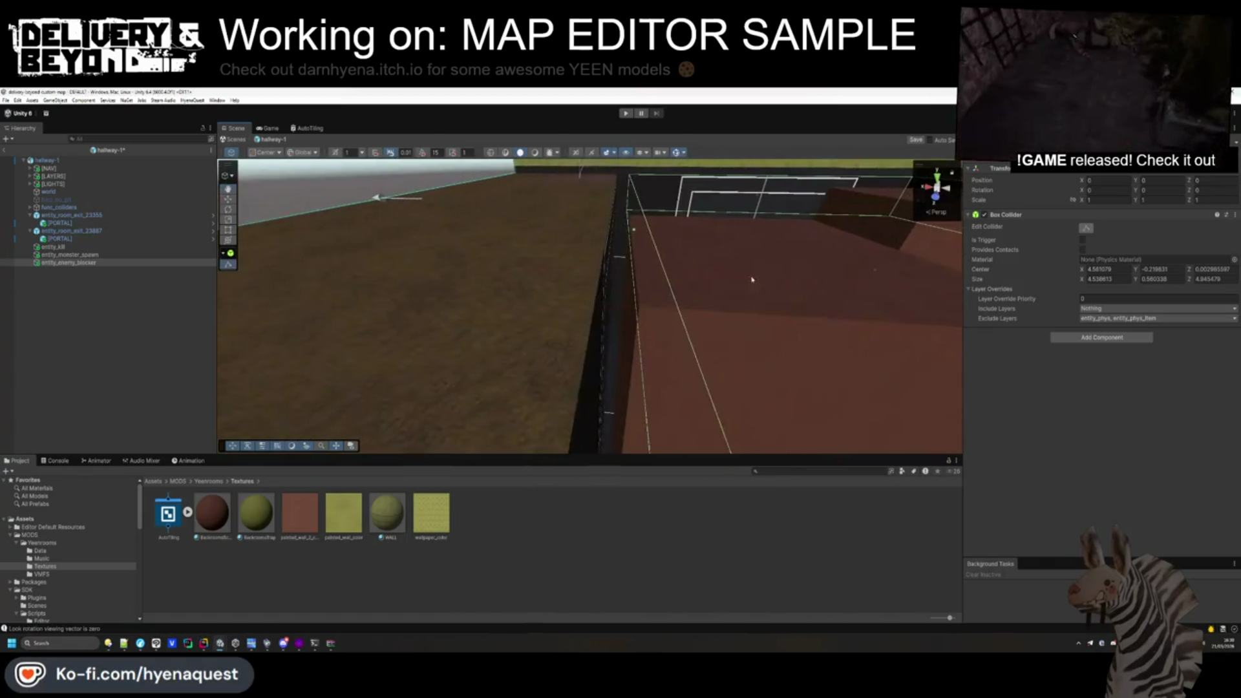
{"action": "mouse_move", "coordinate": [634, 229]}
{"action": "left_mouse_down"}
{"action": "mouse_move", "coordinate": [612, 236]}
{"action": "mouse_move", "coordinate": [631, 216]}
{"action": "mouse_move", "coordinate": [784, 344]}
{"action": "mouse_move", "coordinate": [615, 349]}
{"action": "left_mouse_up"}
{"action": "key", "text": "f"}
{"action": "left_click", "coordinate": [102, 339]}
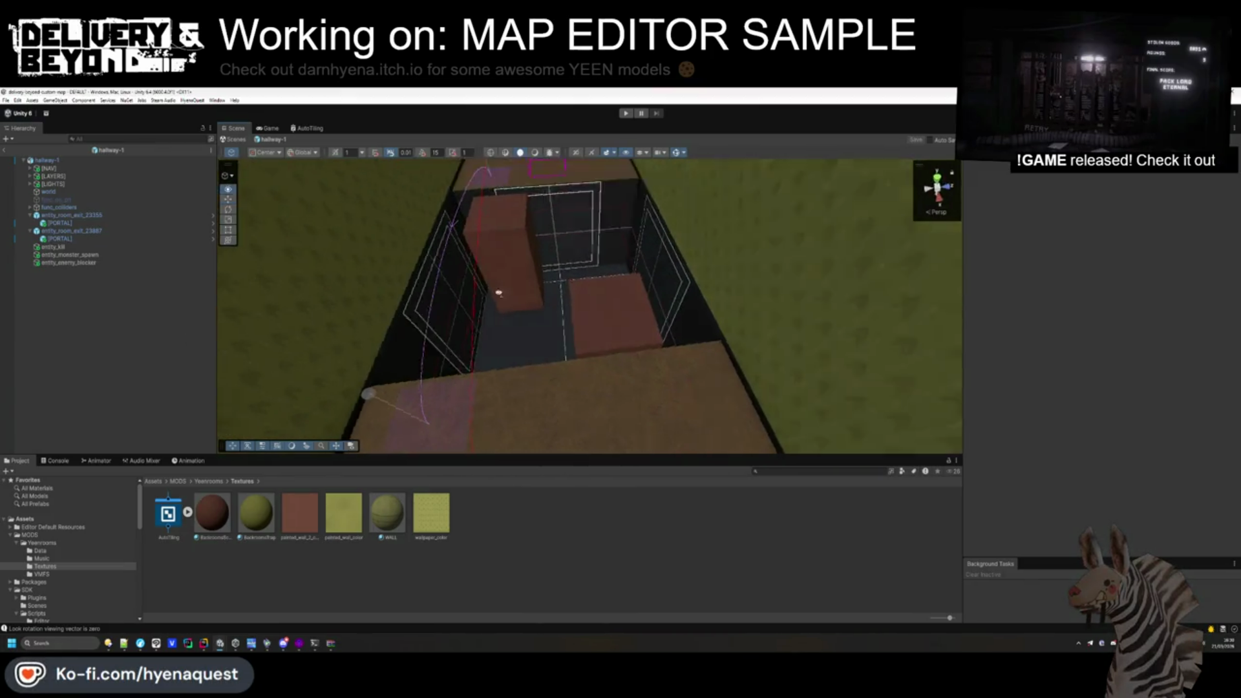
Review the [LIGHTS] and [LAYERS] groups and save the hallway-1 scene.
{"action": "left_click", "coordinate": [39, 184]}
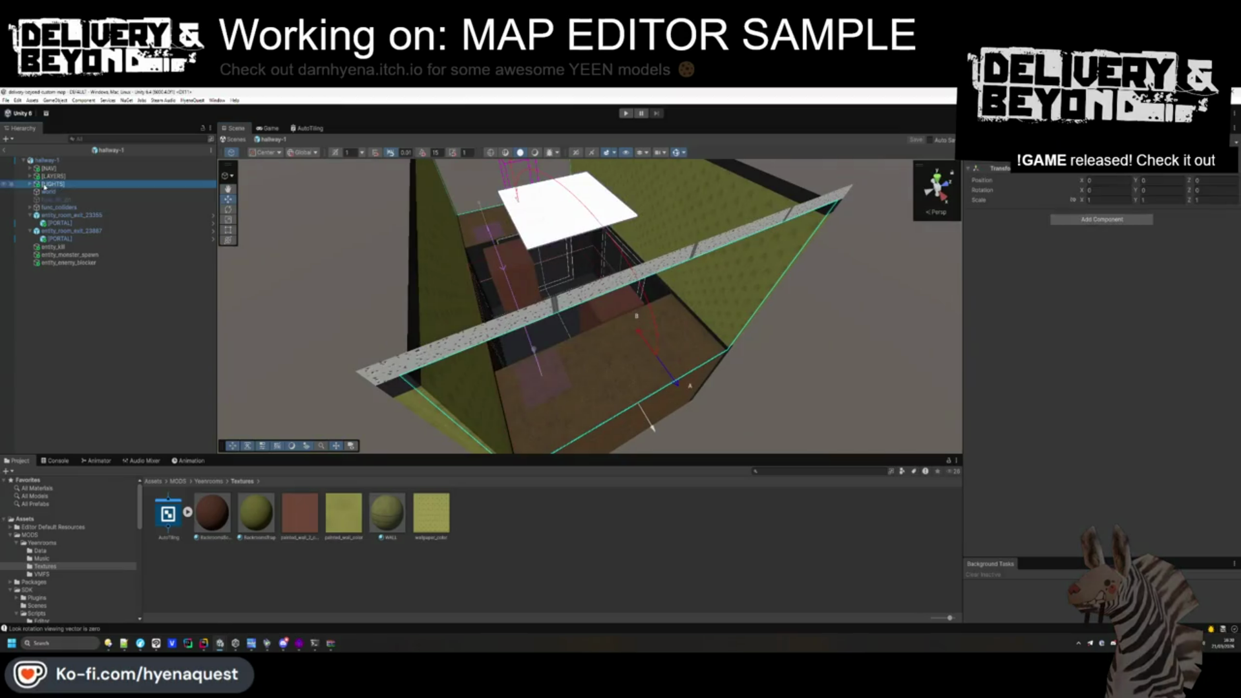
{"action": "left_click", "coordinate": [31, 185]}
{"action": "left_click", "coordinate": [30, 184]}
{"action": "left_click", "coordinate": [31, 176]}
{"action": "left_click", "coordinate": [88, 192]}
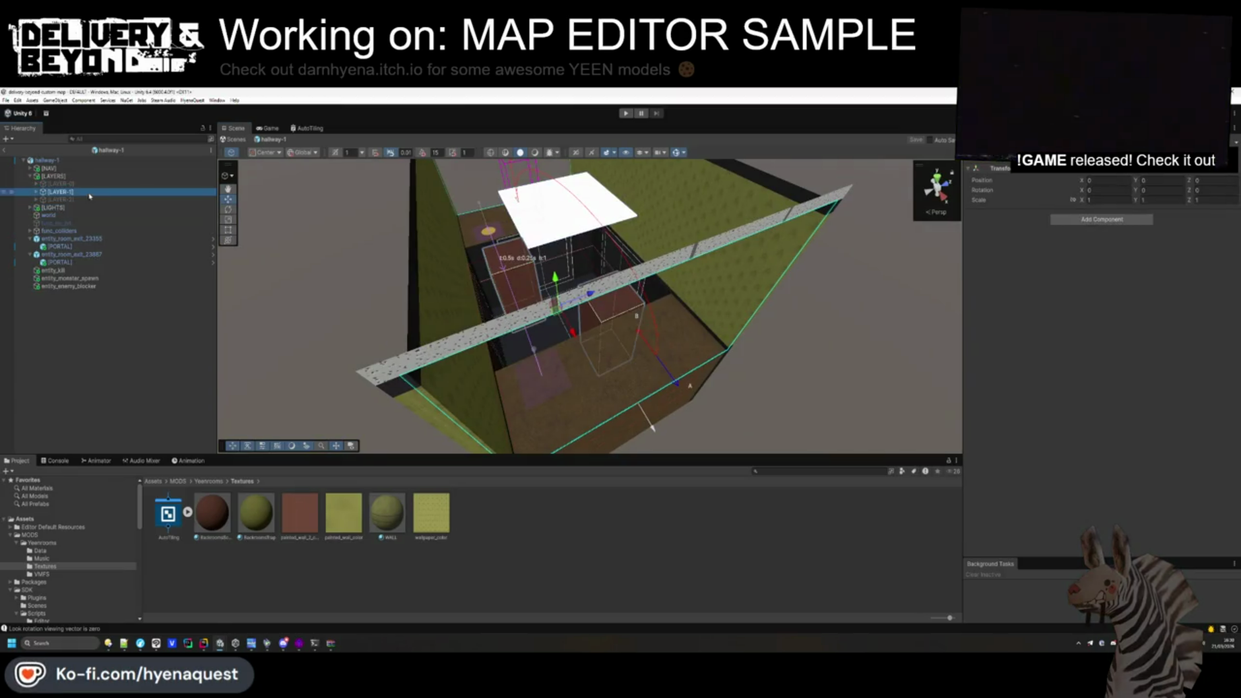
{"action": "left_click", "coordinate": [91, 201]}
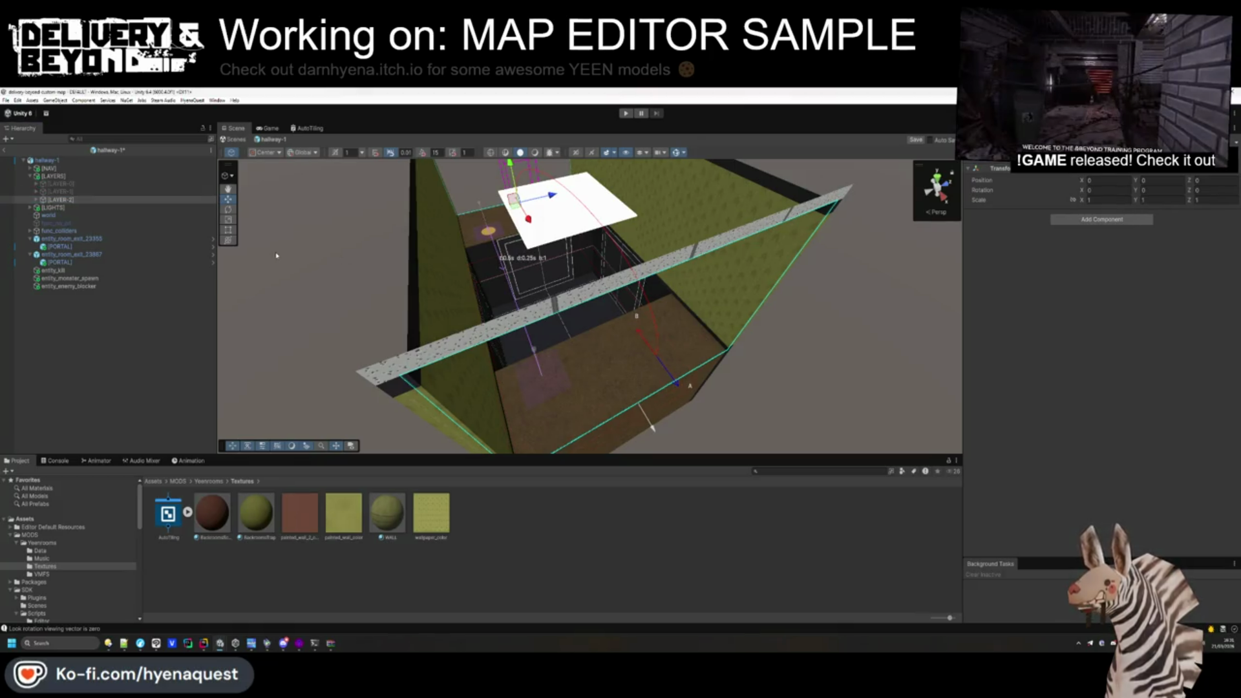
{"action": "left_click", "coordinate": [58, 330]}
{"action": "key", "text": "ctrl+s"}
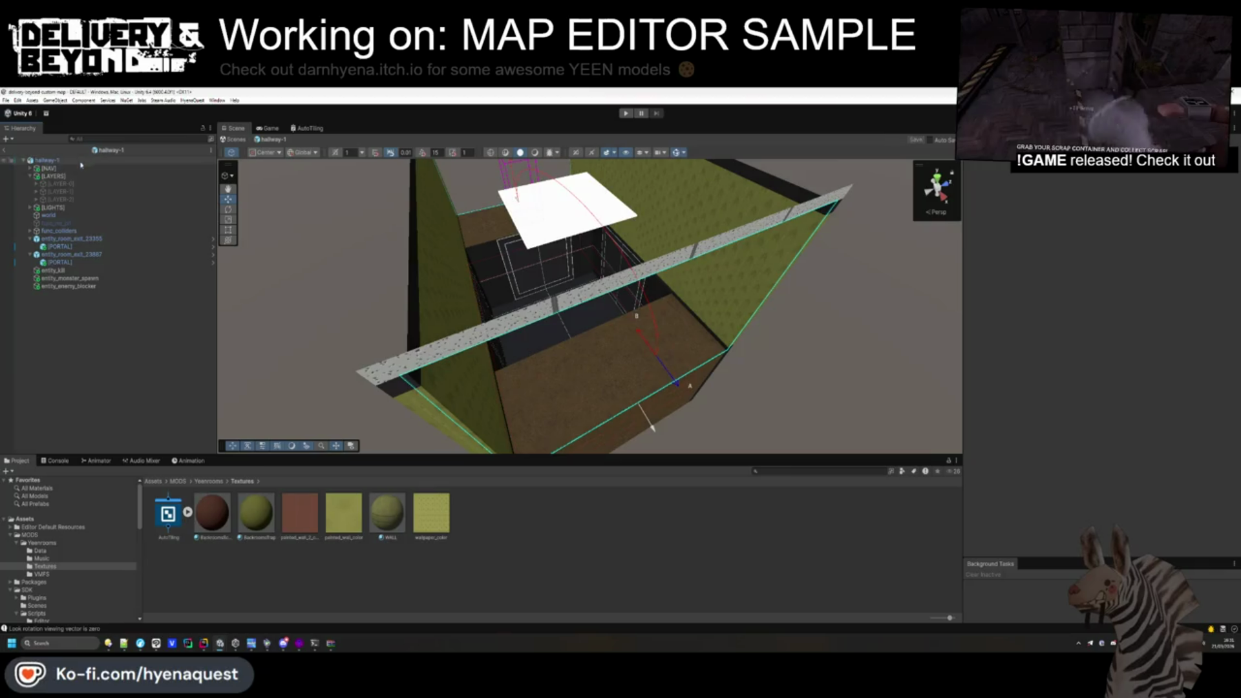
Collapse [LAYERS] and entity_room_exit_23355 in the Hierarchy and select hallway-1.
{"action": "left_click", "coordinate": [48, 168]}
{"action": "left_click", "coordinate": [53, 176]}
{"action": "left_click", "coordinate": [47, 159]}
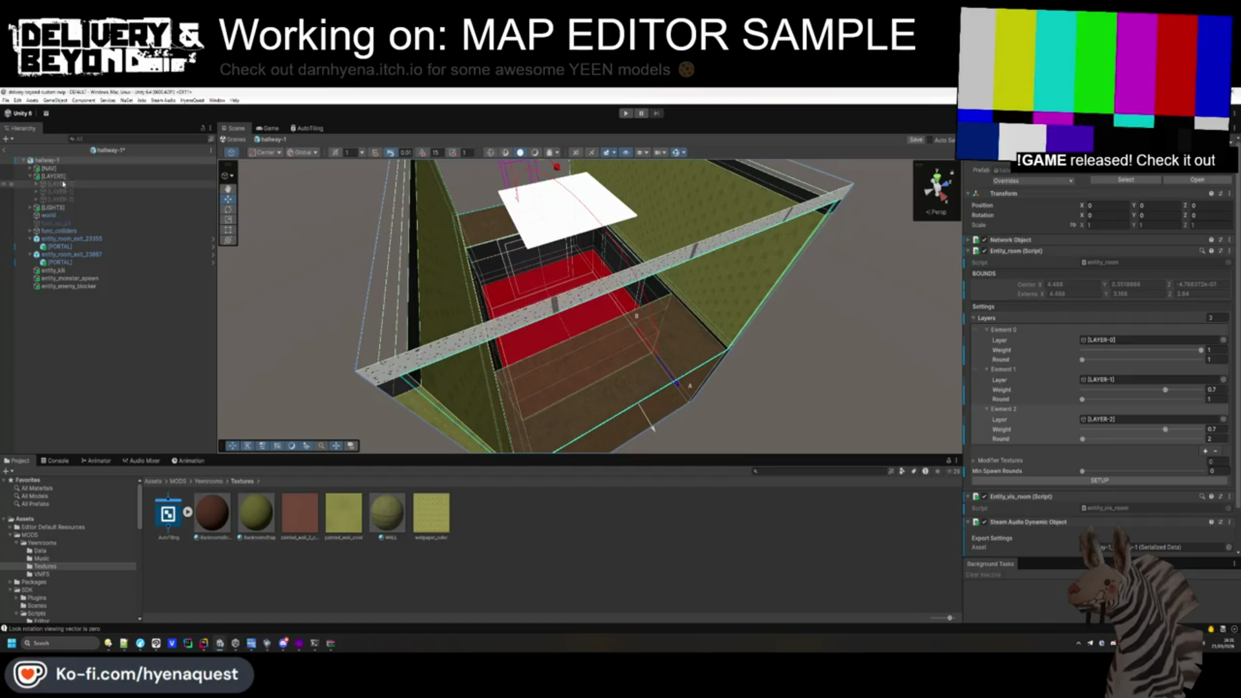
{"action": "left_click", "coordinate": [51, 317]}
{"action": "left_click", "coordinate": [30, 176]}
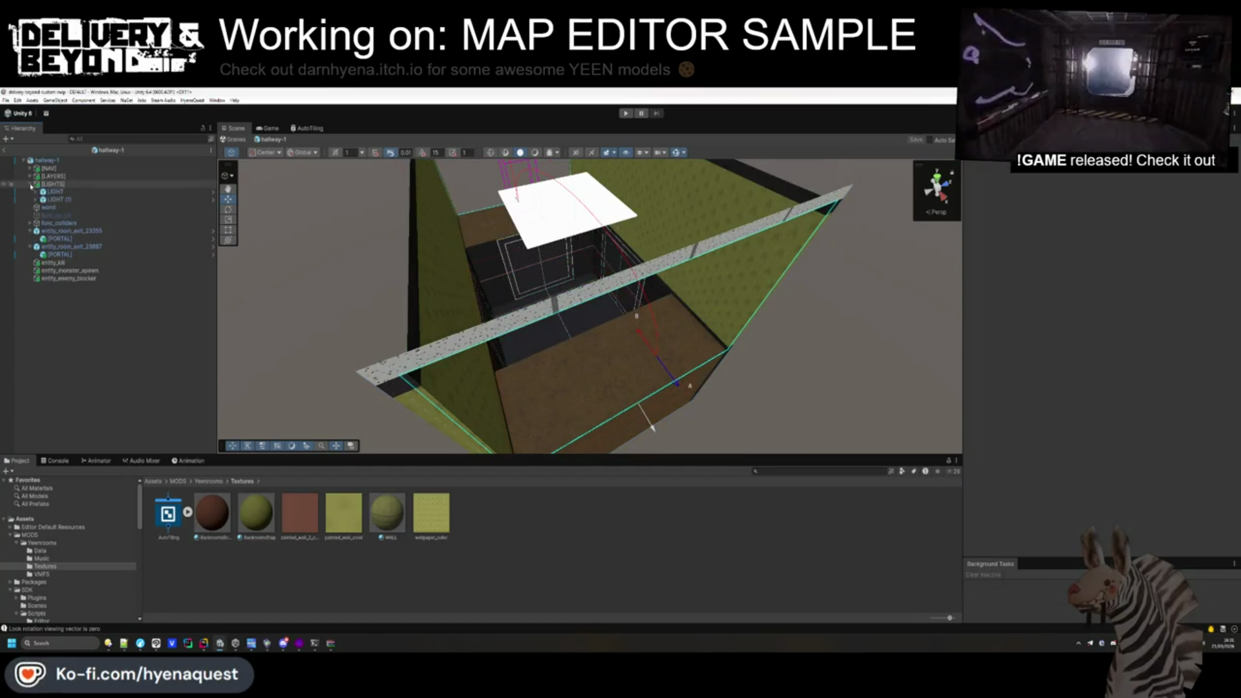
{"action": "left_click", "coordinate": [30, 215]}
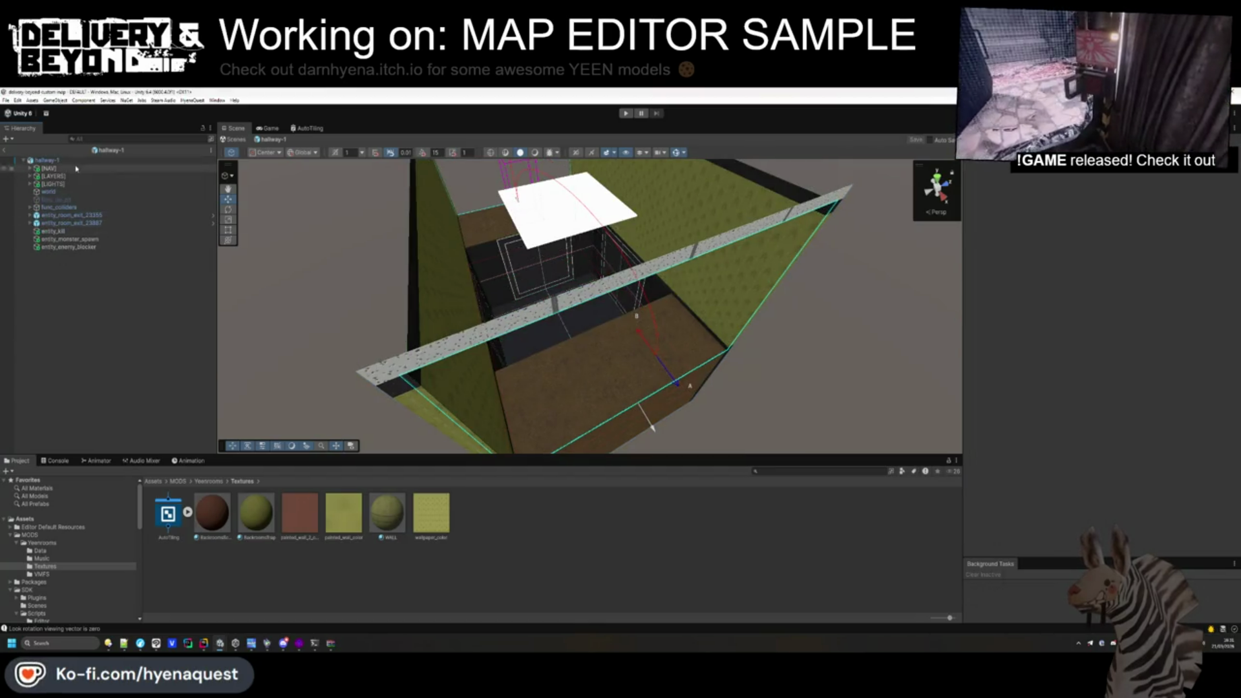
{"action": "left_click", "coordinate": [55, 159]}
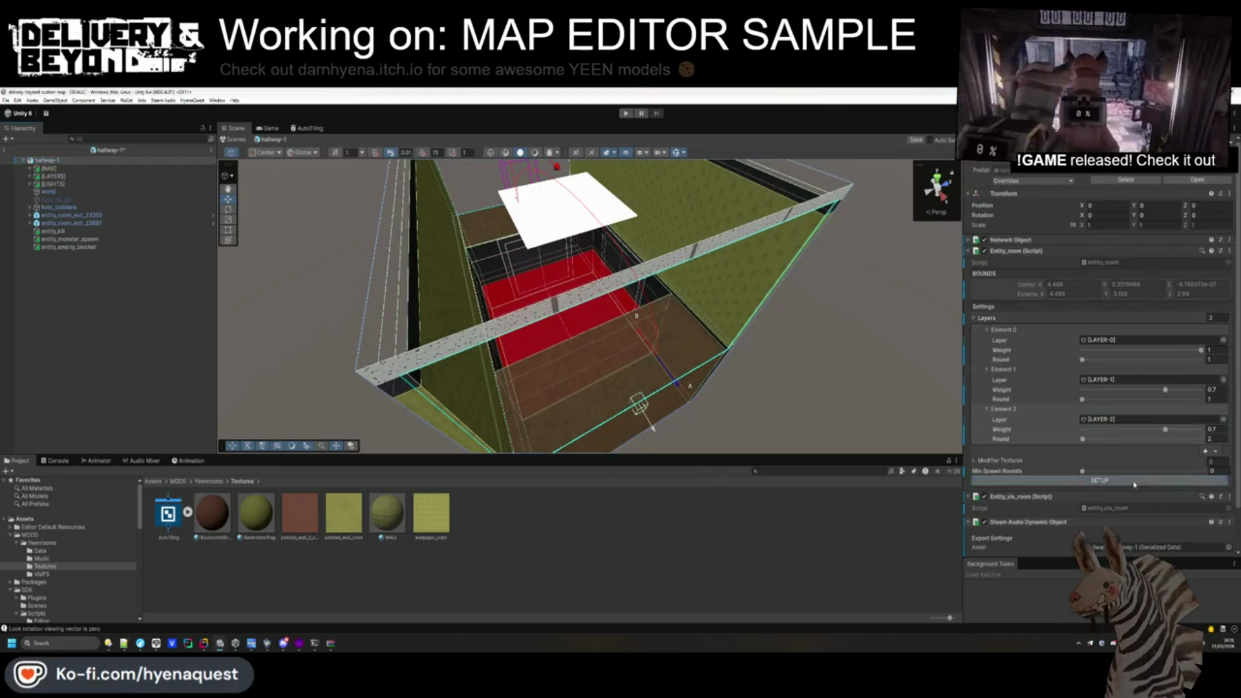
Rerun SETUP, export the dynamic audio object, and browse up to the Yeenrooms folder.
{"action": "left_click", "coordinate": [1135, 481]}
{"action": "scroll", "coordinate": [1126, 468], "scroll_direction": "down", "scroll_amount": 3}
{"action": "left_click", "coordinate": [1119, 515]}
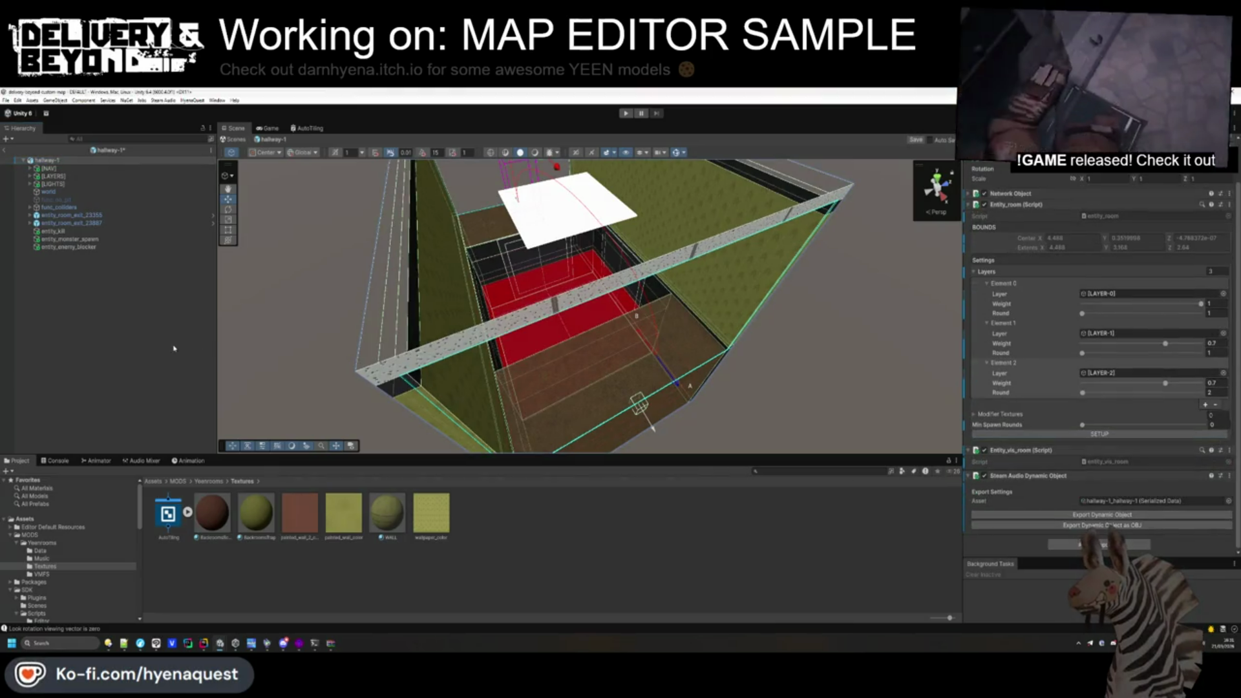
{"action": "left_click", "coordinate": [186, 362]}
{"action": "left_click", "coordinate": [209, 481]}
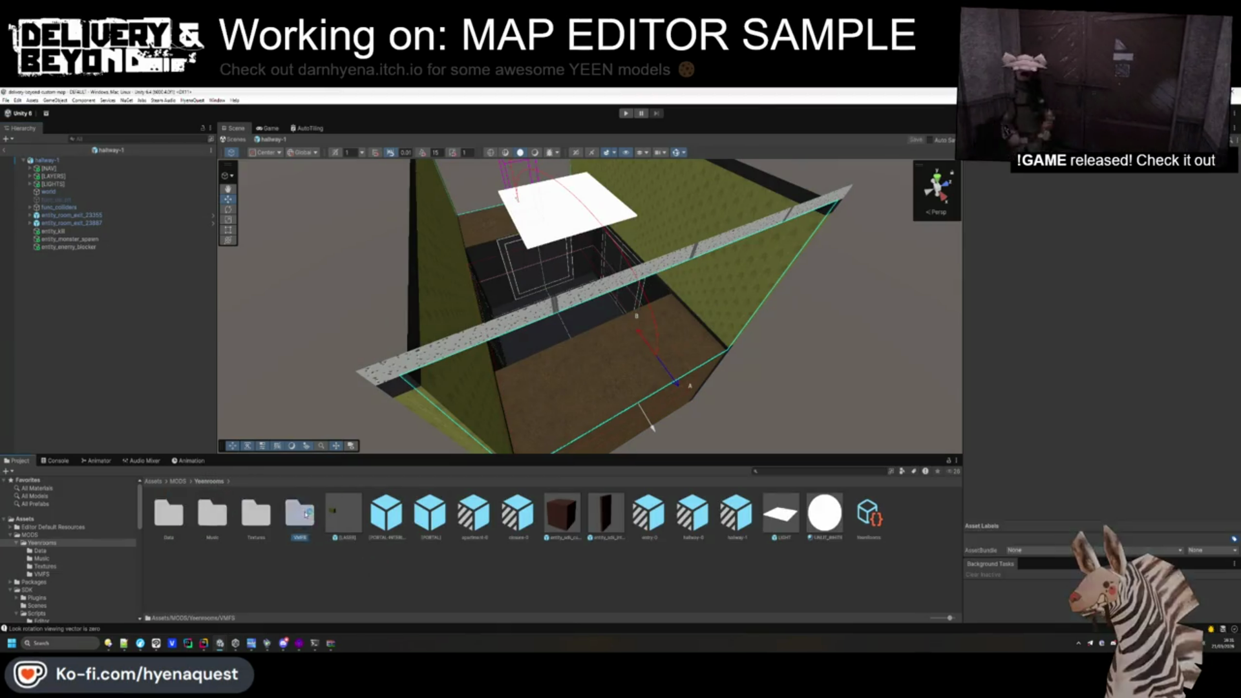
Drag x-shape-0 from the VMFS folder into the DEFAULT scene at position 0, 0, 0.
{"action": "double_click", "coordinate": [299, 514]}
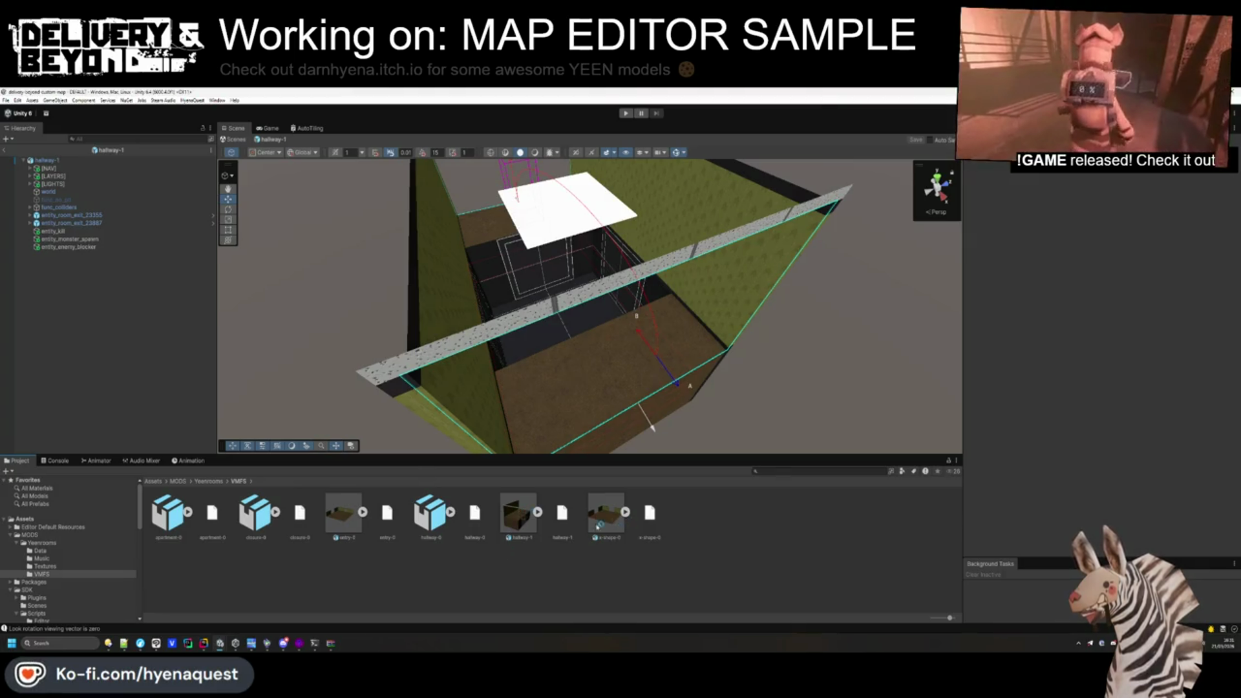
{"action": "left_click_drag", "start_coordinate": [611, 521], "coordinate": [166, 224]}
{"action": "left_click", "coordinate": [5, 150]}
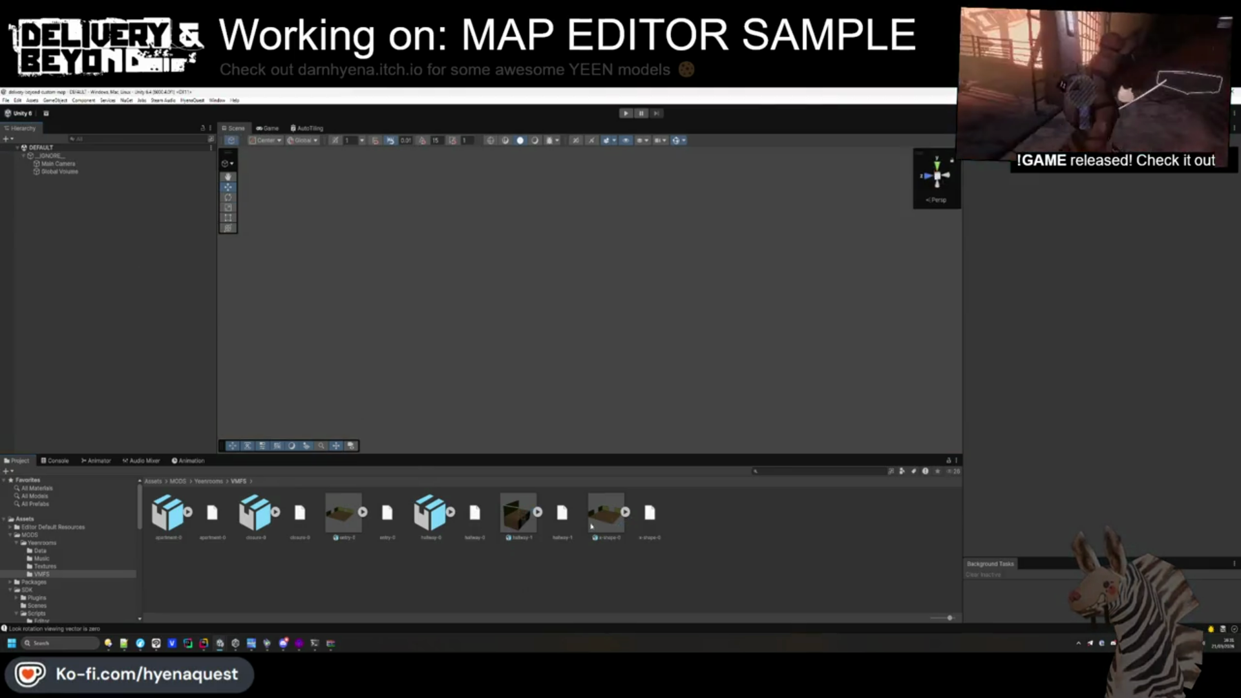
{"action": "left_click_drag", "start_coordinate": [175, 349], "coordinate": [139, 356]}
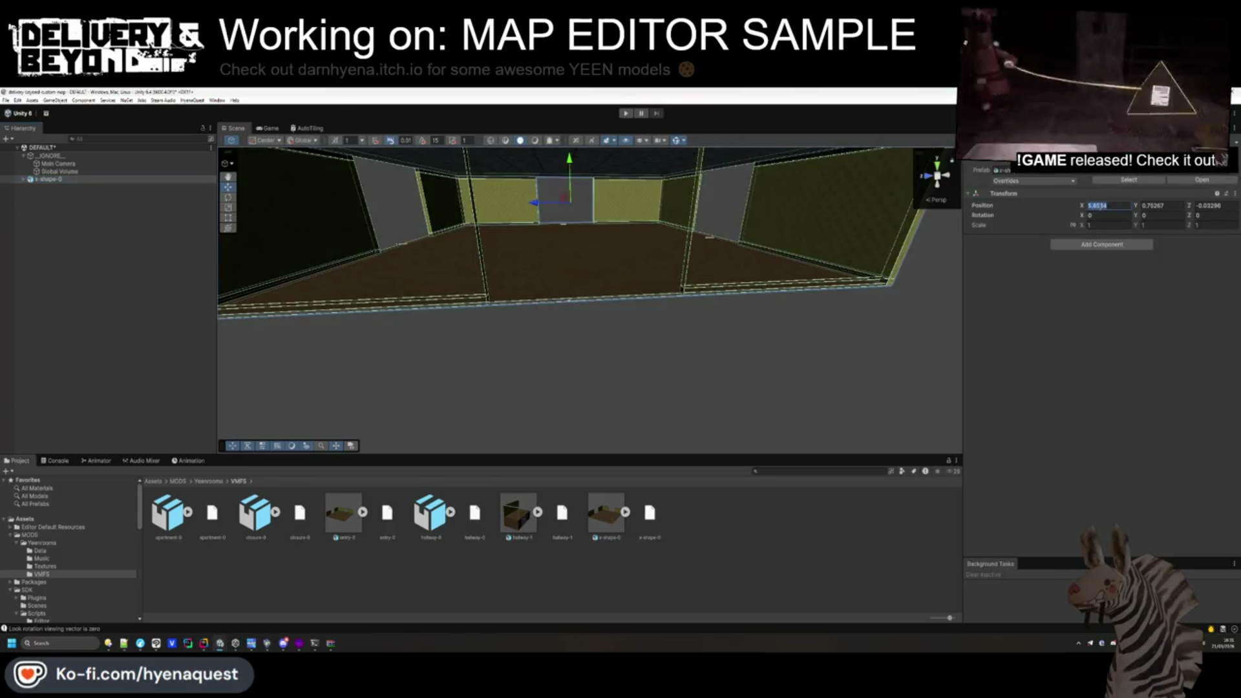
{"action": "type", "text": "0"}
{"action": "key", "text": "Tab"}
{"action": "type", "text": "0"}
{"action": "key", "text": "Tab"}
{"action": "type", "text": "0"}
{"action": "key", "text": "Return"}
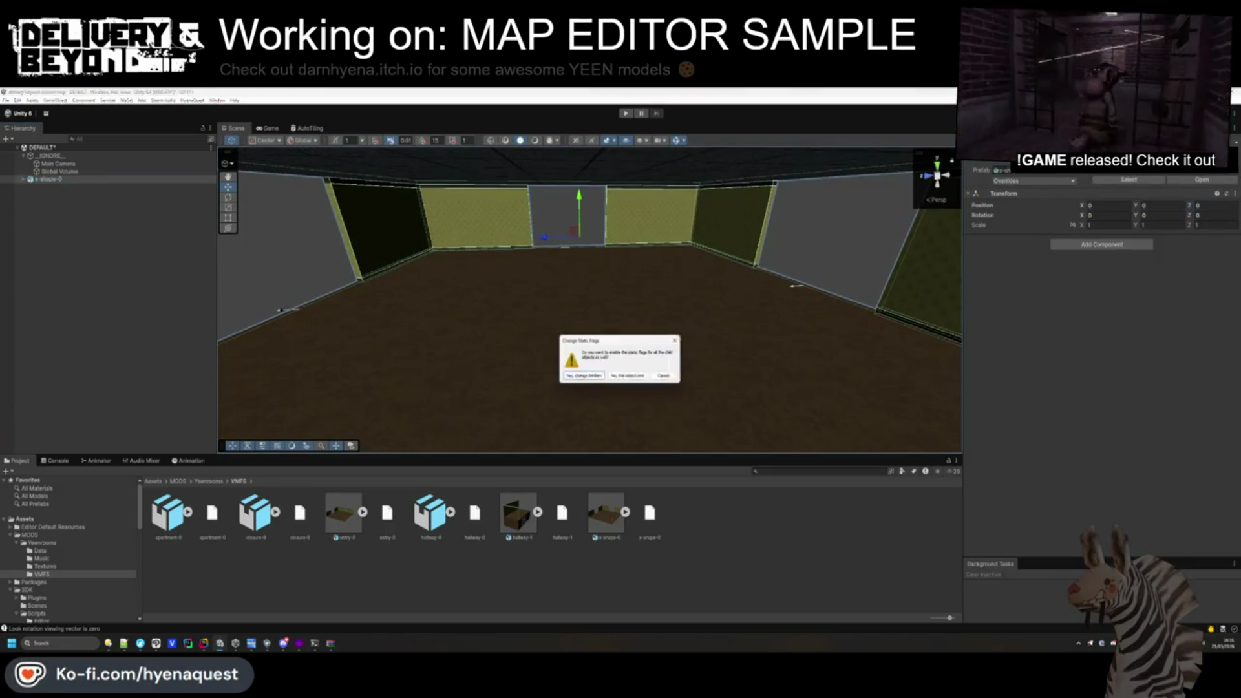
Look over the placed room and expand x-shape-0 to show its child objects.
{"action": "mouse_move", "coordinate": [659, 333]}
{"action": "left_mouse_down"}
{"action": "mouse_move", "coordinate": [720, 300]}
{"action": "mouse_move", "coordinate": [765, 405]}
{"action": "mouse_move", "coordinate": [896, 405]}
{"action": "left_mouse_up"}
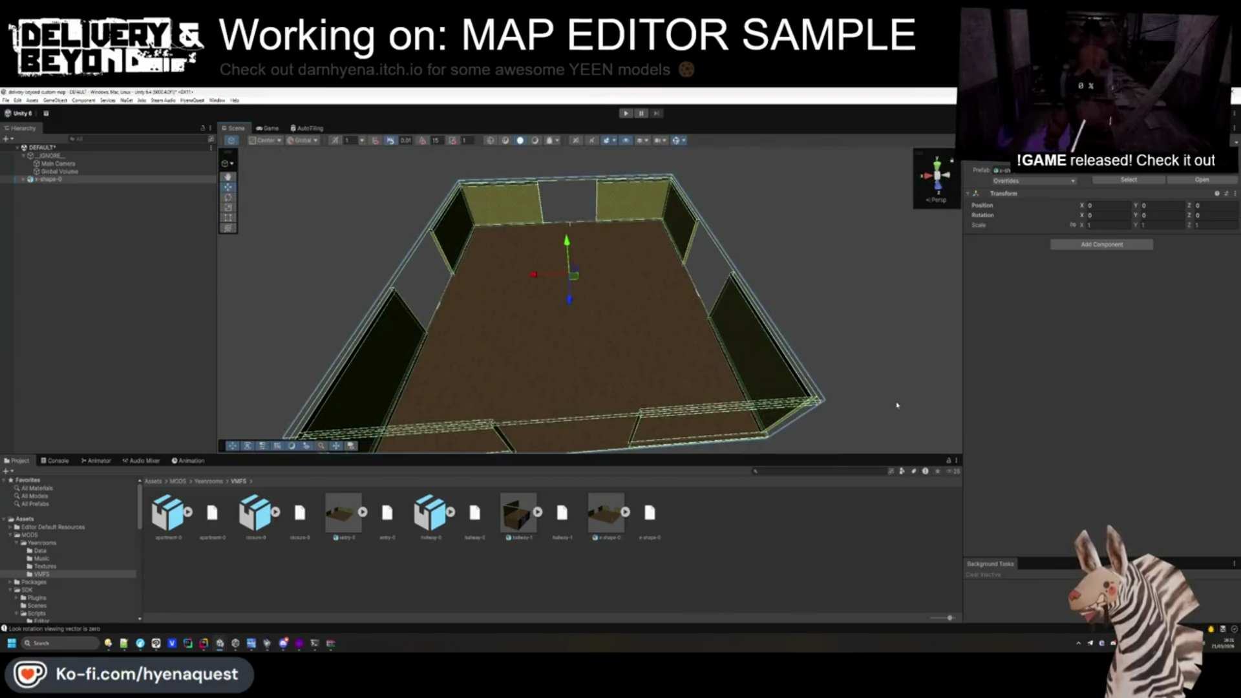
{"action": "mouse_move", "coordinate": [648, 352]}
{"action": "left_mouse_down"}
{"action": "mouse_move", "coordinate": [670, 219]}
{"action": "mouse_move", "coordinate": [684, 355]}
{"action": "left_mouse_up"}
{"action": "scroll", "coordinate": [684, 357], "scroll_direction": "down", "scroll_amount": 5}
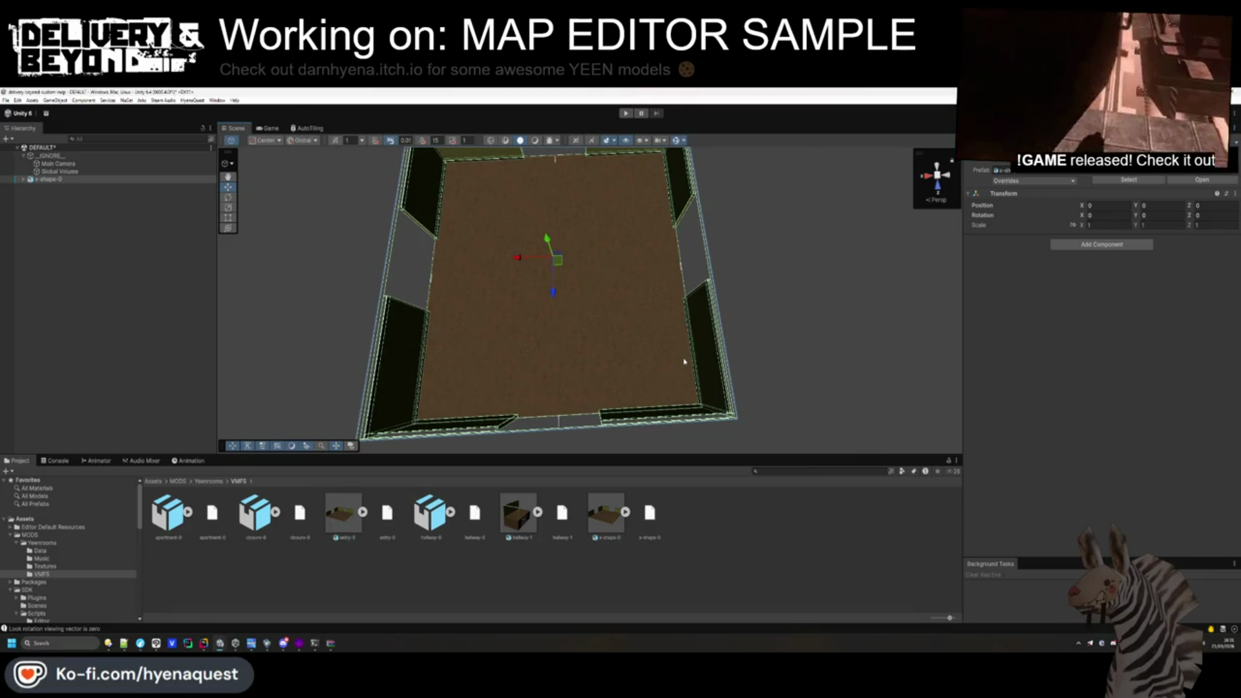
{"action": "left_click", "coordinate": [24, 179]}
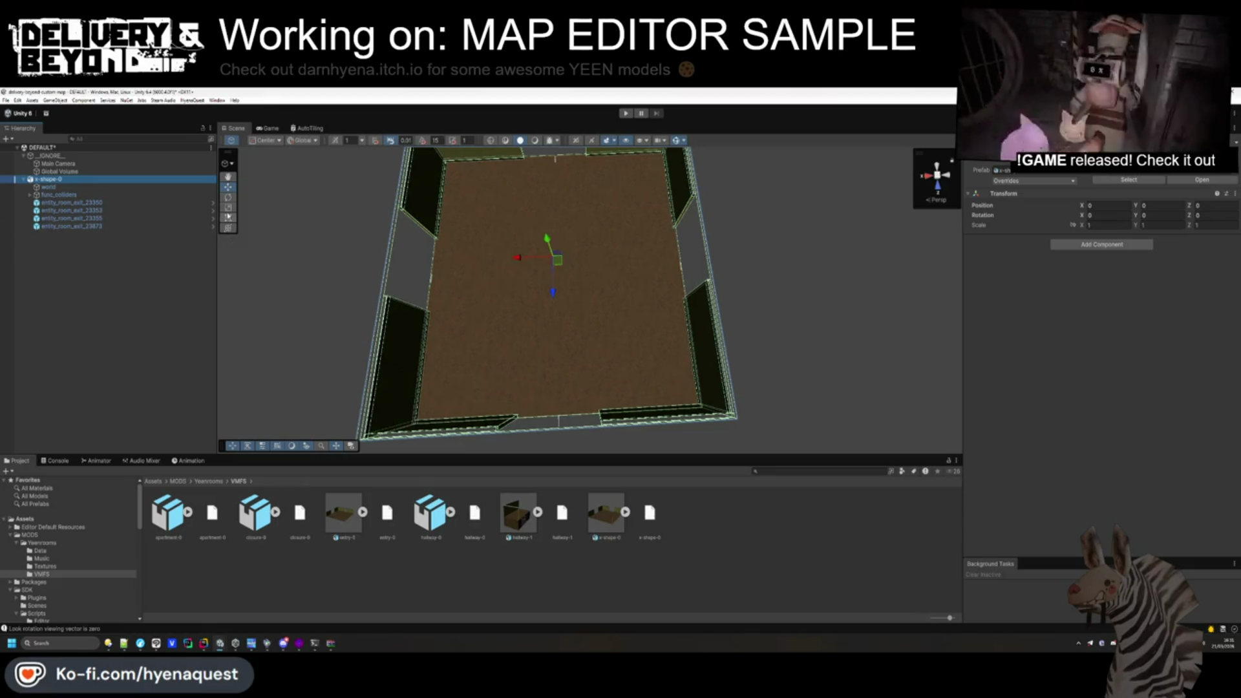
{"action": "left_click", "coordinate": [123, 203]}
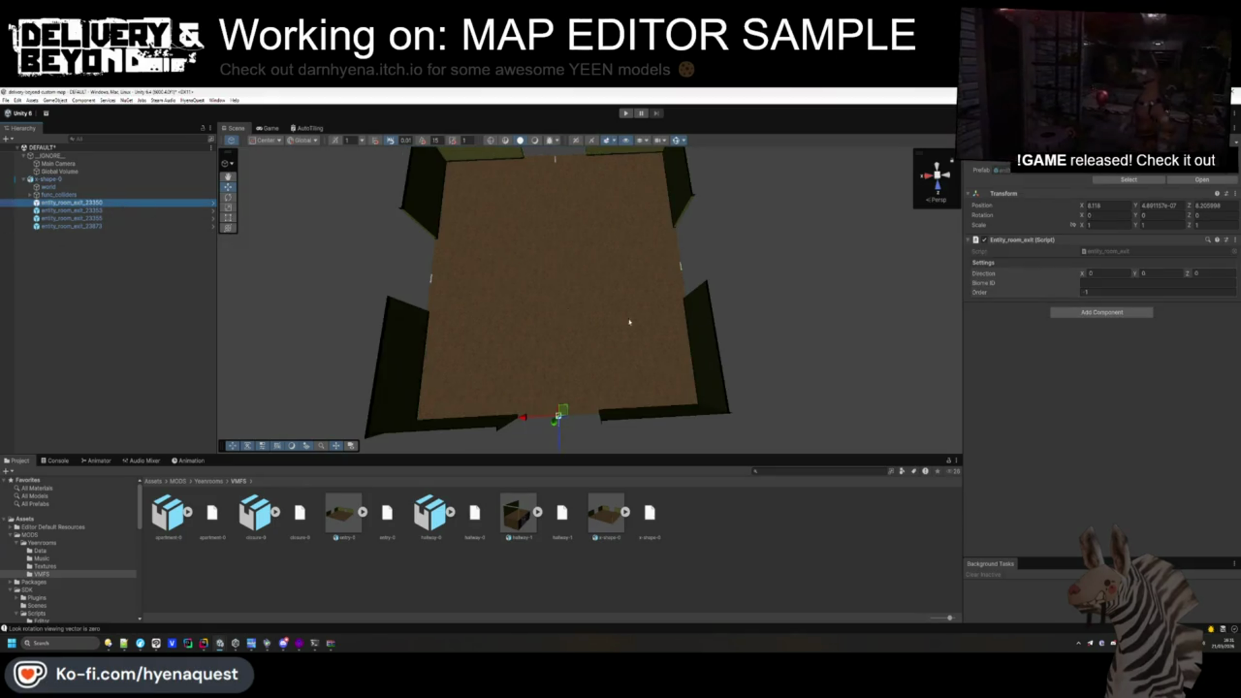
{"action": "left_click", "coordinate": [156, 211]}
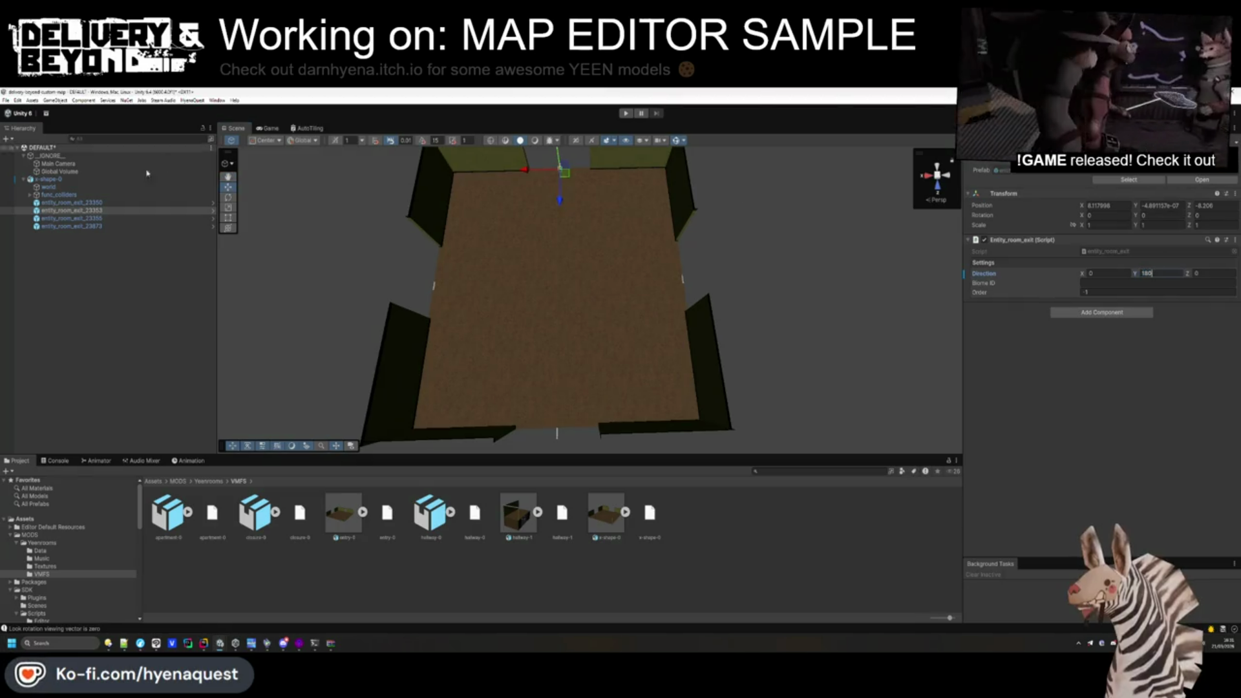
{"action": "left_click", "coordinate": [75, 219]}
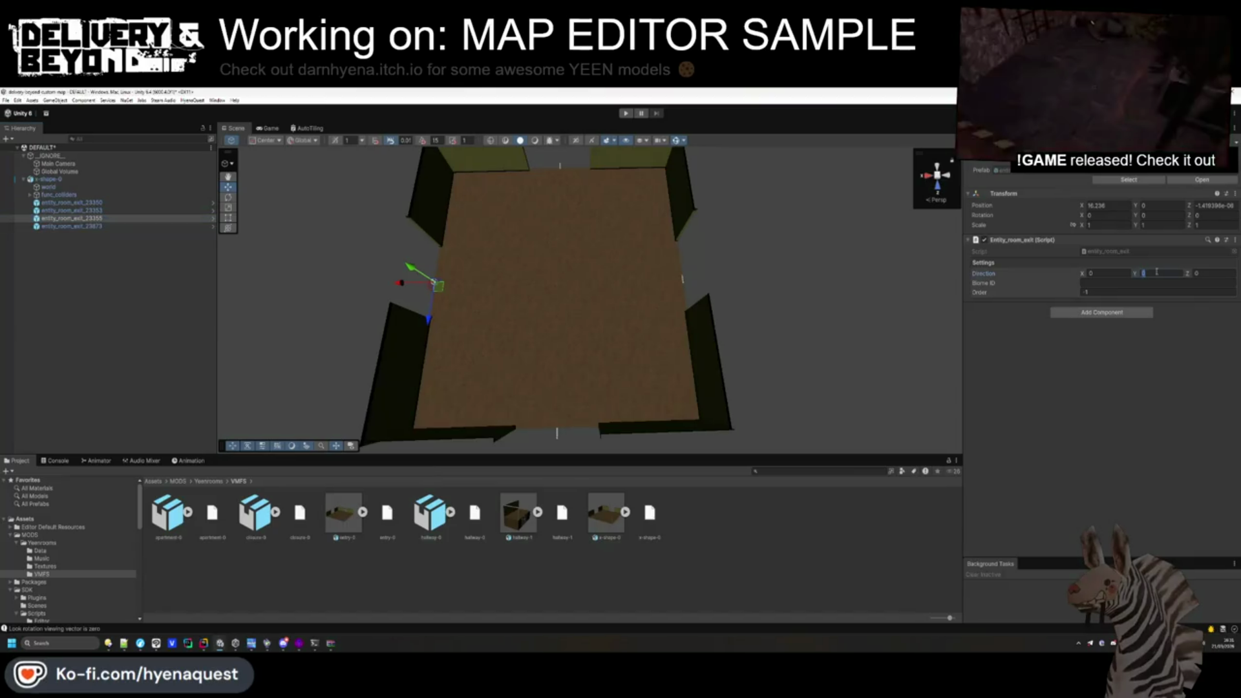
{"action": "left_click", "coordinate": [71, 226]}
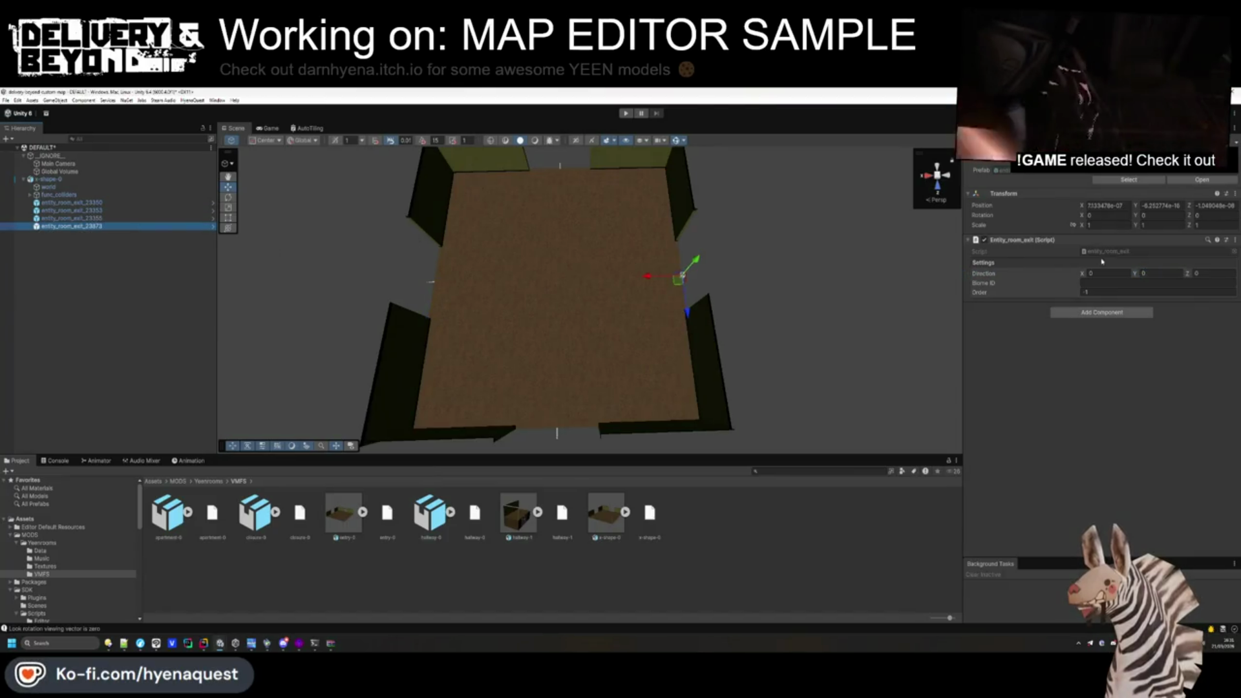
{"action": "left_click", "coordinate": [592, 276]}
{"action": "mouse_move", "coordinate": [592, 276]}
{"action": "left_mouse_down"}
{"action": "mouse_move", "coordinate": [576, 296]}
{"action": "mouse_move", "coordinate": [437, 301]}
{"action": "left_mouse_up"}
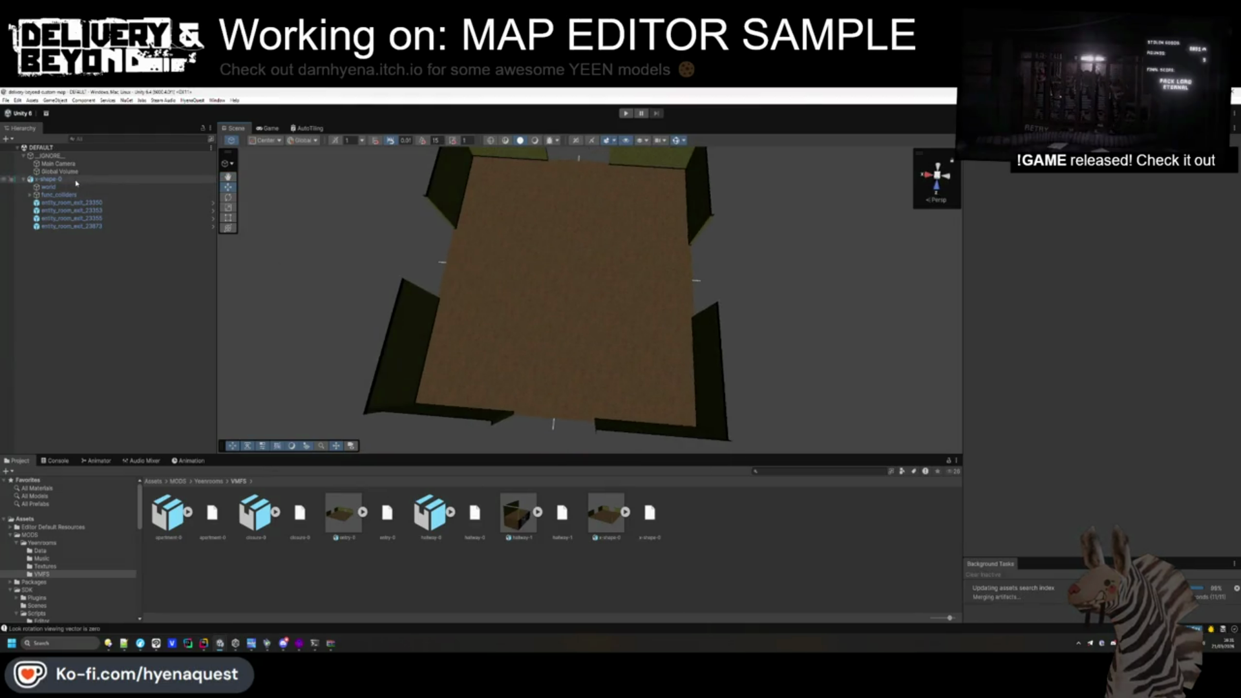
Add Steam Audio Geometry to the room's world mesh, then undo back to x-shape-0.
{"action": "left_click", "coordinate": [48, 180]}
{"action": "left_click", "coordinate": [50, 187]}
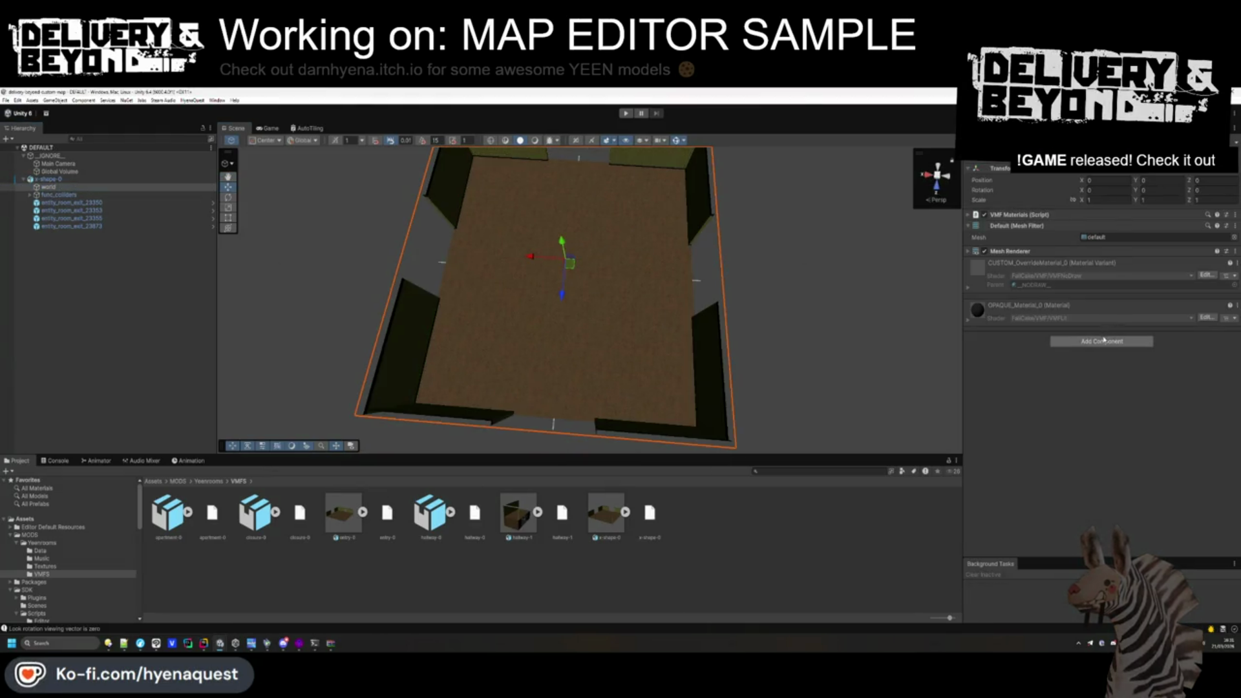
{"action": "left_click", "coordinate": [1103, 339]}
{"action": "type", "text": "steam"}
{"action": "key", "text": "Return"}
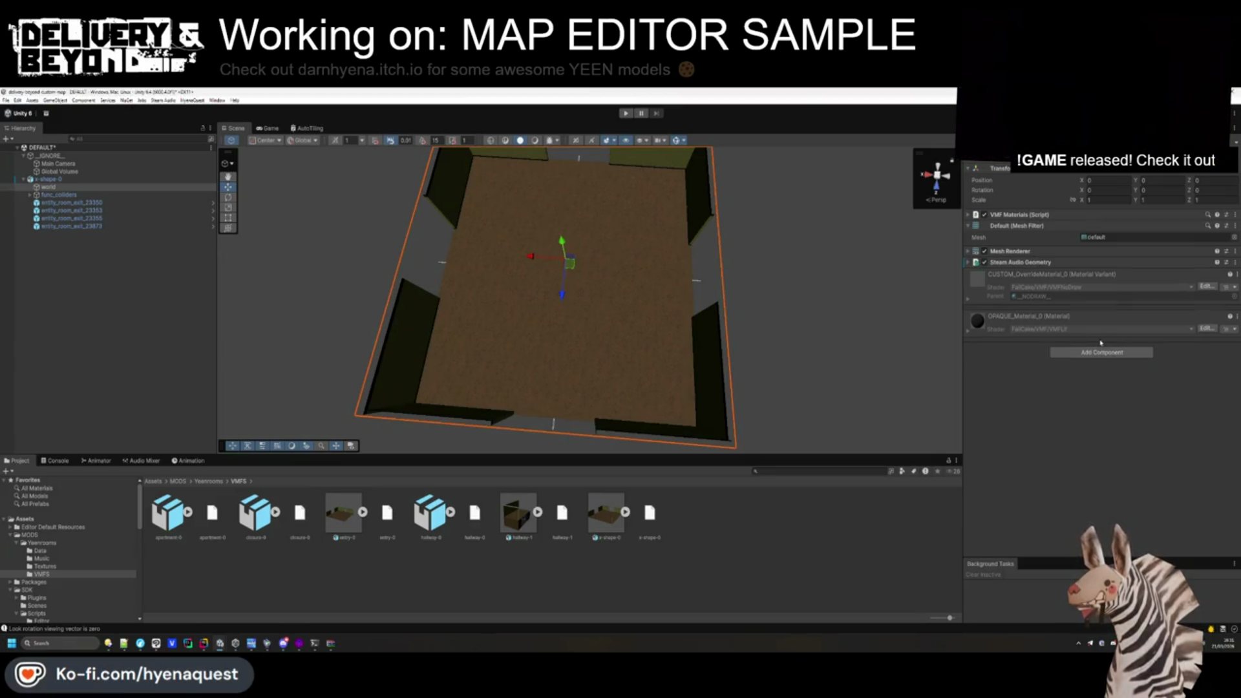
{"action": "key", "text": "ctrl+z"}
{"action": "key", "text": "ctrl+z"}
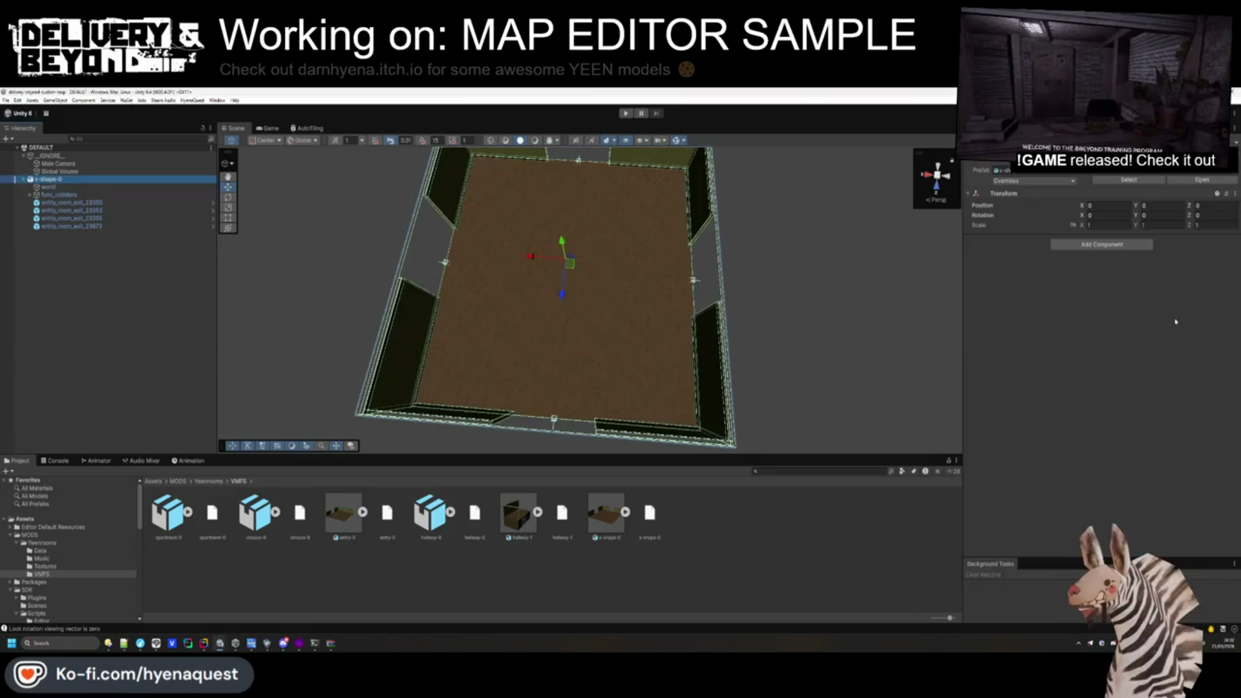
Add Entity_room, Entity_vis_room and Steam Audio Dynamic Object components to x-shape-0.
{"action": "left_click", "coordinate": [1102, 244]}
{"action": "type", "text": "entity"}
{"action": "key", "text": "Return"}
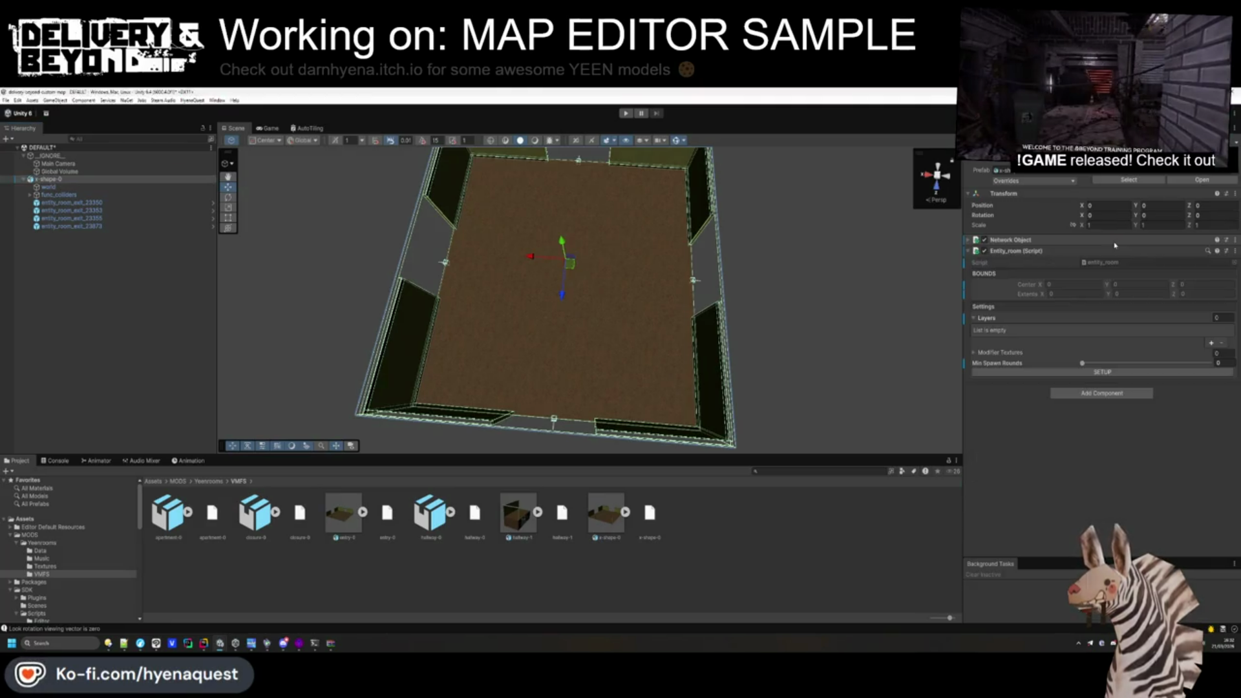
{"action": "left_click", "coordinate": [1089, 394]}
{"action": "type", "text": "vis"}
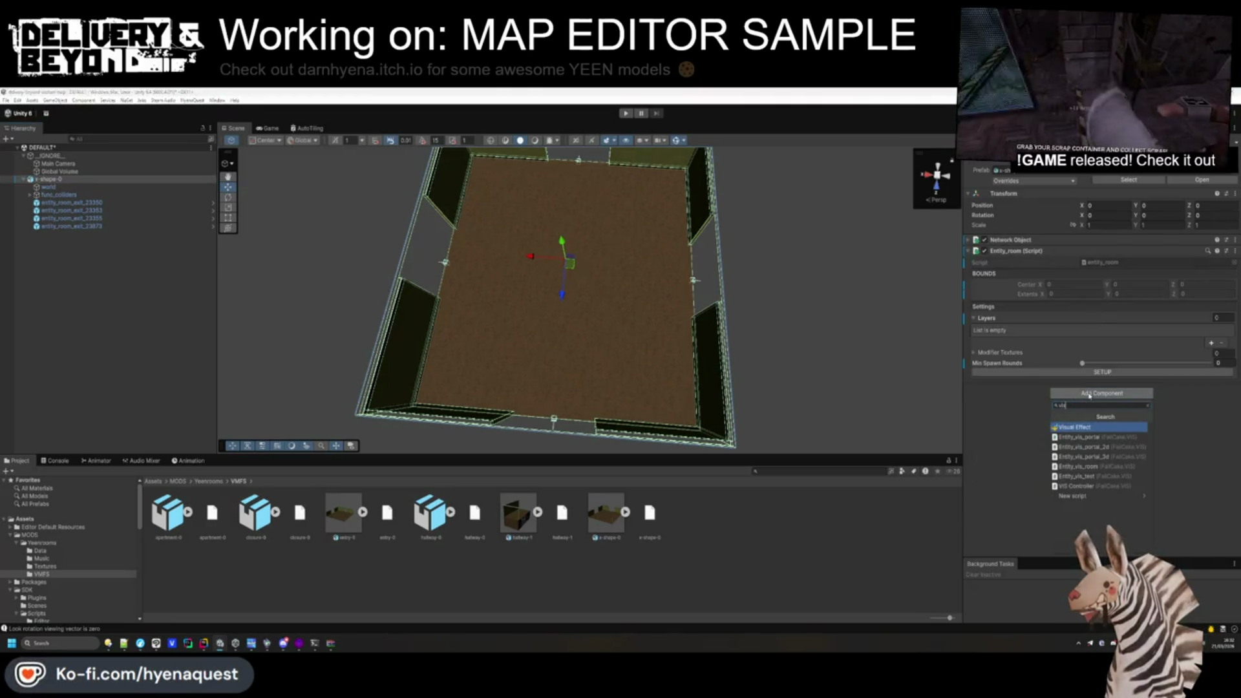
{"action": "key", "text": "Down"}
{"action": "key", "text": "Down"}
{"action": "key", "text": "Down"}
{"action": "key", "text": "Return"}
{"action": "left_click", "coordinate": [1122, 420]}
{"action": "type", "text": "dyna"}
{"action": "key", "text": "Down"}
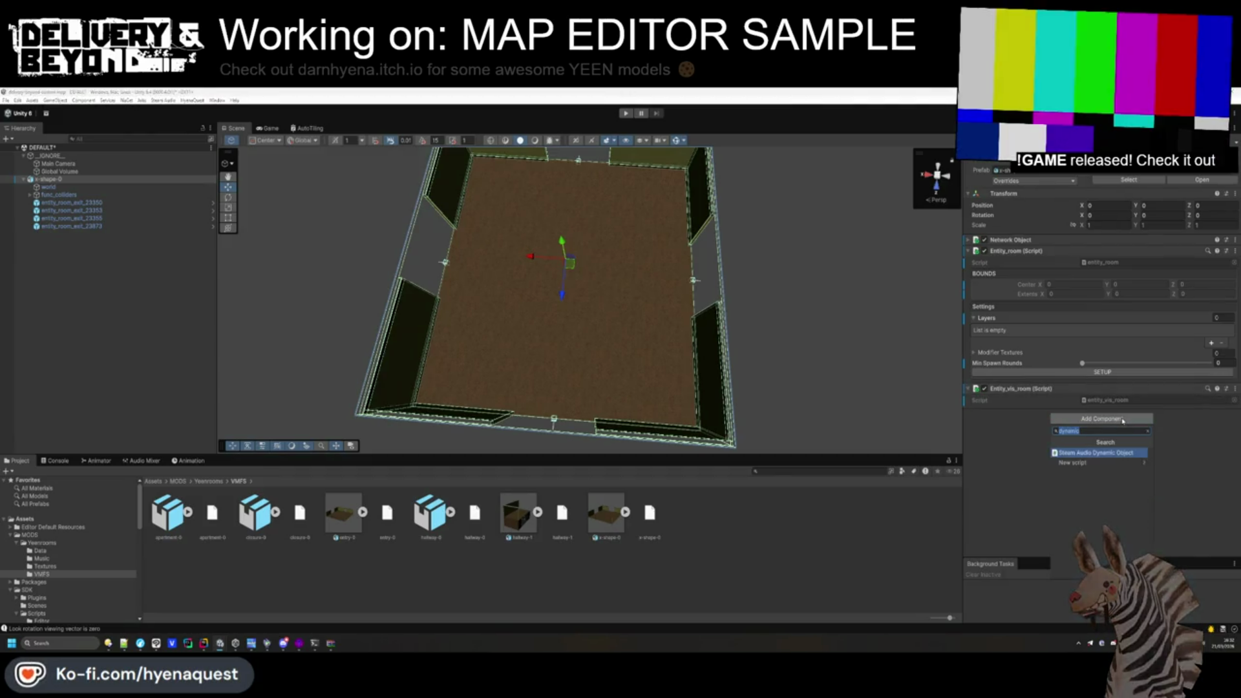
{"action": "key", "text": "Return"}
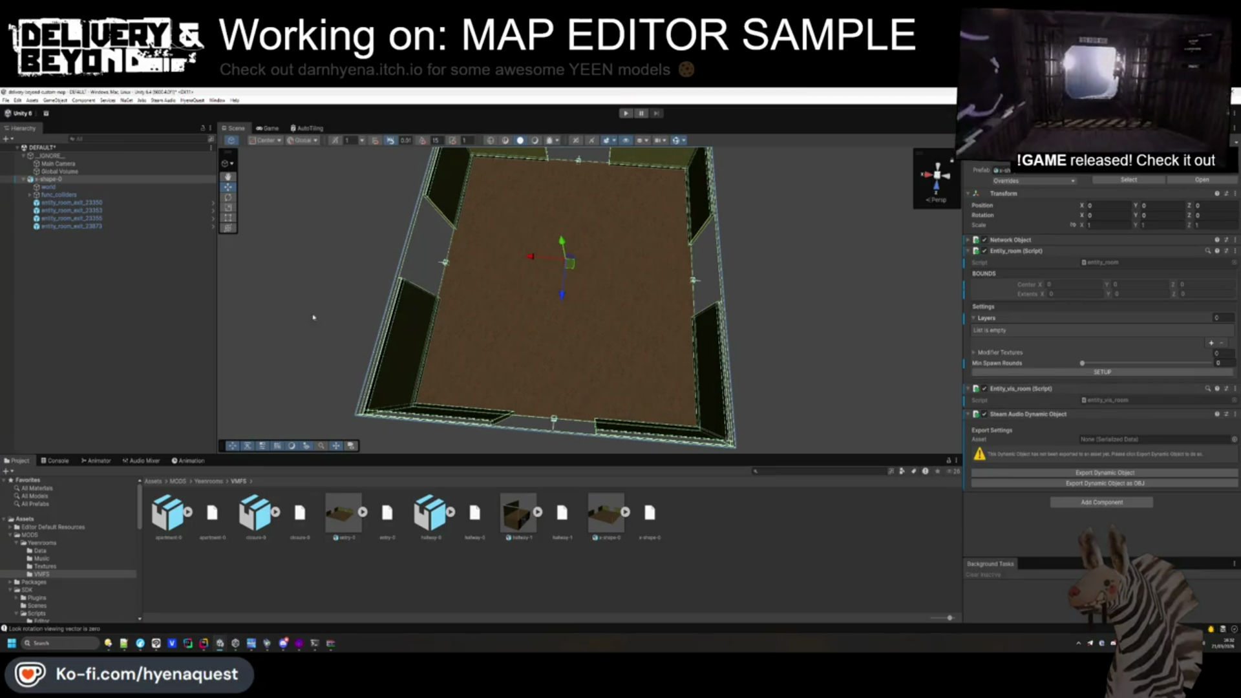
Create [LAYERS] at the top of x-shape-0, duplicate it as [PROPS]/[LIGHTS], and add a child under [LAYERS].
{"action": "left_click", "coordinate": [121, 256]}
{"action": "right_click", "coordinate": [46, 180]}
{"action": "left_click", "coordinate": [83, 320]}
{"action": "type", "text": "[LAYERS"}
{"action": "left_click_drag", "start_coordinate": [52, 234], "coordinate": [62, 186]}
{"action": "key", "text": "ctrl+d"}
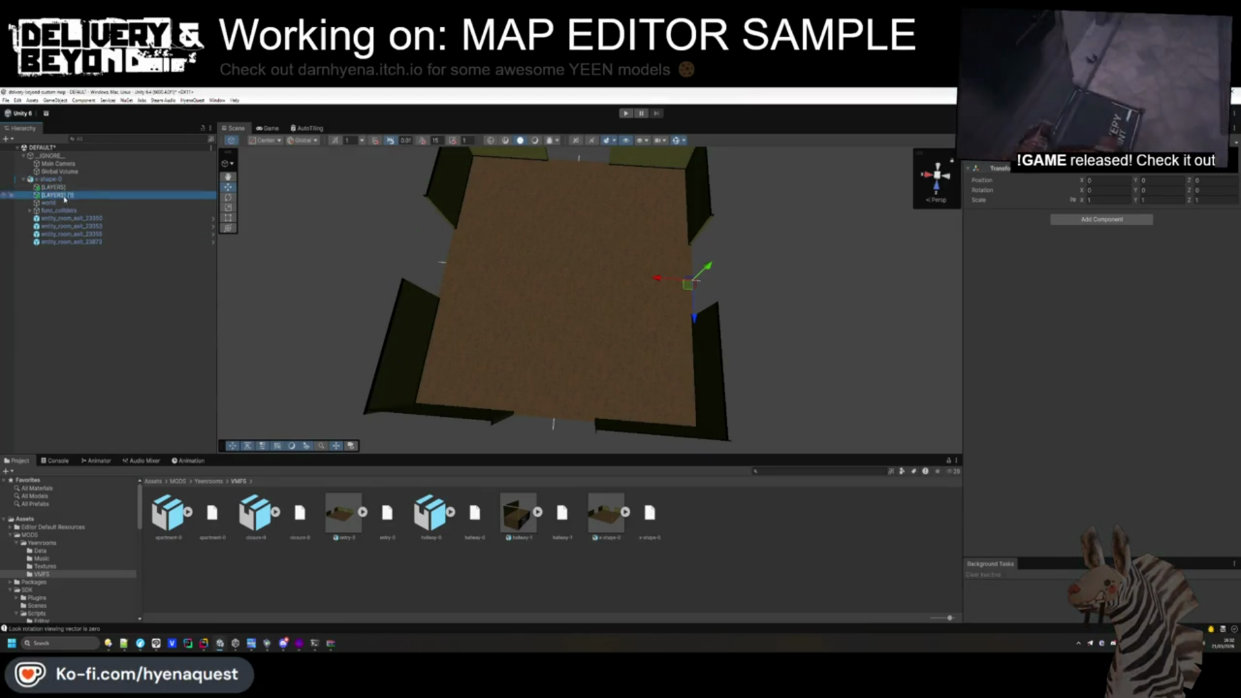
{"action": "type", "text": "PROPS]"}
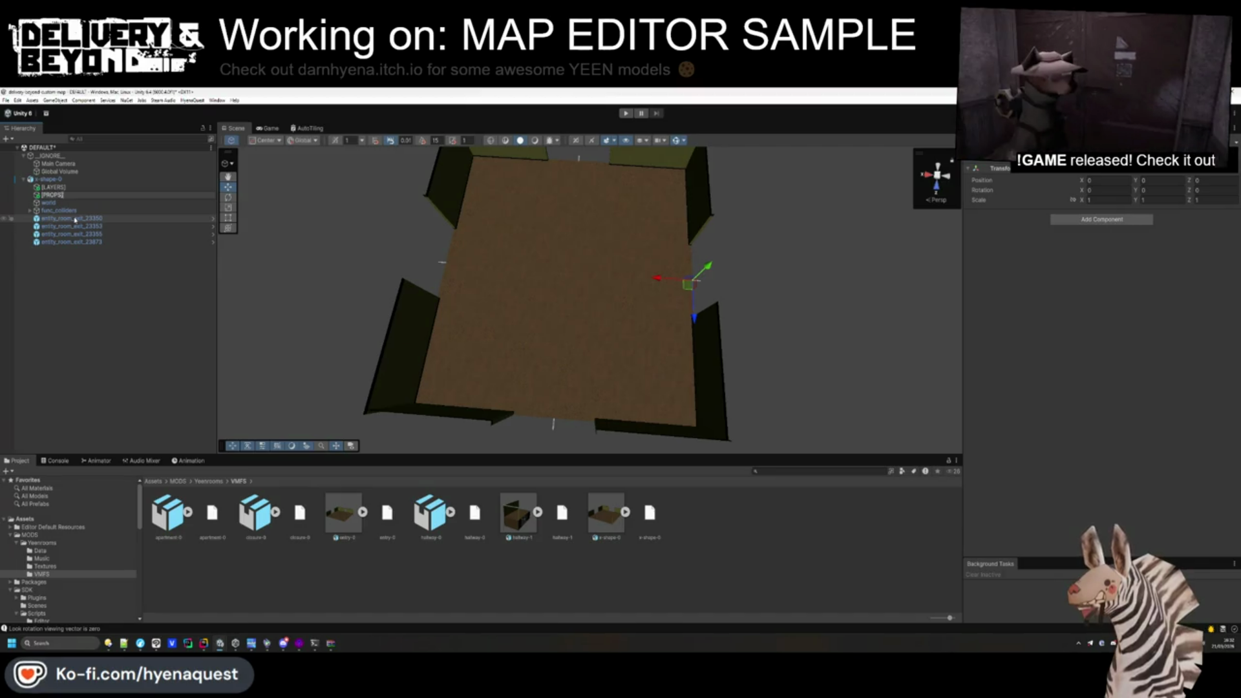
{"action": "type", "text": "LIGHTS]"}
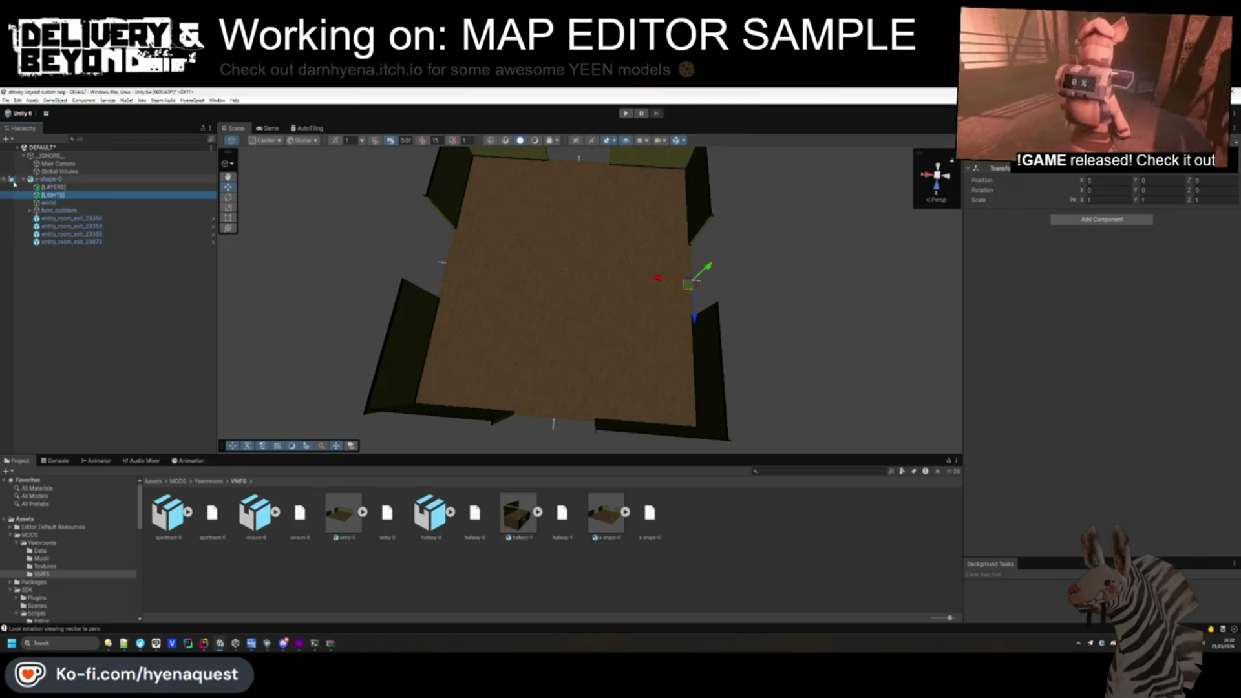
{"action": "right_click", "coordinate": [52, 188]}
{"action": "left_click", "coordinate": [82, 339]}
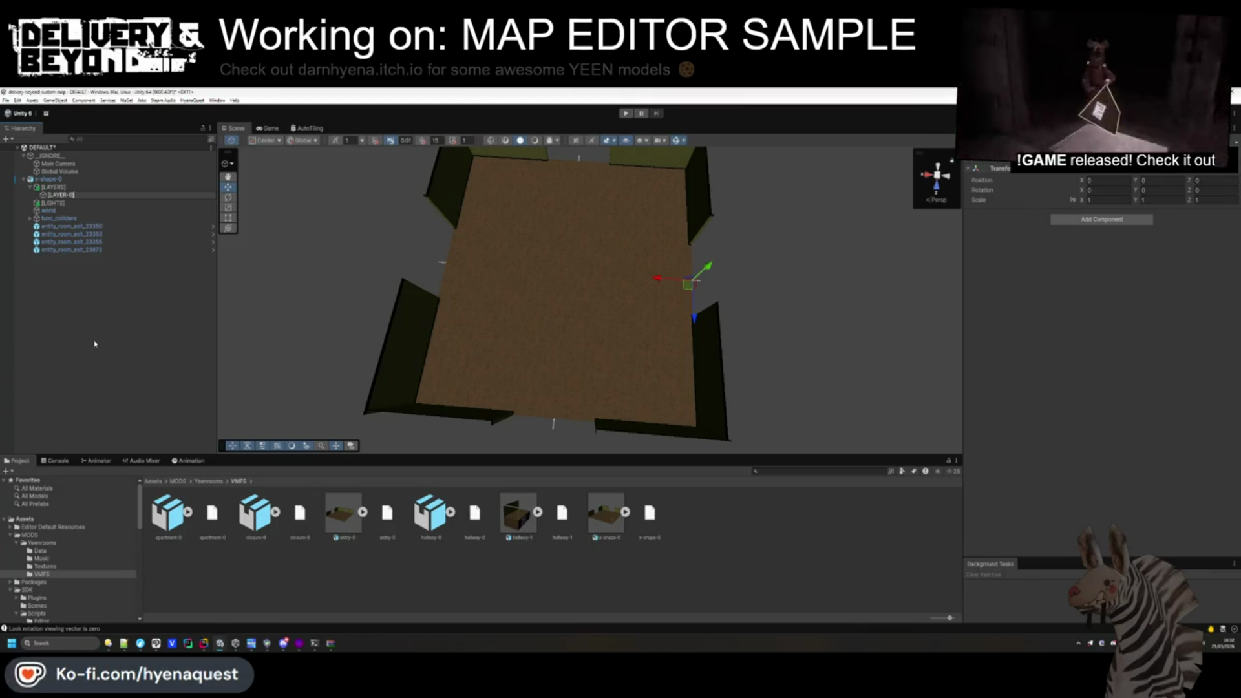
Assign [LAYER-0] as the room's first Layers entry and confirm the static flag change for children.
{"action": "left_click", "coordinate": [48, 179]}
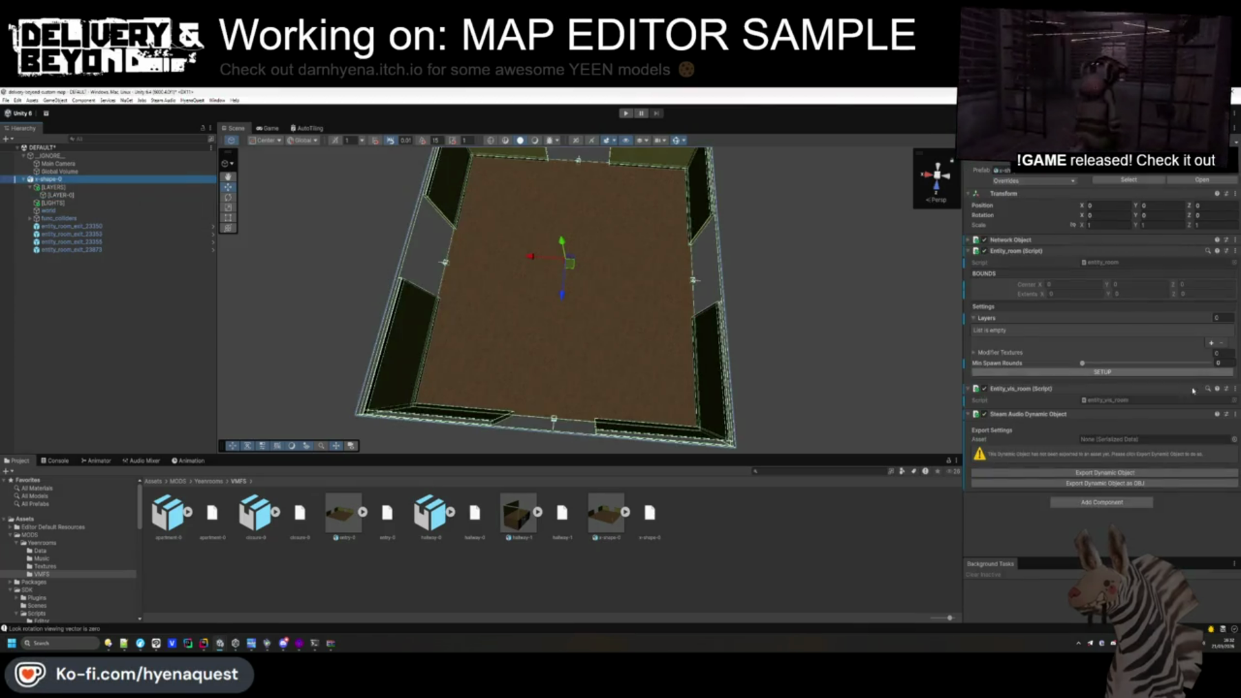
{"action": "left_click", "coordinate": [1212, 343]}
{"action": "left_click_drag", "start_coordinate": [78, 203], "coordinate": [1096, 343]}
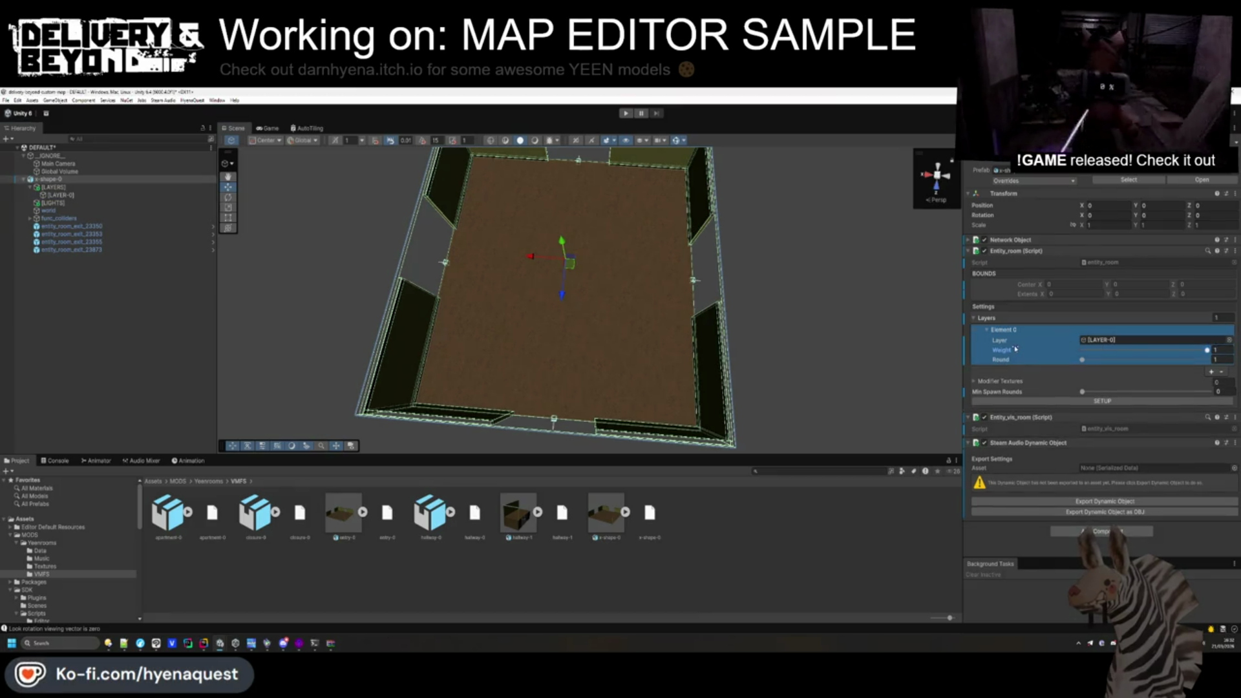
{"action": "left_click", "coordinate": [152, 332]}
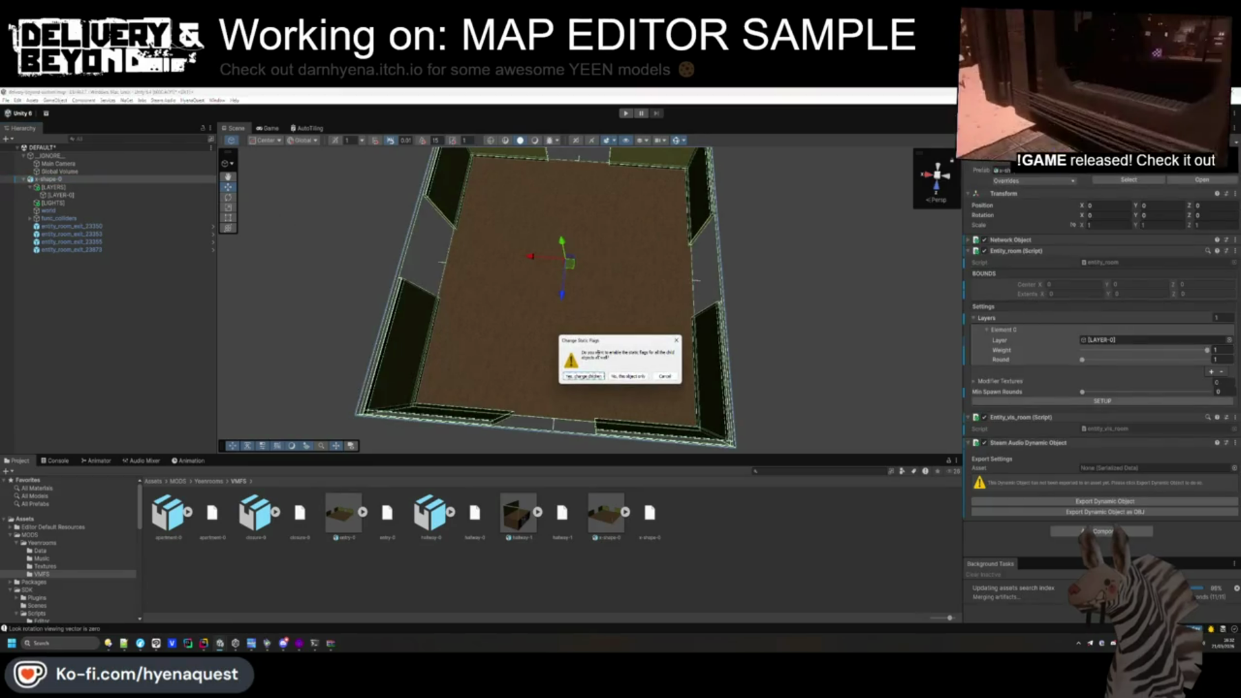
{"action": "key", "text": "Return"}
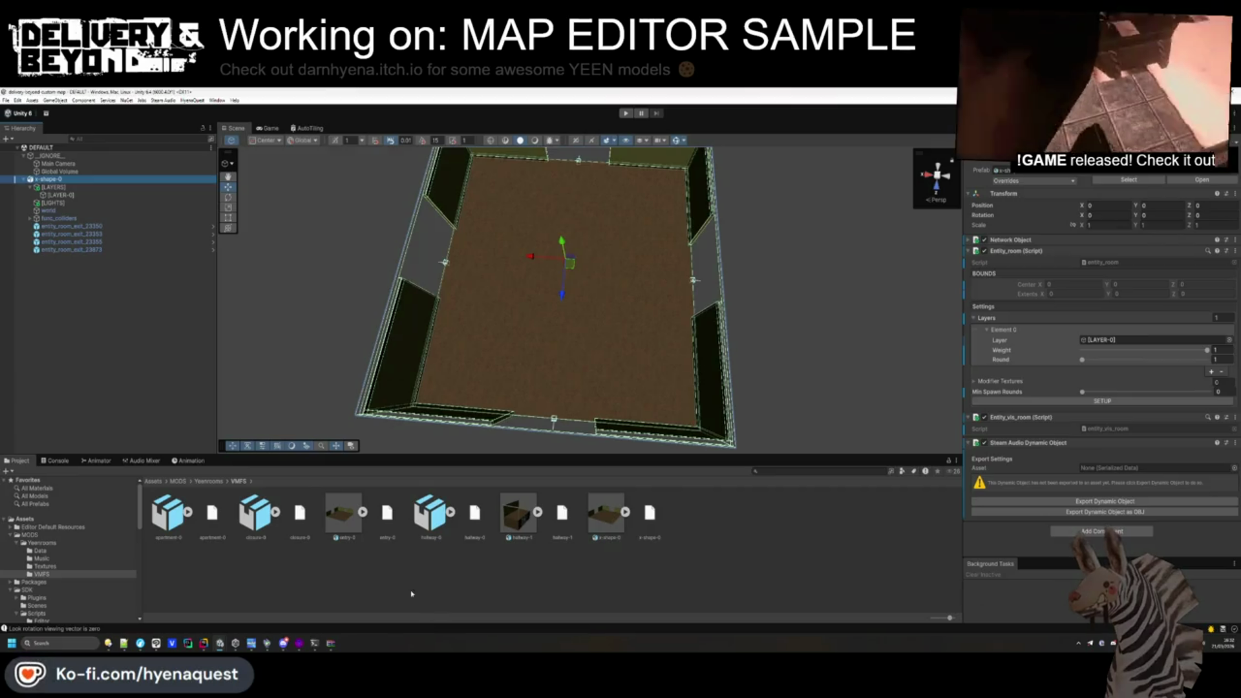
{"action": "left_click", "coordinate": [214, 481]}
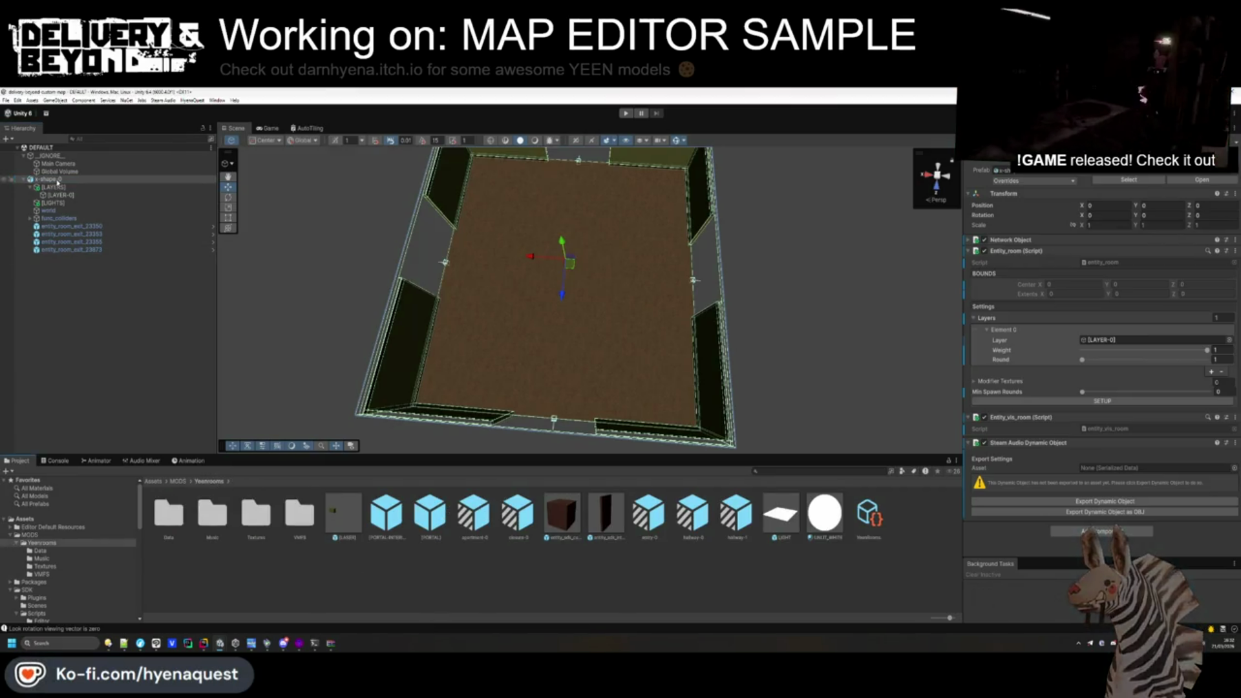
Save x-shape-0 as a prefab in Yeenrooms and collapse its func_colliders list.
{"action": "left_click_drag", "start_coordinate": [543, 587], "coordinate": [521, 600]}
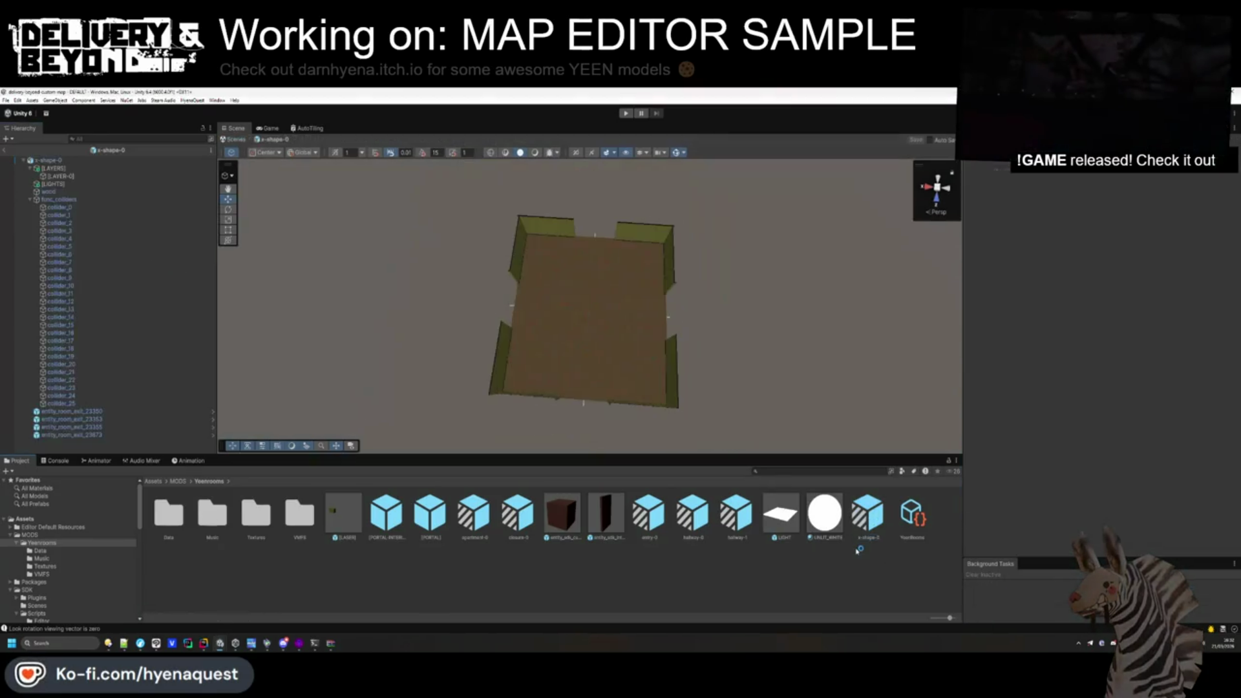
{"action": "left_click", "coordinate": [34, 201]}
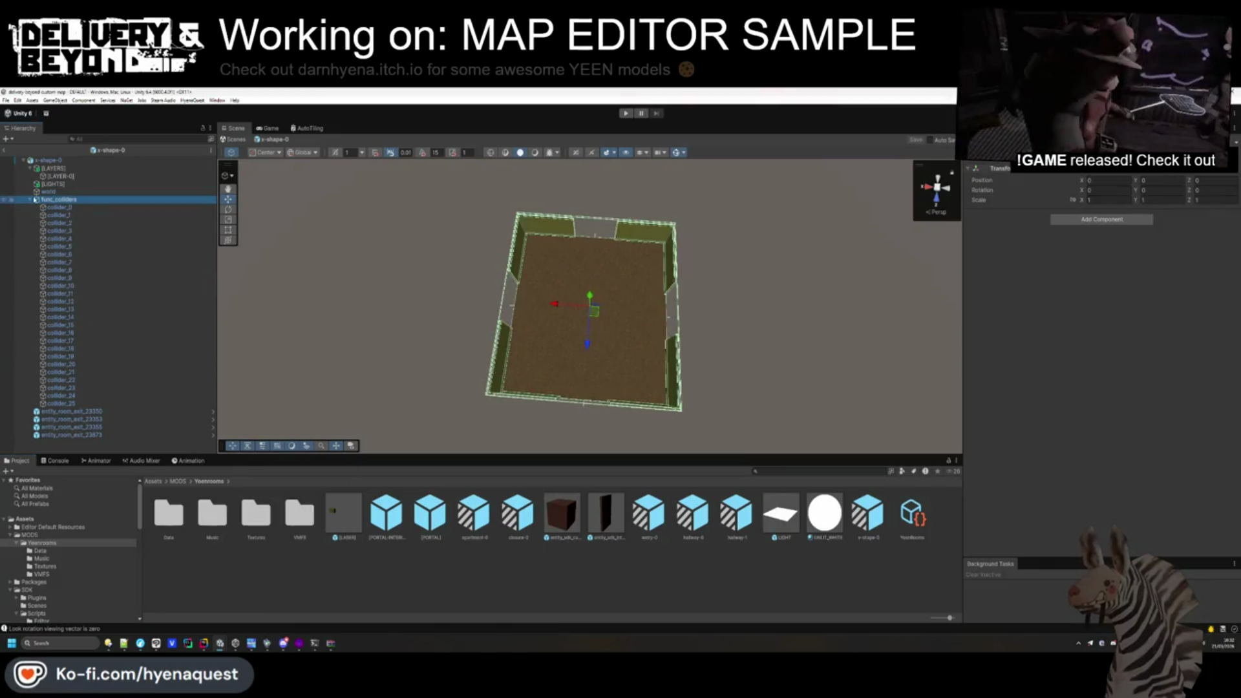
{"action": "left_click", "coordinate": [32, 201]}
{"action": "left_click", "coordinate": [78, 165]}
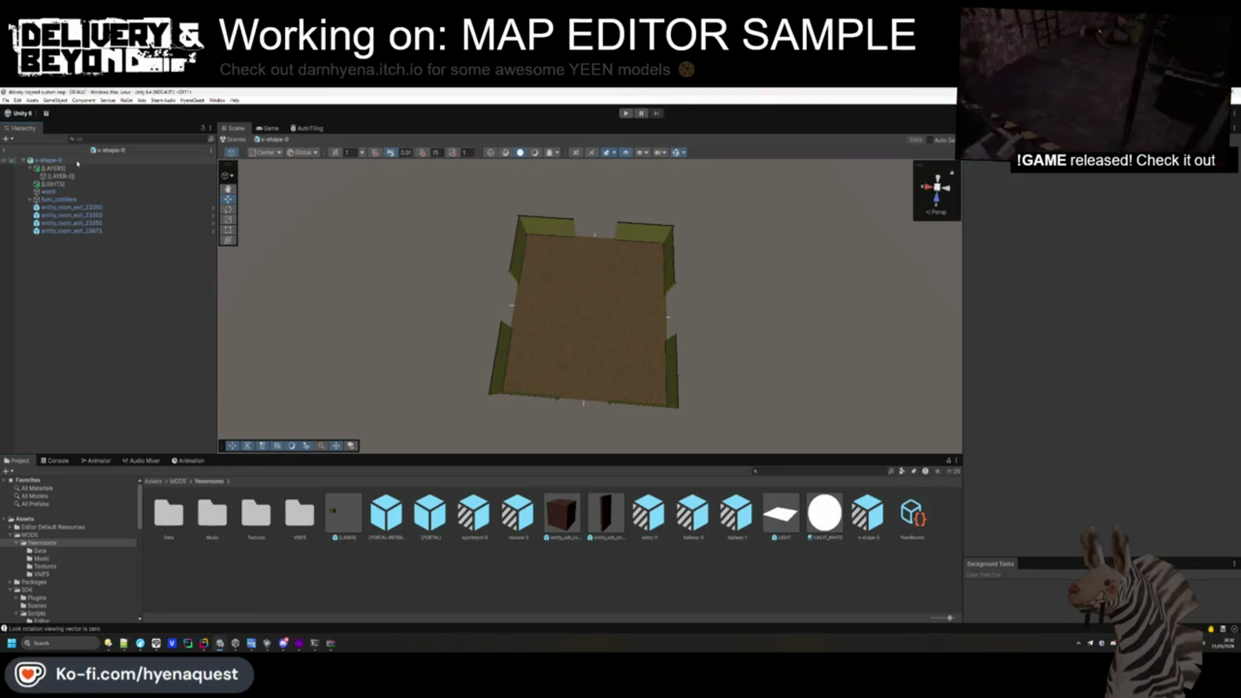
{"action": "scroll", "coordinate": [521, 344], "scroll_direction": "up", "scroll_amount": 3}
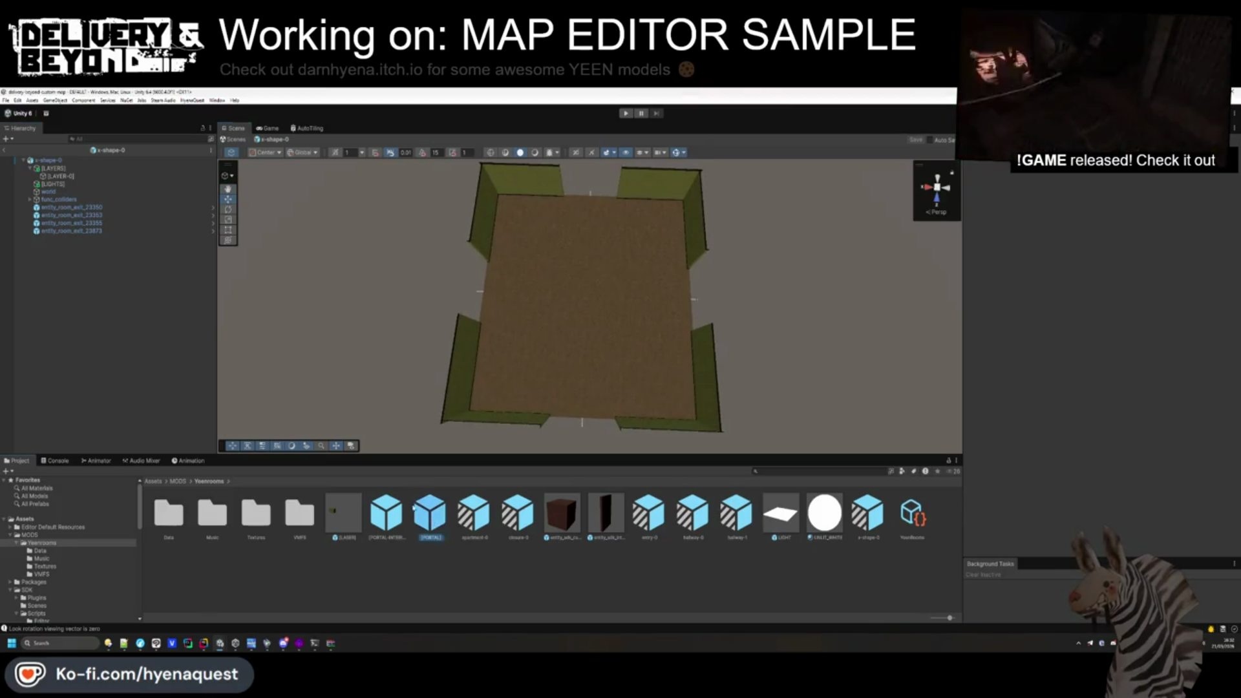
Drag [PORTAL] under the entity_room_exit objects, then open hallway-0 to compare its portal.
{"action": "mouse_move", "coordinate": [52, 208]}
{"action": "left_mouse_down"}
{"action": "mouse_move", "coordinate": [84, 226]}
{"action": "mouse_move", "coordinate": [71, 223]}
{"action": "left_mouse_up"}
{"action": "mouse_move", "coordinate": [431, 510]}
{"action": "left_mouse_down"}
{"action": "mouse_move", "coordinate": [71, 239]}
{"action": "mouse_move", "coordinate": [57, 258]}
{"action": "left_mouse_up"}
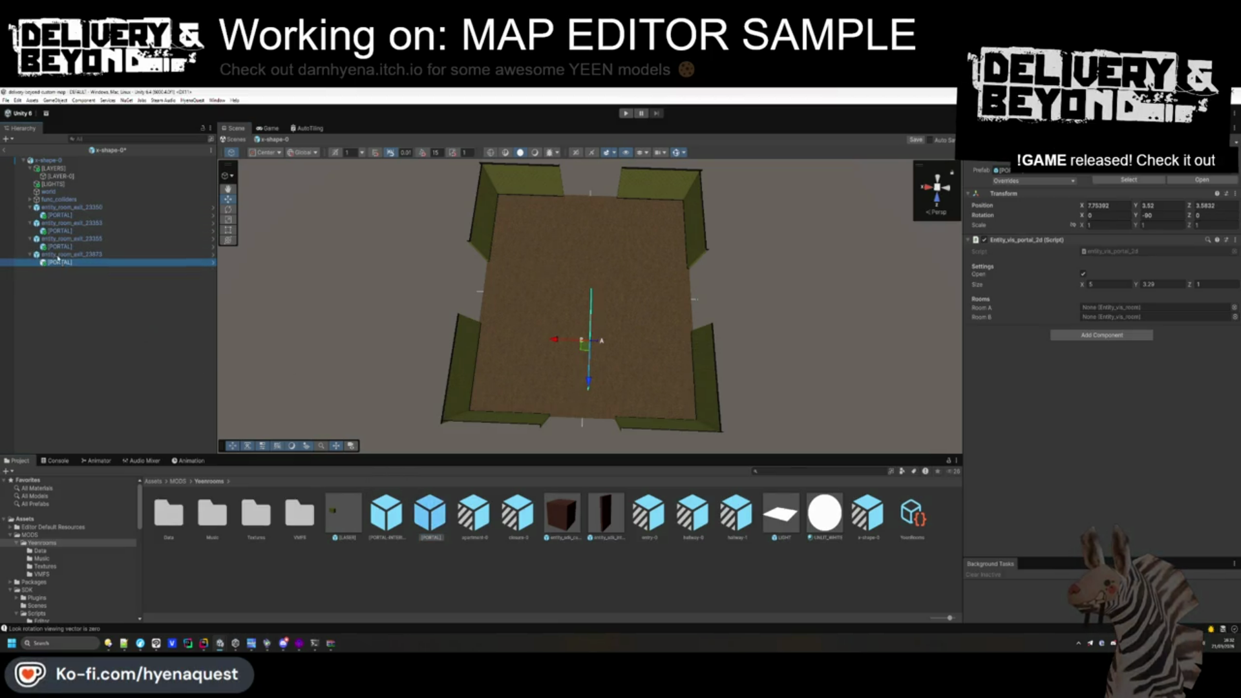
{"action": "left_click", "coordinate": [1119, 204]}
{"action": "left_click_drag", "start_coordinate": [511, 285], "coordinate": [502, 276]}
{"action": "left_click", "coordinate": [92, 351]}
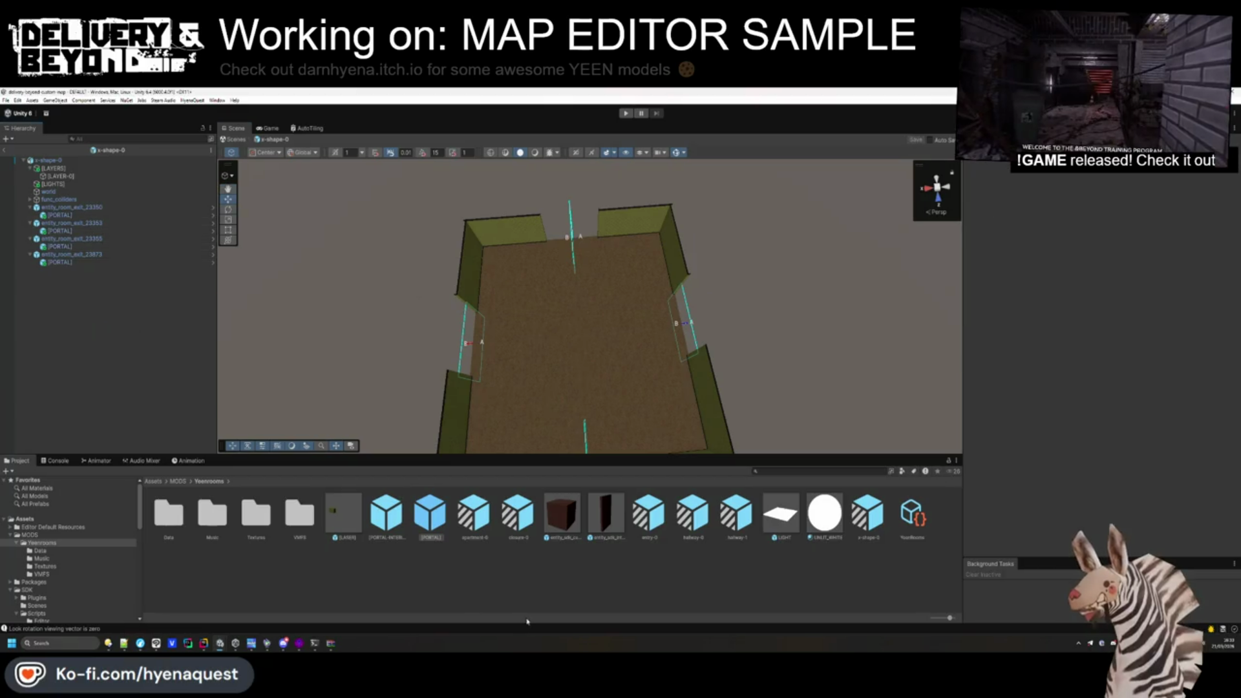
{"action": "double_click", "coordinate": [692, 514]}
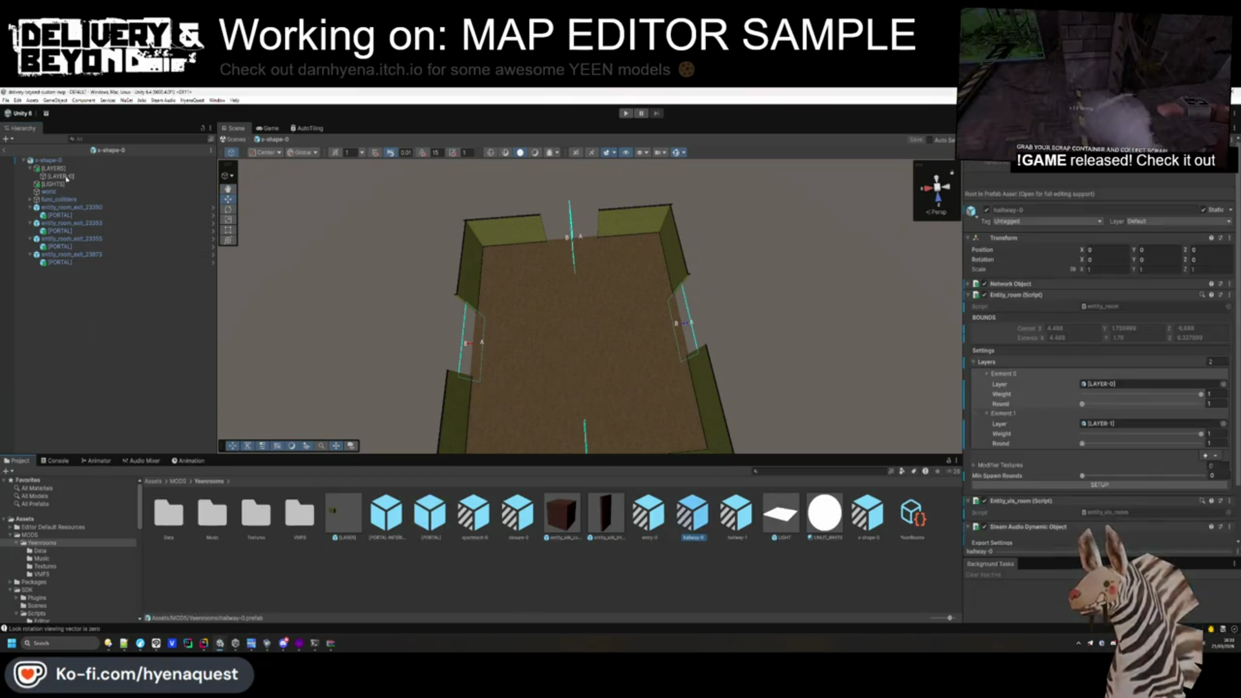
Check hallway-0's portal, then raise x-shape-0's portals to Y position 1.71.
{"action": "left_click", "coordinate": [65, 262]}
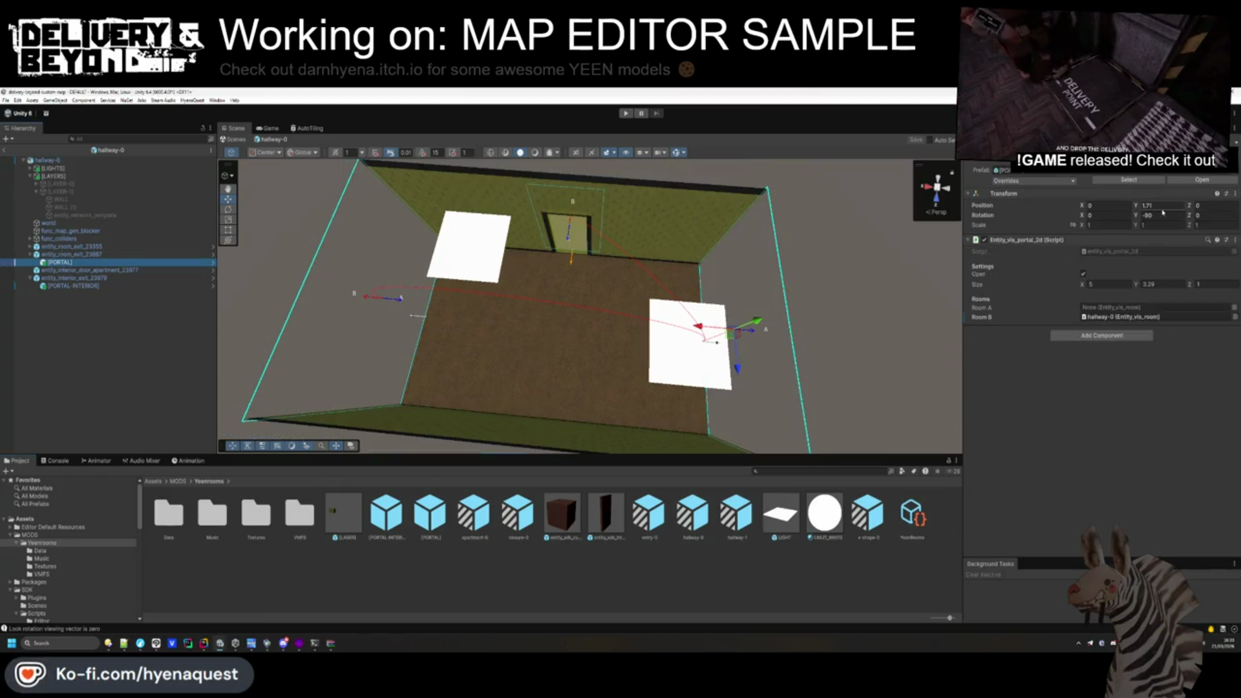
{"action": "left_click", "coordinate": [749, 580]}
{"action": "double_click", "coordinate": [865, 528]}
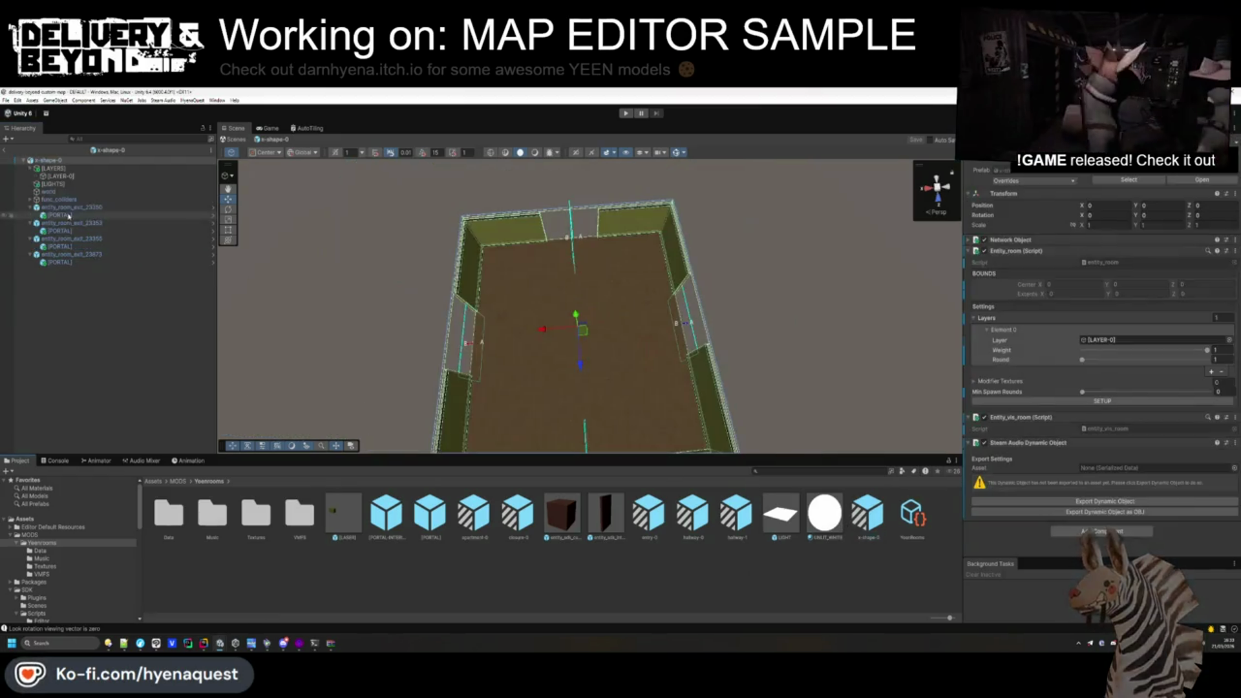
{"action": "left_click", "coordinate": [59, 230]}
{"action": "left_click", "coordinate": [60, 214], "text": "ctrl"}
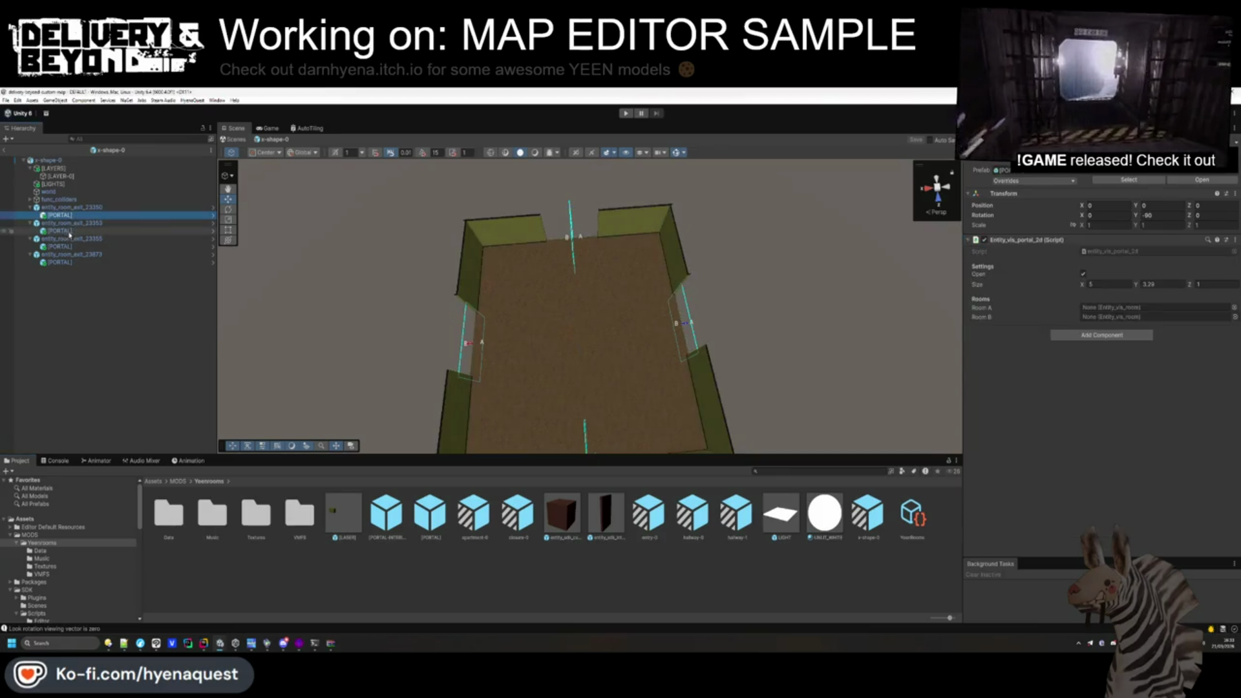
{"action": "left_click", "coordinate": [1160, 205]}
{"action": "type", "text": "1.71"}
{"action": "key", "text": "Return"}
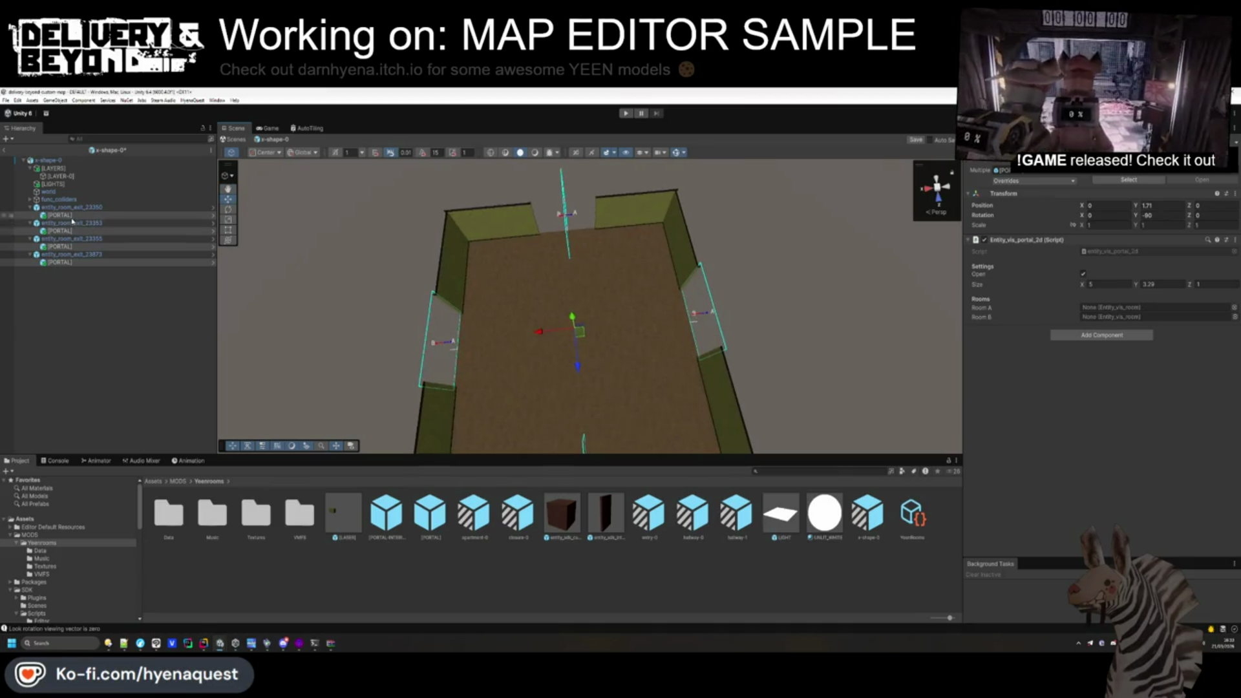
Rotate each portal on Y to face its doorway, using 180 for the top portal.
{"action": "left_click", "coordinate": [72, 230]}
{"action": "key", "text": "Return"}
{"action": "type", "text": "180"}
{"action": "mouse_move", "coordinate": [730, 278]}
{"action": "left_mouse_down"}
{"action": "mouse_move", "coordinate": [527, 311]}
{"action": "mouse_move", "coordinate": [323, 271]}
{"action": "left_mouse_up"}
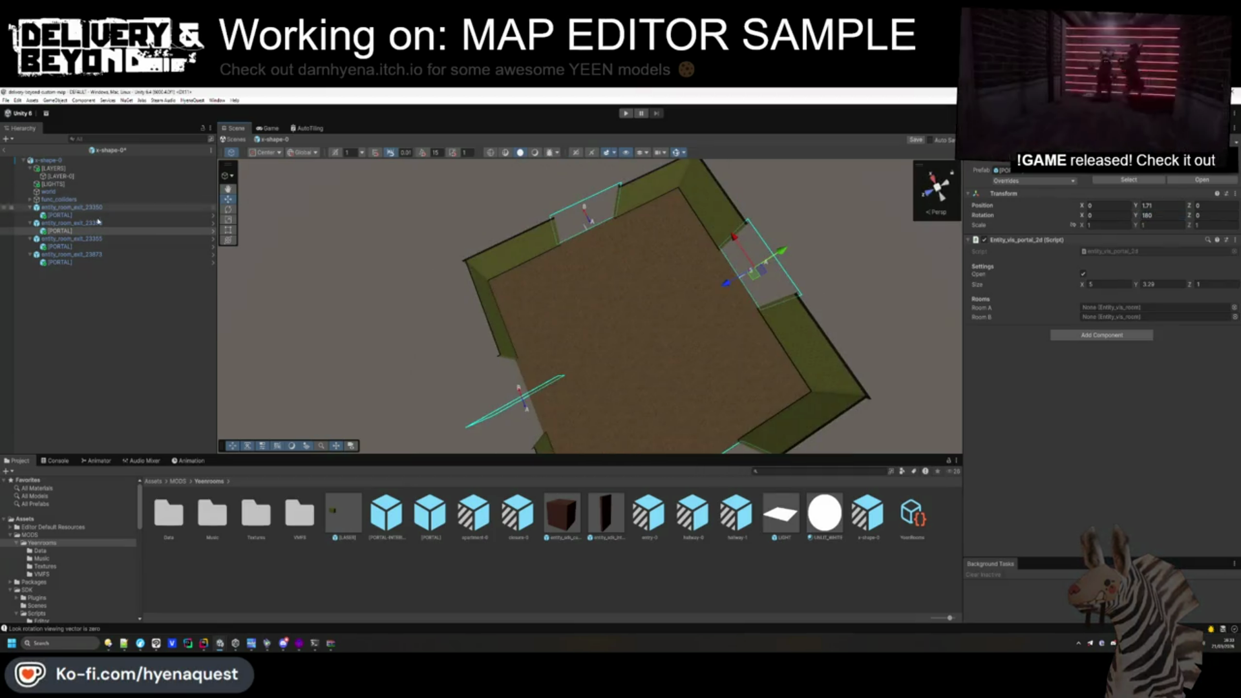
{"action": "left_click", "coordinate": [99, 263]}
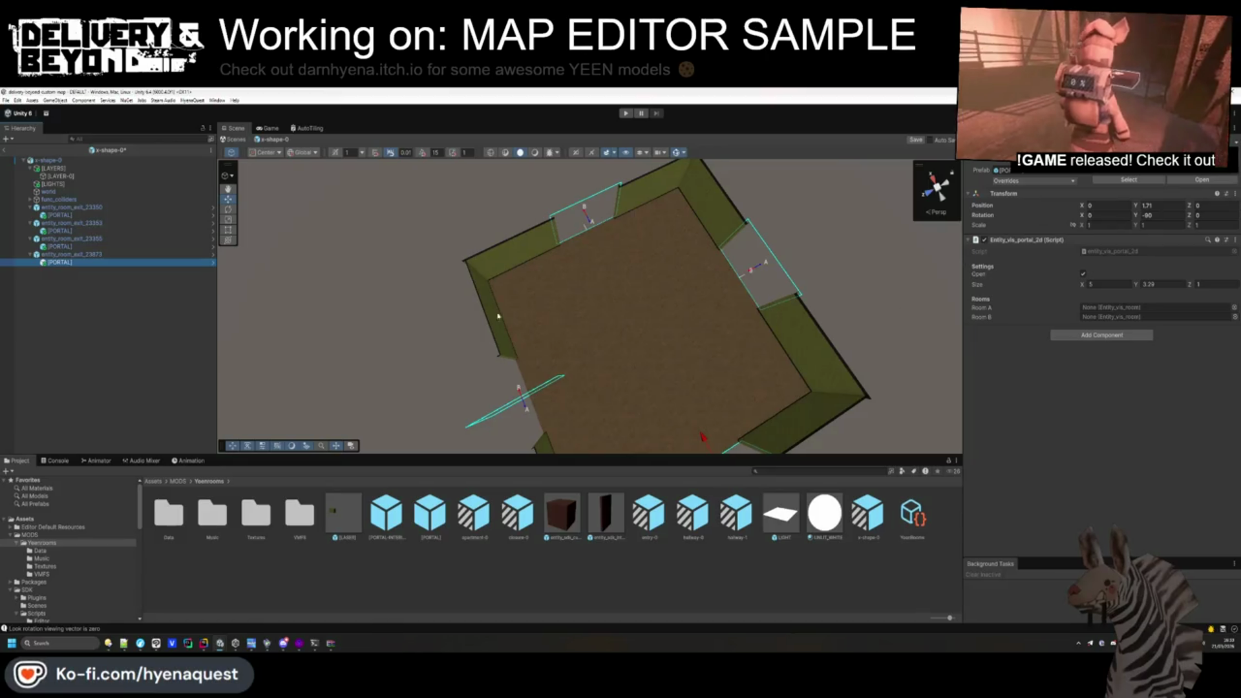
{"action": "left_click", "coordinate": [97, 215]}
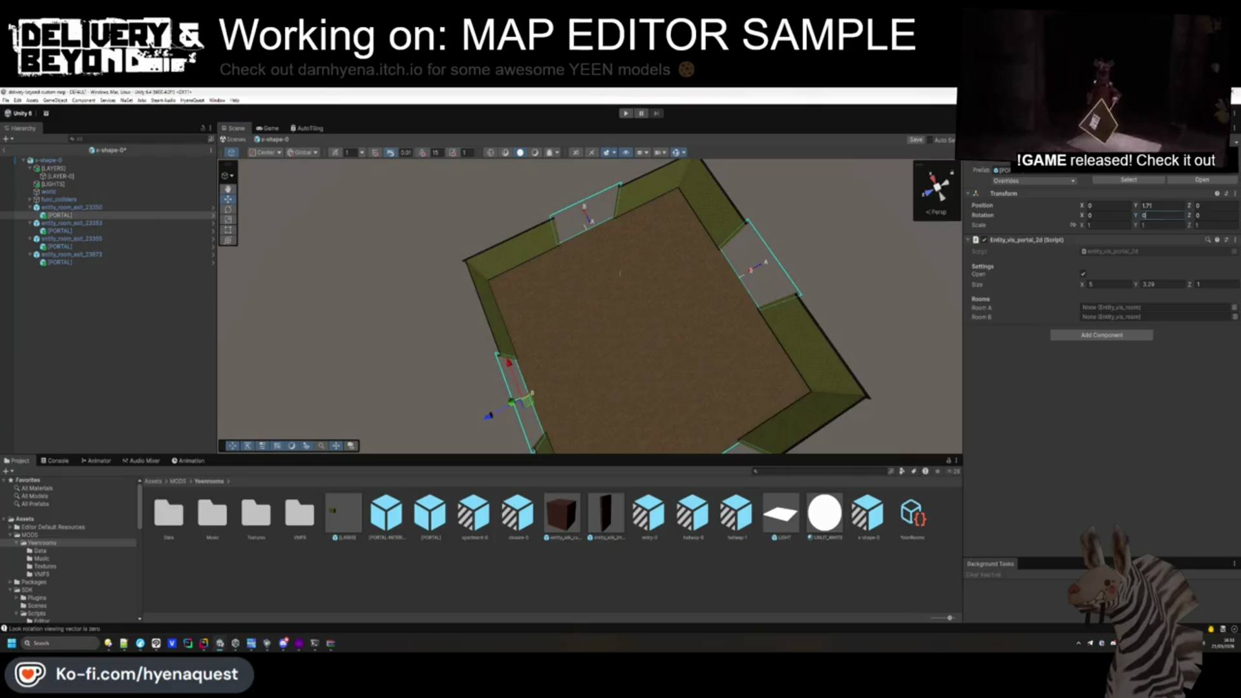
{"action": "left_click", "coordinate": [59, 230]}
{"action": "left_click", "coordinate": [60, 246]}
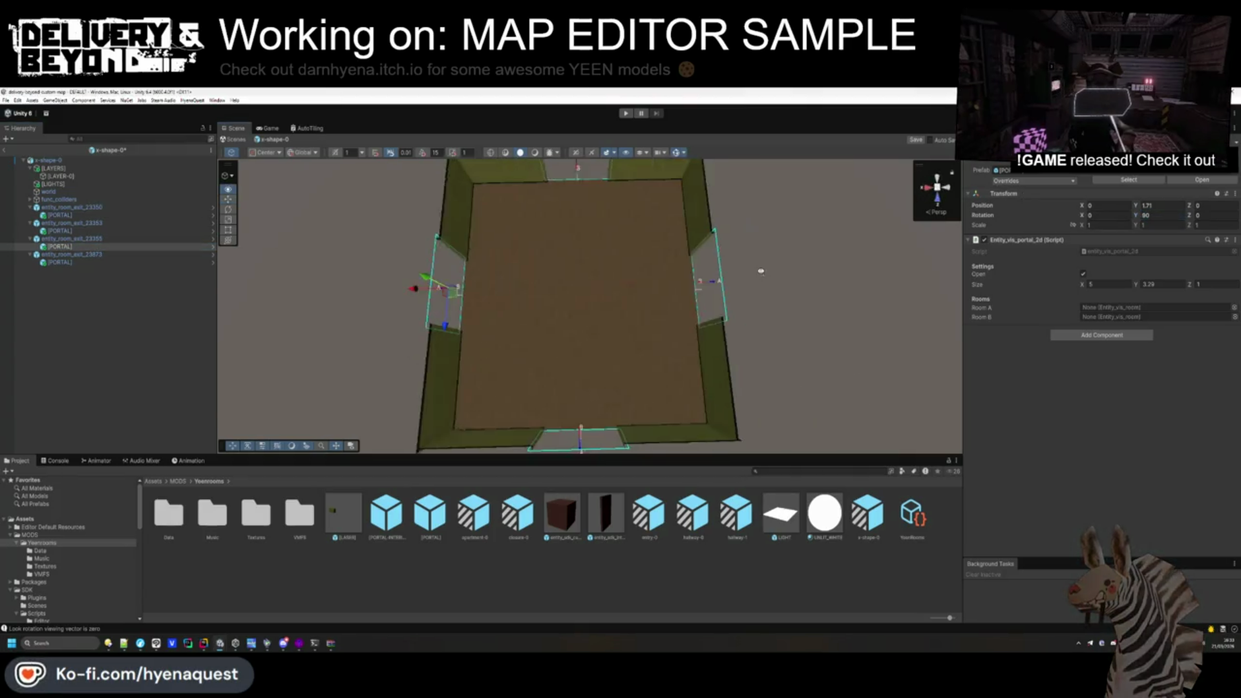
{"action": "left_click", "coordinate": [277, 305]}
Compute the room bounds with SETUP and export it as a dynamic object into Yeenrooms.
{"action": "left_click", "coordinate": [74, 162]}
{"action": "left_click", "coordinate": [1114, 399]}
{"action": "left_click", "coordinate": [1115, 502]}
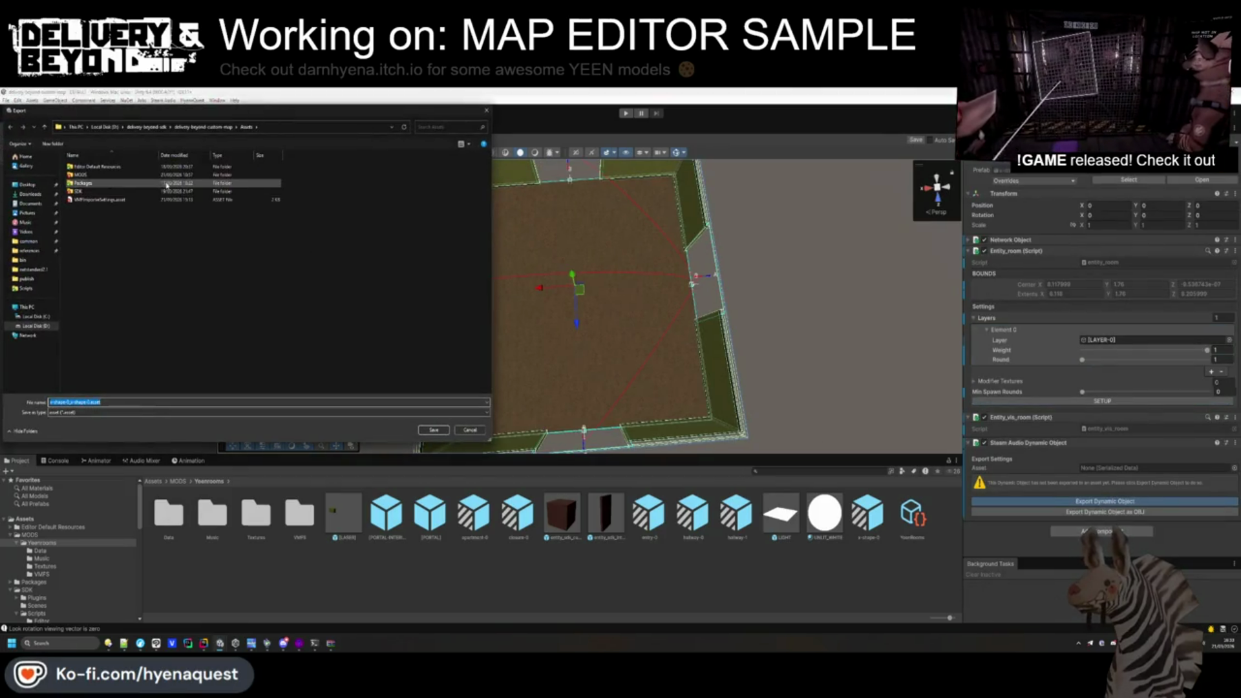
{"action": "double_click", "coordinate": [93, 170]}
Save the exported room file and collapse the room exit entries in the Hierarchy.
{"action": "key", "text": "Return"}
{"action": "left_click", "coordinate": [106, 328]}
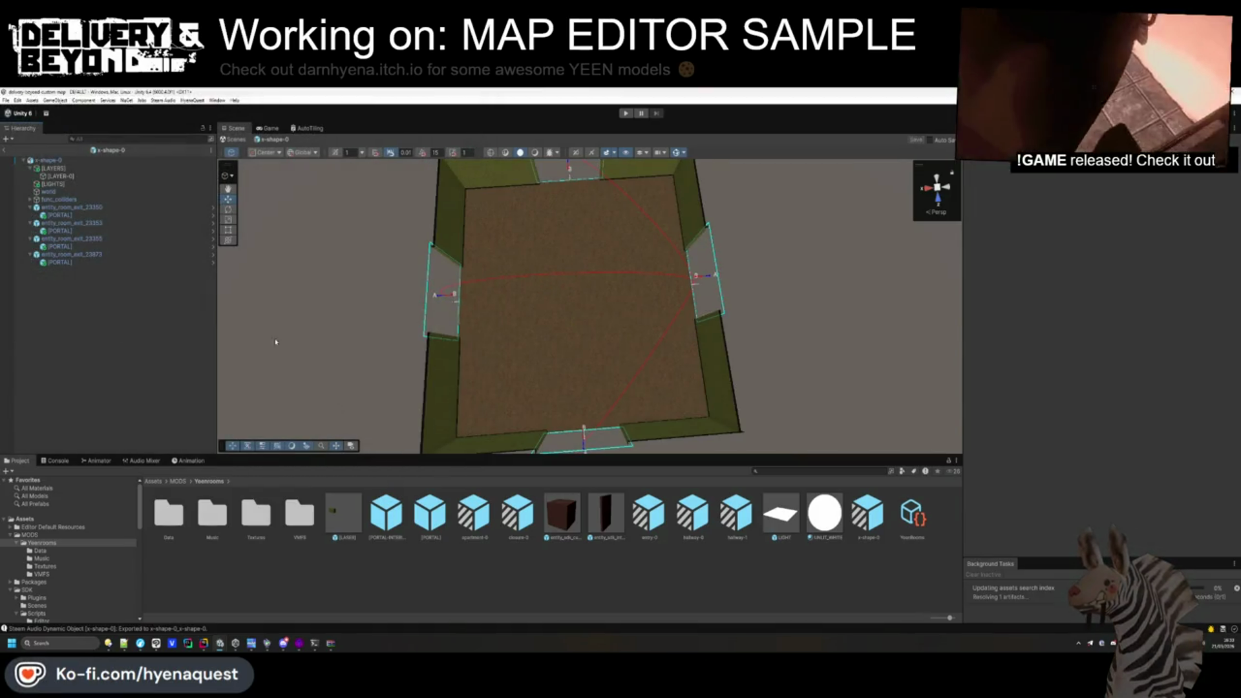
{"action": "left_click", "coordinate": [30, 207]}
{"action": "left_click", "coordinate": [30, 214]}
{"action": "left_click", "coordinate": [31, 230]}
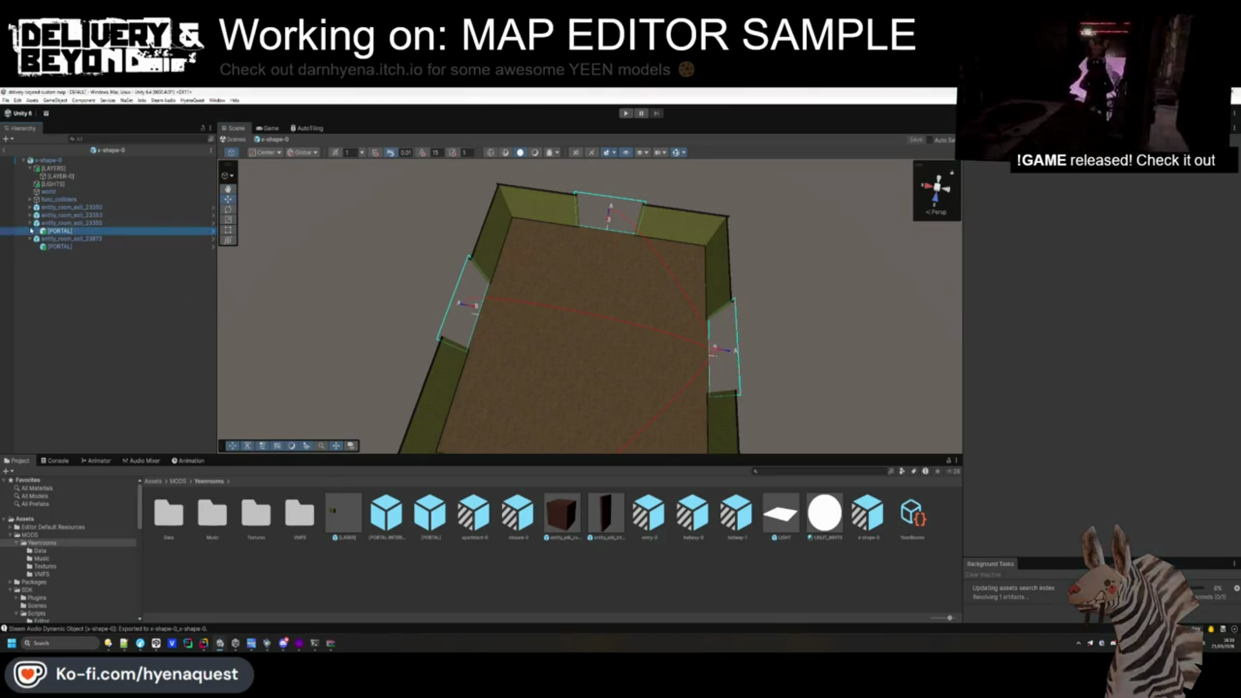
{"action": "left_click", "coordinate": [30, 223]}
{"action": "left_click", "coordinate": [30, 230]}
{"action": "scroll", "coordinate": [711, 419], "scroll_direction": "up", "scroll_amount": 3}
{"action": "mouse_move", "coordinate": [710, 419]}
{"action": "left_mouse_down"}
{"action": "mouse_move", "coordinate": [638, 310]}
{"action": "mouse_move", "coordinate": [603, 227]}
{"action": "mouse_move", "coordinate": [549, 270]}
{"action": "mouse_move", "coordinate": [585, 298]}
{"action": "left_mouse_up"}
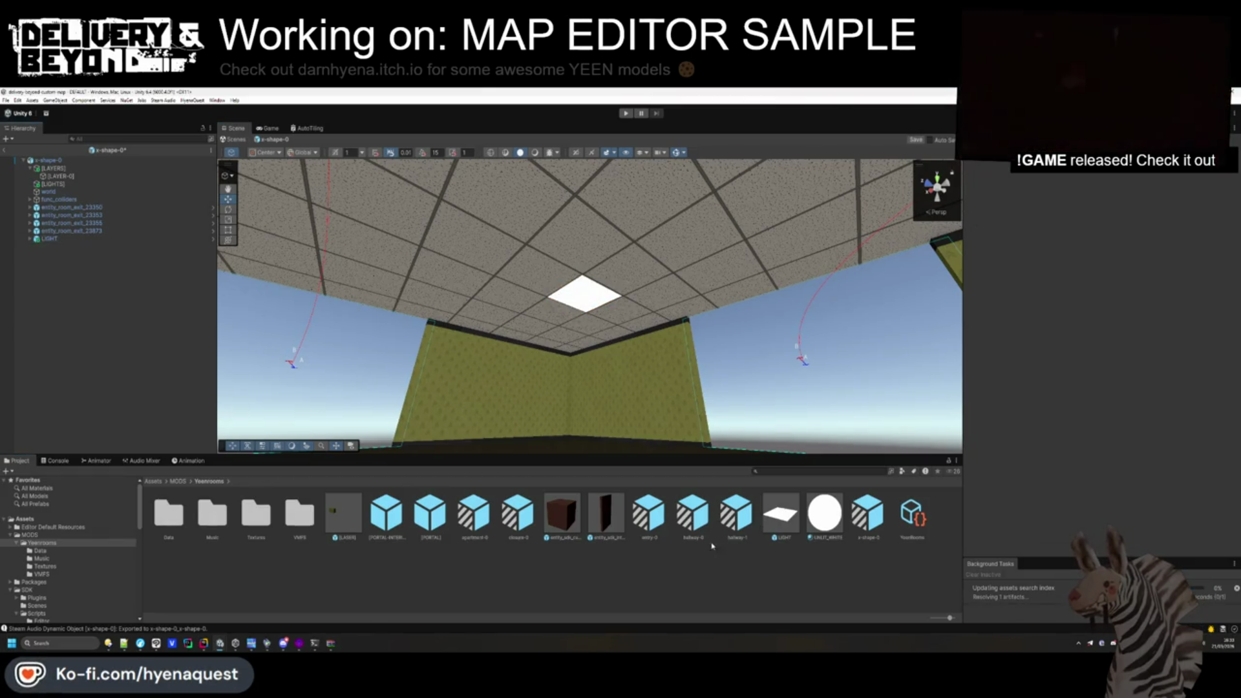
{"action": "left_click", "coordinate": [178, 481]}
{"action": "mouse_move", "coordinate": [511, 255]}
{"action": "left_mouse_down"}
{"action": "mouse_move", "coordinate": [538, 278]}
{"action": "mouse_move", "coordinate": [527, 229]}
{"action": "left_mouse_up"}
Put LIGHT under [LIGHTS], duplicate it into copies slid along X, and save the prefab.
{"action": "left_click_drag", "start_coordinate": [57, 235], "coordinate": [61, 184]}
{"action": "mouse_move", "coordinate": [491, 336]}
{"action": "left_mouse_down"}
{"action": "mouse_move", "coordinate": [866, 391]}
{"action": "mouse_move", "coordinate": [776, 395]}
{"action": "left_mouse_up"}
{"action": "key", "text": "ctrl+d"}
{"action": "mouse_move", "coordinate": [695, 343]}
{"action": "left_mouse_down"}
{"action": "mouse_move", "coordinate": [642, 351]}
{"action": "mouse_move", "coordinate": [520, 294]}
{"action": "mouse_move", "coordinate": [851, 373]}
{"action": "mouse_move", "coordinate": [866, 336]}
{"action": "mouse_move", "coordinate": [528, 384]}
{"action": "mouse_move", "coordinate": [767, 388]}
{"action": "mouse_move", "coordinate": [507, 565]}
{"action": "mouse_move", "coordinate": [429, 601]}
{"action": "mouse_move", "coordinate": [453, 531]}
{"action": "left_mouse_up"}
{"action": "key", "text": "ctrl+d"}
{"action": "key", "text": "ctrl+d"}
{"action": "key", "text": "ctrl+s"}
{"action": "left_click", "coordinate": [491, 420]}
Shift LIGHT and LIGHT (1) along X so the ceiling panels are evenly spaced.
{"action": "mouse_move", "coordinate": [492, 420]}
{"action": "left_mouse_down"}
{"action": "mouse_move", "coordinate": [518, 328]}
{"action": "mouse_move", "coordinate": [554, 502]}
{"action": "mouse_move", "coordinate": [585, 378]}
{"action": "mouse_move", "coordinate": [719, 418]}
{"action": "mouse_move", "coordinate": [588, 399]}
{"action": "mouse_move", "coordinate": [618, 359]}
{"action": "mouse_move", "coordinate": [588, 407]}
{"action": "left_mouse_up"}
{"action": "left_click", "coordinate": [435, 367]}
{"action": "left_click", "coordinate": [586, 414]}
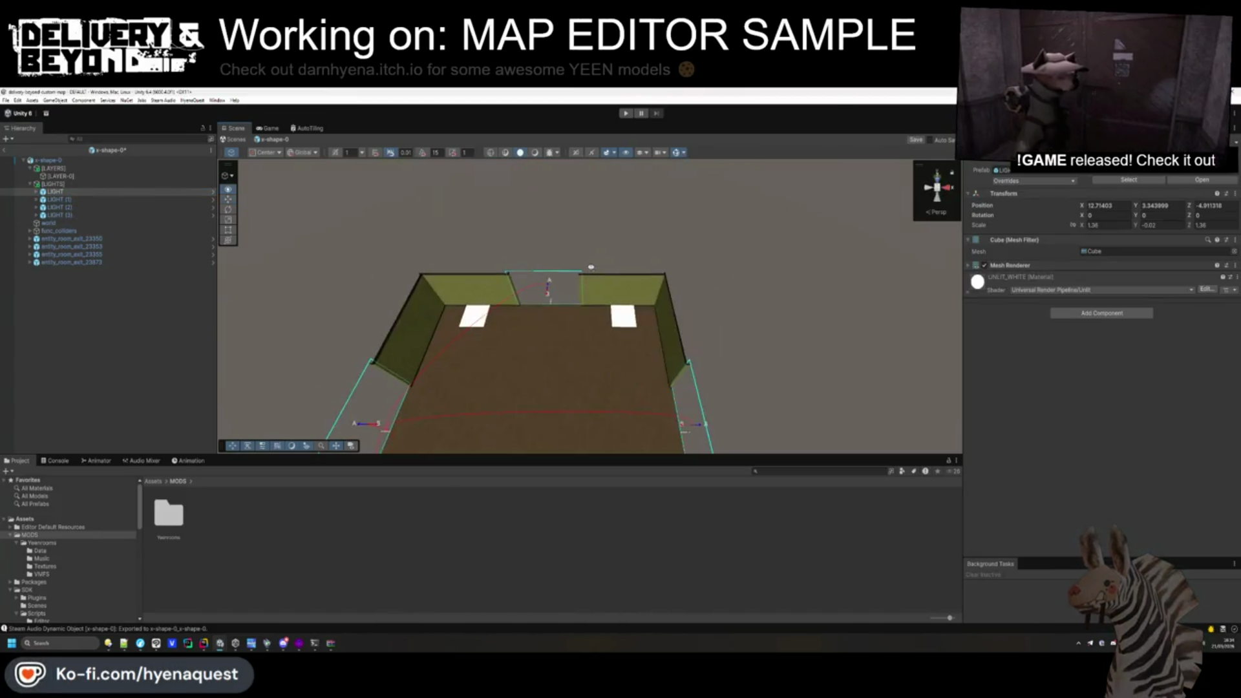
{"action": "scroll", "coordinate": [587, 413], "scroll_direction": "up", "scroll_amount": 5}
{"action": "left_click_drag", "start_coordinate": [602, 261], "coordinate": [589, 320]}
{"action": "mouse_move", "coordinate": [665, 327]}
{"action": "left_mouse_down"}
{"action": "mouse_move", "coordinate": [649, 353]}
{"action": "mouse_move", "coordinate": [663, 305]}
{"action": "mouse_move", "coordinate": [705, 338]}
{"action": "mouse_move", "coordinate": [767, 269]}
{"action": "mouse_move", "coordinate": [614, 307]}
{"action": "left_mouse_up"}
{"action": "left_click", "coordinate": [664, 305]}
{"action": "left_click", "coordinate": [606, 312]}
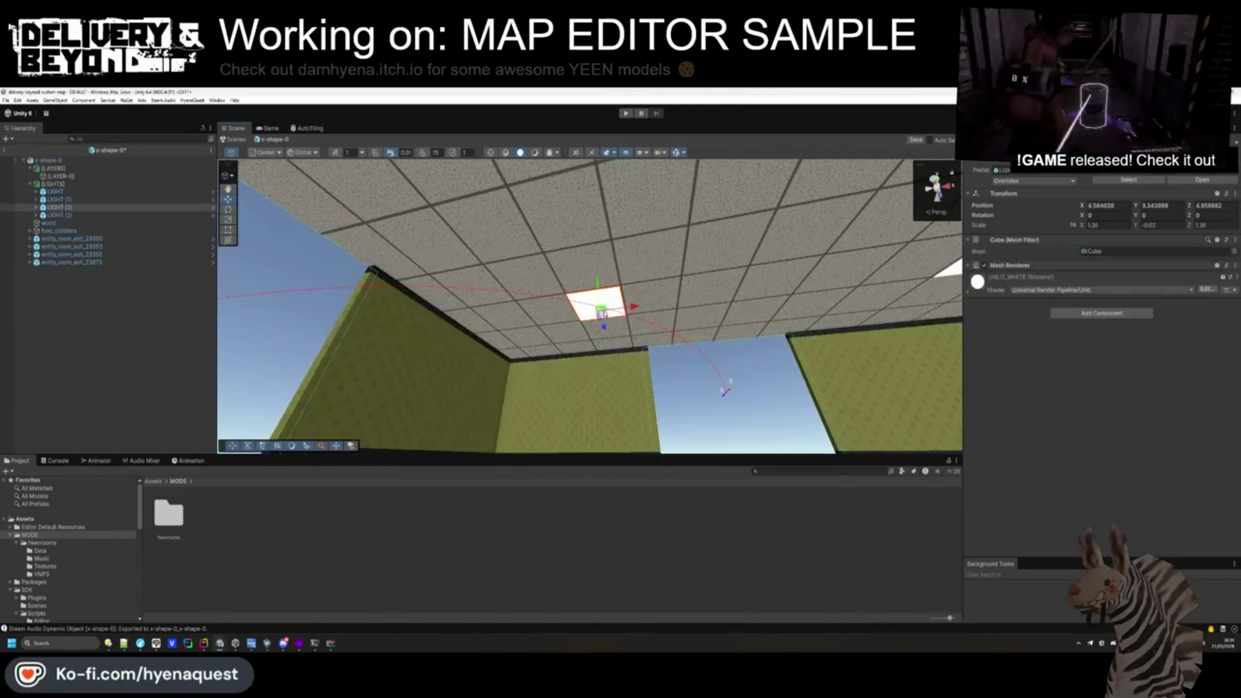
Collapse the [LIGHTS] group and open the Yeenrooms folder.
{"action": "mouse_move", "coordinate": [577, 329]}
{"action": "left_mouse_down"}
{"action": "mouse_move", "coordinate": [526, 175]}
{"action": "mouse_move", "coordinate": [543, 213]}
{"action": "left_mouse_up"}
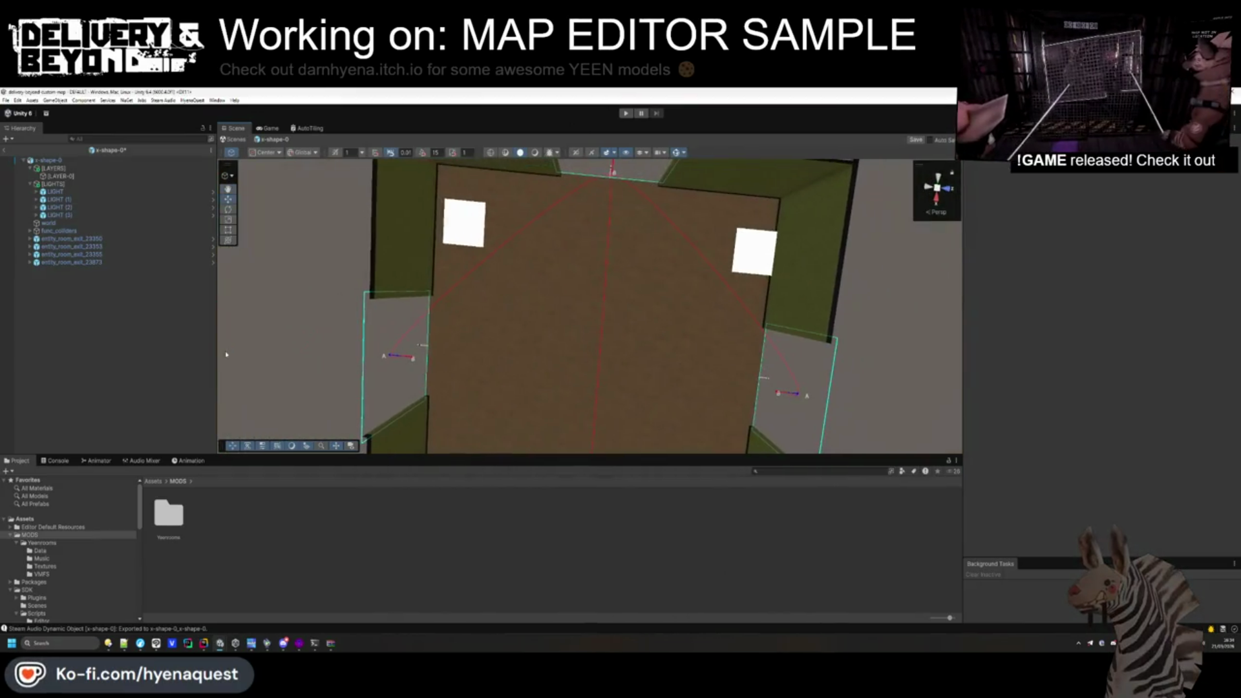
{"action": "left_click", "coordinate": [30, 184]}
{"action": "mouse_move", "coordinate": [517, 353]}
{"action": "left_mouse_down"}
{"action": "mouse_move", "coordinate": [521, 371]}
{"action": "mouse_move", "coordinate": [230, 585]}
{"action": "left_mouse_up"}
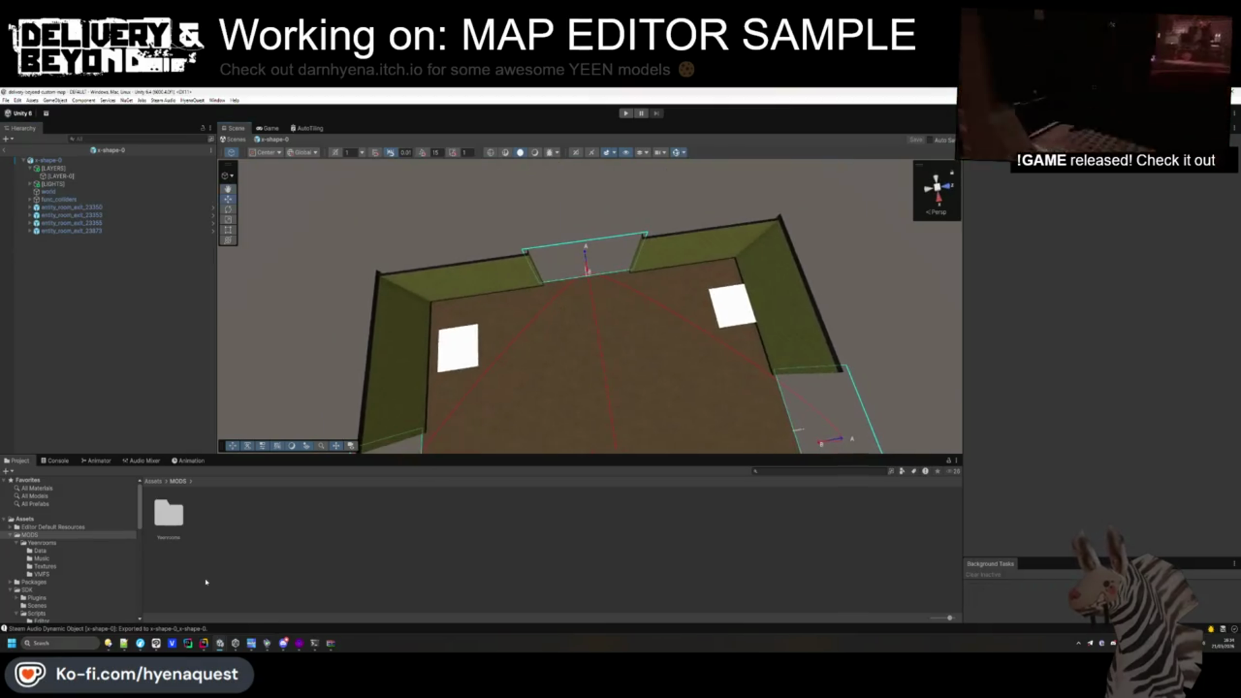
{"action": "left_click", "coordinate": [176, 525]}
{"action": "double_click", "coordinate": [177, 526]}
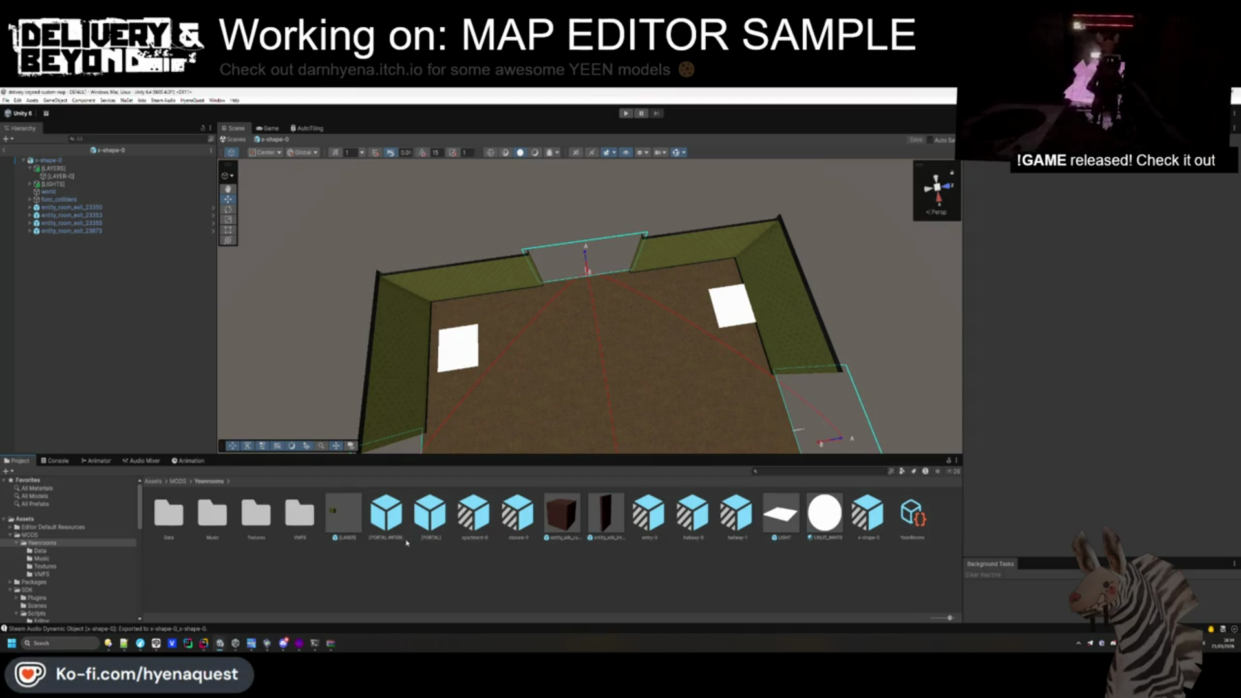
Open the entry-0 prefab to inspect its [LAYER-0] for reference.
{"action": "double_click", "coordinate": [658, 522]}
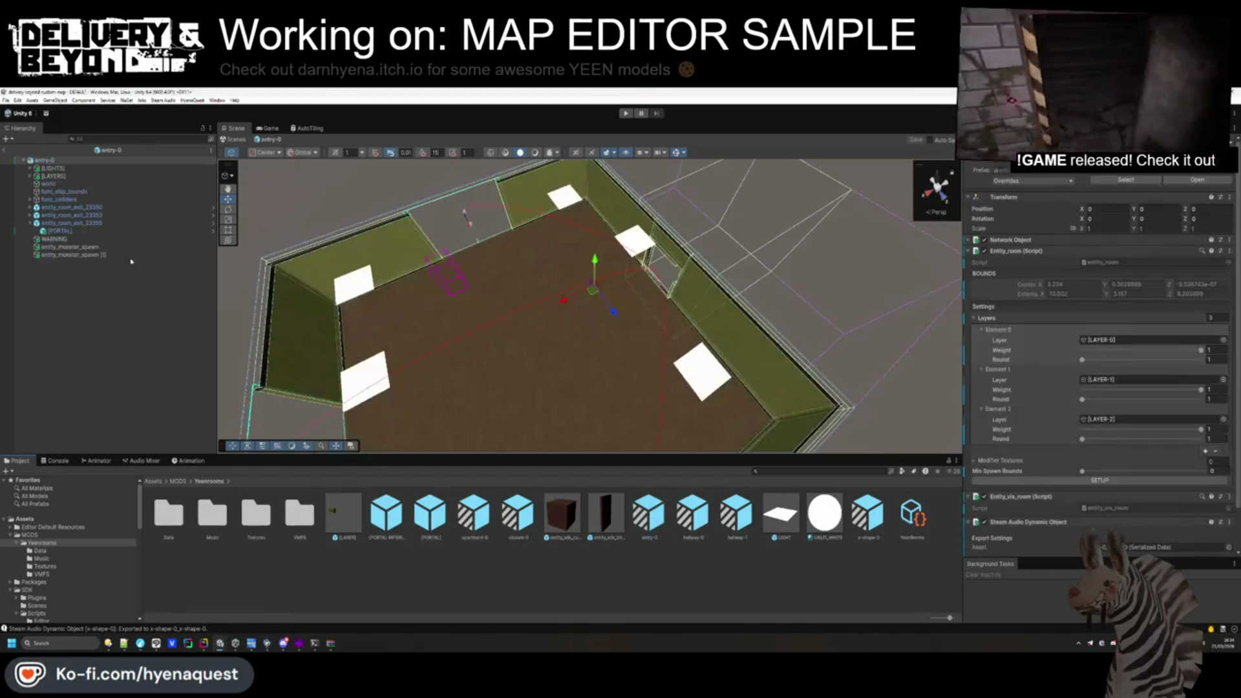
{"action": "left_click", "coordinate": [30, 176]}
{"action": "left_click", "coordinate": [57, 184]}
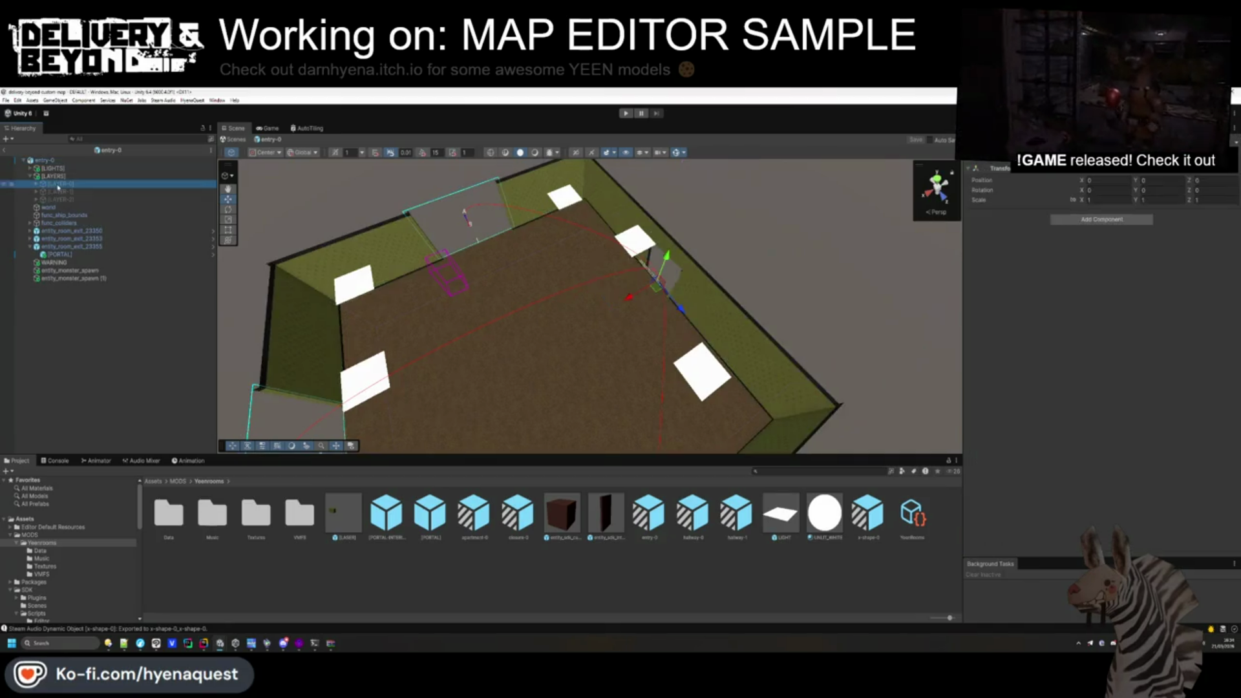
{"action": "left_click", "coordinate": [80, 294]}
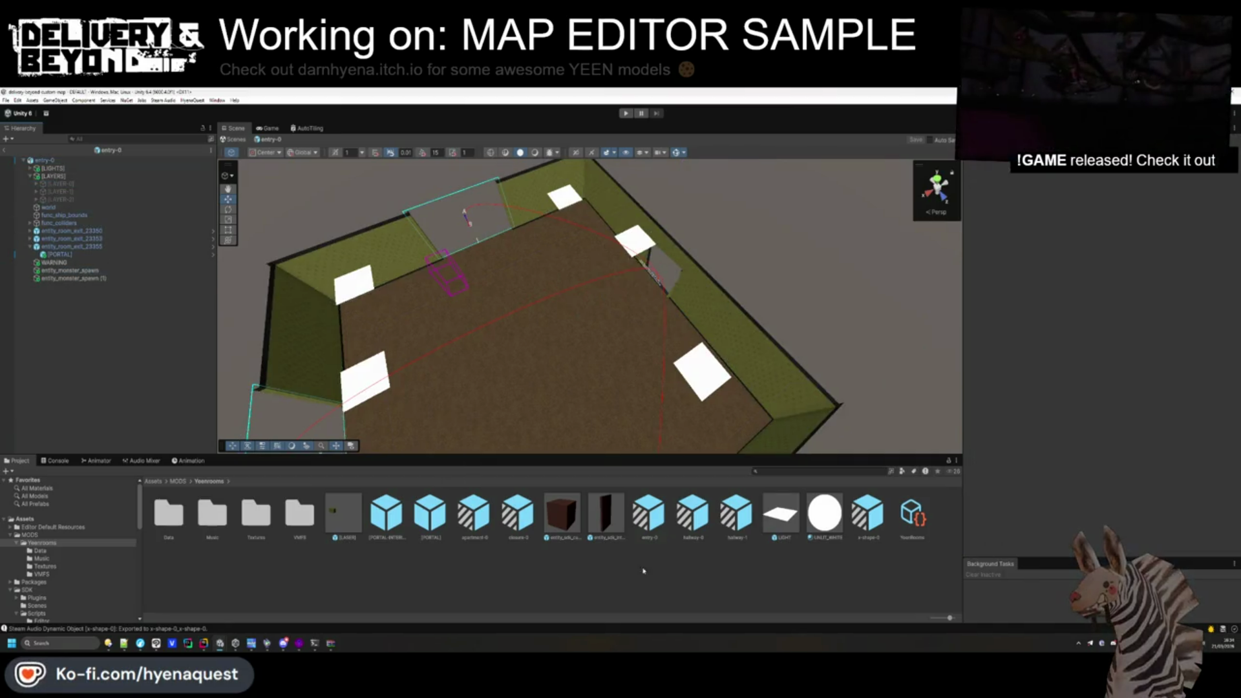
Paste the monster spawn into x-shape-0, duplicate it as entity_monster_spawn (1), and save.
{"action": "double_click", "coordinate": [855, 518]}
{"action": "key", "text": "ctrl+v"}
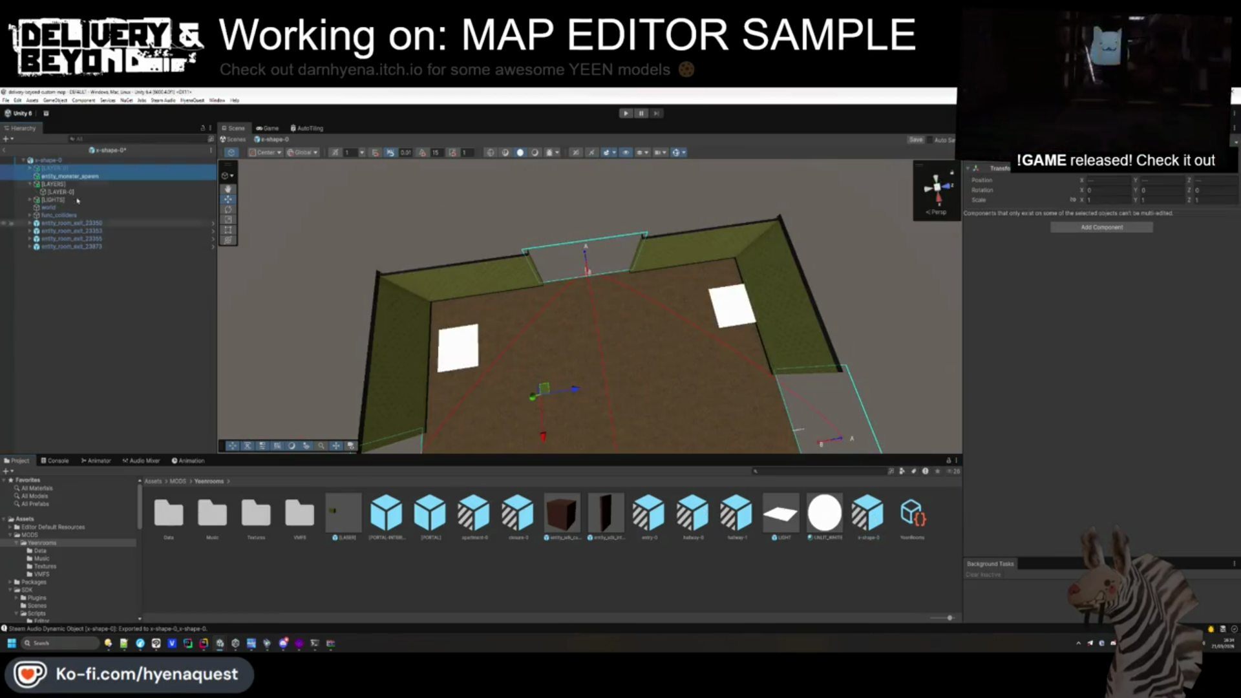
{"action": "left_click", "coordinate": [68, 176]}
{"action": "left_click_drag", "start_coordinate": [73, 254], "coordinate": [73, 252]}
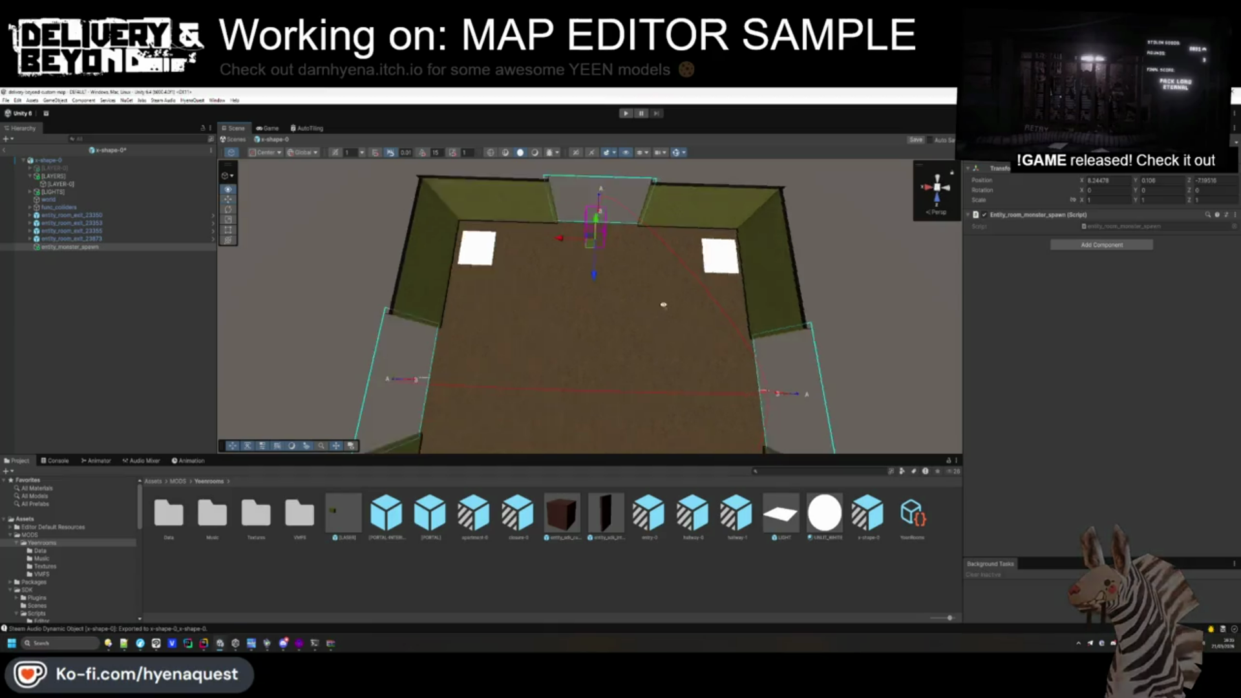
{"action": "key", "text": "ctrl+d"}
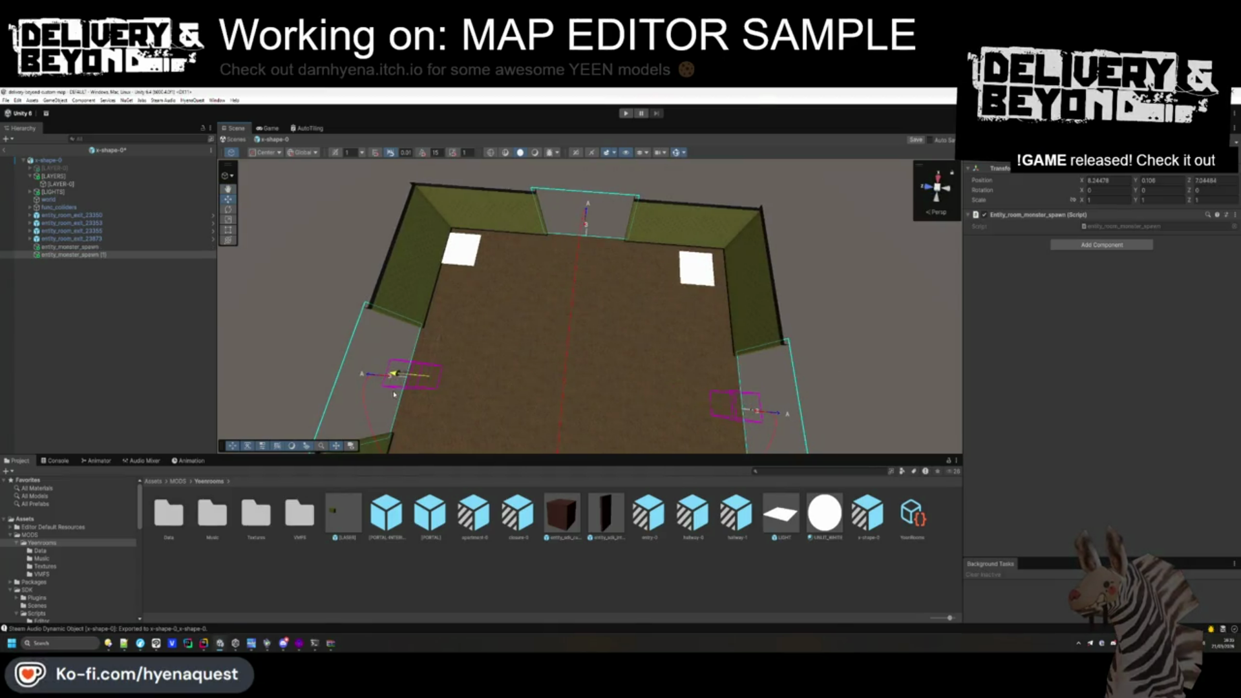
{"action": "key", "text": "ctrl+s"}
Delete the leftover greyed duplicate [LAYER-0] object from the prefab.
{"action": "left_click", "coordinate": [59, 184]}
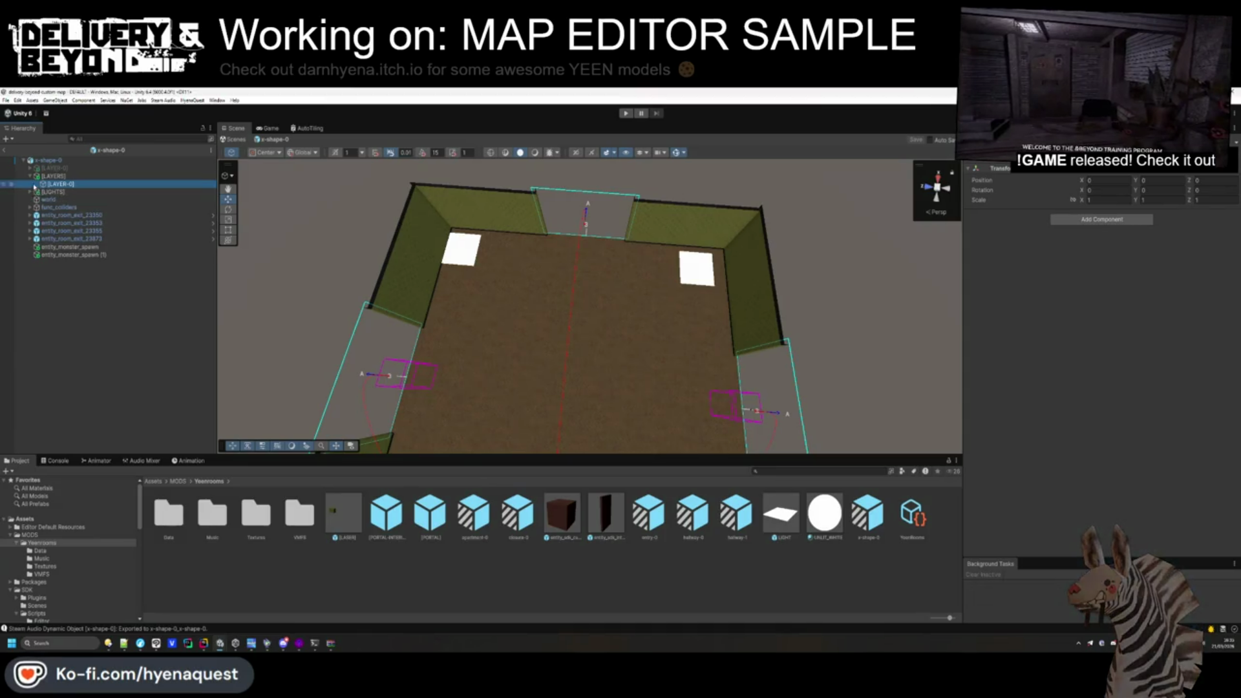
{"action": "left_click_drag", "start_coordinate": [52, 168], "coordinate": [57, 184]}
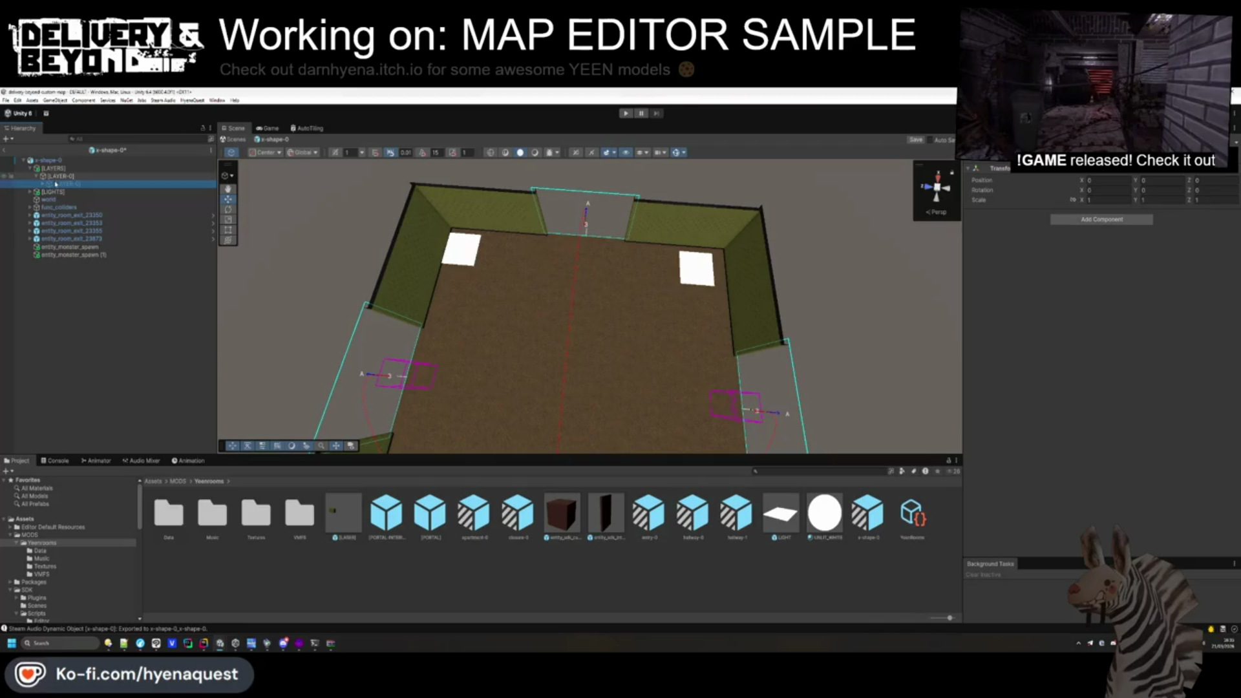
{"action": "key", "text": "Delete"}
{"action": "left_click", "coordinate": [48, 160]}
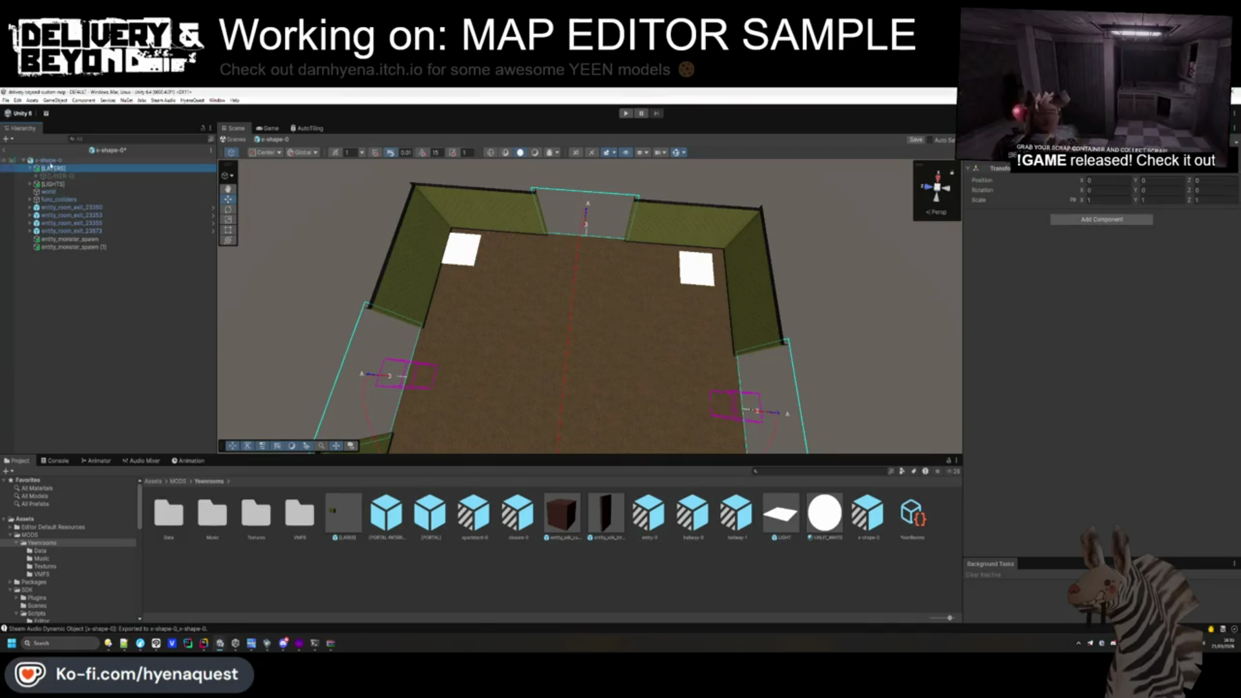
Delete WALL (1)–(3) and the extra scrap templates, dropping the (5) suffix from the last one.
{"action": "left_click", "coordinate": [51, 298]}
{"action": "double_click", "coordinate": [200, 517]}
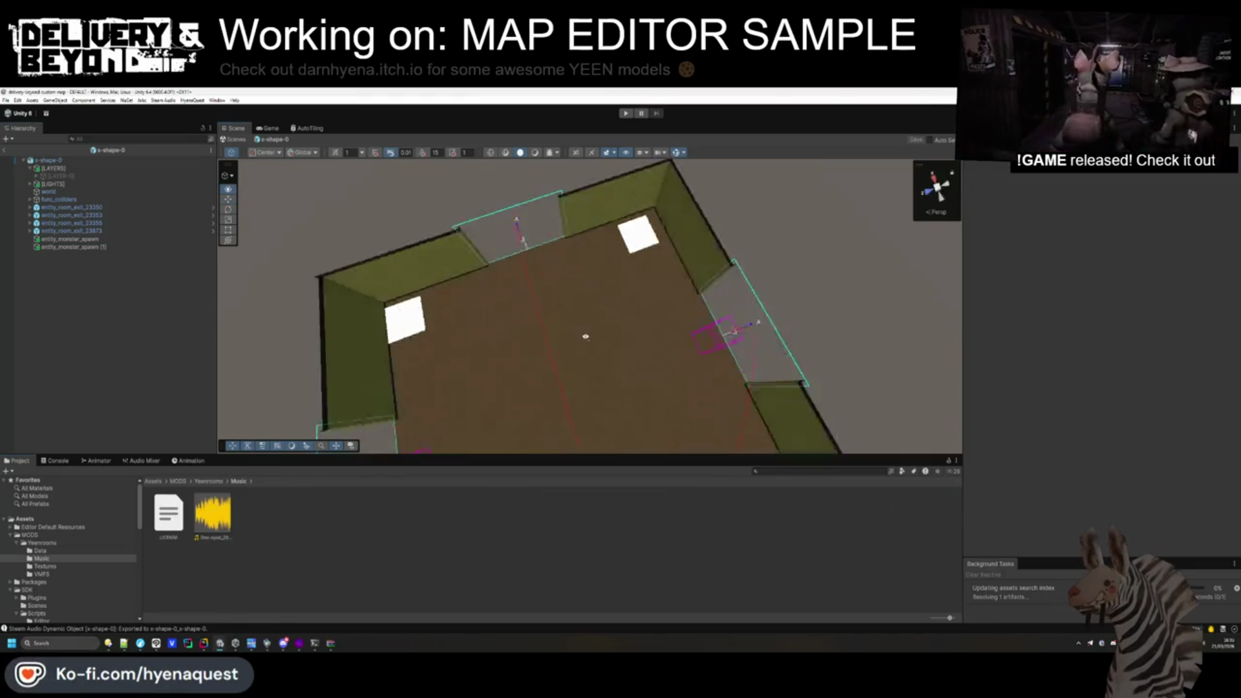
{"action": "scroll", "coordinate": [574, 338], "scroll_direction": "up", "scroll_amount": 5}
{"action": "left_click", "coordinate": [48, 176]}
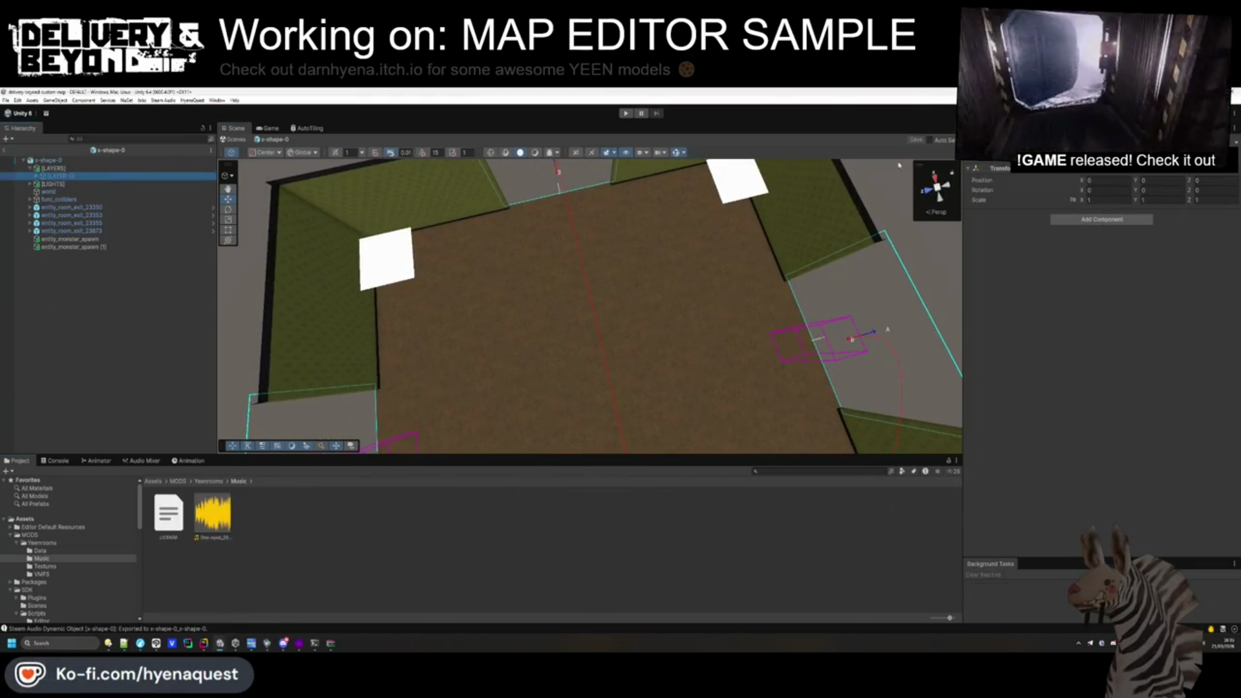
{"action": "left_click_drag", "start_coordinate": [574, 338], "coordinate": [244, 229]}
{"action": "left_click", "coordinate": [37, 176]}
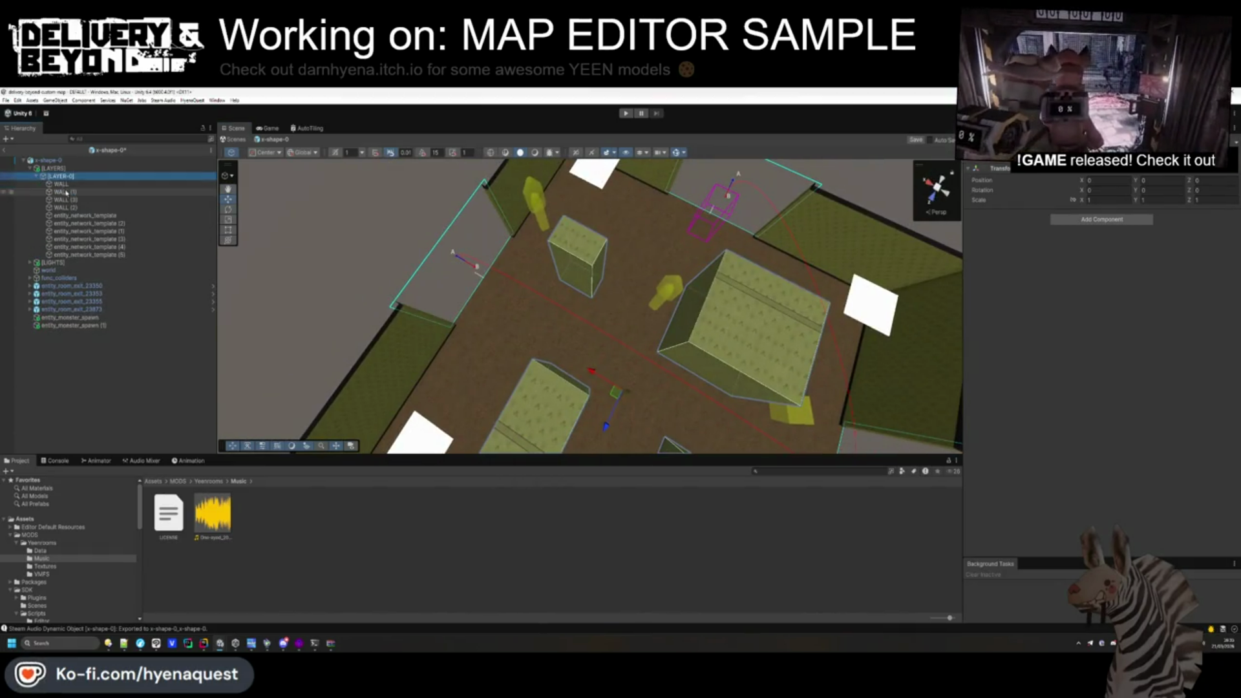
{"action": "left_click", "coordinate": [78, 192]}
{"action": "left_click", "coordinate": [78, 208], "text": "shift"}
{"action": "key", "text": "Delete"}
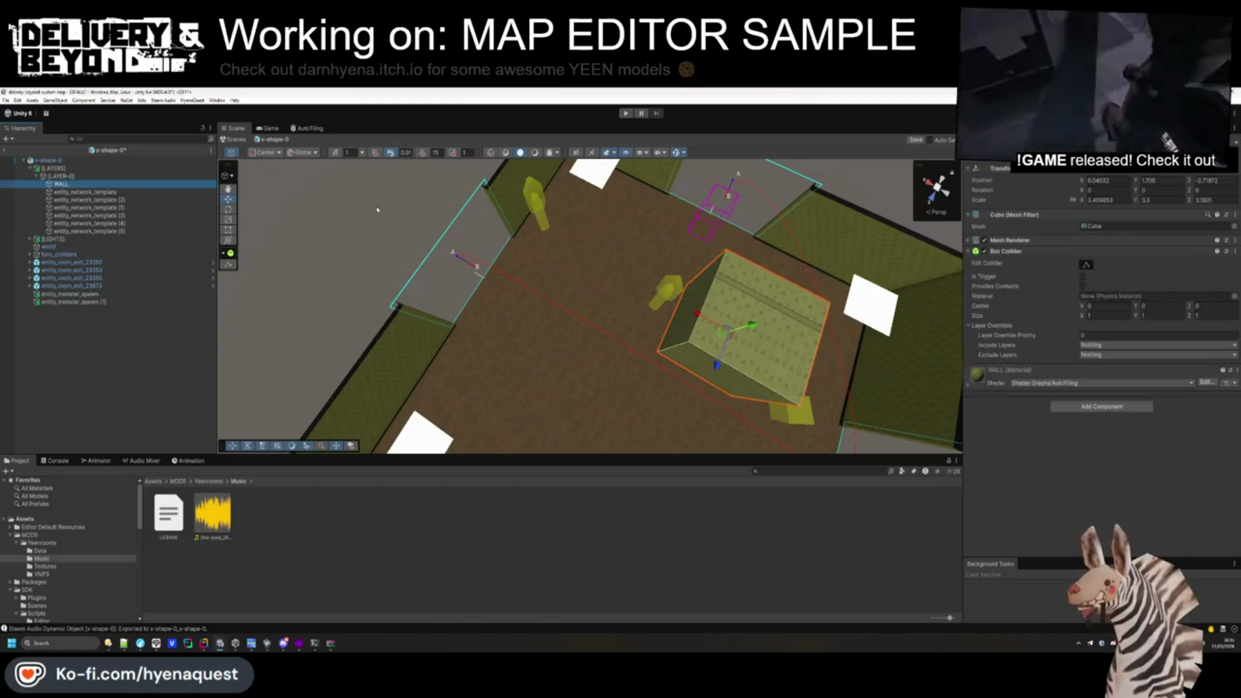
{"action": "left_click", "coordinate": [102, 223], "text": "shift"}
{"action": "key", "text": "Delete"}
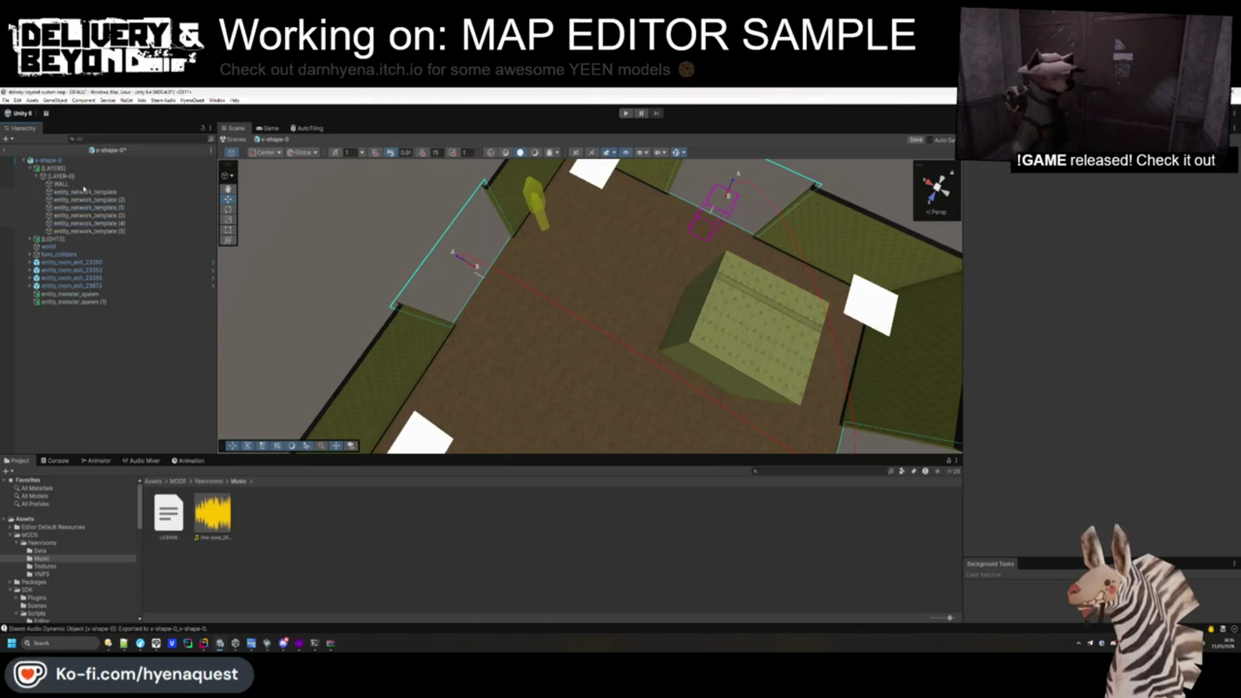
{"action": "key", "text": "BackSpace"}
{"action": "key", "text": "BackSpace"}
{"action": "key", "text": "BackSpace"}
Move and Rect-scale WALL into a large centre block, then check the scrap template's assigned prefab.
{"action": "double_click", "coordinate": [62, 184]}
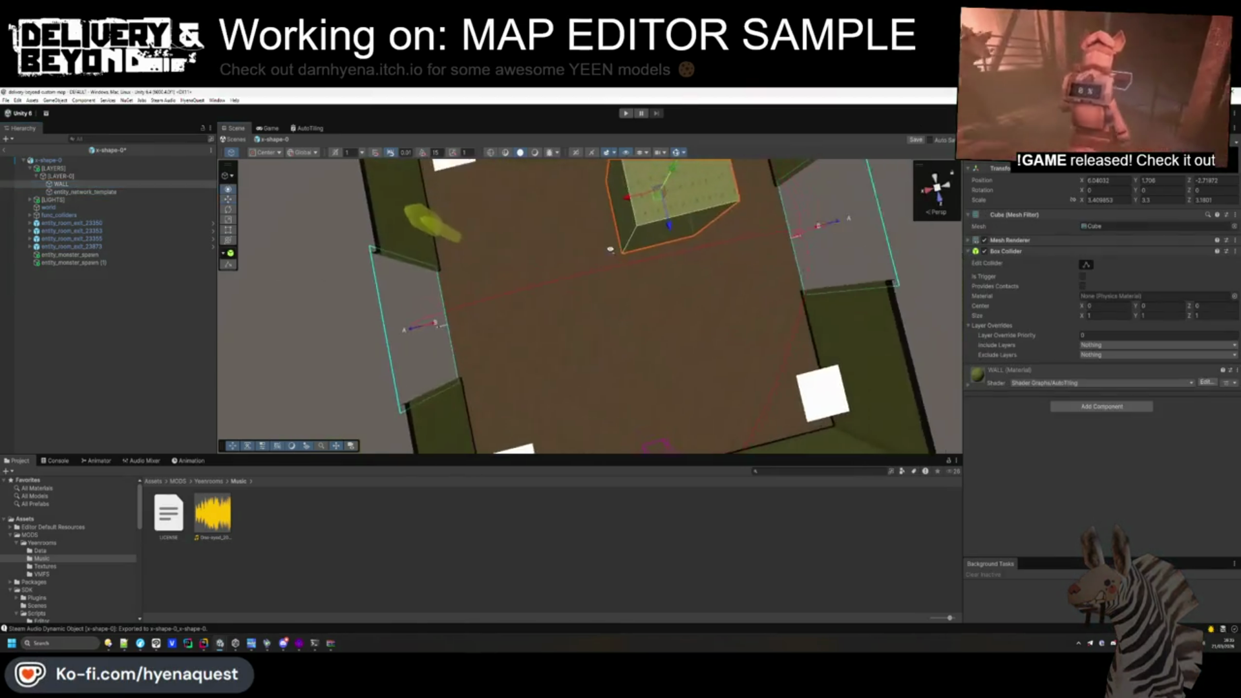
{"action": "left_click_drag", "start_coordinate": [601, 266], "coordinate": [529, 396]}
{"action": "left_click", "coordinate": [228, 229]}
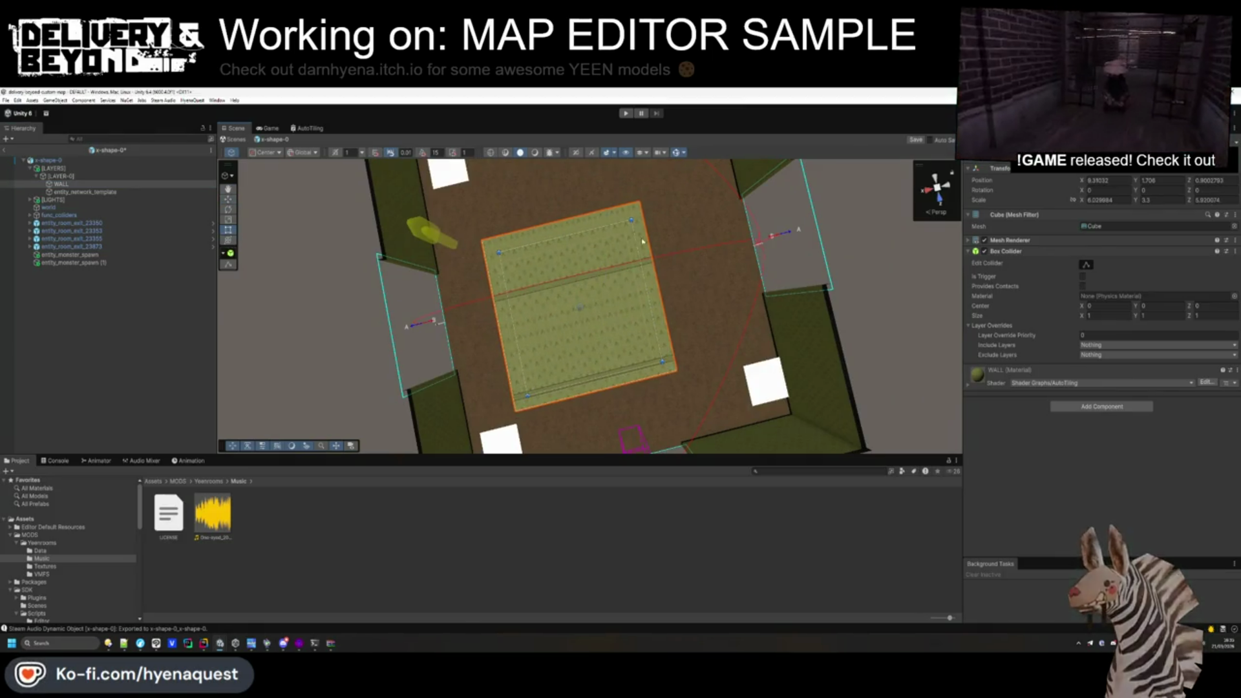
{"action": "mouse_move", "coordinate": [643, 242]}
{"action": "left_mouse_down"}
{"action": "mouse_move", "coordinate": [647, 166]}
{"action": "mouse_move", "coordinate": [795, 194]}
{"action": "left_mouse_up"}
{"action": "left_click_drag", "start_coordinate": [680, 223], "coordinate": [679, 231]}
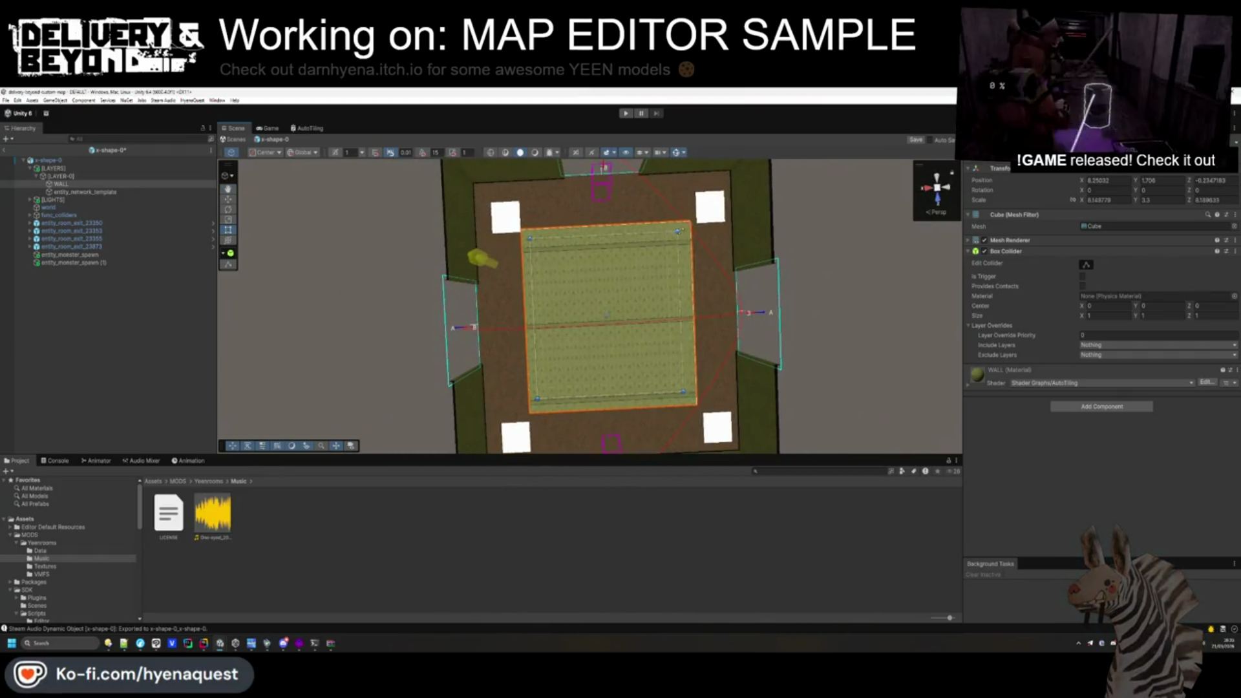
{"action": "left_click_drag", "start_coordinate": [537, 399], "coordinate": [543, 399]}
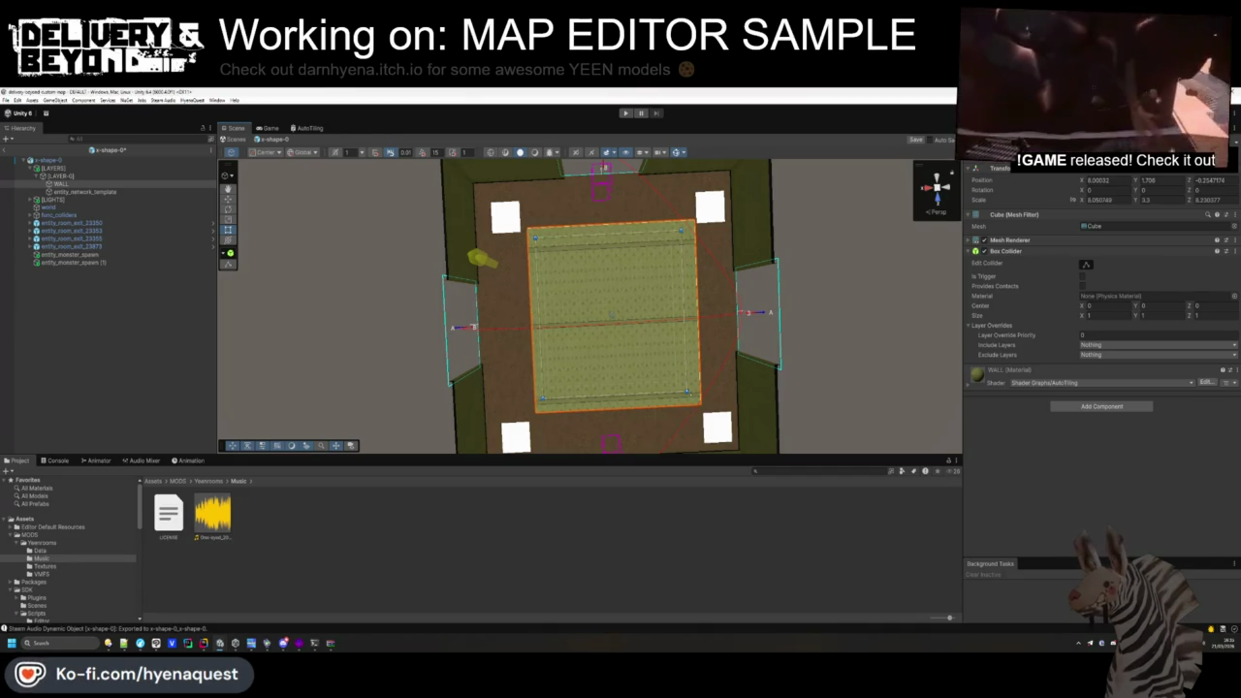
{"action": "left_click", "coordinate": [90, 192]}
{"action": "left_click", "coordinate": [1102, 270]}
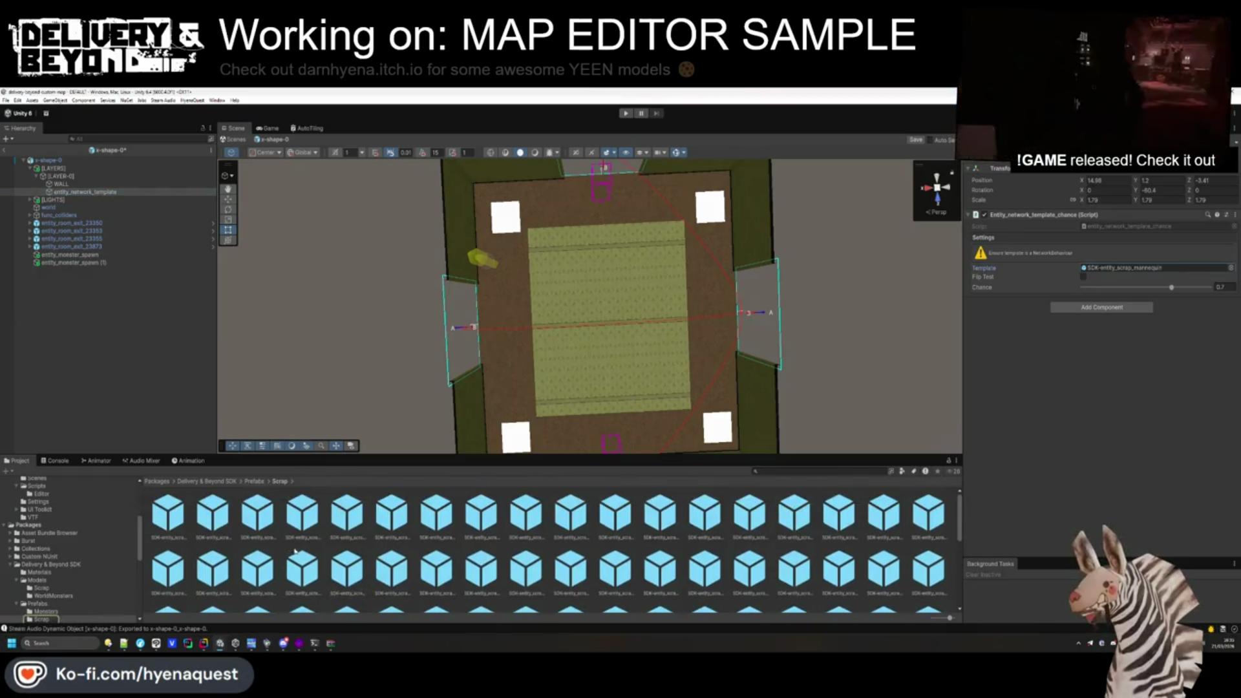
Assign the custom physics scrap asset from the Yeenrooms folder as the spawn's Template.
{"action": "left_click_drag", "start_coordinate": [452, 272], "coordinate": [246, 225]}
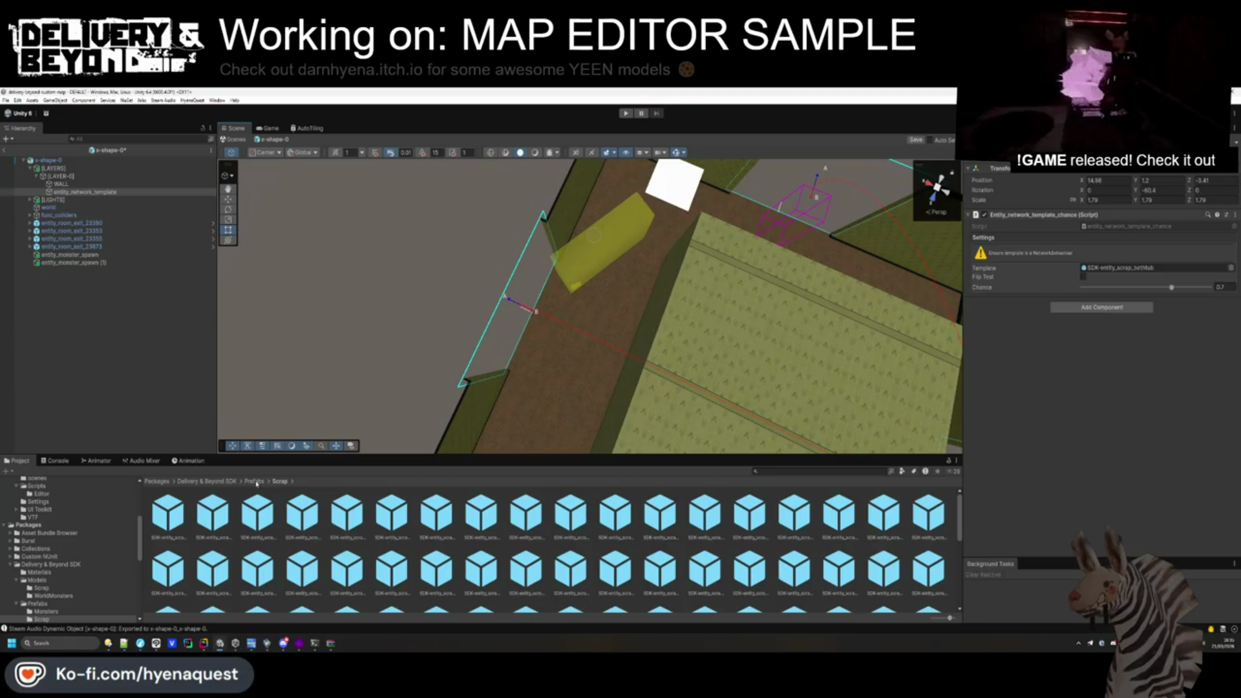
{"action": "scroll", "coordinate": [56, 540], "scroll_direction": "up", "scroll_amount": 5}
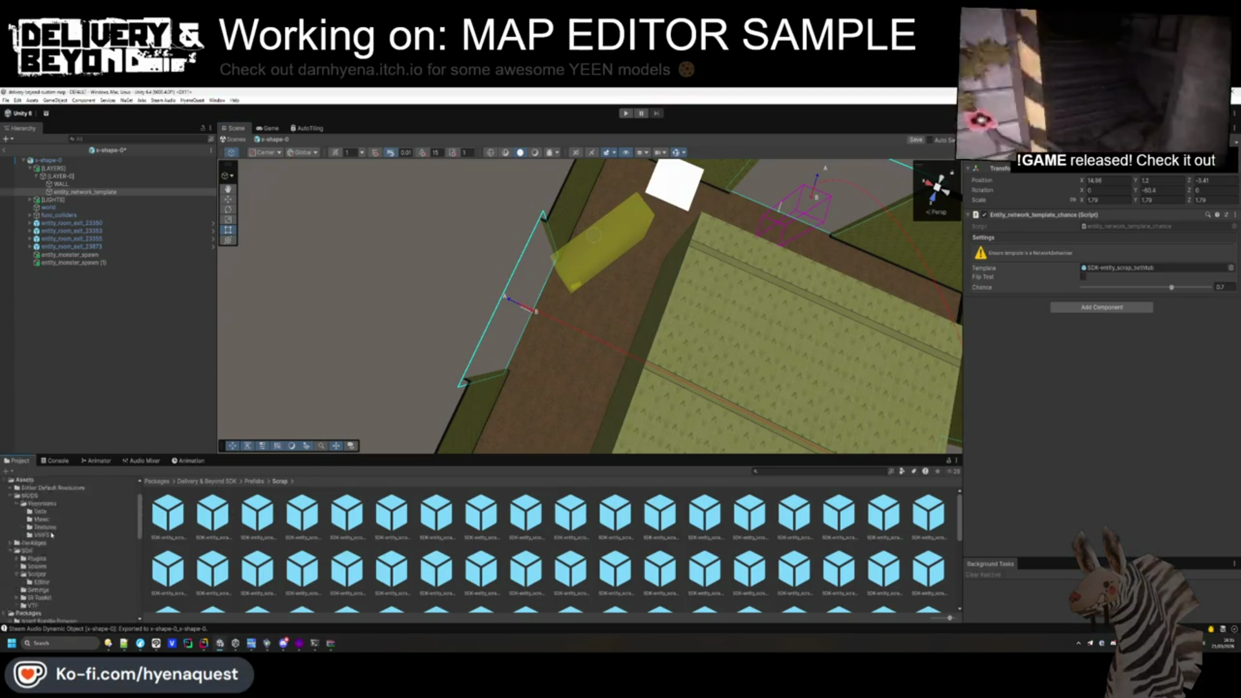
{"action": "scroll", "coordinate": [39, 549], "scroll_direction": "down", "scroll_amount": 3}
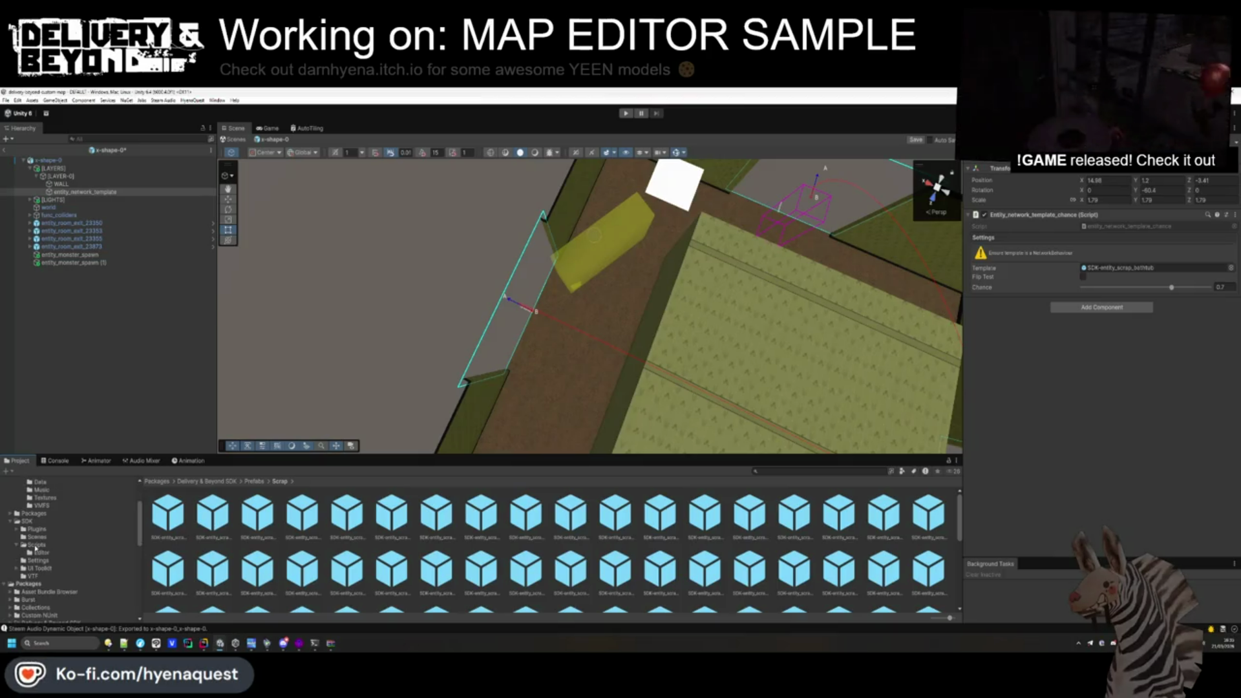
{"action": "scroll", "coordinate": [38, 551], "scroll_direction": "up", "scroll_amount": 3}
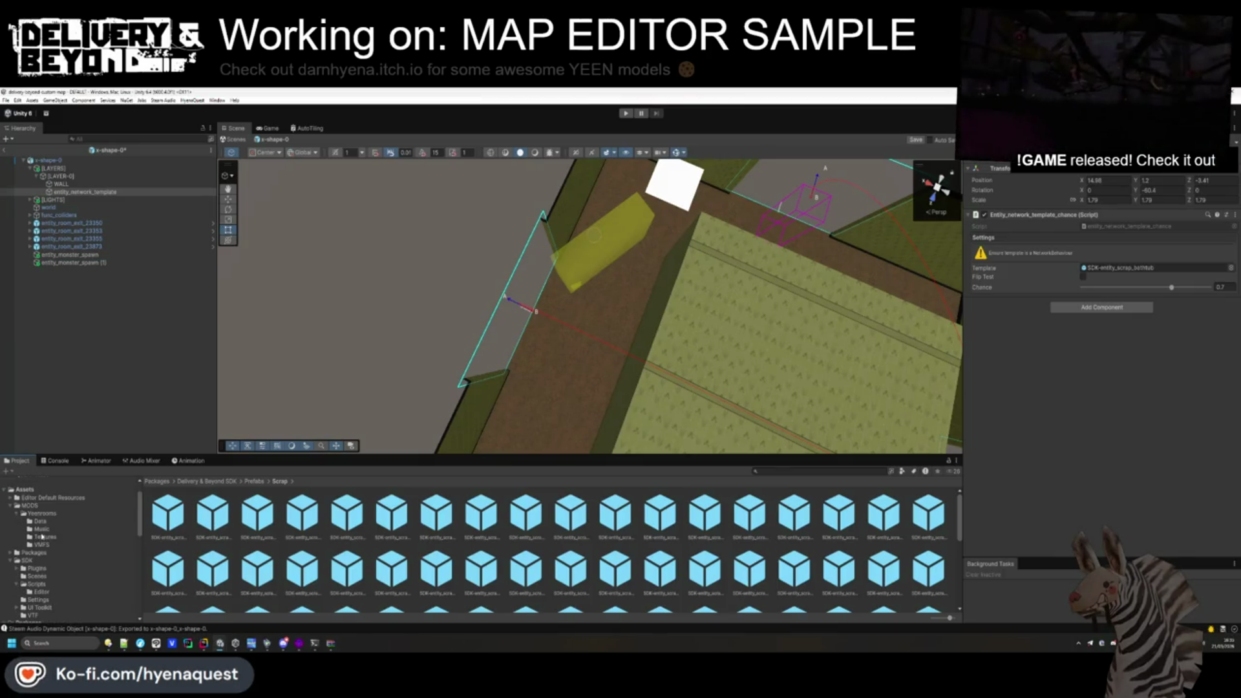
{"action": "left_click", "coordinate": [42, 513]}
{"action": "left_click_drag", "start_coordinate": [571, 511], "coordinate": [1115, 268]}
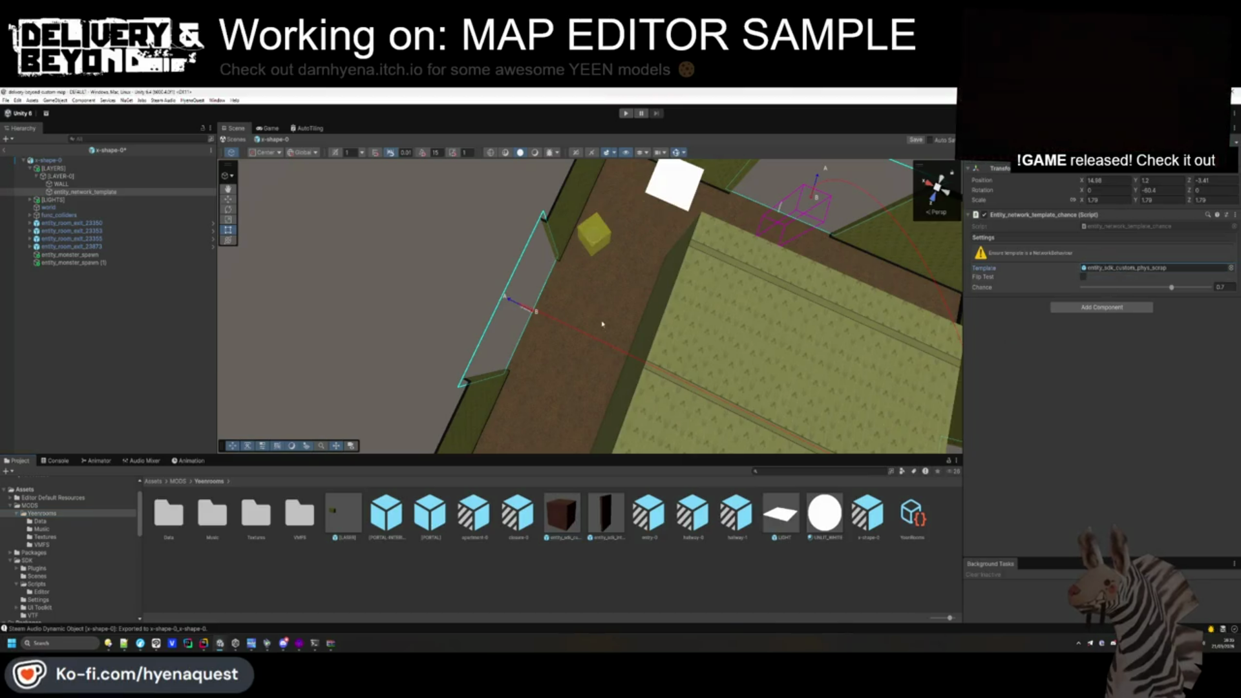
Duplicate the scrap template several times and spread the copies along the room's floor edge.
{"action": "left_click", "coordinate": [229, 199]}
{"action": "key", "text": "f"}
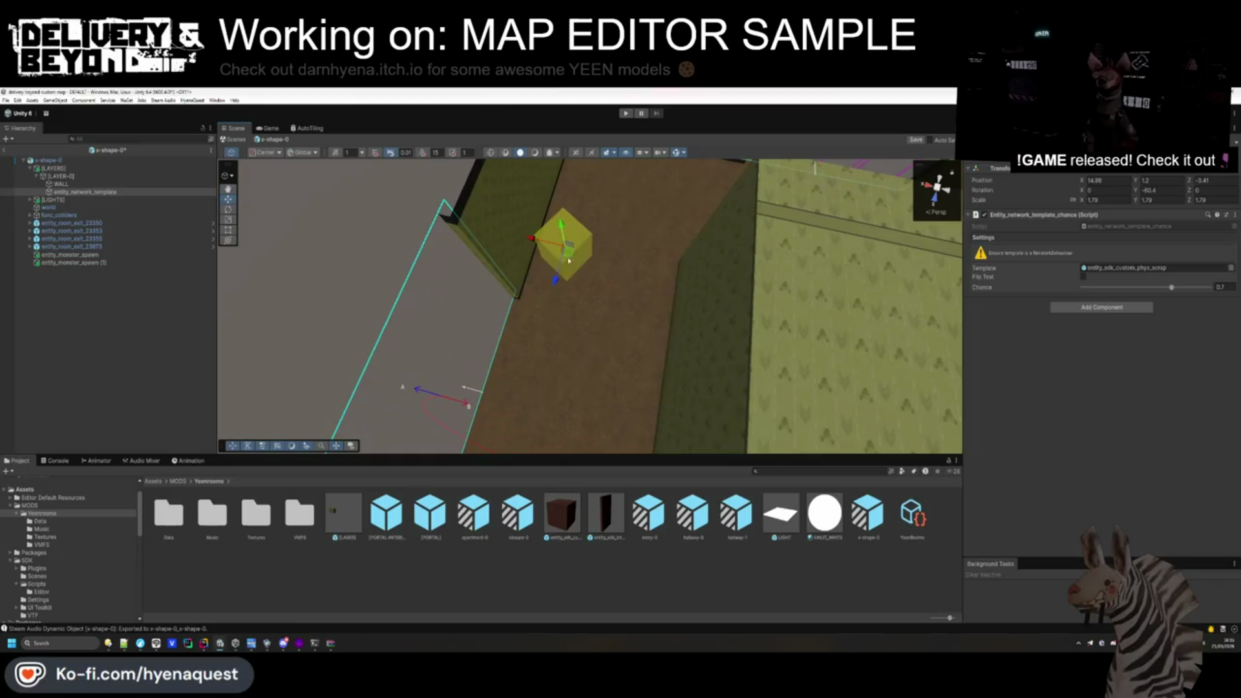
{"action": "key", "text": "ctrl+d"}
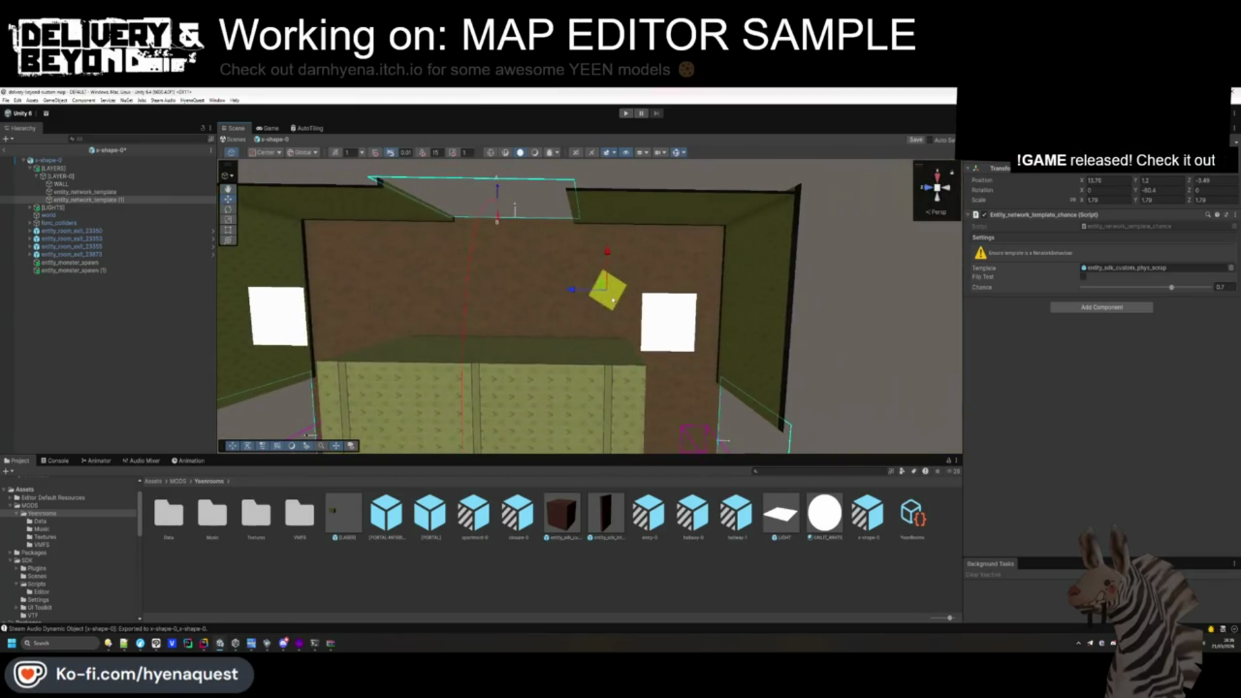
{"action": "left_click_drag", "start_coordinate": [566, 282], "coordinate": [383, 263]}
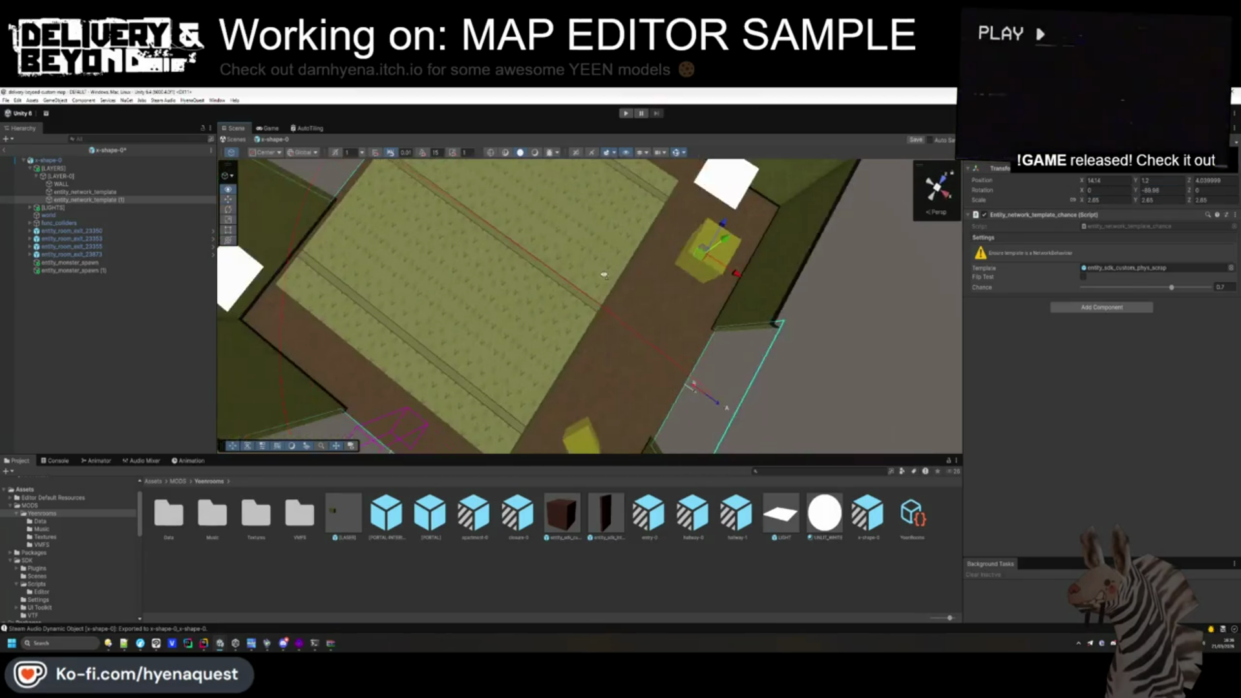
{"action": "scroll", "coordinate": [603, 280], "scroll_direction": "down", "scroll_amount": 5}
{"action": "key", "text": "ctrl+d"}
{"action": "left_click_drag", "start_coordinate": [718, 272], "coordinate": [453, 326]}
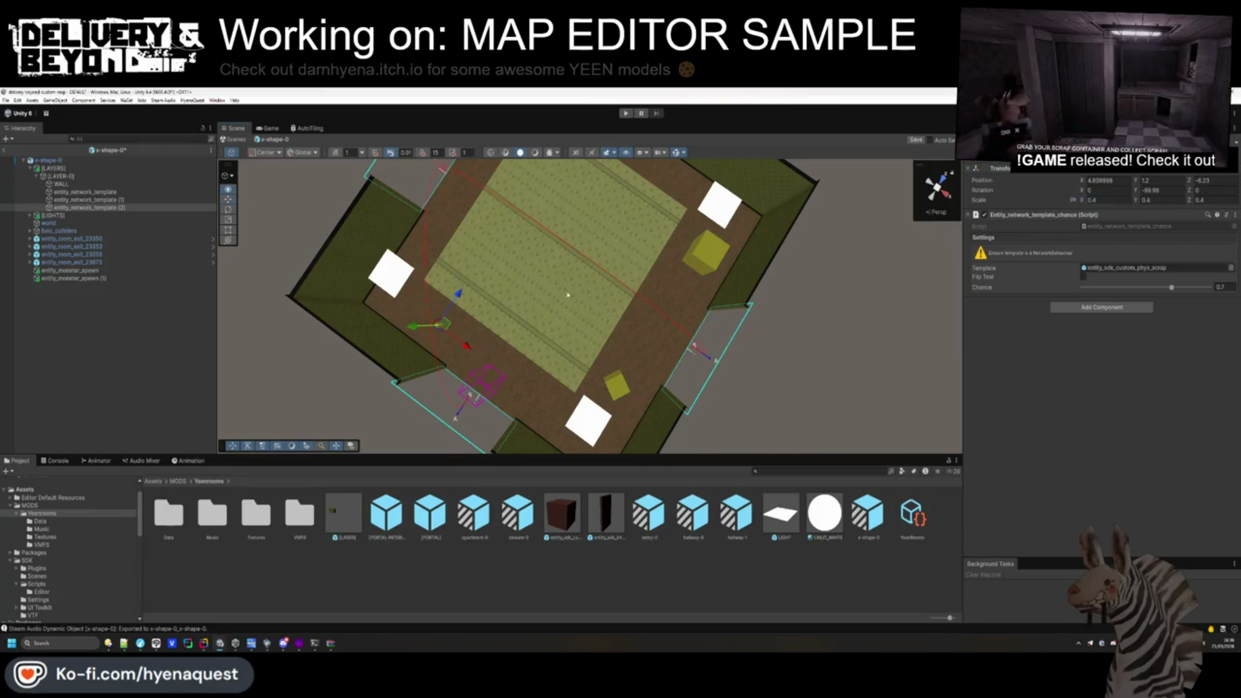
{"action": "key", "text": "ctrl+d"}
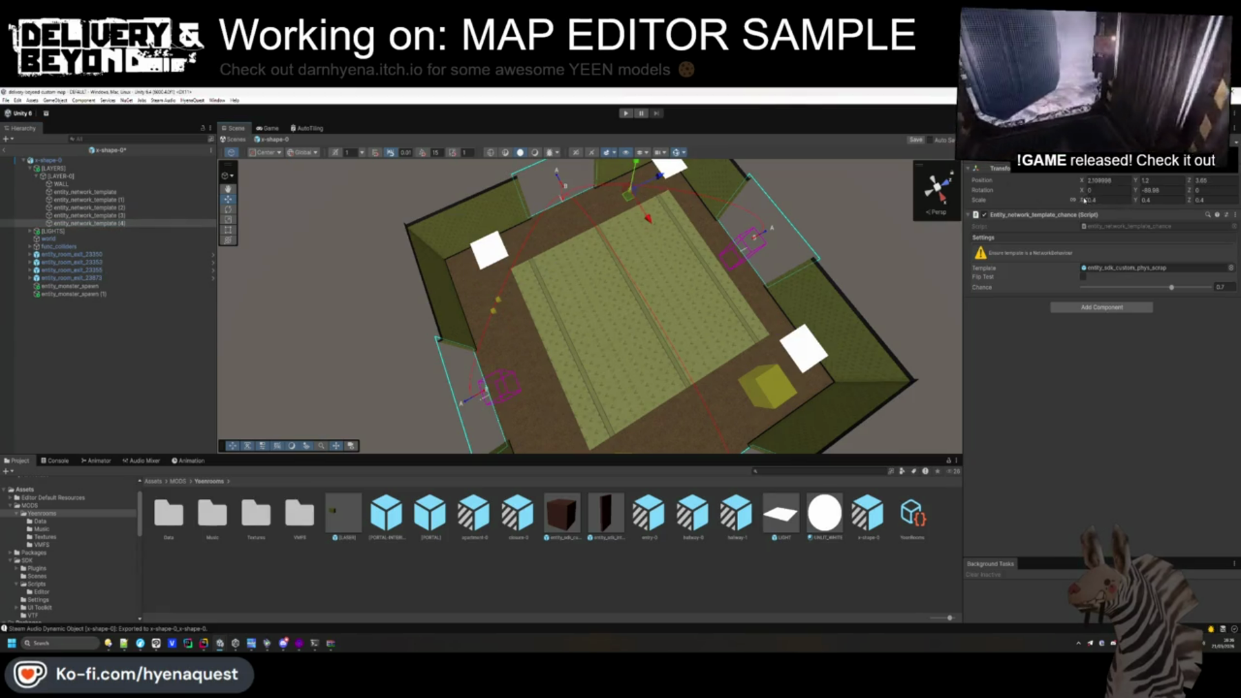
{"action": "left_click", "coordinate": [121, 358]}
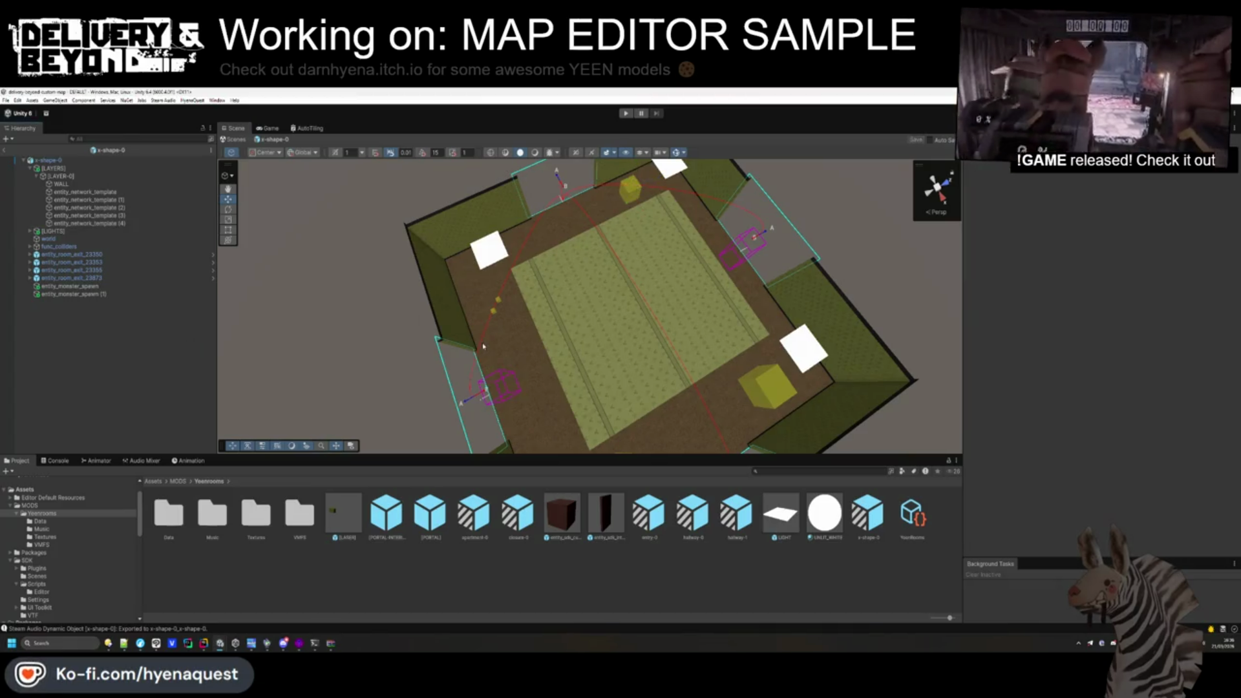
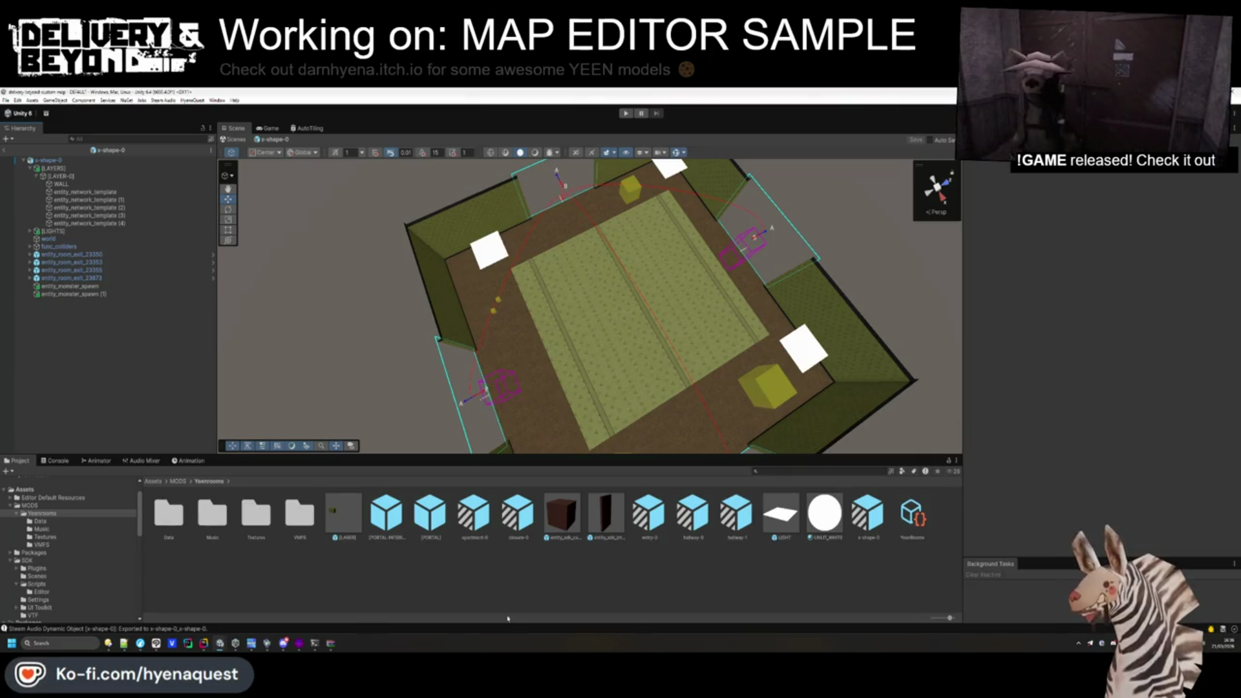
Duplicate [LAYER-0] as a new layer named [LAYER-1] and deactivate the original.
{"action": "left_click", "coordinate": [96, 180]}
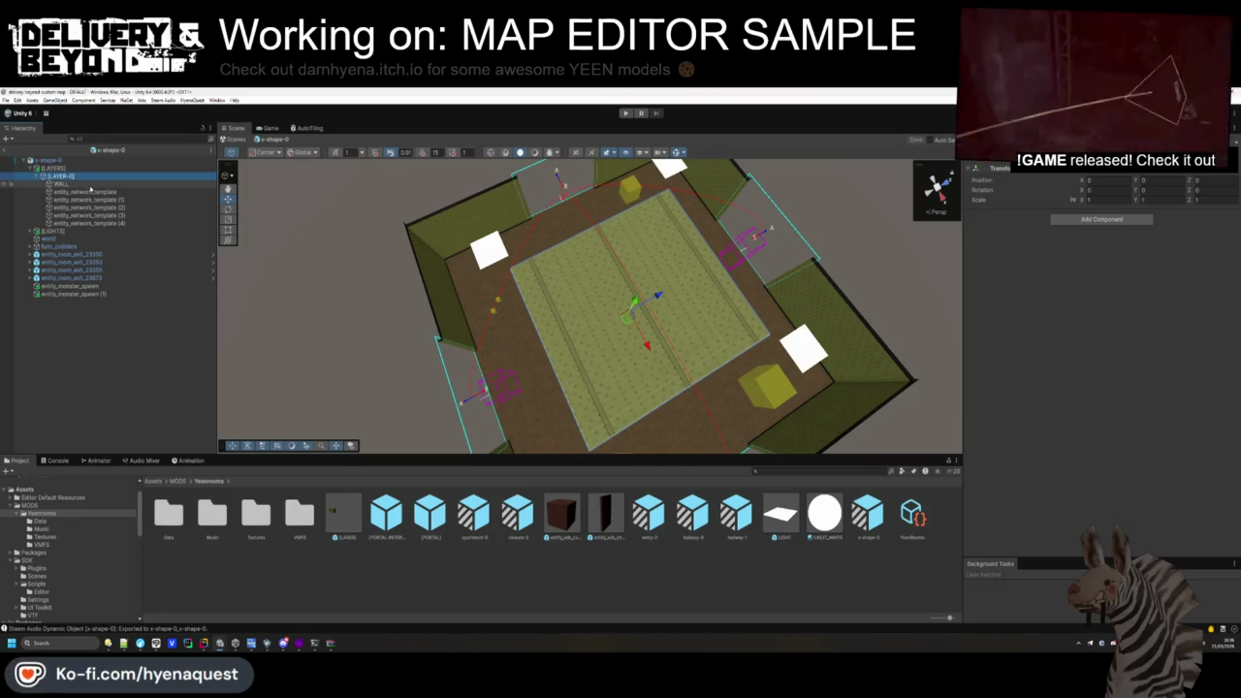
{"action": "left_click", "coordinate": [37, 176]}
{"action": "key", "text": "ctrl+d"}
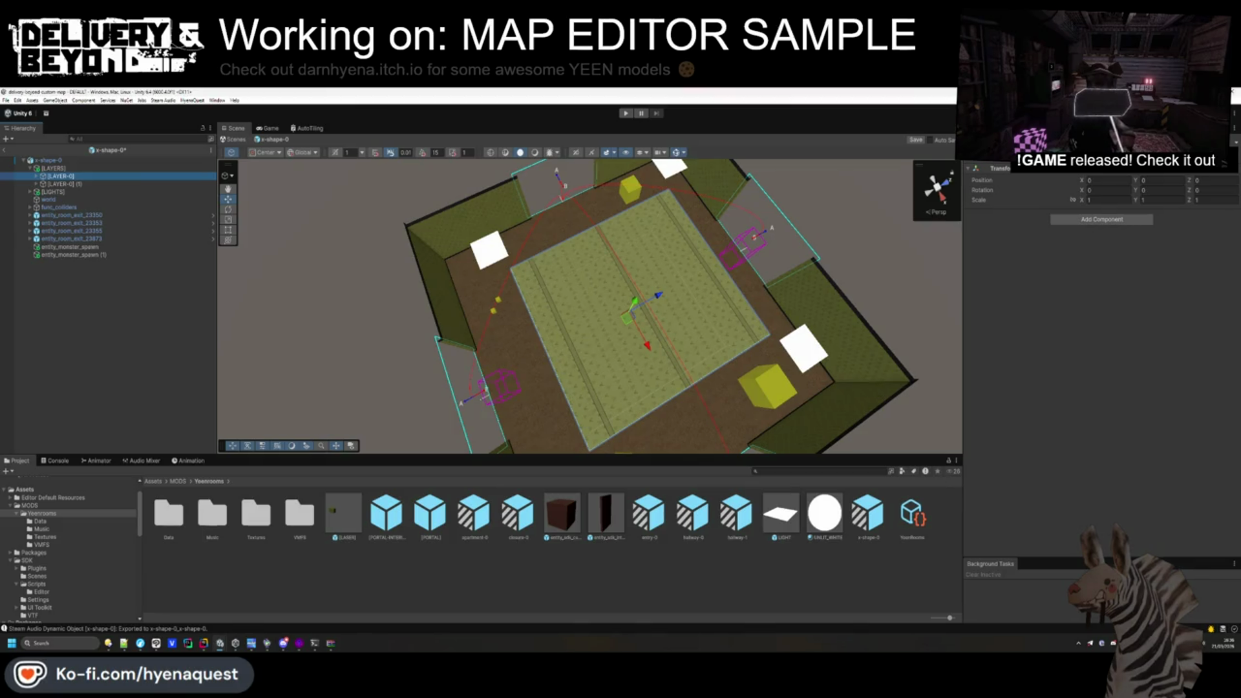
{"action": "key", "text": "alt+shift+a"}
{"action": "left_click", "coordinate": [101, 184]}
{"action": "key", "text": "F2"}
{"action": "type", "text": "[LAYER-1]"}
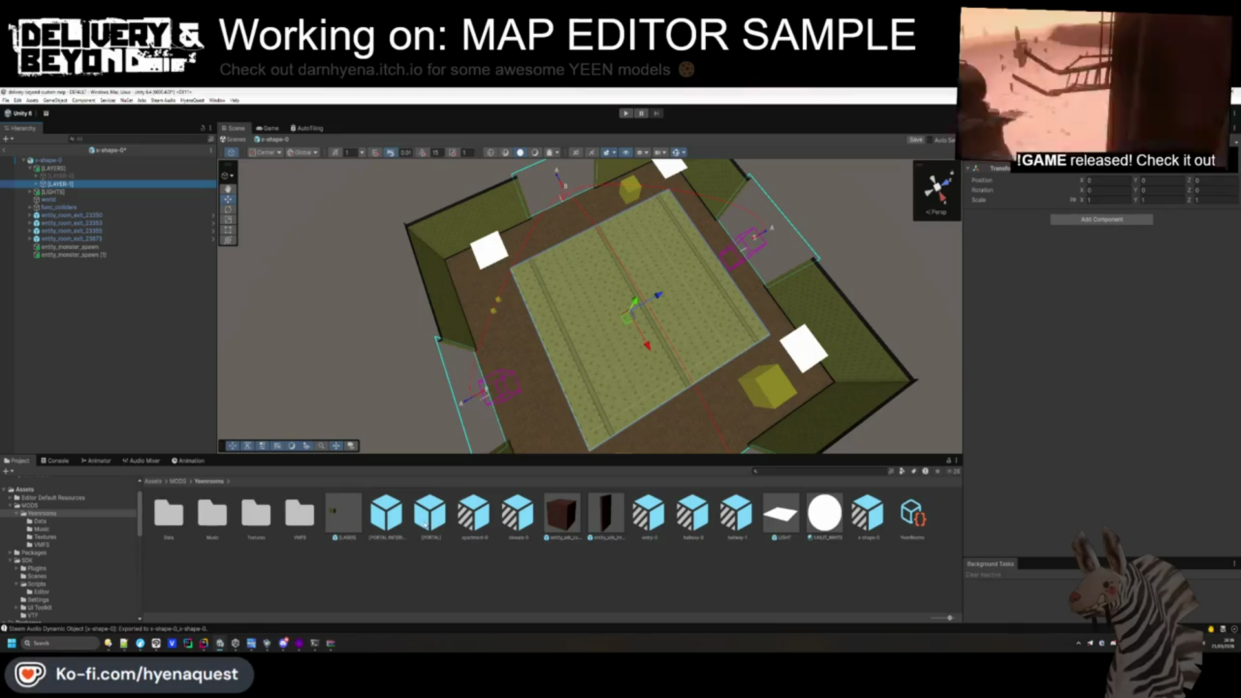
{"action": "key", "text": "Right"}
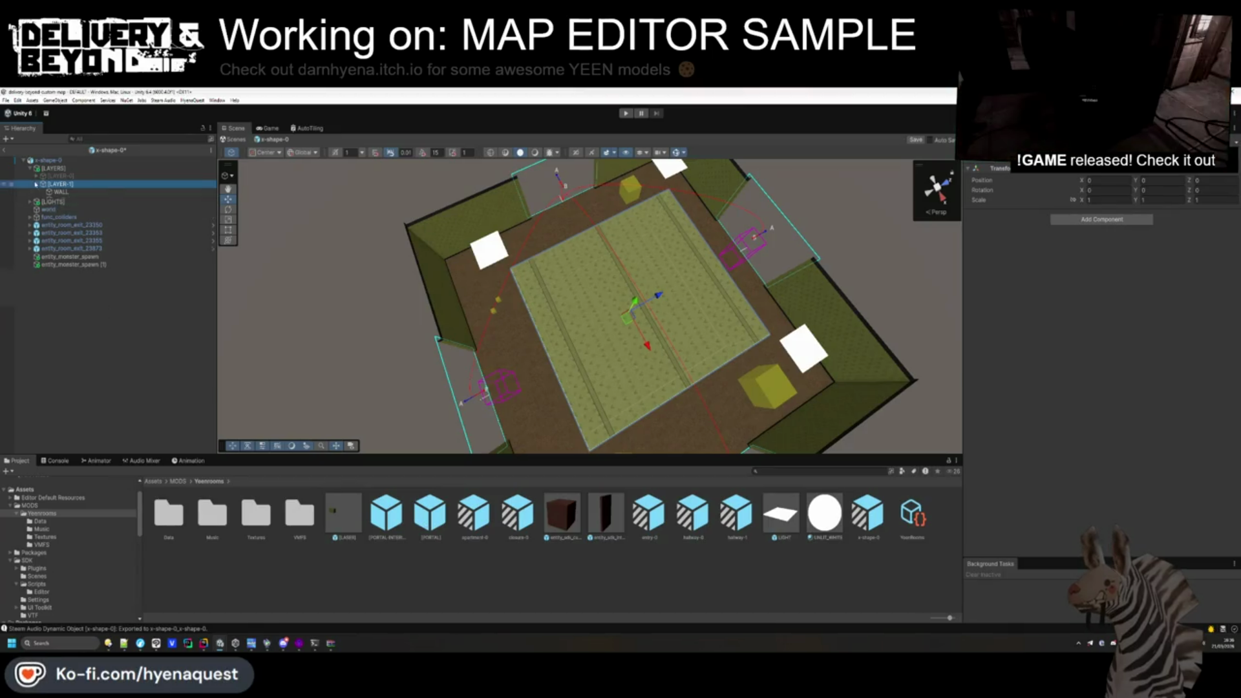
Delete the four extra network template copies (1)–(4) from [LAYER-1].
{"action": "key", "text": "Down"}
{"action": "key", "text": "Down"}
{"action": "left_click", "coordinate": [82, 231], "text": "shift"}
{"action": "left_click", "coordinate": [81, 208]}
{"action": "left_click", "coordinate": [82, 231], "text": "shift"}
{"action": "key", "text": "Delete"}
Shrink the WALL cube down to a crate-sized block with the Rect tool.
{"action": "double_click", "coordinate": [72, 191]}
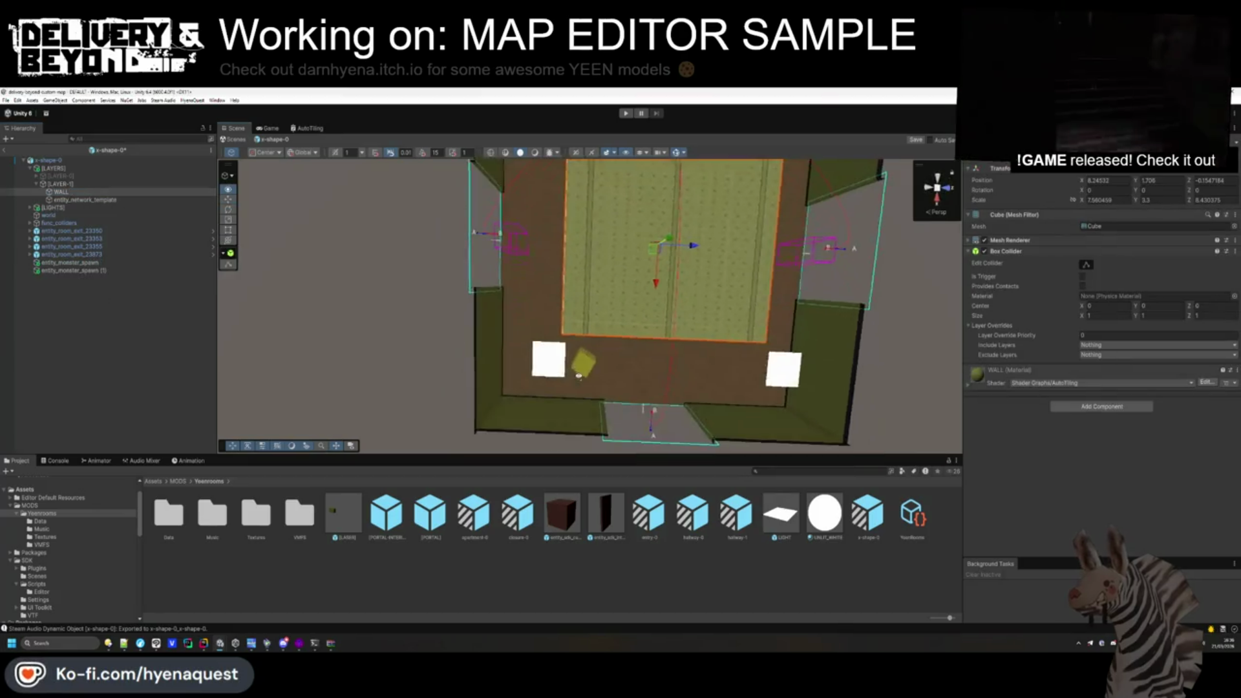
{"action": "left_click", "coordinate": [41, 528]}
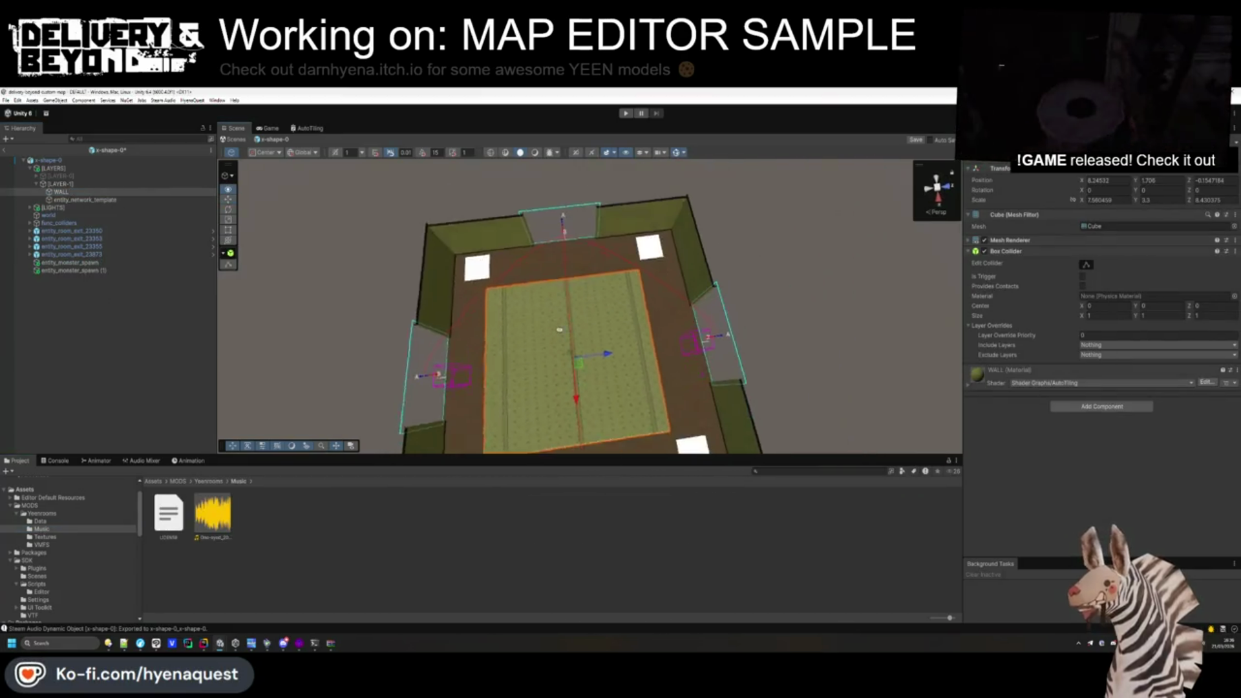
{"action": "left_click", "coordinate": [227, 230]}
{"action": "mouse_move", "coordinate": [665, 430]}
{"action": "left_mouse_down"}
{"action": "mouse_move", "coordinate": [562, 356]}
{"action": "mouse_move", "coordinate": [560, 339]}
{"action": "mouse_move", "coordinate": [671, 304]}
{"action": "left_mouse_up"}
{"action": "key", "text": "w"}
Duplicate the block twice and place the three blocks around the room.
{"action": "key", "text": "ctrl+d"}
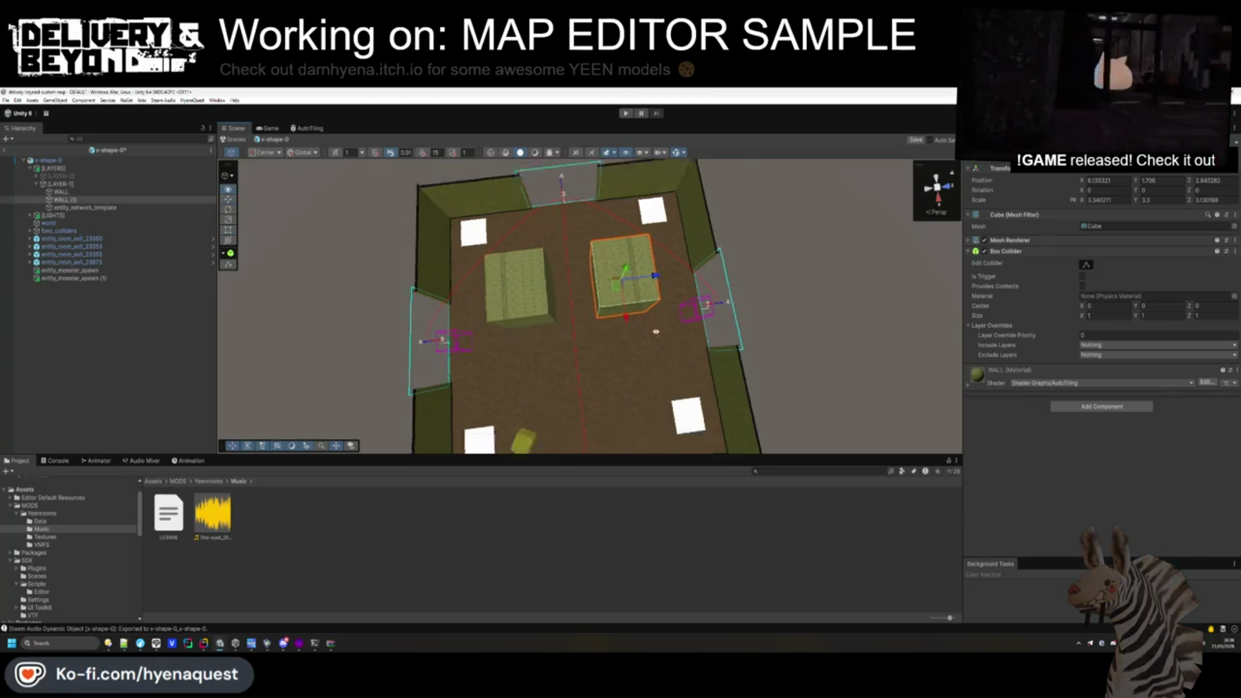
{"action": "key", "text": "ctrl+d"}
{"action": "left_click_drag", "start_coordinate": [630, 267], "coordinate": [630, 367]}
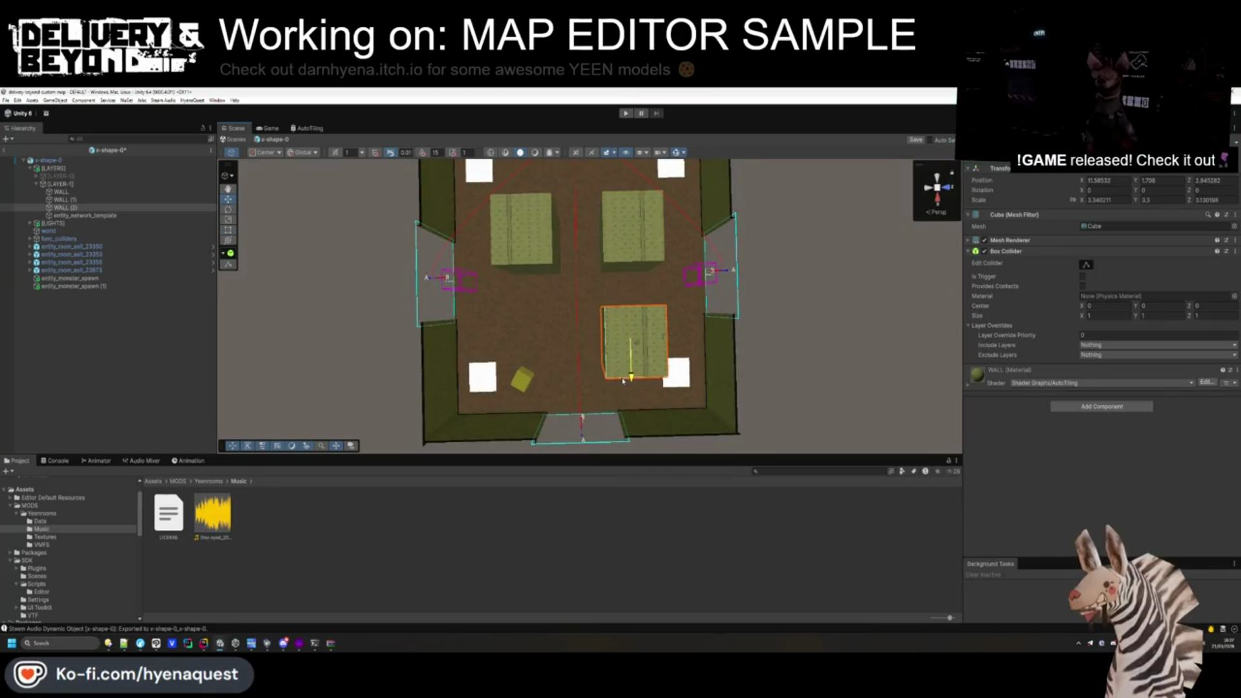
{"action": "mouse_move", "coordinate": [633, 322]}
{"action": "left_mouse_down"}
{"action": "mouse_move", "coordinate": [567, 344]}
{"action": "mouse_move", "coordinate": [580, 344]}
{"action": "left_mouse_up"}
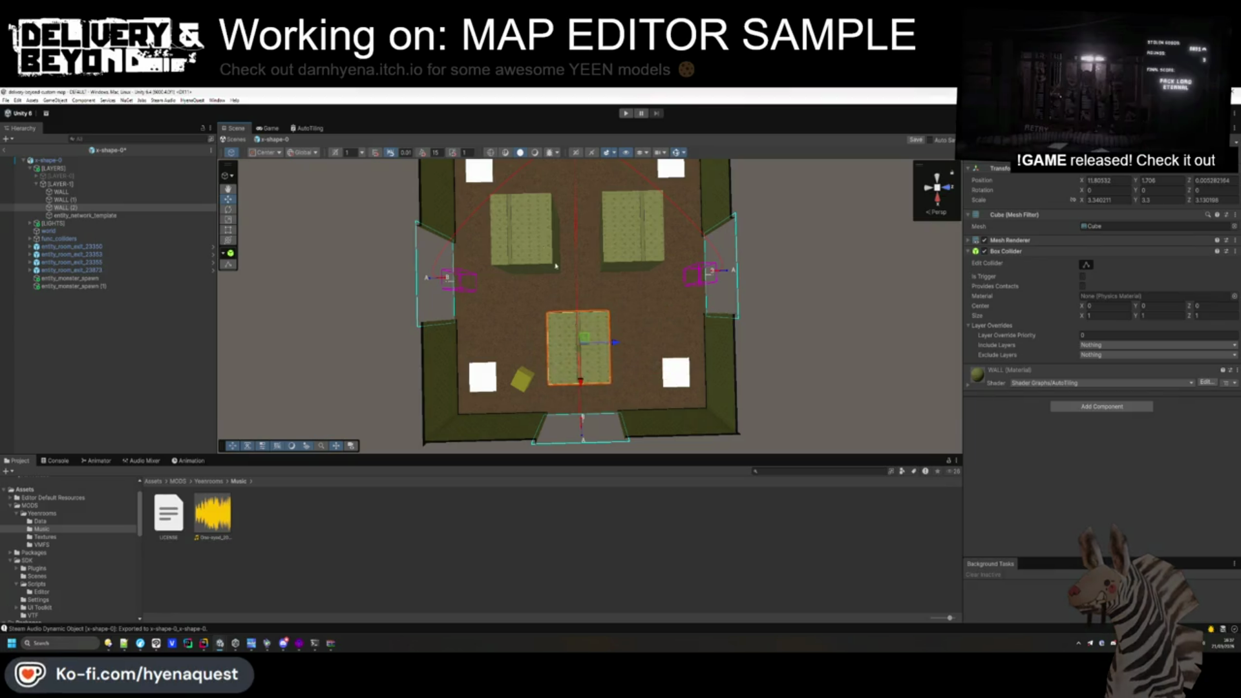
{"action": "left_click", "coordinate": [542, 265]}
{"action": "left_click_drag", "start_coordinate": [542, 265], "coordinate": [542, 233]}
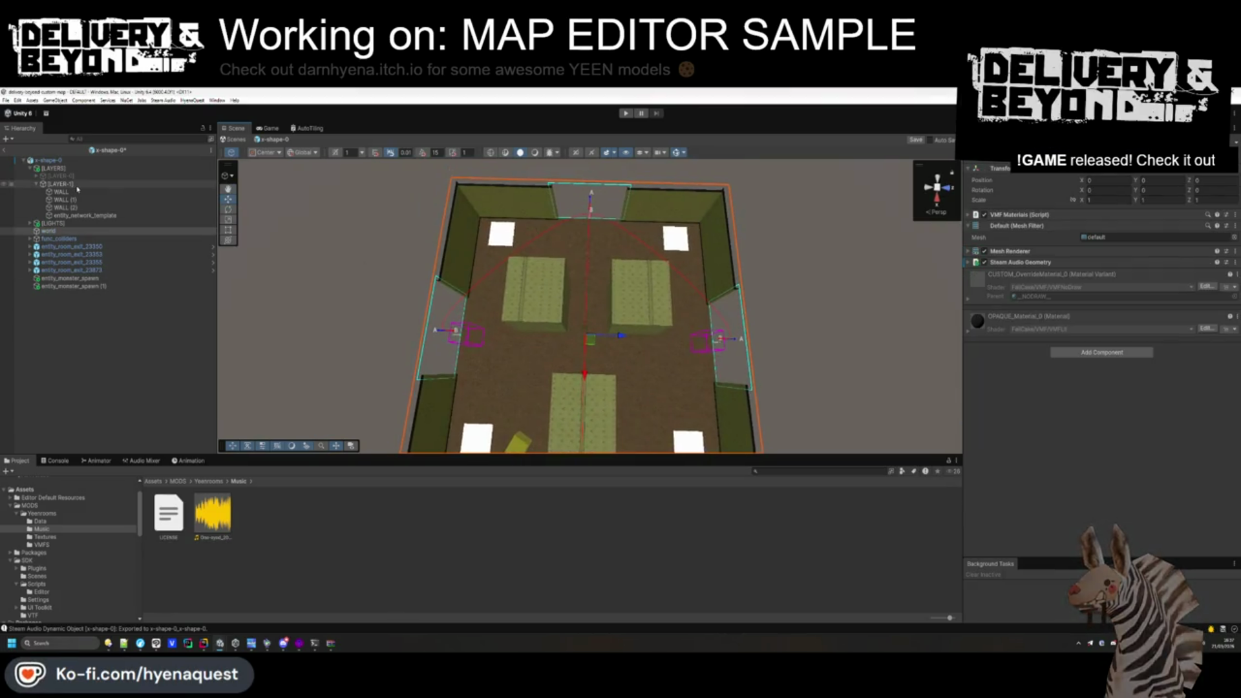
{"action": "left_click", "coordinate": [543, 301]}
{"action": "left_click", "coordinate": [640, 297], "text": "shift"}
{"action": "left_click", "coordinate": [582, 407], "text": "shift"}
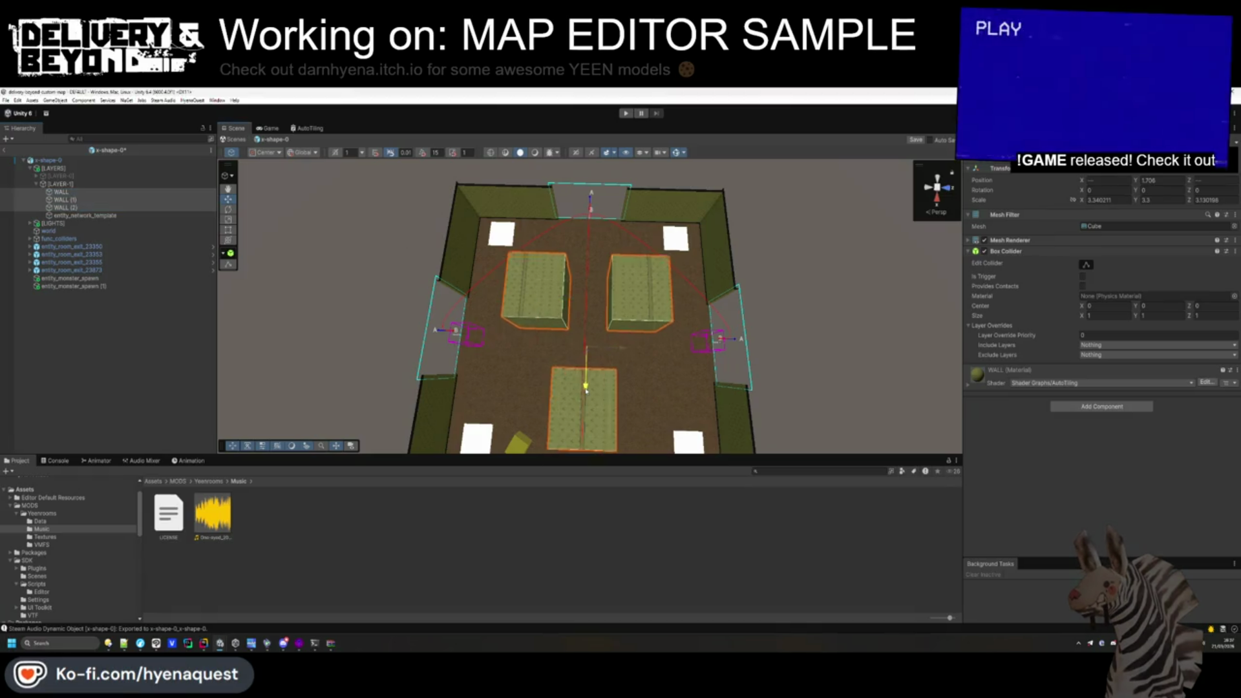
{"action": "left_click", "coordinate": [124, 304]}
Move entity_network_template toward the room's lower left.
{"action": "left_click", "coordinate": [84, 216]}
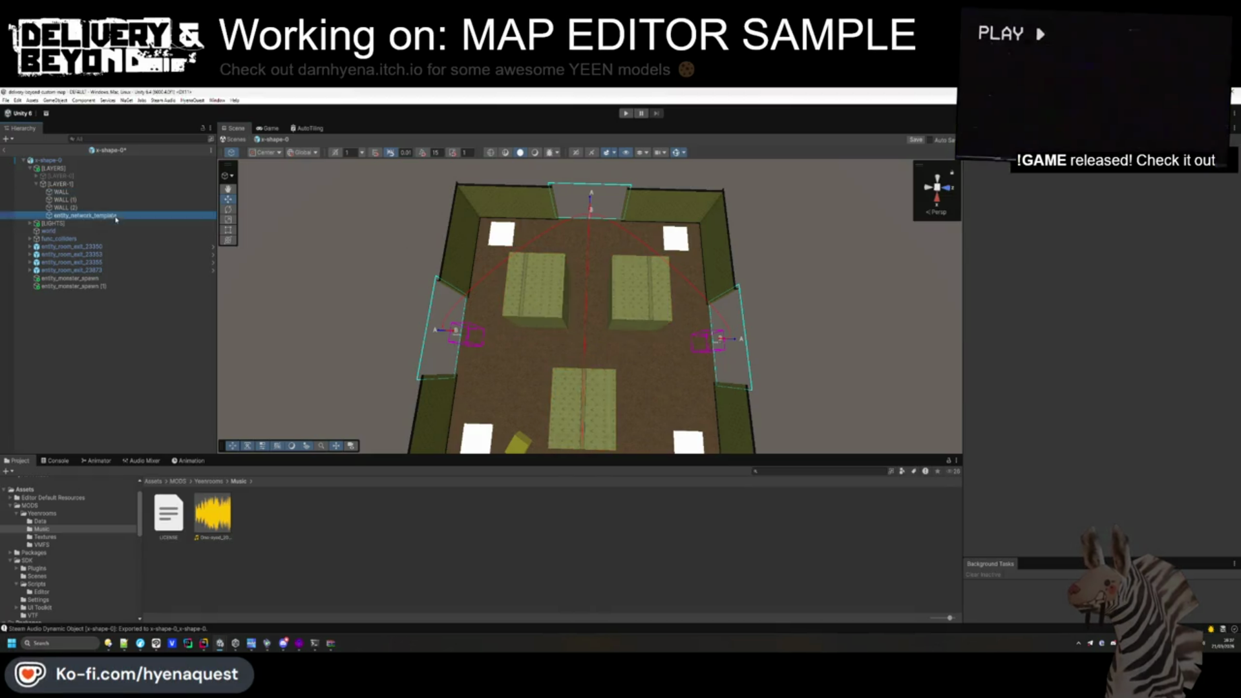
{"action": "left_click_drag", "start_coordinate": [582, 337], "coordinate": [604, 319]}
{"action": "left_click_drag", "start_coordinate": [527, 392], "coordinate": [502, 335]}
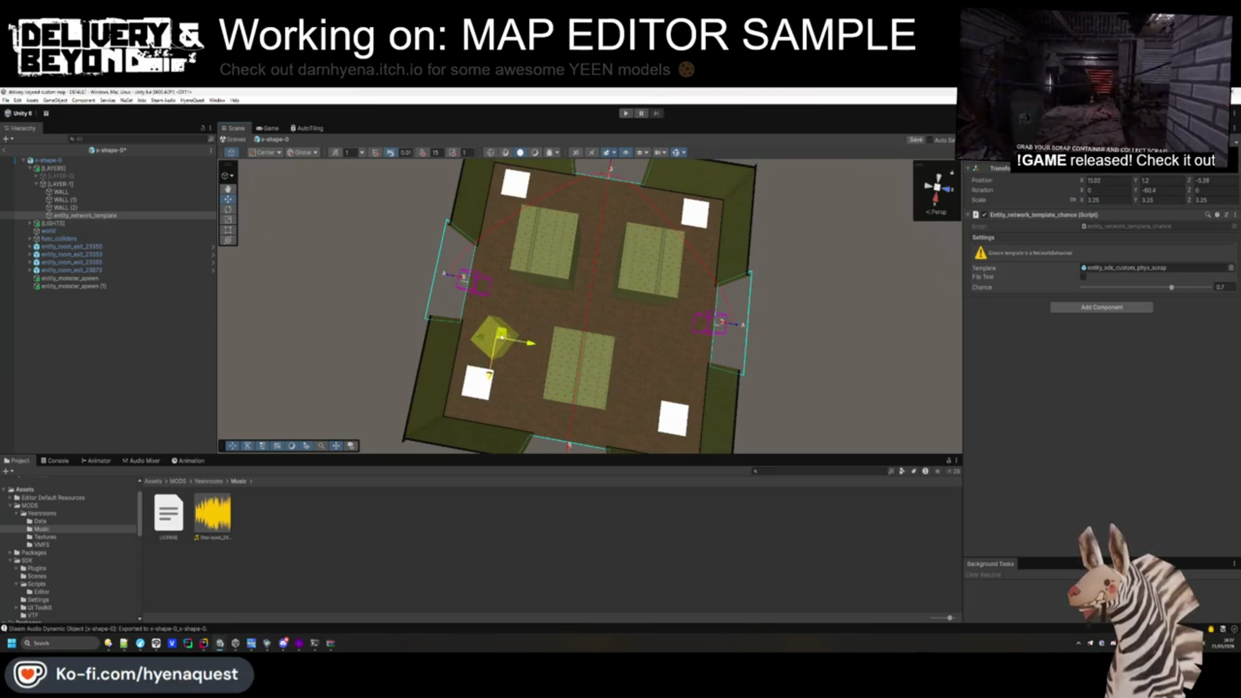
Place three copies of entity_network_template around the room, one rotated to Y -107.7.
{"action": "key", "text": "ctrl+d"}
{"action": "left_click_drag", "start_coordinate": [501, 336], "coordinate": [596, 306]}
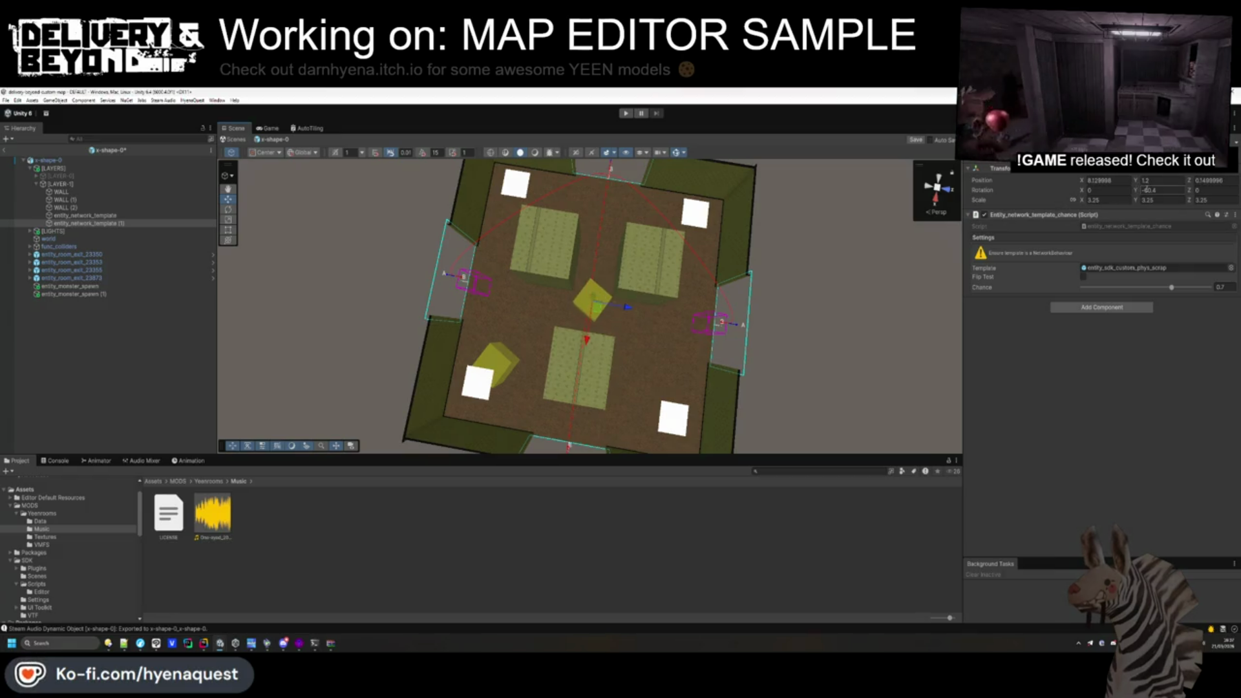
{"action": "type", "text": "-107.7"}
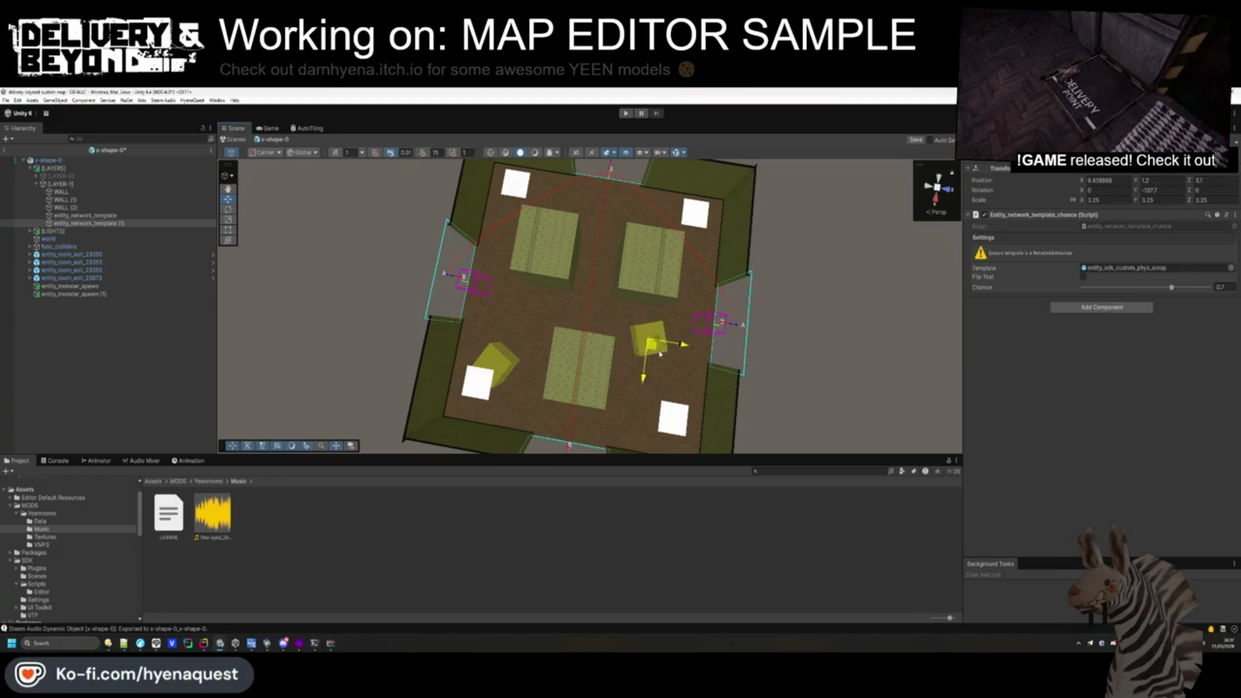
{"action": "key", "text": "ctrl+d"}
{"action": "left_click_drag", "start_coordinate": [600, 318], "coordinate": [598, 317]}
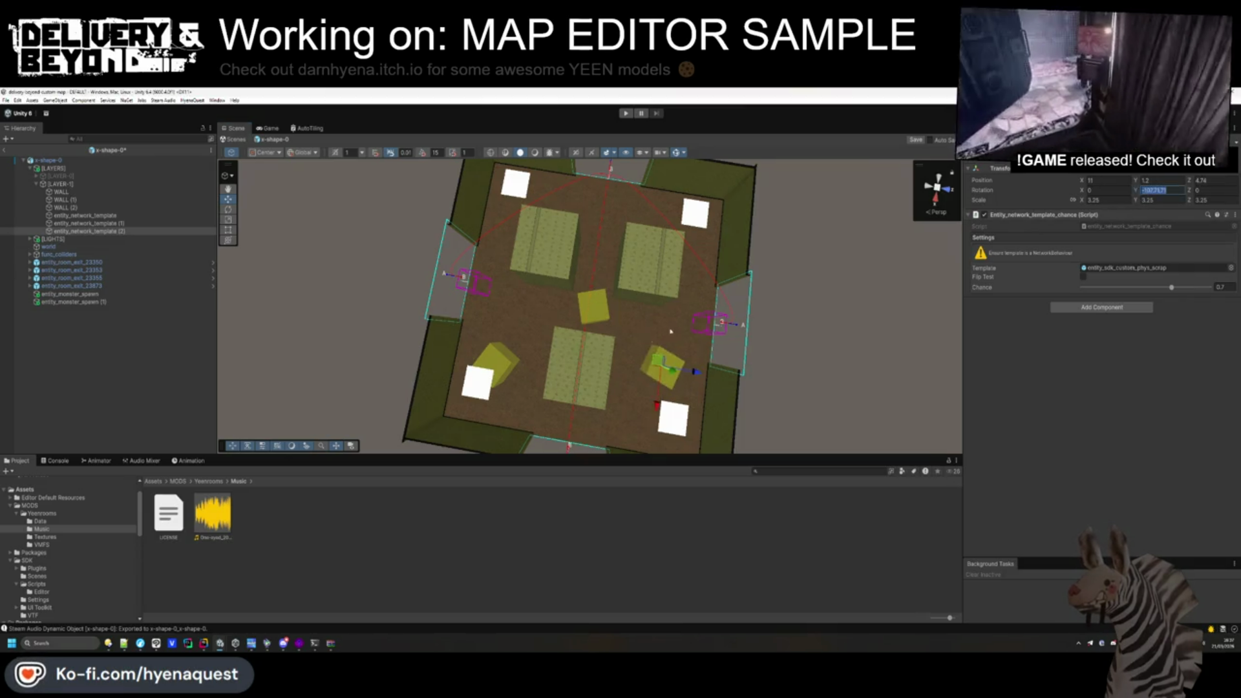
{"action": "key", "text": "ctrl+d"}
{"action": "left_click_drag", "start_coordinate": [663, 366], "coordinate": [599, 208]}
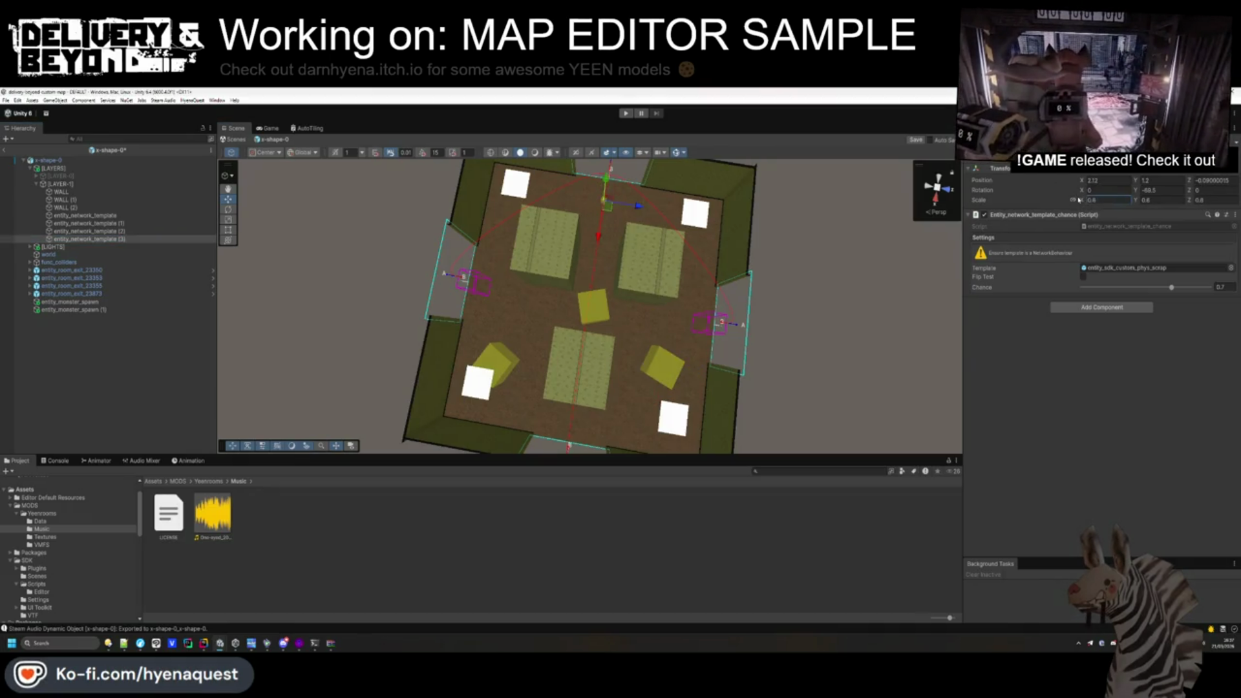
Save the prefab and deactivate [LAYER-1].
{"action": "key", "text": "Up"}
{"action": "key", "text": "Up"}
{"action": "key", "text": "Up"}
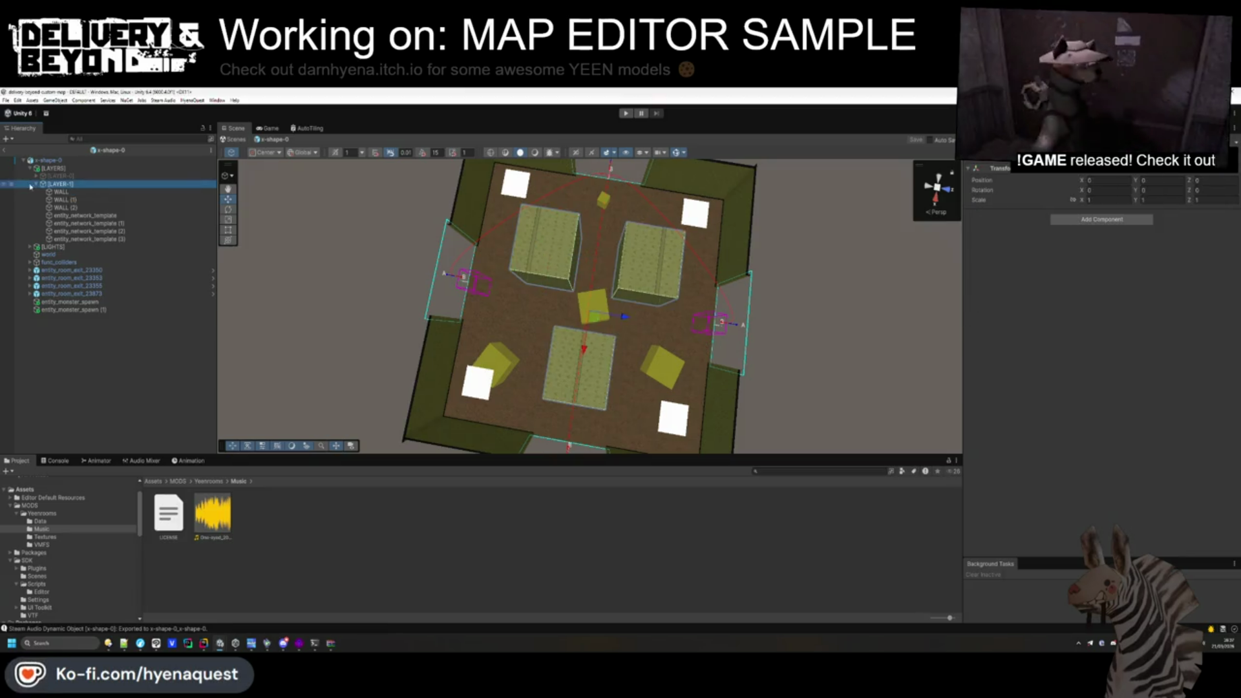
{"action": "key", "text": "ctrl+s"}
{"action": "key", "text": "Left"}
{"action": "key", "text": "alt+shift+a"}
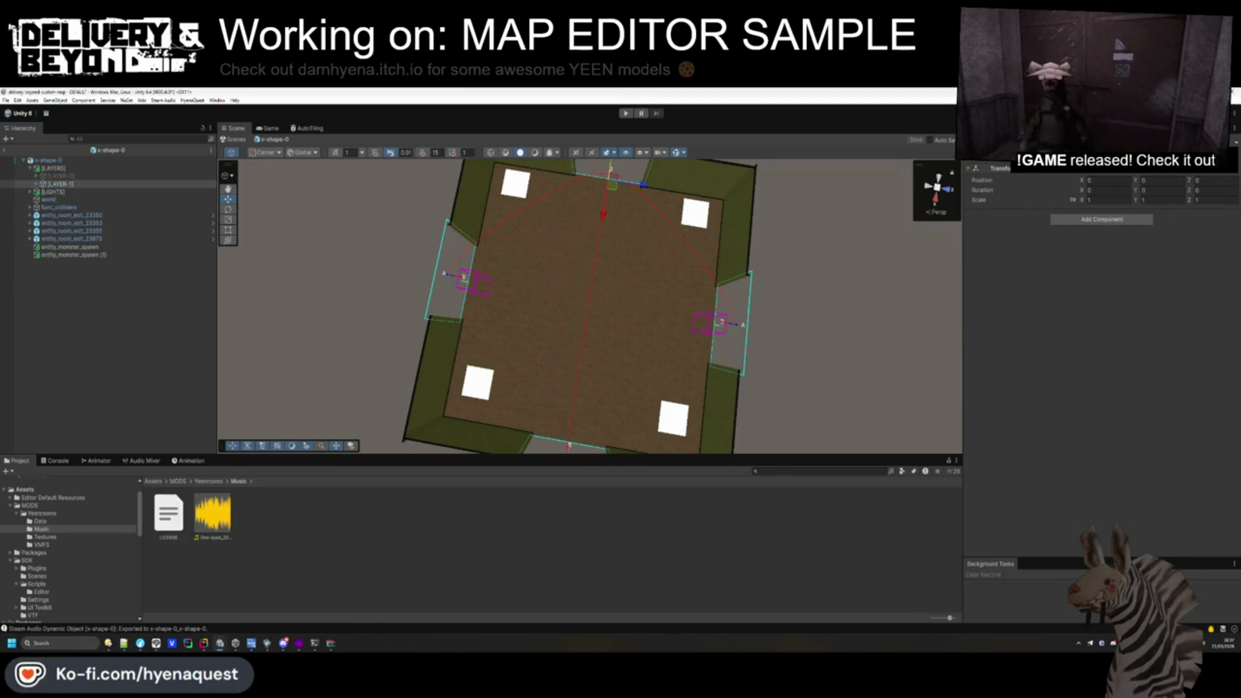
Add Element 1 to x-shape-0's Layers list, then exit Prefab Mode to the DEFAULT scene.
{"action": "left_click", "coordinate": [77, 161]}
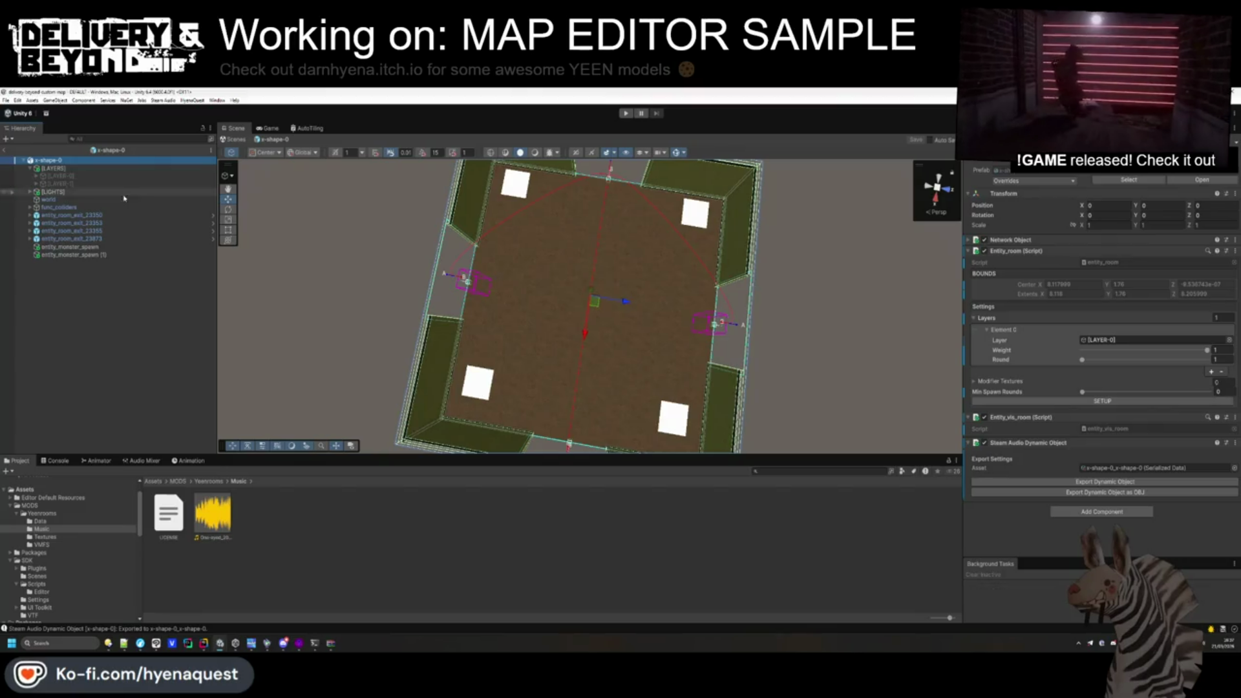
{"action": "left_click", "coordinate": [1212, 380]}
{"action": "left_click", "coordinate": [1211, 374]}
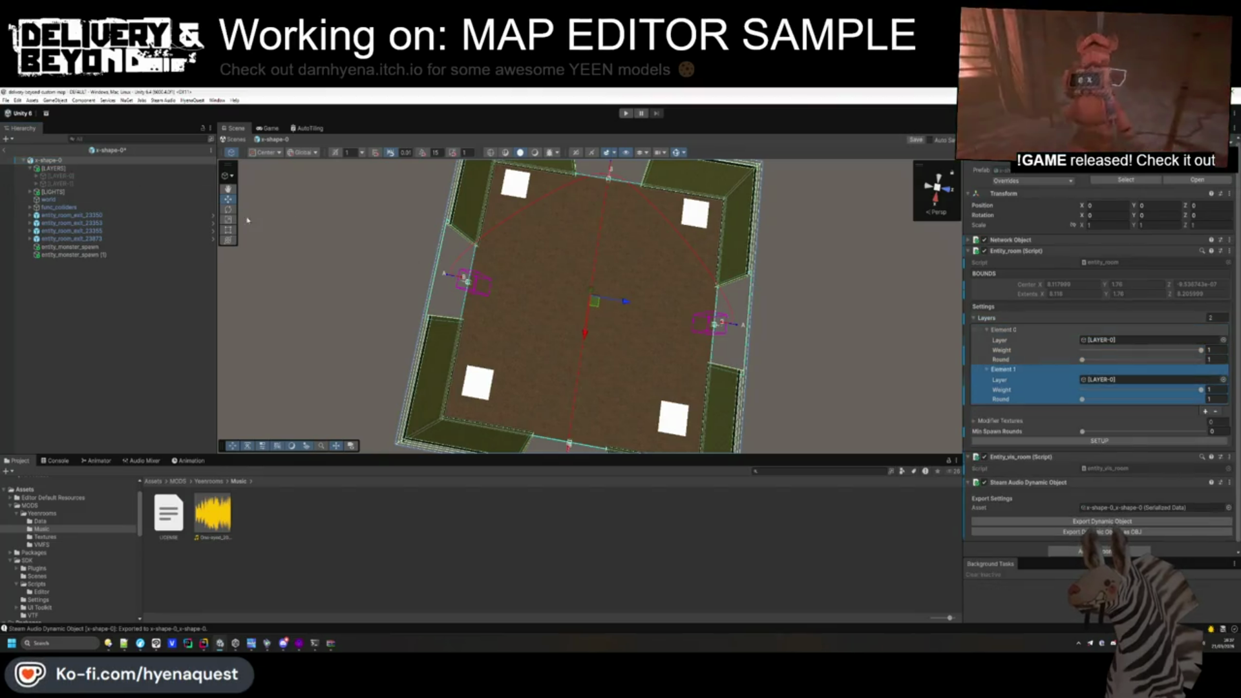
{"action": "left_click_drag", "start_coordinate": [483, 367], "coordinate": [545, 340]}
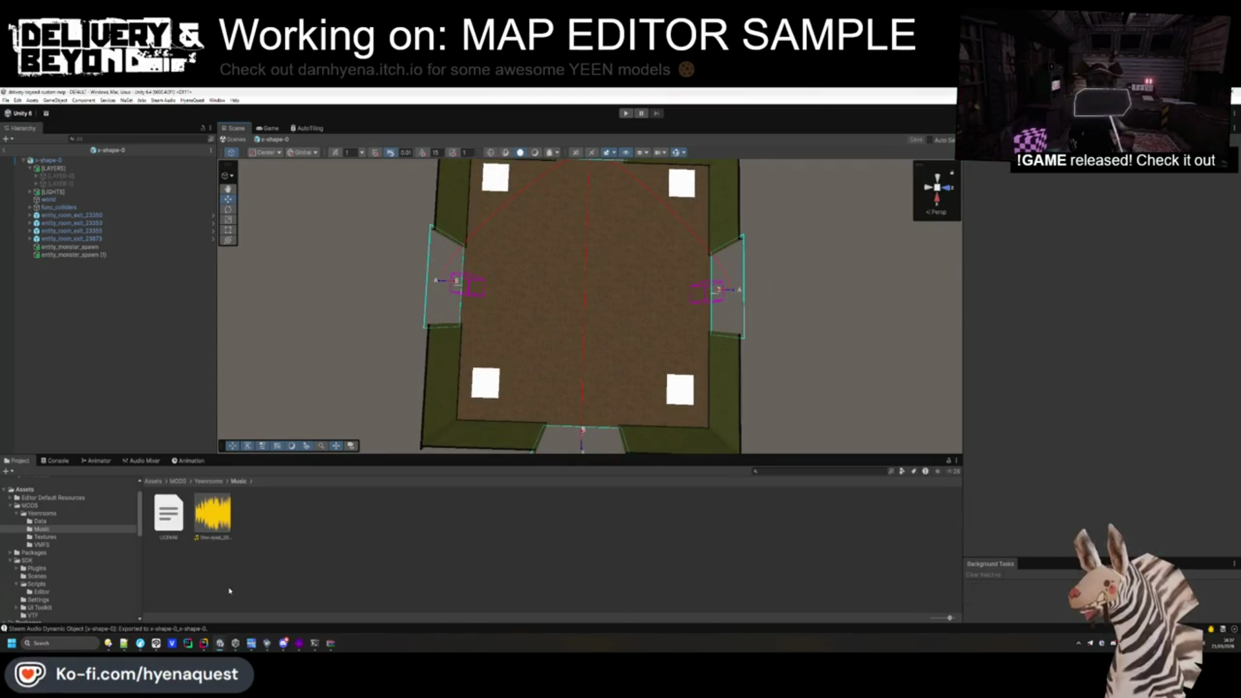
{"action": "left_click", "coordinate": [4, 150]}
{"action": "left_click", "coordinate": [209, 482]}
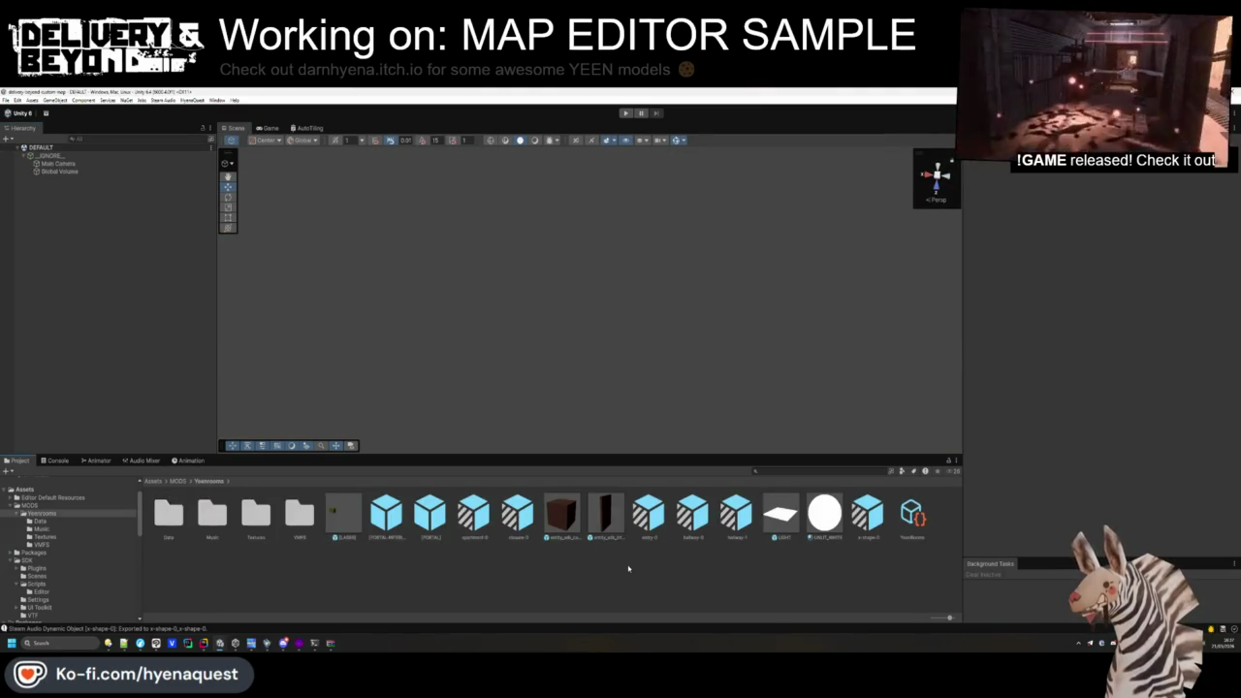
Open the hallway-0 prefab for editing and collapse its [LAYERS] group.
{"action": "left_click", "coordinate": [686, 526]}
{"action": "double_click", "coordinate": [686, 527]}
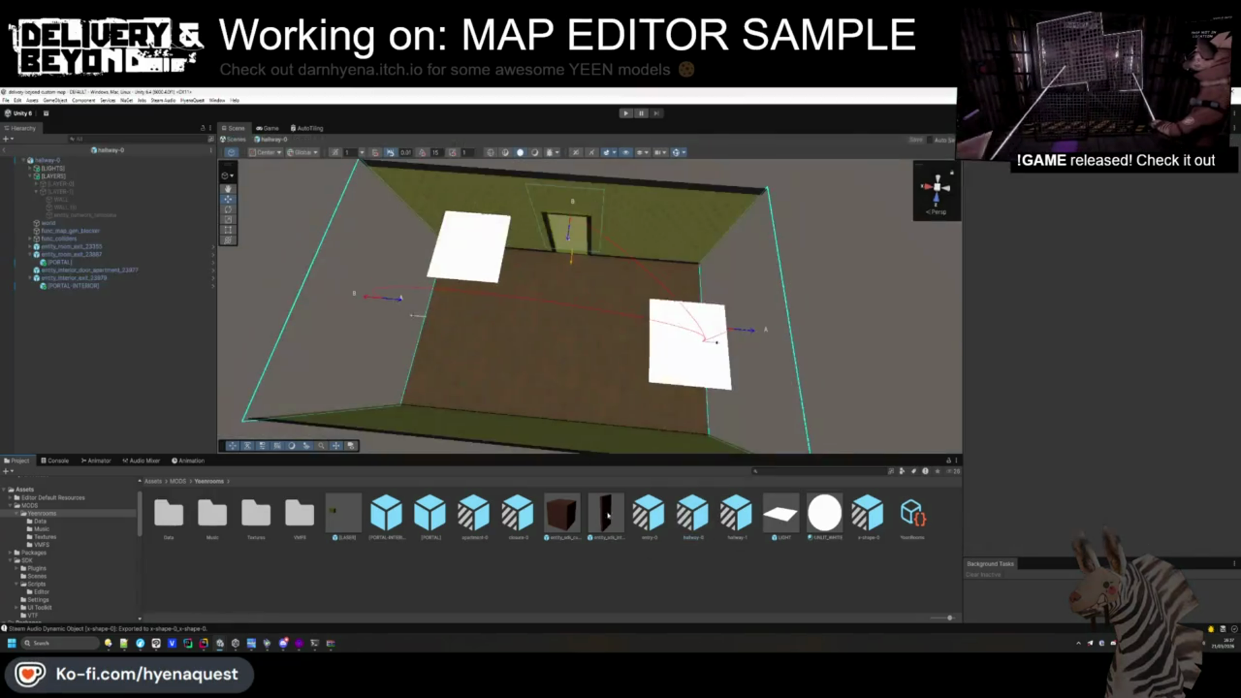
{"action": "scroll", "coordinate": [623, 343], "scroll_direction": "up", "scroll_amount": 3}
{"action": "scroll", "coordinate": [624, 342], "scroll_direction": "up", "scroll_amount": 4}
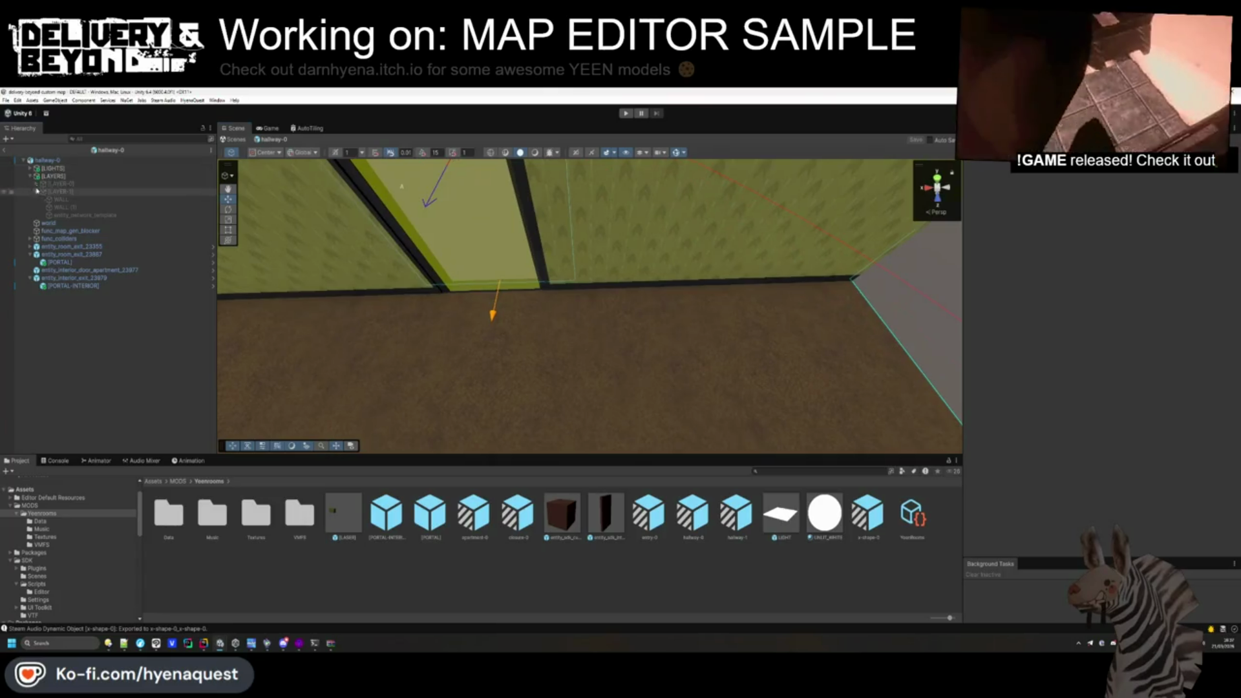
{"action": "left_click", "coordinate": [30, 176]}
Create a new empty object named entity_delivery_point.
{"action": "right_click", "coordinate": [81, 299]}
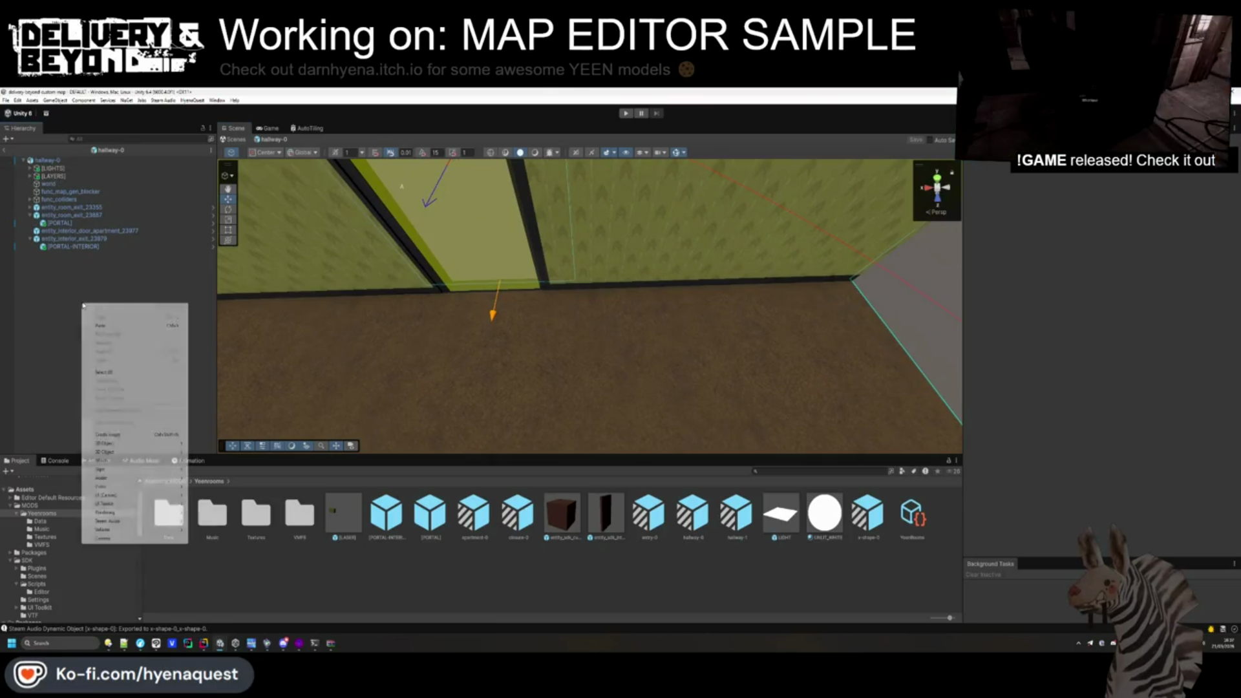
{"action": "left_click", "coordinate": [32, 226]}
{"action": "right_click", "coordinate": [53, 268]}
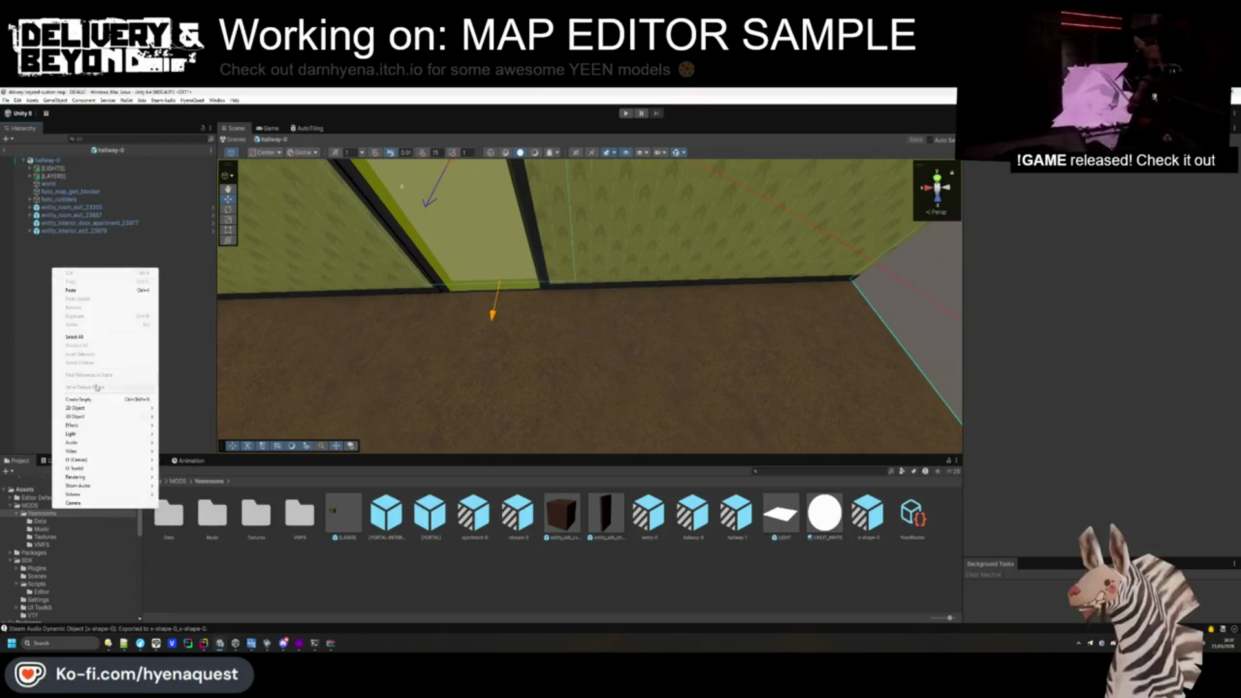
{"action": "left_click", "coordinate": [80, 400]}
{"action": "type", "text": "entity_delivery"}
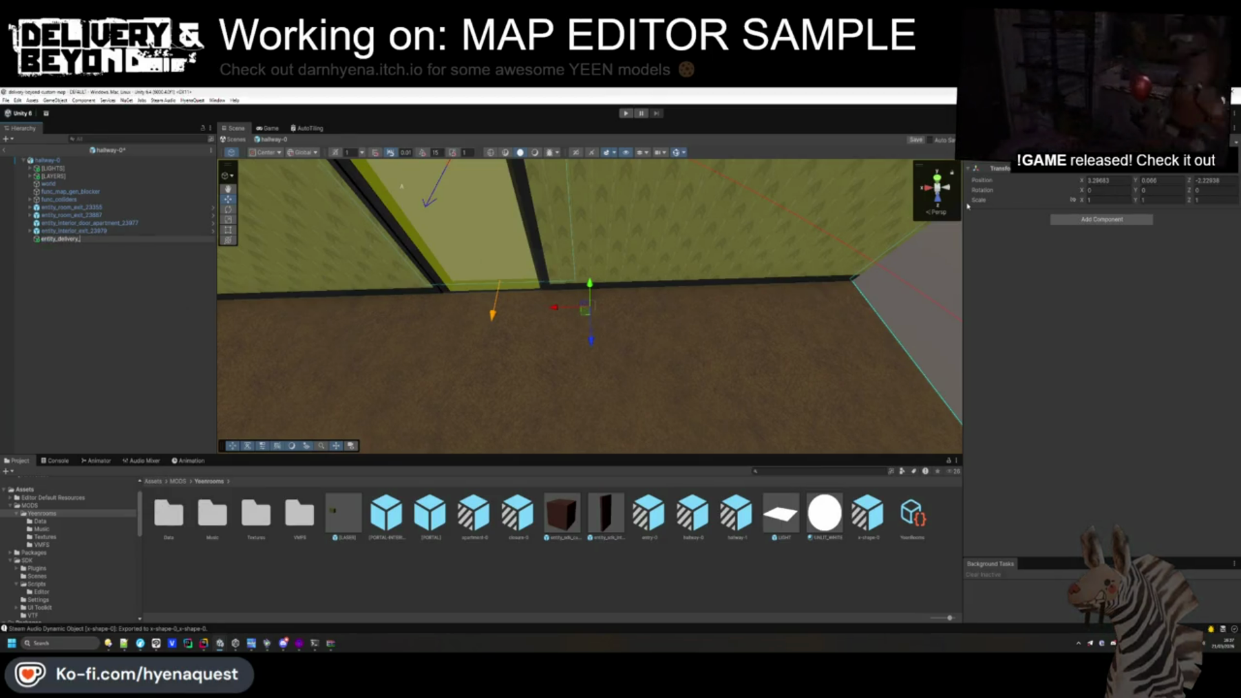
{"action": "type", "text": "_point"}
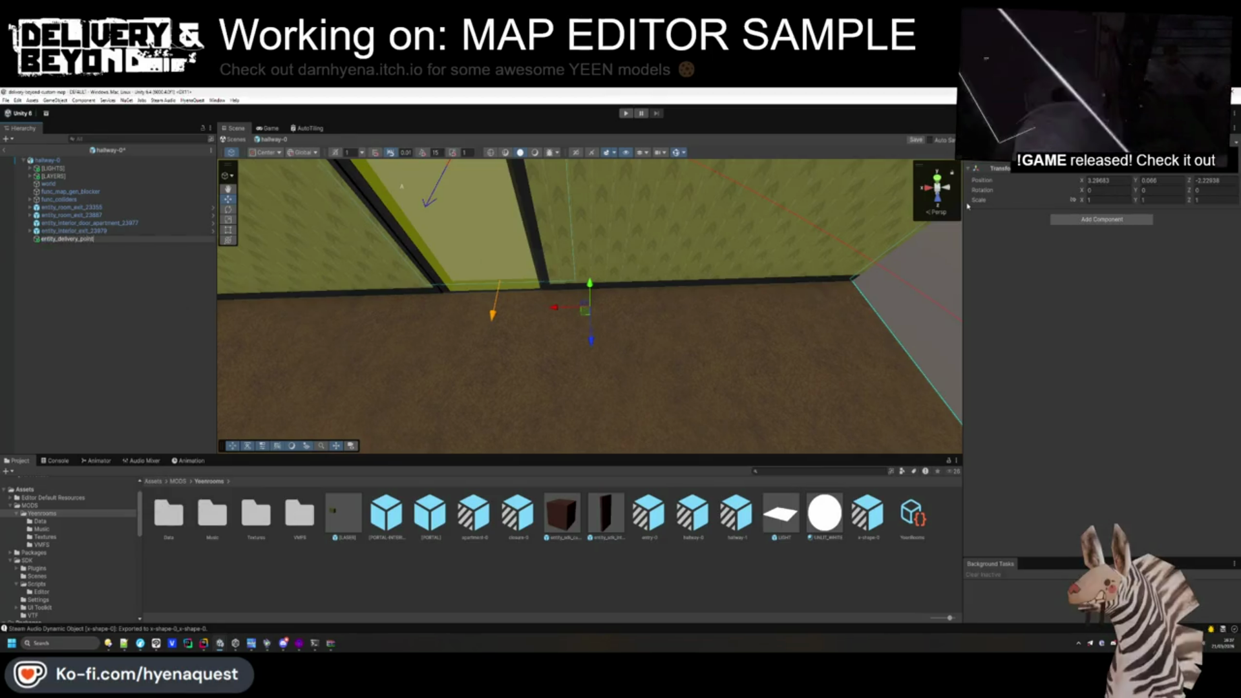
{"action": "key", "text": "Return"}
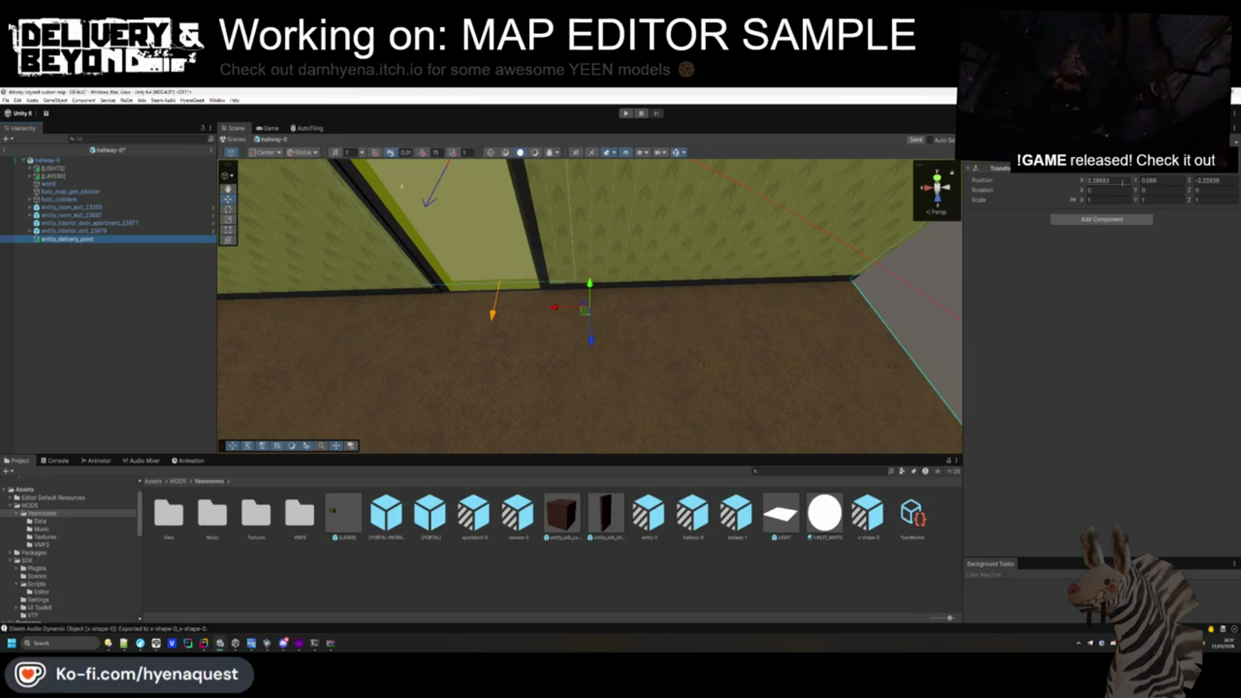
{"action": "left_click", "coordinate": [1099, 219]}
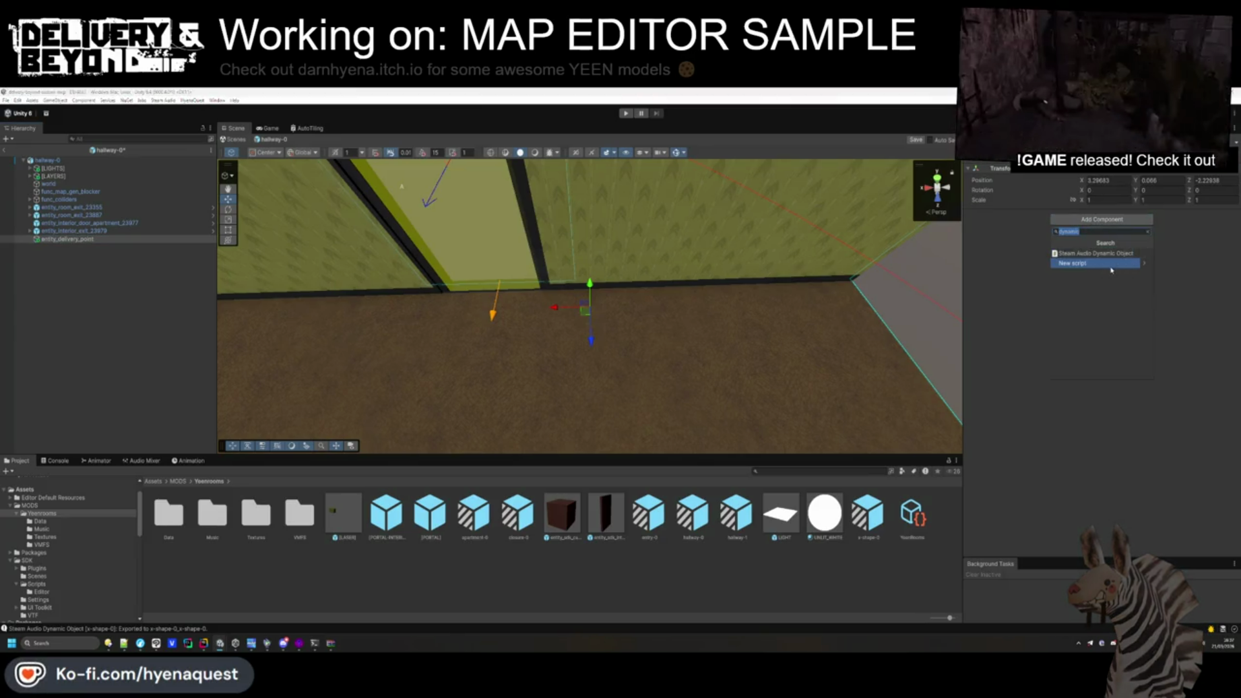
{"action": "key", "text": "BackSpace"}
Add a new 3D Cube to the hallway-0 scene.
{"action": "left_click", "coordinate": [90, 291]}
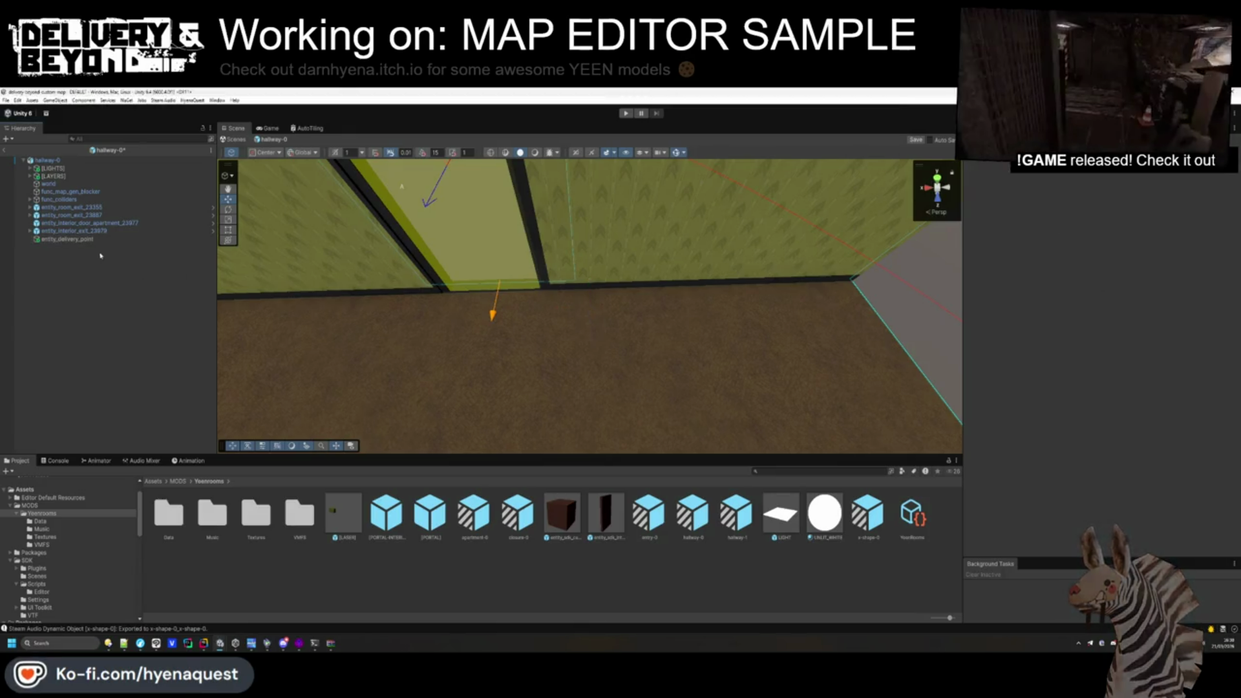
{"action": "right_click", "coordinate": [92, 239]}
{"action": "left_click", "coordinate": [47, 366]}
{"action": "right_click", "coordinate": [46, 365]}
{"action": "mouse_move", "coordinate": [116, 507]}
{"action": "left_click", "coordinate": [170, 509]}
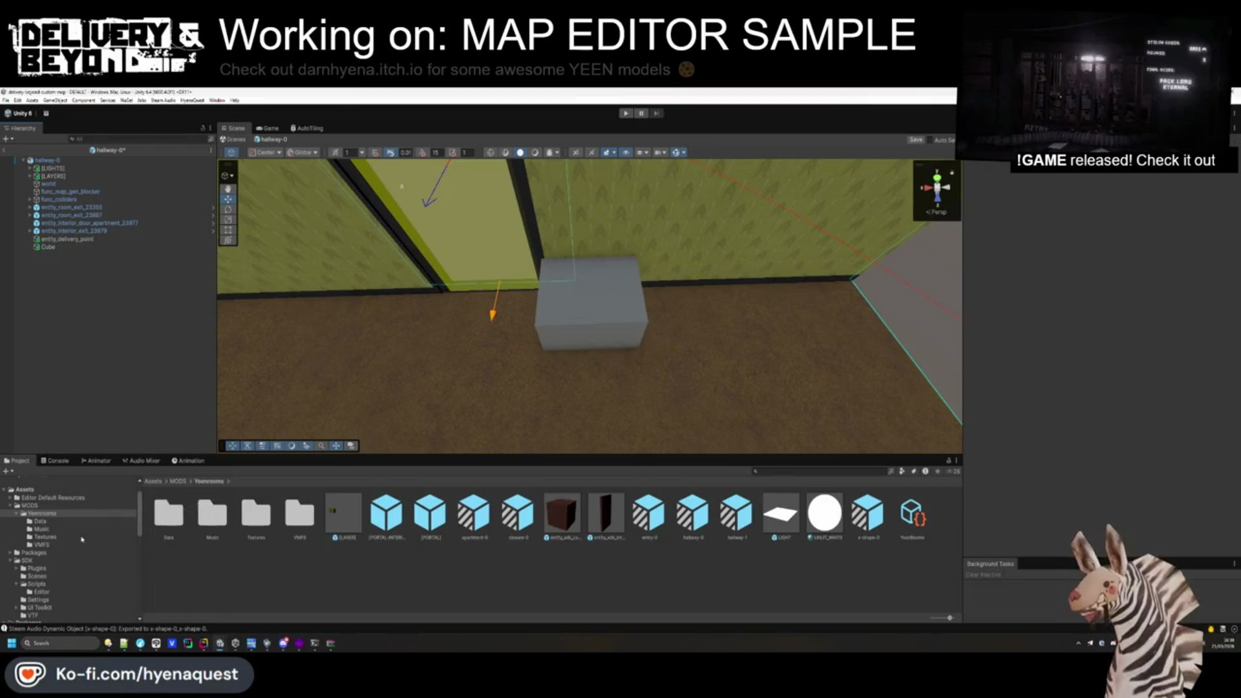
Frame the new cube and inspect the apartment door and its interior portal.
{"action": "left_click", "coordinate": [169, 514]}
{"action": "double_click", "coordinate": [169, 514]}
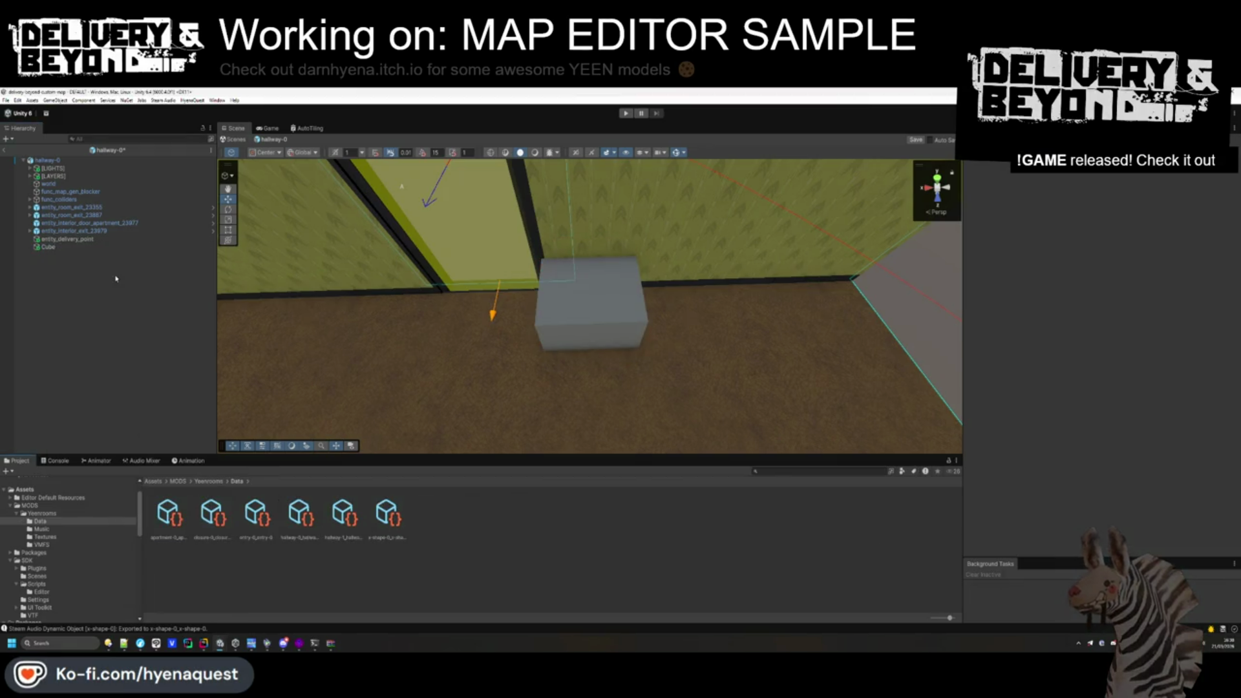
{"action": "left_click", "coordinate": [48, 247]}
{"action": "double_click", "coordinate": [48, 247]}
{"action": "mouse_move", "coordinate": [703, 234]}
{"action": "left_mouse_down"}
{"action": "mouse_move", "coordinate": [660, 246]}
{"action": "mouse_move", "coordinate": [565, 238]}
{"action": "left_mouse_up"}
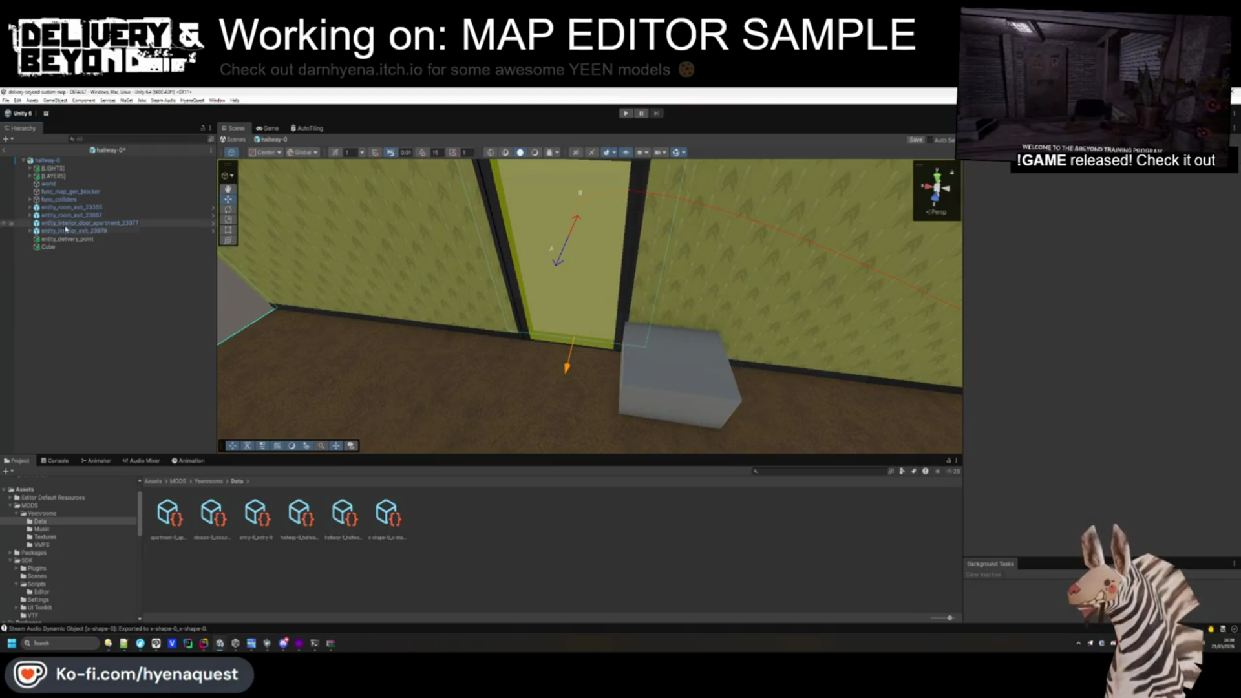
{"action": "left_click", "coordinate": [44, 223]}
{"action": "left_click", "coordinate": [68, 239]}
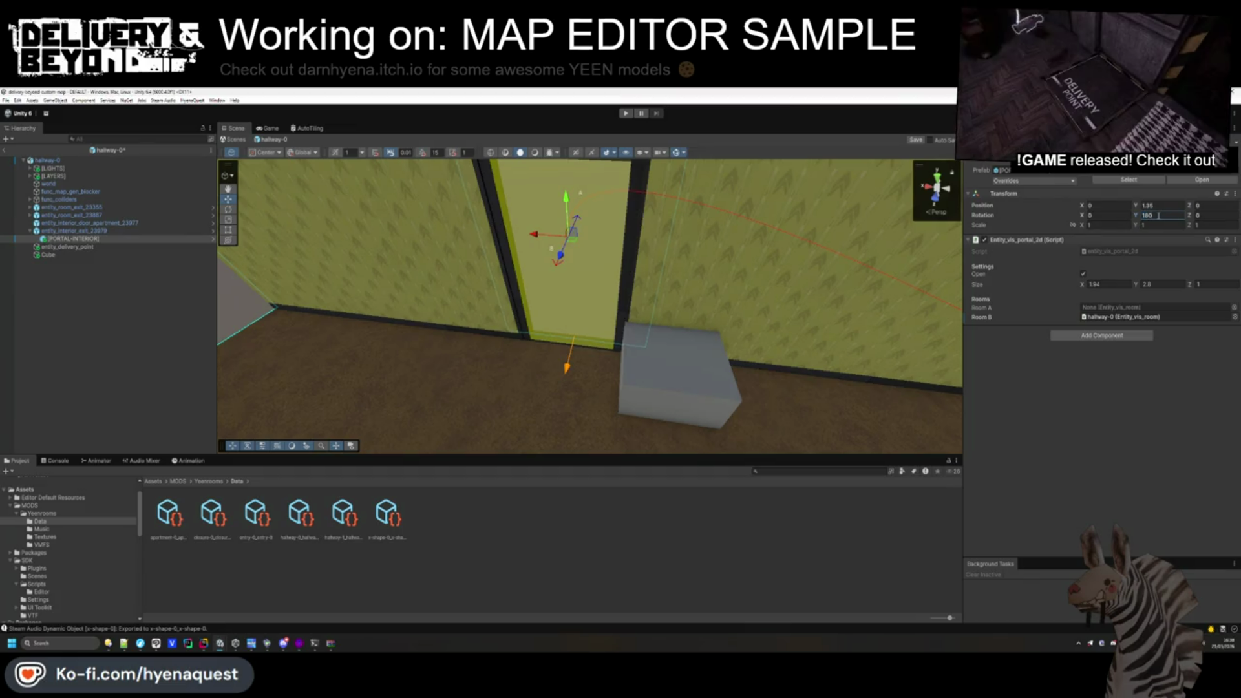
{"action": "left_click", "coordinate": [164, 333]}
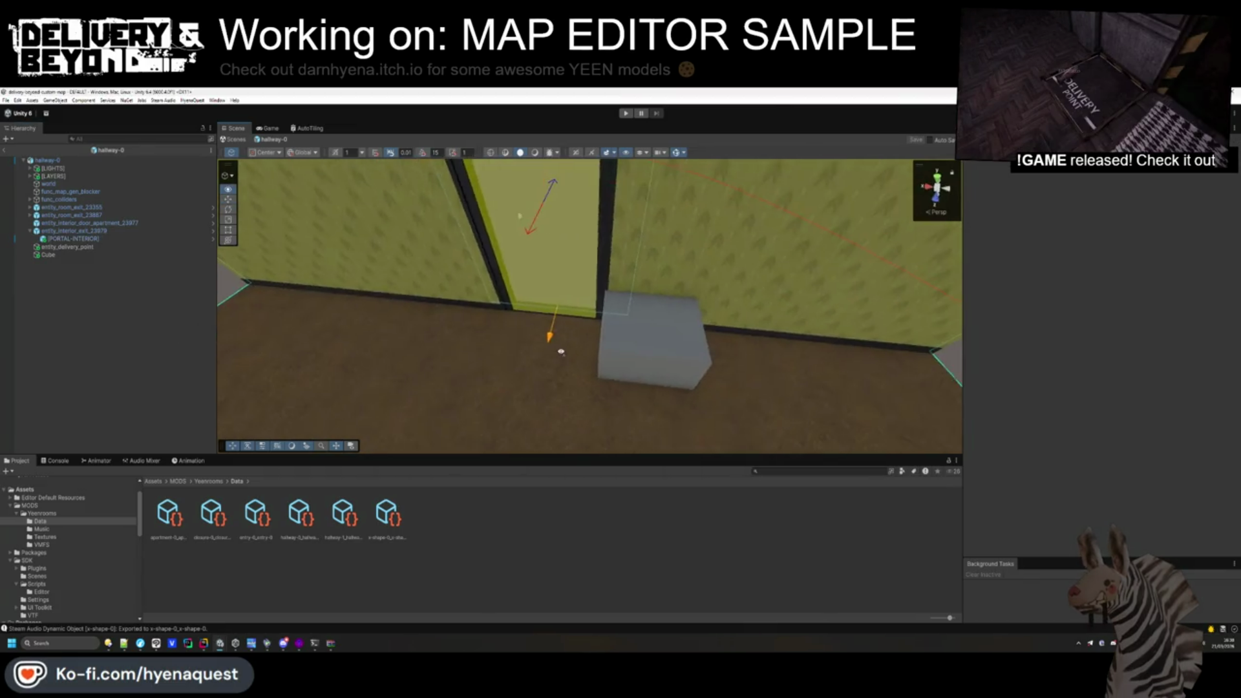
Flatten the cube into a thin slab with Scale Y 0.07.
{"action": "left_click", "coordinate": [637, 335]}
{"action": "key", "text": "f"}
{"action": "scroll", "coordinate": [637, 335], "scroll_direction": "up", "scroll_amount": 5}
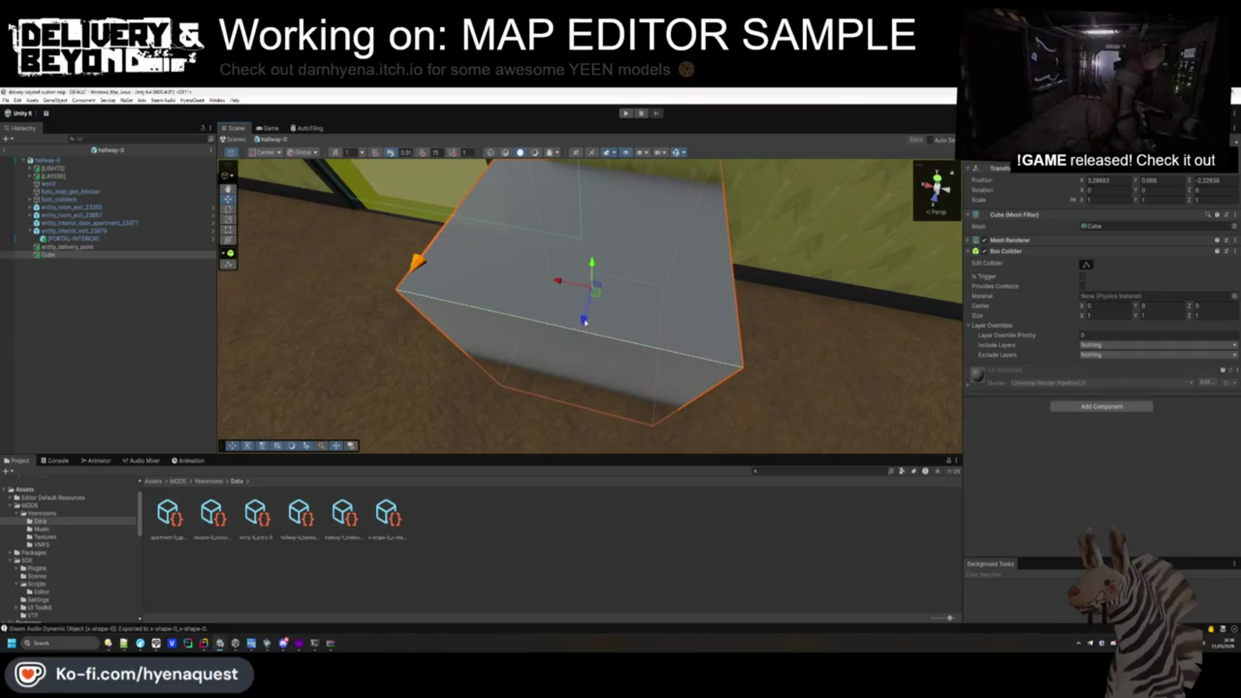
{"action": "left_click_drag", "start_coordinate": [534, 291], "coordinate": [472, 288]}
{"action": "left_click_drag", "start_coordinate": [1135, 202], "coordinate": [1103, 212]}
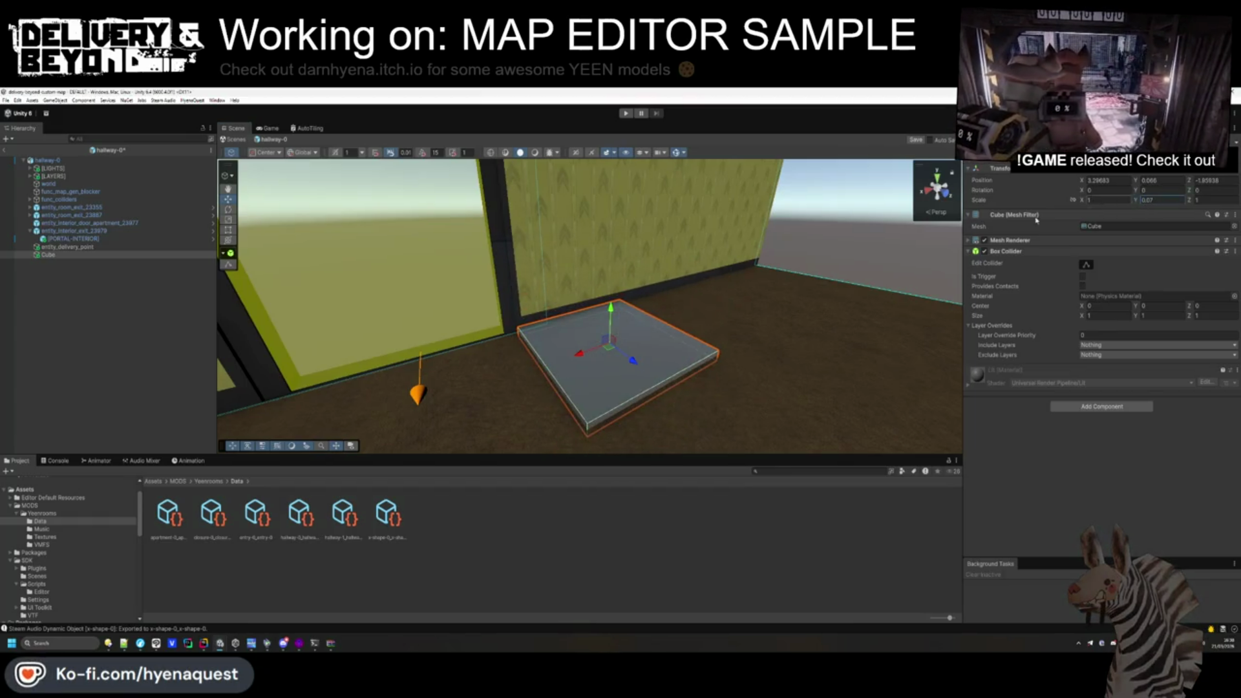
{"action": "mouse_move", "coordinate": [607, 329]}
{"action": "left_mouse_down"}
{"action": "mouse_move", "coordinate": [507, 404]}
{"action": "mouse_move", "coordinate": [550, 417]}
{"action": "mouse_move", "coordinate": [535, 434]}
{"action": "left_mouse_up"}
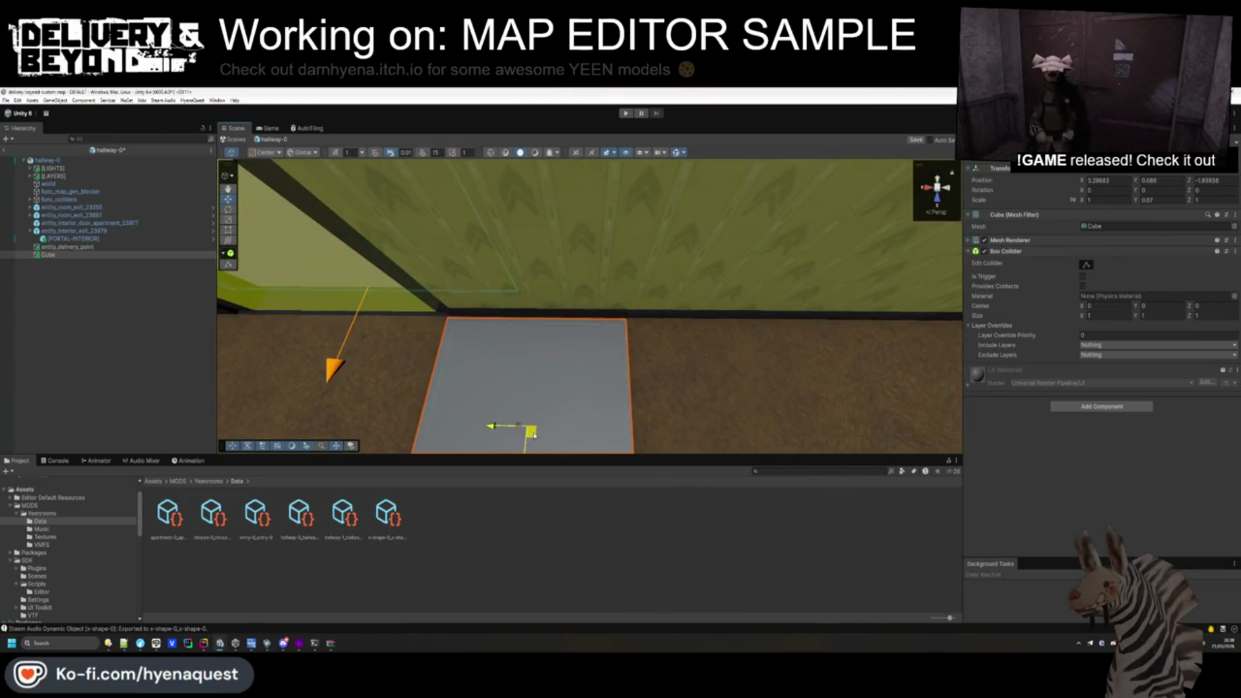
{"action": "scroll", "coordinate": [528, 437], "scroll_direction": "down", "scroll_amount": 3}
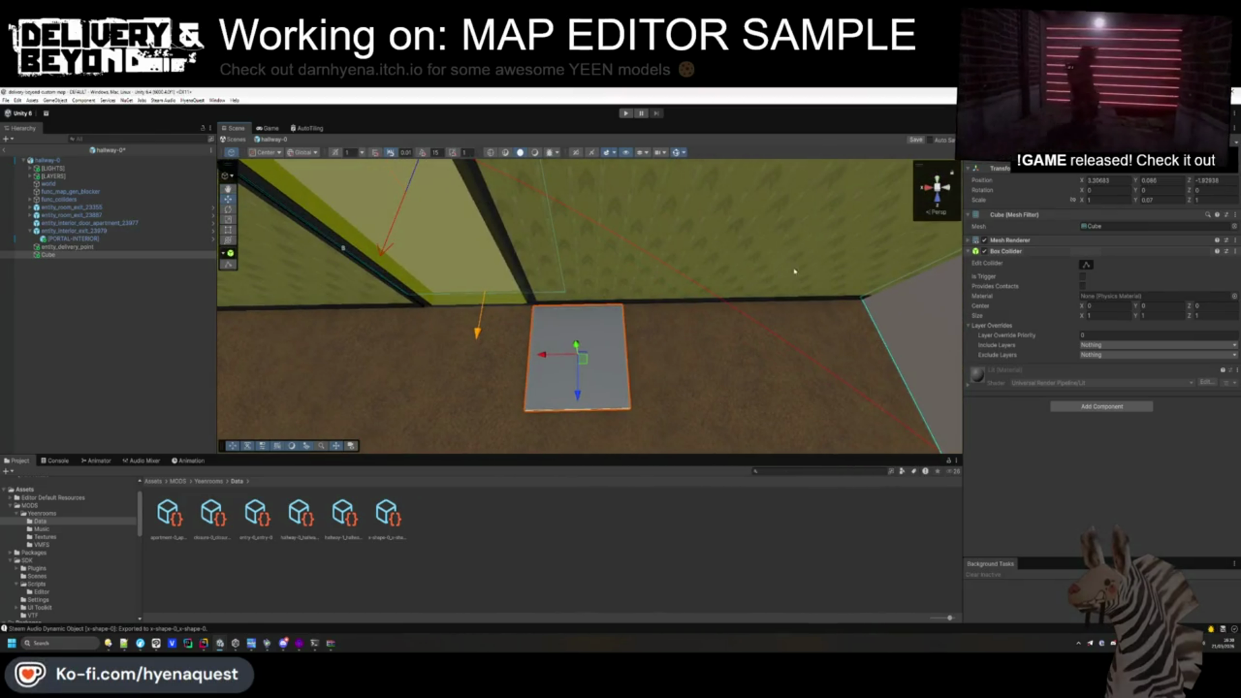
Rename the cube MDL and add an Entity_delivery_spot component to entity_delivery_point.
{"action": "left_click", "coordinate": [60, 255]}
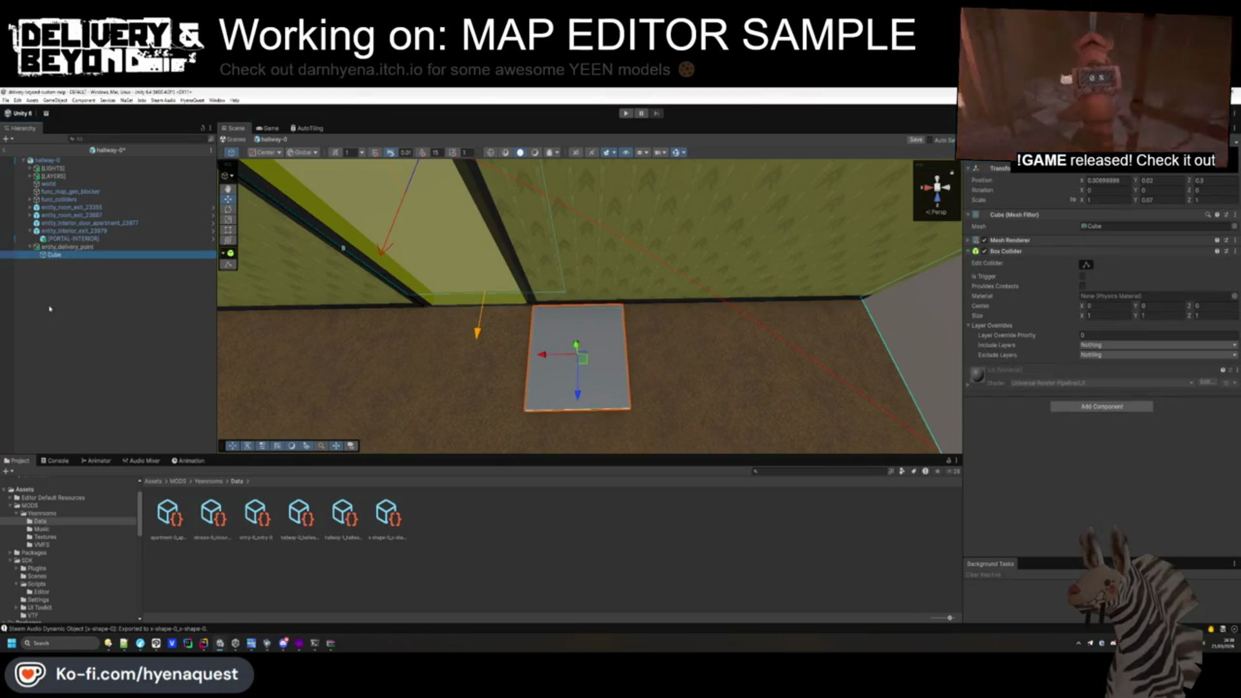
{"action": "type", "text": "MDL"}
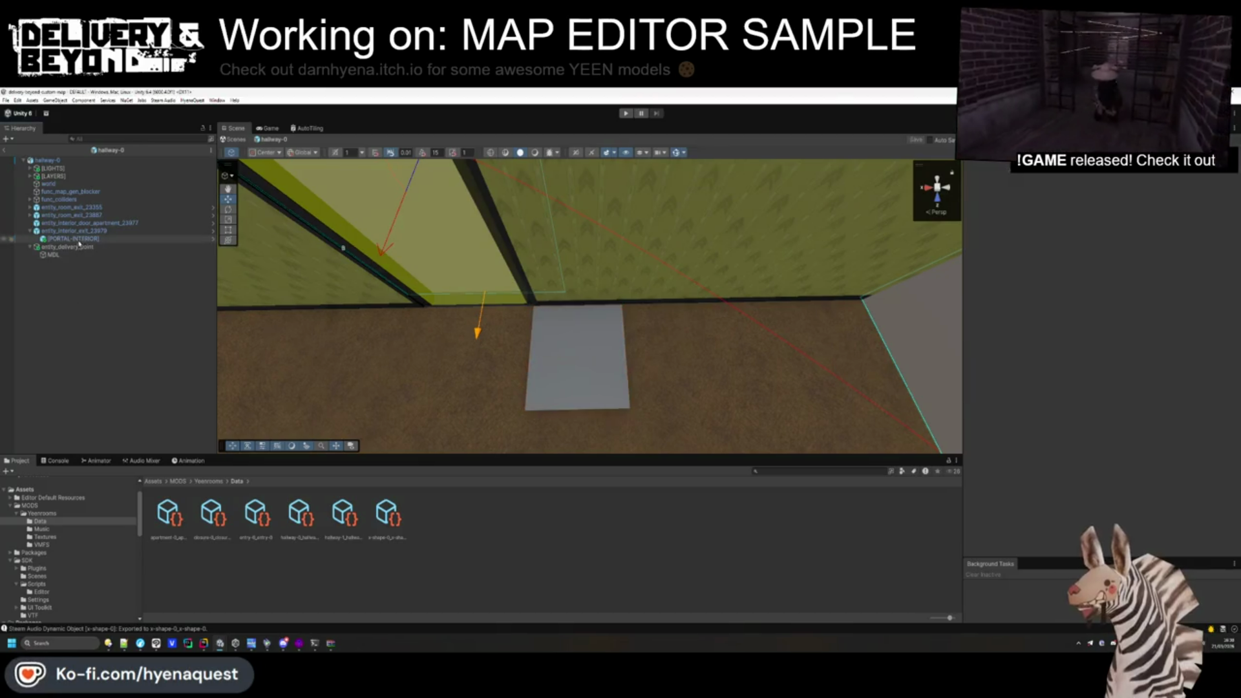
{"action": "key", "text": "Up"}
{"action": "left_click", "coordinate": [1091, 220]}
{"action": "type", "text": "deliver"}
{"action": "key", "text": "Return"}
Zero MDL's position and move entity_delivery_point along the floor.
{"action": "key", "text": "Down"}
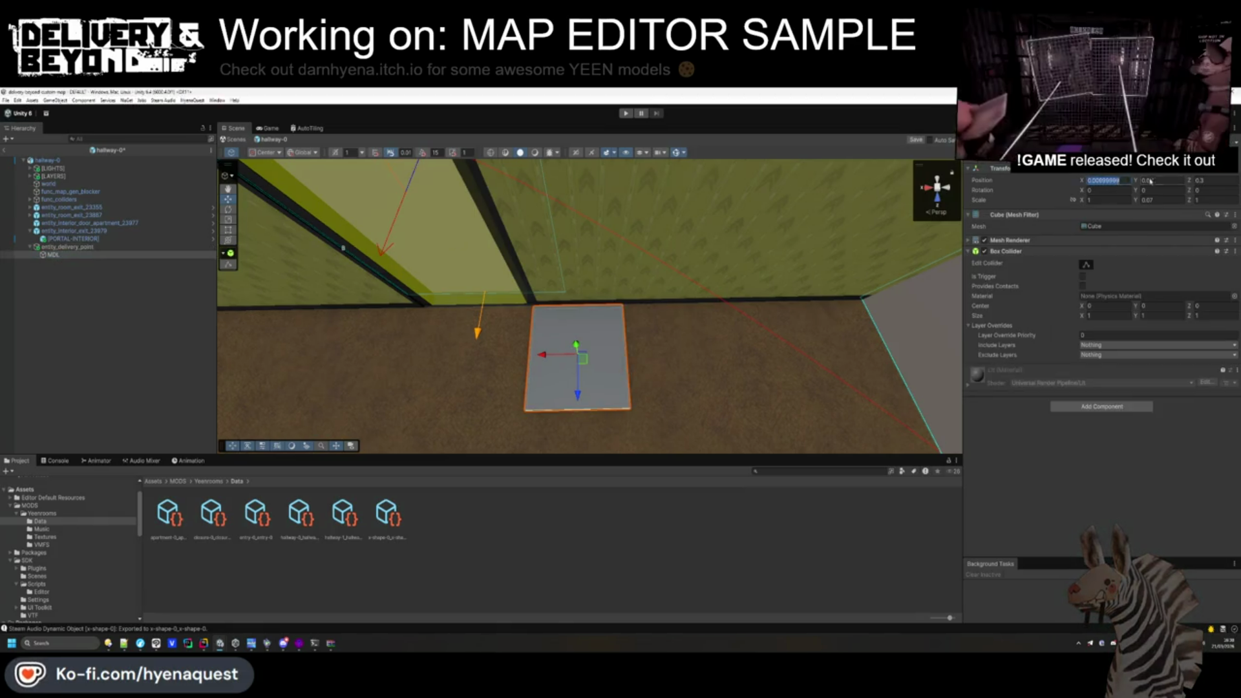
{"action": "type", "text": "0"}
{"action": "key", "text": "Tab"}
{"action": "key", "text": "Tab"}
{"action": "type", "text": "0"}
{"action": "left_click", "coordinate": [1147, 181]}
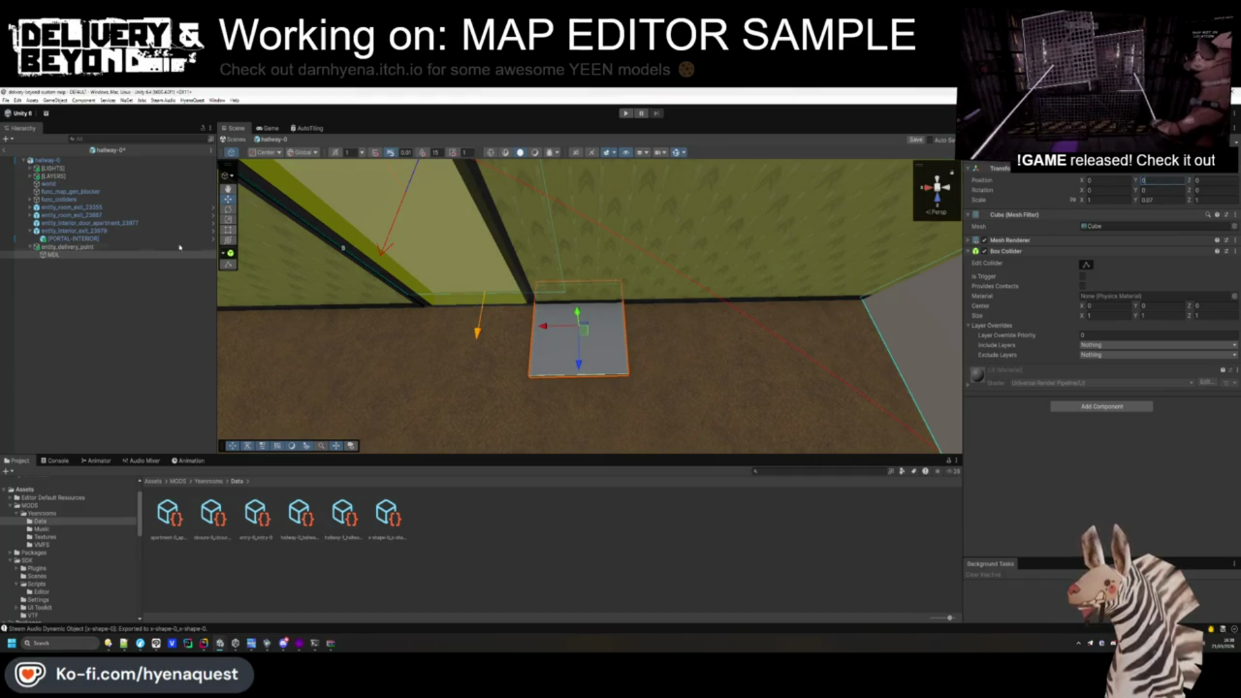
{"action": "left_click", "coordinate": [202, 247]}
{"action": "left_click_drag", "start_coordinate": [583, 331], "coordinate": [588, 362]}
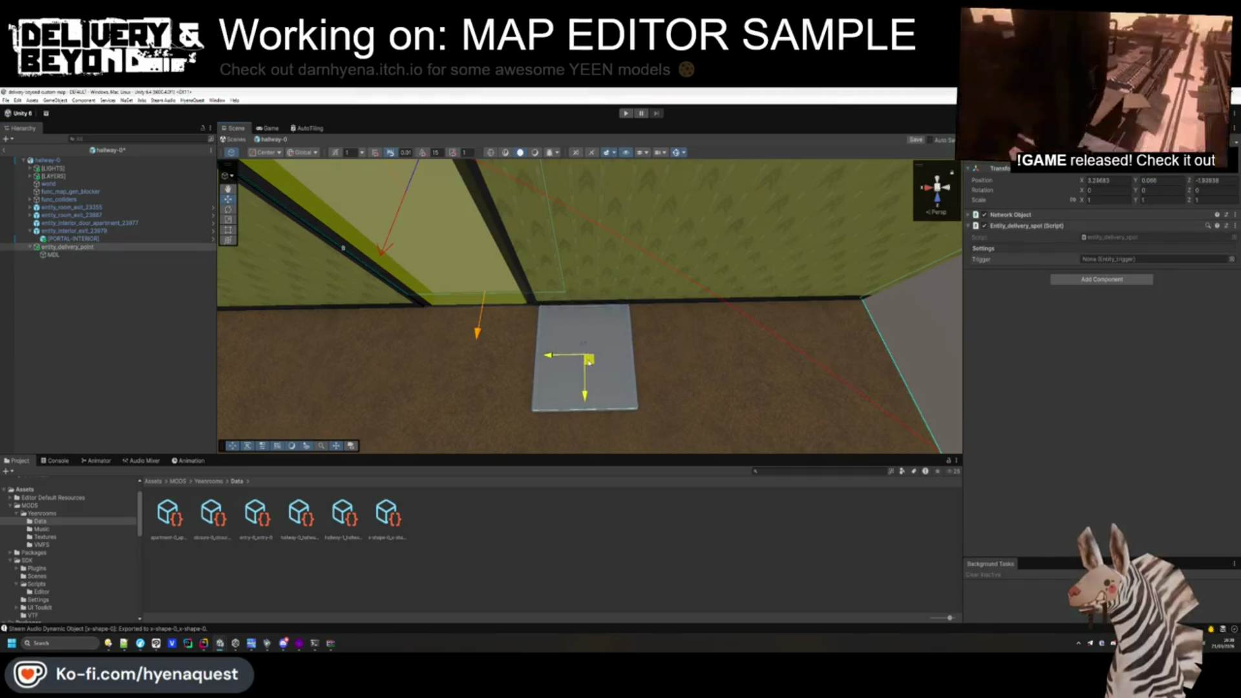
{"action": "right_click", "coordinate": [58, 248]}
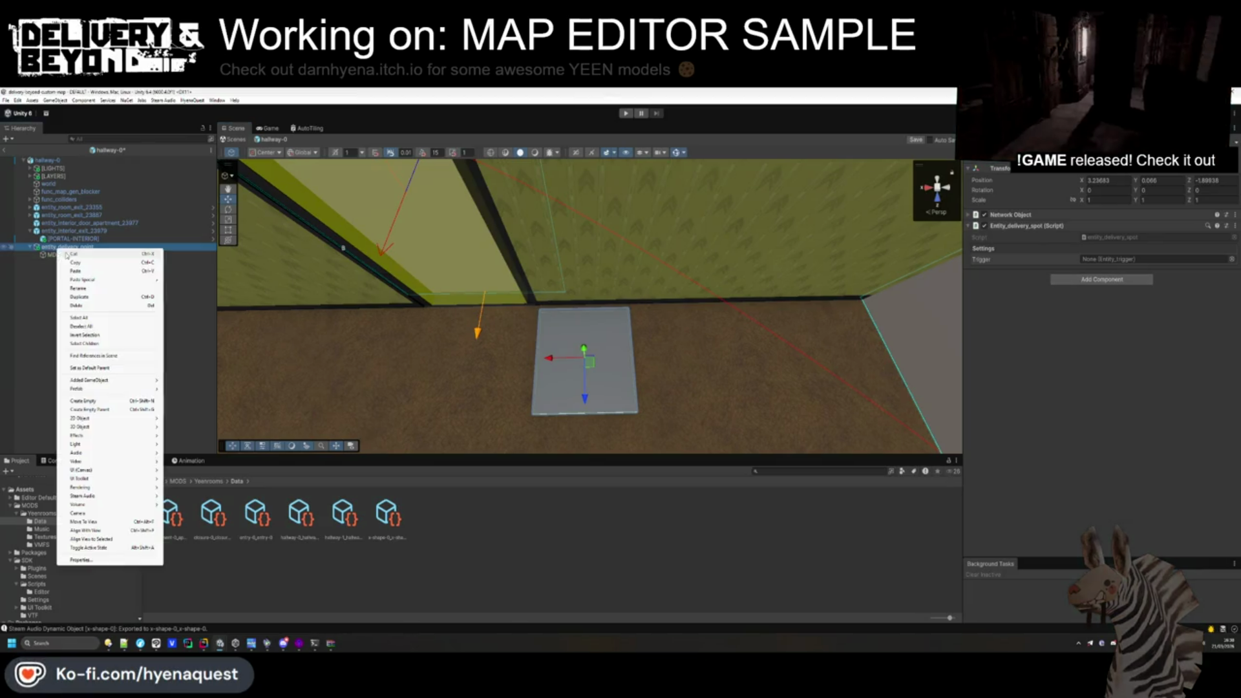
Create an empty TRIGGER child of entity_delivery_point with a Box Collider.
{"action": "left_click", "coordinate": [90, 401]}
{"action": "type", "text": "TRIGGER"}
{"action": "key", "text": "Return"}
{"action": "left_click", "coordinate": [1079, 221]}
{"action": "left_click", "coordinate": [1099, 249]}
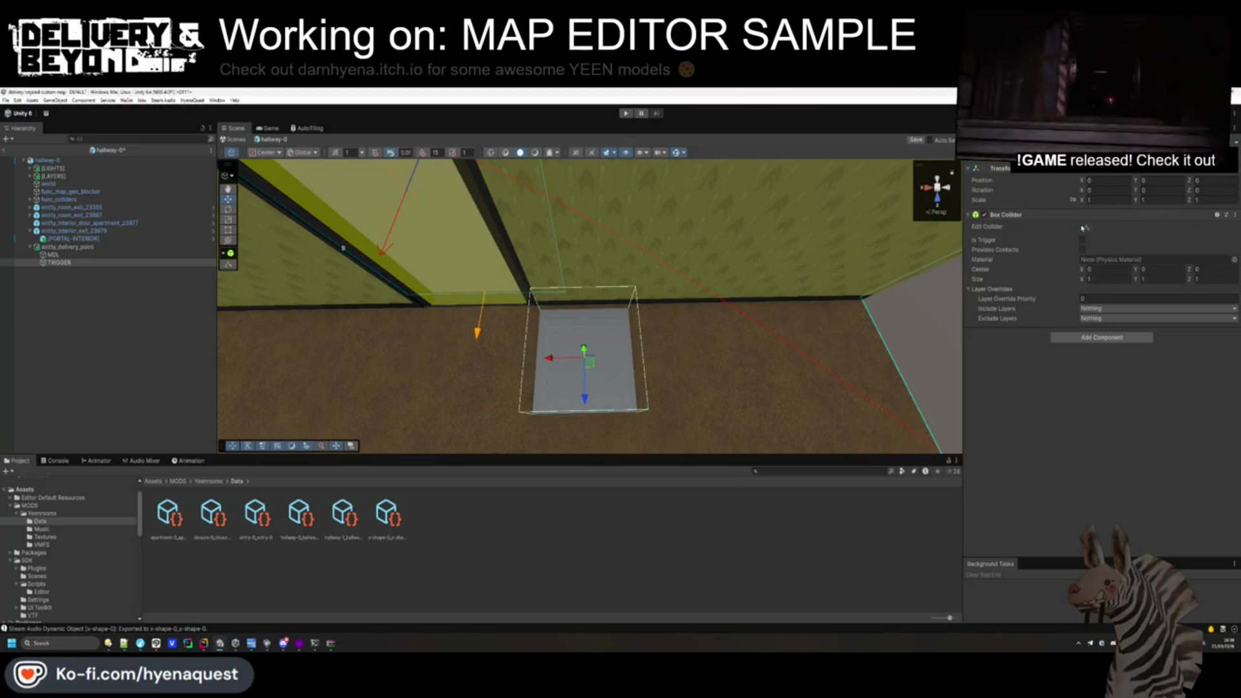
{"action": "mouse_move", "coordinate": [397, 301]}
{"action": "left_mouse_down"}
{"action": "mouse_move", "coordinate": [435, 355]}
{"action": "mouse_move", "coordinate": [589, 163]}
{"action": "mouse_move", "coordinate": [537, 255]}
{"action": "mouse_move", "coordinate": [540, 202]}
{"action": "mouse_move", "coordinate": [504, 382]}
{"action": "left_mouse_up"}
{"action": "left_click", "coordinate": [537, 252]}
{"action": "type", "text": ".5"}
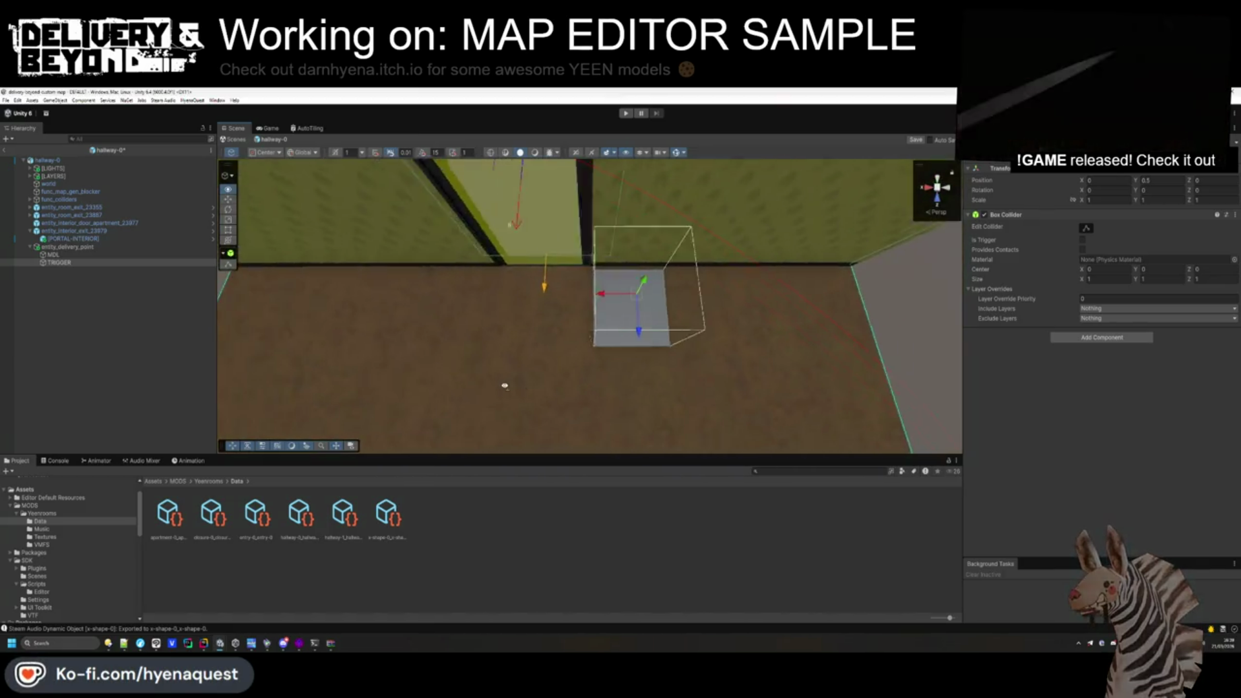
{"action": "left_click", "coordinate": [121, 316]}
{"action": "left_click", "coordinate": [65, 262]}
Duplicate TRIGGER as NO_DAMAGE and give it an Entity_phys_breakable_safe_area component.
{"action": "key", "text": "ctrl+d"}
{"action": "type", "text": "NO_"}
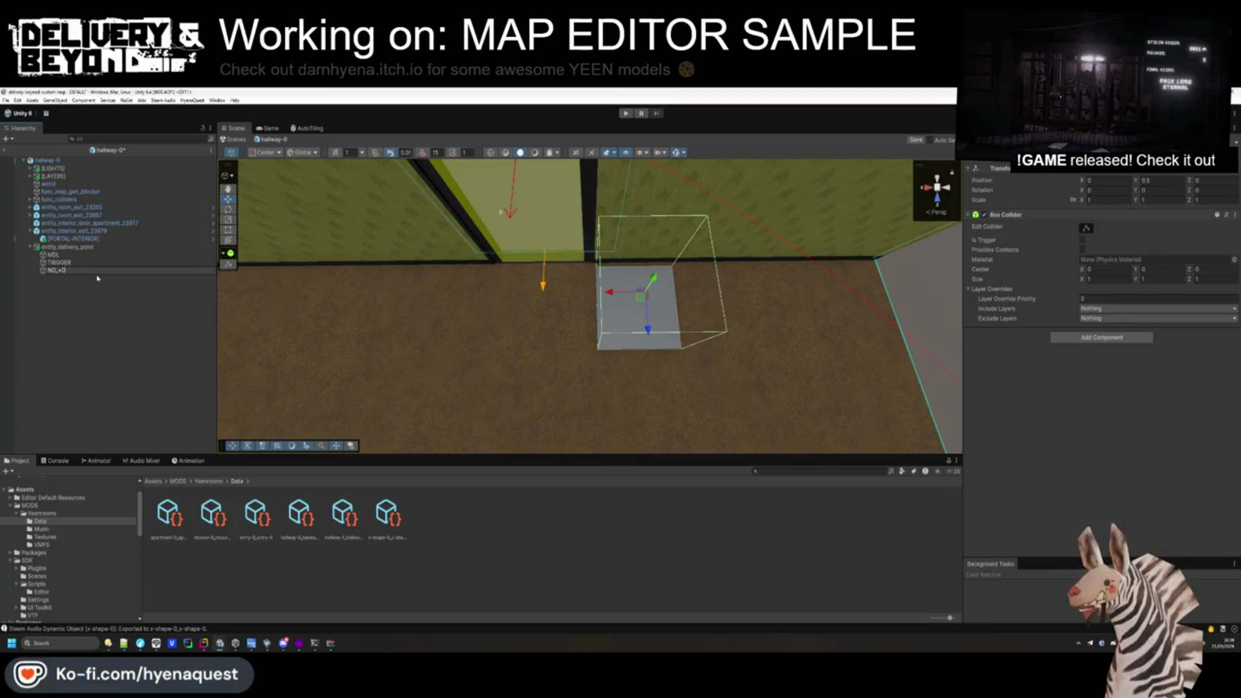
{"action": "type", "text": "DAMAGE"}
{"action": "key", "text": "Return"}
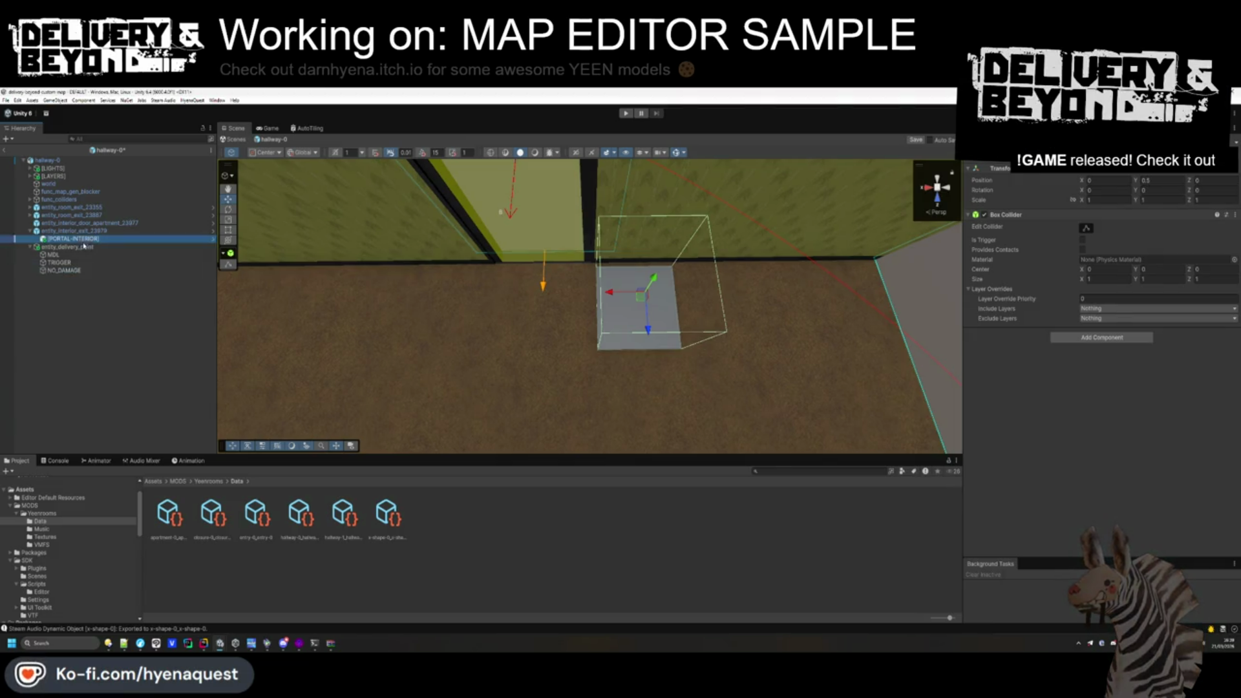
{"action": "left_click", "coordinate": [85, 246]}
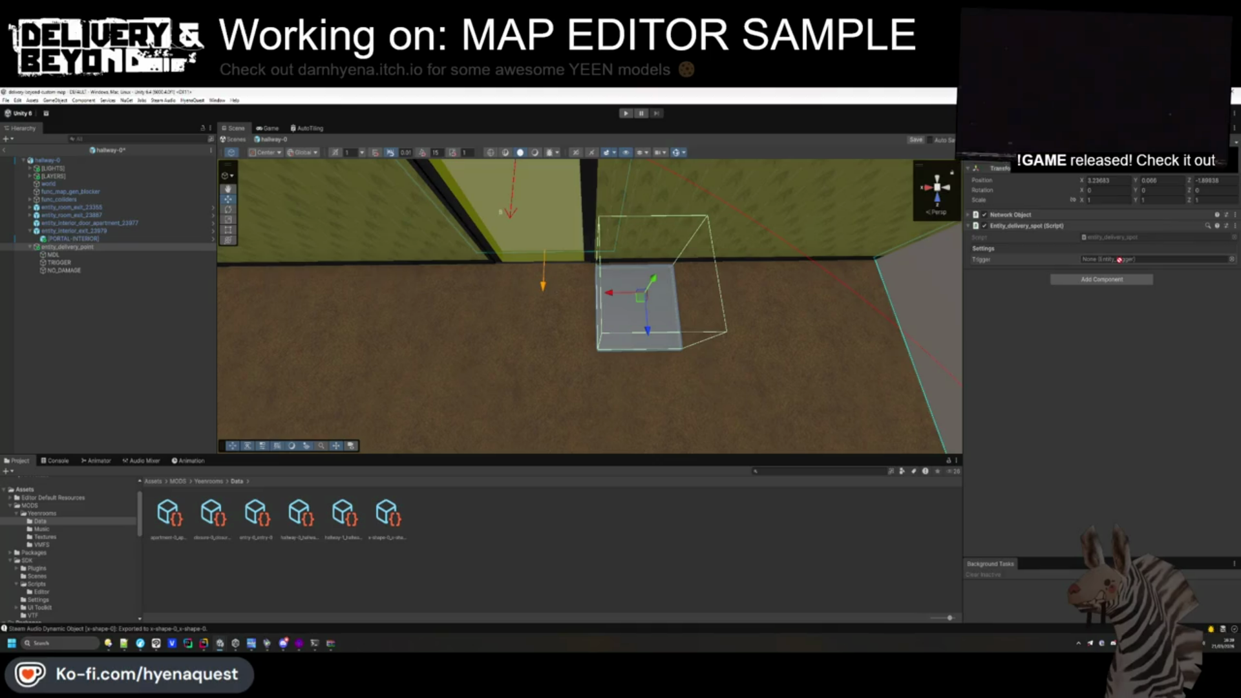
{"action": "left_click", "coordinate": [59, 262]}
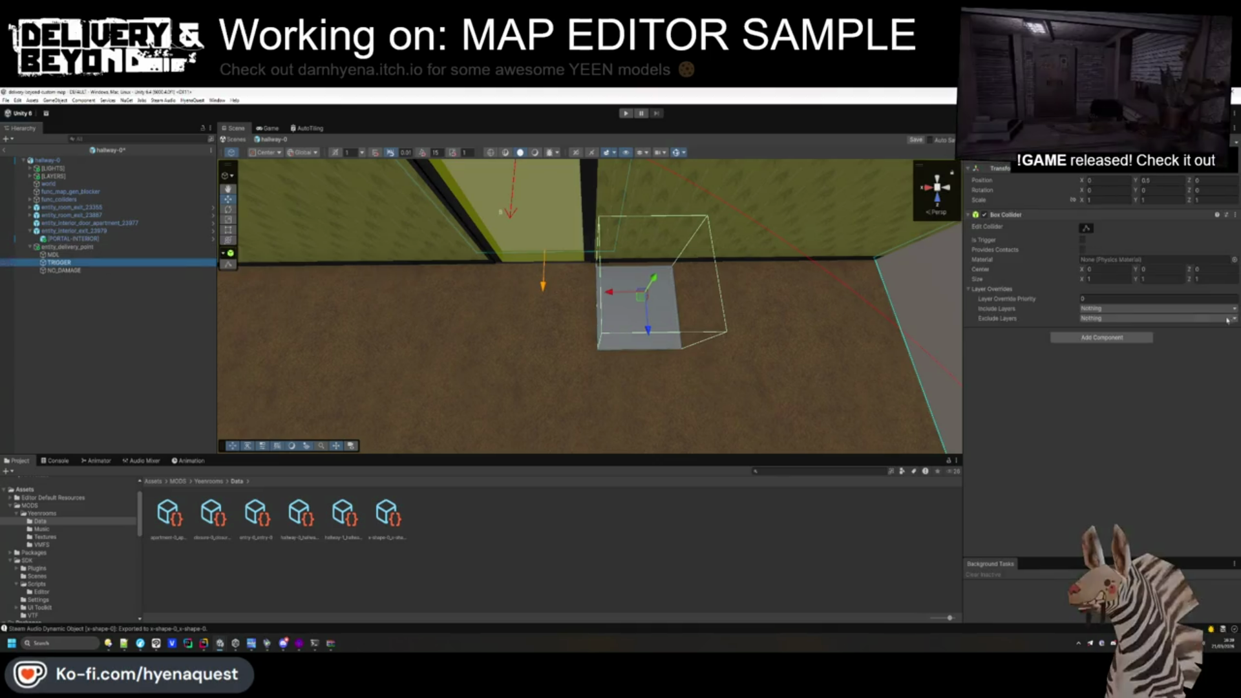
{"action": "left_click", "coordinate": [1135, 338]}
{"action": "type", "text": "entity"}
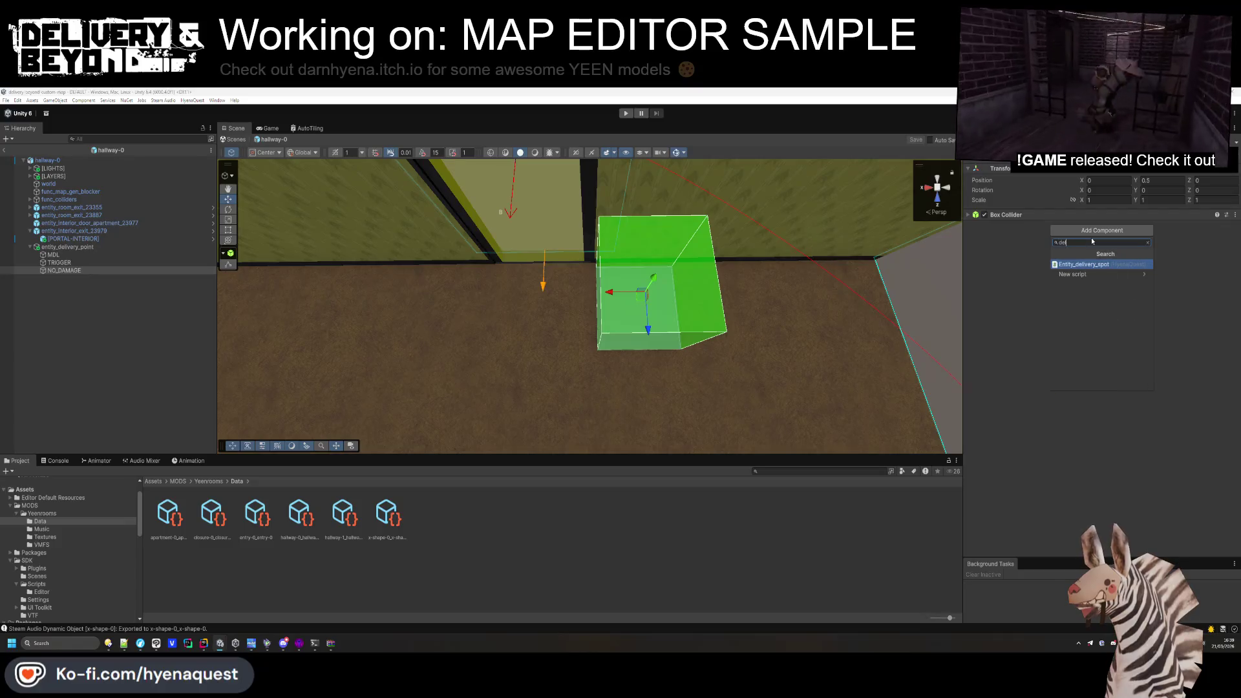
{"action": "key", "text": "BackSpace"}
{"action": "key", "text": "BackSpace"}
{"action": "key", "text": "BackSpace"}
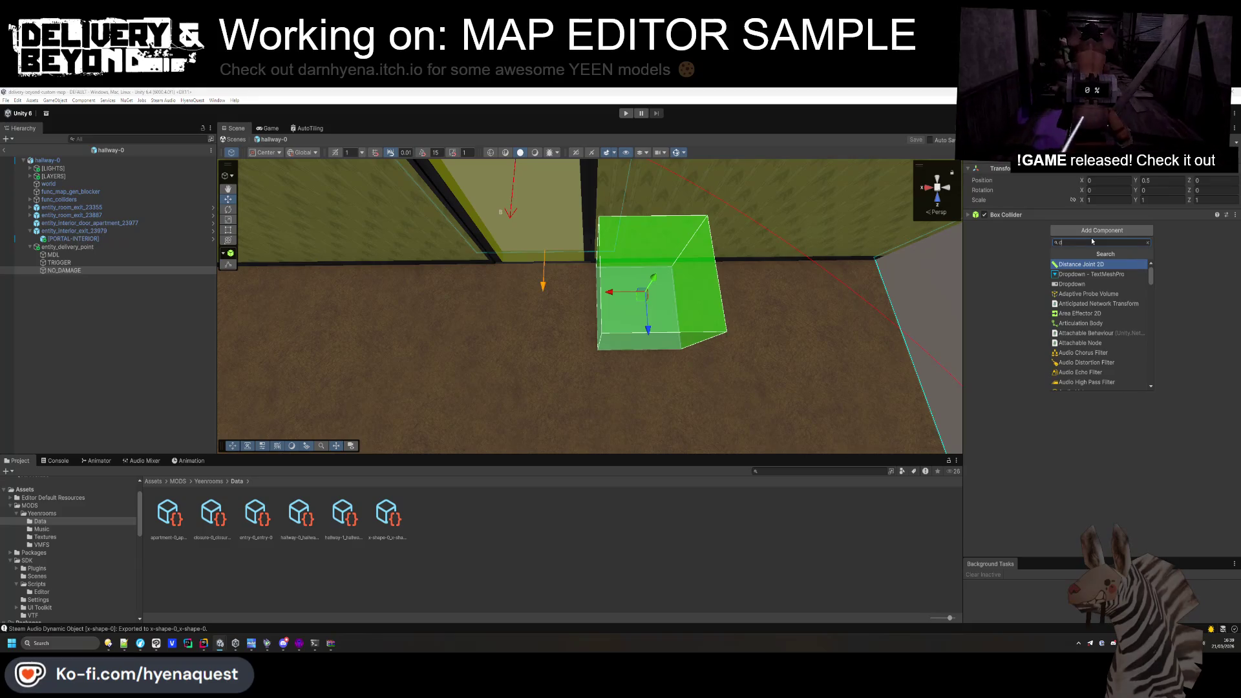
{"action": "key", "text": "BackSpace"}
{"action": "type", "text": "safe"}
{"action": "key", "text": "Return"}
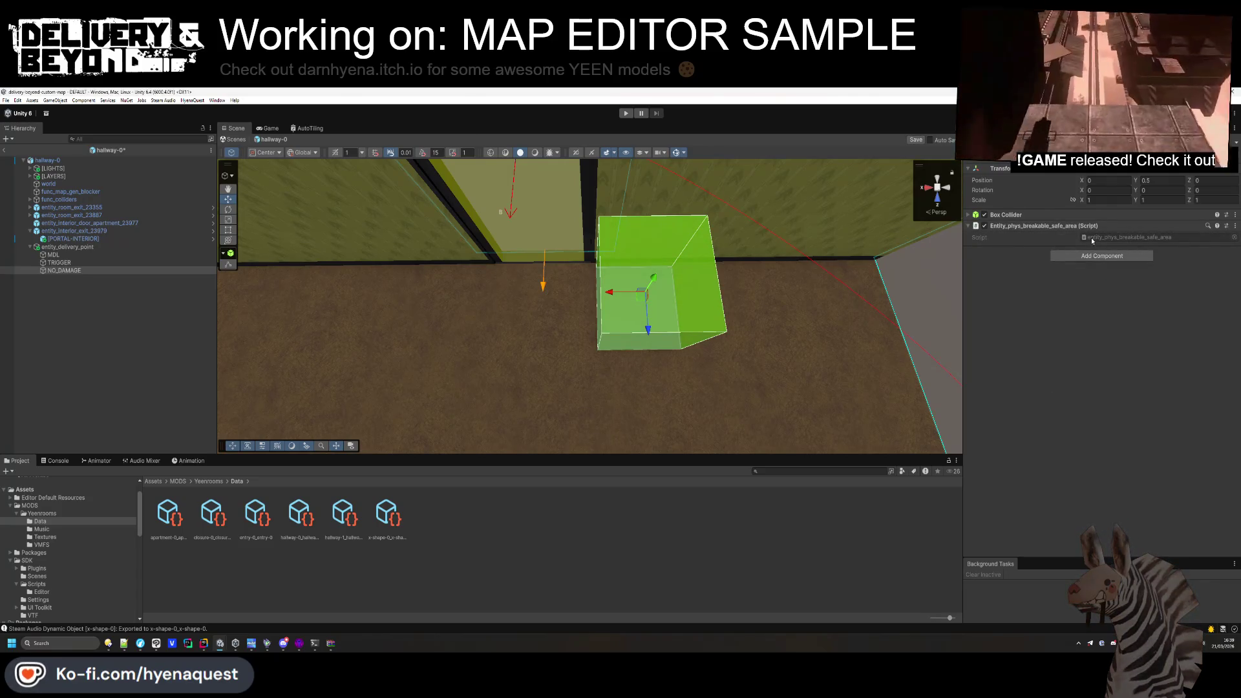
Set TRIGGER's filter to entity_phys and LOD Mask to Nothing, then save the scene.
{"action": "left_click", "coordinate": [59, 262]}
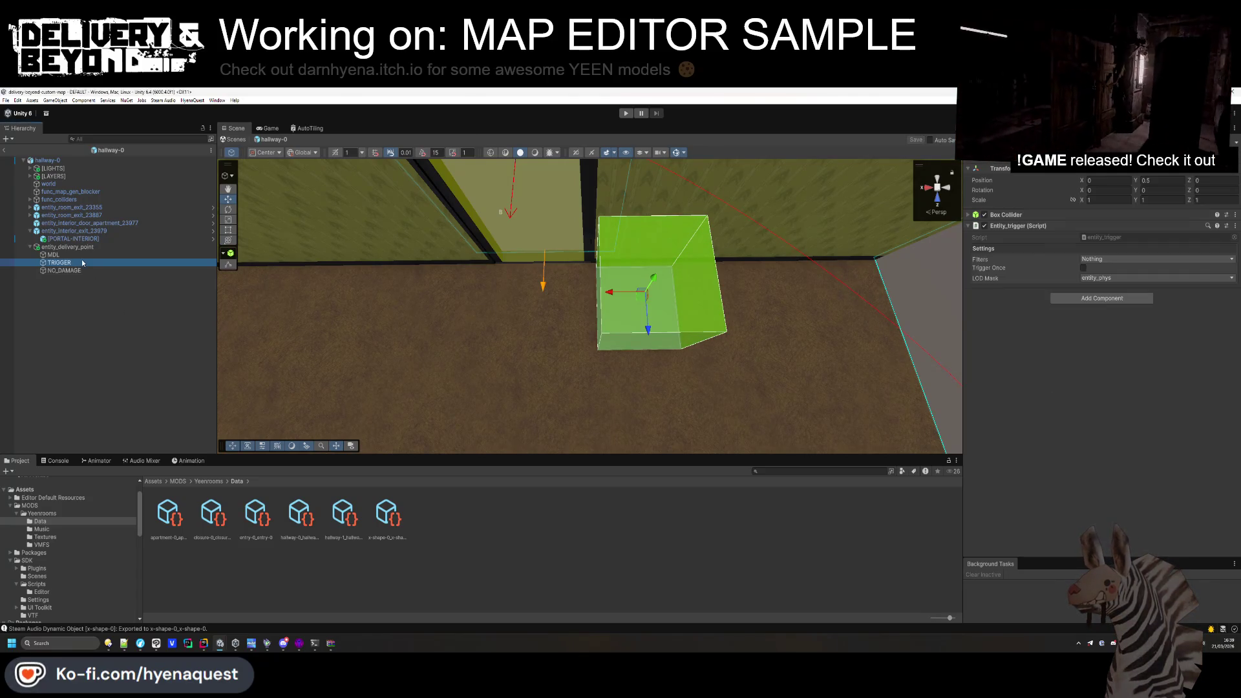
{"action": "mouse_move", "coordinate": [653, 304]}
{"action": "left_mouse_down"}
{"action": "mouse_move", "coordinate": [644, 330]}
{"action": "mouse_move", "coordinate": [653, 311]}
{"action": "left_mouse_up"}
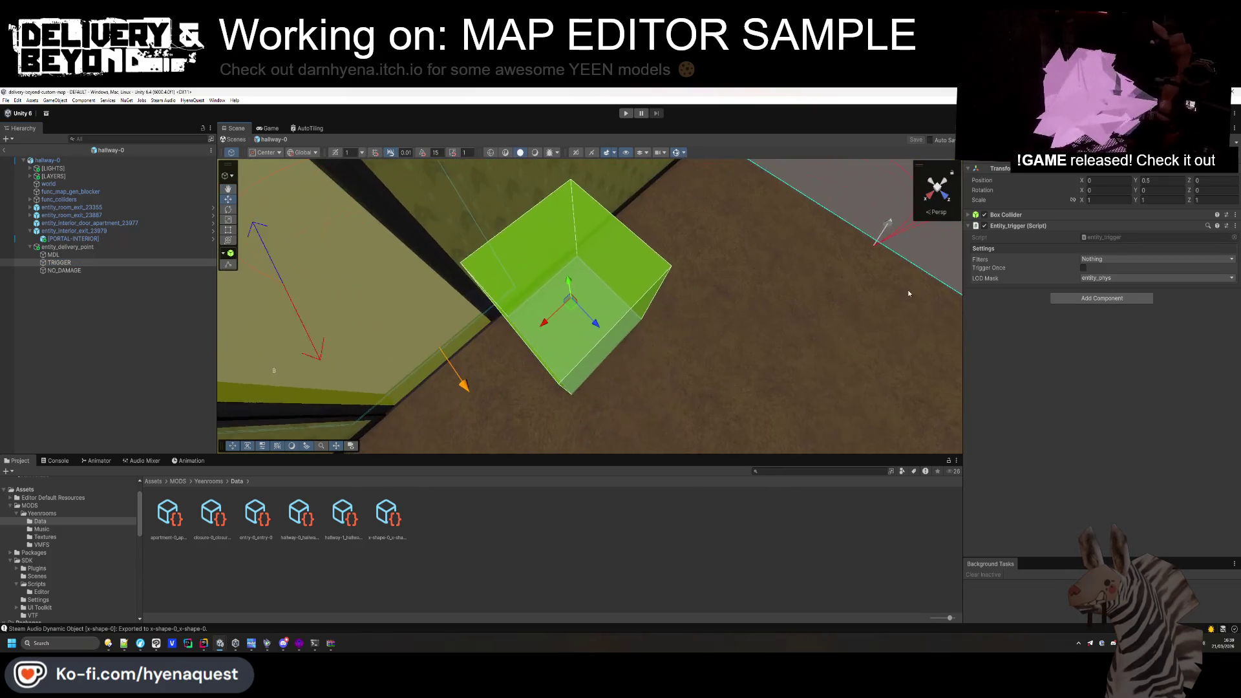
{"action": "left_click", "coordinate": [1138, 278]}
{"action": "left_click", "coordinate": [1098, 287]}
{"action": "left_click", "coordinate": [1105, 259]}
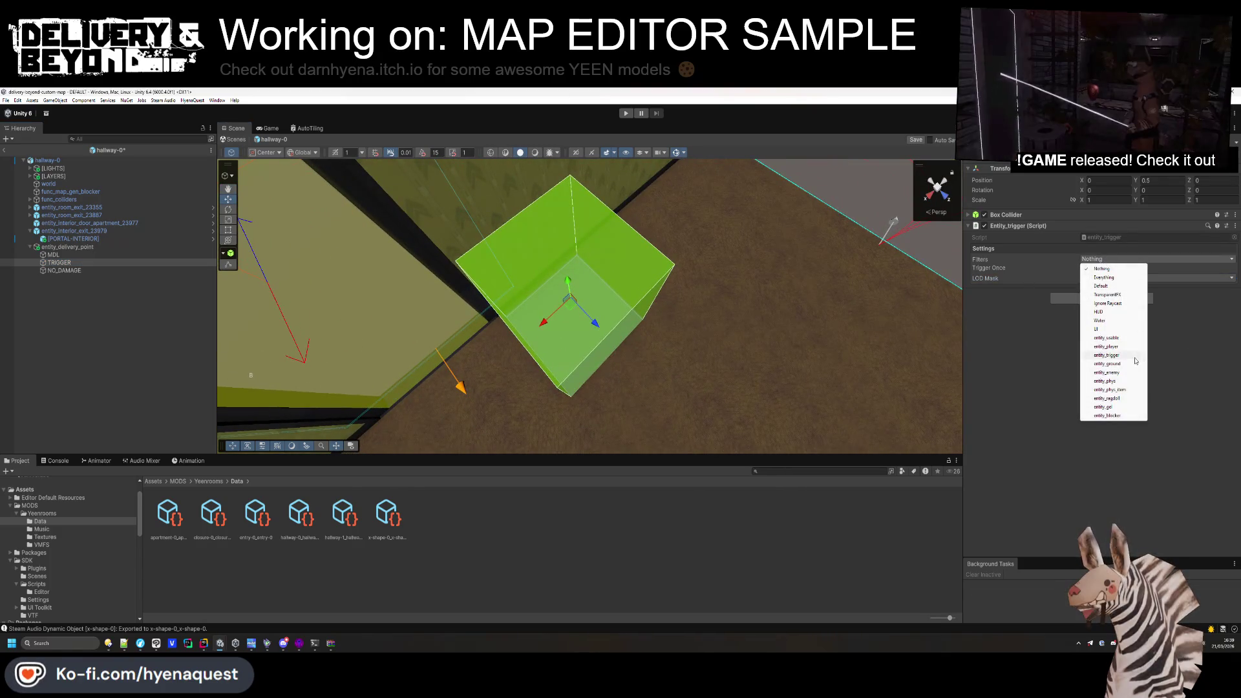
{"action": "left_click", "coordinate": [1106, 381]}
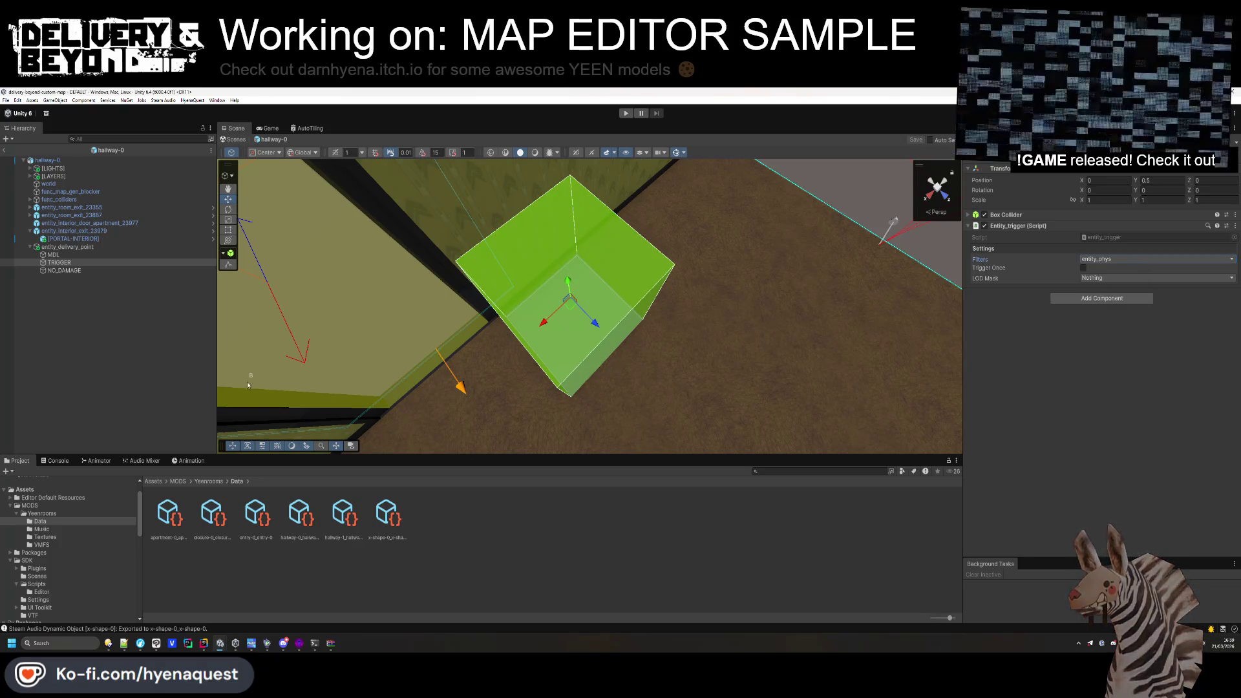
{"action": "key", "text": "ctrl+s"}
{"action": "left_click", "coordinate": [541, 345]}
{"action": "left_click", "coordinate": [472, 363]}
{"action": "left_click_drag", "start_coordinate": [472, 363], "coordinate": [562, 217]}
{"action": "scroll", "coordinate": [561, 217], "scroll_direction": "up", "scroll_amount": 10}
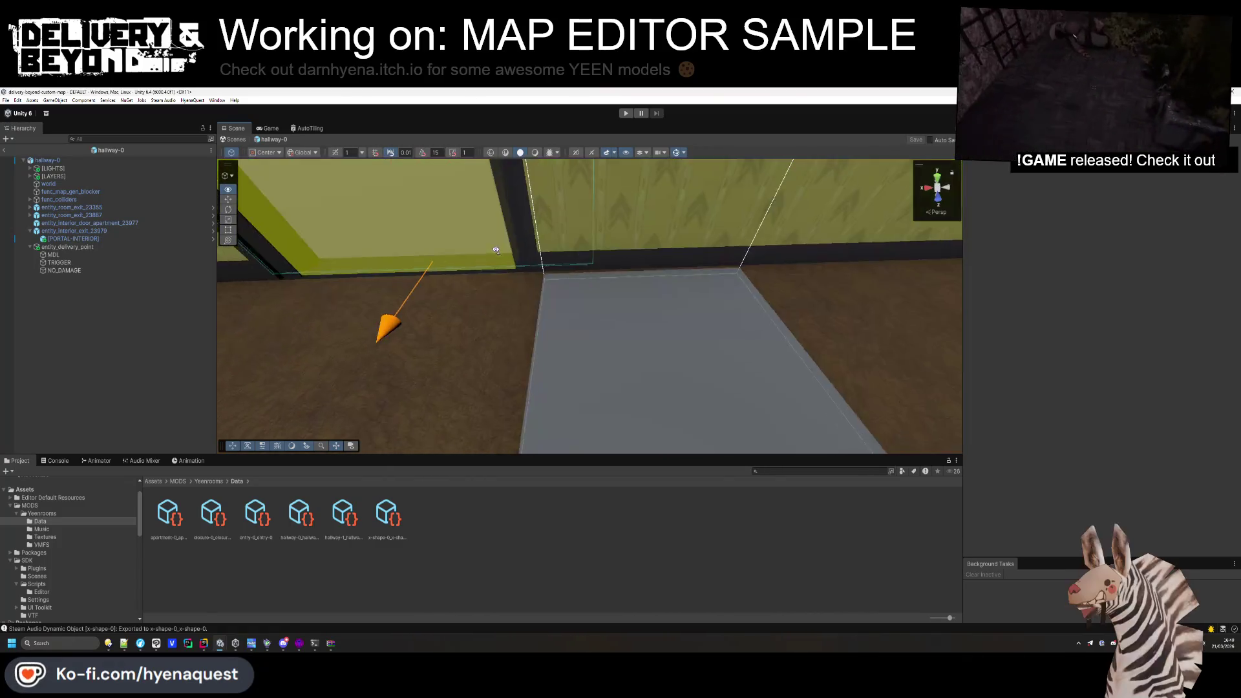
Create an empty child named DECAL and nest it under MDL.
{"action": "right_click", "coordinate": [84, 246]}
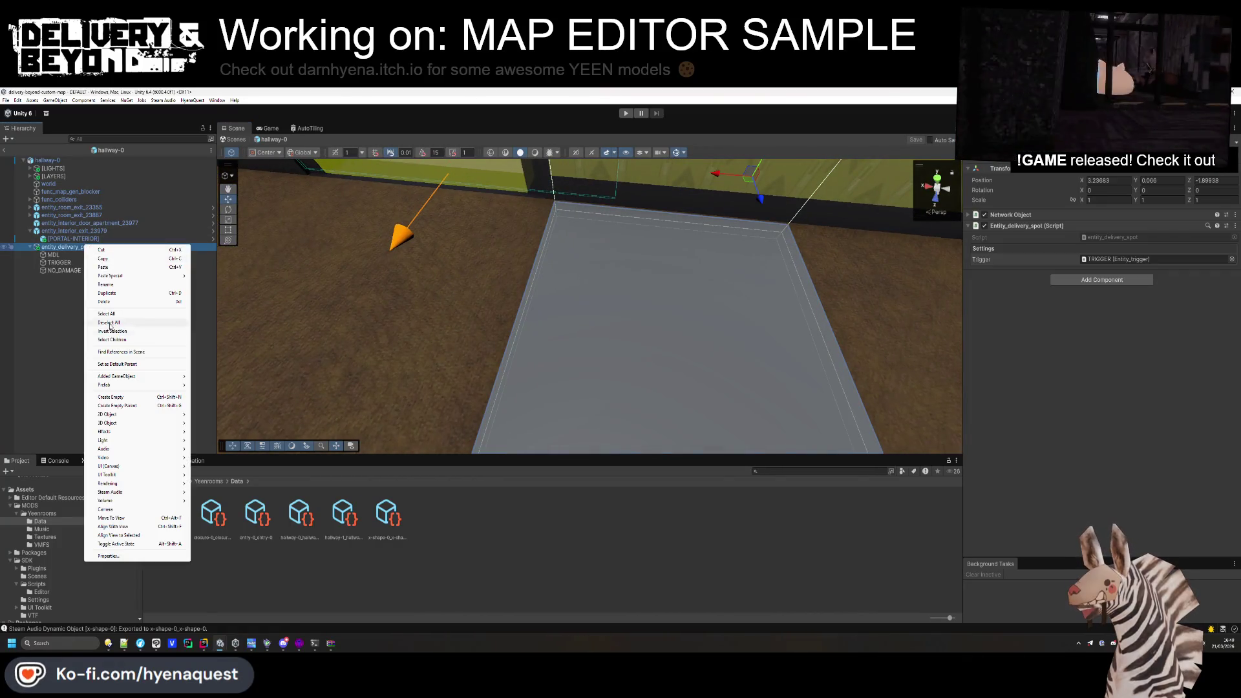
{"action": "left_click", "coordinate": [117, 403]}
{"action": "type", "text": "DECAL"}
{"action": "key", "text": "Return"}
{"action": "left_click_drag", "start_coordinate": [52, 278], "coordinate": [76, 257]}
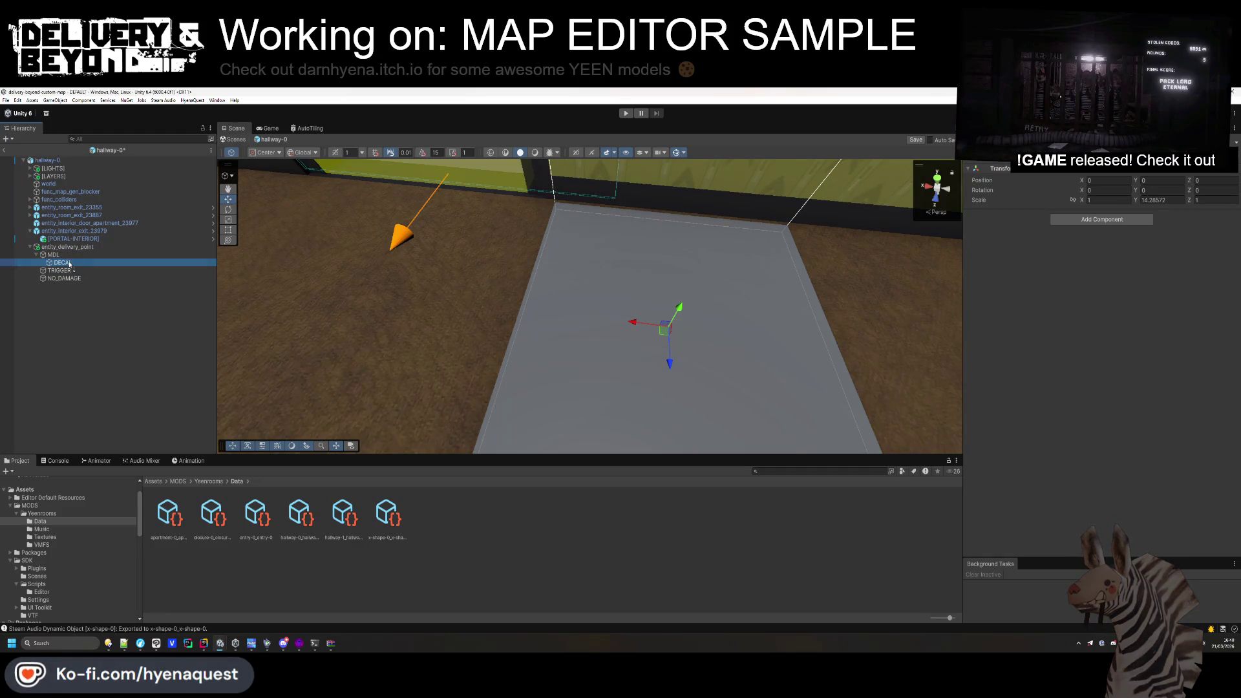
{"action": "type", "text": "1"}
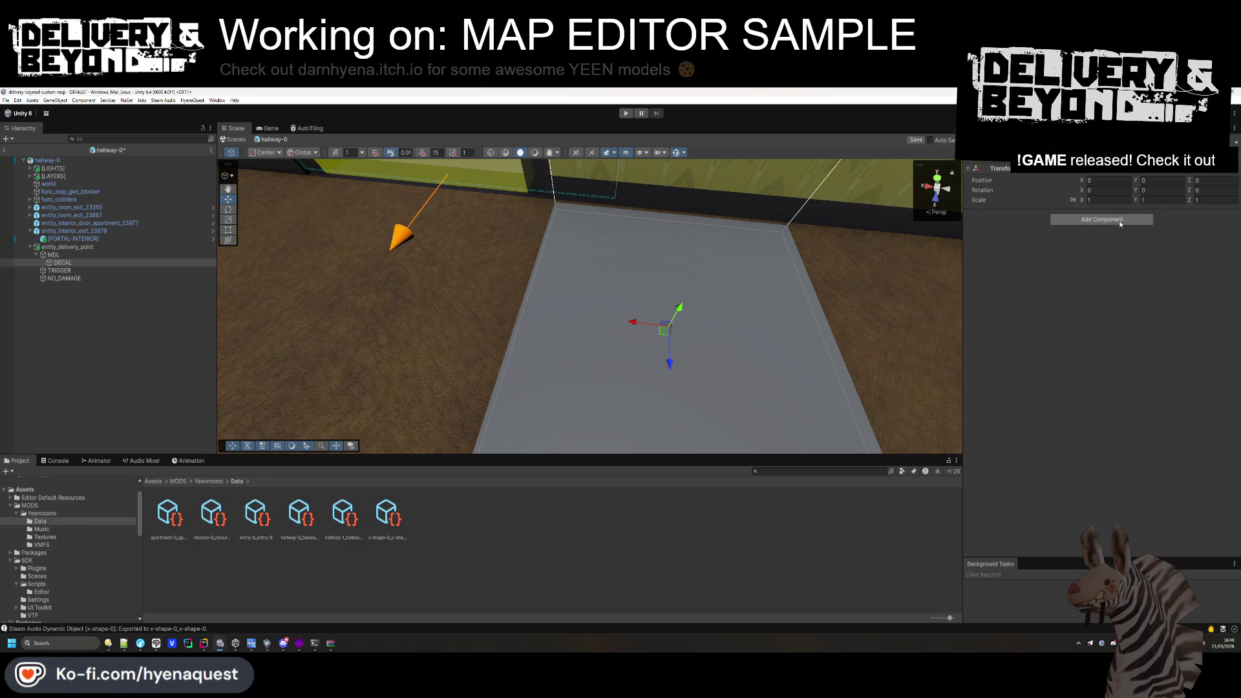
Add a URP Decal Projector to DECAL with the DeliverySpotDecal material on the RecieveDecals layer.
{"action": "left_click", "coordinate": [1102, 219]}
{"action": "type", "text": "decal"}
{"action": "key", "text": "Return"}
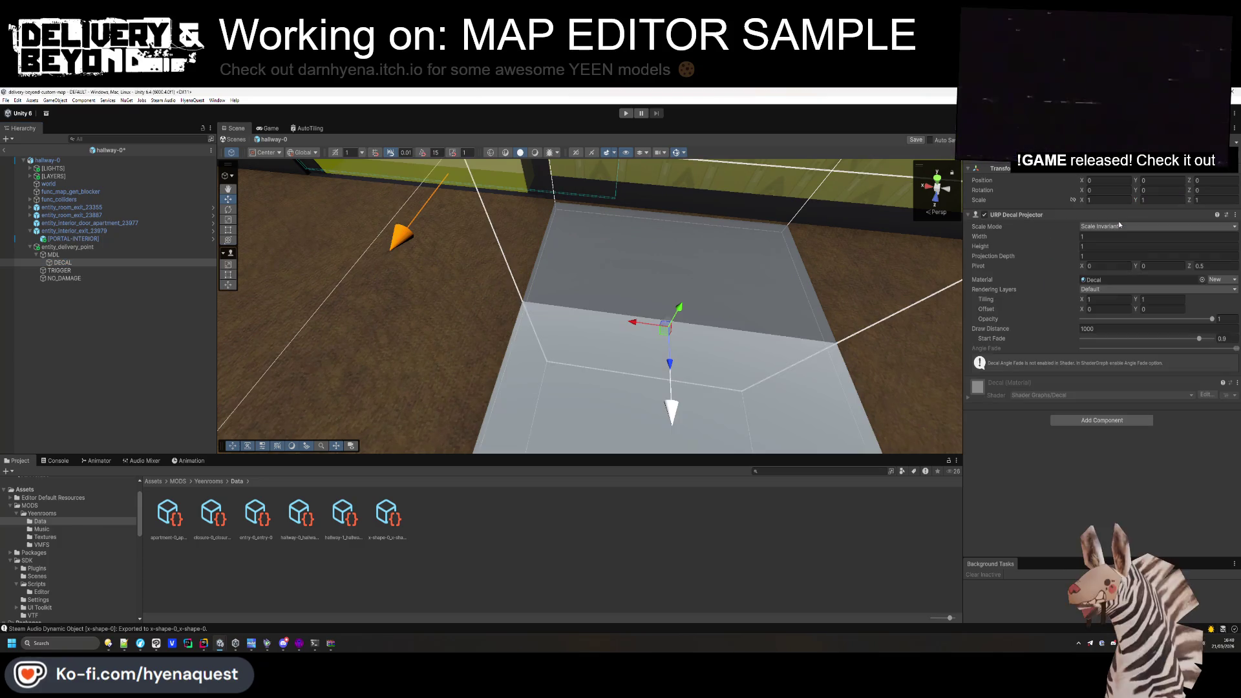
{"action": "left_click", "coordinate": [1138, 279]}
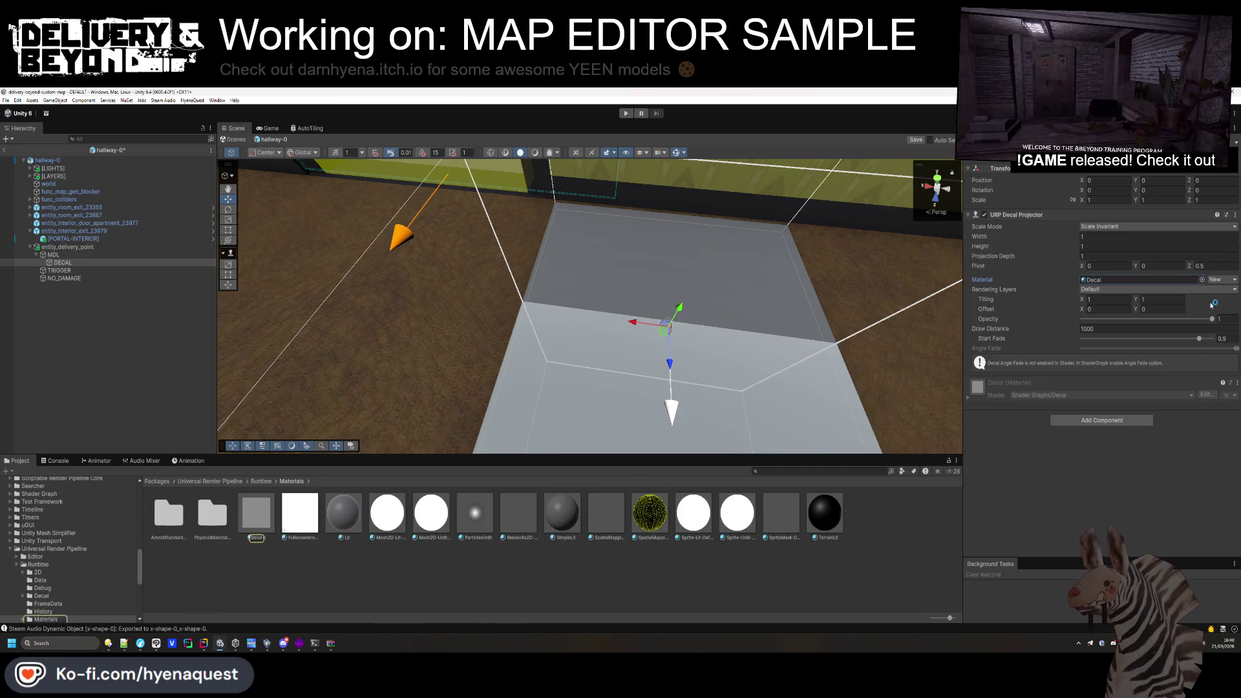
{"action": "left_click", "coordinate": [1202, 282]}
{"action": "double_click", "coordinate": [1023, 411]}
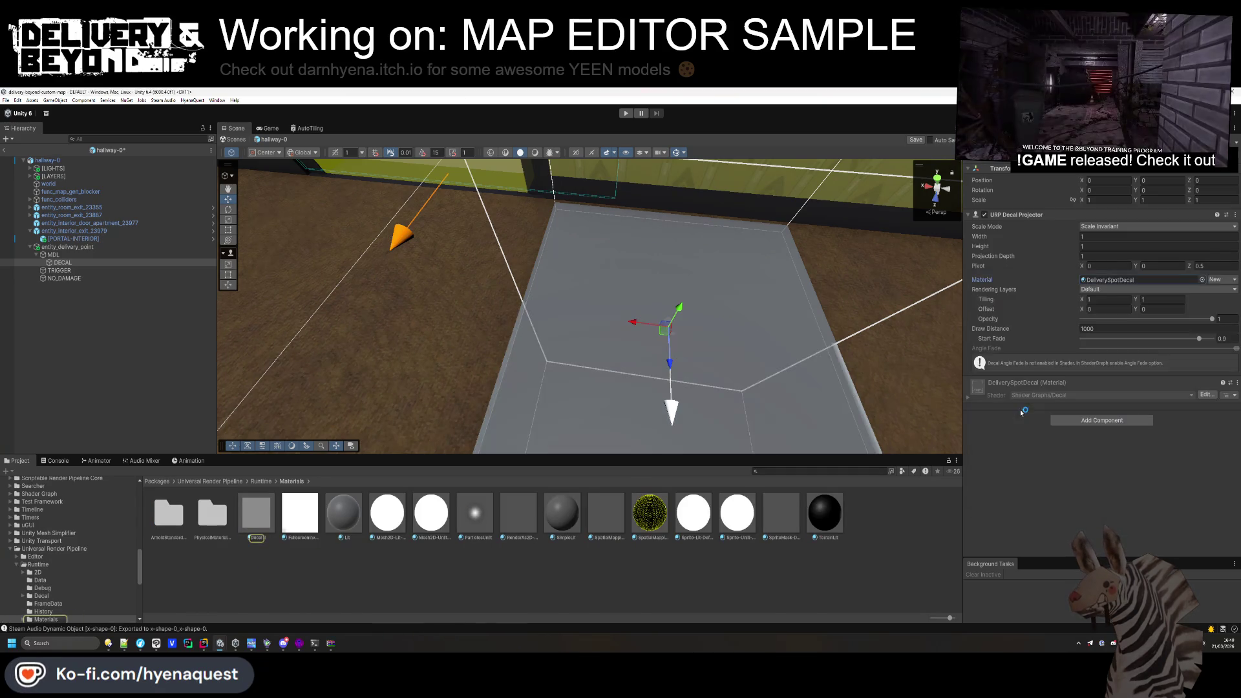
{"action": "left_click", "coordinate": [1157, 289]}
{"action": "left_click", "coordinate": [1098, 299]}
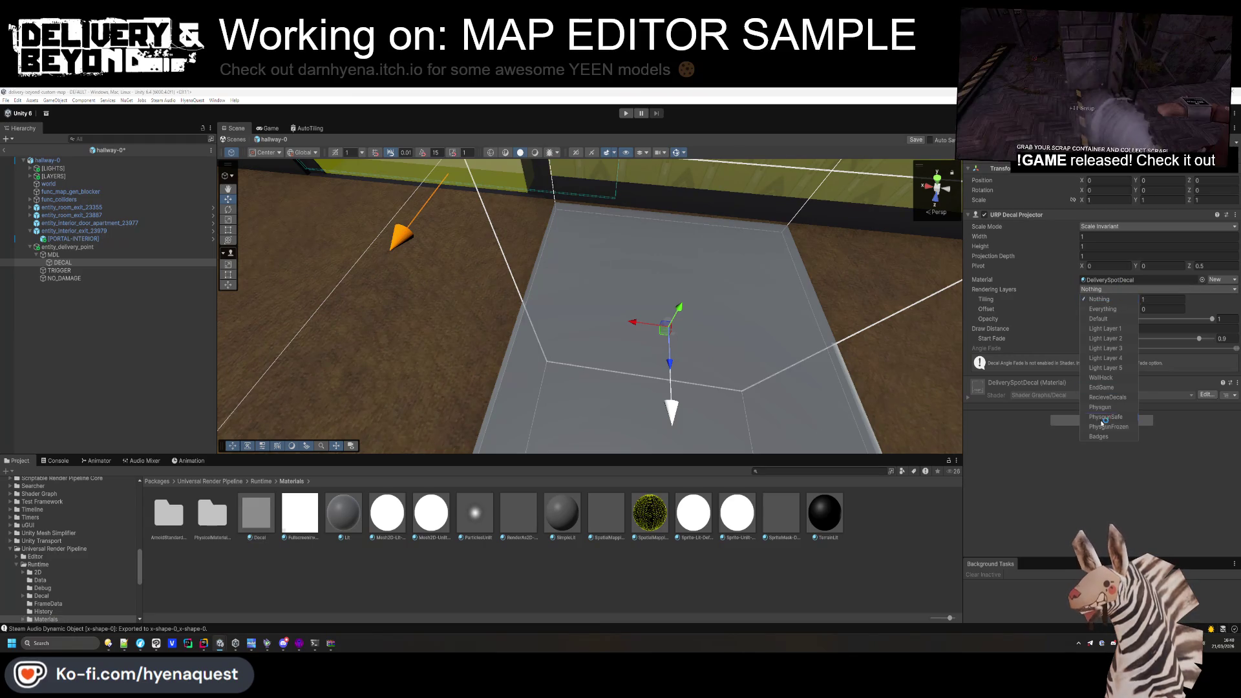
{"action": "left_click", "coordinate": [1112, 398]}
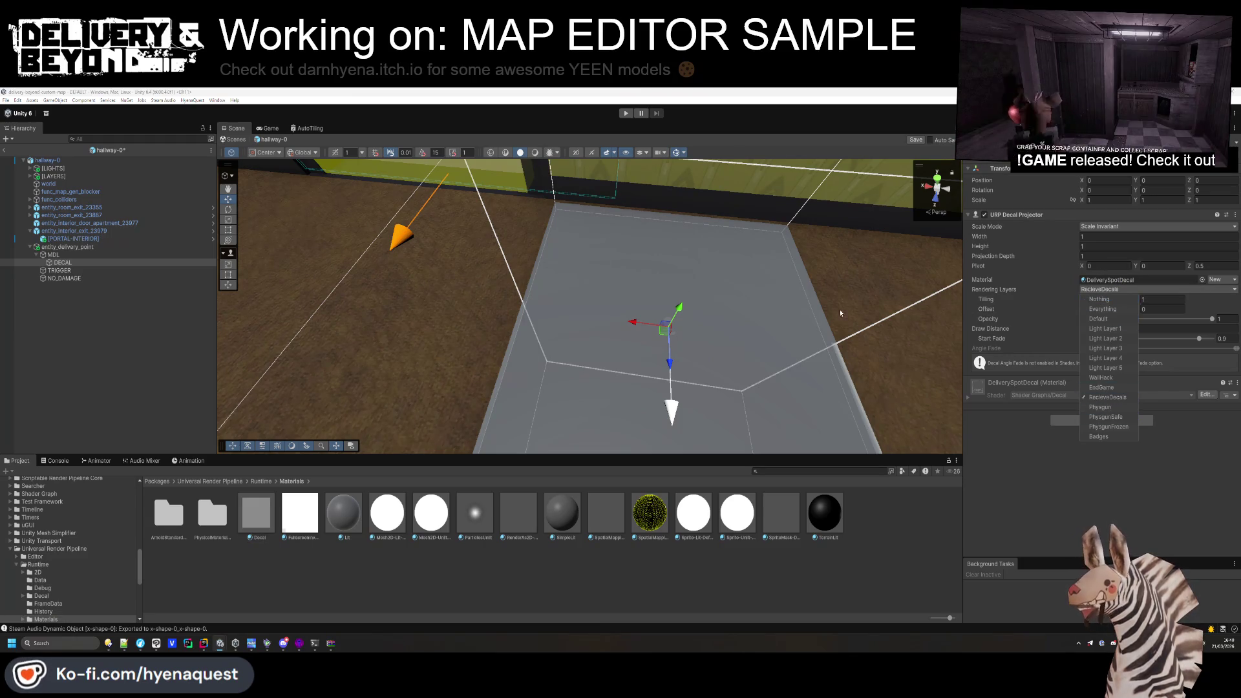
Turn off shadow casting on the MDL cube and set its rendering layer mask to RecieveDecals.
{"action": "left_click", "coordinate": [79, 254]}
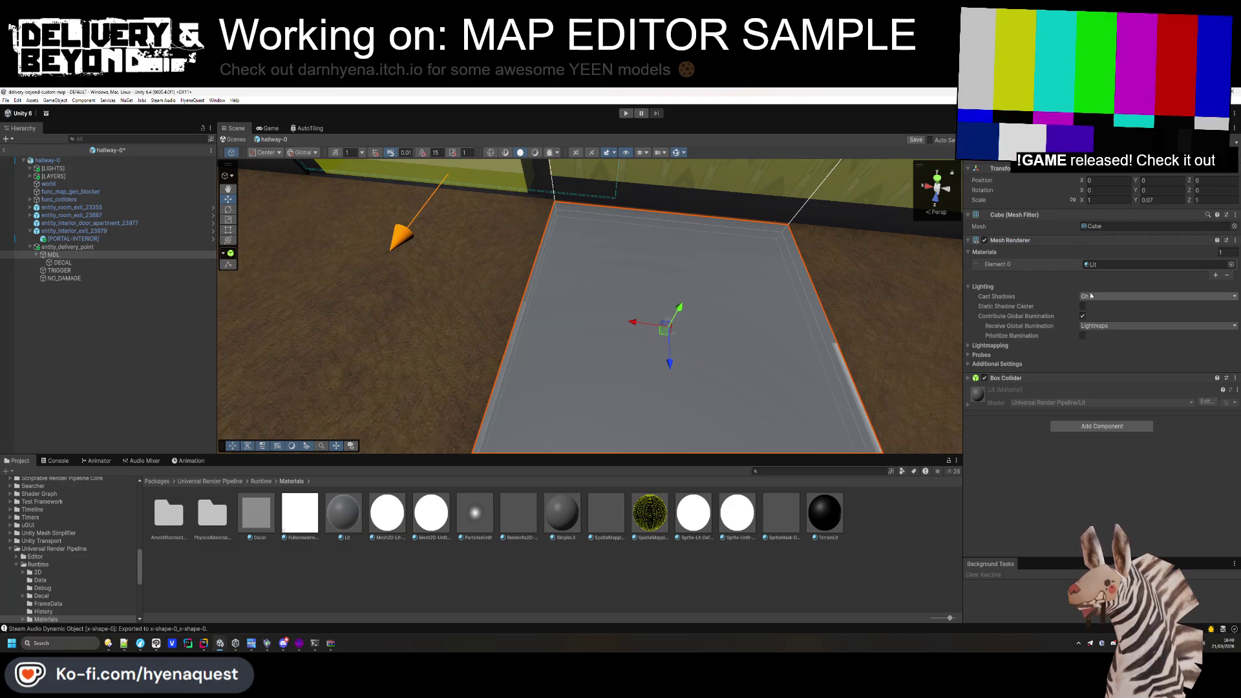
{"action": "left_click", "coordinate": [1099, 296]}
{"action": "left_click", "coordinate": [1095, 304]}
{"action": "left_click", "coordinate": [1033, 356]}
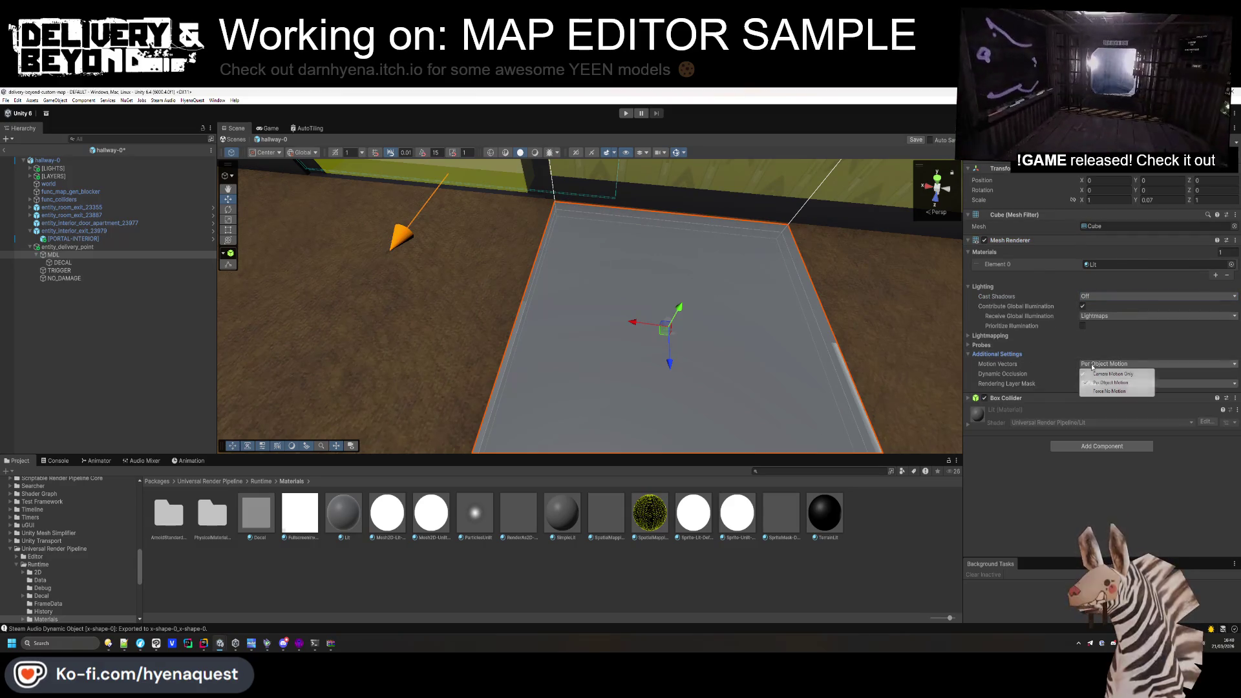
{"action": "left_click", "coordinate": [1099, 383]}
{"action": "left_click", "coordinate": [1097, 393]}
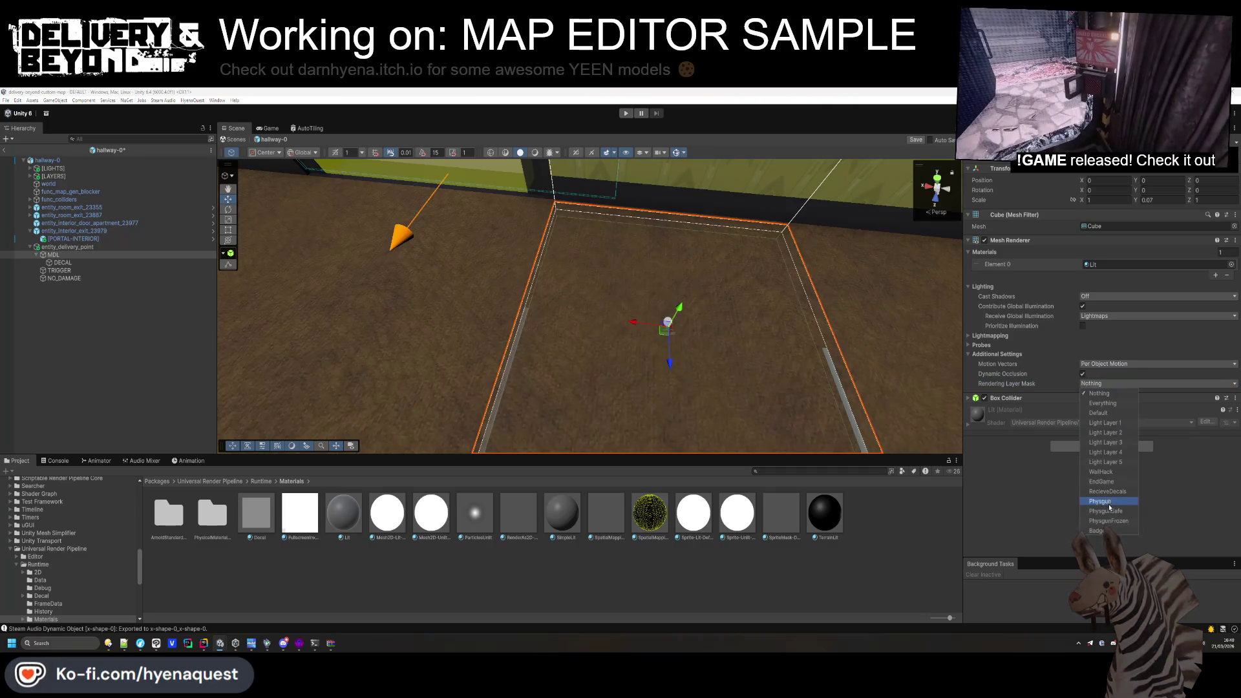
{"action": "left_click", "coordinate": [1105, 491]}
{"action": "left_click", "coordinate": [130, 327]}
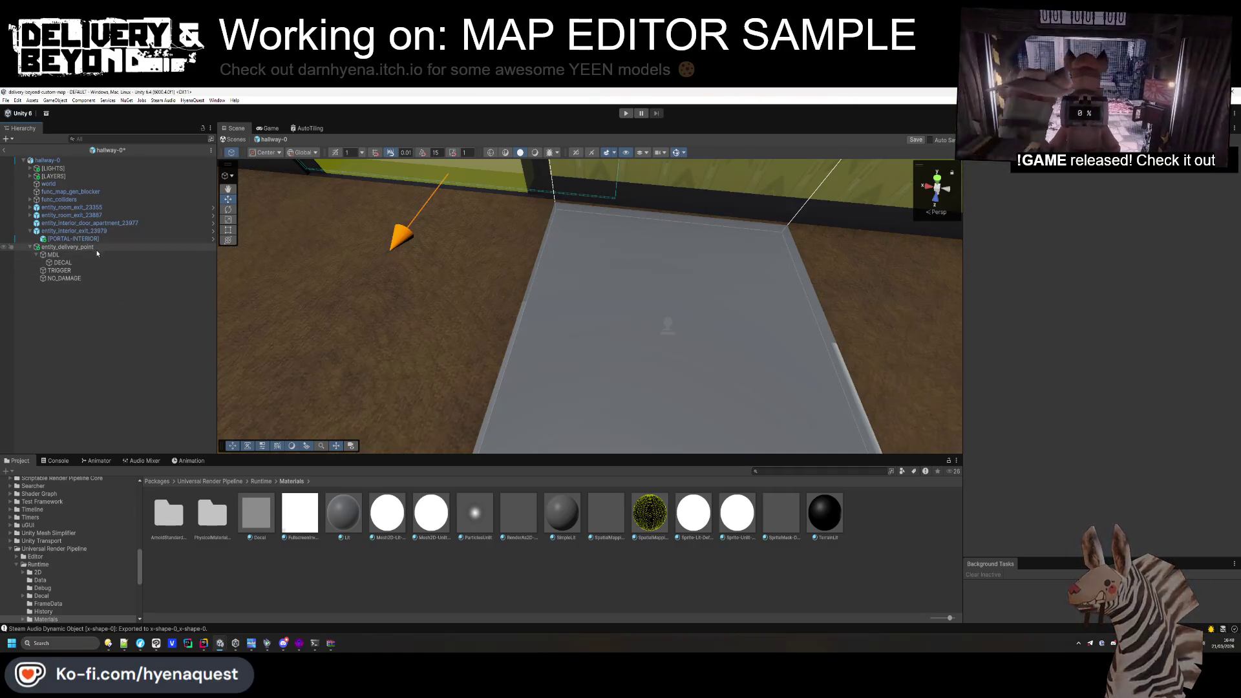
Rotate DECAL to X 90 and lift it so DELIVERY POINT shows on the floor.
{"action": "left_click", "coordinate": [63, 263]}
{"action": "key", "text": "f"}
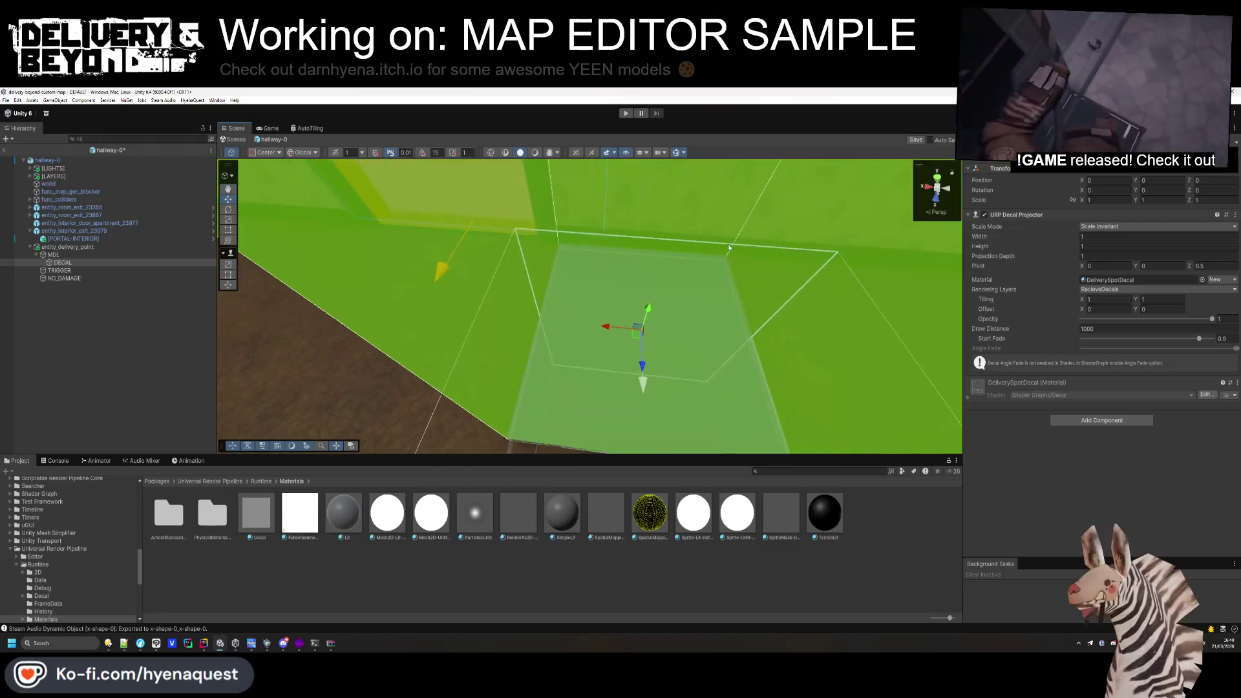
{"action": "left_click", "coordinate": [1109, 190]}
{"action": "type", "text": "90"}
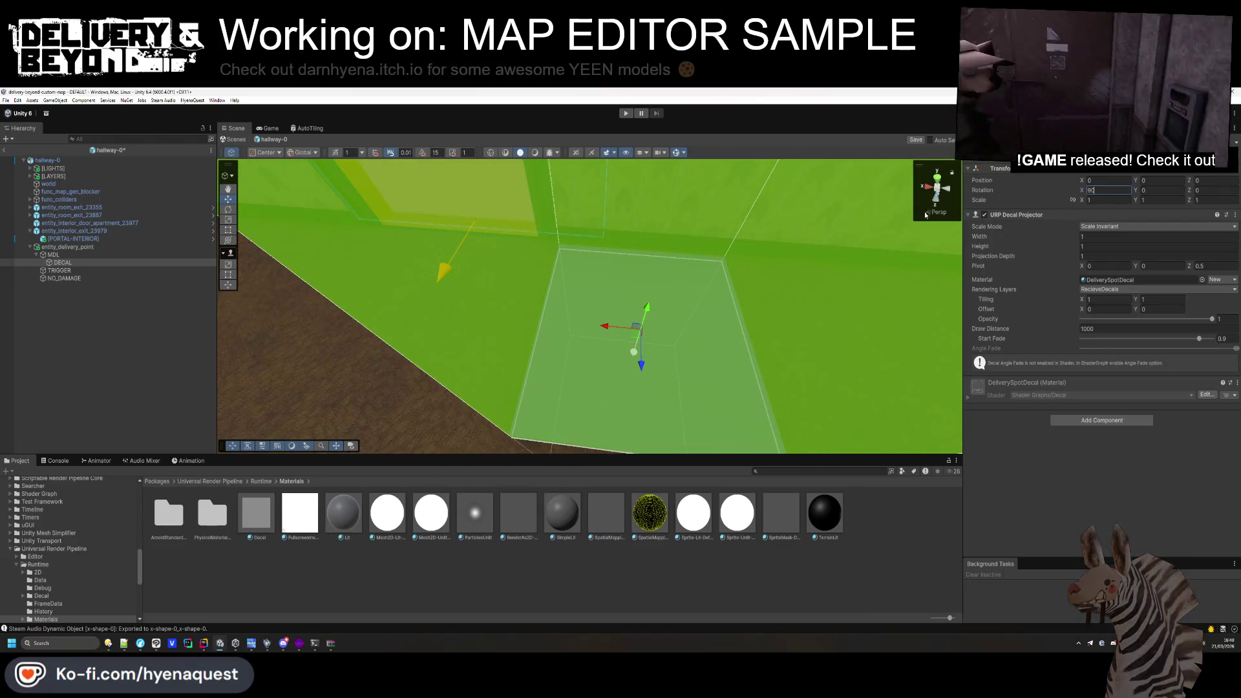
{"action": "left_click_drag", "start_coordinate": [639, 317], "coordinate": [647, 306]}
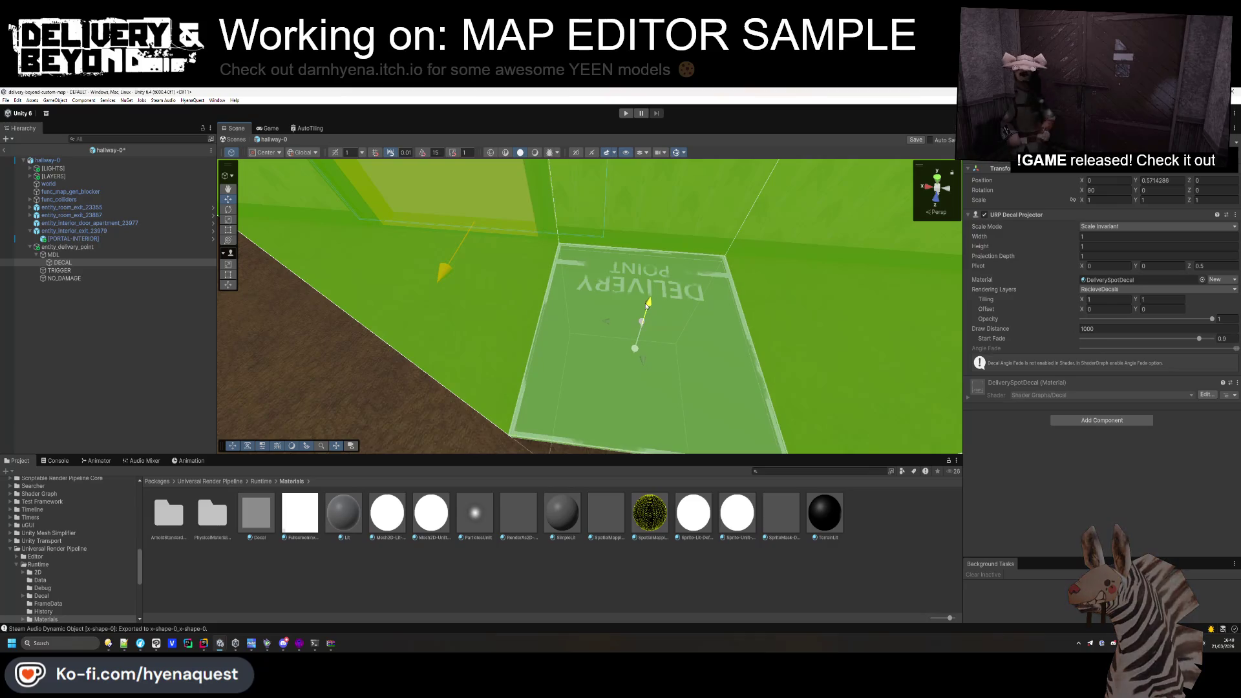
{"action": "mouse_move", "coordinate": [759, 301]}
{"action": "left_mouse_down"}
{"action": "mouse_move", "coordinate": [1113, 255]}
{"action": "mouse_move", "coordinate": [1059, 255]}
{"action": "left_mouse_up"}
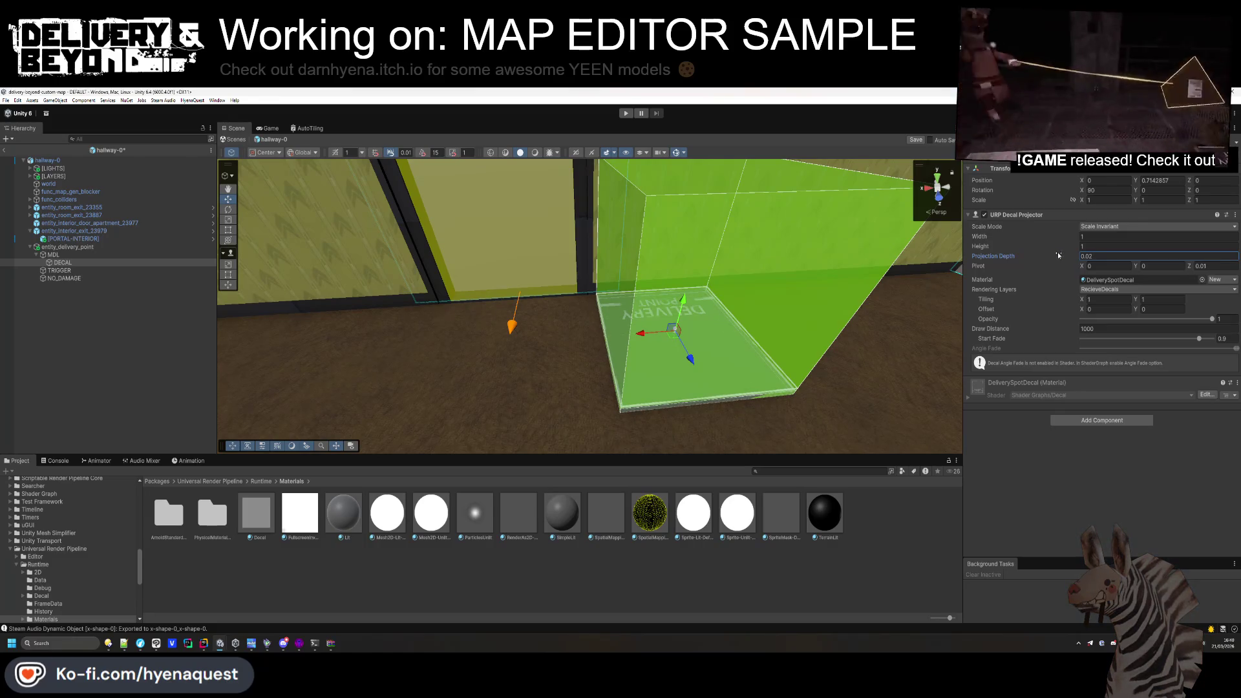
{"action": "left_click", "coordinate": [386, 324]}
{"action": "left_click_drag", "start_coordinate": [386, 324], "coordinate": [501, 331]}
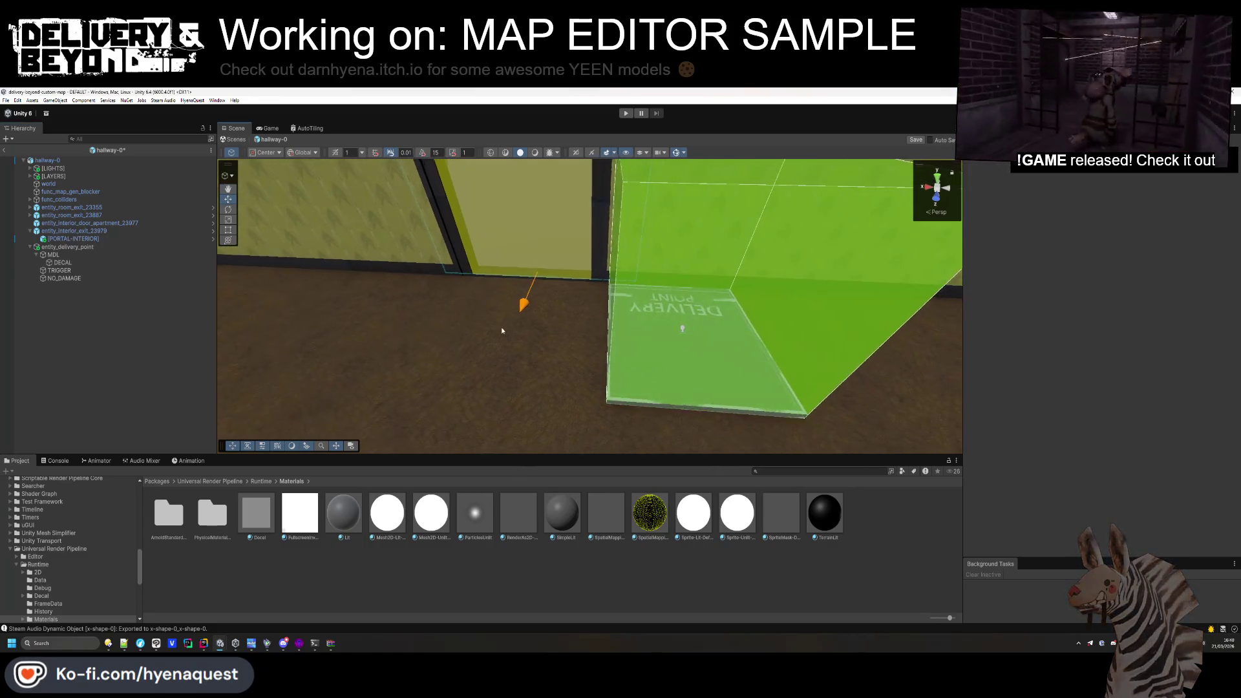
Rotate entity_delivery_point to Y 180.
{"action": "left_click", "coordinate": [722, 333]}
{"action": "left_click", "coordinate": [1147, 190]}
{"action": "type", "text": "180"}
{"action": "left_click_drag", "start_coordinate": [685, 307], "coordinate": [569, 337]}
{"action": "left_click", "coordinate": [56, 247]}
{"action": "right_click", "coordinate": [55, 247]}
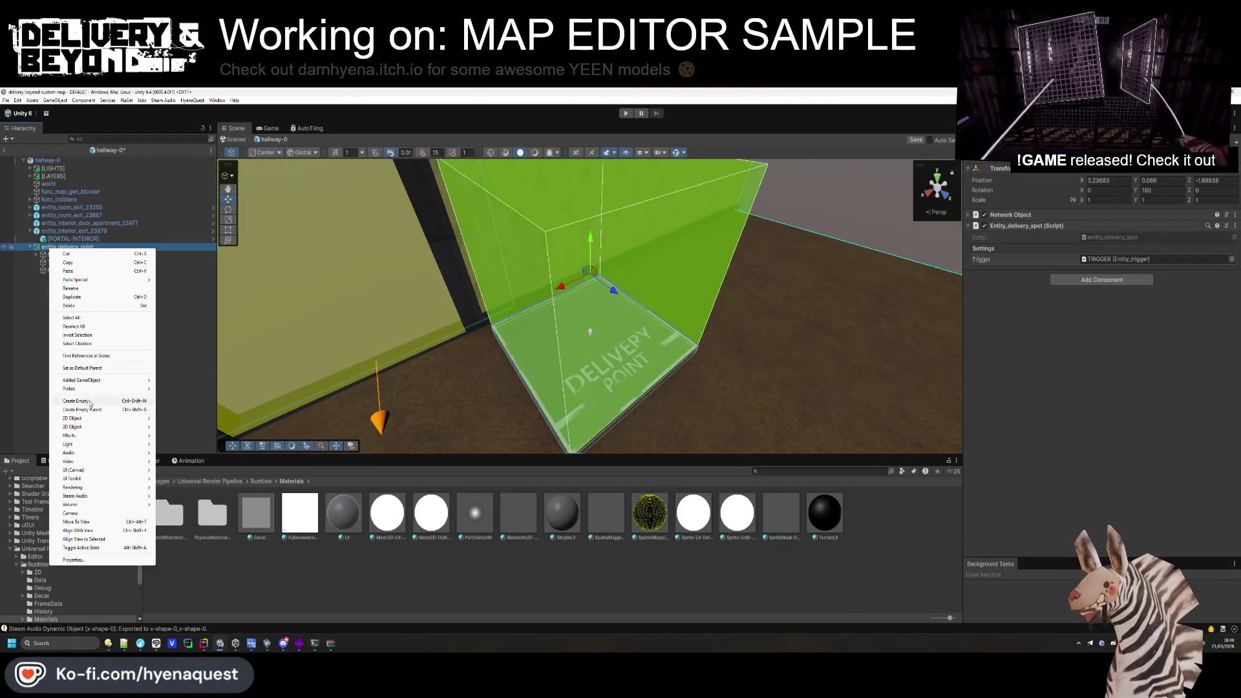
Add a Text (TMP) child named ADDRESS and place it above MDL in the hierarchy.
{"action": "mouse_move", "coordinate": [78, 426]}
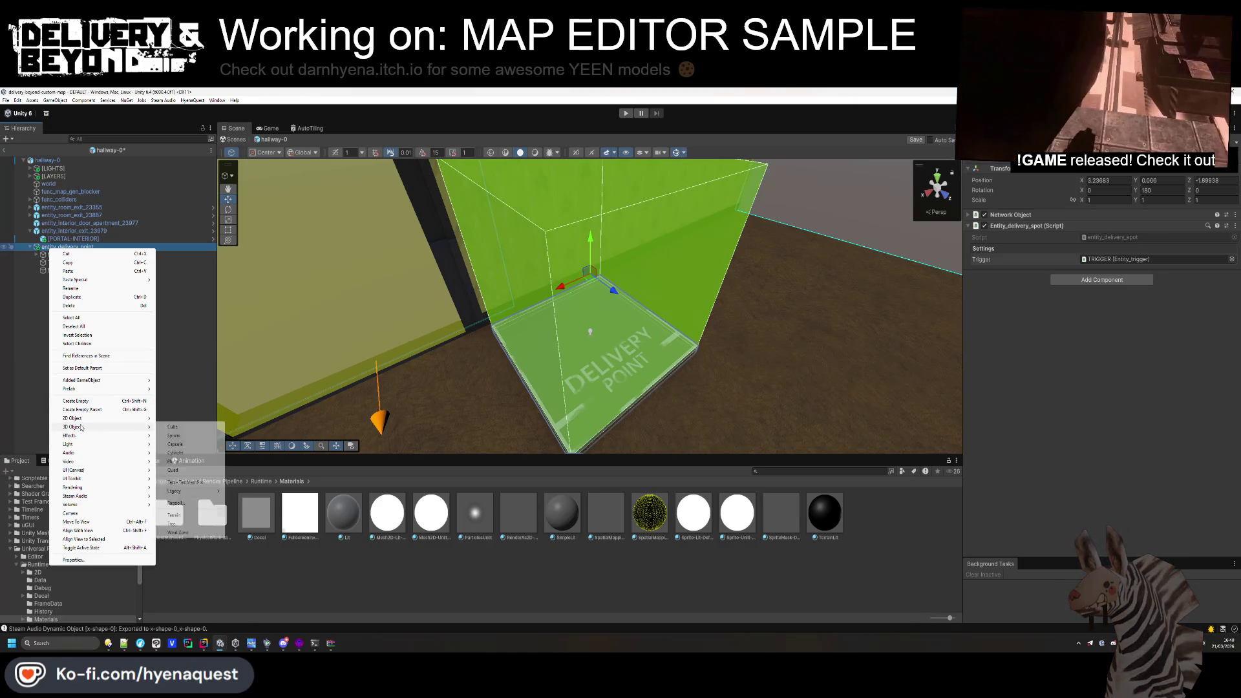
{"action": "left_click", "coordinate": [188, 481]}
{"action": "type", "text": "ADDRESS"}
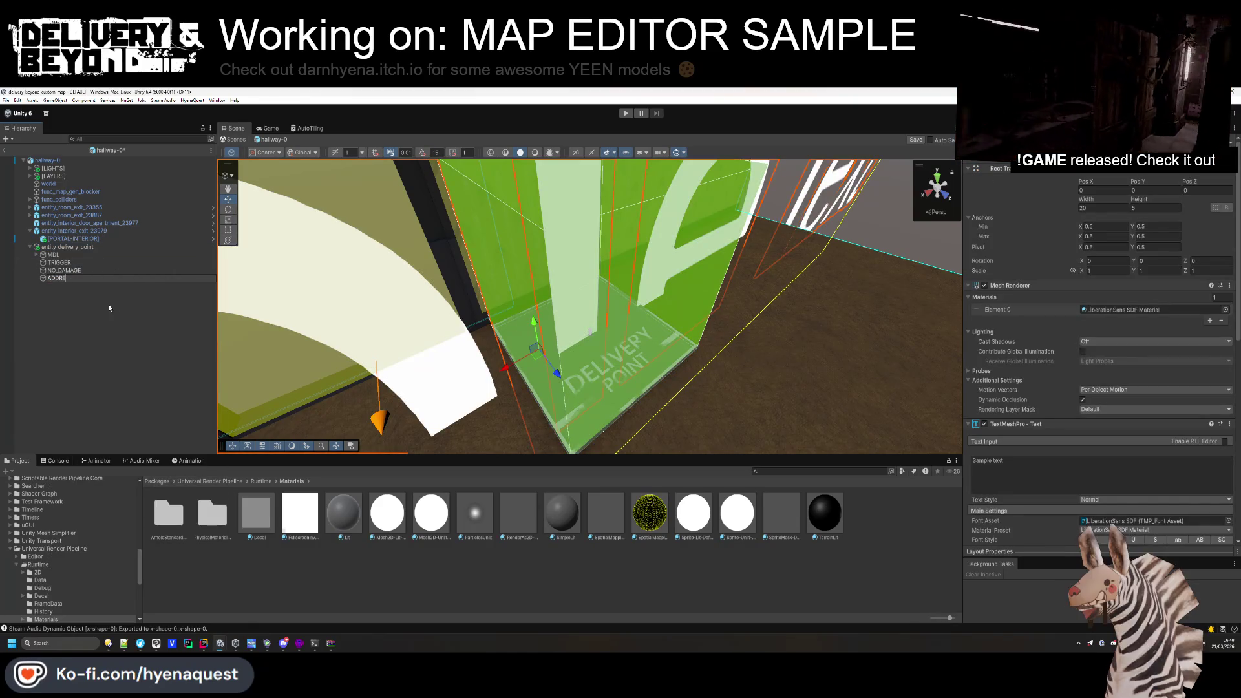
{"action": "key", "text": "Return"}
{"action": "left_click_drag", "start_coordinate": [63, 256], "coordinate": [62, 256]}
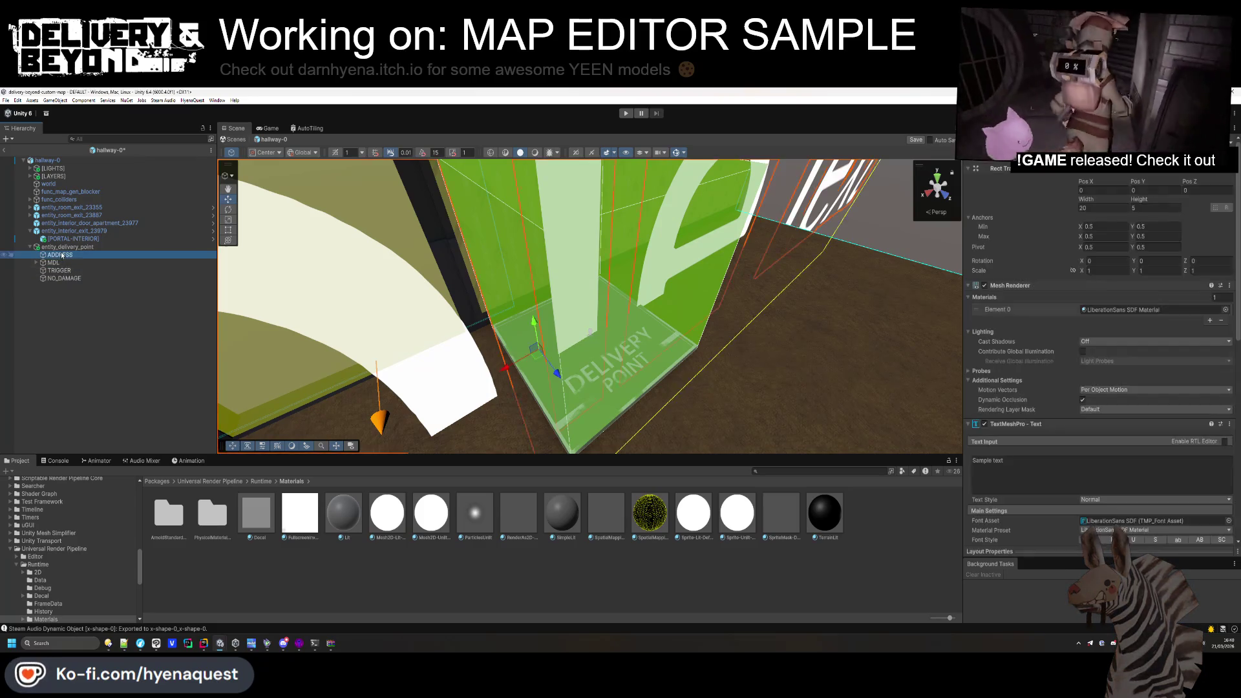
Centre-align the 1232 label, raise it above the box, and set its scale to 0.09.
{"action": "mouse_move", "coordinate": [950, 328]}
{"action": "left_mouse_down"}
{"action": "mouse_move", "coordinate": [618, 200]}
{"action": "mouse_move", "coordinate": [594, 227]}
{"action": "left_mouse_up"}
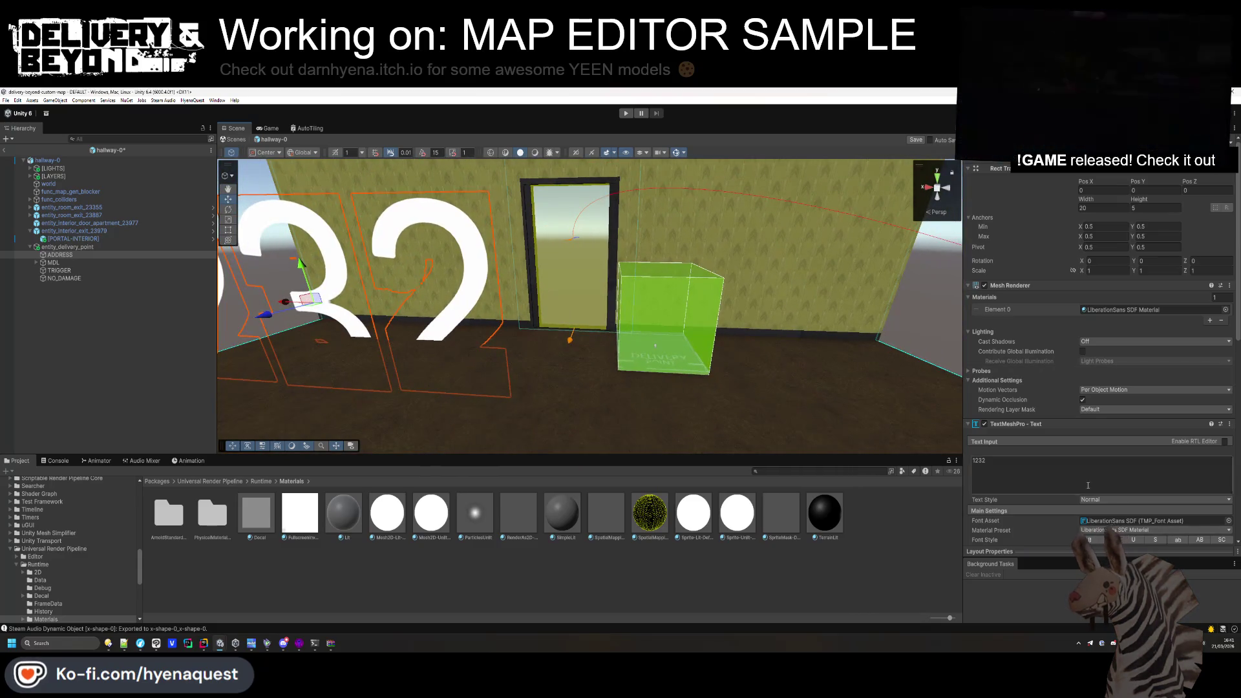
{"action": "scroll", "coordinate": [1115, 456], "scroll_direction": "down", "scroll_amount": 3}
{"action": "left_click", "coordinate": [1095, 455]}
{"action": "key", "text": "f"}
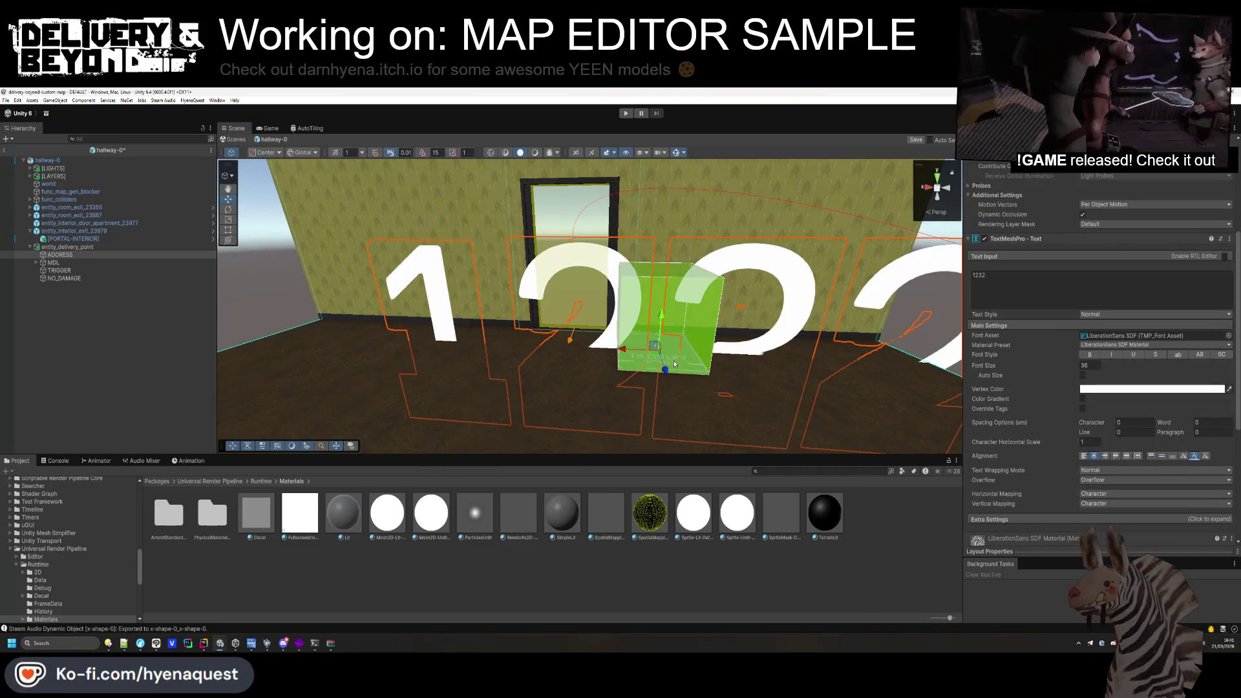
{"action": "scroll", "coordinate": [1060, 236], "scroll_direction": "up", "scroll_amount": 3}
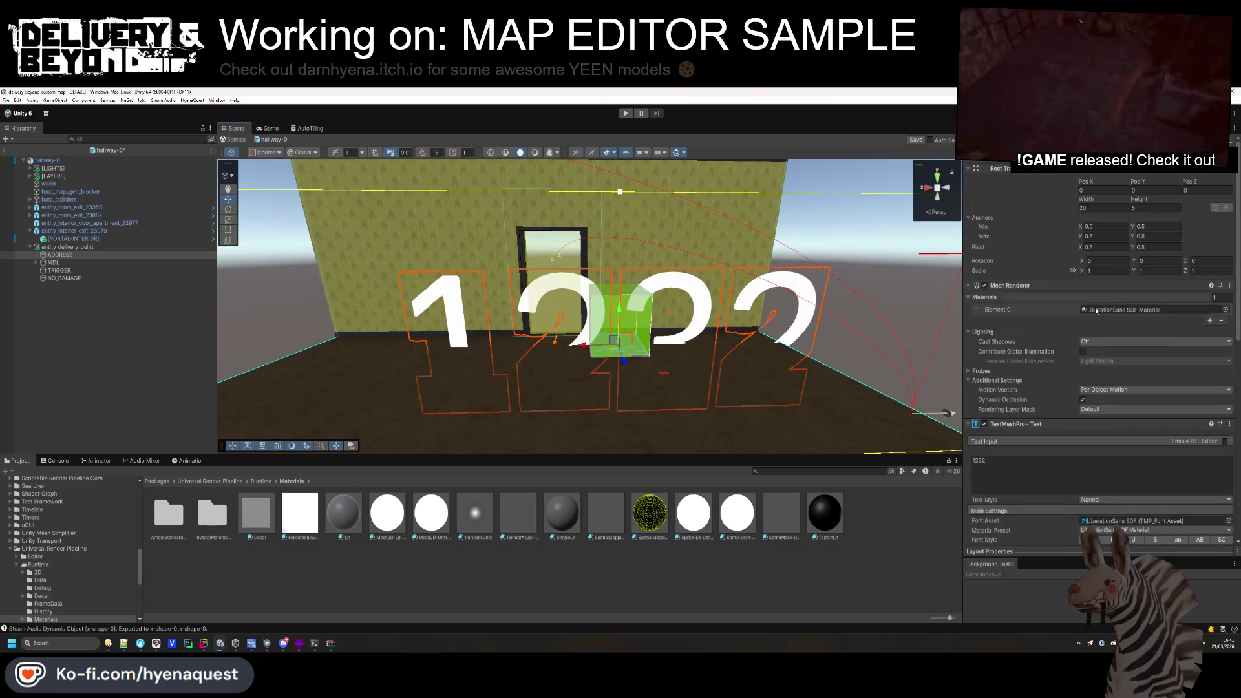
{"action": "type", "text": "0.12"}
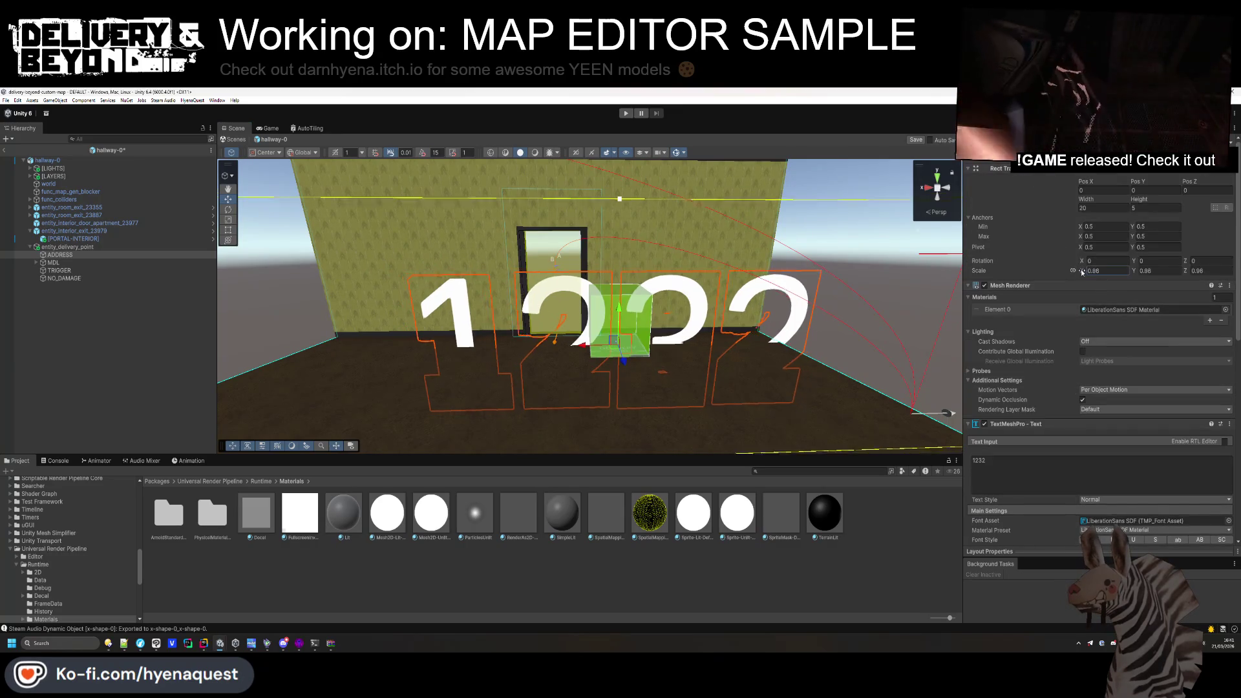
{"action": "left_click_drag", "start_coordinate": [617, 323], "coordinate": [618, 288]}
{"action": "left_click", "coordinate": [1089, 271]}
{"action": "type", "text": "0.09"}
{"action": "key", "text": "Return"}
{"action": "mouse_move", "coordinate": [621, 323]}
{"action": "left_mouse_down"}
{"action": "mouse_move", "coordinate": [601, 349]}
{"action": "mouse_move", "coordinate": [630, 367]}
{"action": "mouse_move", "coordinate": [622, 307]}
{"action": "left_mouse_up"}
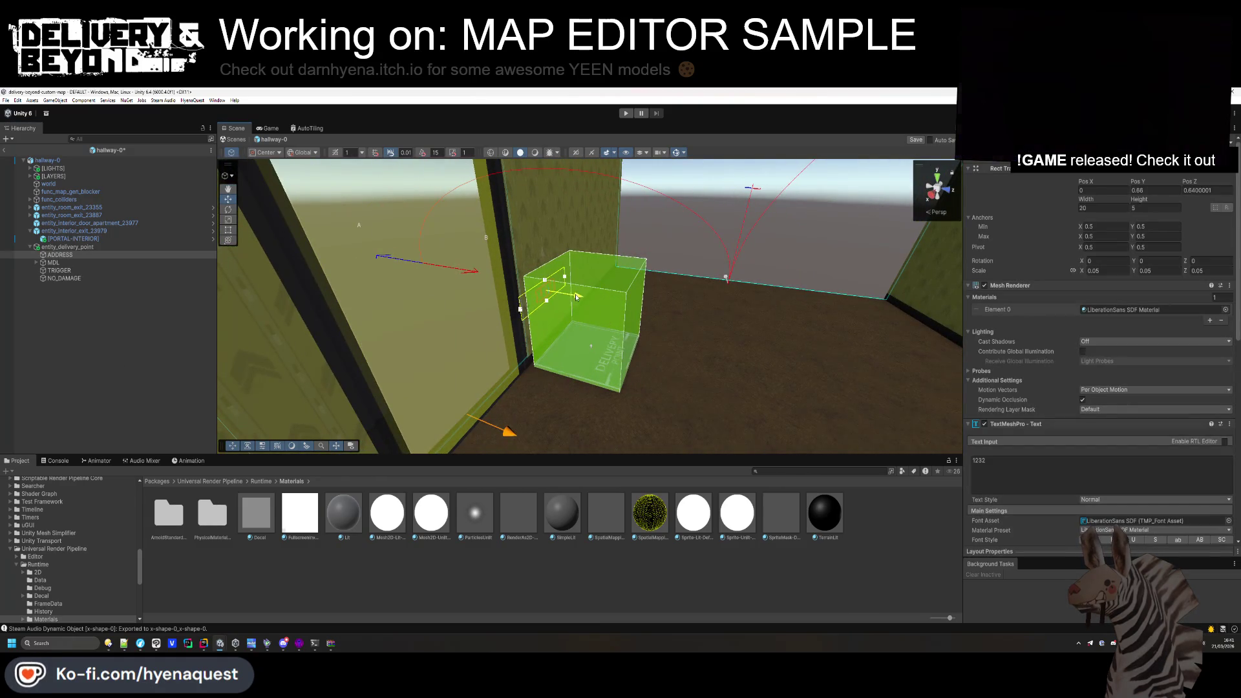
Save the hallway-0 scene and open the Yeenrooms assets folder.
{"action": "left_click", "coordinate": [19, 401]}
{"action": "mouse_move", "coordinate": [498, 341]}
{"action": "left_mouse_down"}
{"action": "mouse_move", "coordinate": [429, 360]}
{"action": "mouse_move", "coordinate": [442, 363]}
{"action": "left_mouse_up"}
{"action": "key", "text": "ctrl+s"}
{"action": "left_click", "coordinate": [67, 247]}
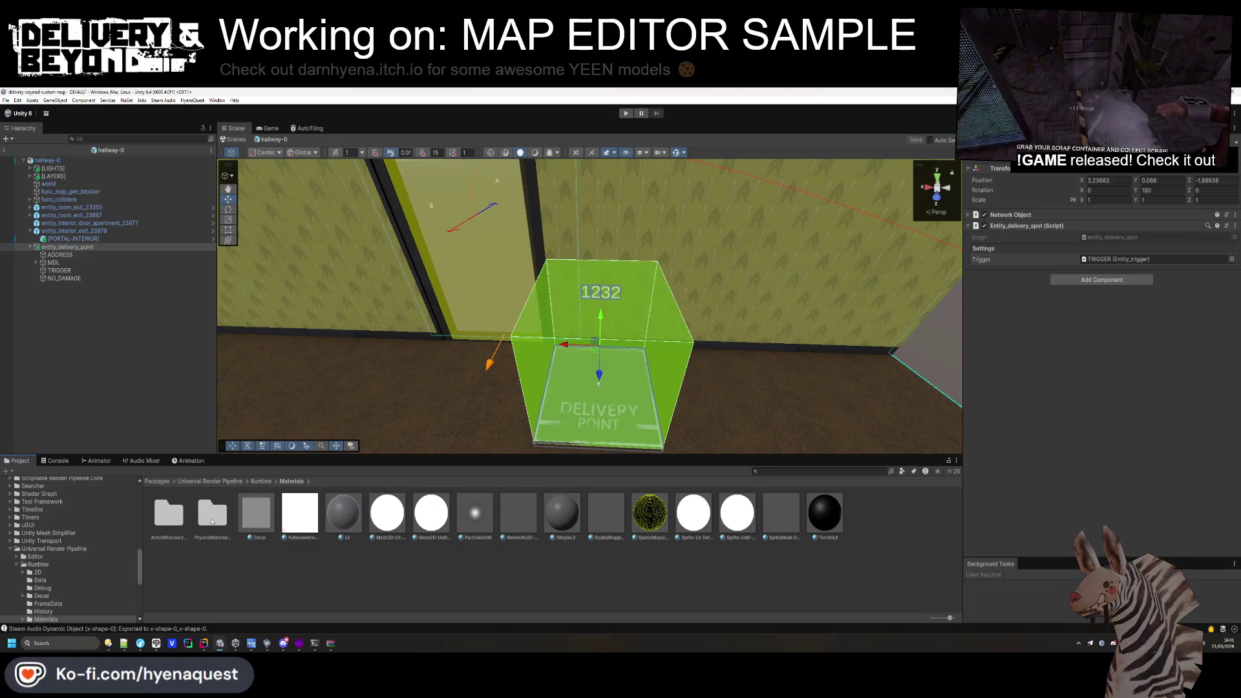
{"action": "scroll", "coordinate": [88, 557], "scroll_direction": "up", "scroll_amount": 10}
{"action": "scroll", "coordinate": [76, 557], "scroll_direction": "up", "scroll_amount": 5}
{"action": "left_click", "coordinate": [43, 543]}
Make entity_delivery_point a prefab in Yeenrooms and try the BackroomsTrap material on MDL.
{"action": "left_click_drag", "start_coordinate": [74, 247], "coordinate": [435, 599]}
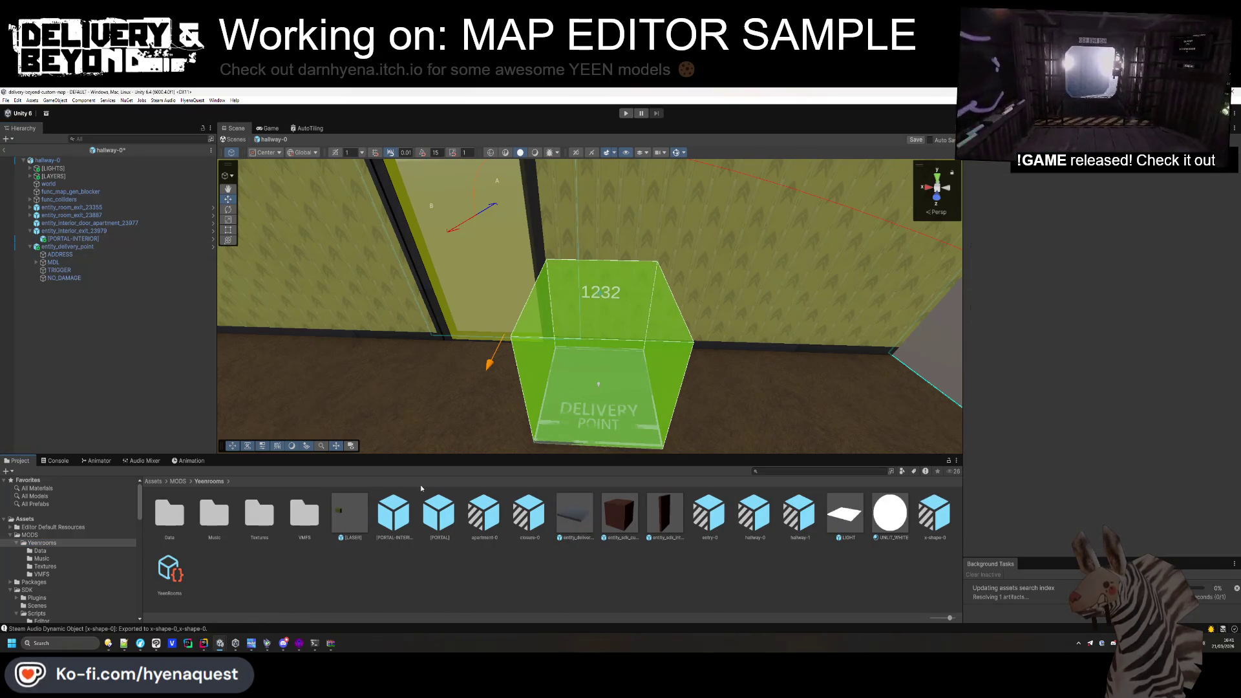
{"action": "left_click", "coordinate": [81, 262]}
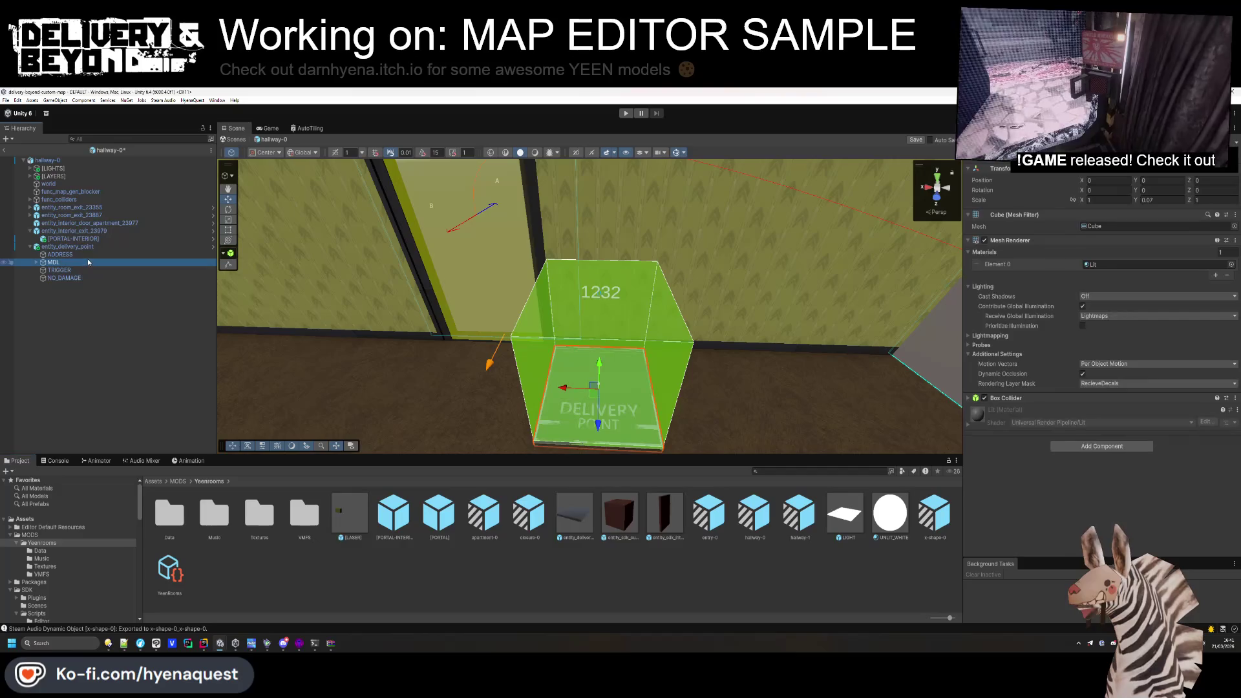
{"action": "left_click", "coordinate": [1229, 266]}
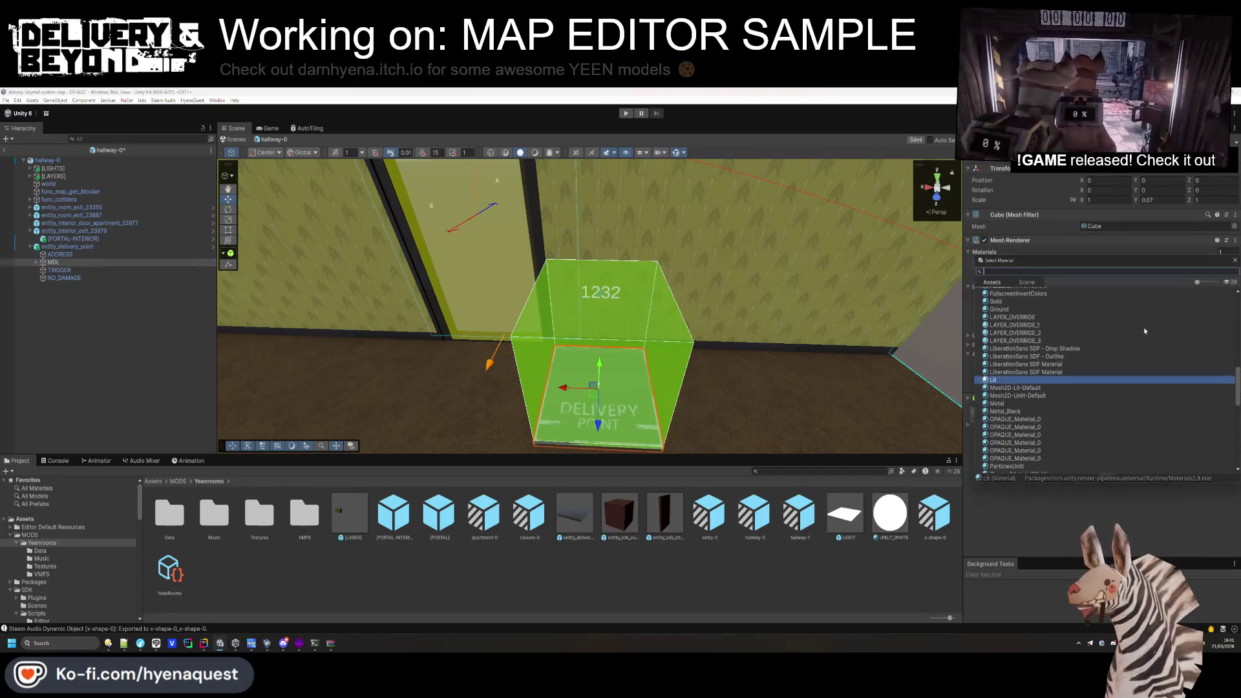
{"action": "scroll", "coordinate": [1020, 388], "scroll_direction": "up", "scroll_amount": 2}
{"action": "left_click", "coordinate": [1020, 340]}
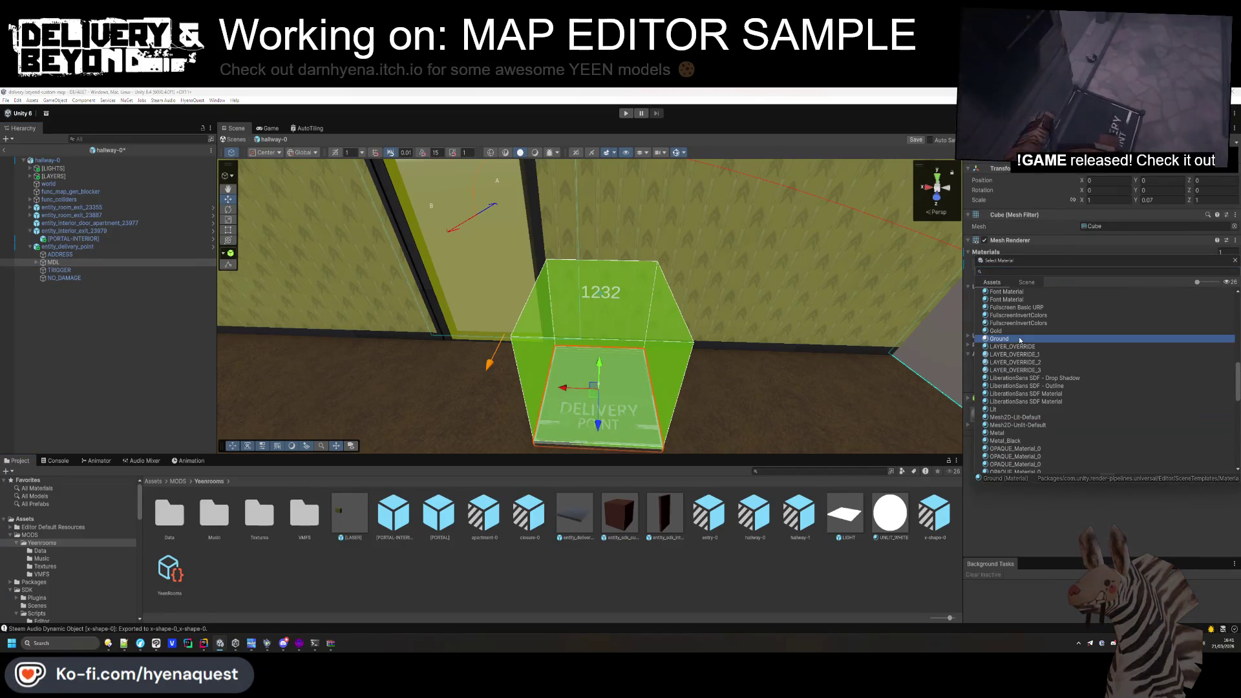
{"action": "scroll", "coordinate": [1017, 355], "scroll_direction": "up", "scroll_amount": 5}
{"action": "left_click", "coordinate": [1019, 373]}
{"action": "double_click", "coordinate": [1020, 373]}
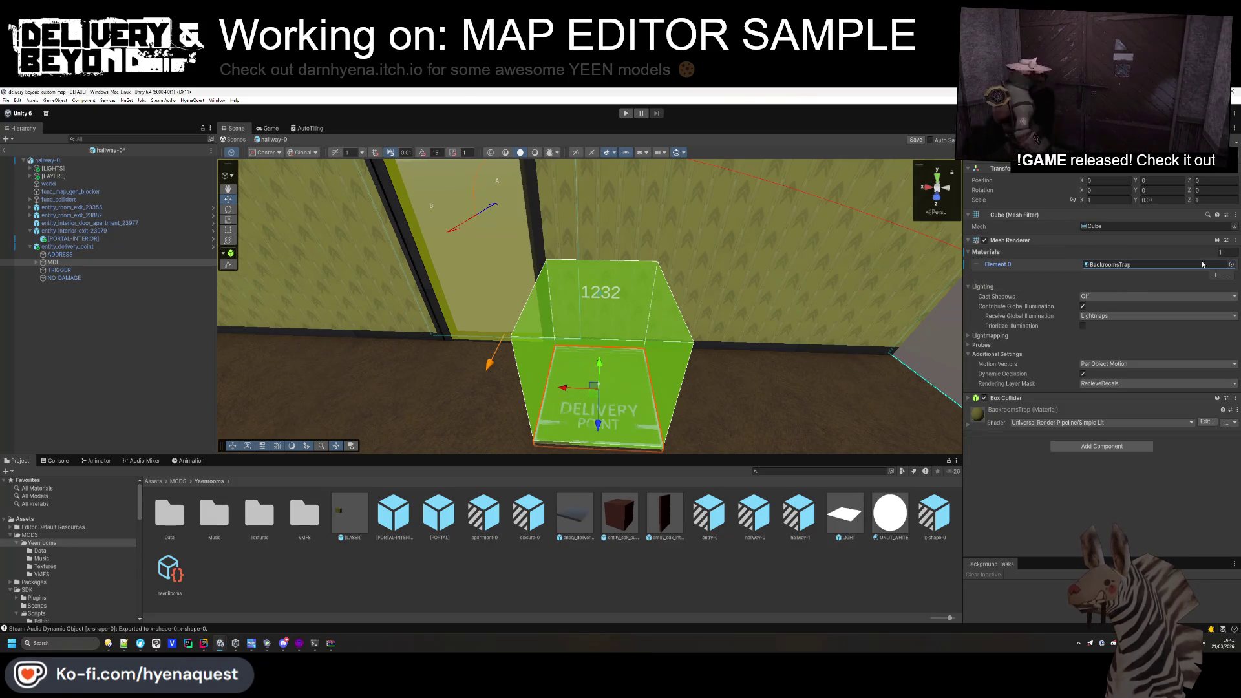
Switch the MDL cube's material to BackroomsScrap.
{"action": "left_click", "coordinate": [1231, 266]}
{"action": "double_click", "coordinate": [1034, 323]}
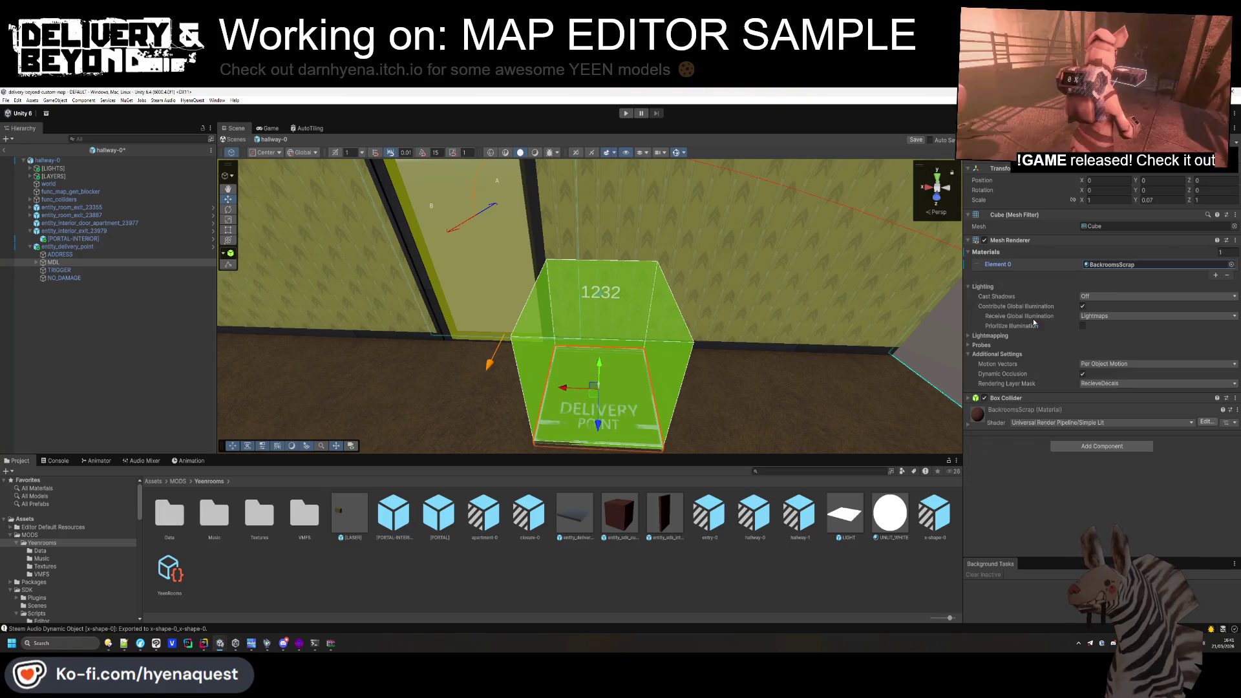
{"action": "left_click", "coordinate": [209, 417]}
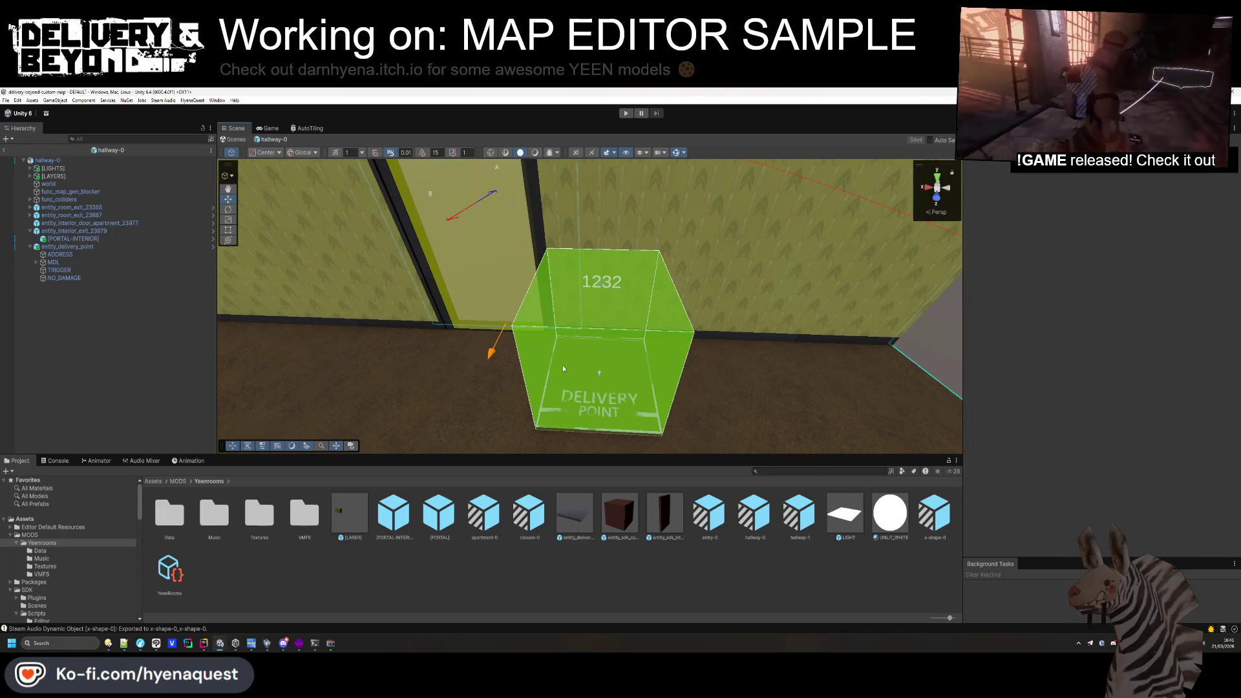
{"action": "left_click", "coordinate": [78, 247]}
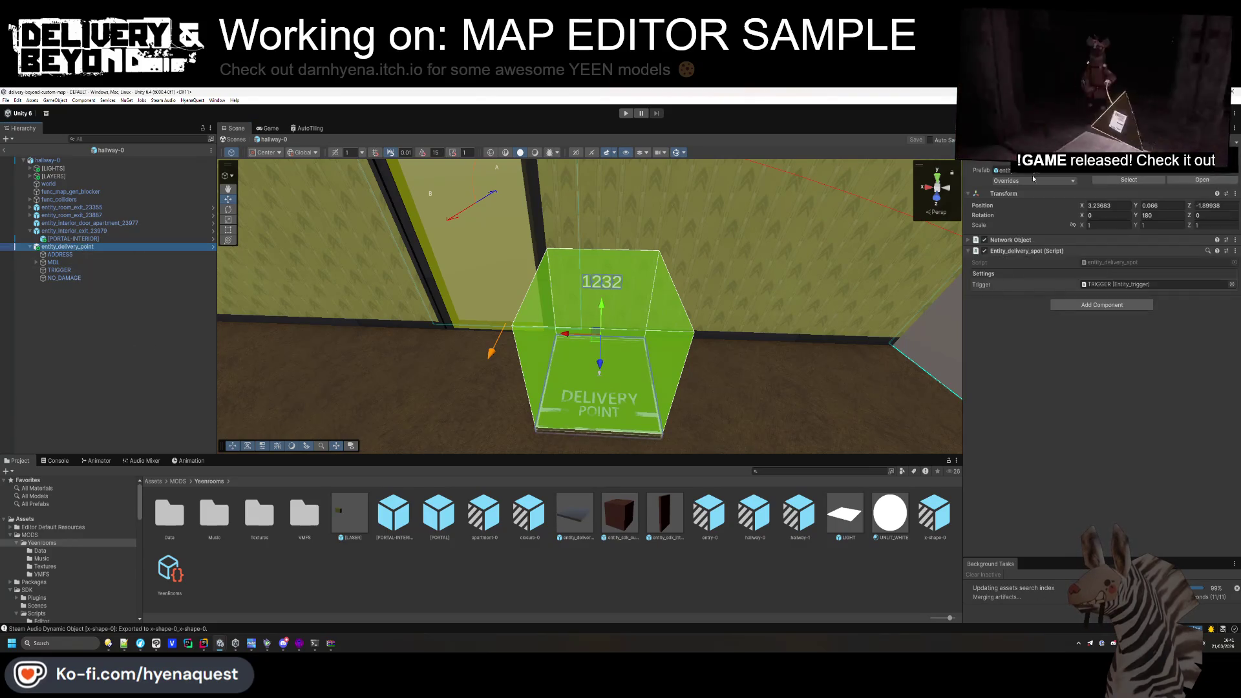
Apply the delivery point's overrides to its prefab.
{"action": "left_click", "coordinate": [1073, 182]}
{"action": "left_click", "coordinate": [1108, 261]}
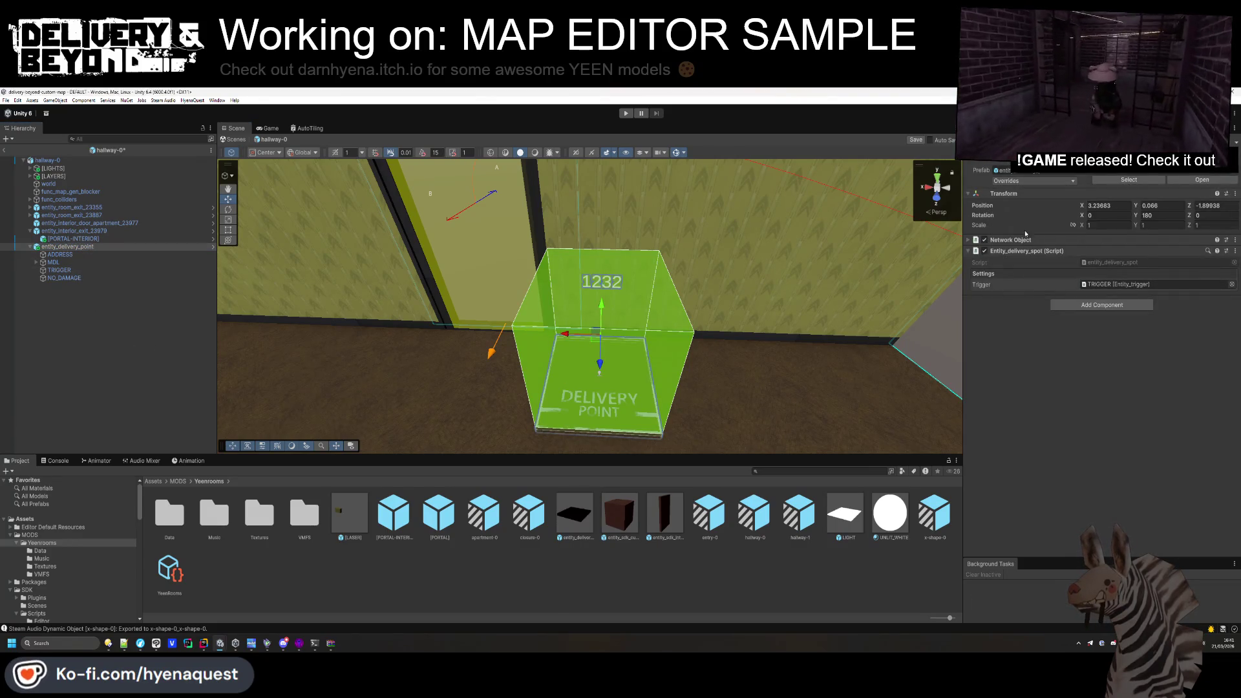
{"action": "left_click", "coordinate": [166, 328]}
Create an empty object named entity_network_template.
{"action": "right_click", "coordinate": [78, 299]}
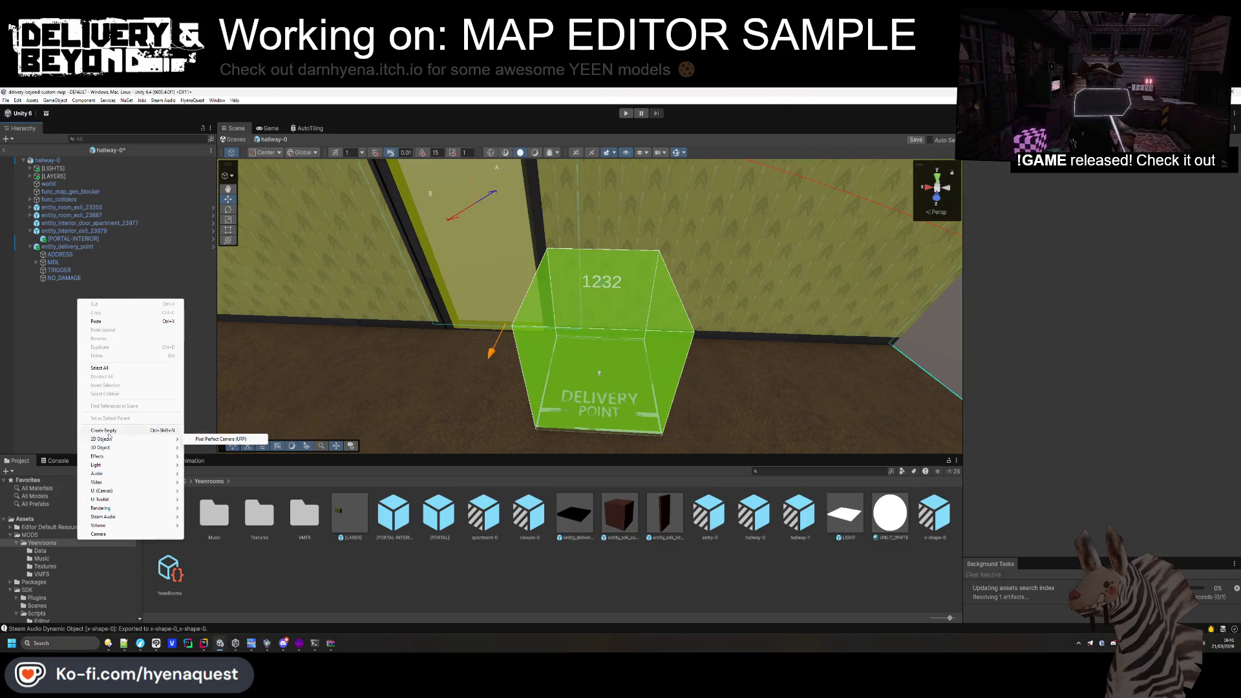
{"action": "left_click", "coordinate": [106, 431]}
{"action": "type", "text": "_net"}
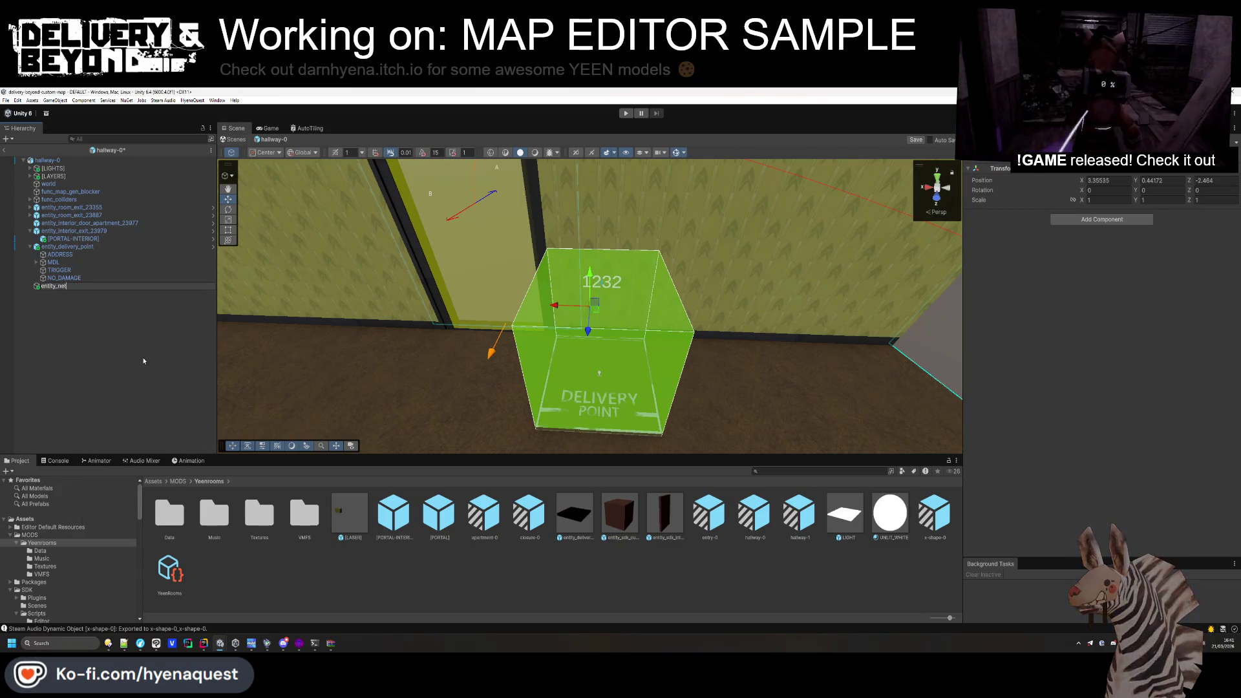
{"action": "type", "text": "work_template"}
{"action": "key", "text": "Return"}
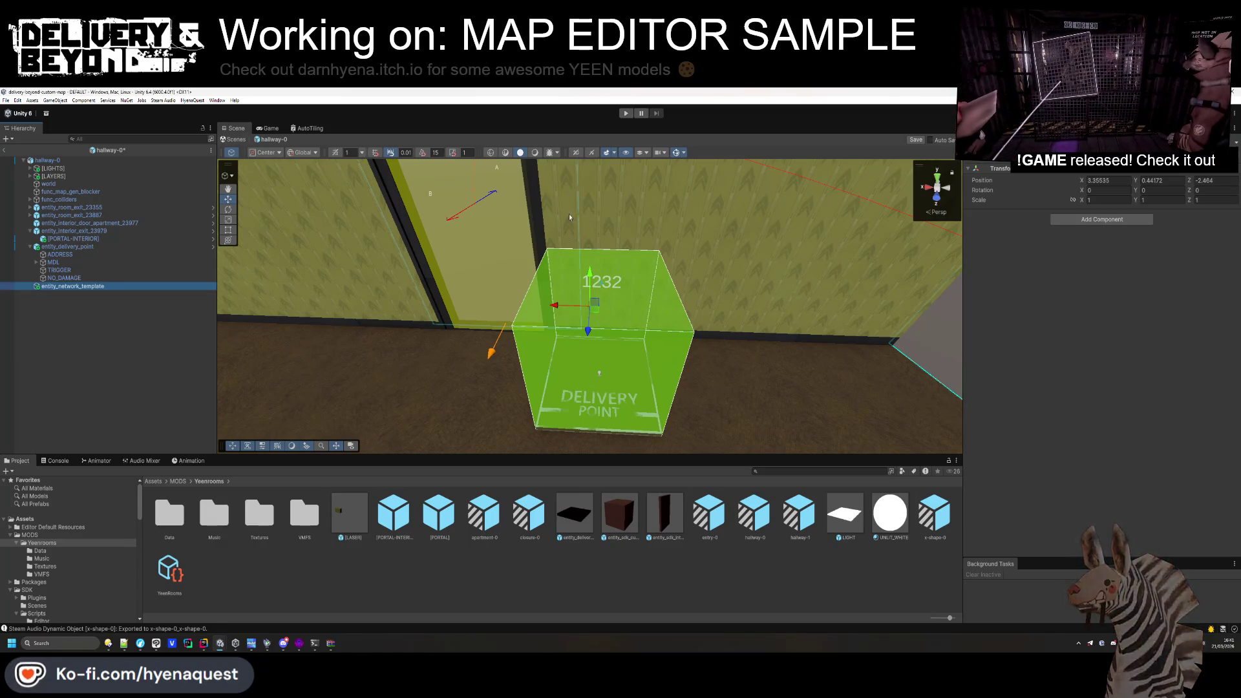
{"action": "left_click", "coordinate": [1107, 170]}
{"action": "left_click", "coordinate": [1107, 172]}
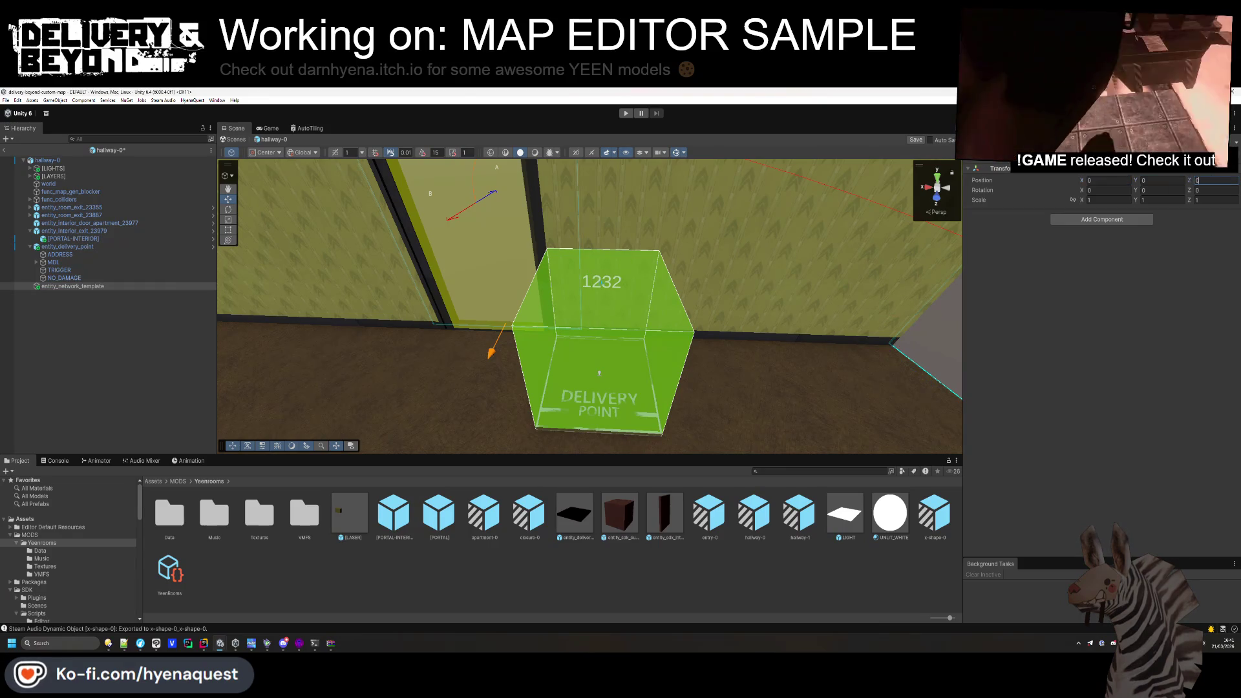
Copy the delivery point's transform onto entity_network_template, then delete the original delivery point.
{"action": "left_click", "coordinate": [58, 270]}
{"action": "left_click", "coordinate": [67, 247]}
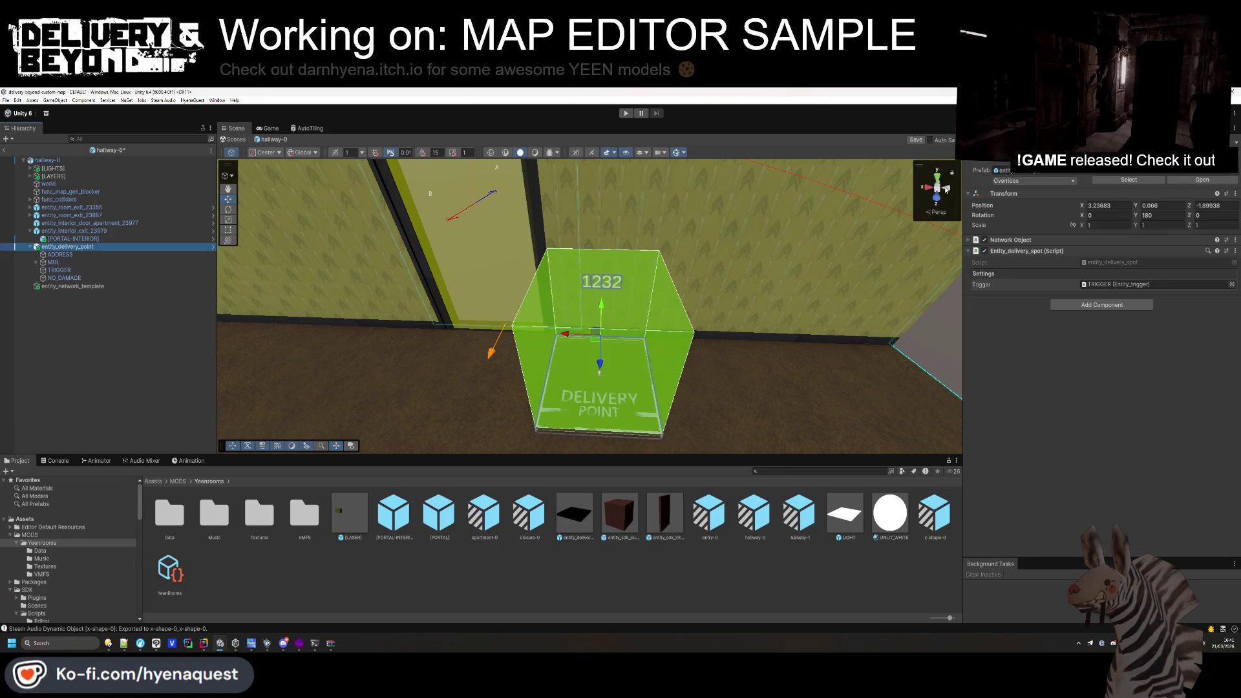
{"action": "right_click", "coordinate": [1013, 196]}
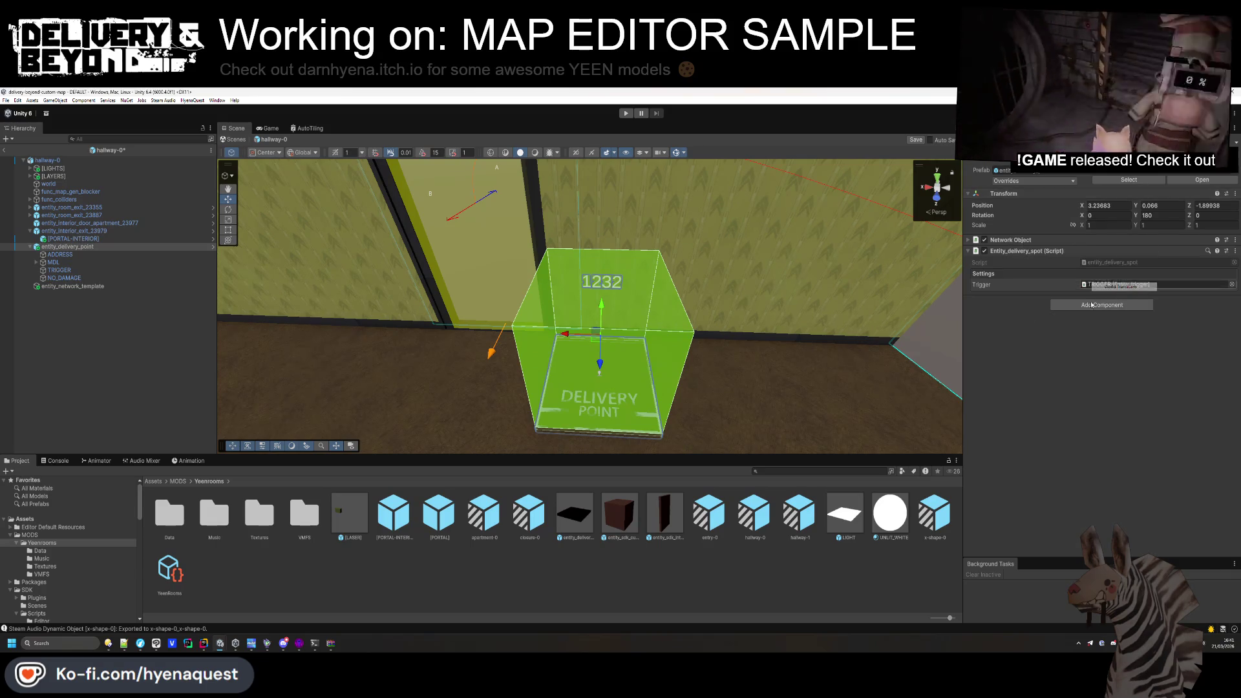
{"action": "left_click", "coordinate": [58, 270]}
{"action": "left_click", "coordinate": [71, 285]}
{"action": "right_click", "coordinate": [1000, 187]}
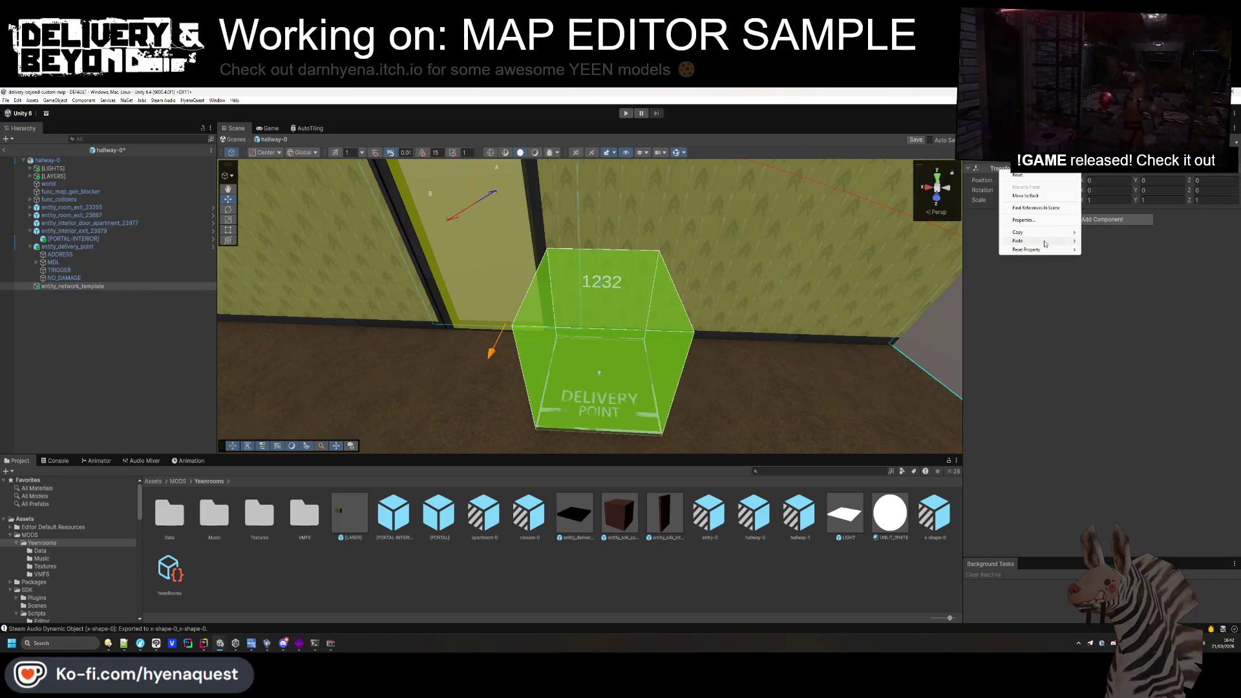
{"action": "mouse_move", "coordinate": [1034, 239]}
{"action": "left_click", "coordinate": [1112, 250]}
{"action": "left_click", "coordinate": [72, 246]}
{"action": "key", "text": "Delete"}
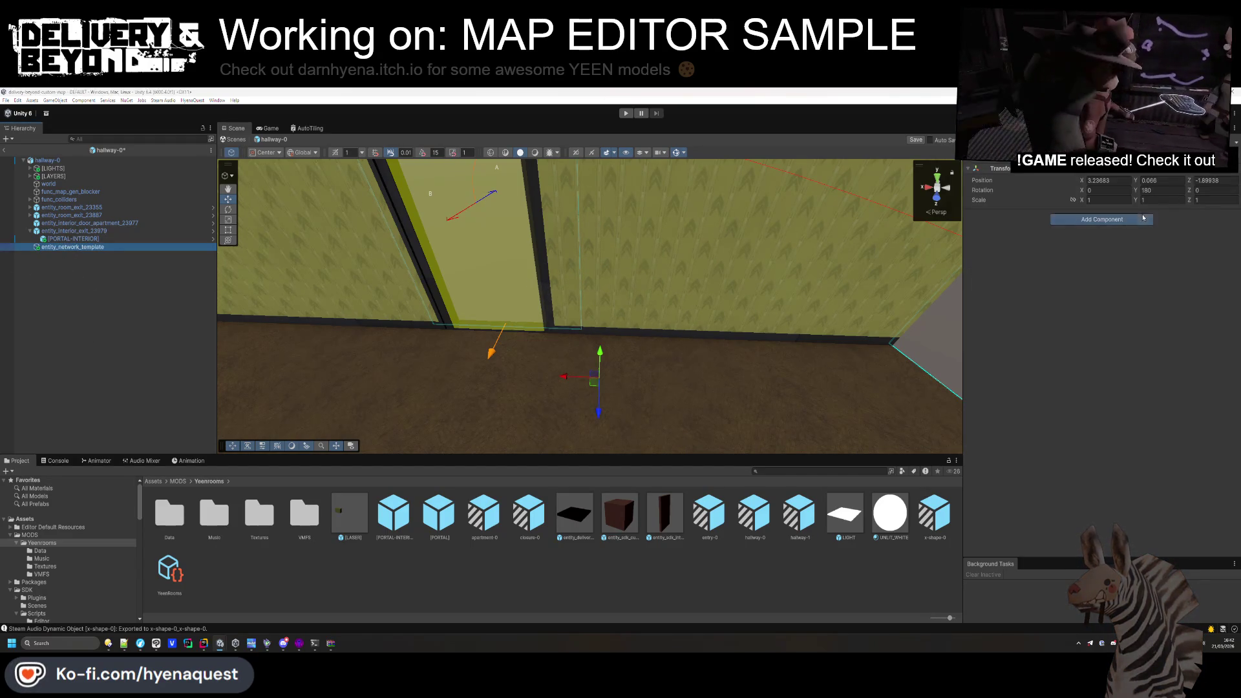
Add Entity_network_template_chance and set its Template to entity_delivery_point.
{"action": "left_click", "coordinate": [1141, 219]}
{"action": "type", "text": "network_tem"}
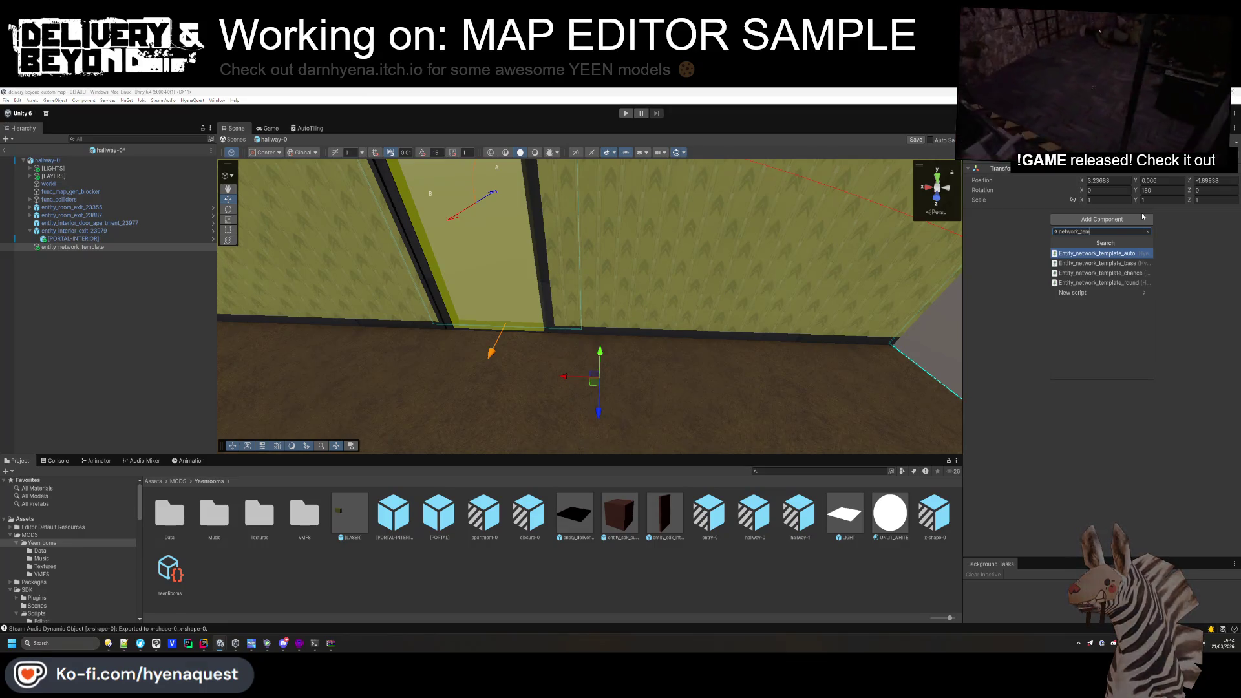
{"action": "key", "text": "Down"}
{"action": "key", "text": "Down"}
{"action": "key", "text": "Return"}
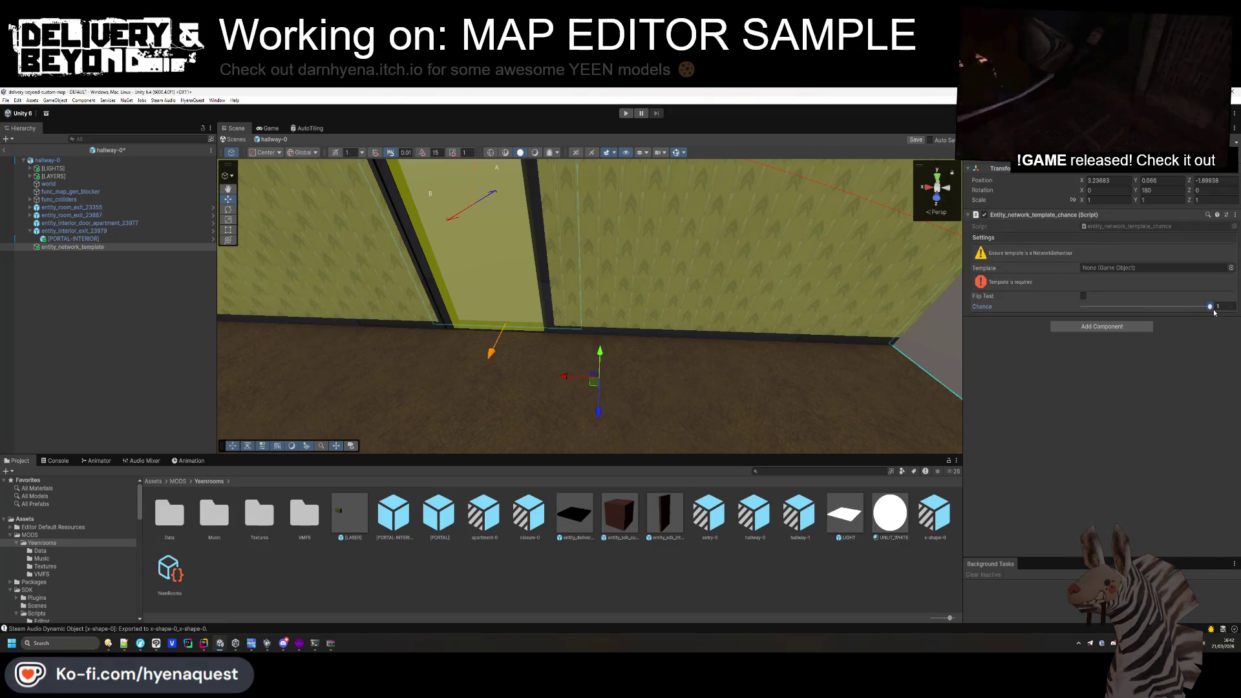
{"action": "left_click_drag", "start_coordinate": [574, 514], "coordinate": [1090, 272]}
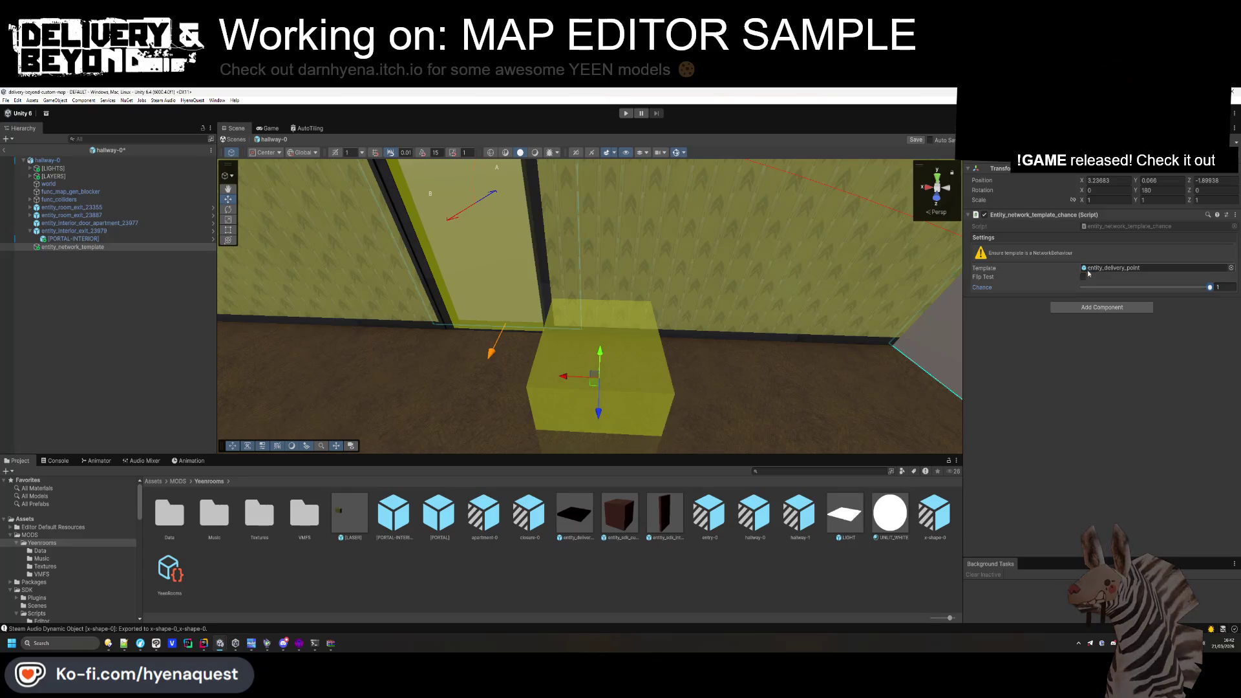
{"action": "mouse_move", "coordinate": [626, 385]}
{"action": "left_mouse_down"}
{"action": "mouse_move", "coordinate": [599, 435]}
{"action": "mouse_move", "coordinate": [735, 402]}
{"action": "mouse_move", "coordinate": [705, 540]}
{"action": "left_mouse_up"}
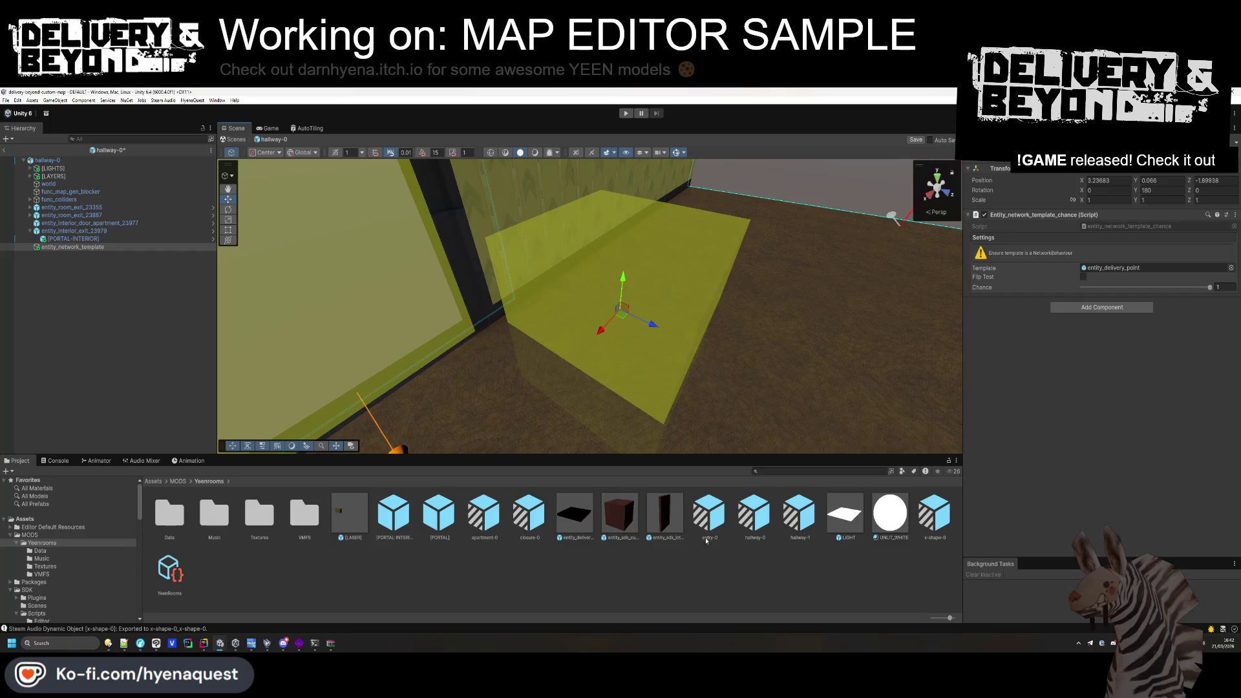
Nest entity_delivery_point under the template and zero its local position.
{"action": "double_click", "coordinate": [74, 253]}
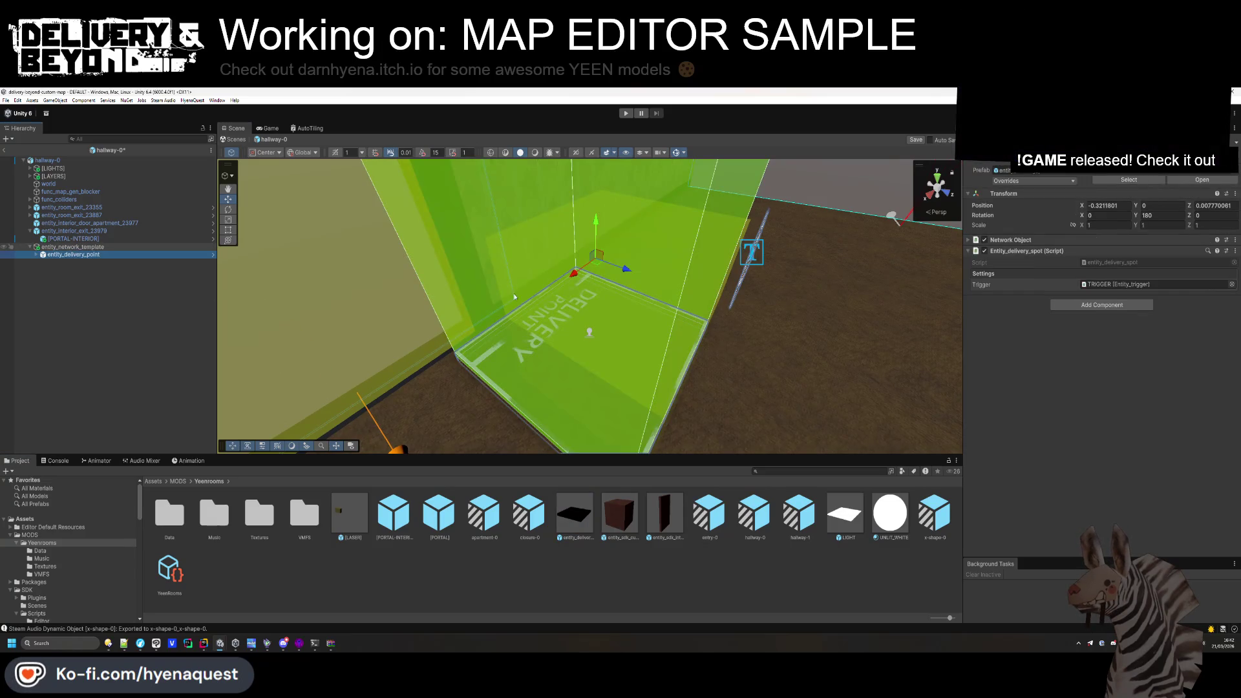
{"action": "left_click", "coordinate": [1110, 205]}
{"action": "type", "text": "0"}
{"action": "key", "text": "Tab"}
{"action": "key", "text": "Tab"}
{"action": "type", "text": "0"}
{"action": "left_click", "coordinate": [201, 322]}
{"action": "mouse_move", "coordinate": [517, 310]}
{"action": "left_mouse_down"}
{"action": "mouse_move", "coordinate": [543, 351]}
{"action": "mouse_move", "coordinate": [543, 288]}
{"action": "mouse_move", "coordinate": [782, 244]}
{"action": "mouse_move", "coordinate": [550, 219]}
{"action": "mouse_move", "coordinate": [452, 259]}
{"action": "left_mouse_up"}
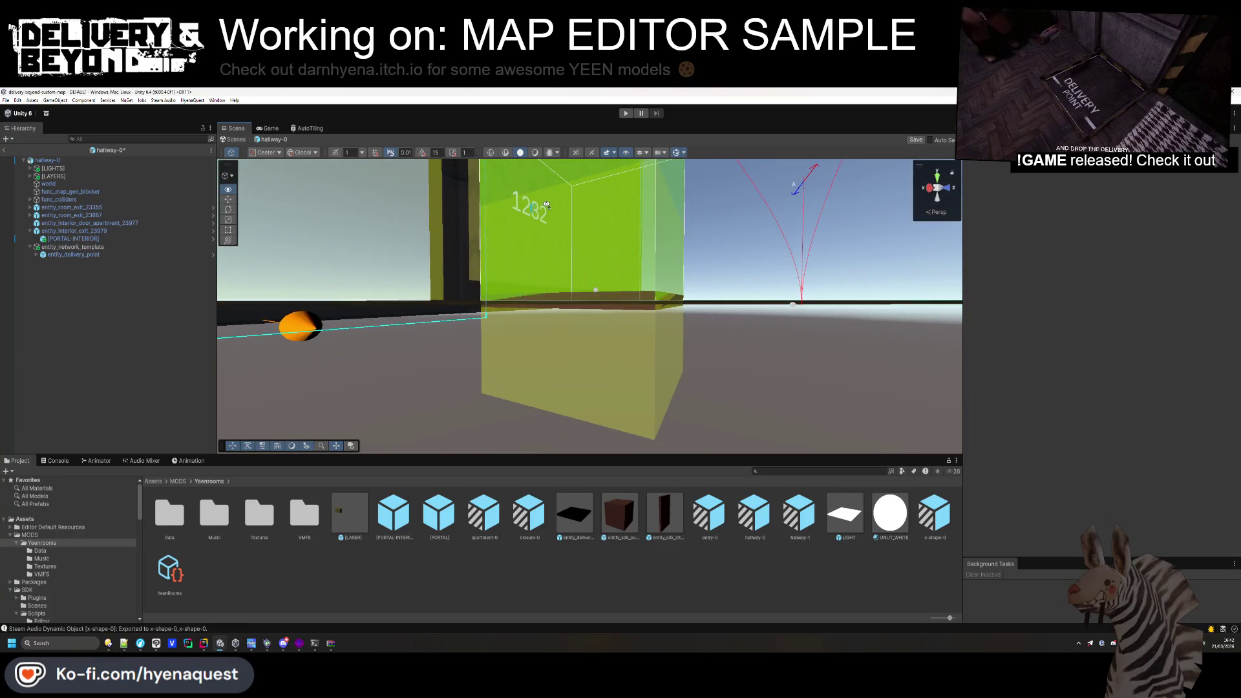
{"action": "left_click", "coordinate": [73, 255]}
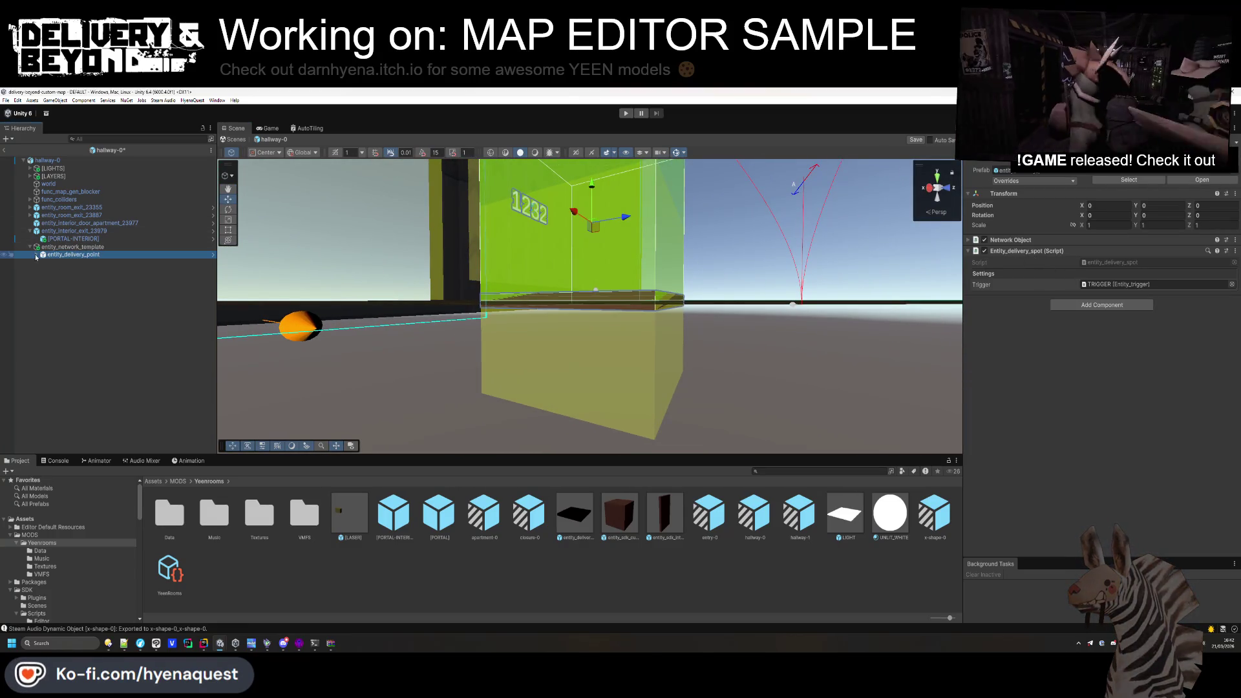
{"action": "left_click", "coordinate": [59, 270]}
{"action": "left_click", "coordinate": [64, 285]}
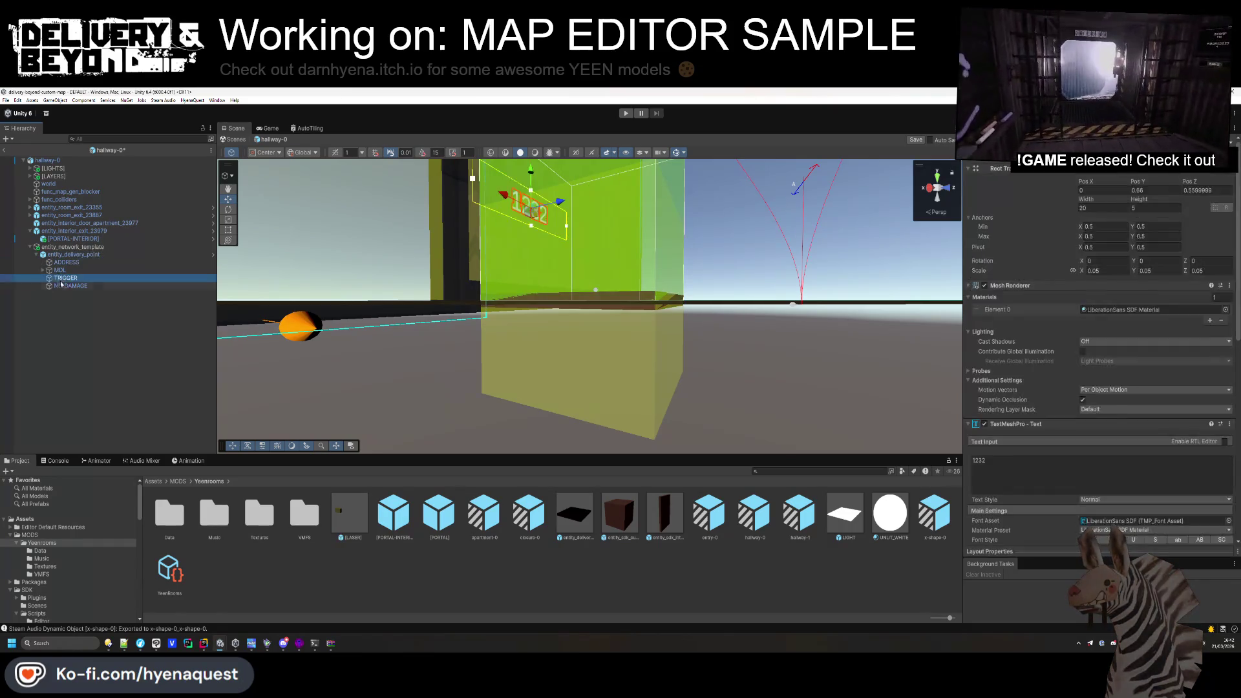
Inspect the box's Box Collider and the TRIGGER and MDL children.
{"action": "left_click_drag", "start_coordinate": [931, 288], "coordinate": [909, 264]}
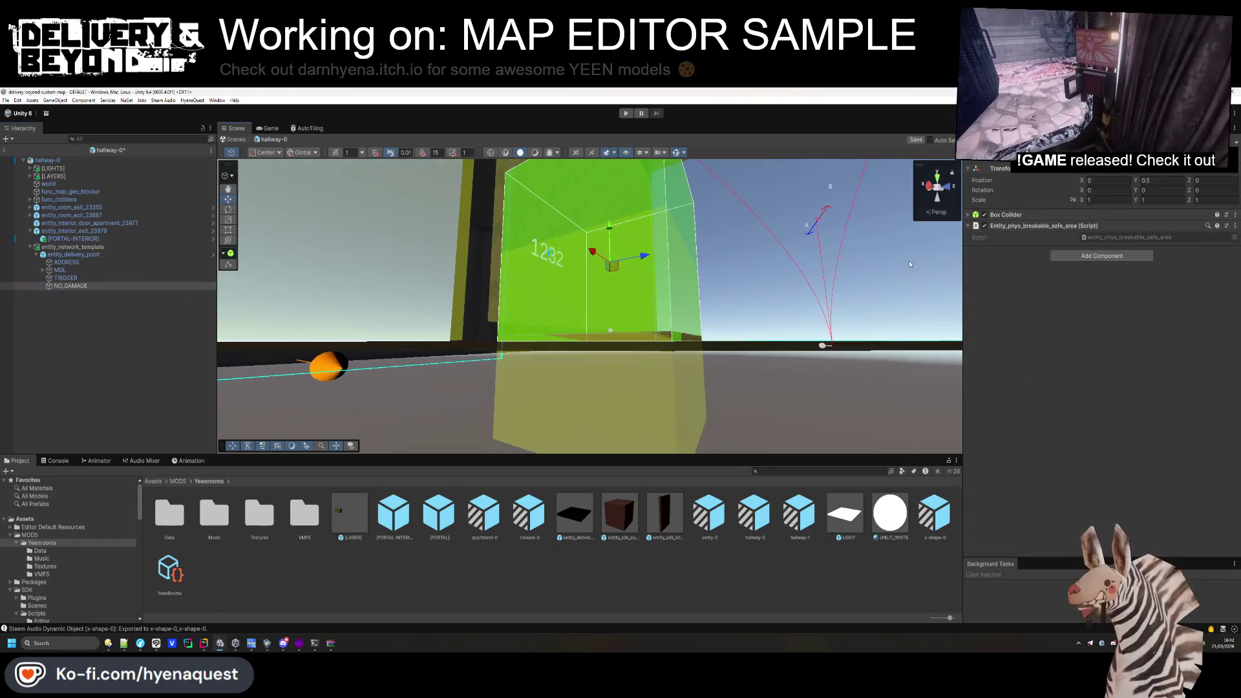
{"action": "left_click", "coordinate": [1041, 214]}
{"action": "mouse_move", "coordinate": [614, 349]}
{"action": "left_mouse_down"}
{"action": "mouse_move", "coordinate": [610, 404]}
{"action": "mouse_move", "coordinate": [586, 330]}
{"action": "left_mouse_up"}
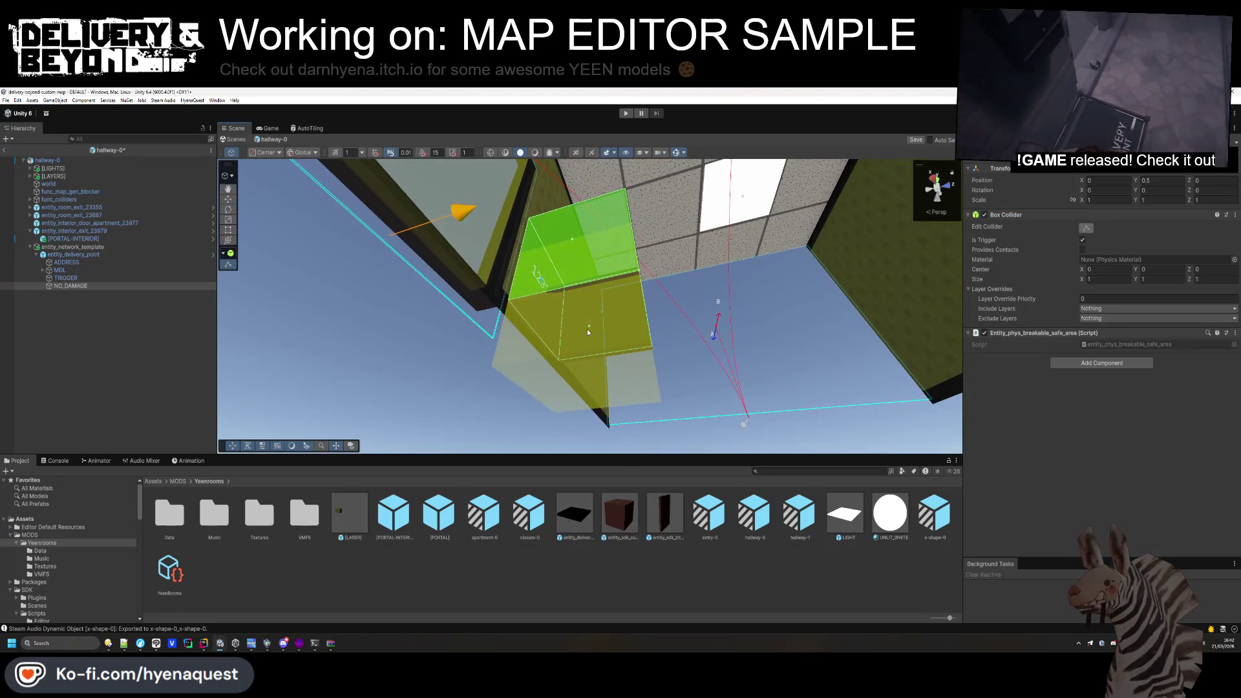
{"action": "left_click", "coordinate": [78, 277]}
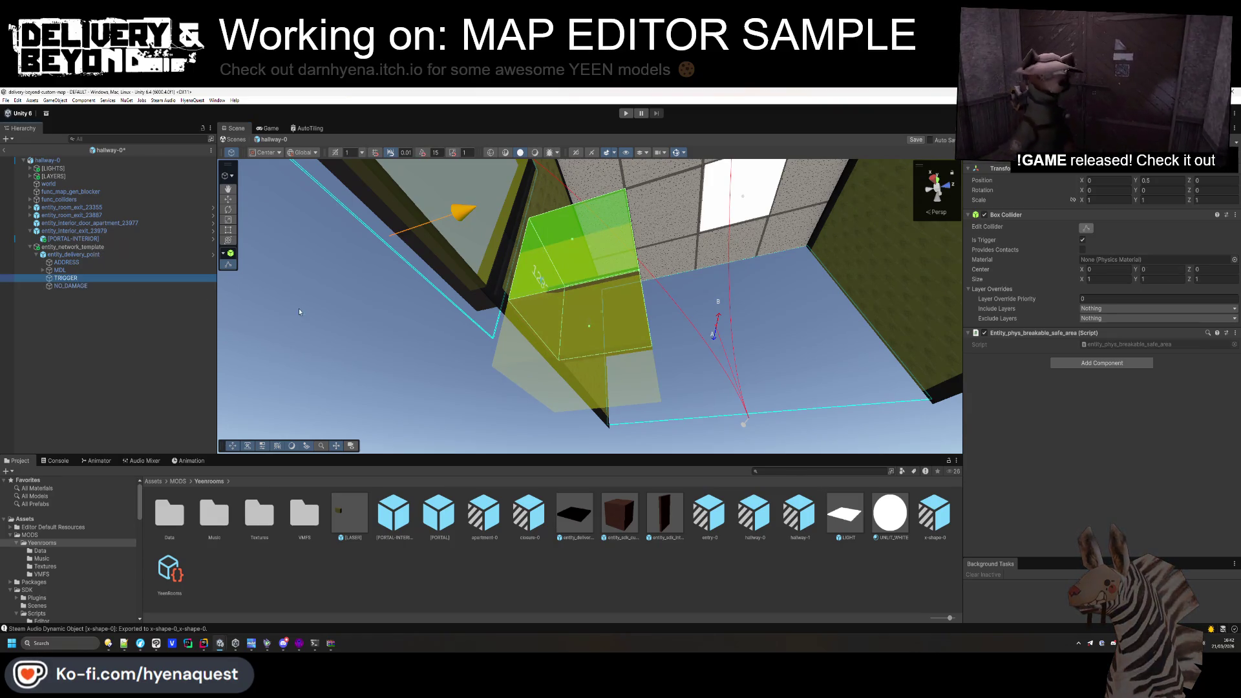
{"action": "left_click", "coordinate": [94, 256]}
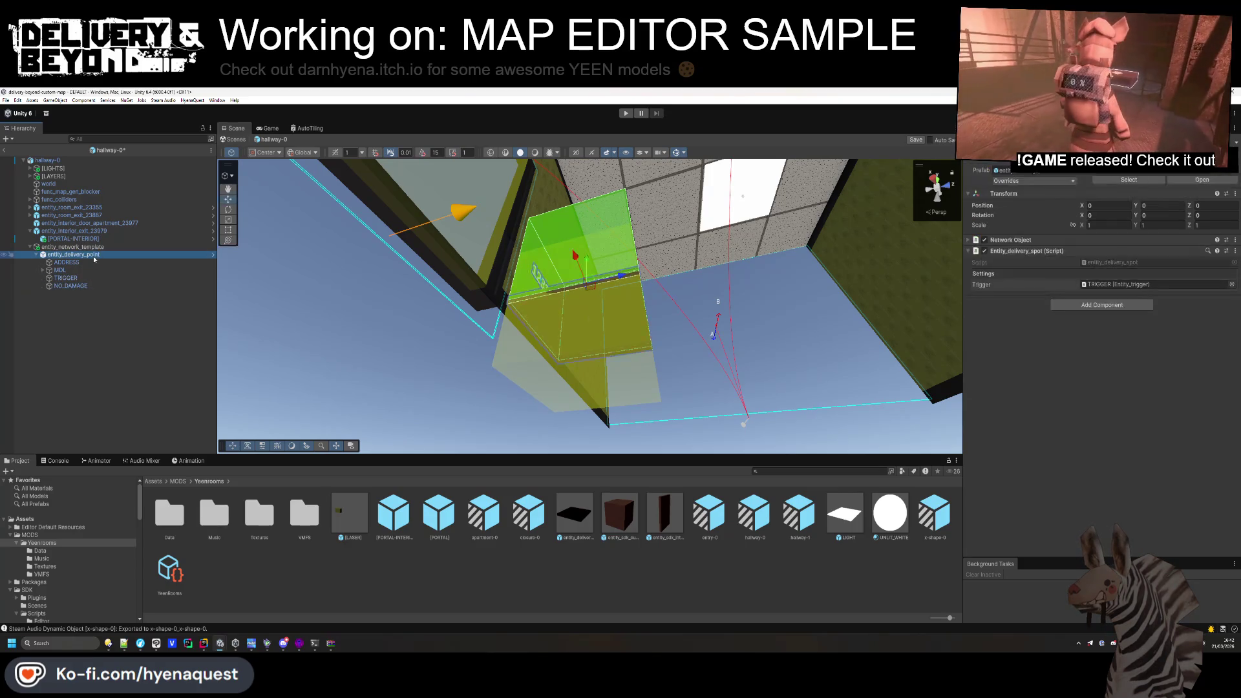
{"action": "left_click", "coordinate": [87, 271]}
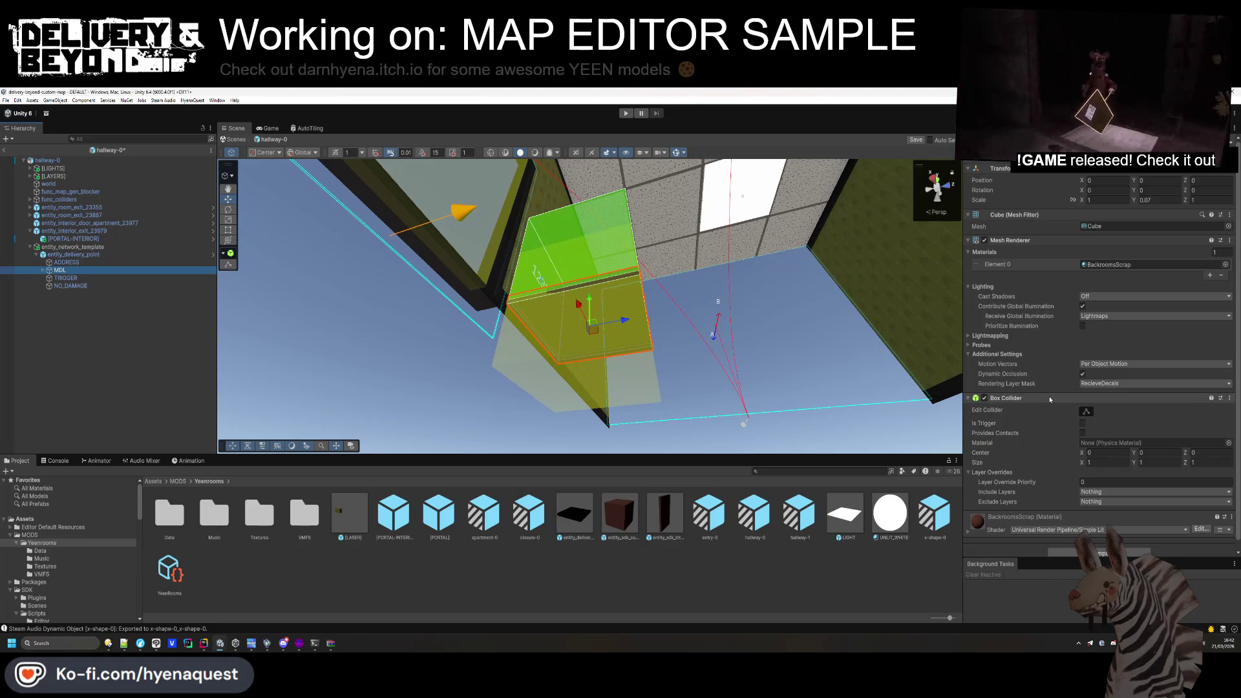
Expand MDL and review the DECAL, NO_DAMAGE and TRIGGER children.
{"action": "left_click", "coordinate": [42, 271]}
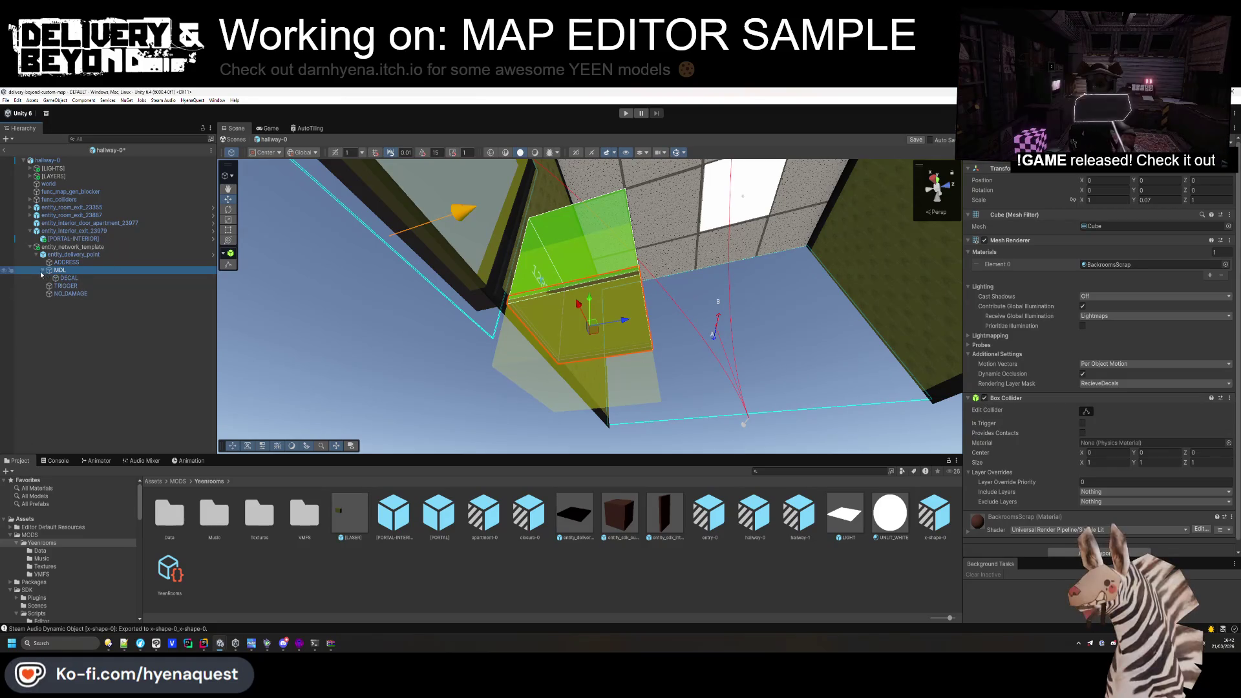
{"action": "left_click", "coordinate": [63, 279]}
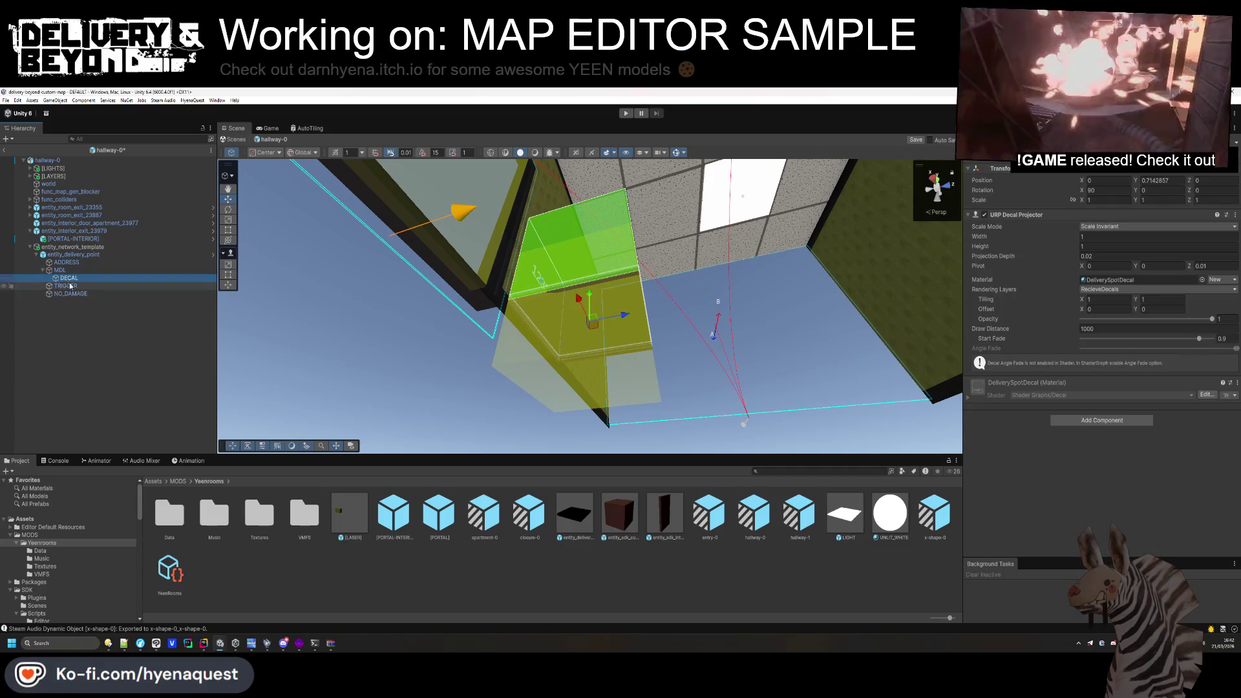
{"action": "left_click", "coordinate": [69, 294]}
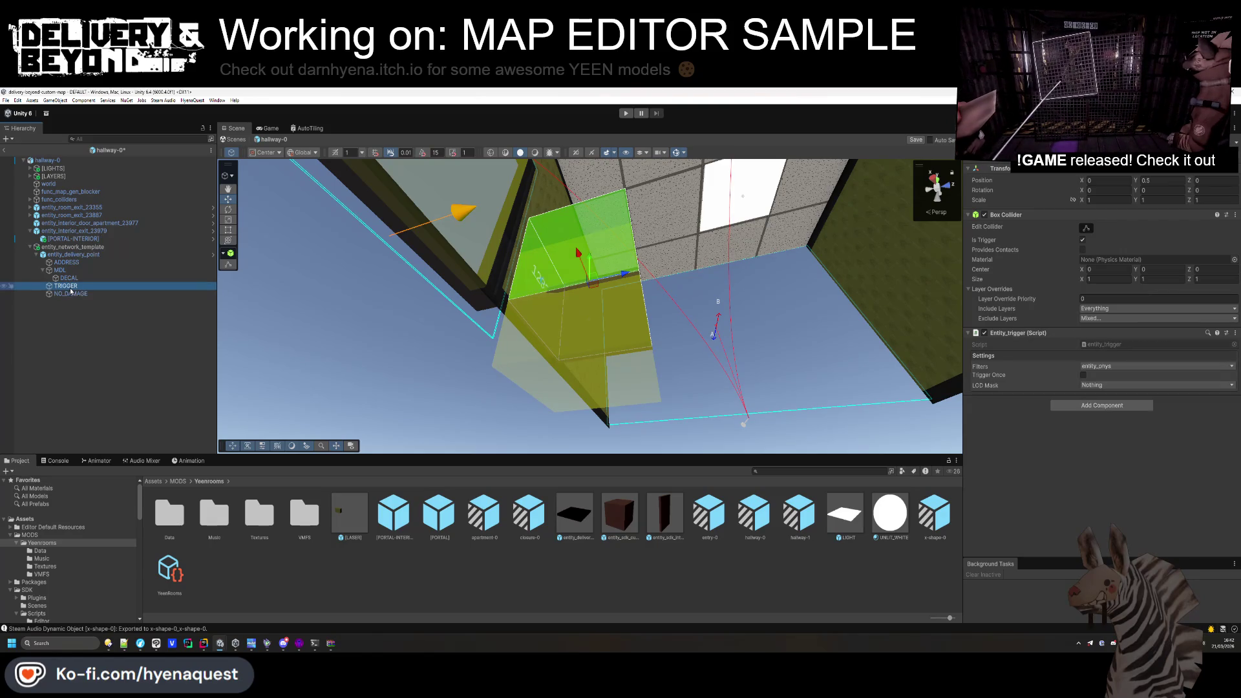
{"action": "left_click", "coordinate": [71, 293]}
{"action": "left_click", "coordinate": [72, 288]}
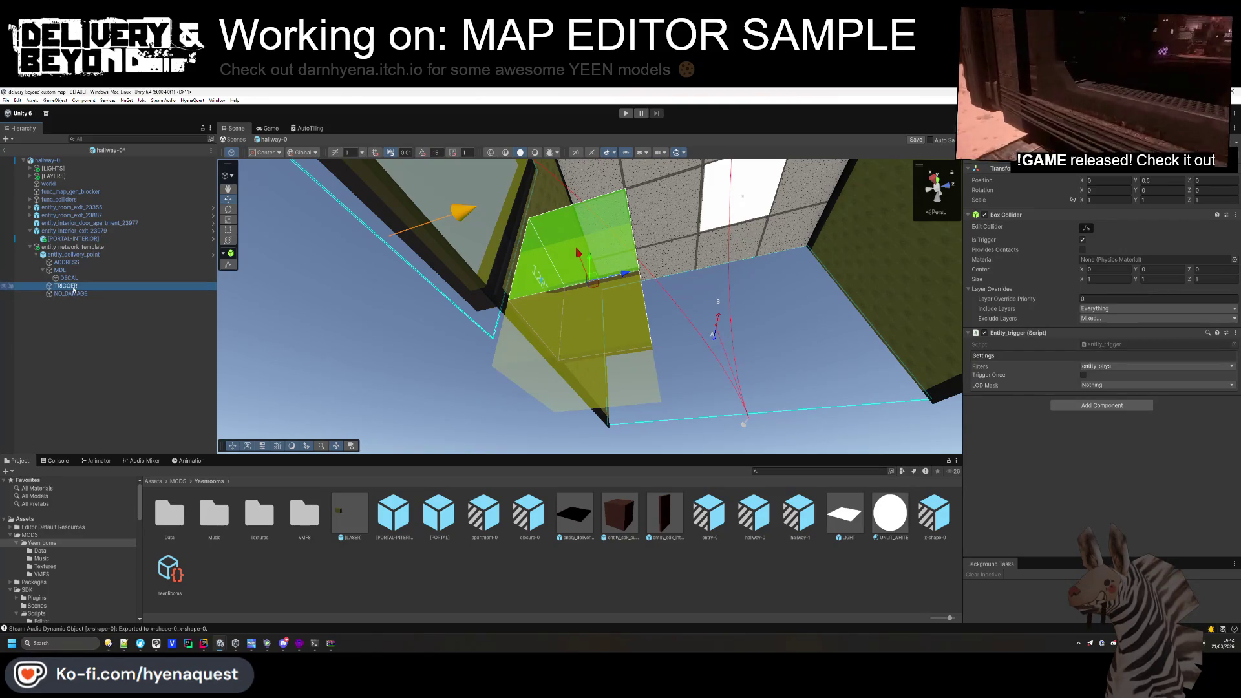
{"action": "left_click", "coordinate": [62, 255]}
{"action": "double_click", "coordinate": [65, 247]}
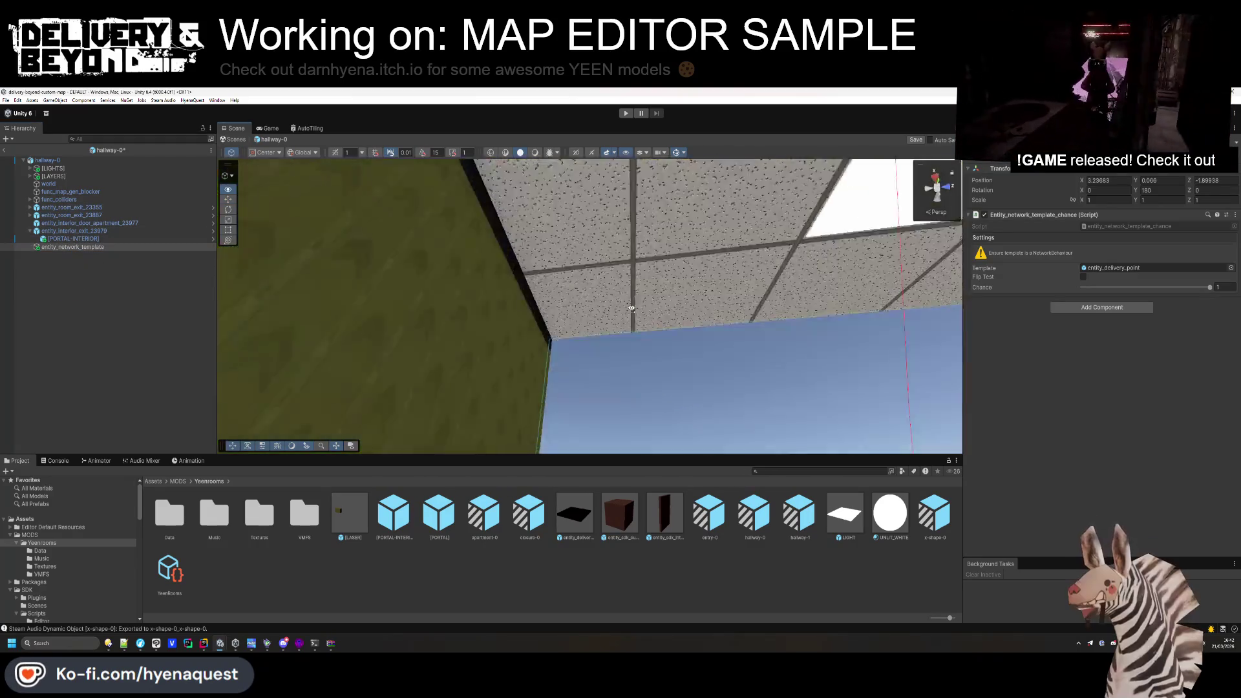
Save the hallway-0 prefab and exit back to the DEFAULT scene.
{"action": "key", "text": "ctrl+s"}
{"action": "left_click", "coordinate": [88, 383]}
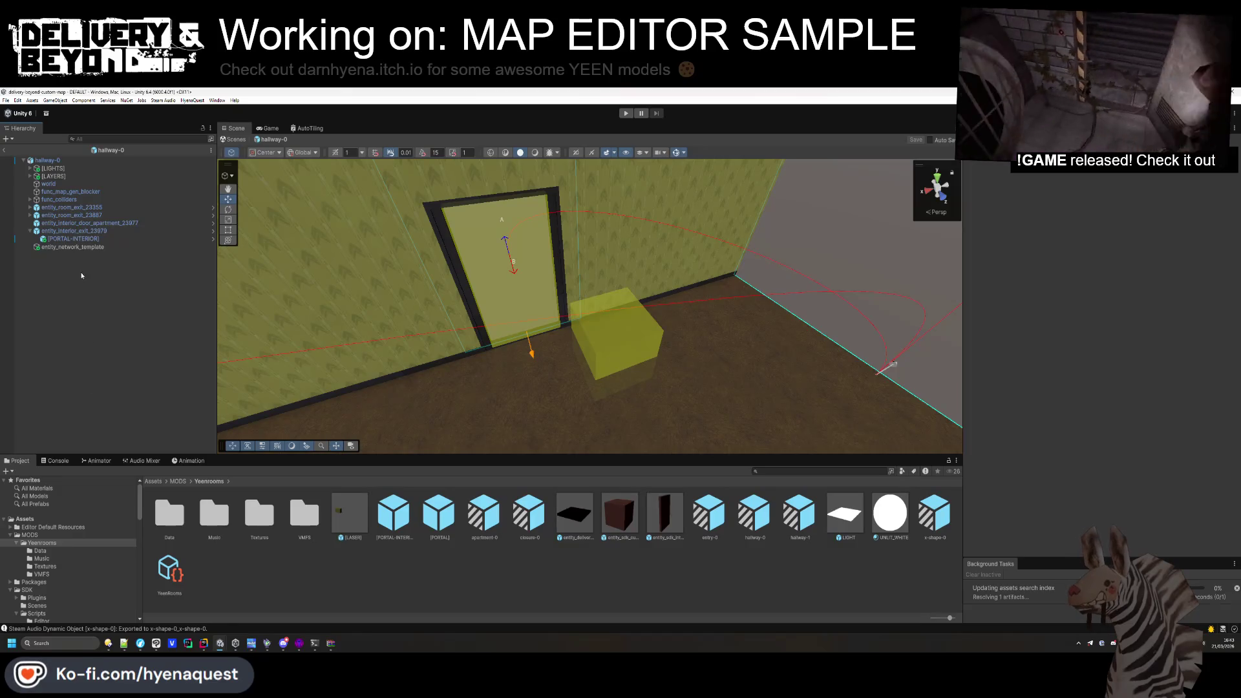
{"action": "left_click", "coordinate": [47, 159]}
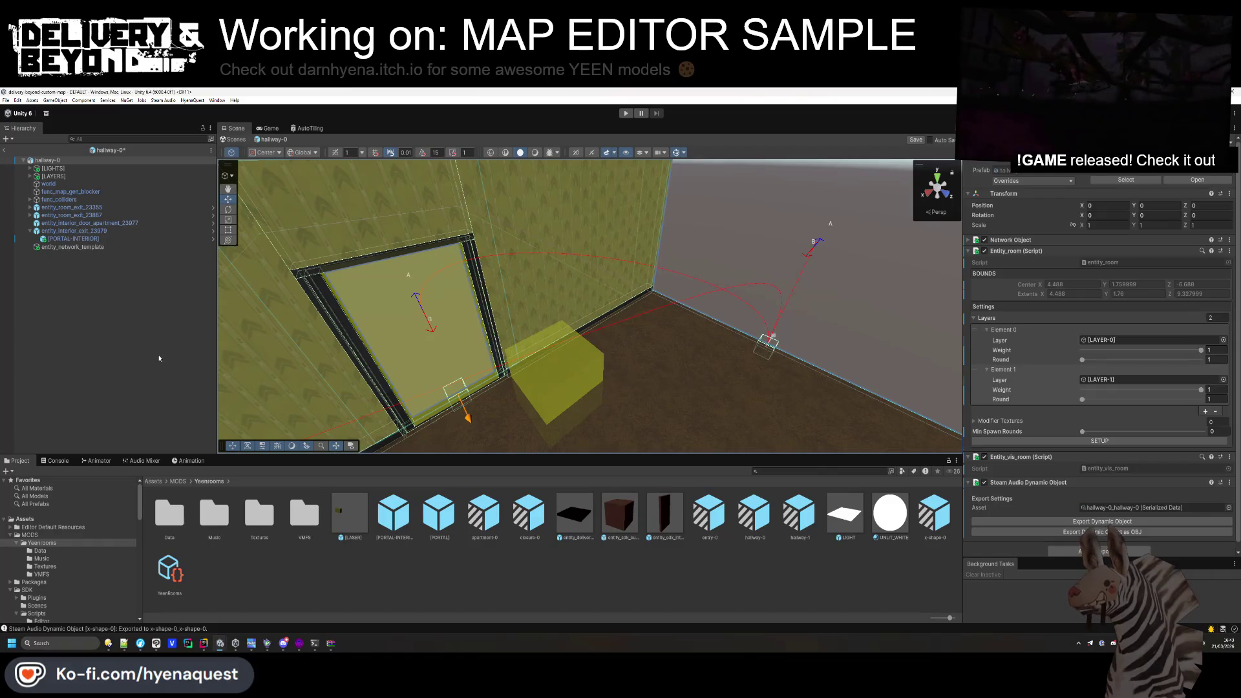
{"action": "key", "text": "ctrl+s"}
{"action": "left_click", "coordinate": [4, 151]}
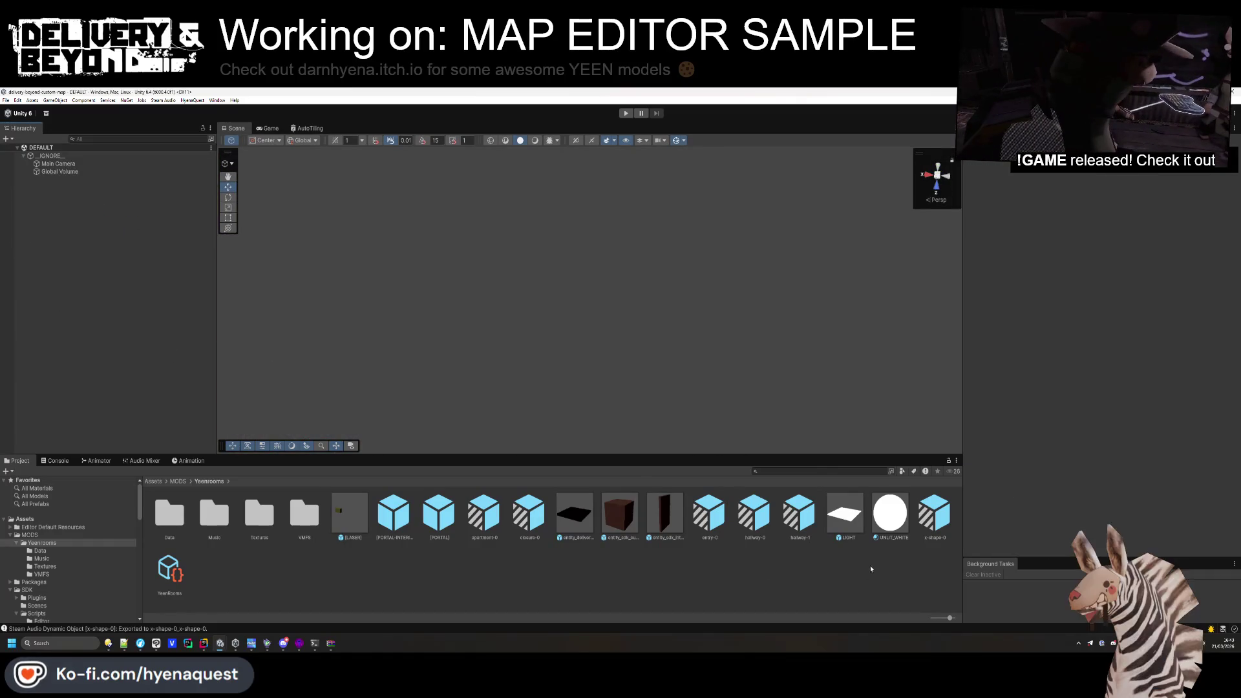
In the YeenRooms asset, assign closure-0 to both the Closers and Interior Closers lists.
{"action": "left_click", "coordinate": [170, 569]}
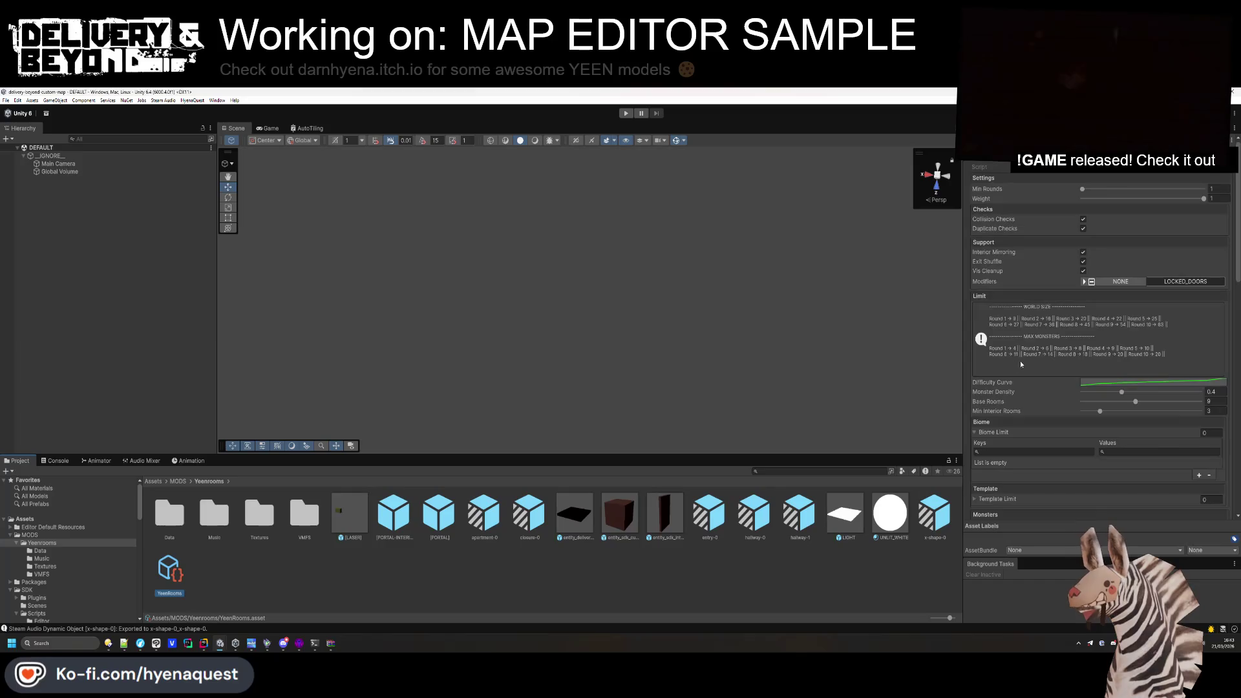
{"action": "scroll", "coordinate": [1055, 358], "scroll_direction": "down", "scroll_amount": 10}
{"action": "scroll", "coordinate": [1058, 350], "scroll_direction": "down", "scroll_amount": 6}
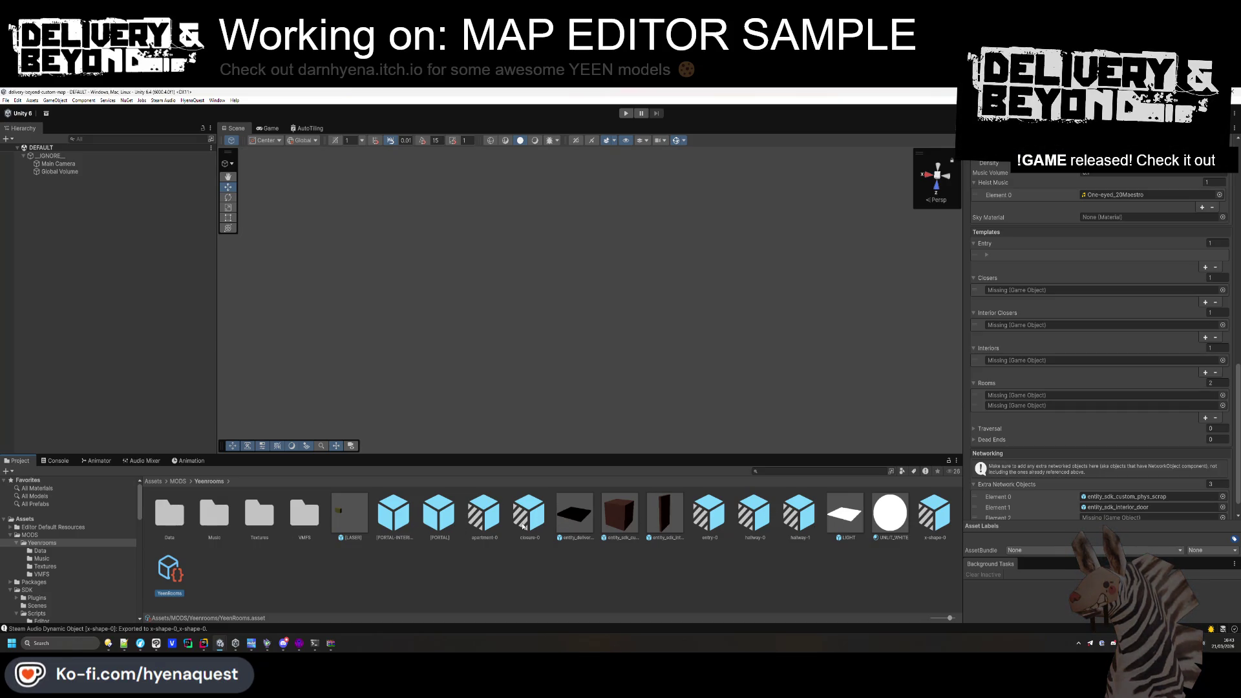
{"action": "left_click_drag", "start_coordinate": [523, 527], "coordinate": [1123, 311]}
{"action": "left_click_drag", "start_coordinate": [1019, 289], "coordinate": [1019, 289]}
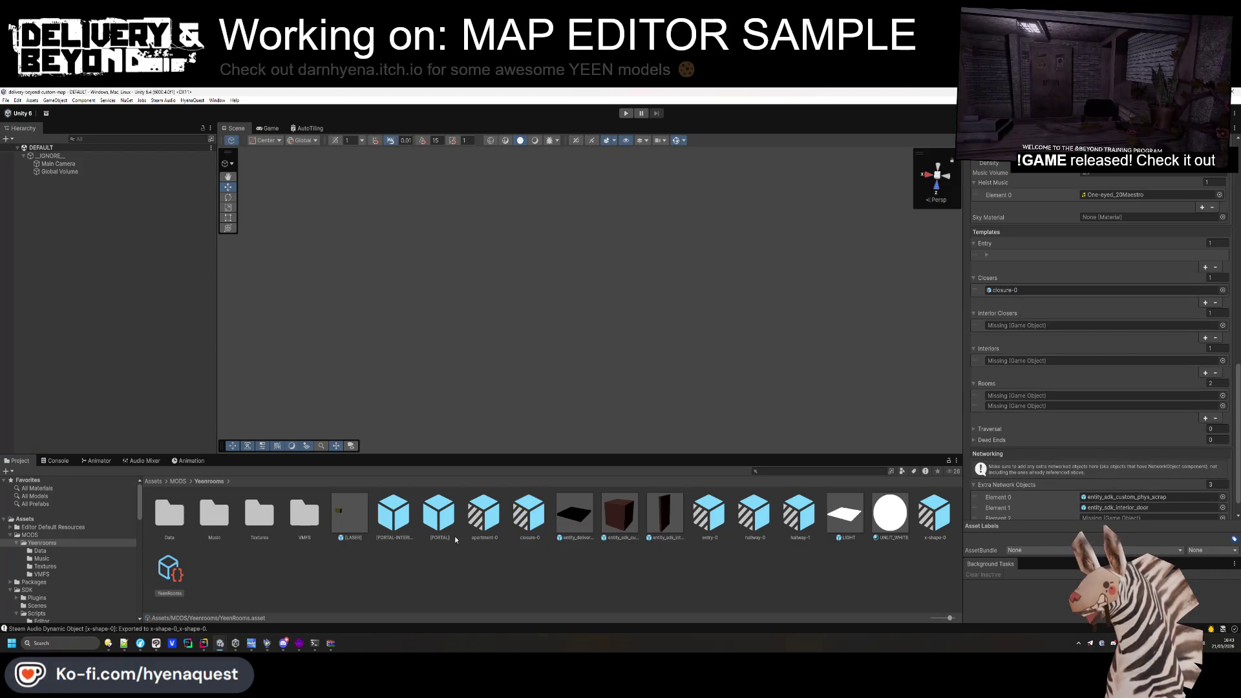
{"action": "left_click", "coordinate": [992, 325]}
{"action": "left_click_drag", "start_coordinate": [529, 514], "coordinate": [1034, 325]}
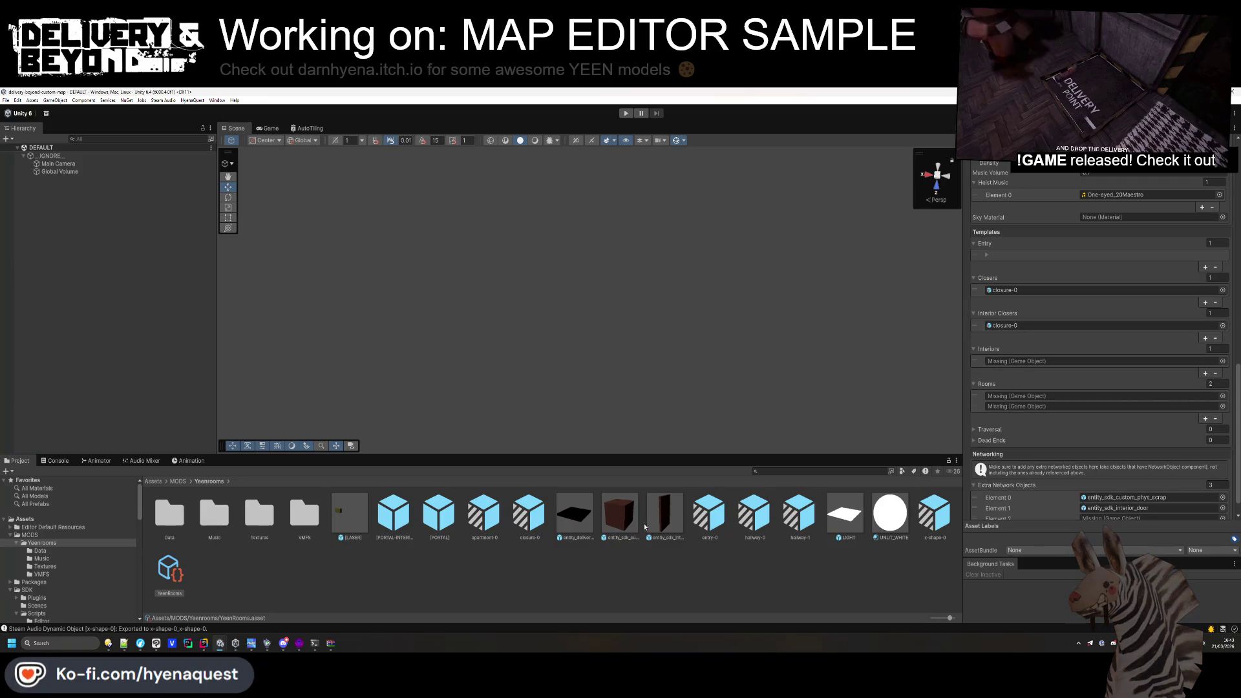
Add hallway-0, hallway-1 and x-shape-0 as the three Rooms entries.
{"action": "left_click_drag", "start_coordinate": [1004, 410], "coordinate": [1002, 397]}
{"action": "left_click_drag", "start_coordinate": [790, 521], "coordinate": [1028, 407]}
{"action": "left_click", "coordinate": [946, 519]}
{"action": "left_click_drag", "start_coordinate": [945, 519], "coordinate": [1035, 407]}
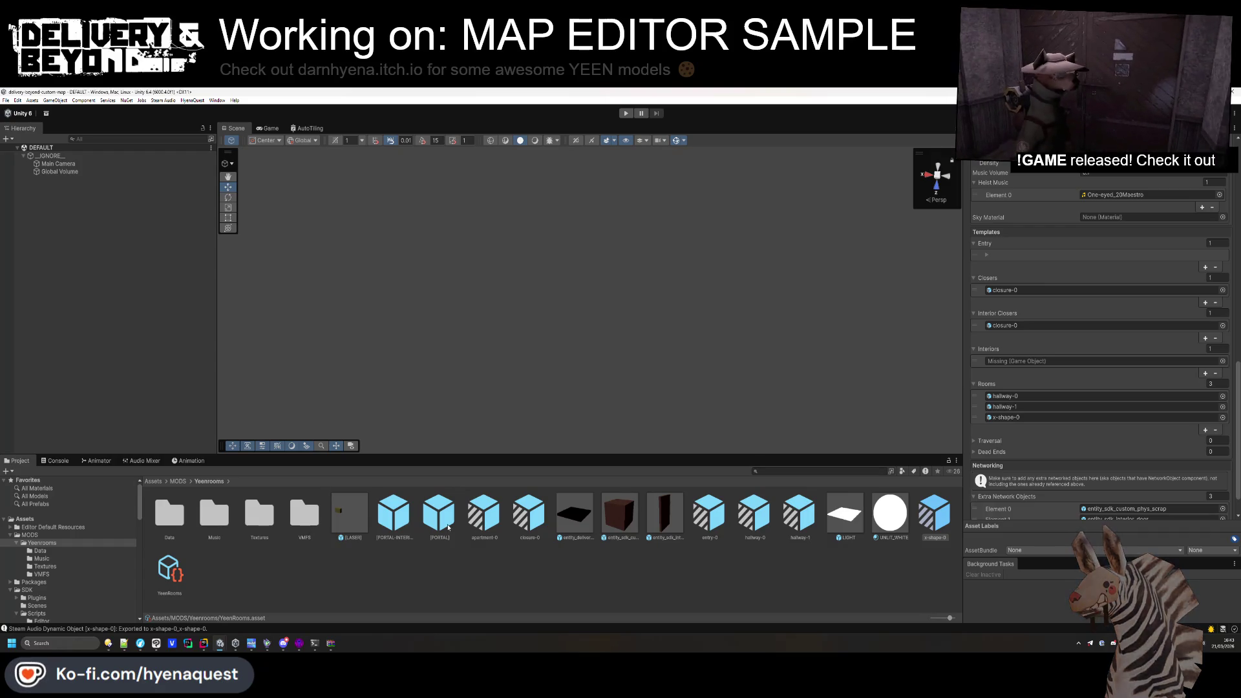
Add entity_delivery_point as the third Extra Network Object, then expand the Entry element.
{"action": "left_click_drag", "start_coordinate": [1044, 353], "coordinate": [1044, 360]}
{"action": "scroll", "coordinate": [997, 420], "scroll_direction": "down", "scroll_amount": 2}
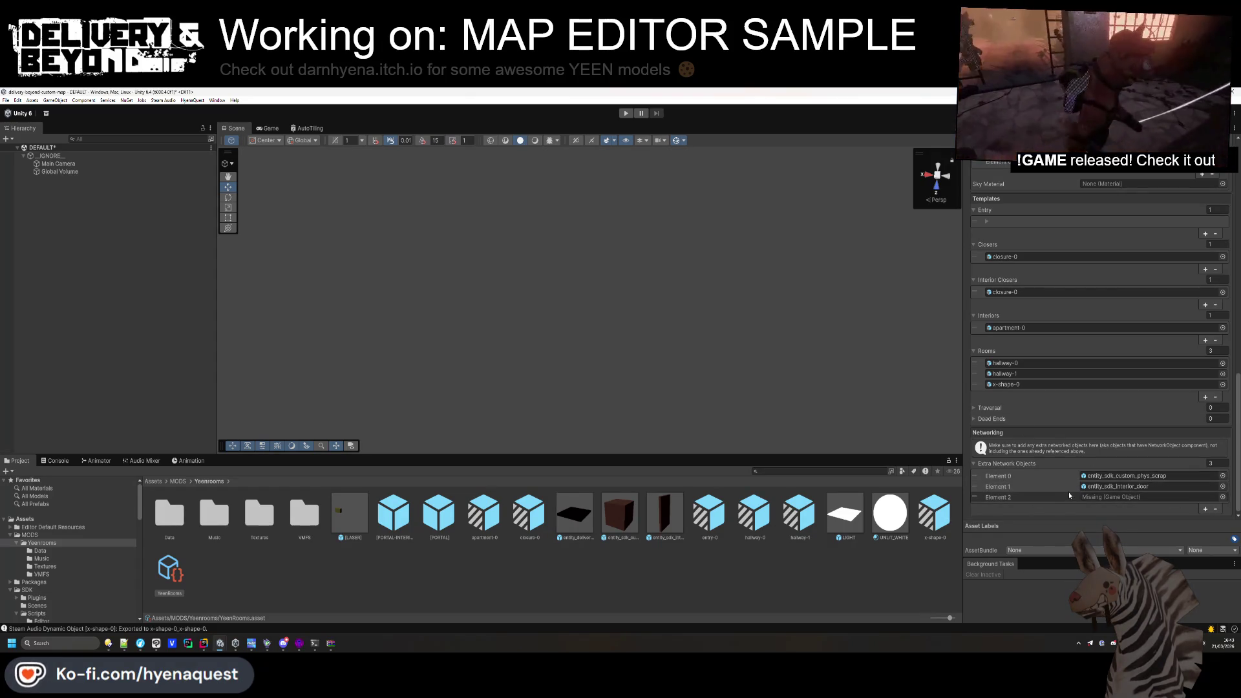
{"action": "left_click_drag", "start_coordinate": [578, 522], "coordinate": [1138, 498]}
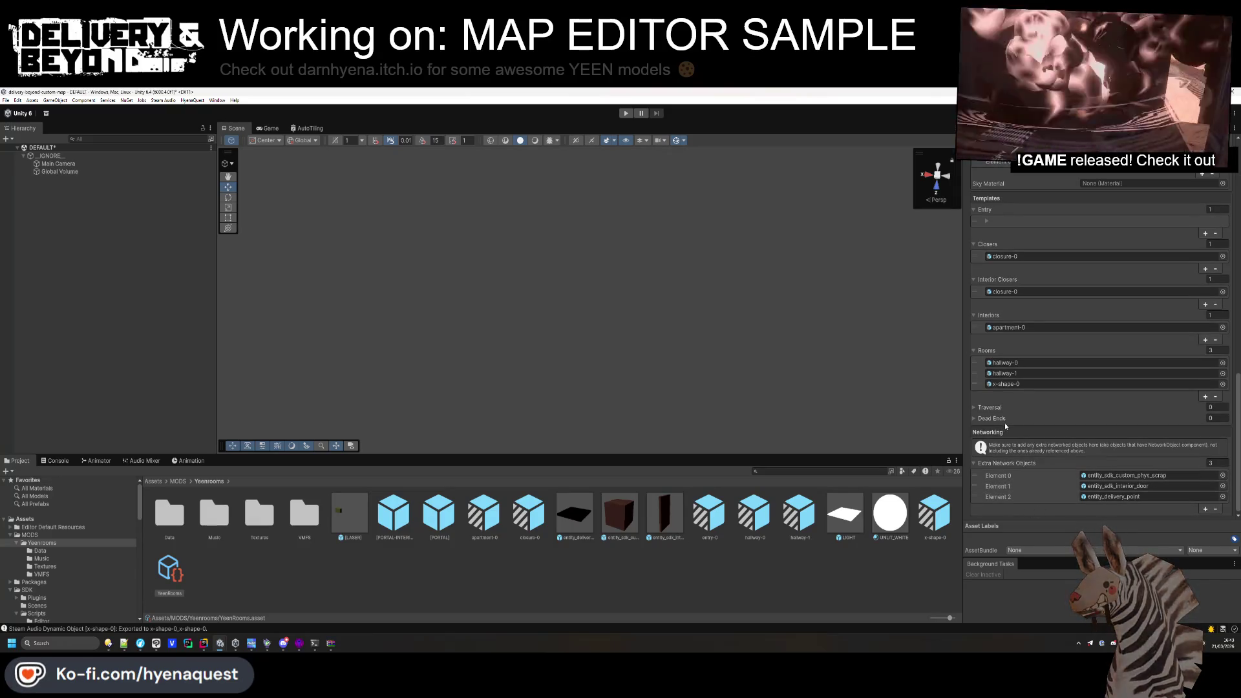
{"action": "scroll", "coordinate": [1021, 465], "scroll_direction": "up", "scroll_amount": 5}
{"action": "left_click", "coordinate": [987, 355]}
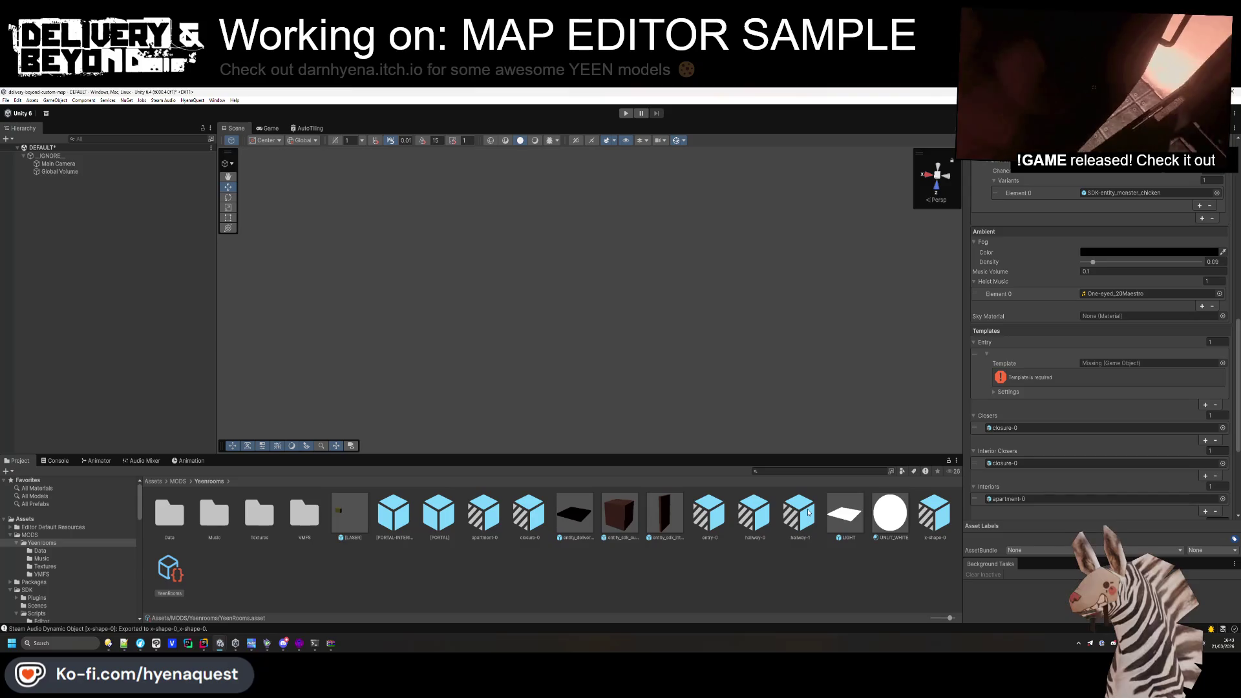
Set entry-0 as the Entry Template, collapse the Entry foldouts, and scroll to the Heist Music list.
{"action": "left_click_drag", "start_coordinate": [711, 525], "coordinate": [1138, 363]}
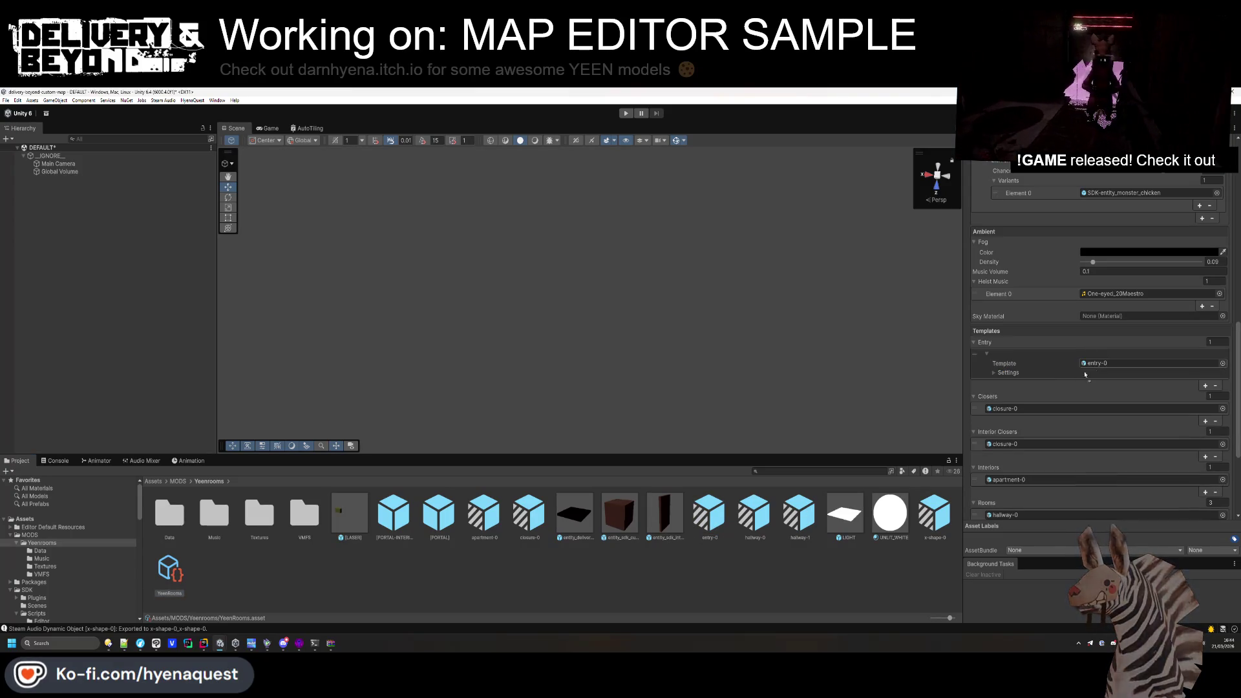
{"action": "left_click", "coordinate": [993, 373]}
{"action": "left_click", "coordinate": [994, 373]}
{"action": "left_click", "coordinate": [986, 353]}
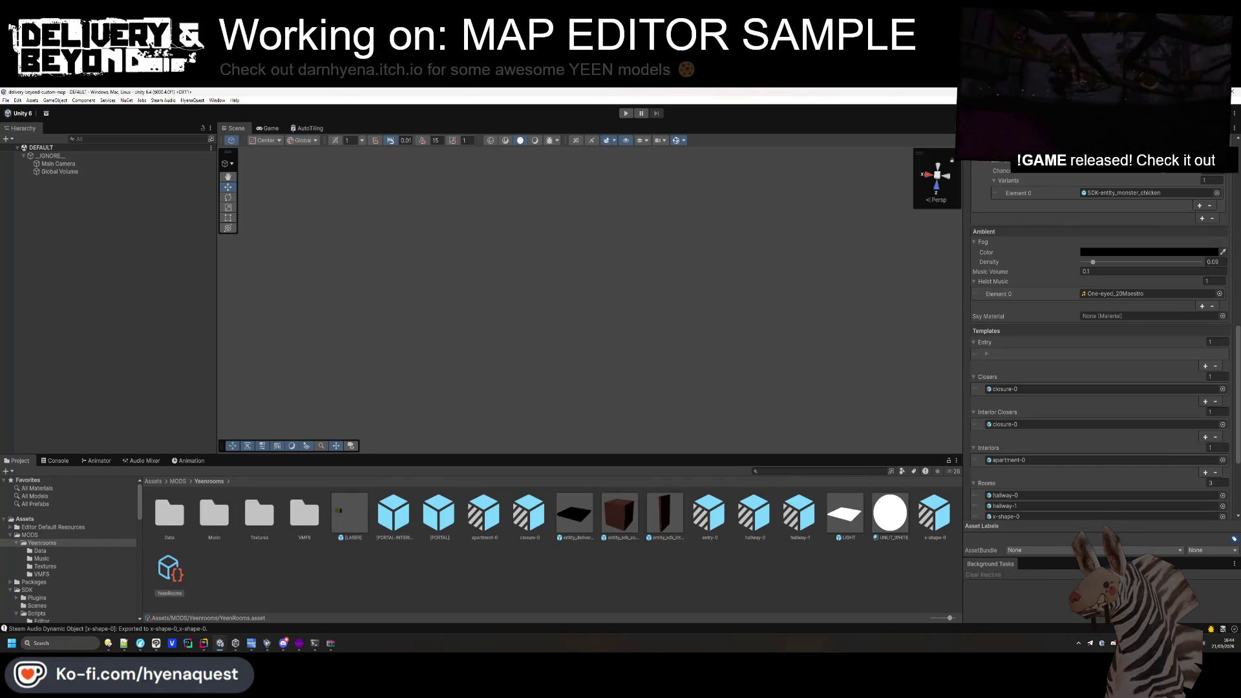
{"action": "scroll", "coordinate": [1193, 402], "scroll_direction": "up", "scroll_amount": 3}
{"action": "scroll", "coordinate": [1193, 402], "scroll_direction": "up", "scroll_amount": 5}
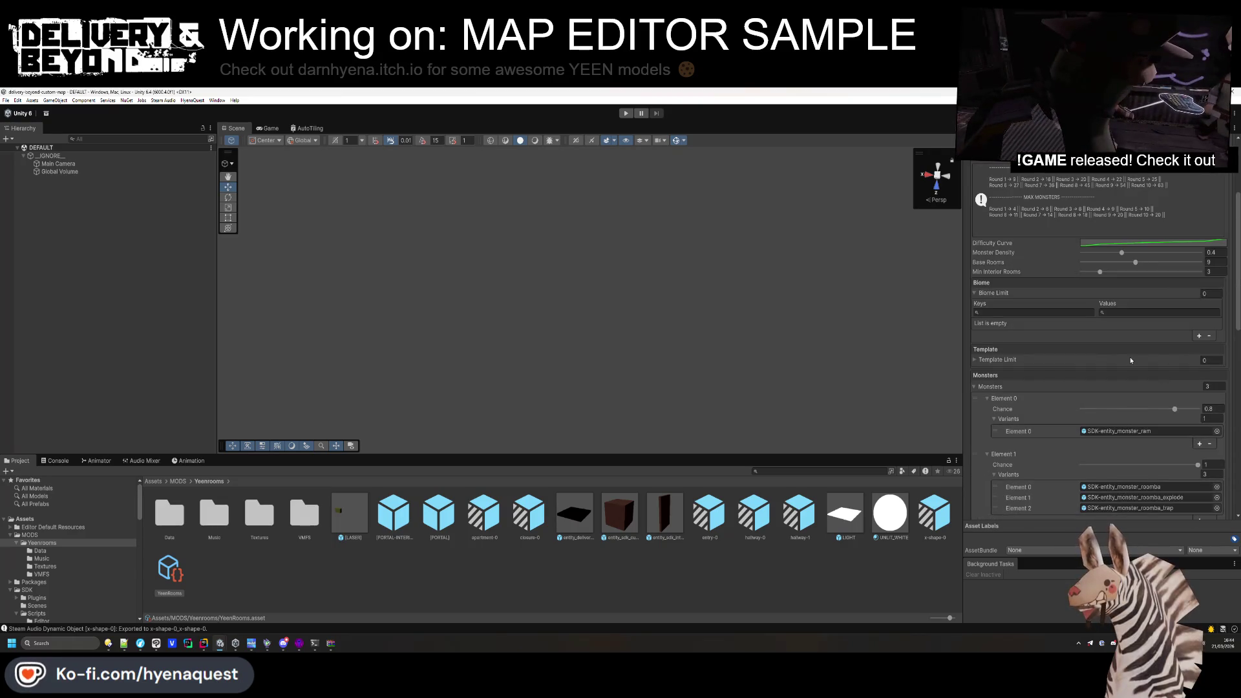
{"action": "scroll", "coordinate": [1130, 365], "scroll_direction": "down", "scroll_amount": 3}
Preview the One-eyed_20Maestro heist clip in Media Player Classic, pause it, and return to the YouTube window.
{"action": "left_click", "coordinate": [1138, 426]}
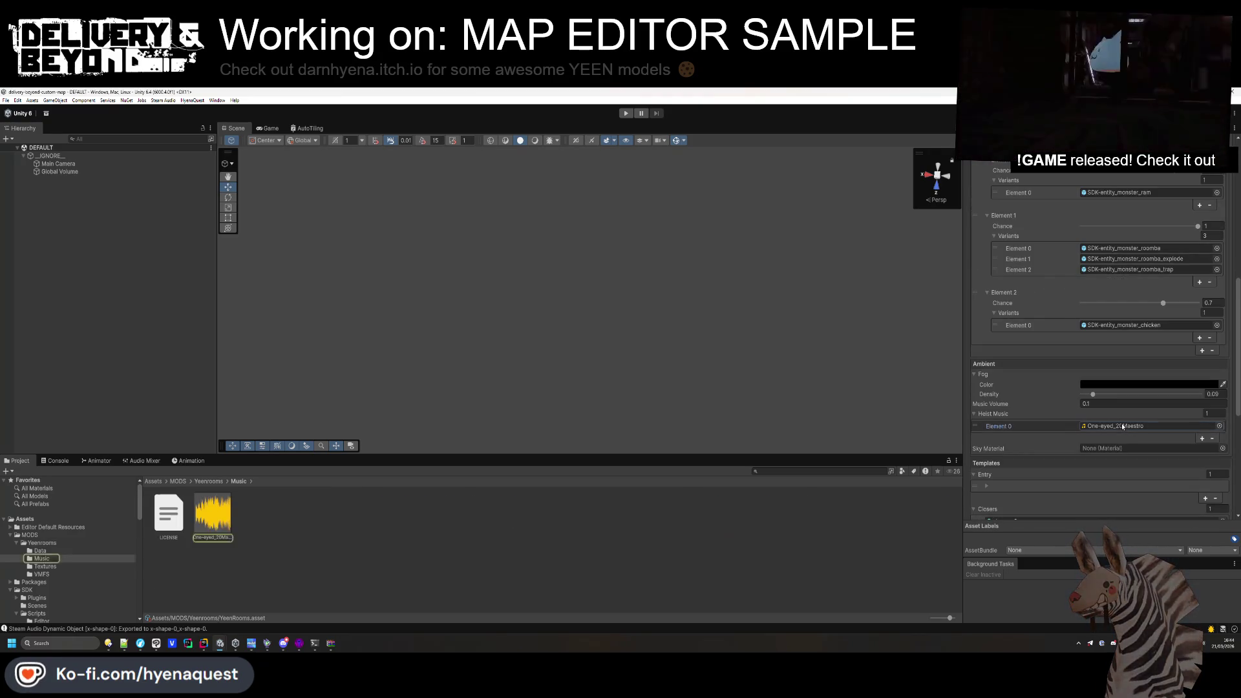
{"action": "double_click", "coordinate": [214, 514]}
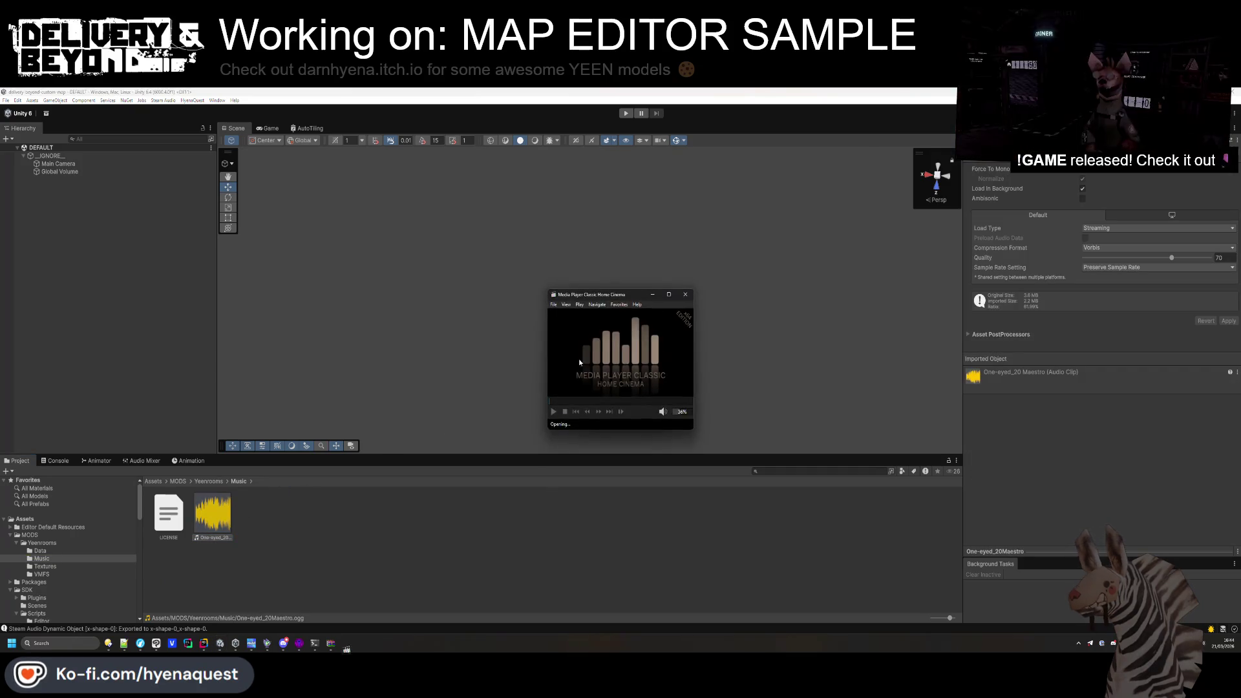
{"action": "left_click", "coordinate": [1037, 673]}
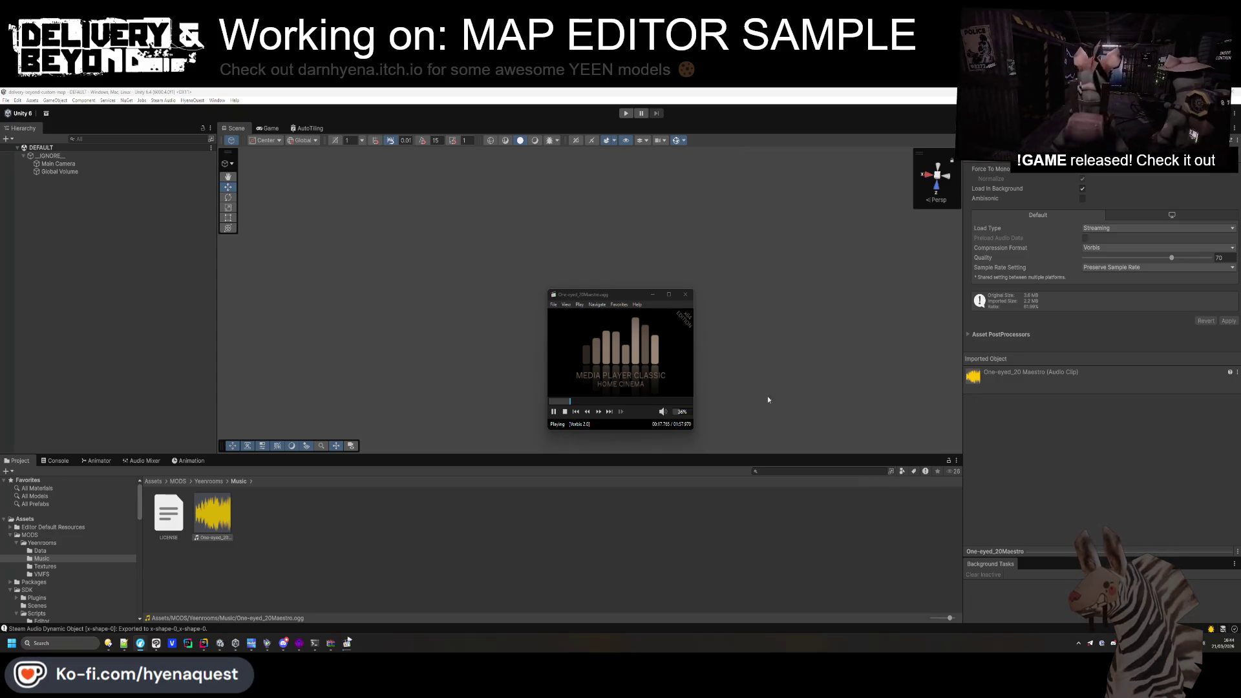
{"action": "key", "text": "space"}
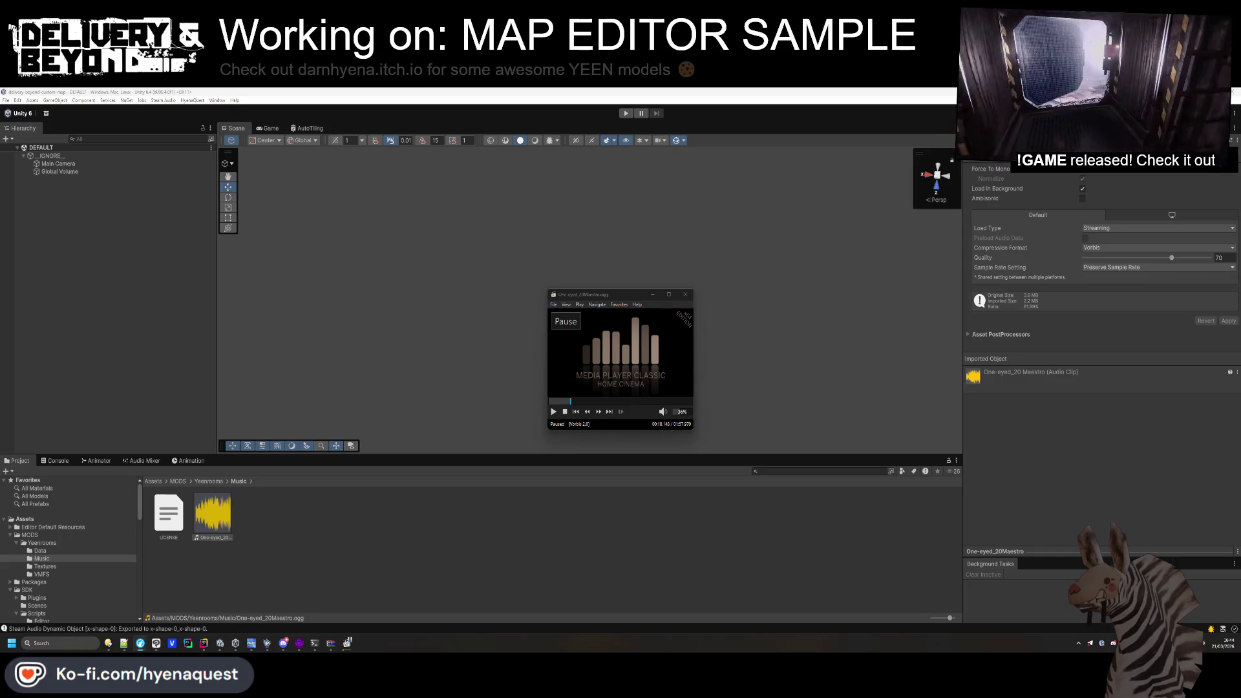
{"action": "key", "text": "alt+Tab"}
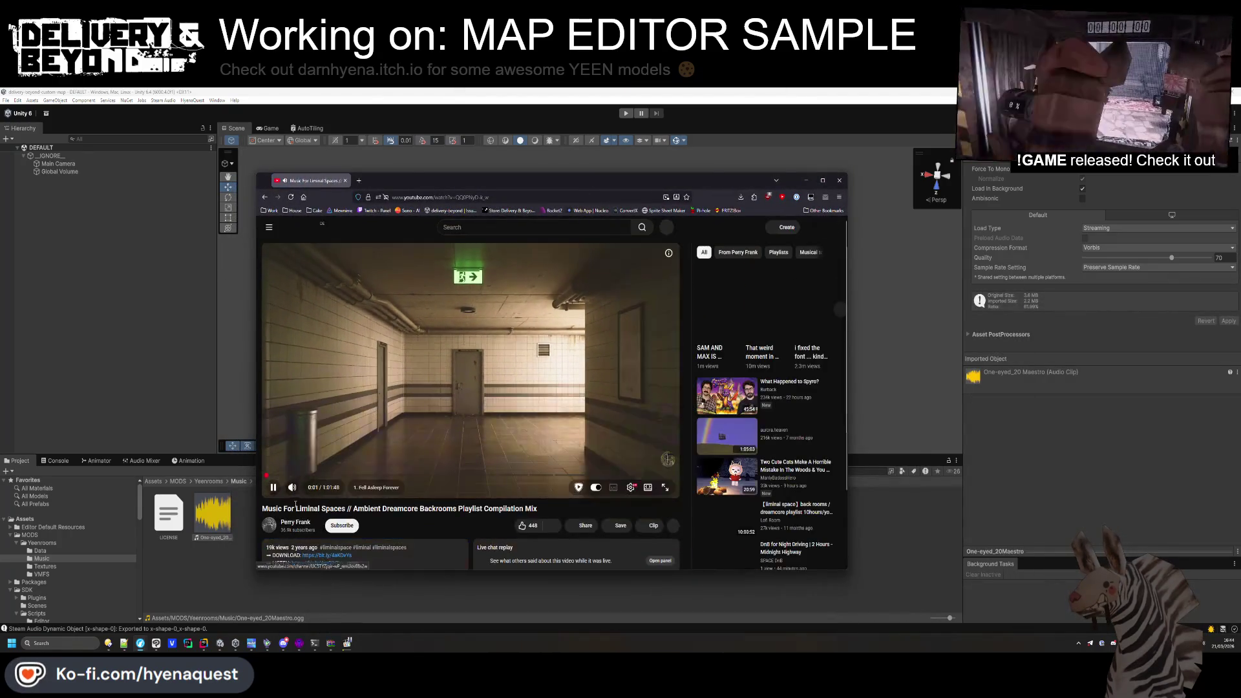
Expand the video description, read the tracklist and copyright info, and follow the LISTEN bit.ly link.
{"action": "scroll", "coordinate": [290, 492], "scroll_direction": "down", "scroll_amount": 1}
{"action": "scroll", "coordinate": [416, 488], "scroll_direction": "down", "scroll_amount": 2}
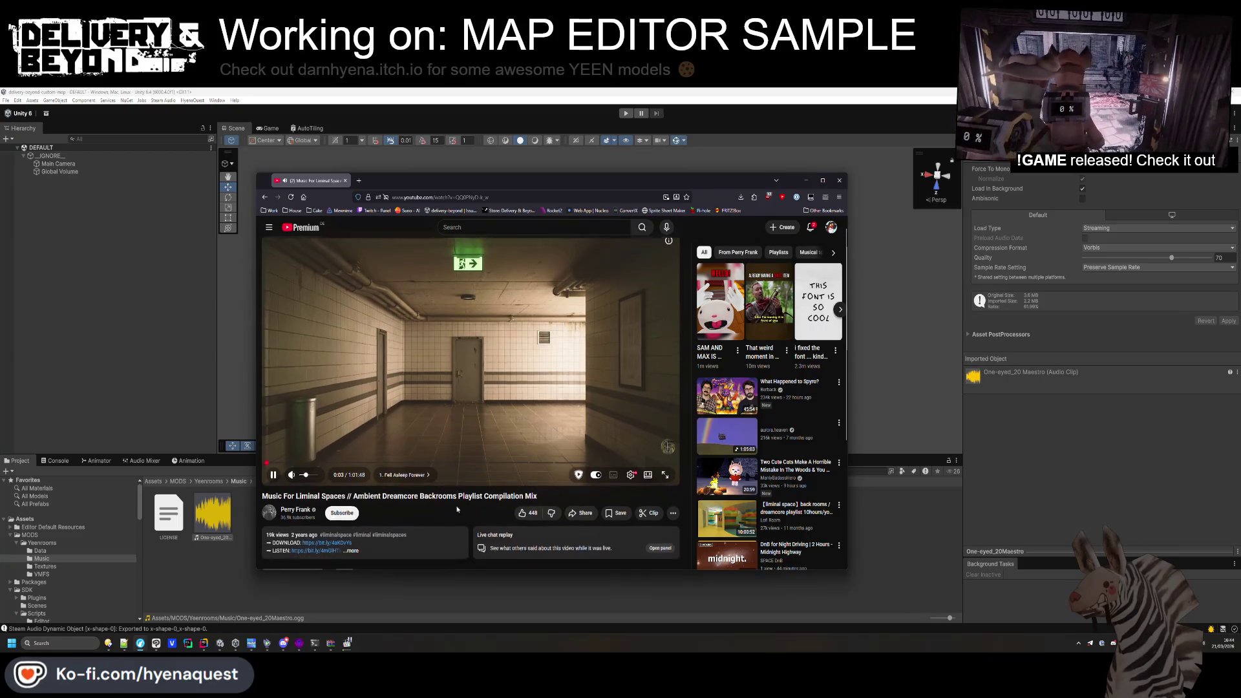
{"action": "left_click", "coordinate": [416, 489]}
{"action": "scroll", "coordinate": [395, 475], "scroll_direction": "down", "scroll_amount": 3}
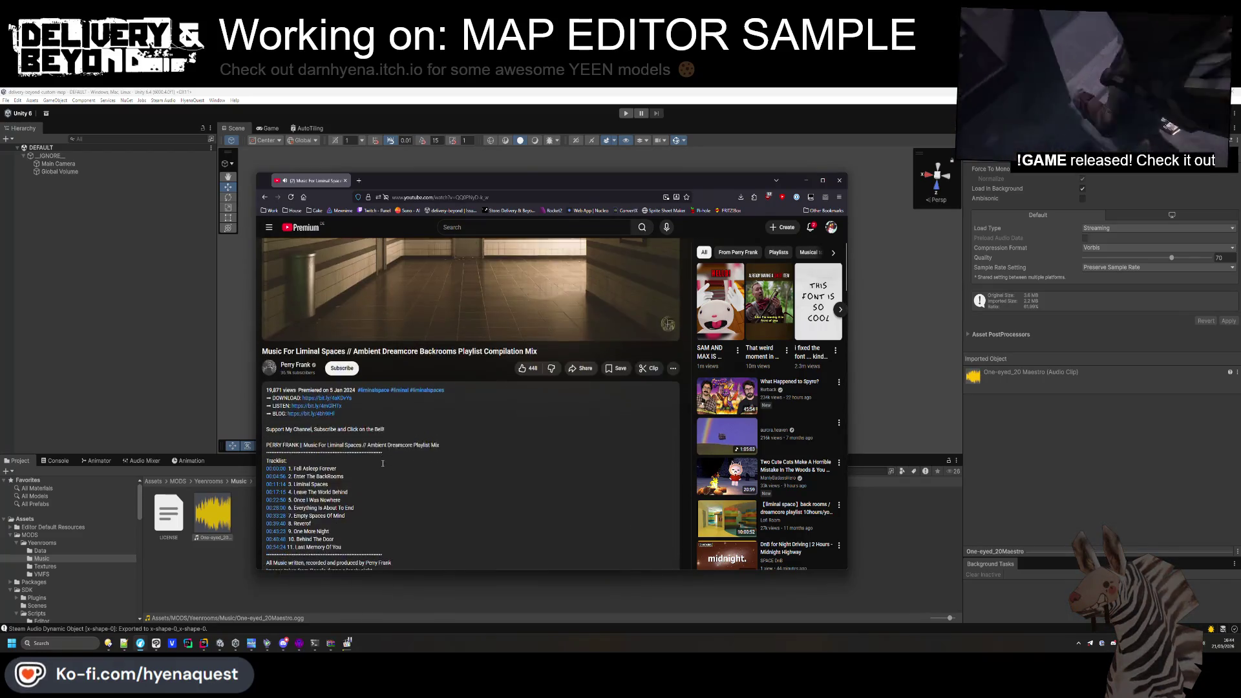
{"action": "scroll", "coordinate": [342, 425], "scroll_direction": "down", "scroll_amount": 1}
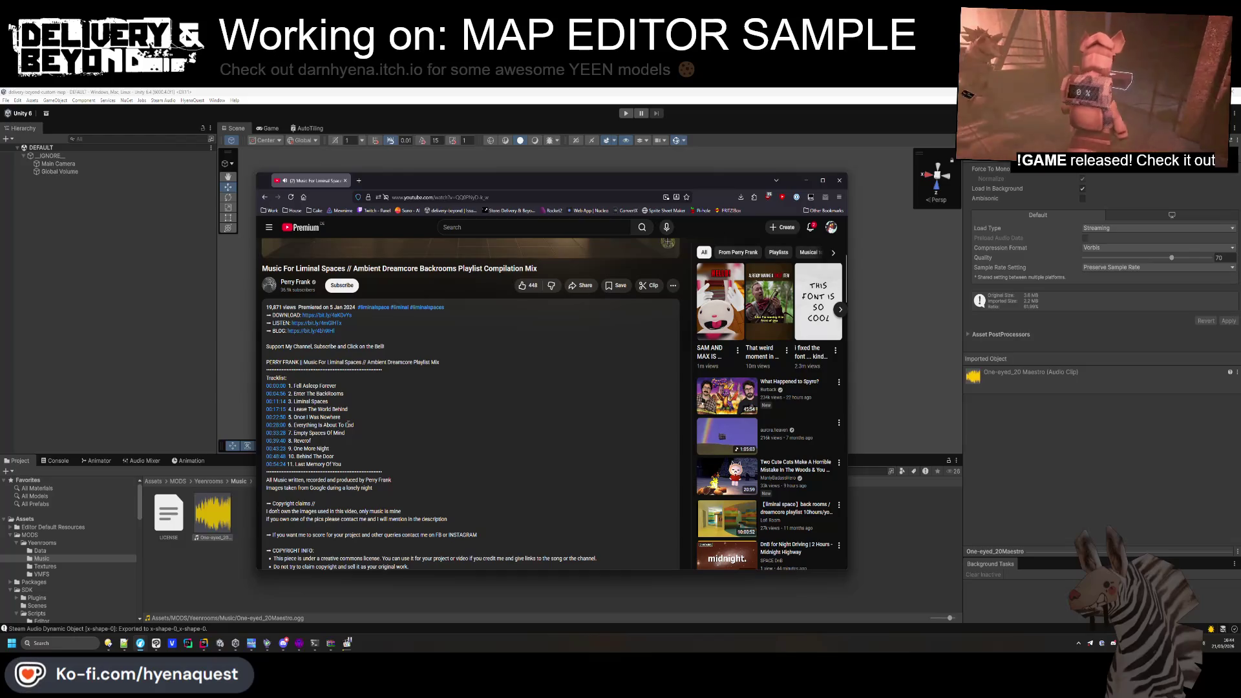
{"action": "scroll", "coordinate": [353, 400], "scroll_direction": "down", "scroll_amount": 2}
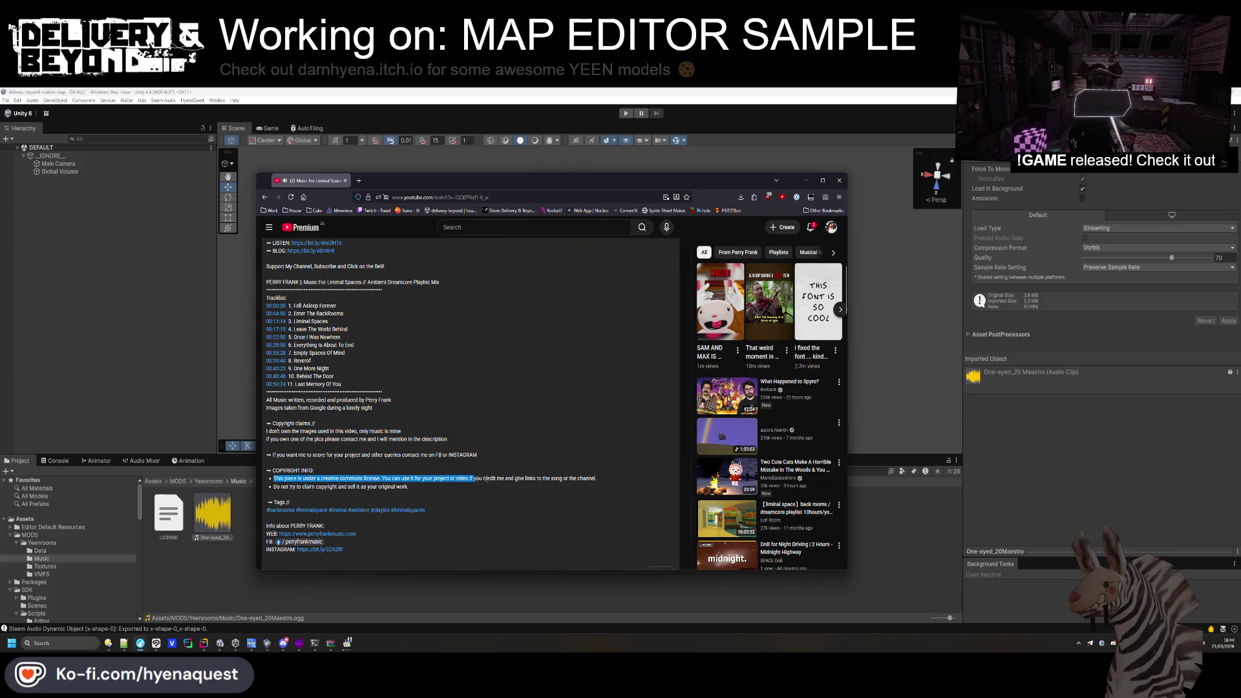
{"action": "left_click", "coordinate": [397, 485]}
{"action": "scroll", "coordinate": [362, 478], "scroll_direction": "down", "scroll_amount": 5}
{"action": "scroll", "coordinate": [336, 476], "scroll_direction": "up", "scroll_amount": 5}
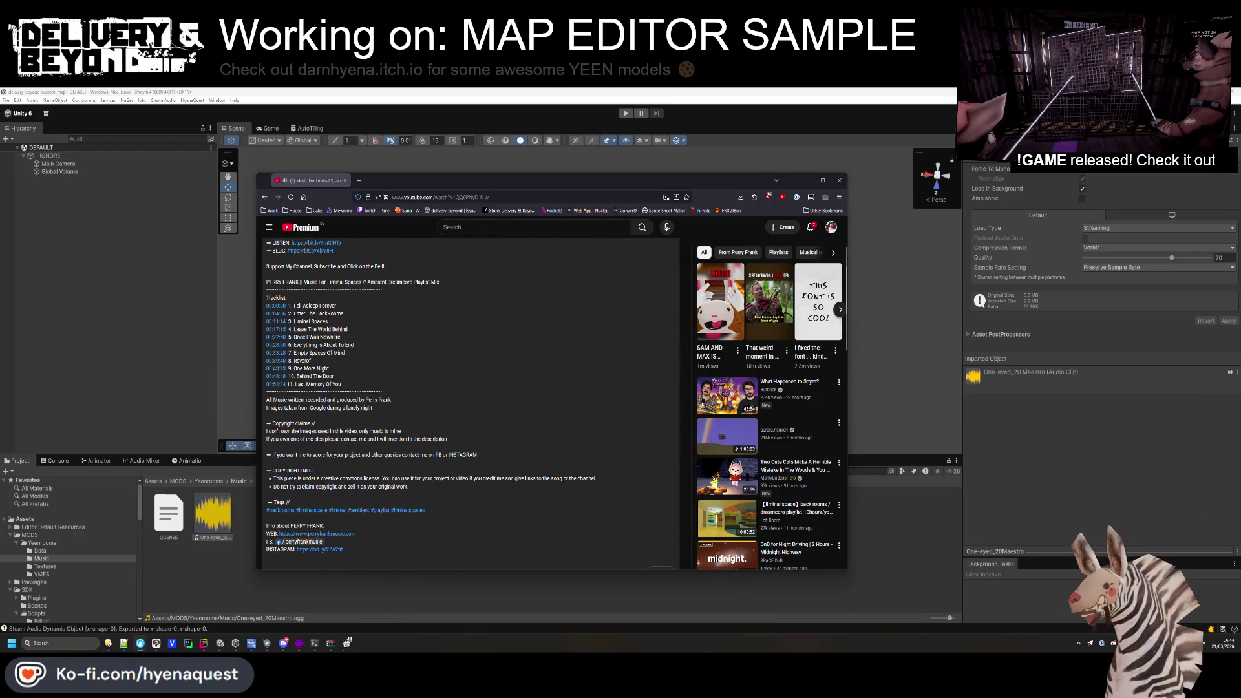
{"action": "scroll", "coordinate": [503, 471], "scroll_direction": "up", "scroll_amount": 10}
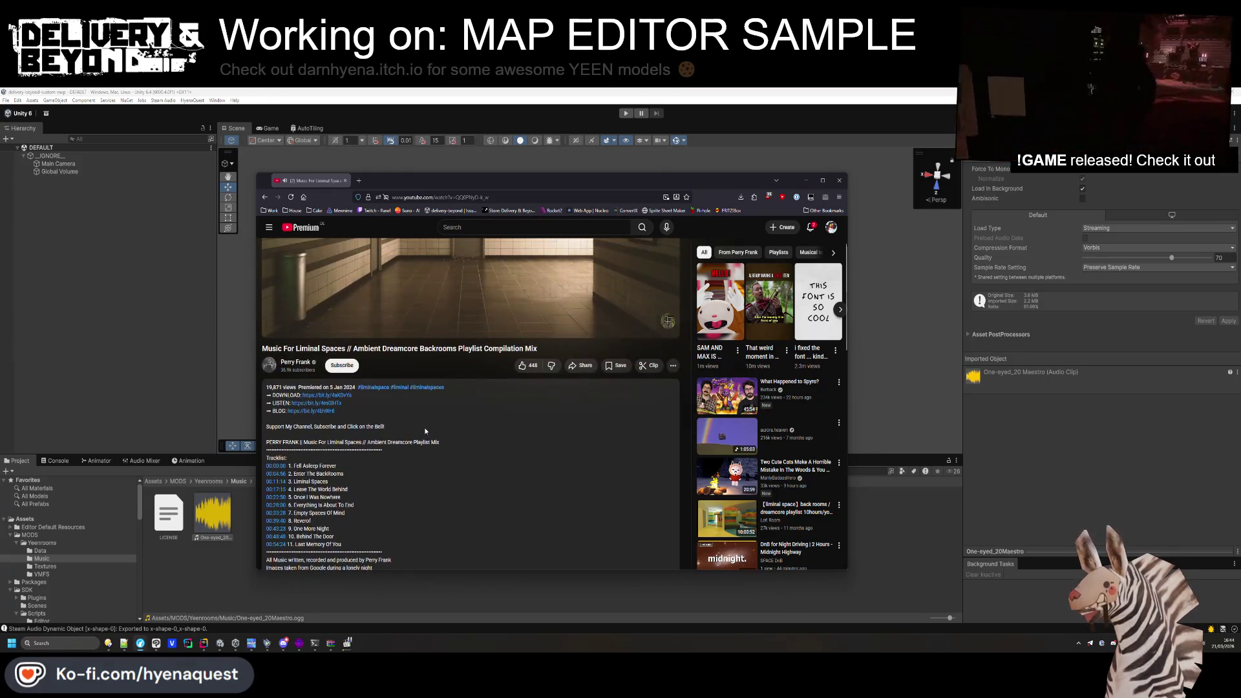
{"action": "scroll", "coordinate": [404, 403], "scroll_direction": "down", "scroll_amount": 3}
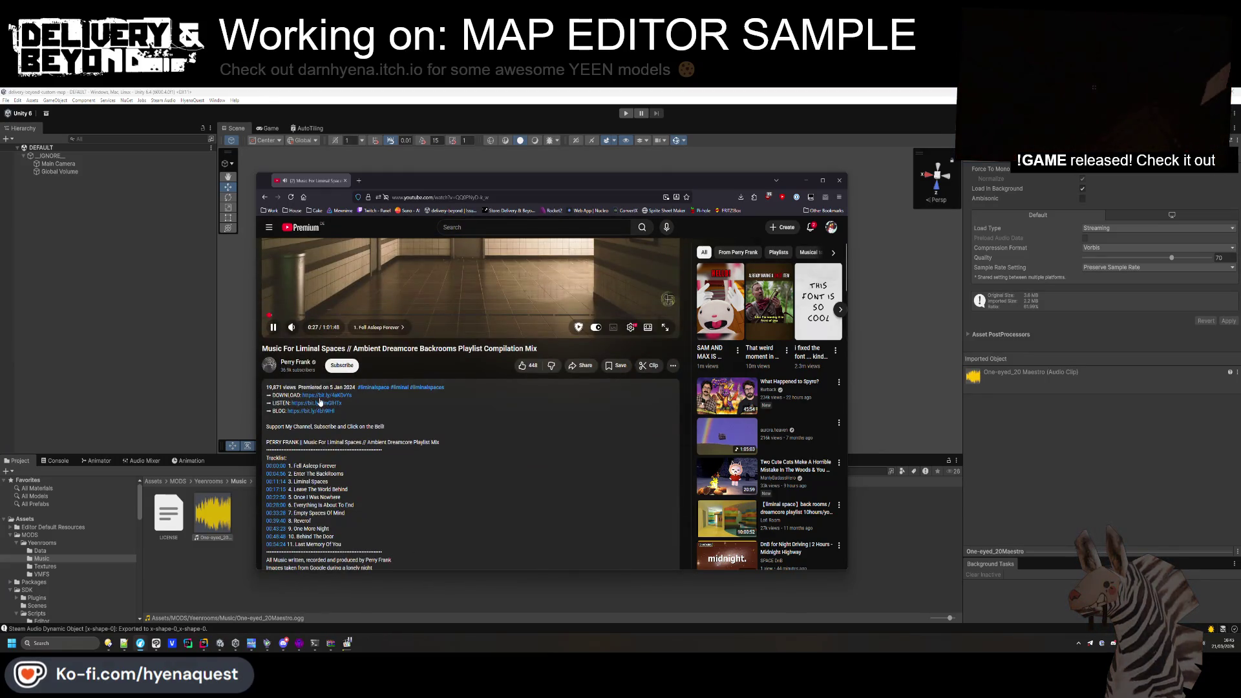
{"action": "left_click", "coordinate": [319, 402]}
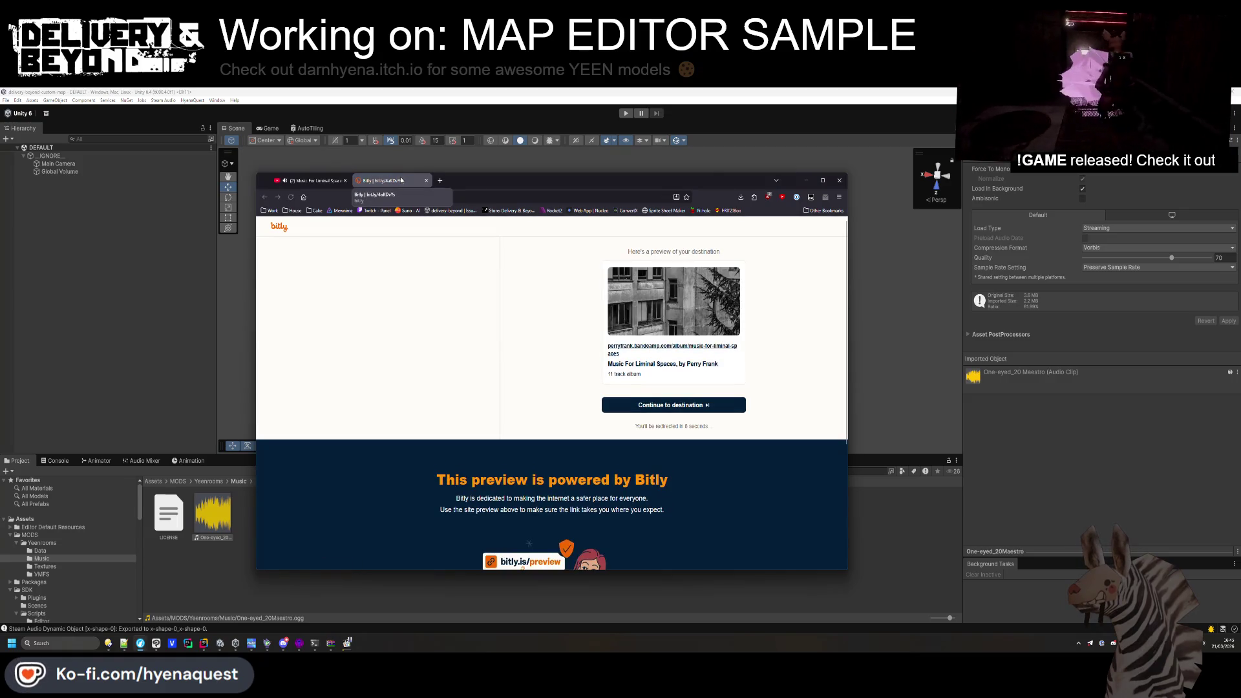
Continue to the Bandcamp album page and sample the first track and Liminal Spaces.
{"action": "left_click", "coordinate": [687, 402]}
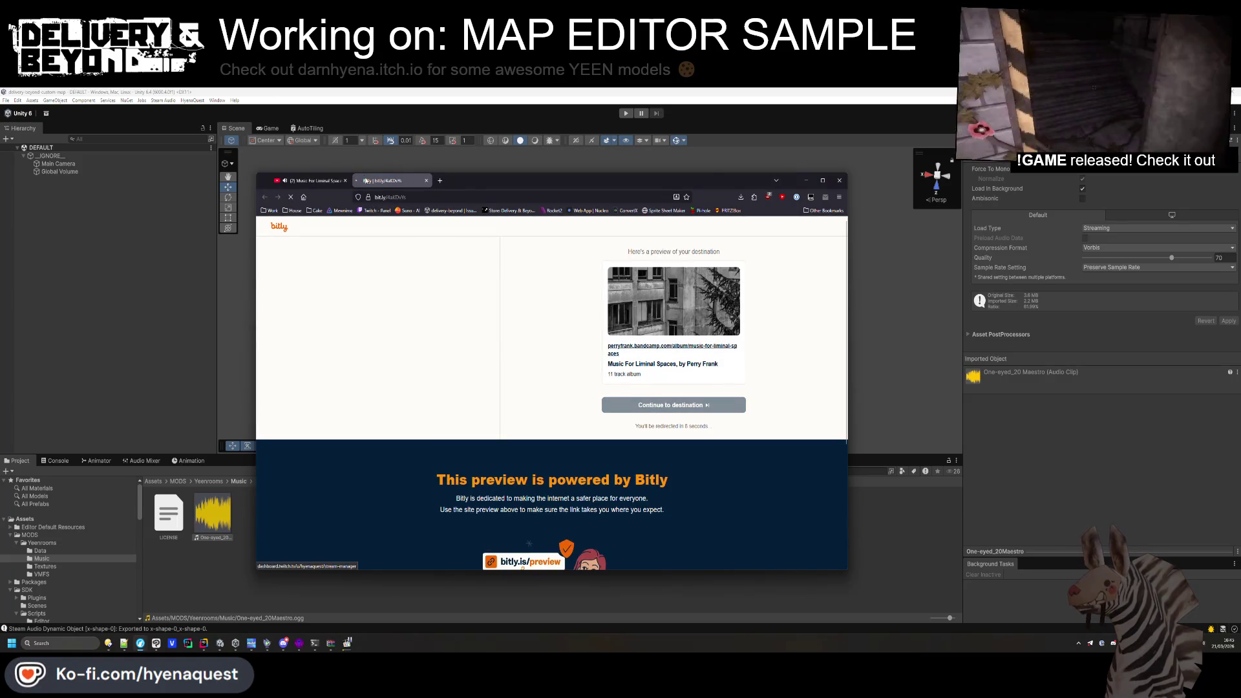
{"action": "scroll", "coordinate": [384, 452], "scroll_direction": "down", "scroll_amount": 2}
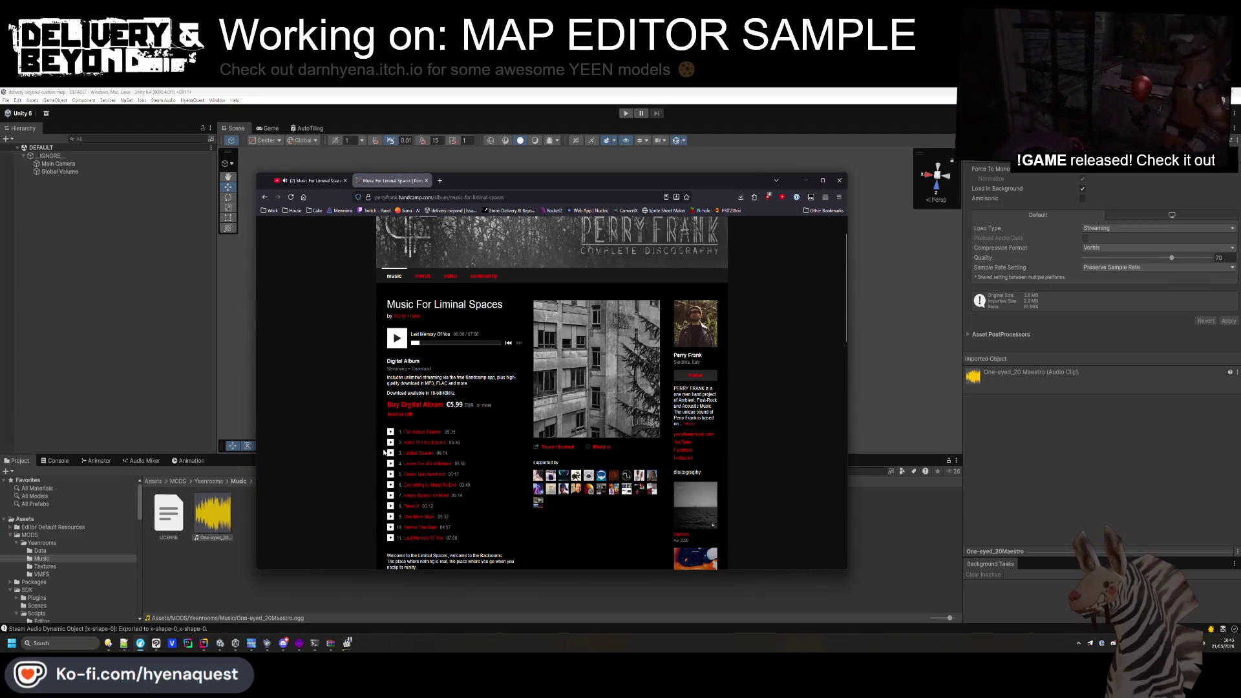
{"action": "left_click", "coordinate": [345, 181]}
{"action": "left_click", "coordinate": [391, 432]}
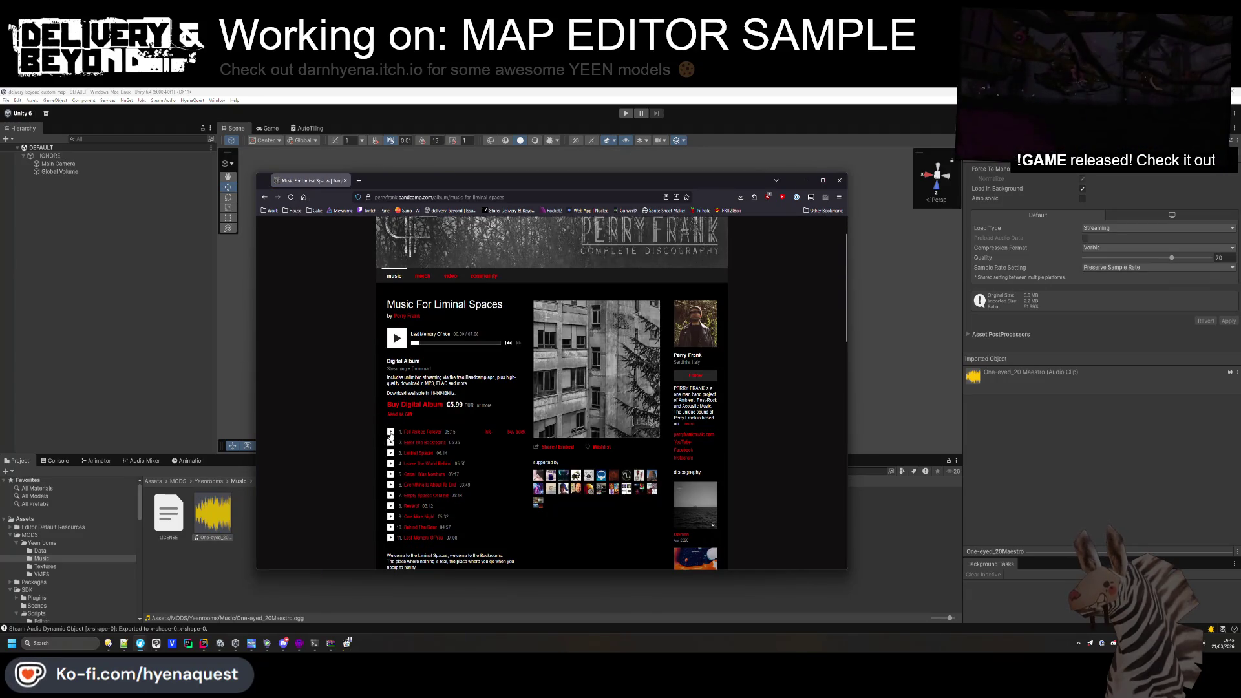
{"action": "scroll", "coordinate": [372, 447], "scroll_direction": "down", "scroll_amount": 1}
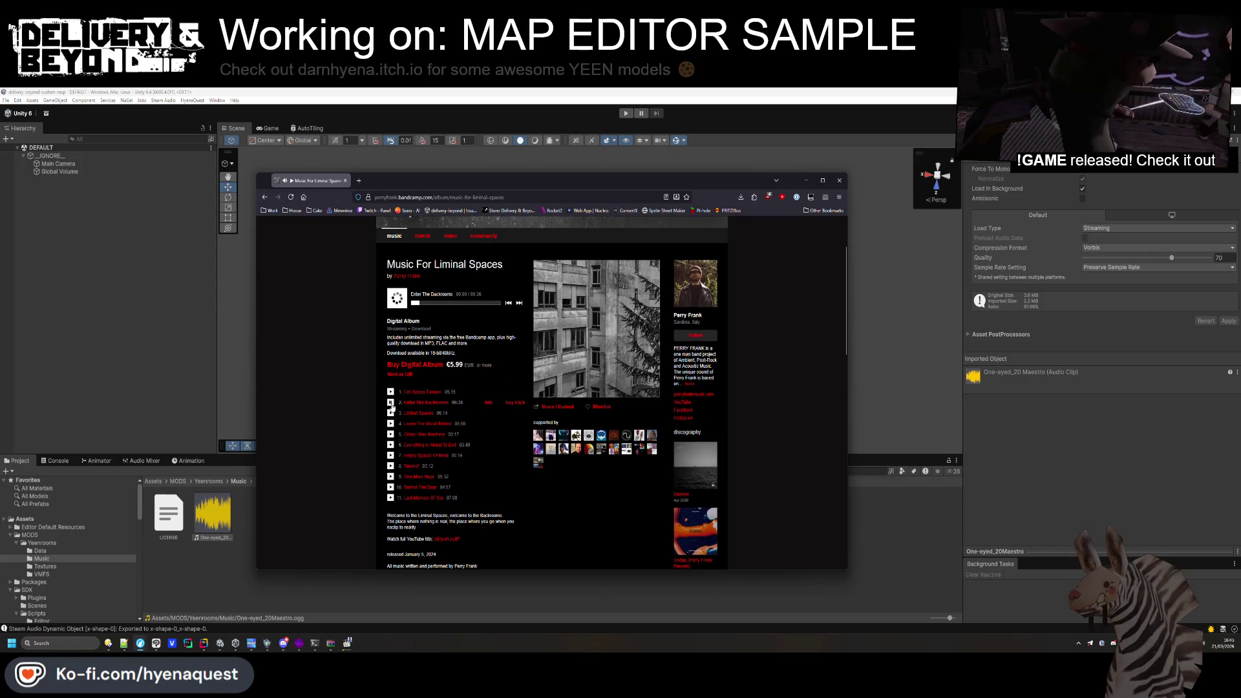
{"action": "left_click", "coordinate": [427, 303]}
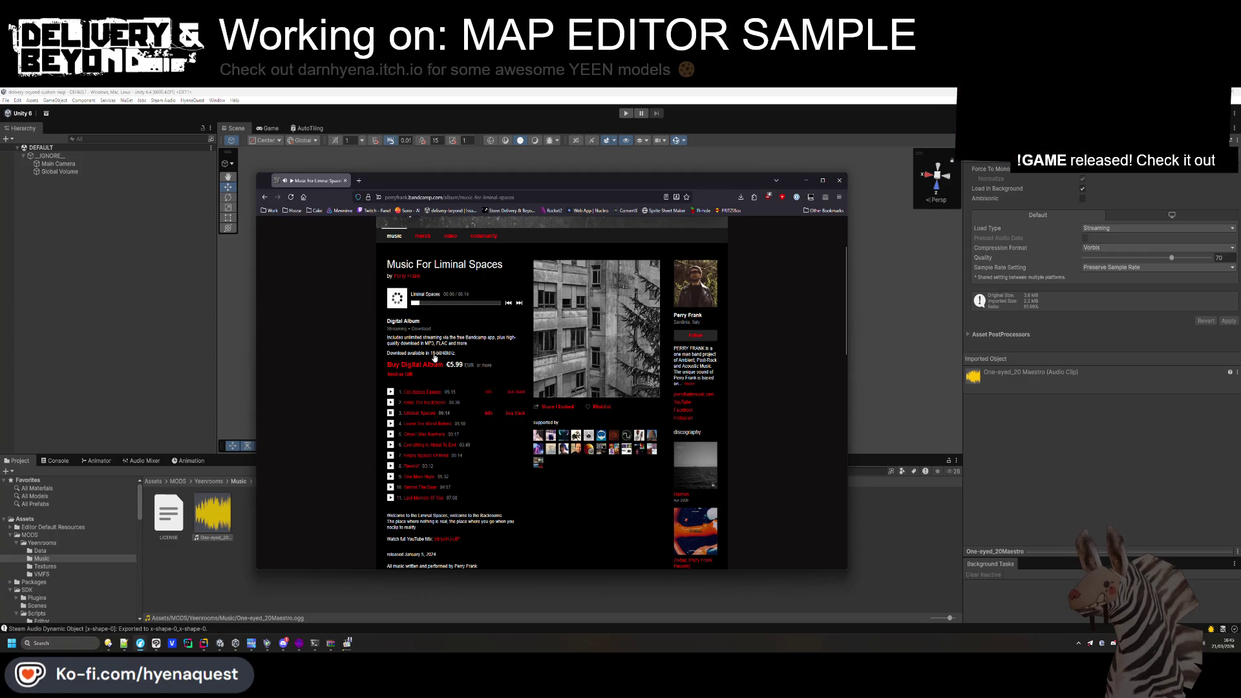
{"action": "left_click", "coordinate": [426, 303]}
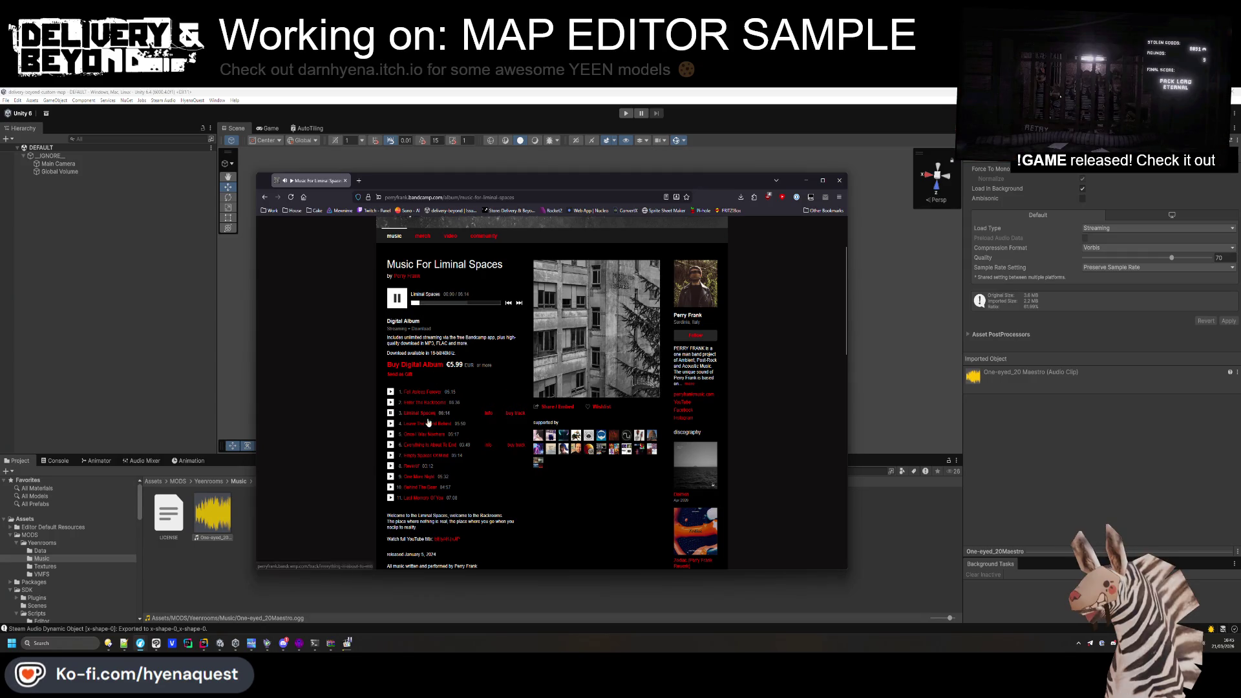
{"action": "left_click", "coordinate": [429, 303]}
{"action": "left_click", "coordinate": [412, 303]}
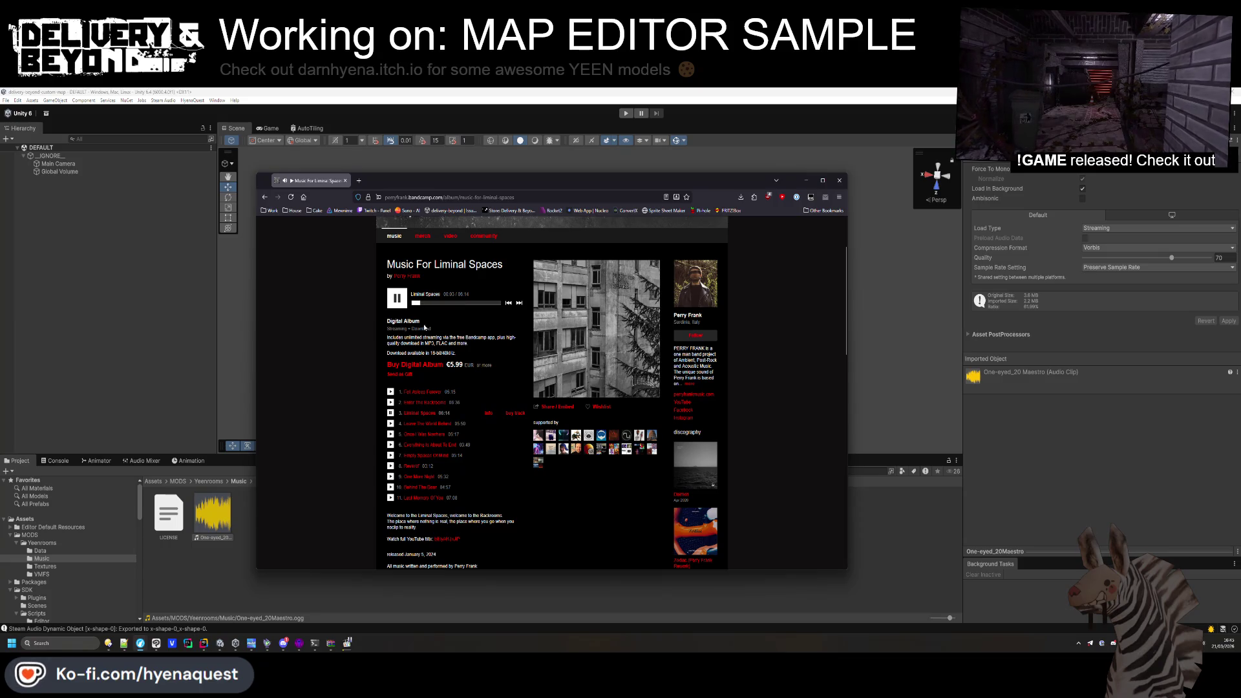
Read the Music For Liminal Spaces Digital Album description, then go back in the browser.
{"action": "scroll", "coordinate": [435, 349], "scroll_direction": "down", "scroll_amount": 2}
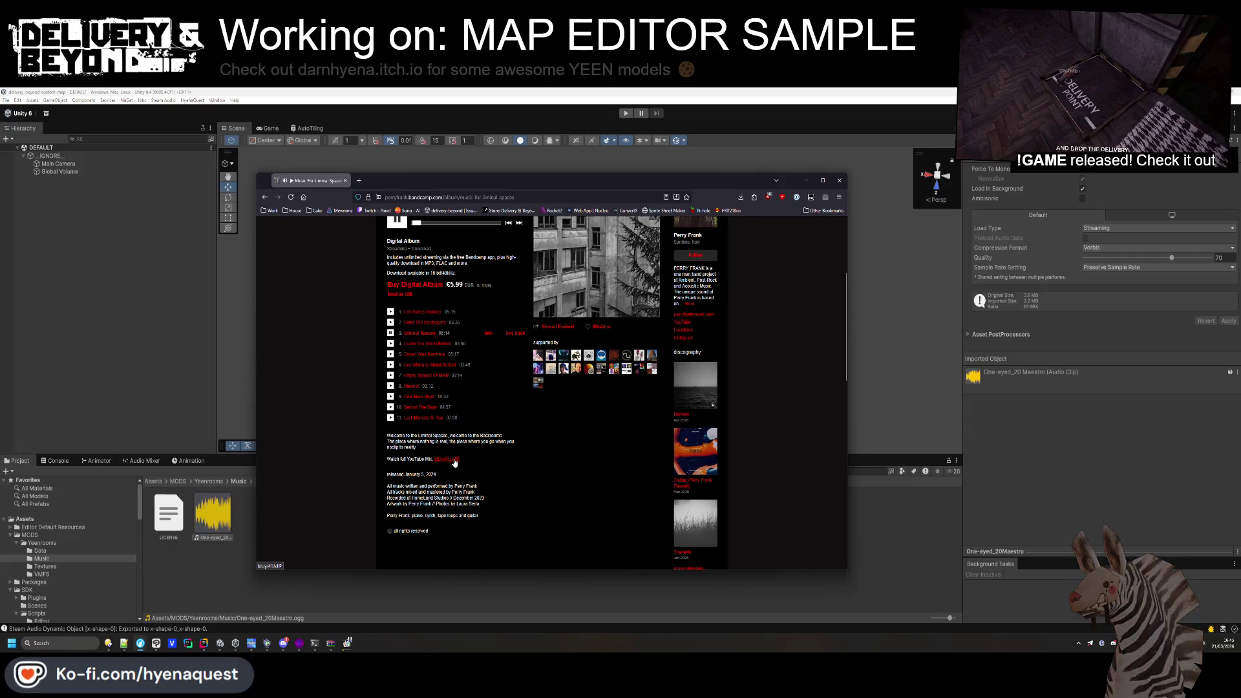
{"action": "scroll", "coordinate": [455, 459], "scroll_direction": "up", "scroll_amount": 3}
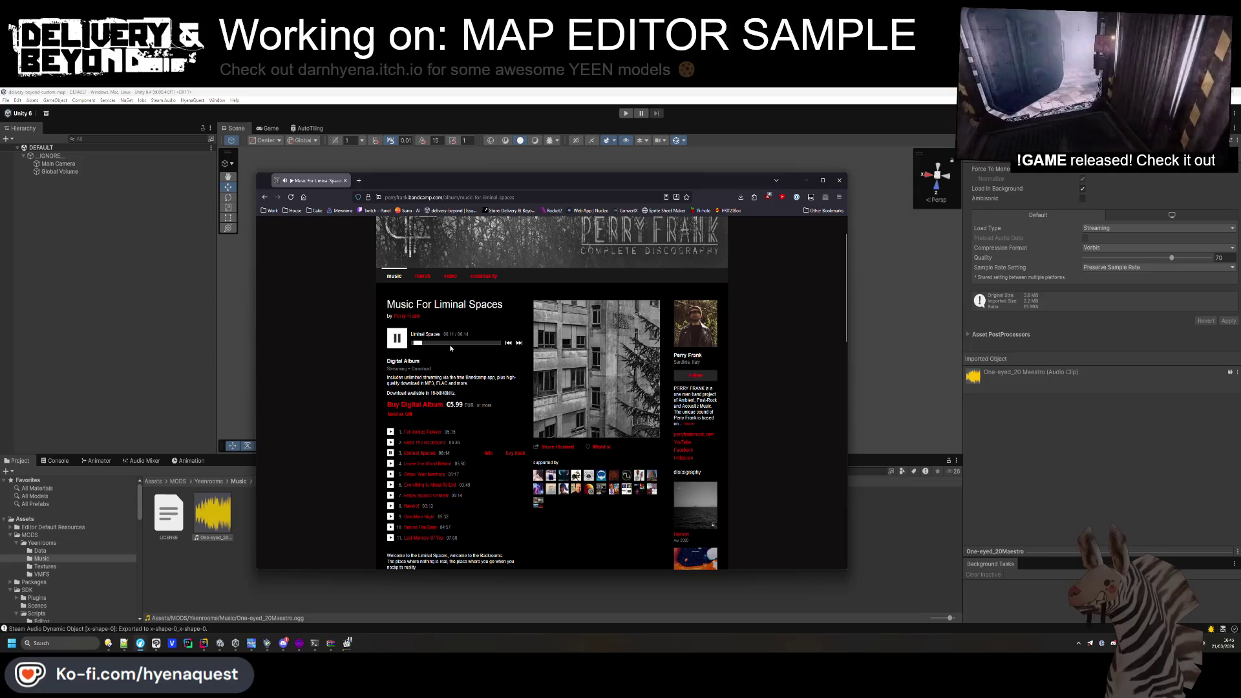
{"action": "left_click_drag", "start_coordinate": [398, 377], "coordinate": [468, 384]}
{"action": "left_click", "coordinate": [483, 406]}
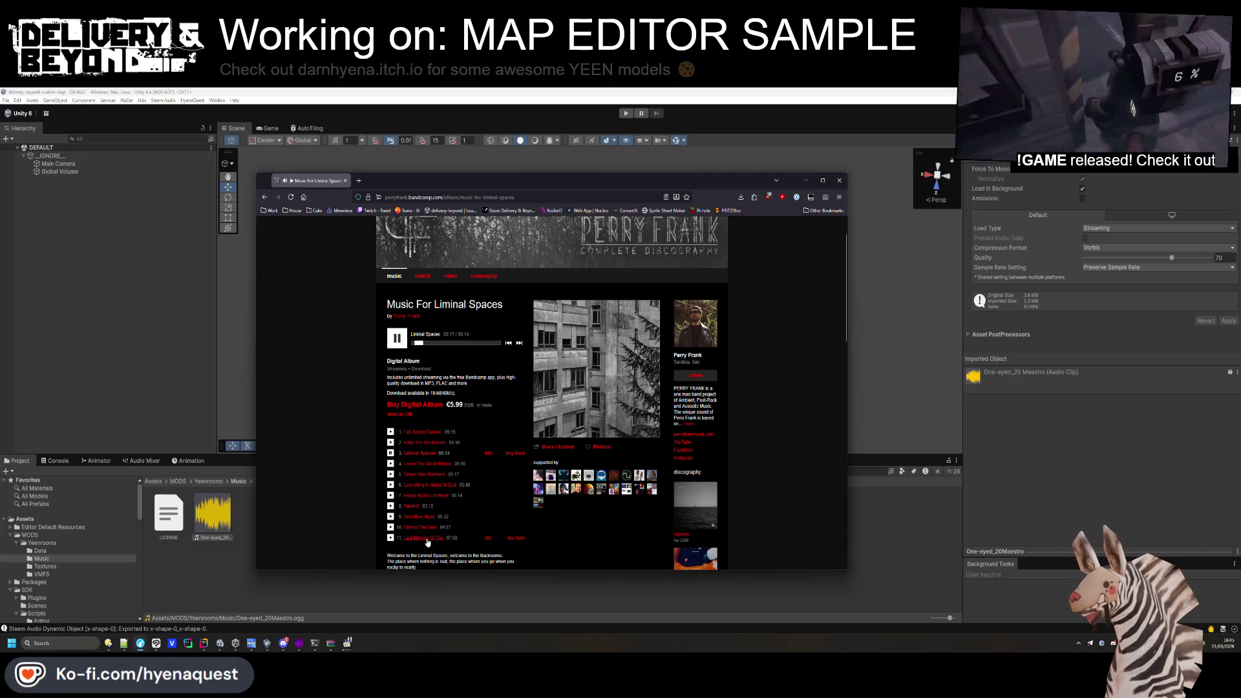
{"action": "scroll", "coordinate": [434, 440], "scroll_direction": "down", "scroll_amount": 3}
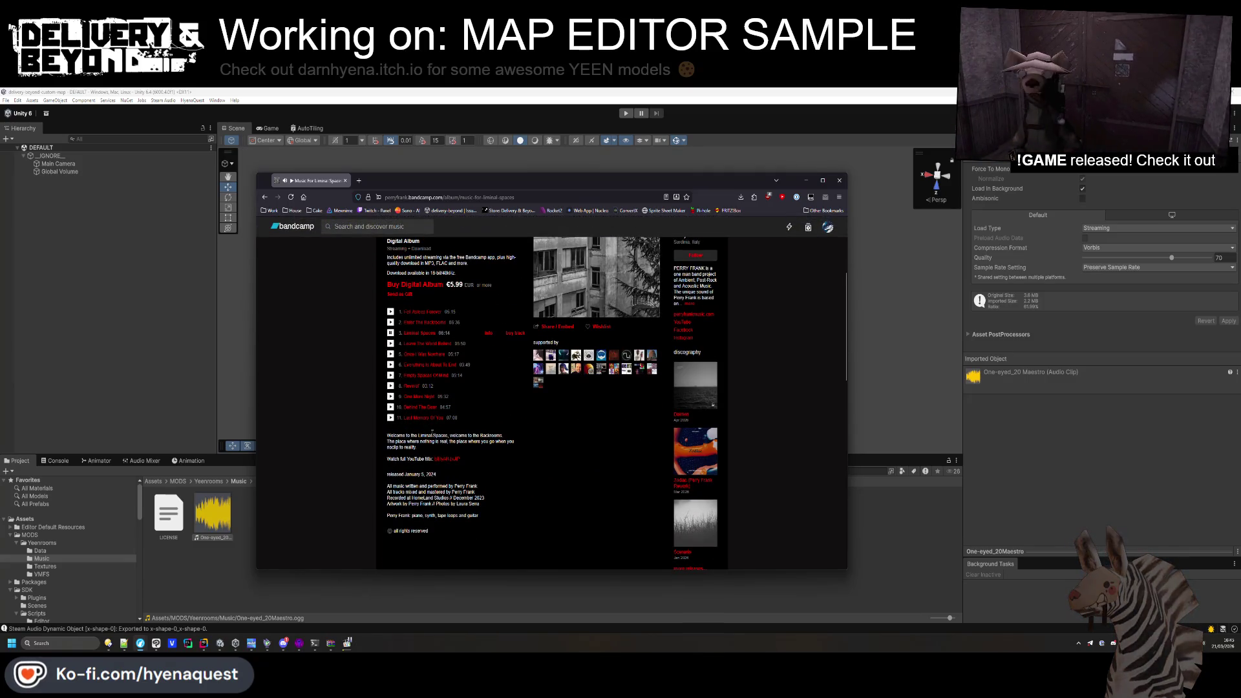
{"action": "scroll", "coordinate": [432, 431], "scroll_direction": "up", "scroll_amount": 4}
{"action": "key", "text": "alt+Left"}
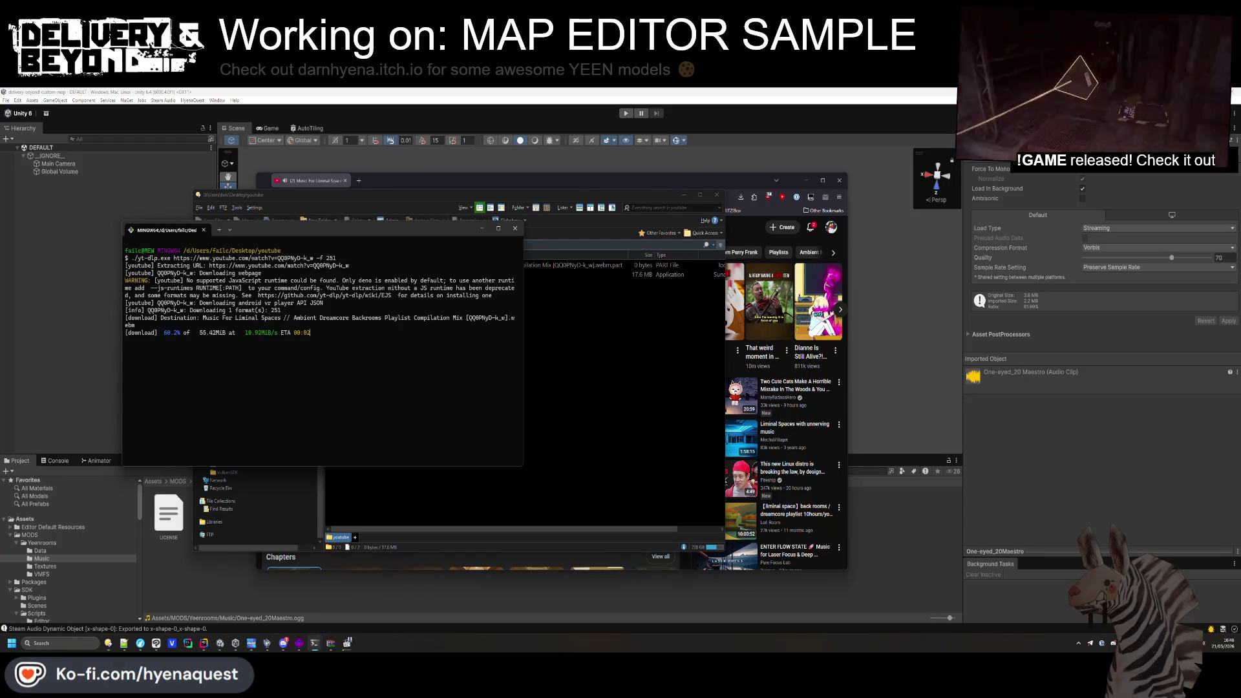
Bring the mix's YouTube page forward to grab its address.
{"action": "left_click", "coordinate": [381, 181]}
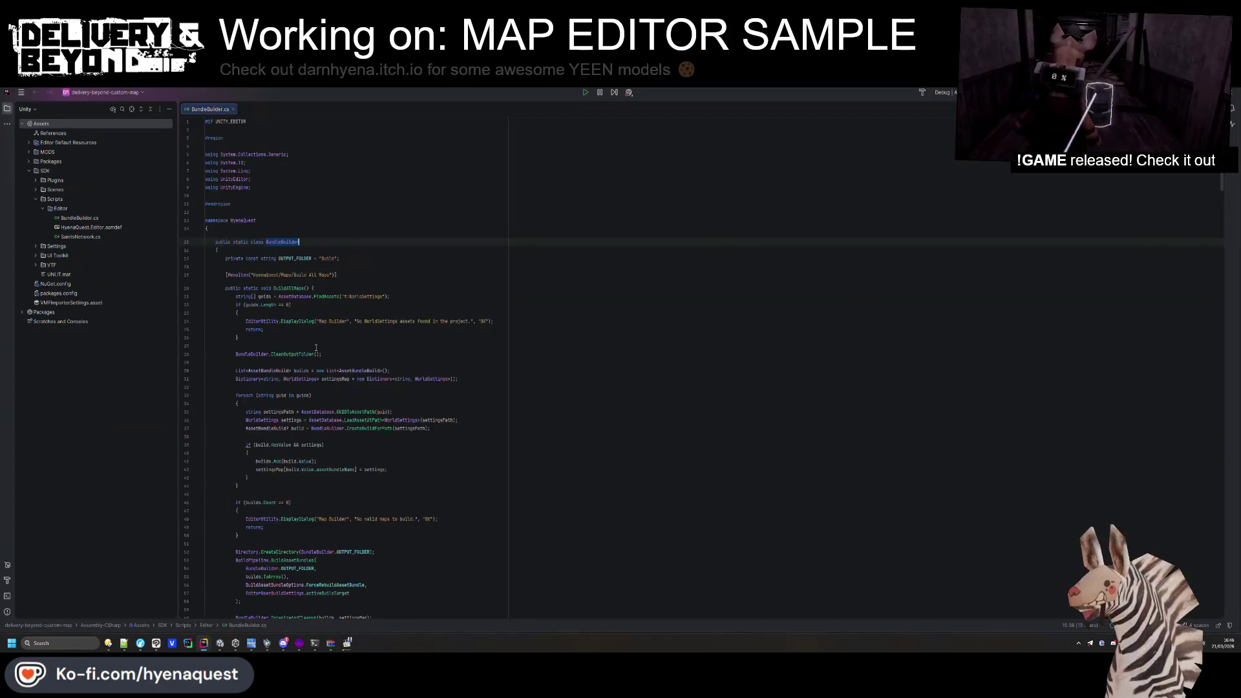
Replace LICENSE.txt's text with a 'Music by' line followed by the video link.
{"action": "key", "text": "alt+Tab"}
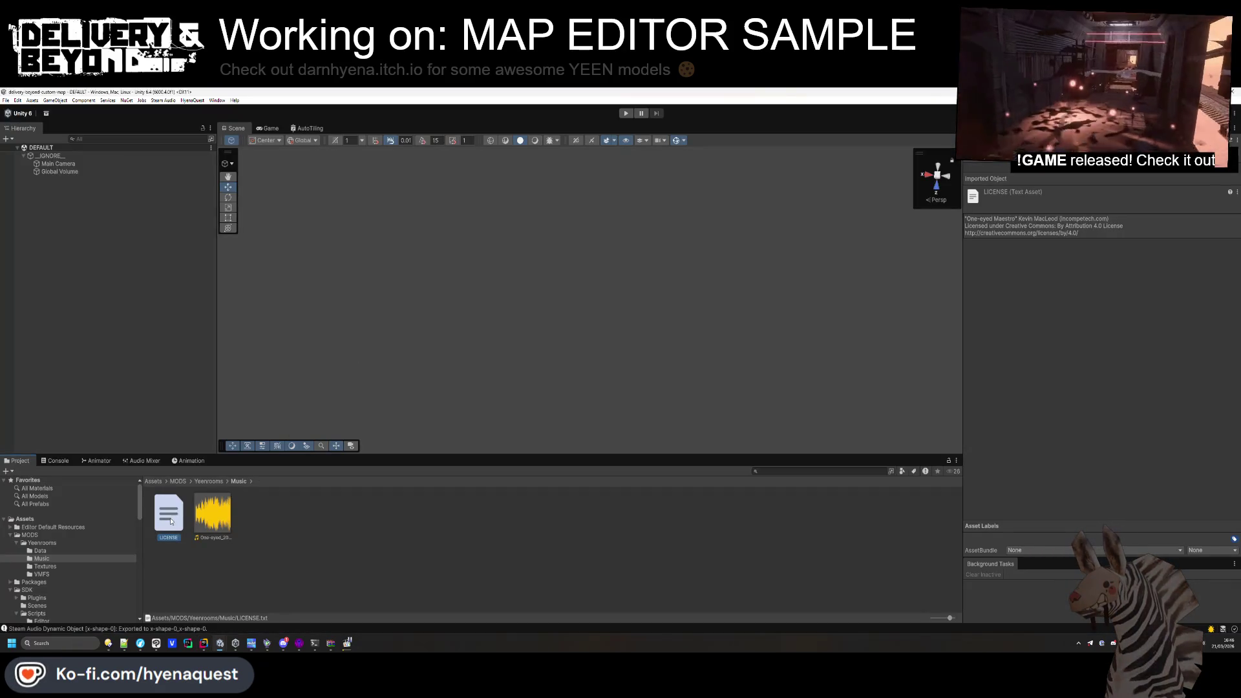
{"action": "double_click", "coordinate": [171, 520]}
{"action": "key", "text": "ctrl+a"}
{"action": "key", "text": "ctrl+v"}
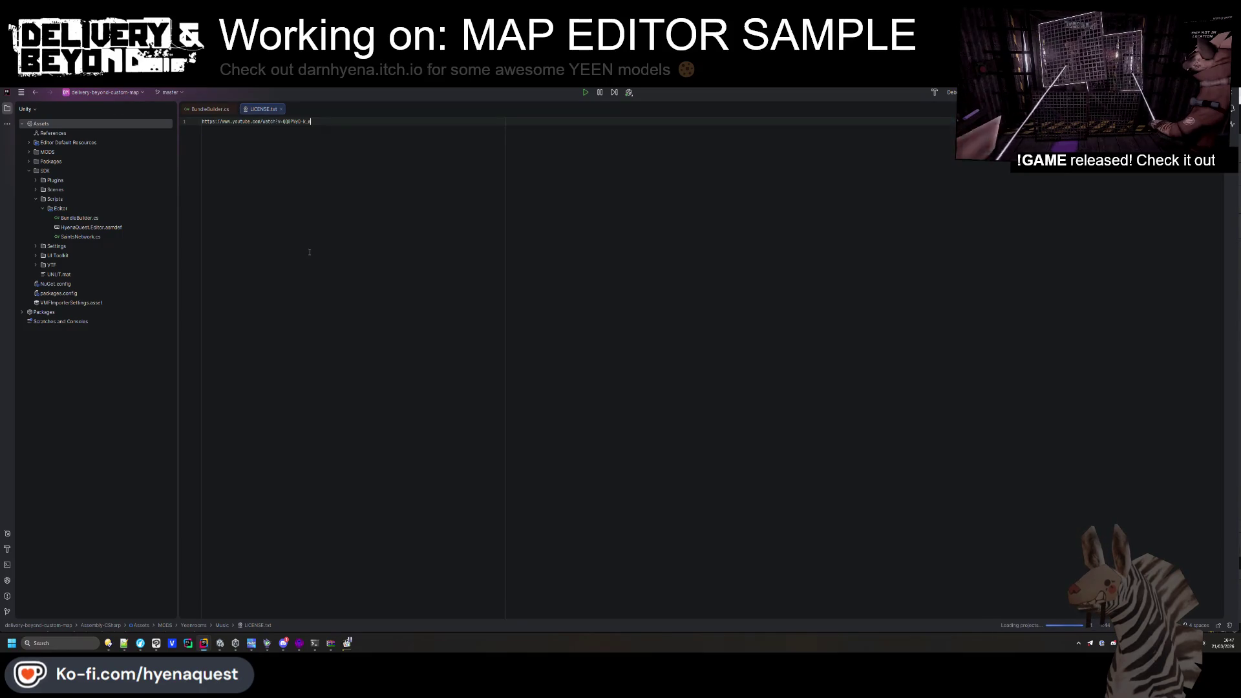
{"action": "key", "text": "ctrl+z"}
{"action": "type", "text": "Musi"}
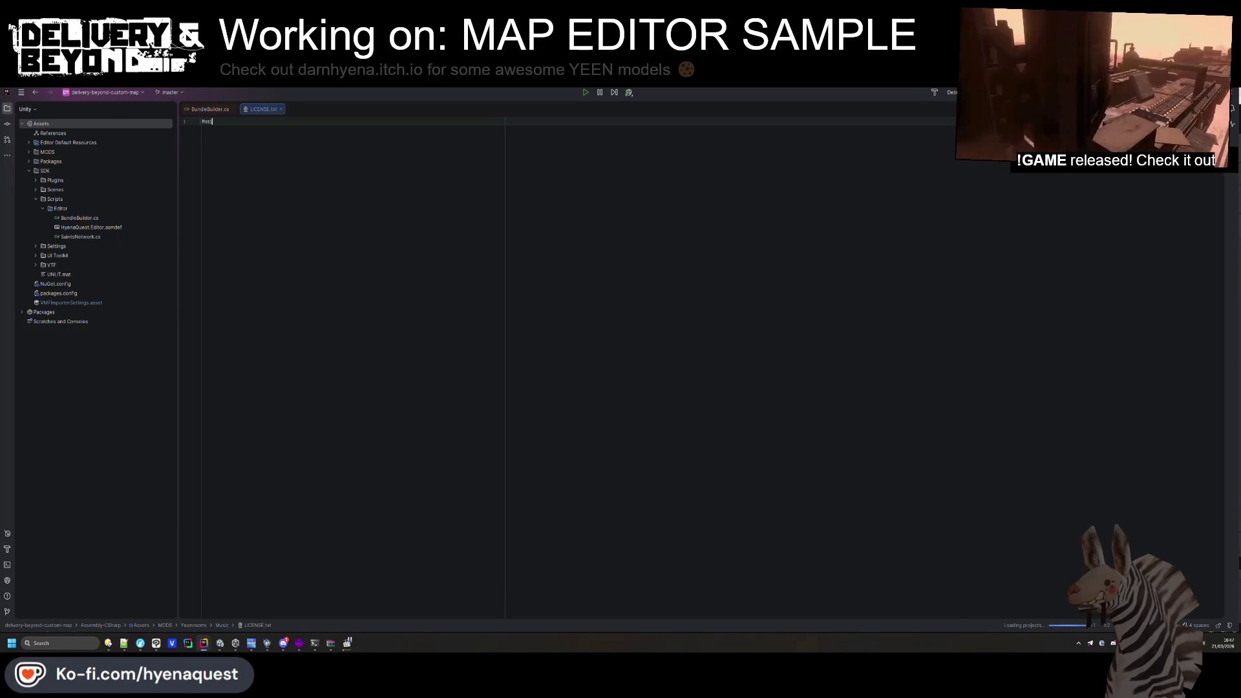
{"action": "key", "text": "Return"}
{"action": "key", "text": "ctrl+v"}
{"action": "key", "text": "Return"}
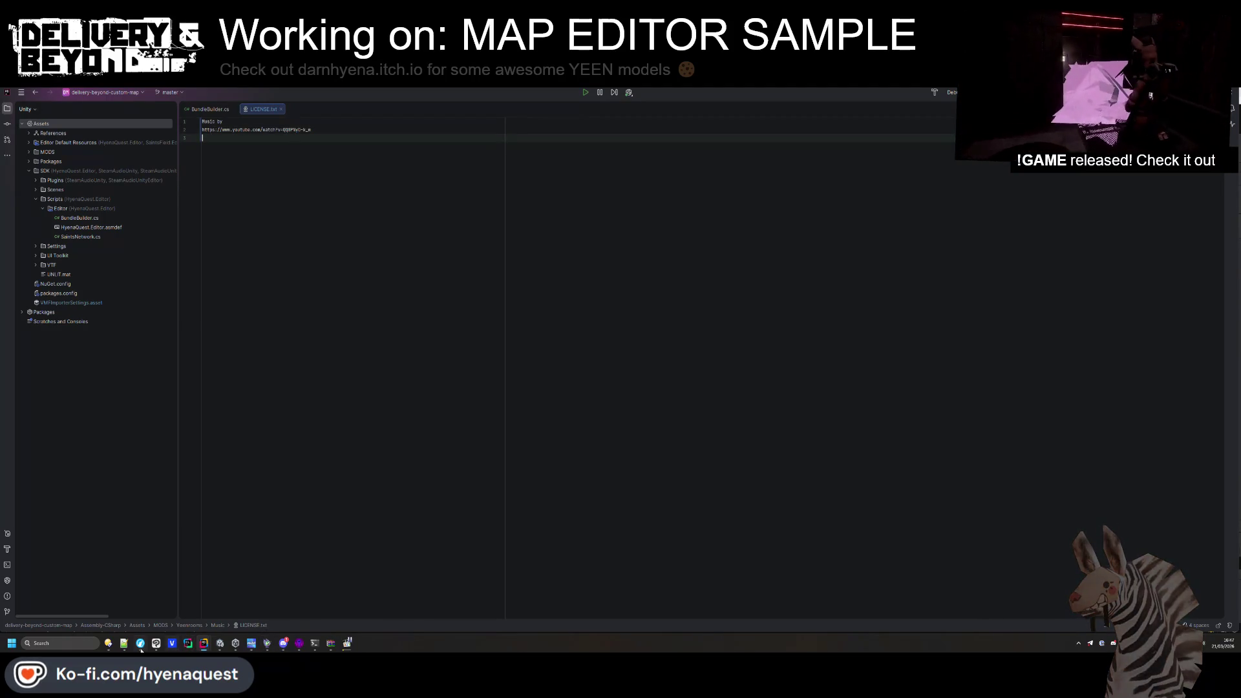
Copy the artist credit from the video description and paste it after 'Music by'.
{"action": "mouse_move", "coordinate": [140, 643]}
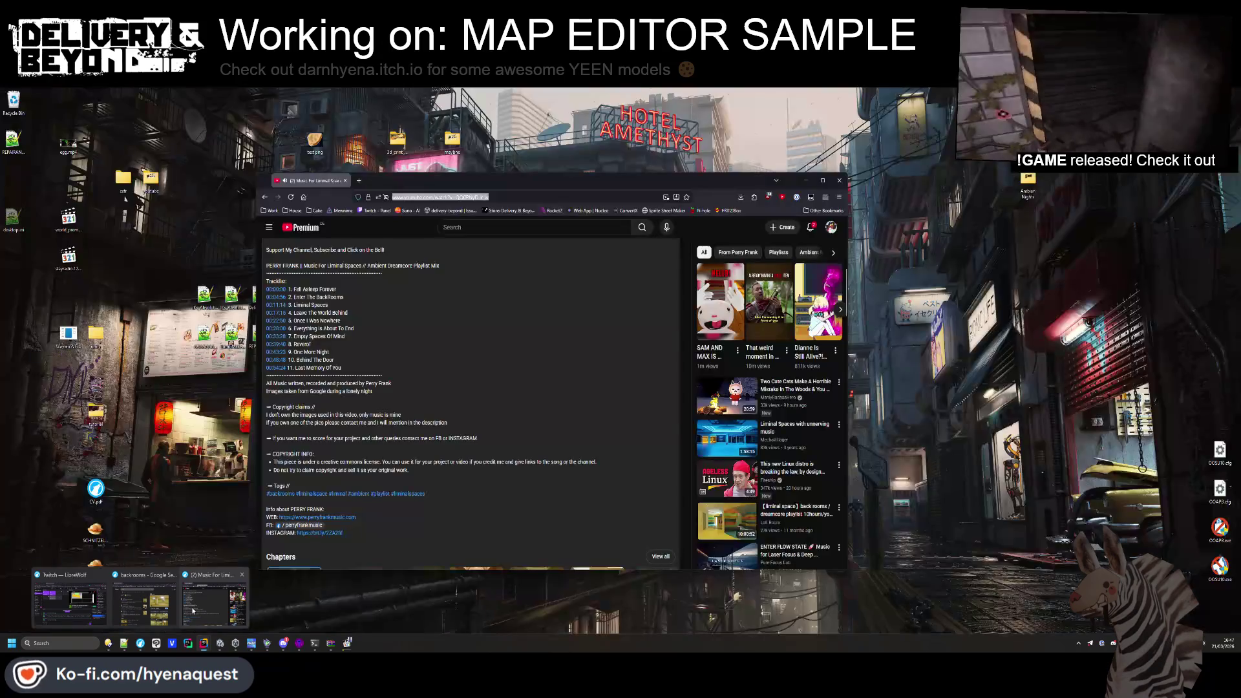
{"action": "left_click", "coordinate": [182, 613]}
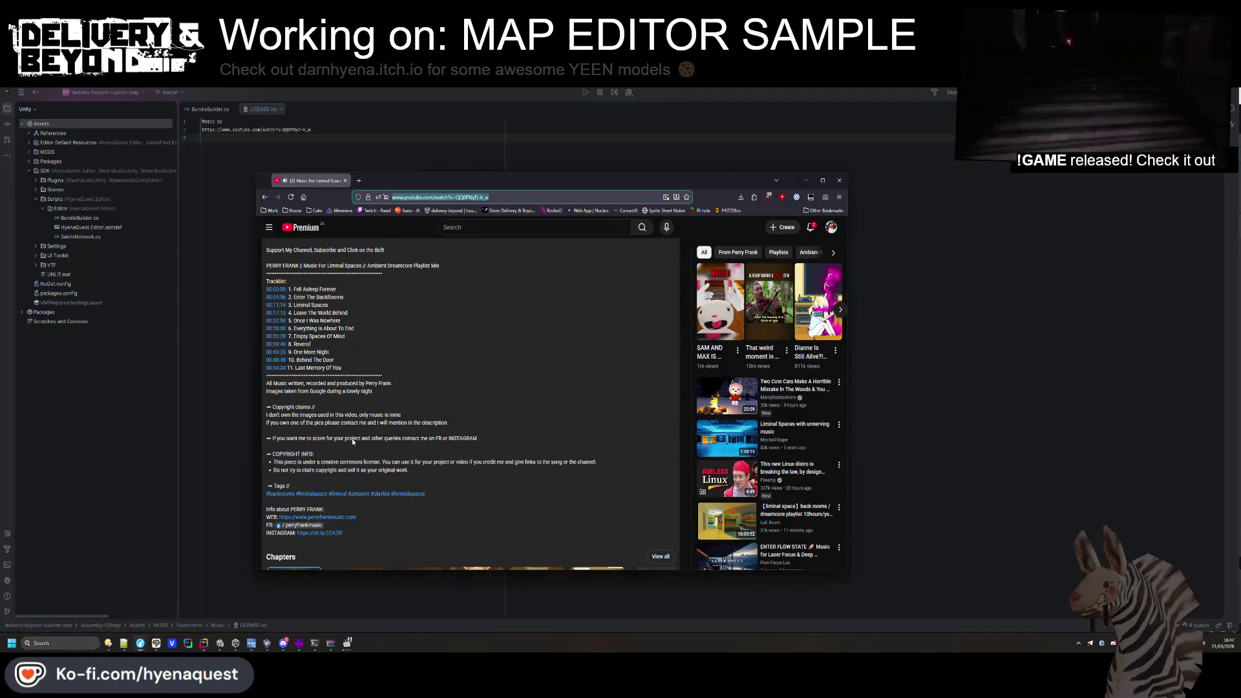
{"action": "scroll", "coordinate": [390, 463], "scroll_direction": "up", "scroll_amount": 3}
{"action": "left_click_drag", "start_coordinate": [390, 463], "coordinate": [357, 463]}
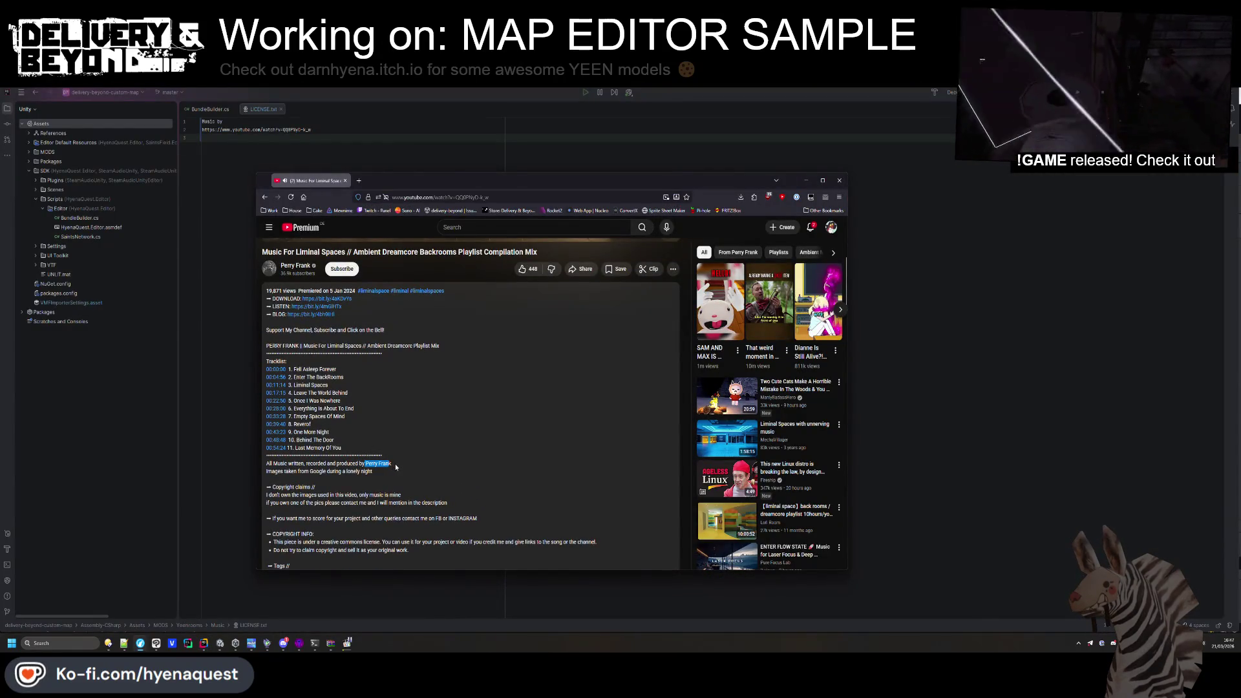
{"action": "left_click", "coordinate": [227, 121]}
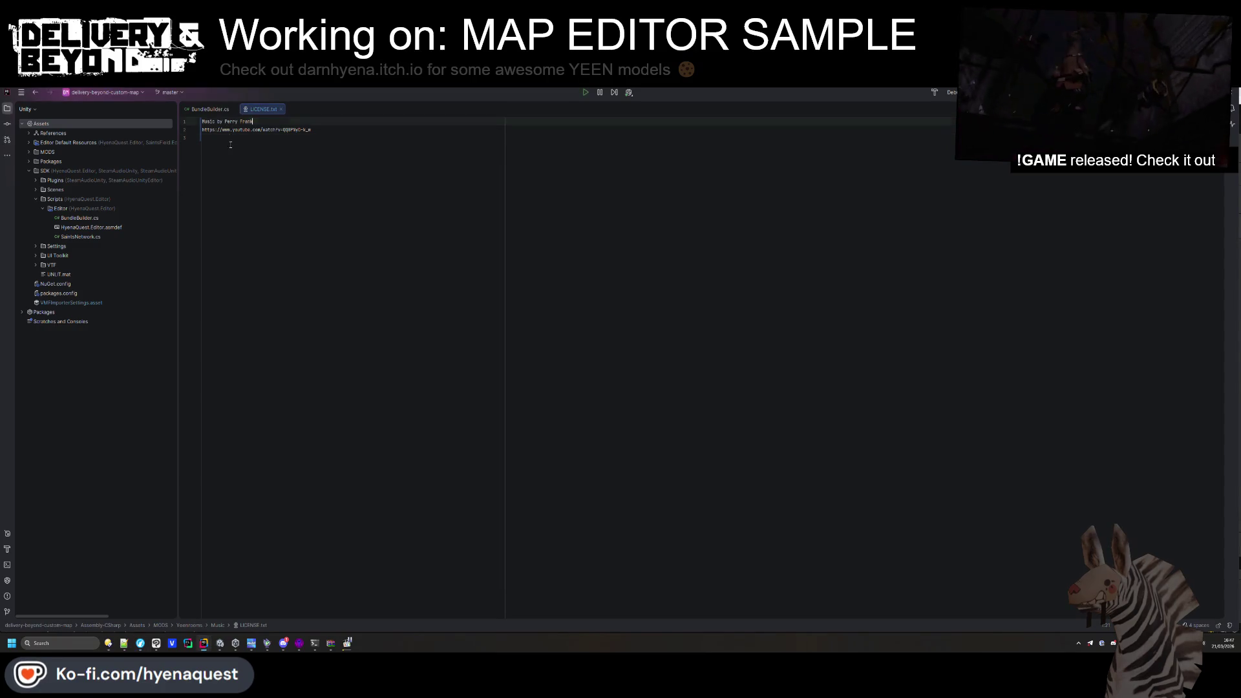
{"action": "key", "text": "ctrl+v"}
Add the artist's channel URL as the third line and close LICENSE.txt.
{"action": "key", "text": "alt+Tab"}
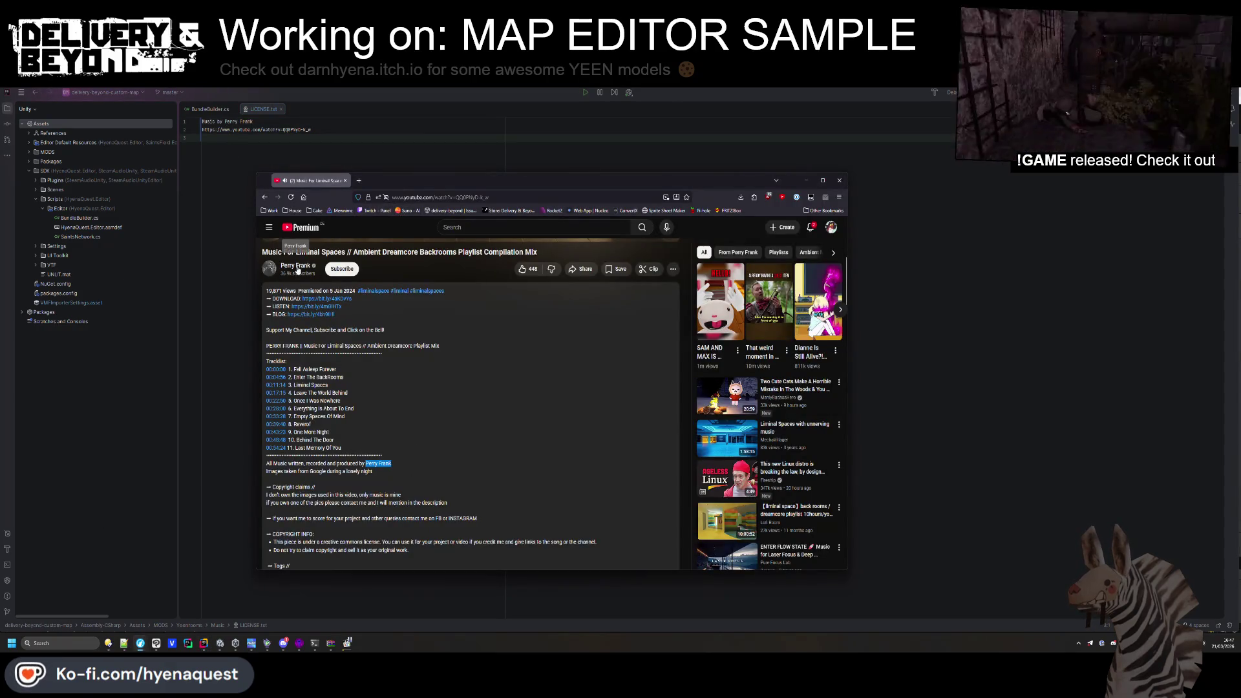
{"action": "middle_click", "coordinate": [296, 265]}
{"action": "key", "text": "ctrl+c"}
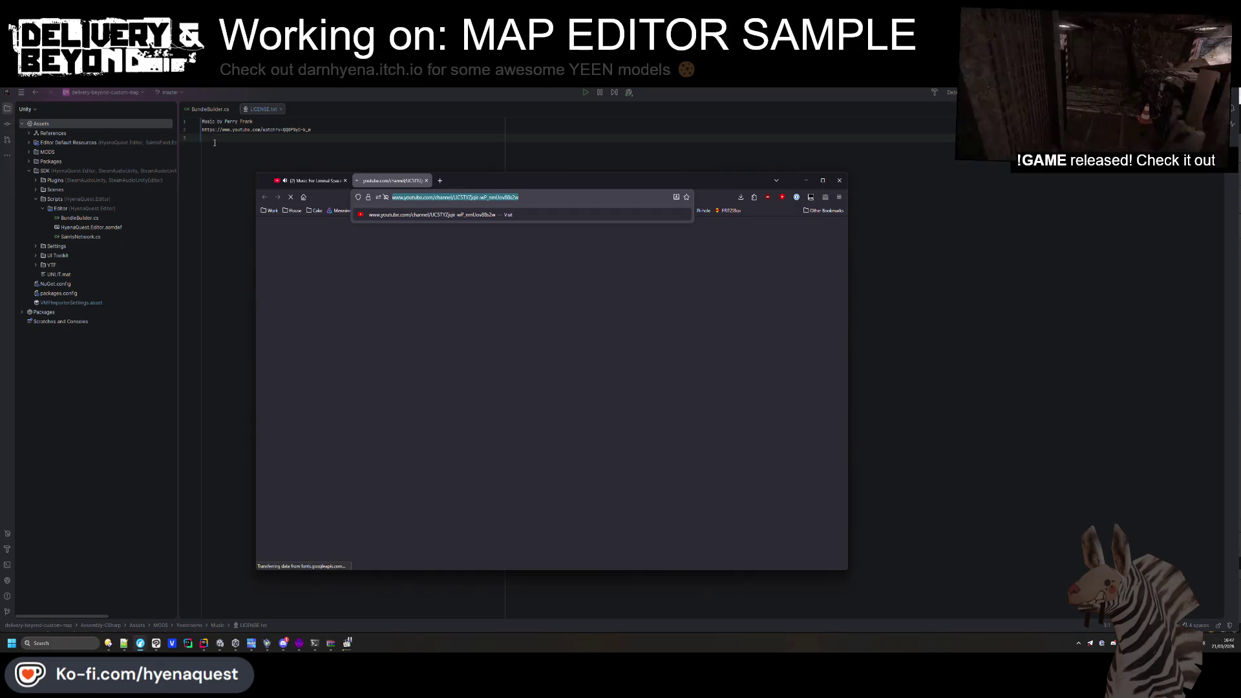
{"action": "key", "text": "alt+Tab"}
{"action": "key", "text": "ctrl+v"}
{"action": "key", "text": "Up"}
{"action": "key", "text": "Up"}
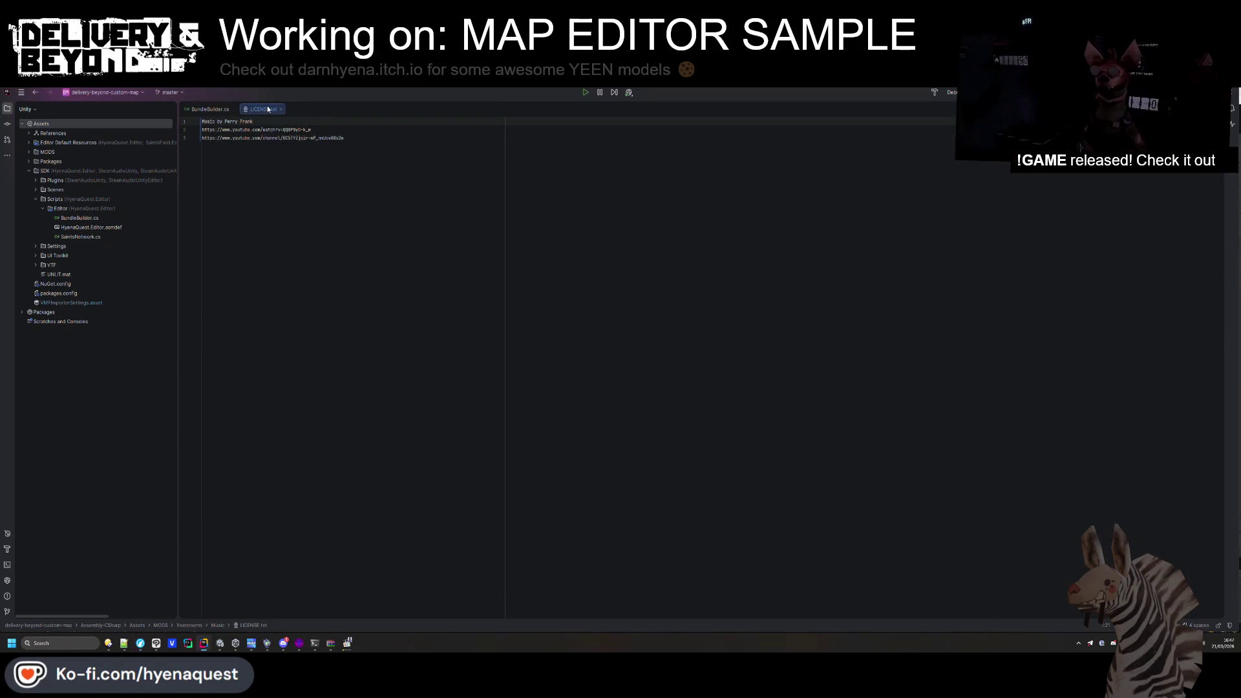
{"action": "key", "text": "ctrl+F4"}
Close the artist's channel tab and pause the mix video.
{"action": "key", "text": "alt+Tab"}
{"action": "middle_click", "coordinate": [384, 184]}
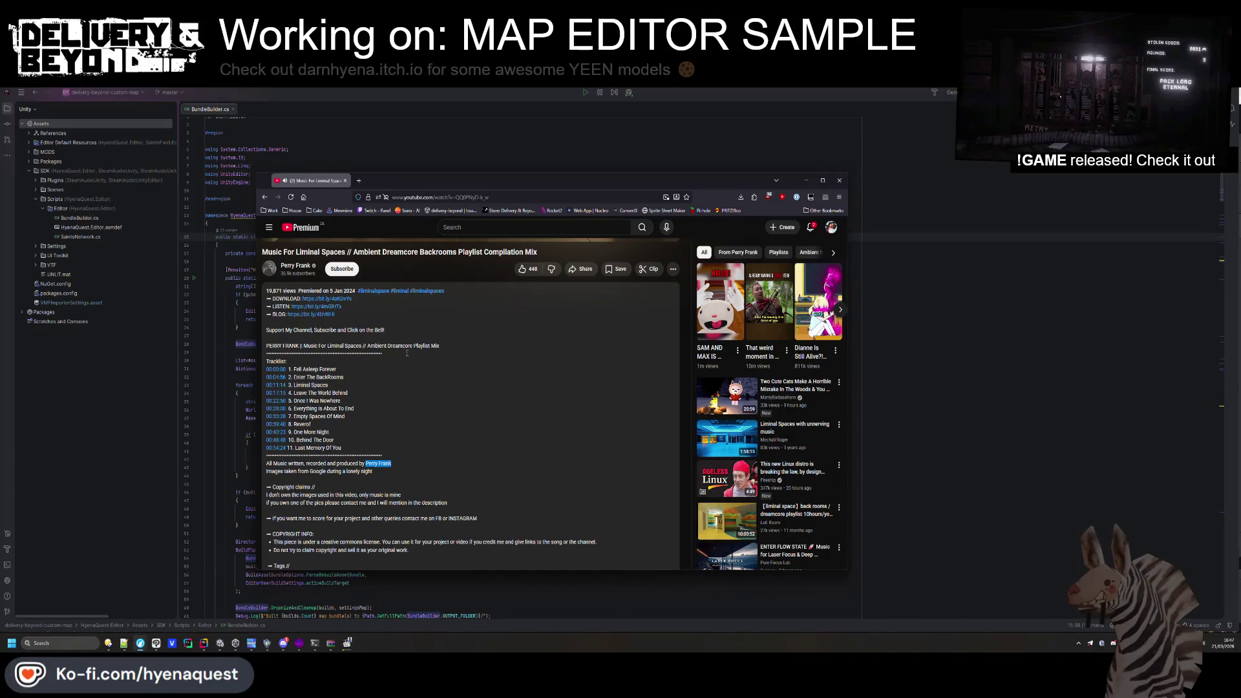
{"action": "left_click", "coordinate": [380, 387]}
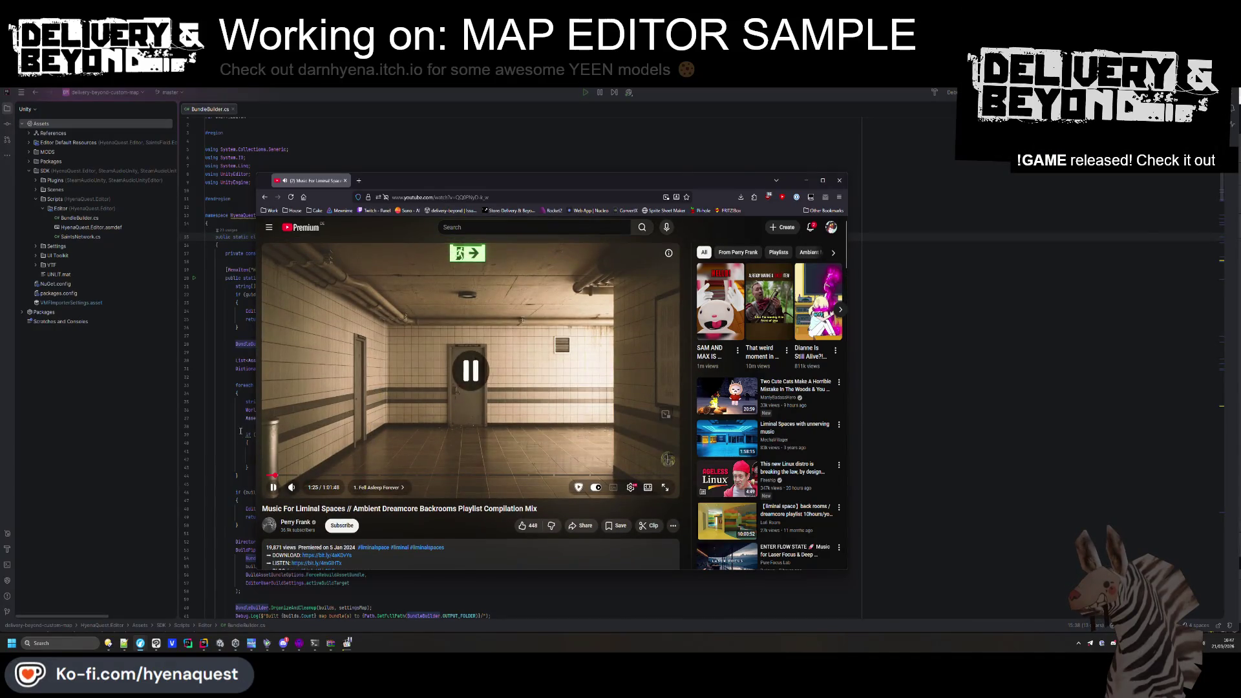
{"action": "key", "text": "alt+Tab"}
{"action": "key", "text": "alt+Tab"}
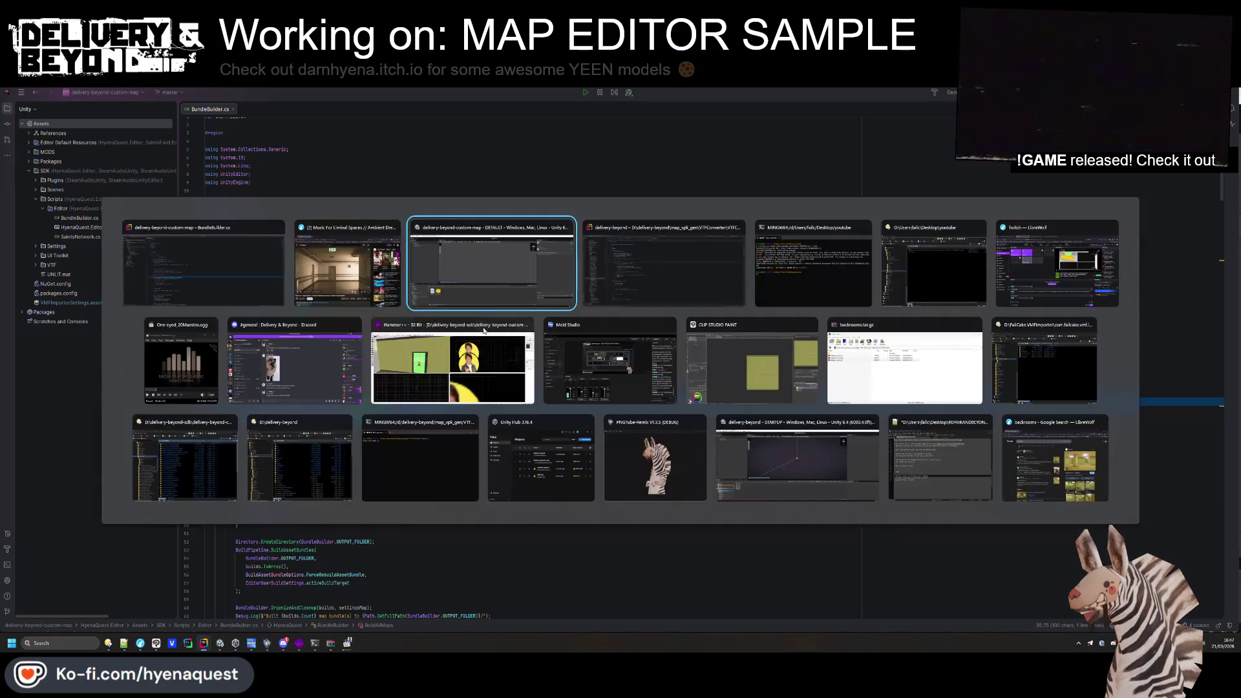
Delete the One-eyed_20Maestro clip, closing the media player locking it and dismissing the Cannot Delete error.
{"action": "left_click", "coordinate": [226, 537]}
{"action": "key", "text": "Delete"}
{"action": "key", "text": "Return"}
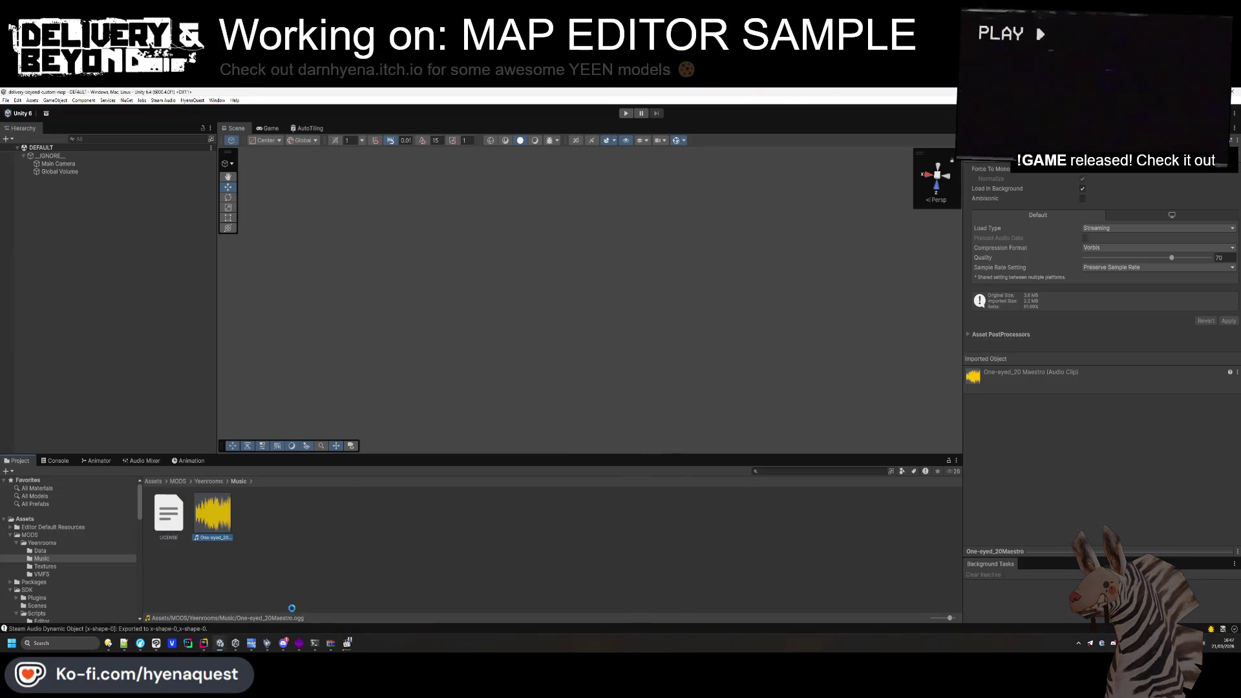
{"action": "left_click", "coordinate": [64, 638]}
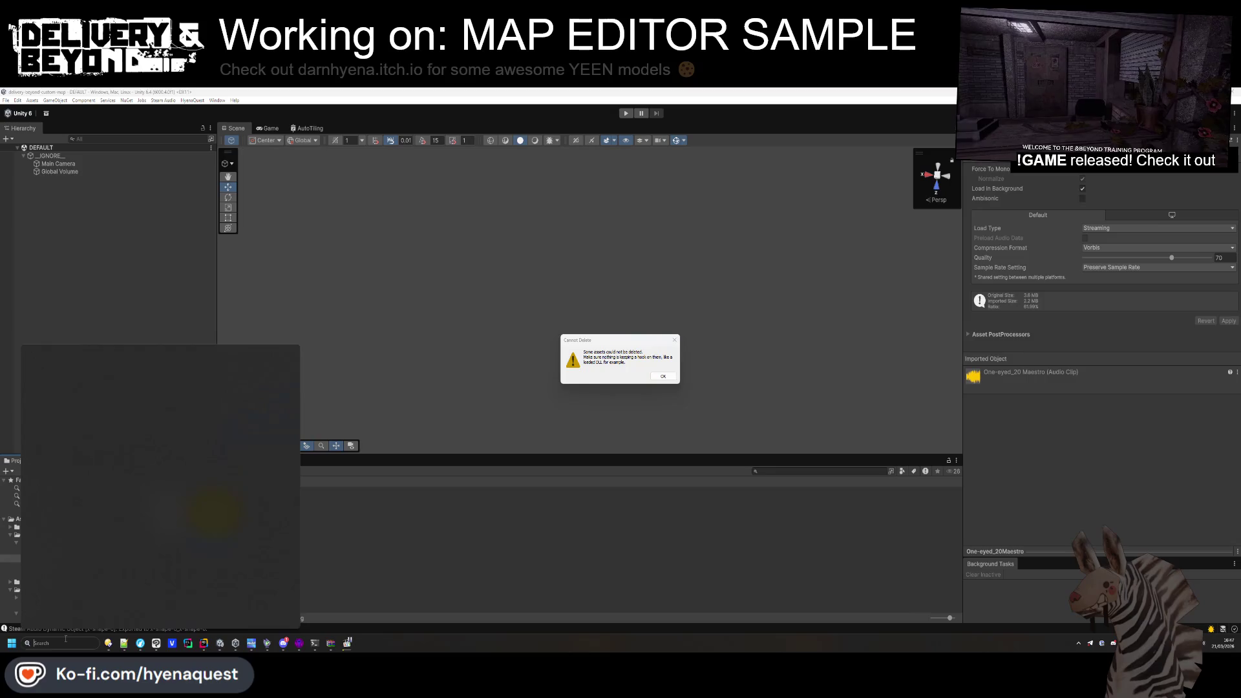
{"action": "type", "text": "audacity"}
{"action": "left_click", "coordinate": [68, 639]}
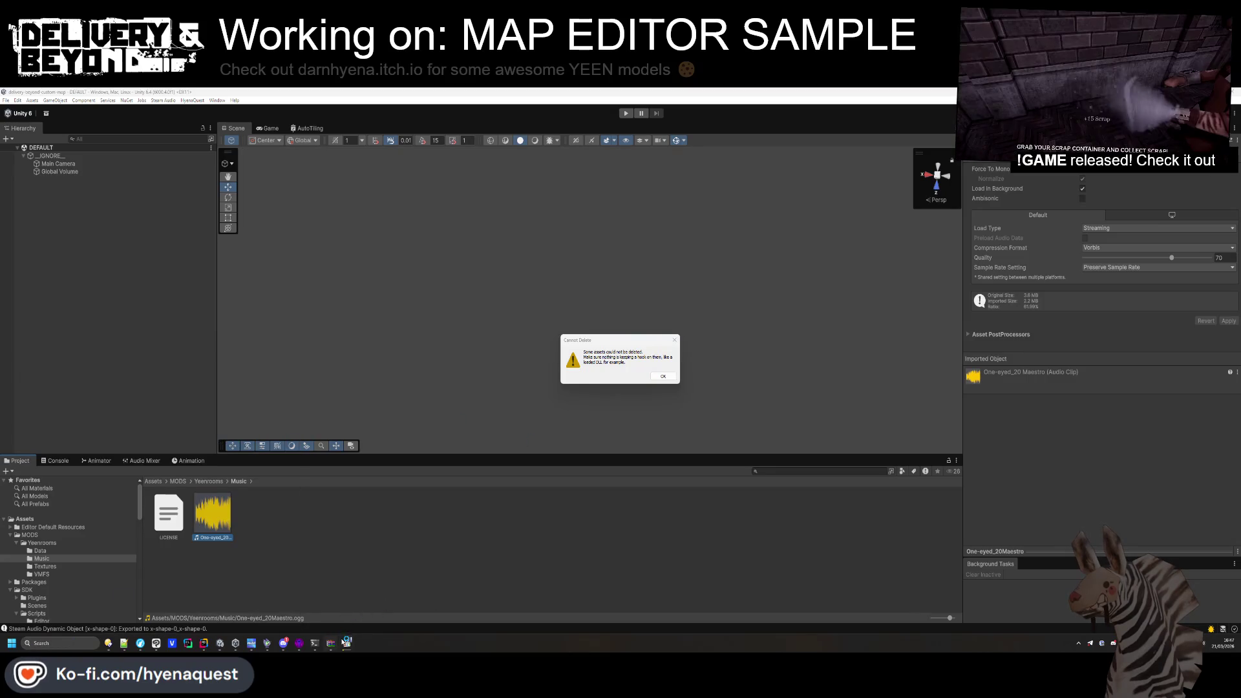
{"action": "left_click", "coordinate": [347, 643]}
{"action": "left_click", "coordinate": [684, 296]}
{"action": "left_click", "coordinate": [650, 380]}
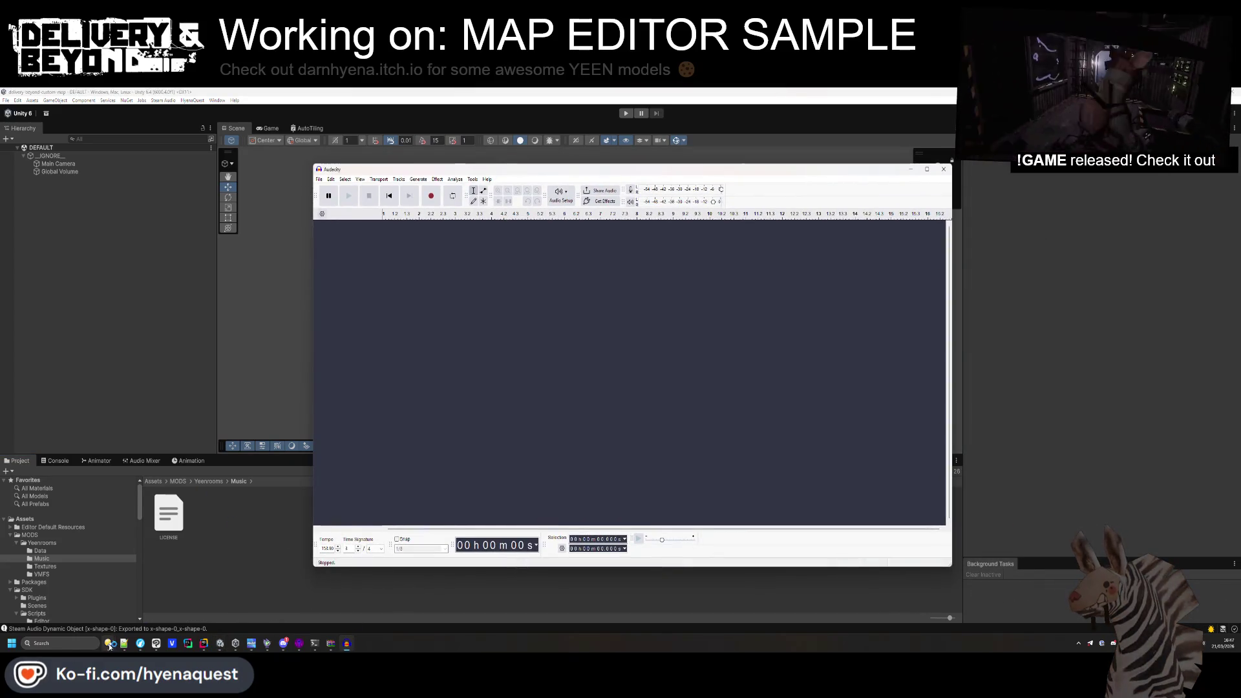
Import the downloaded webm mix into Audacity and play its opening.
{"action": "mouse_move", "coordinate": [109, 643]}
{"action": "left_click", "coordinate": [111, 598]}
{"action": "left_click_drag", "start_coordinate": [426, 268], "coordinate": [766, 331]}
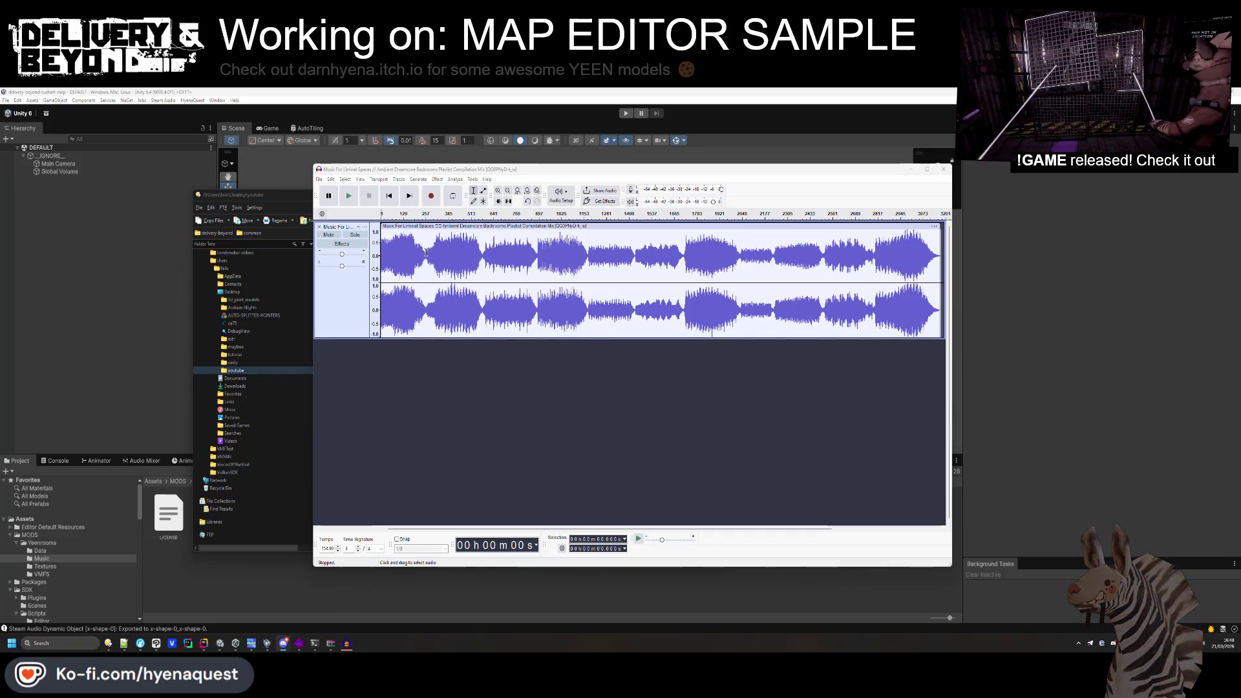
{"action": "left_click_drag", "start_coordinate": [426, 256], "coordinate": [331, 262]}
{"action": "key", "text": "space"}
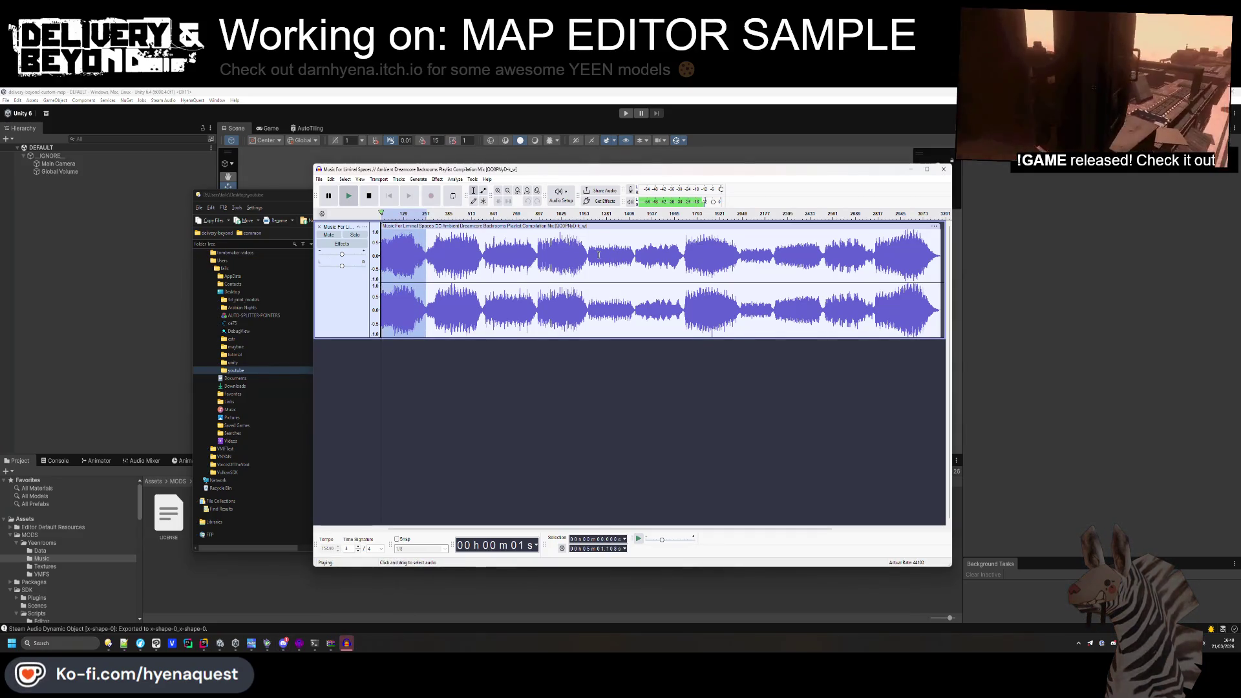
Select a section starting near 28 minutes and start fixing the Ogg export file name.
{"action": "left_click_drag", "start_coordinate": [588, 259], "coordinate": [635, 272]}
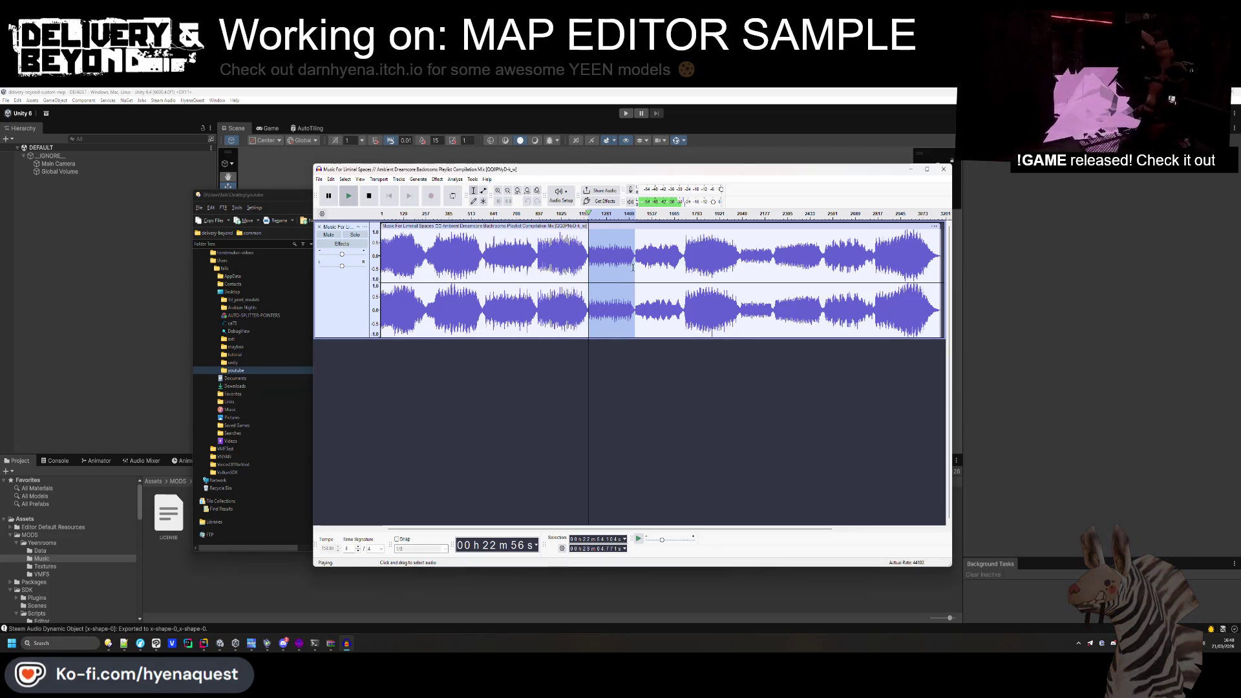
{"action": "left_click_drag", "start_coordinate": [635, 259], "coordinate": [682, 259]}
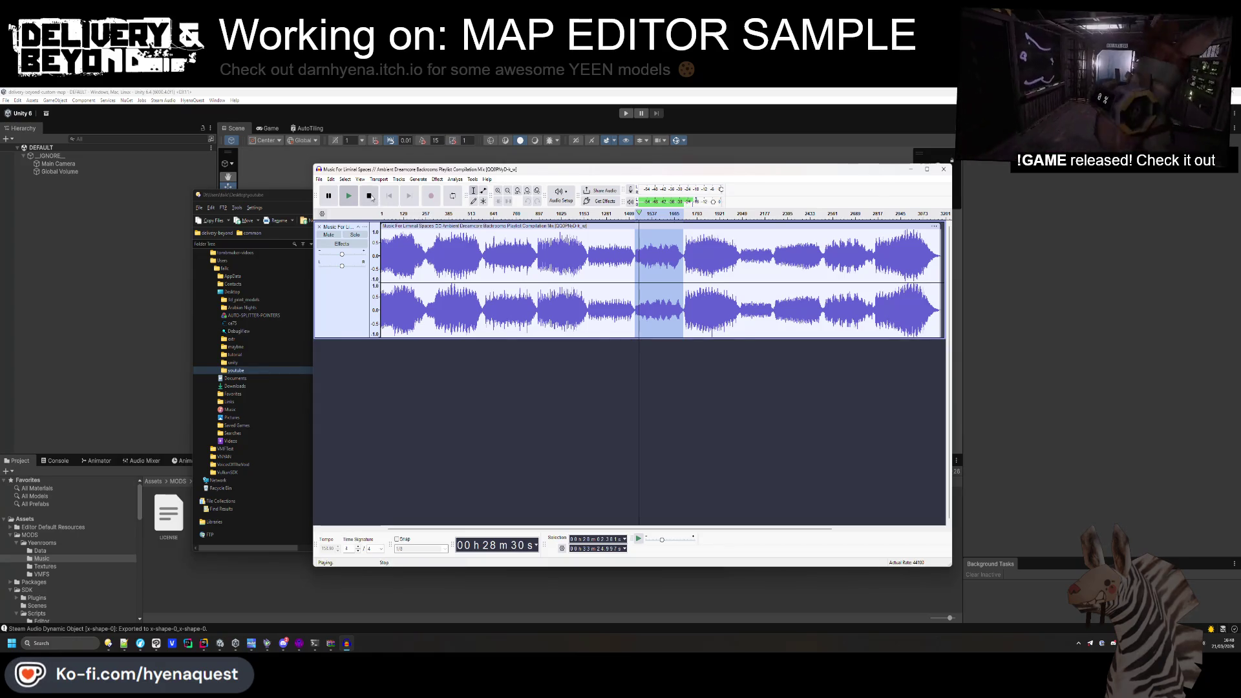
{"action": "left_click", "coordinate": [369, 195]}
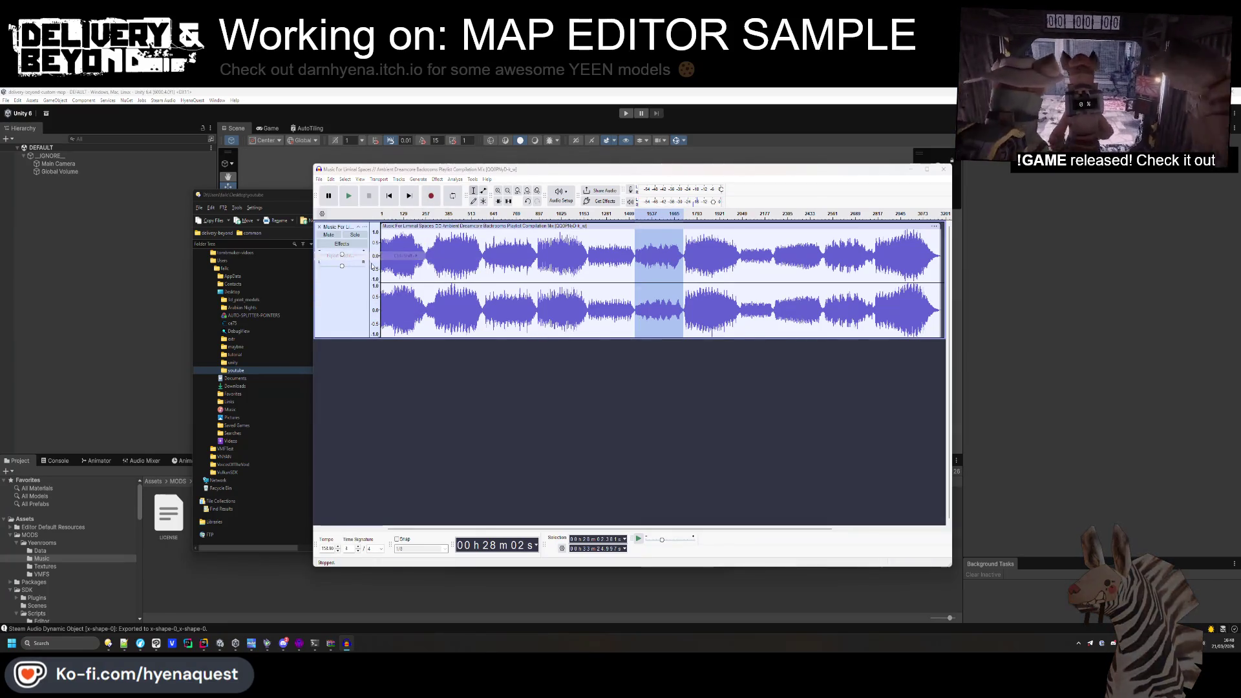
{"action": "left_click", "coordinate": [677, 299]}
{"action": "key", "text": "BackSpace"}
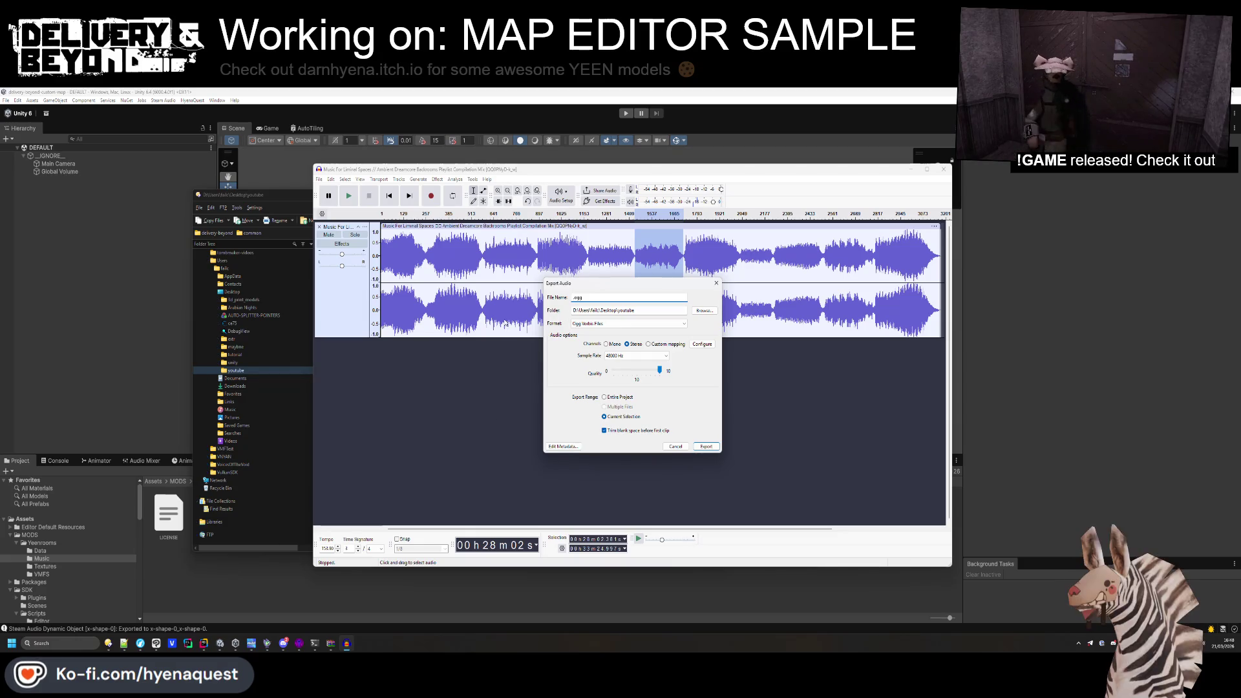
Check the 28:00 chapter of the mix video on YouTube, then return to the export settings.
{"action": "key", "text": "alt+Tab"}
{"action": "key", "text": "Escape"}
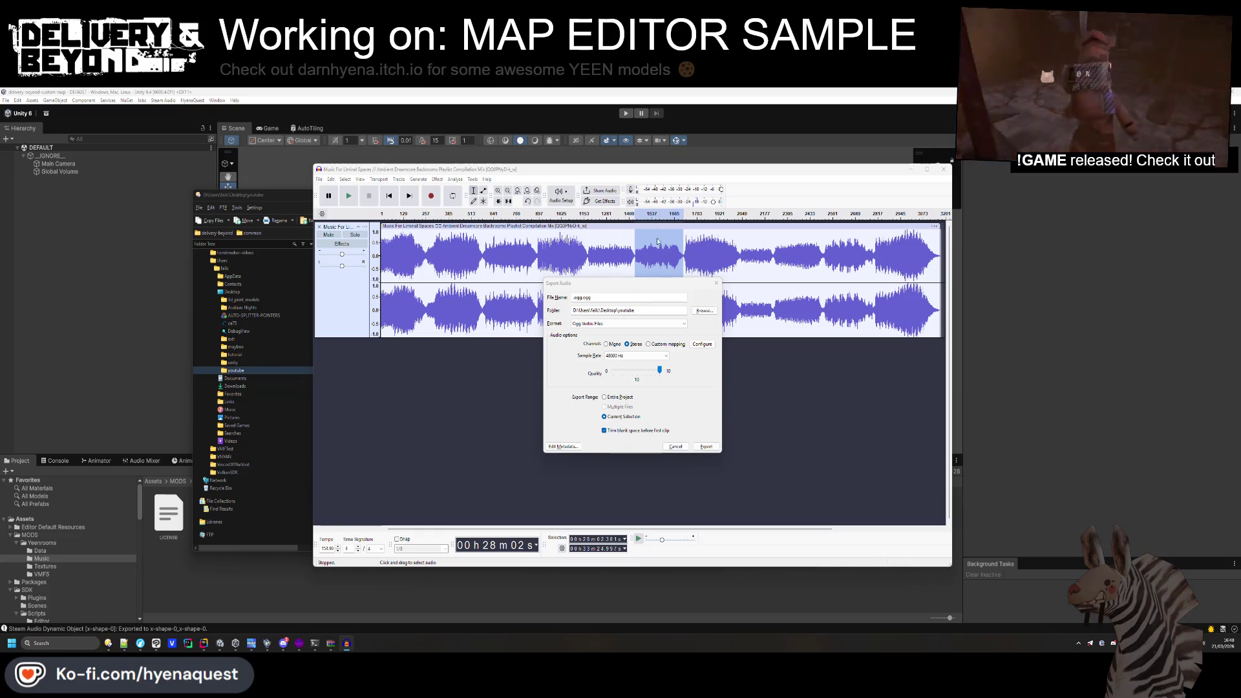
{"action": "key", "text": "alt+Tab"}
{"action": "left_click", "coordinate": [895, 265]}
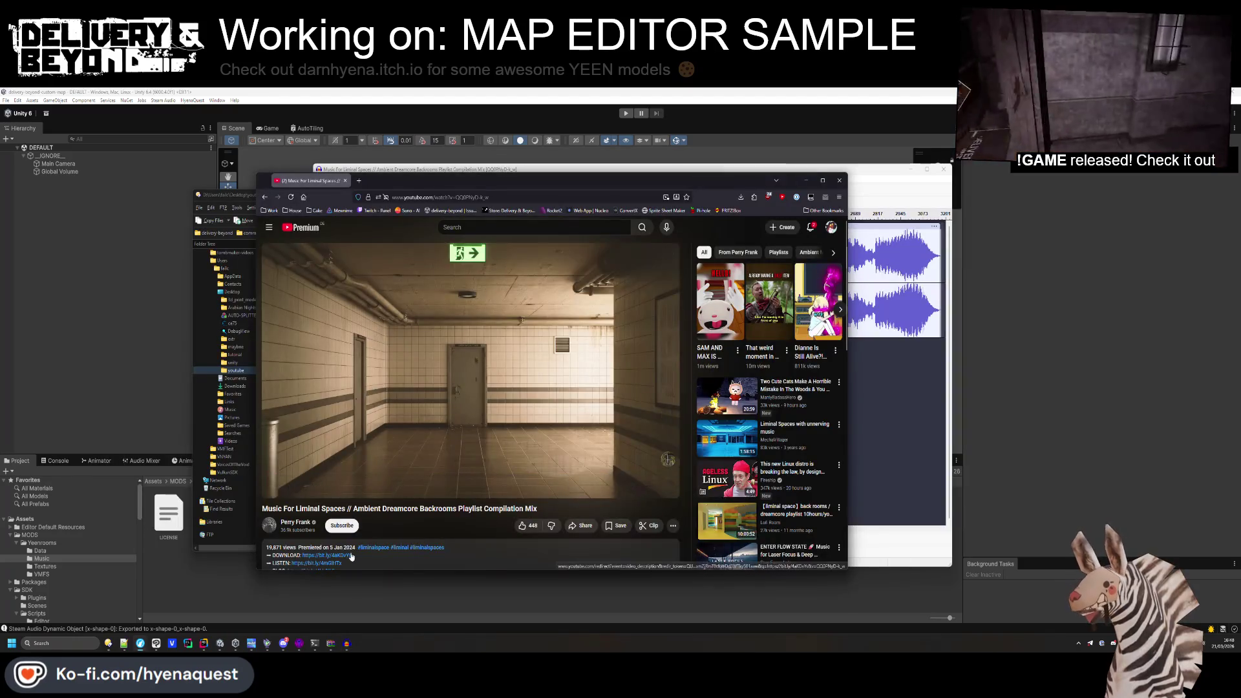
{"action": "left_click", "coordinate": [276, 385]}
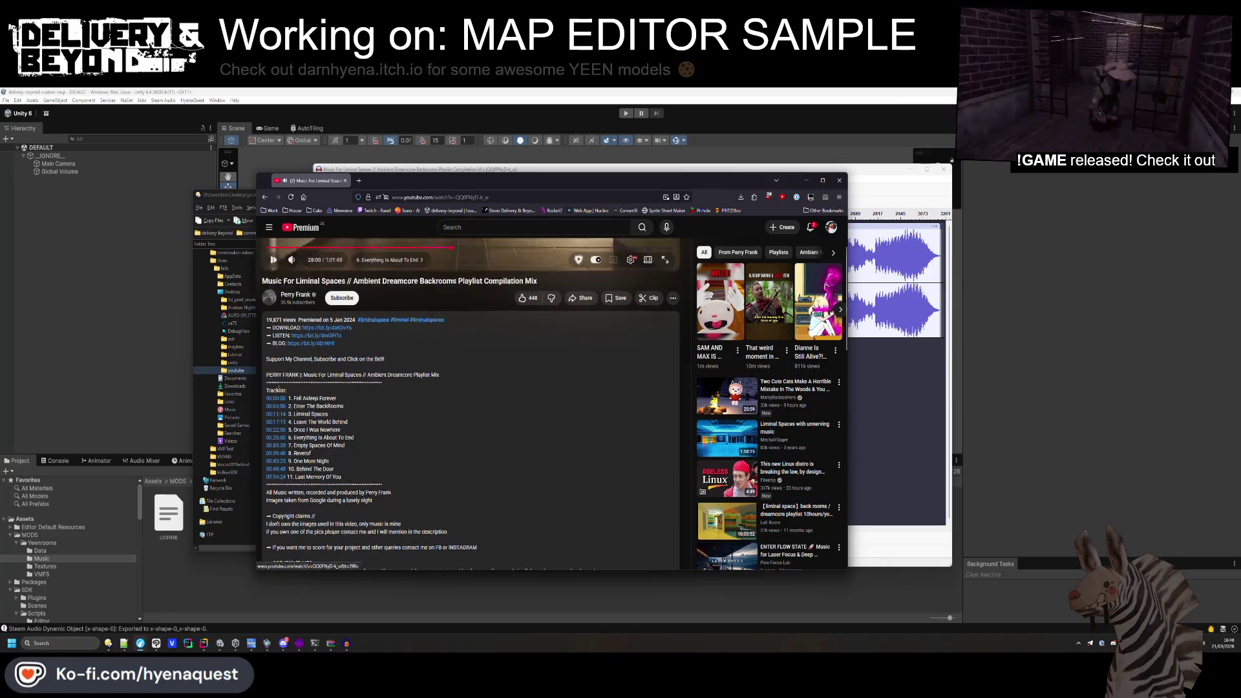
{"action": "scroll", "coordinate": [354, 387], "scroll_direction": "down", "scroll_amount": 2}
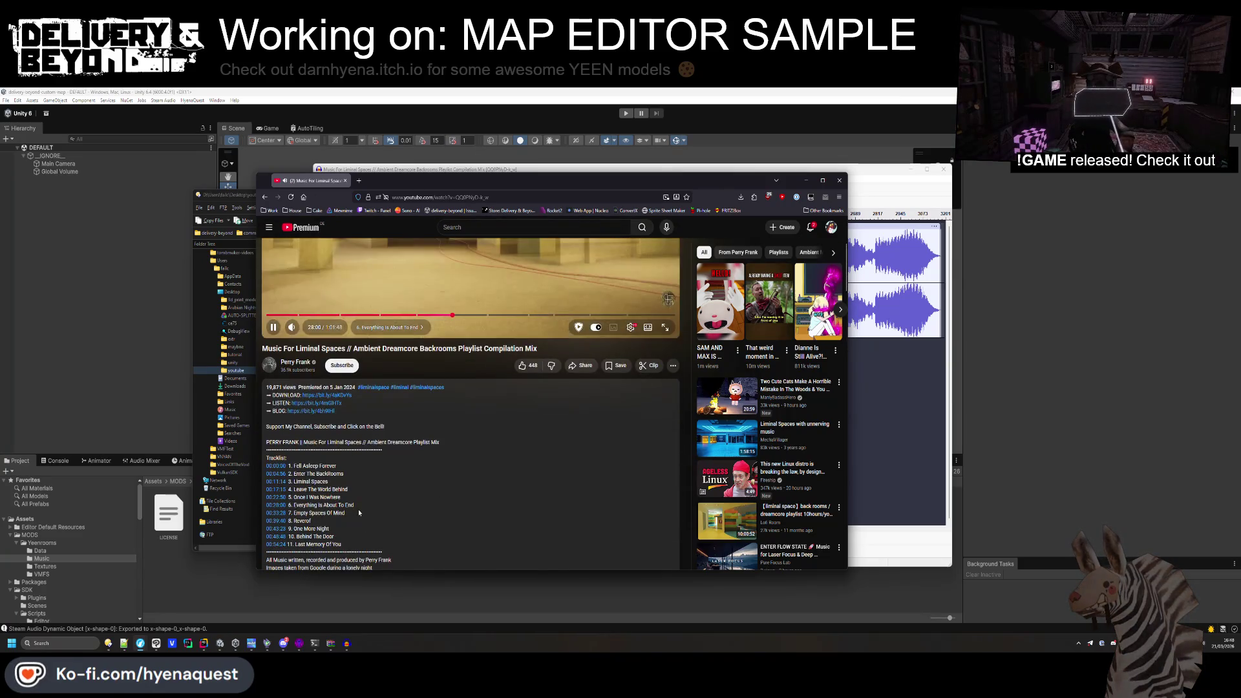
{"action": "left_click", "coordinate": [905, 417]}
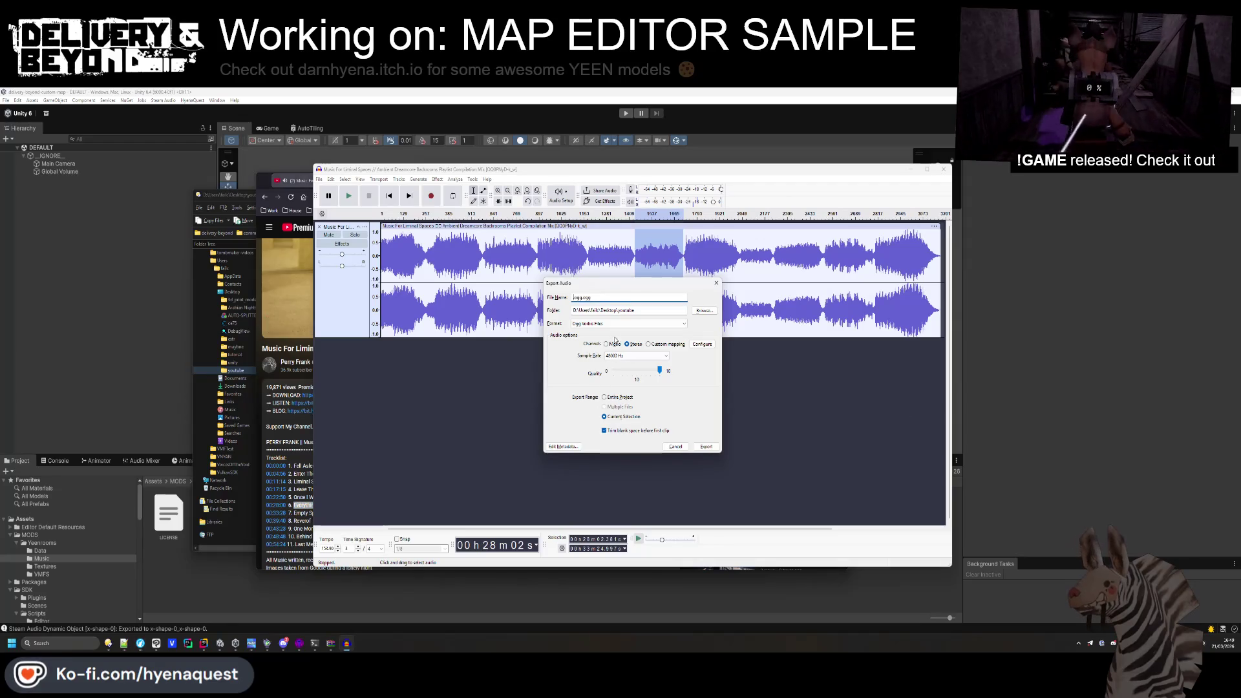
Remove the duplicate .ogg extension, fill in the Artist Name tag, and export the Ogg file.
{"action": "double_click", "coordinate": [638, 297]}
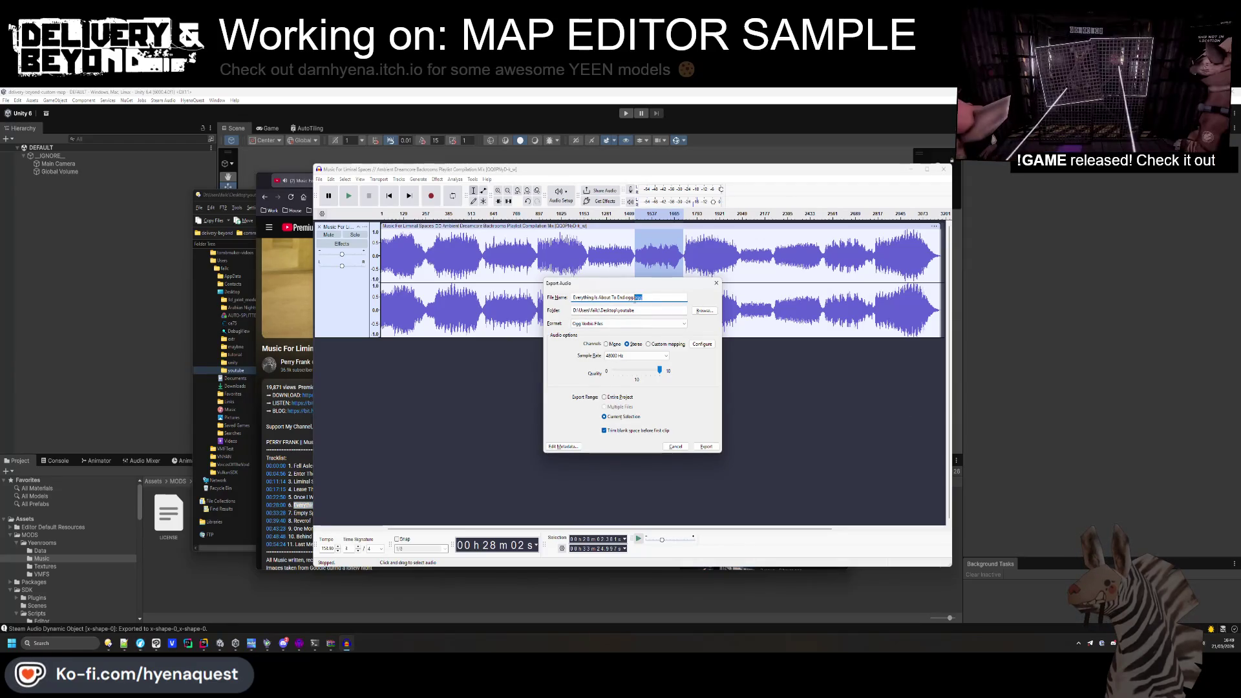
{"action": "left_click", "coordinate": [563, 447]}
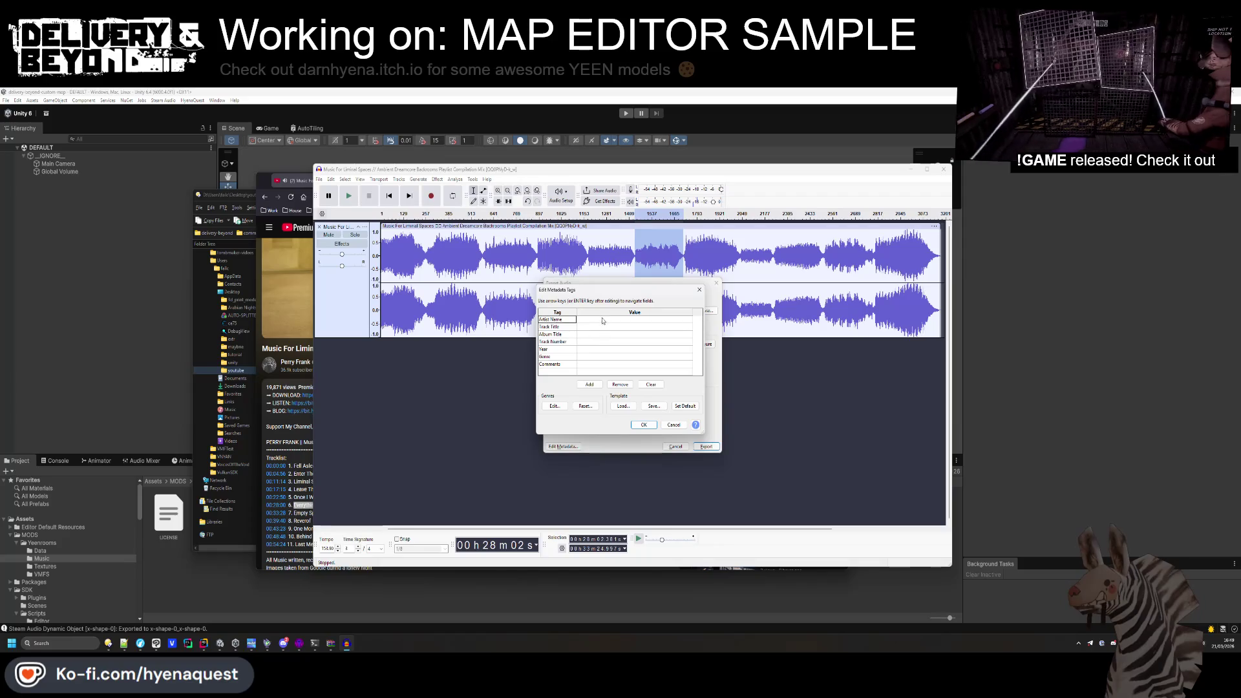
{"action": "left_click", "coordinate": [602, 320]}
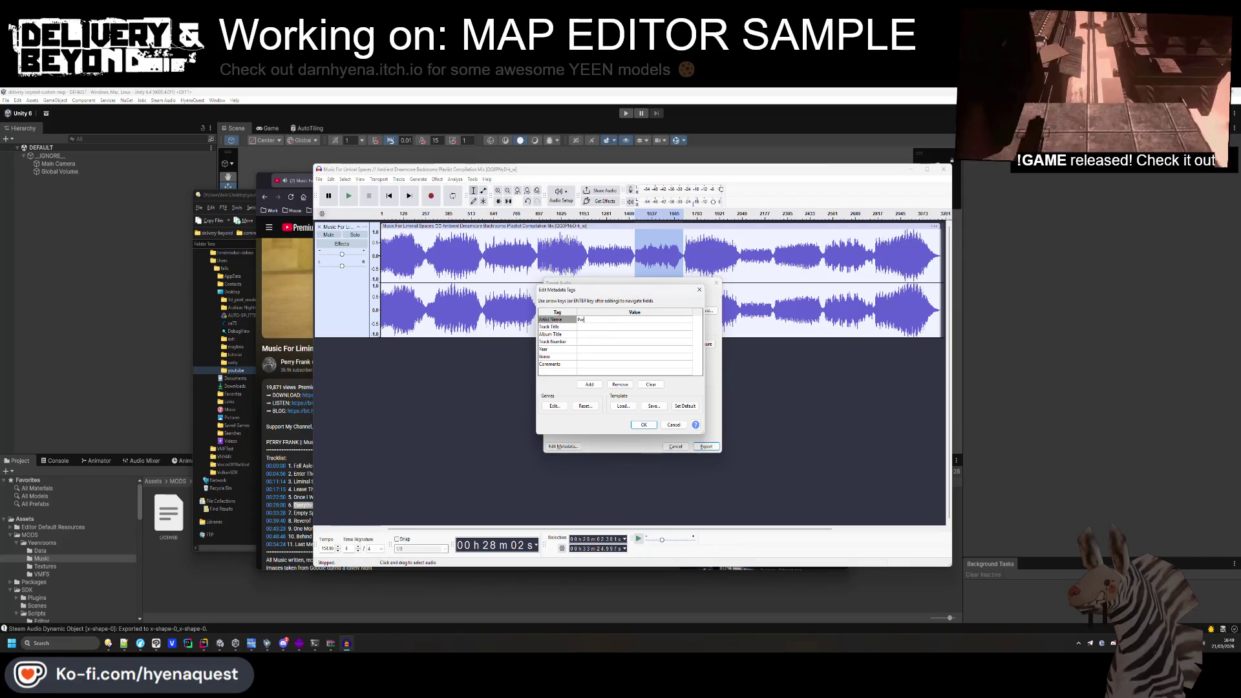
{"action": "type", "text": "nk"}
{"action": "key", "text": "Return"}
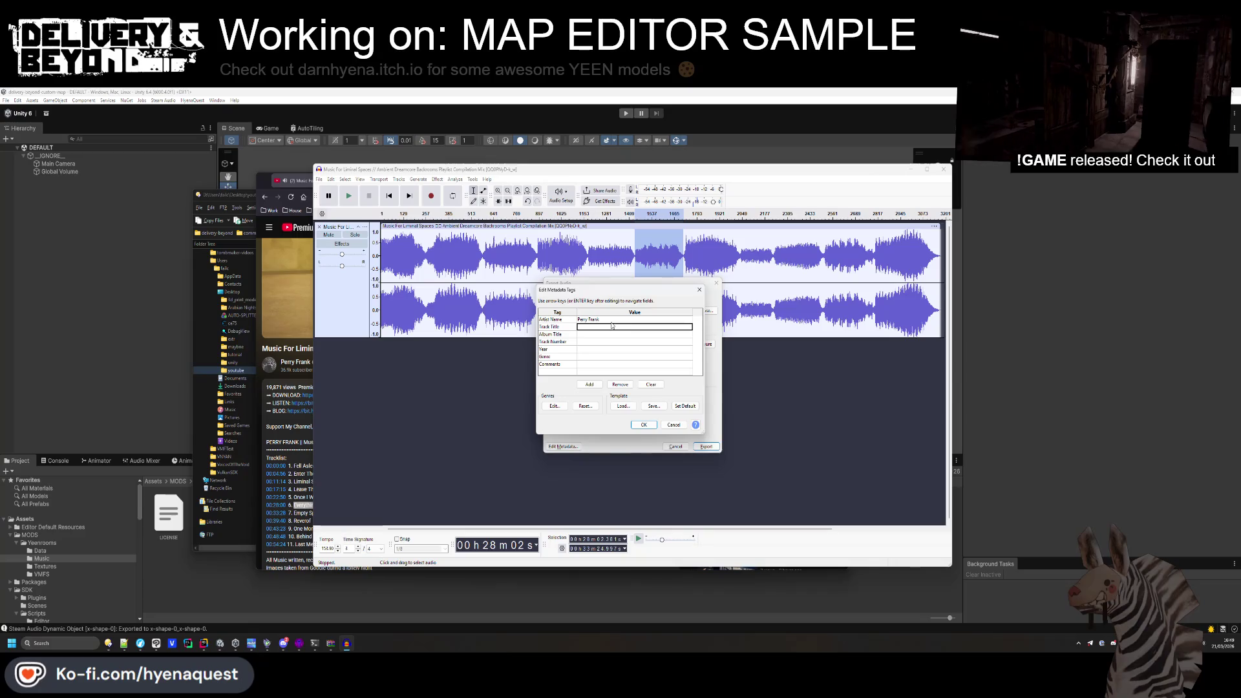
{"action": "left_click", "coordinate": [603, 331]}
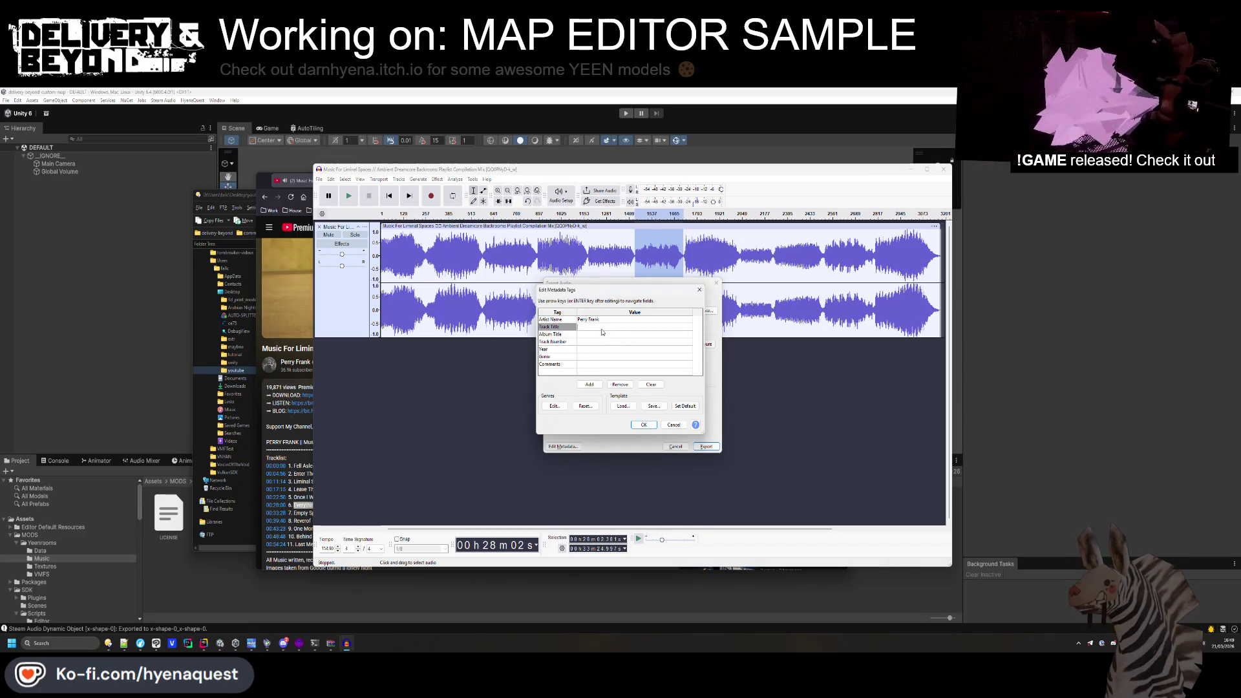
{"action": "left_click", "coordinate": [643, 425]}
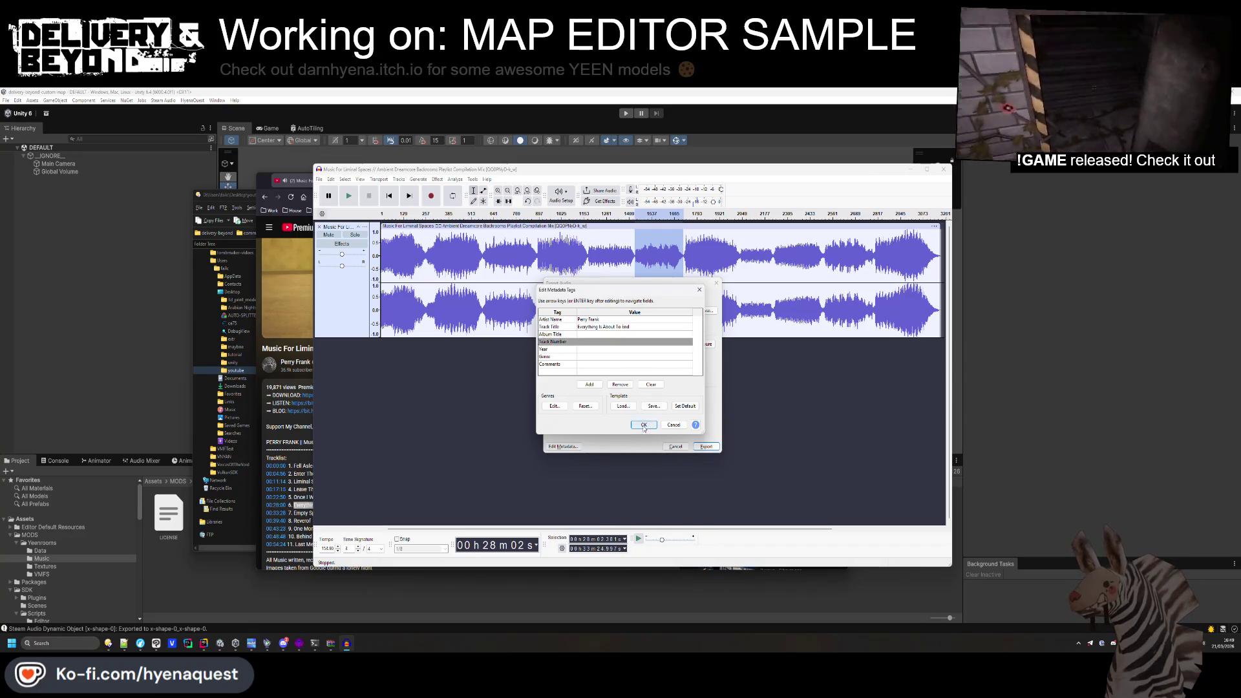
{"action": "left_click", "coordinate": [707, 447]}
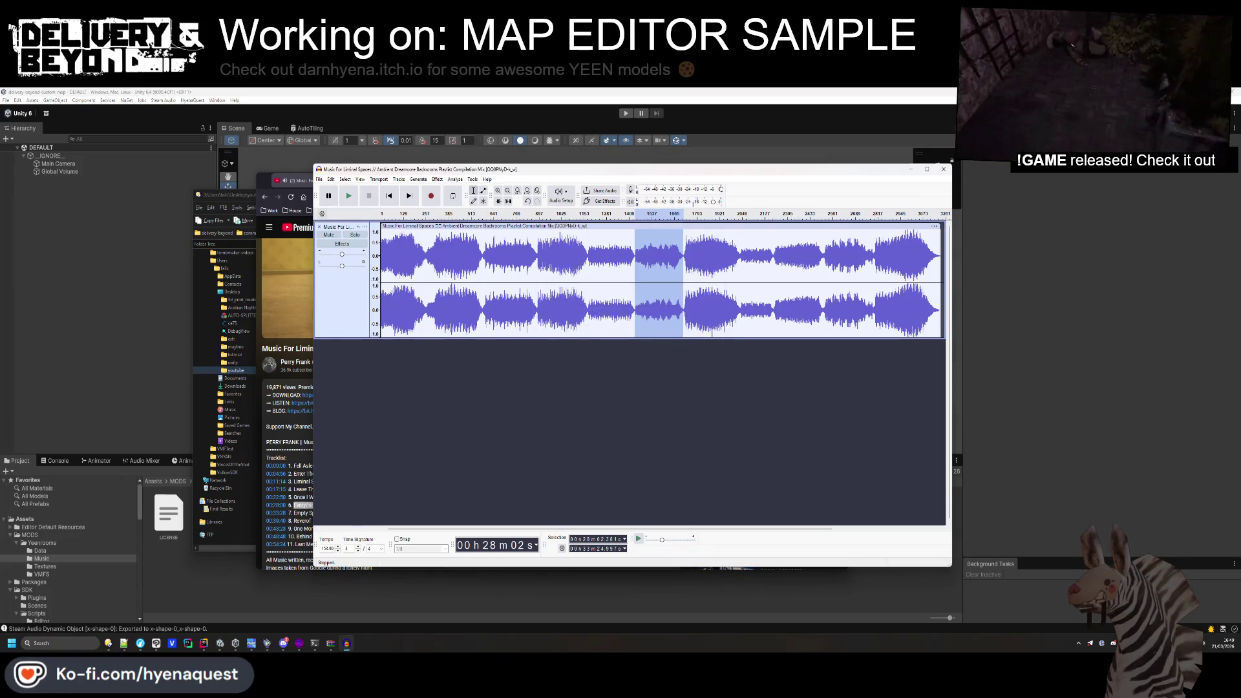
Move Audacity aside and launch REAPER from the Start search.
{"action": "left_click", "coordinate": [911, 170]}
{"action": "left_click", "coordinate": [42, 643]}
{"action": "type", "text": "reaper"}
{"action": "key", "text": "Return"}
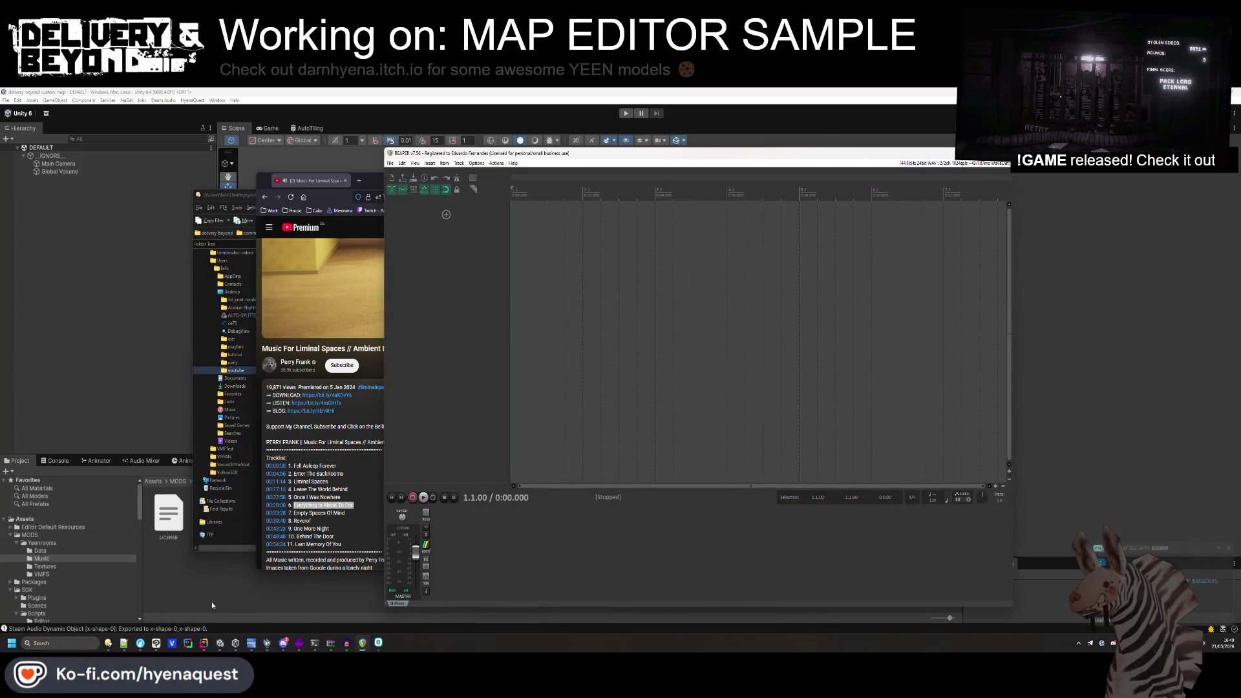
Import Everything Is About To End.ogg into REAPER and move the item to the timeline start.
{"action": "mouse_move", "coordinate": [110, 645]}
{"action": "left_click", "coordinate": [237, 603]}
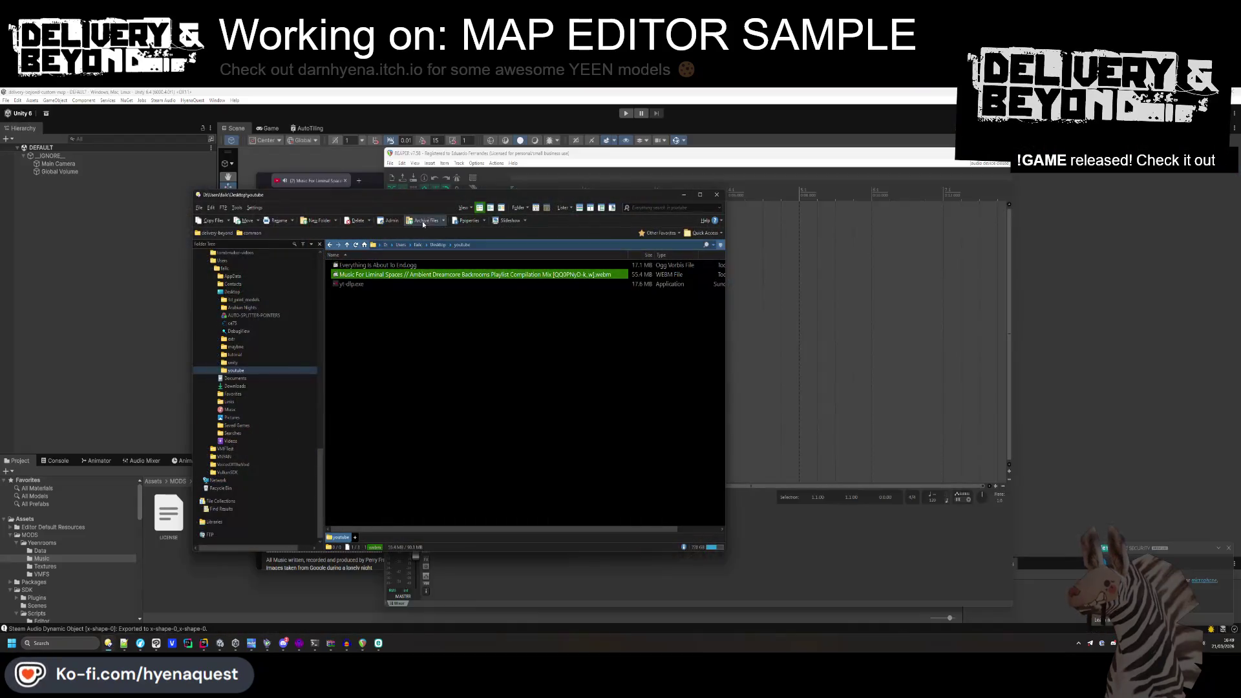
{"action": "left_click_drag", "start_coordinate": [767, 245], "coordinate": [767, 244]}
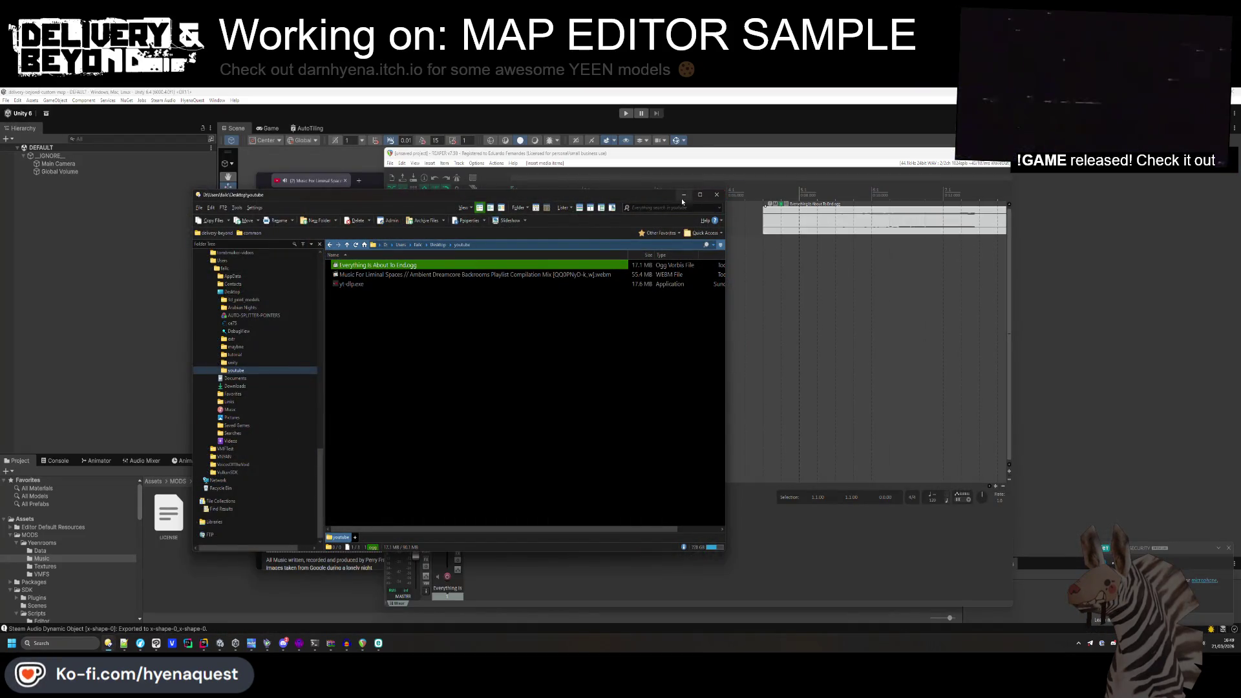
{"action": "left_click_drag", "start_coordinate": [839, 211], "coordinate": [500, 218]}
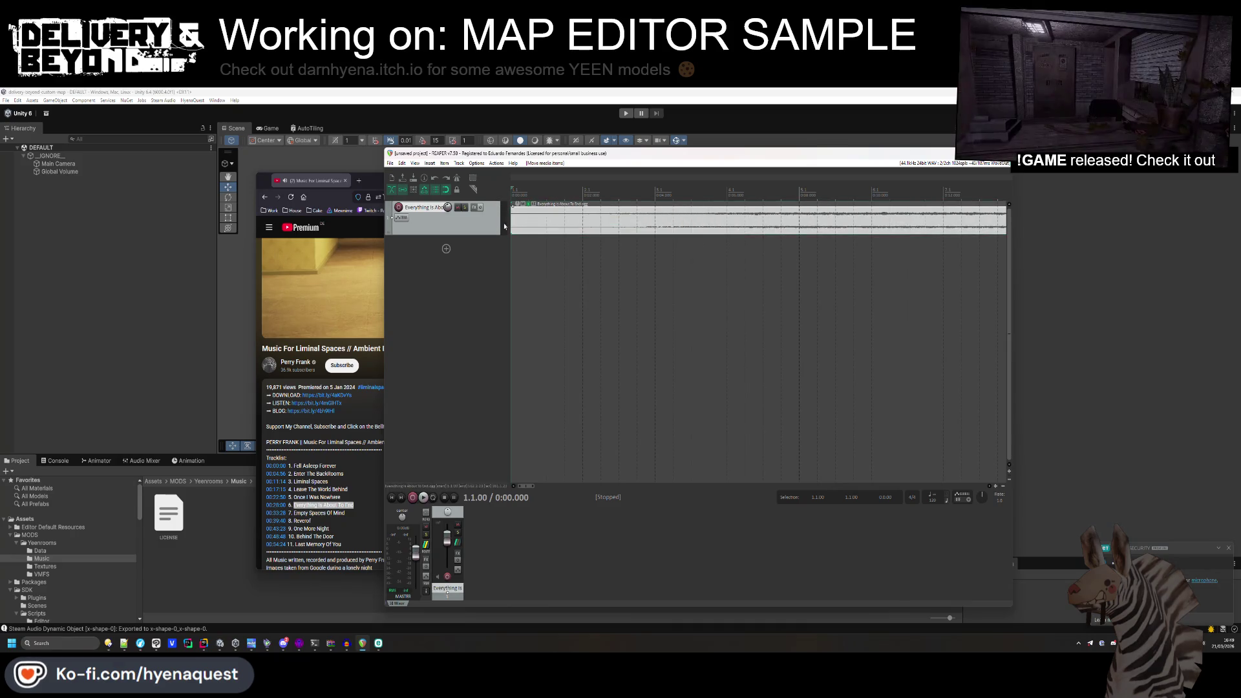
{"action": "double_click", "coordinate": [550, 227]}
{"action": "left_click", "coordinate": [692, 243]}
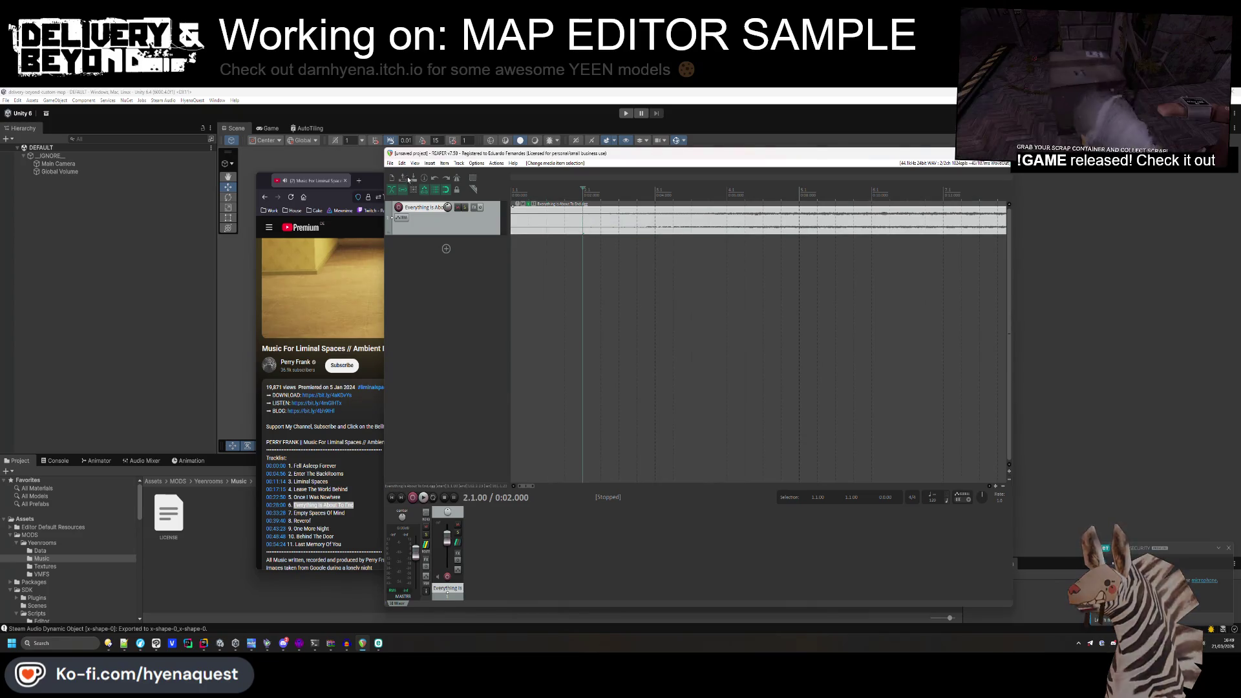
Render the item to OGG Vorbis, named $item, into the Downloads folder.
{"action": "left_click", "coordinate": [391, 163]}
{"action": "left_click", "coordinate": [429, 300]}
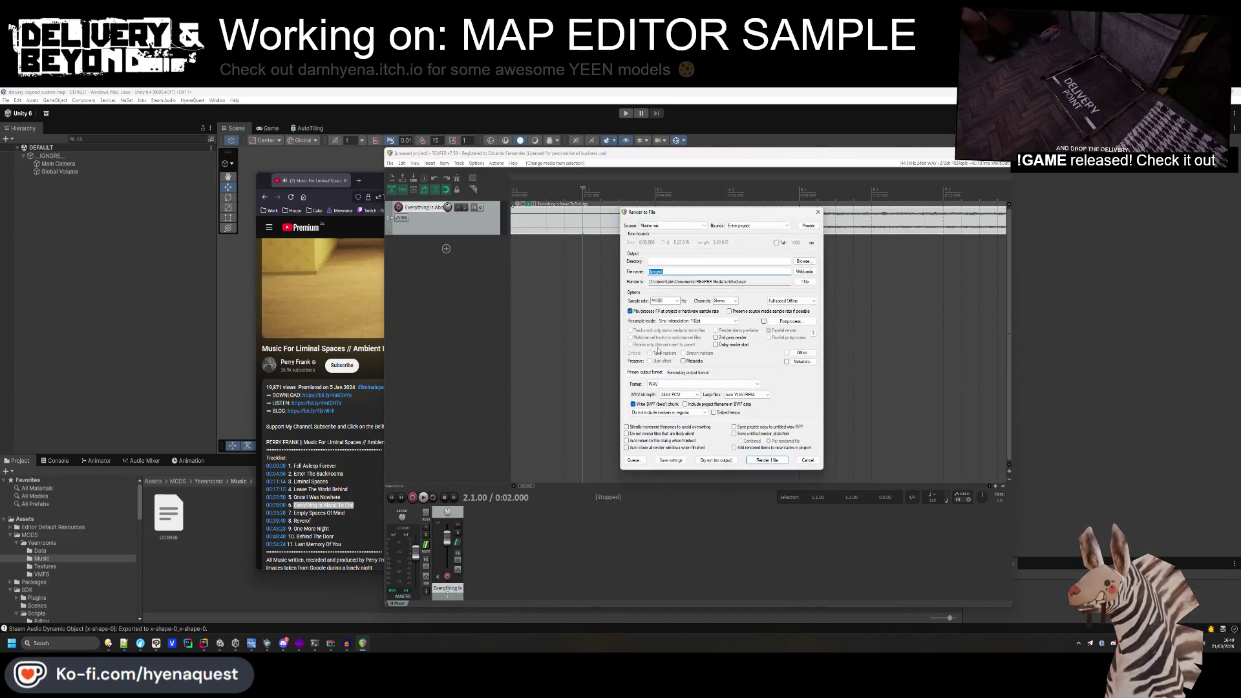
{"action": "left_click", "coordinate": [675, 385]}
{"action": "left_click", "coordinate": [662, 432]}
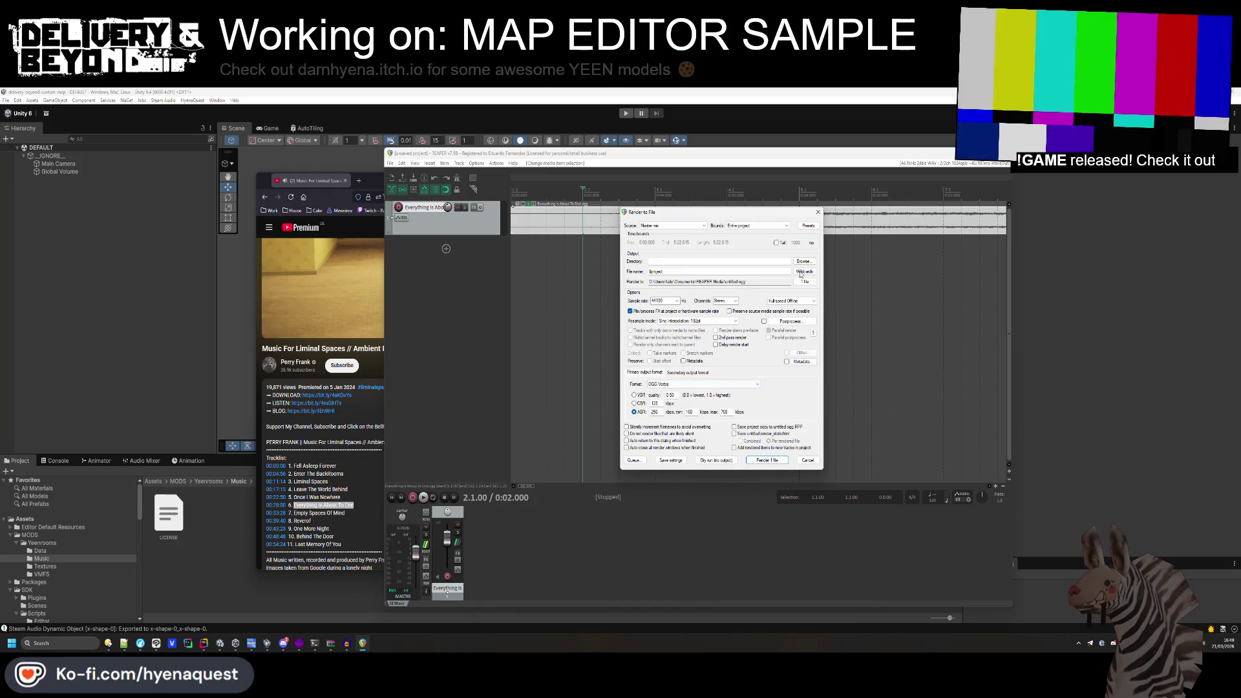
{"action": "type", "text": "$item"}
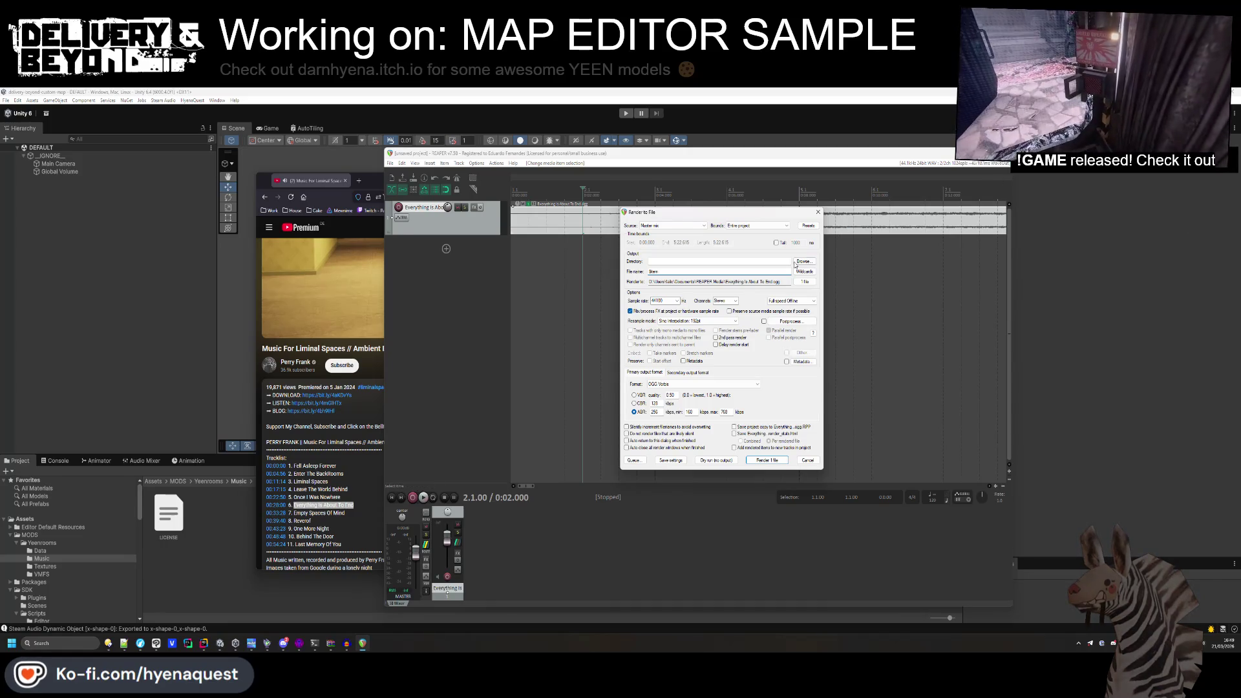
{"action": "left_click", "coordinate": [804, 261]}
{"action": "left_click", "coordinate": [859, 301]}
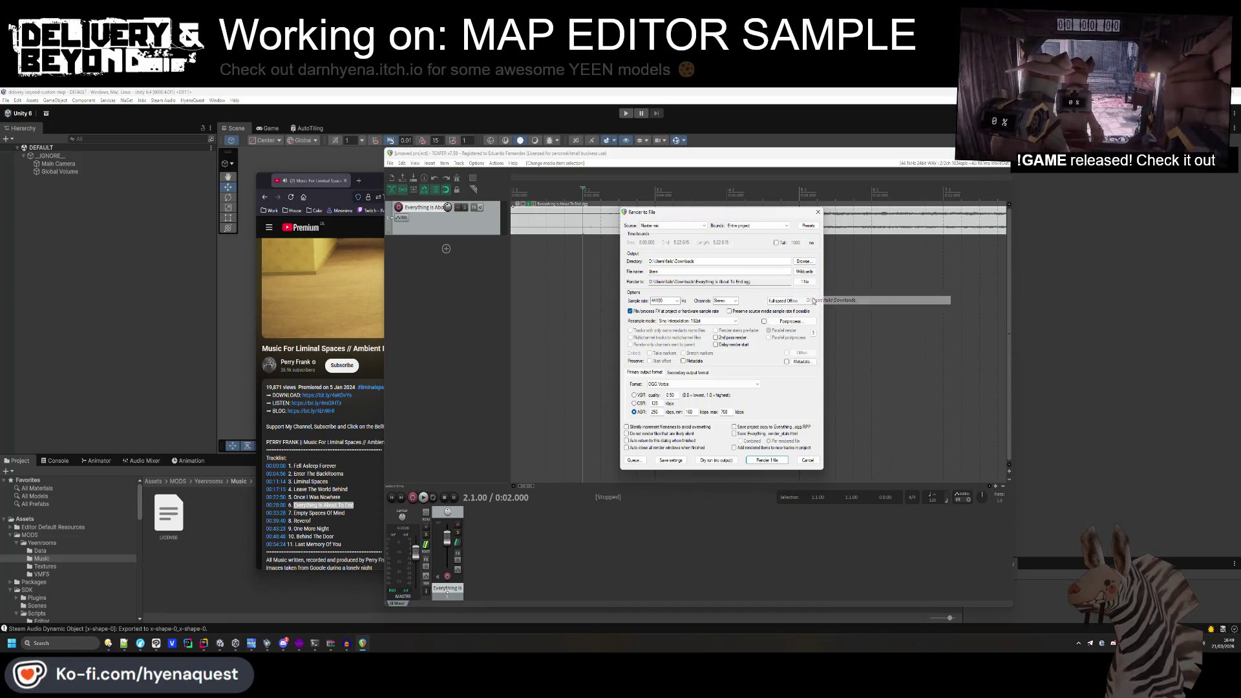
{"action": "left_click", "coordinate": [767, 458]}
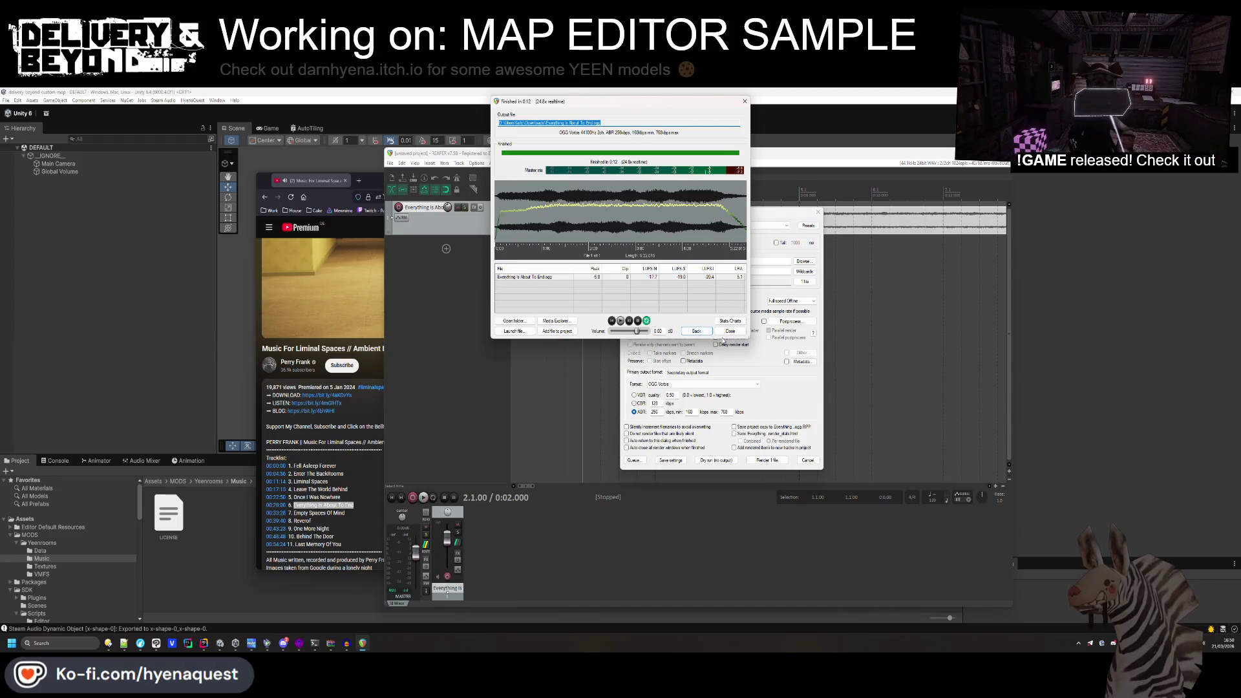
{"action": "left_click", "coordinate": [727, 332]}
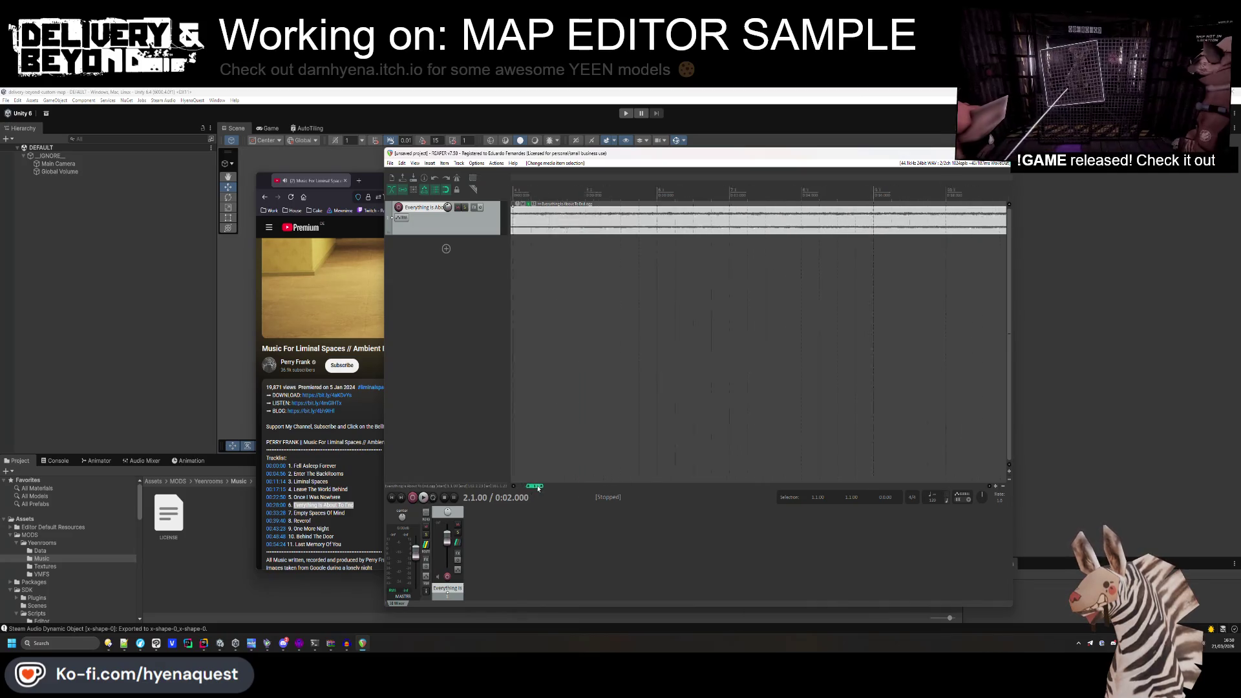
Trim the end of the audio item shorter.
{"action": "scroll", "coordinate": [628, 376], "scroll_direction": "down", "scroll_amount": 5}
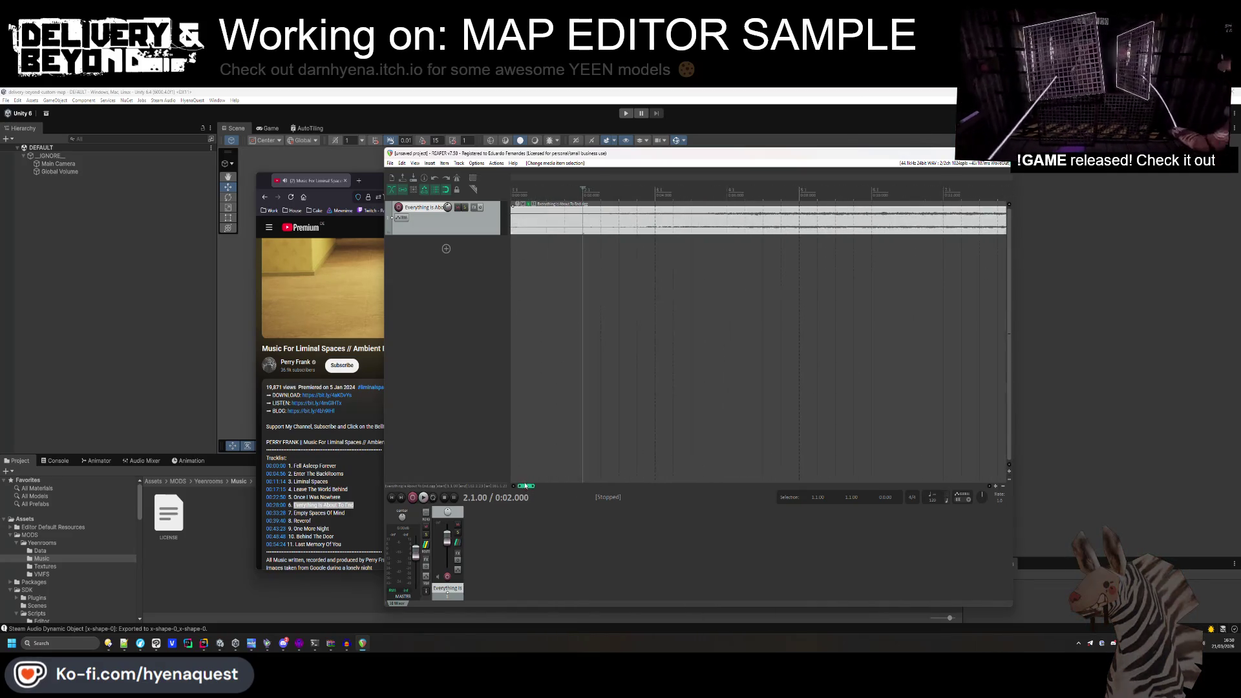
{"action": "scroll", "coordinate": [628, 377], "scroll_direction": "down", "scroll_amount": 2}
{"action": "mouse_move", "coordinate": [713, 222]}
{"action": "left_mouse_down"}
{"action": "mouse_move", "coordinate": [762, 222]}
{"action": "mouse_move", "coordinate": [696, 222]}
{"action": "left_mouse_up"}
{"action": "right_click", "coordinate": [696, 220]}
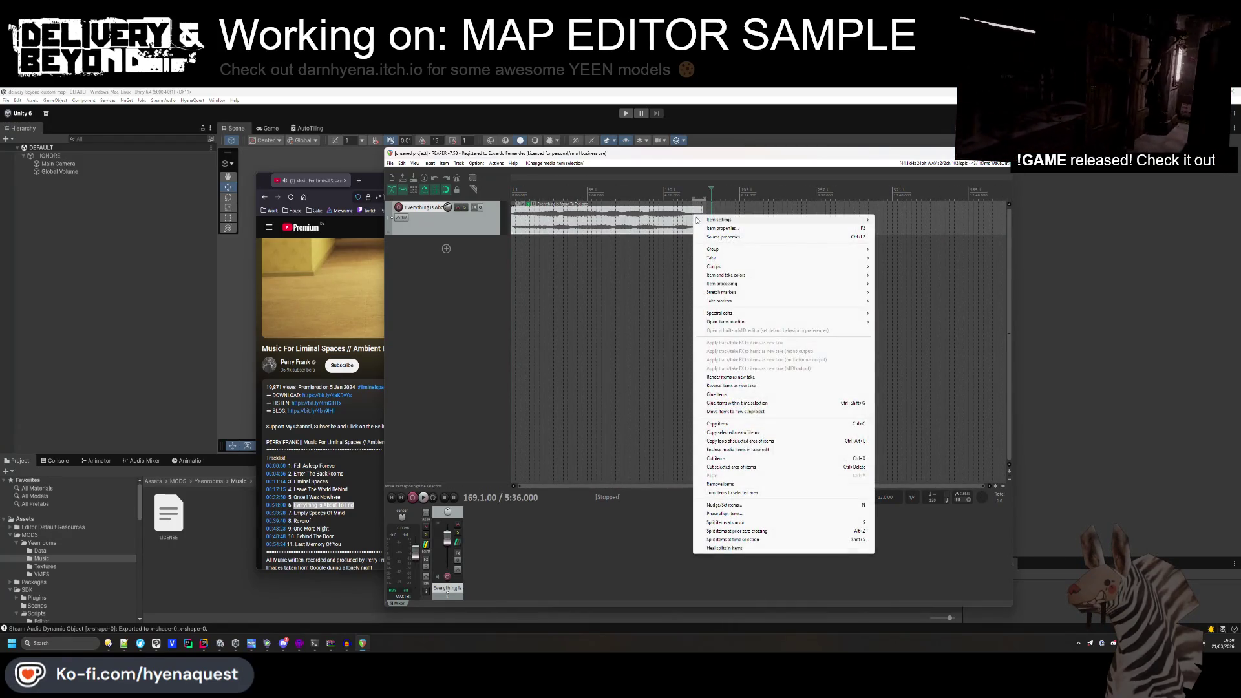
{"action": "left_click", "coordinate": [691, 254]}
{"action": "left_click", "coordinate": [706, 219]}
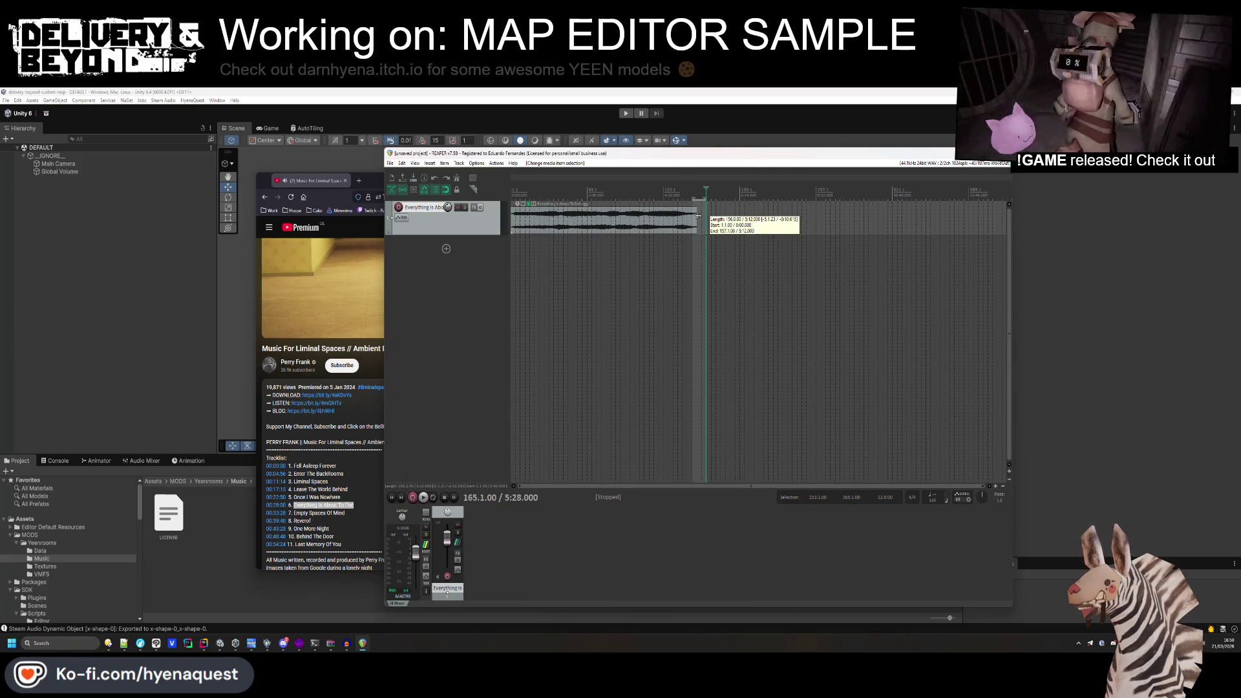
{"action": "mouse_move", "coordinate": [705, 217]}
{"action": "left_mouse_down"}
{"action": "mouse_move", "coordinate": [718, 217]}
{"action": "mouse_move", "coordinate": [691, 217]}
{"action": "left_mouse_up"}
{"action": "left_click", "coordinate": [497, 163]}
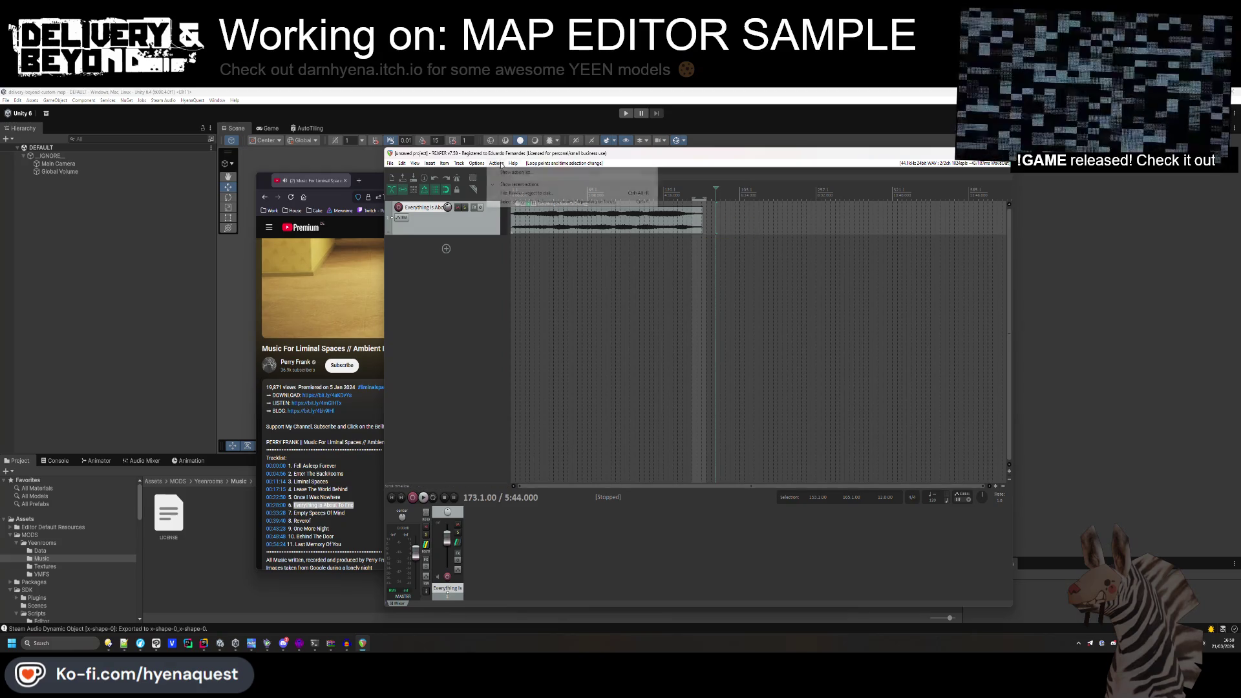
Pick a fade-out curve shape and add a short fade-out at the item's end.
{"action": "mouse_move", "coordinate": [464, 164]}
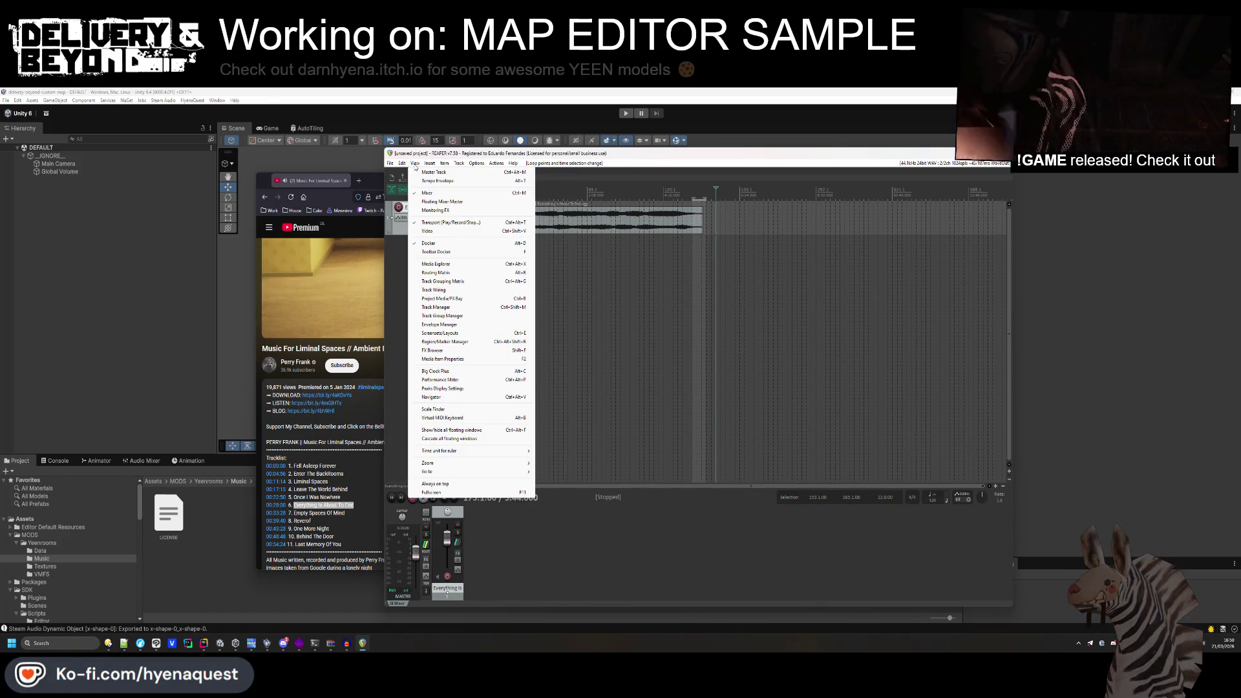
{"action": "left_click", "coordinate": [415, 167]}
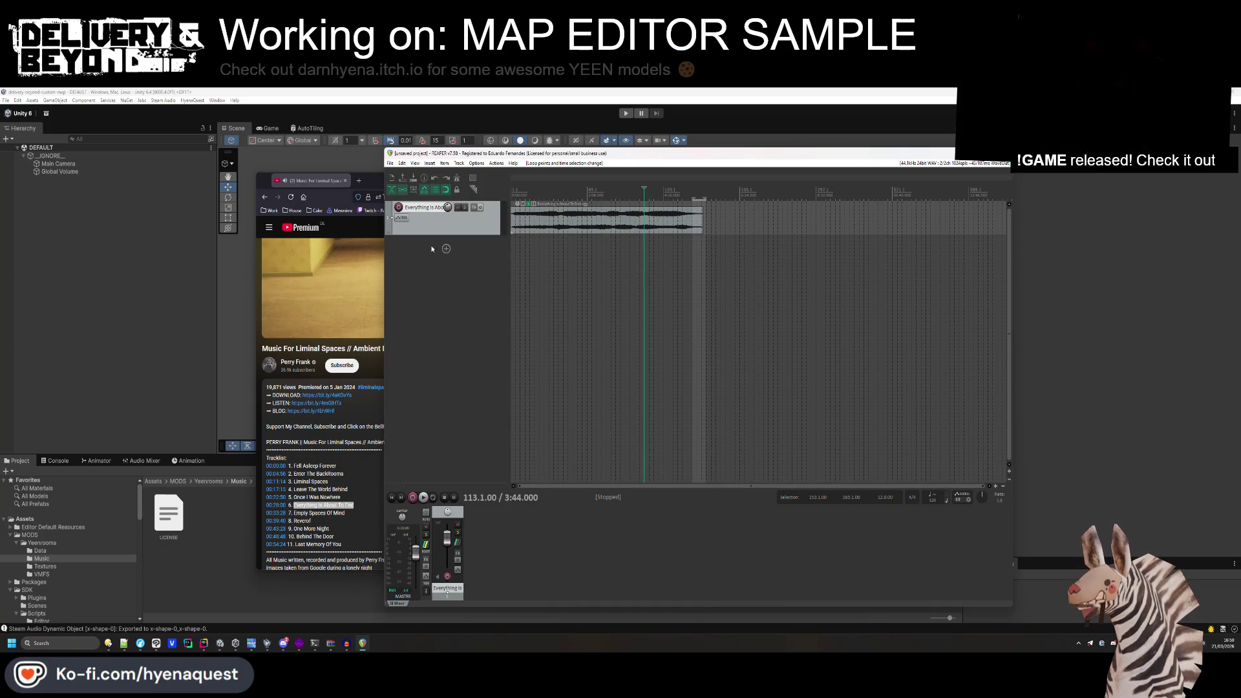
{"action": "double_click", "coordinate": [517, 220]}
{"action": "left_click", "coordinate": [678, 280]}
{"action": "left_click", "coordinate": [691, 282]}
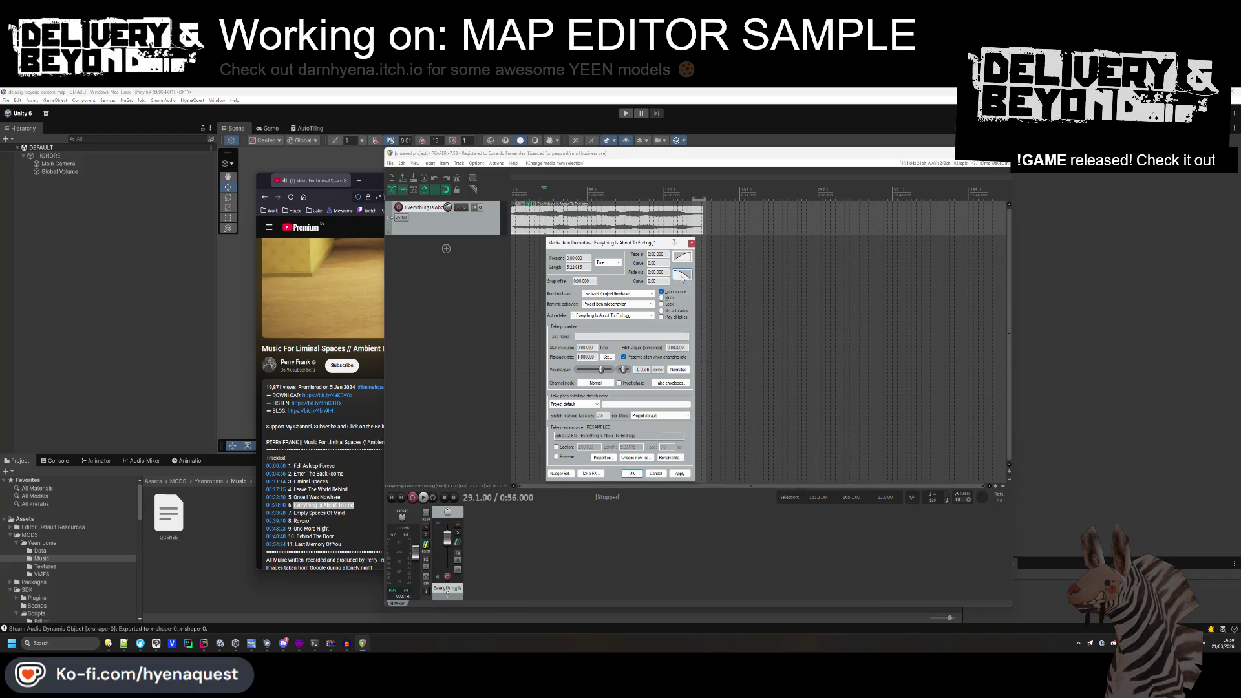
{"action": "left_click", "coordinate": [682, 278]}
{"action": "left_click", "coordinate": [678, 474]}
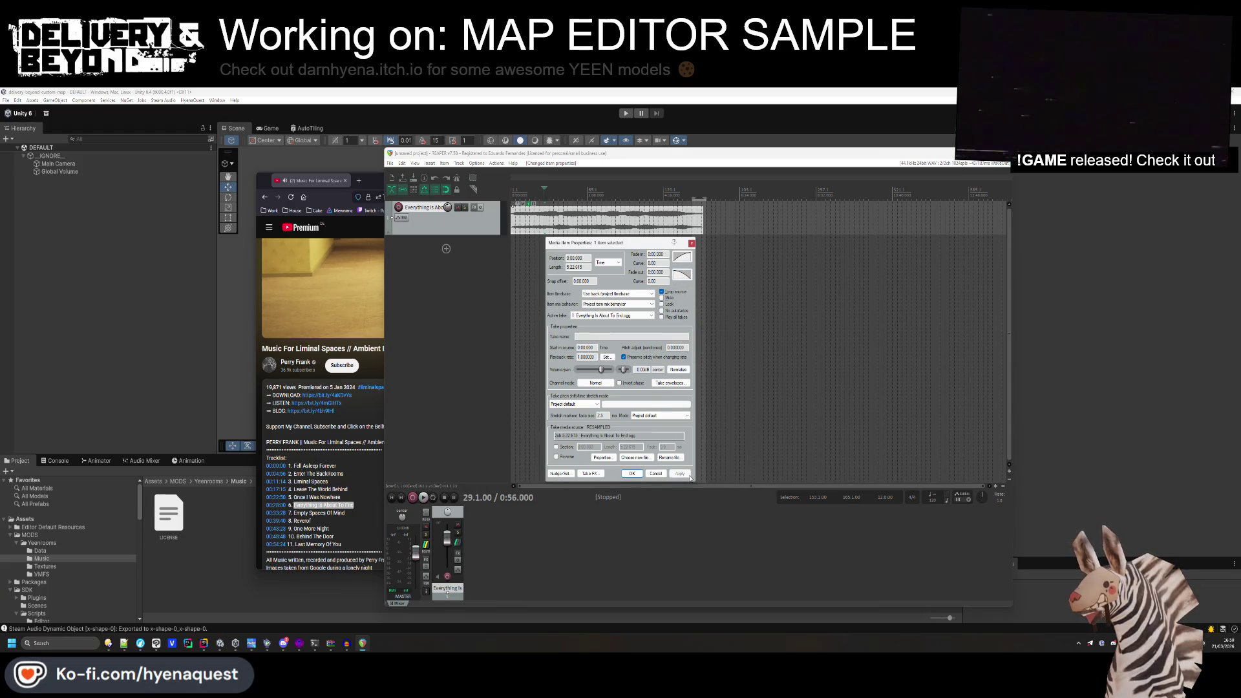
{"action": "left_click", "coordinate": [694, 214]}
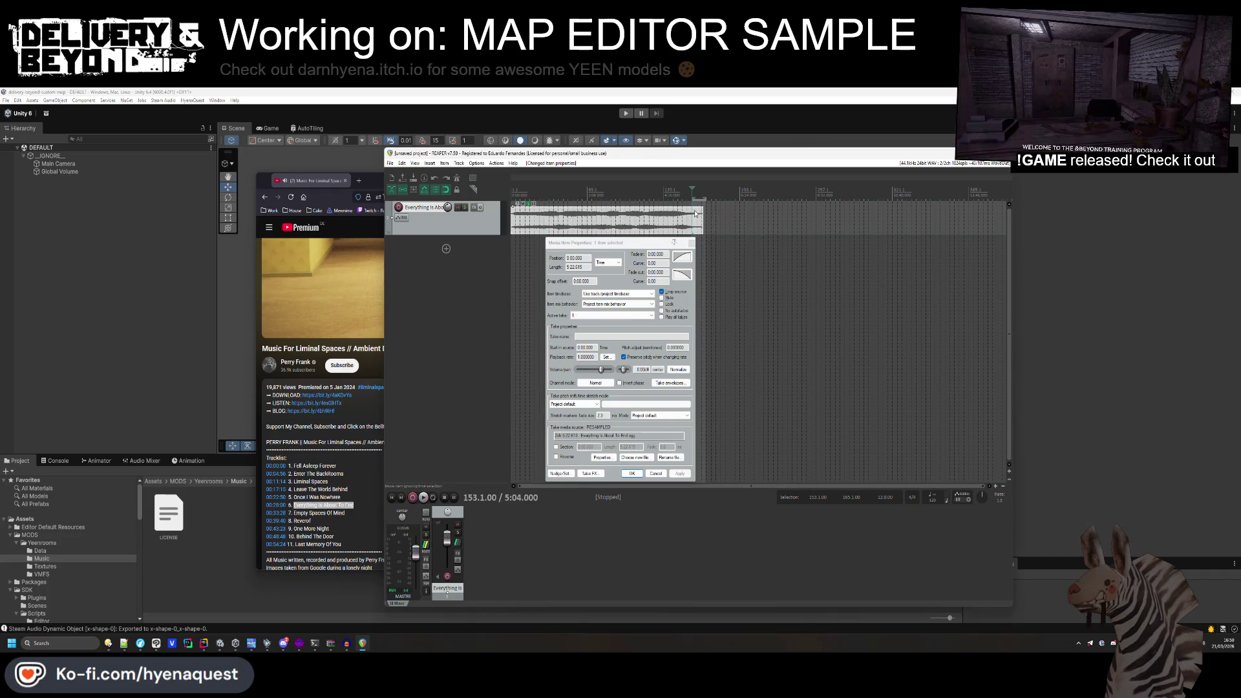
{"action": "left_click", "coordinate": [712, 217]}
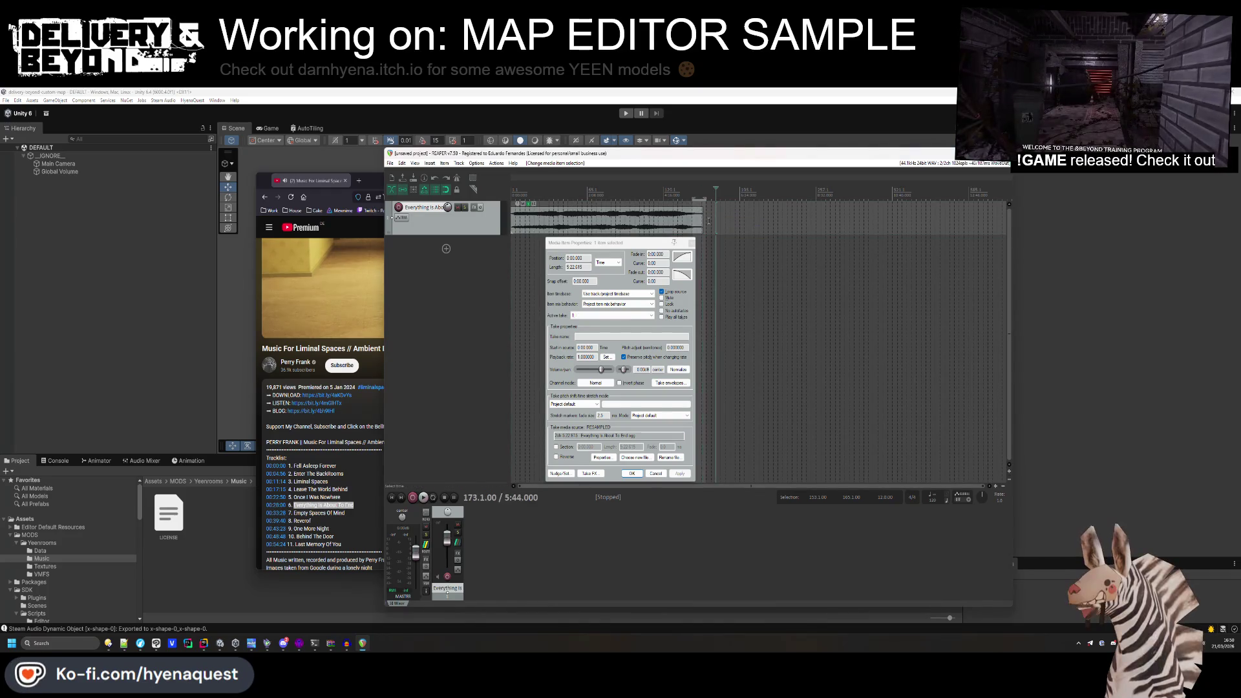
{"action": "left_click_drag", "start_coordinate": [696, 210], "coordinate": [700, 211]}
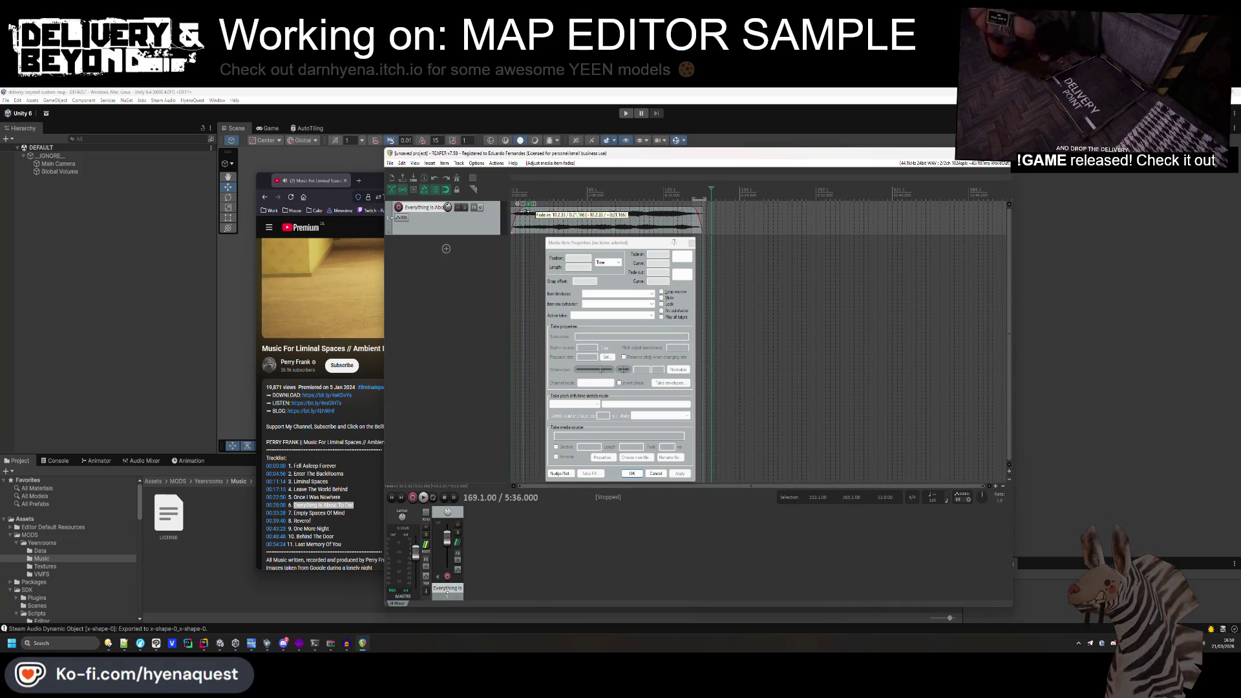
{"action": "left_click", "coordinate": [691, 245]}
Render the trimmed, faded track to a file.
{"action": "left_click", "coordinate": [577, 194]}
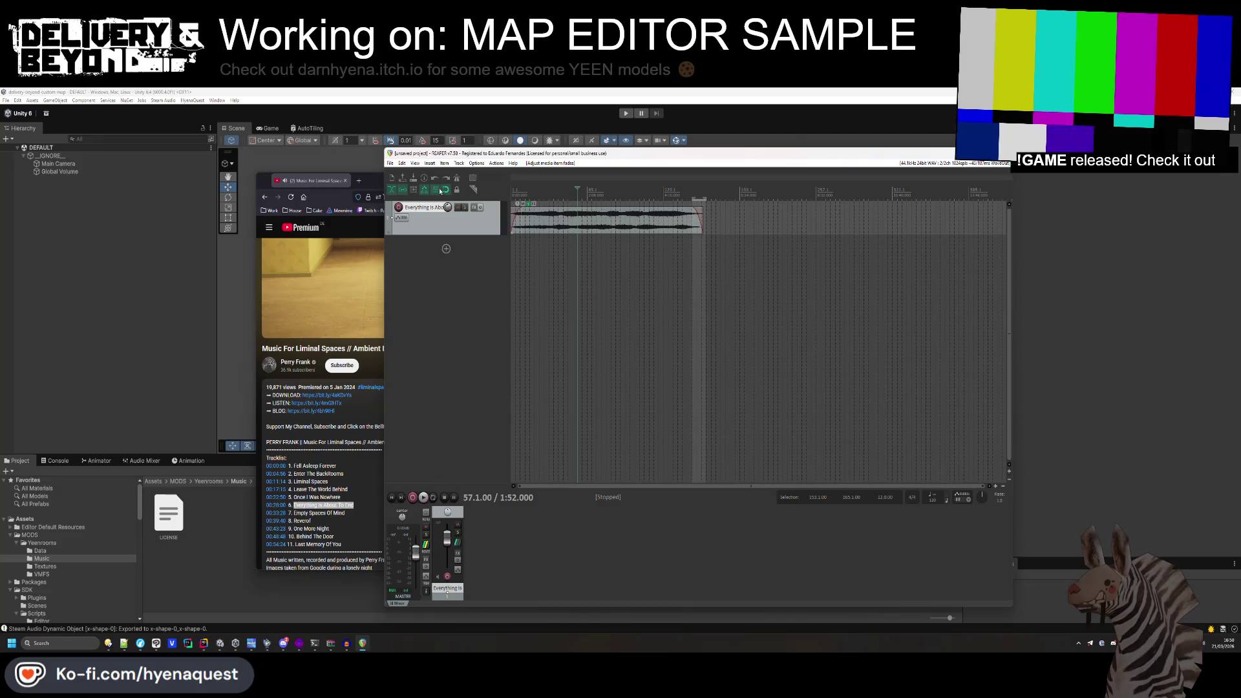
{"action": "left_click", "coordinate": [390, 163]}
{"action": "left_click", "coordinate": [406, 298]}
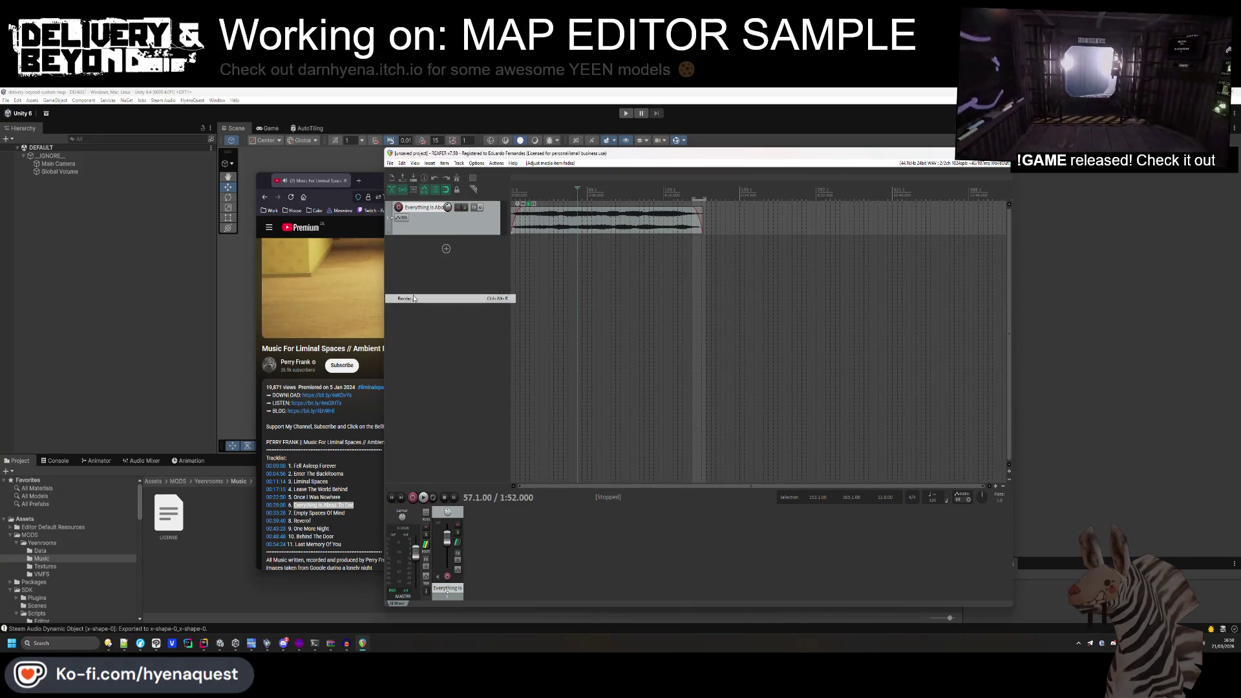
{"action": "left_click", "coordinate": [784, 462]}
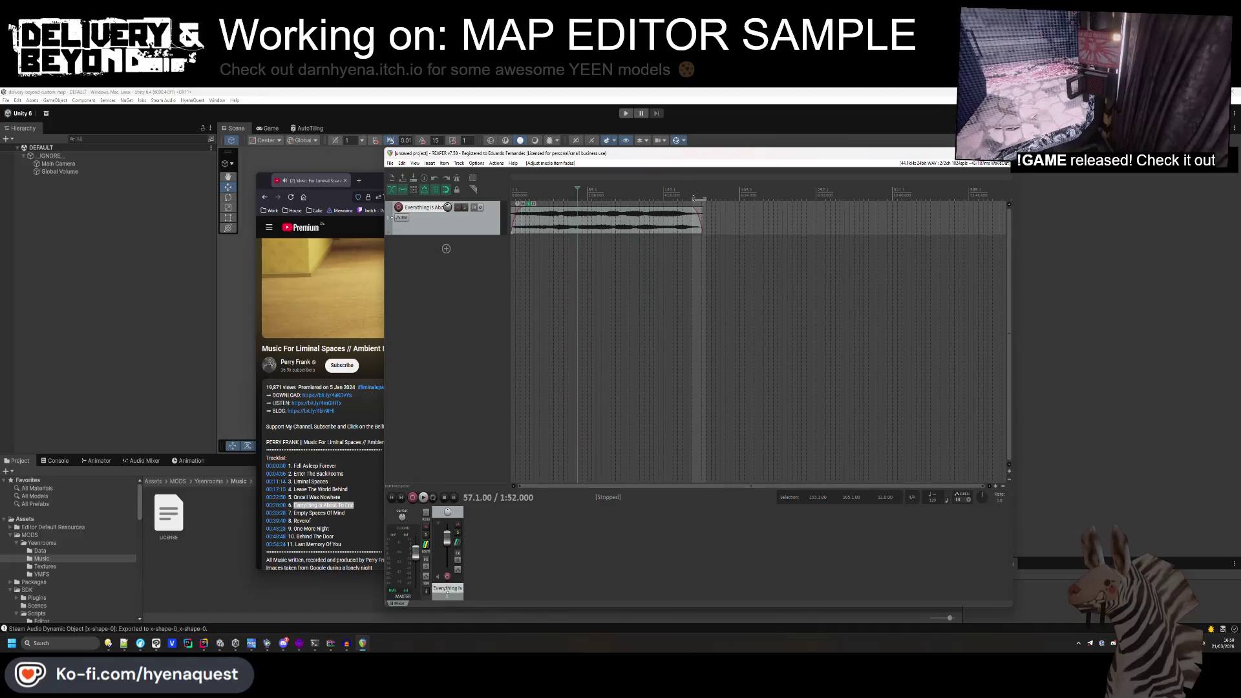
{"action": "left_click", "coordinate": [654, 249]}
Set a time selection back to the project start and select all items.
{"action": "left_click_drag", "start_coordinate": [693, 205], "coordinate": [512, 203]}
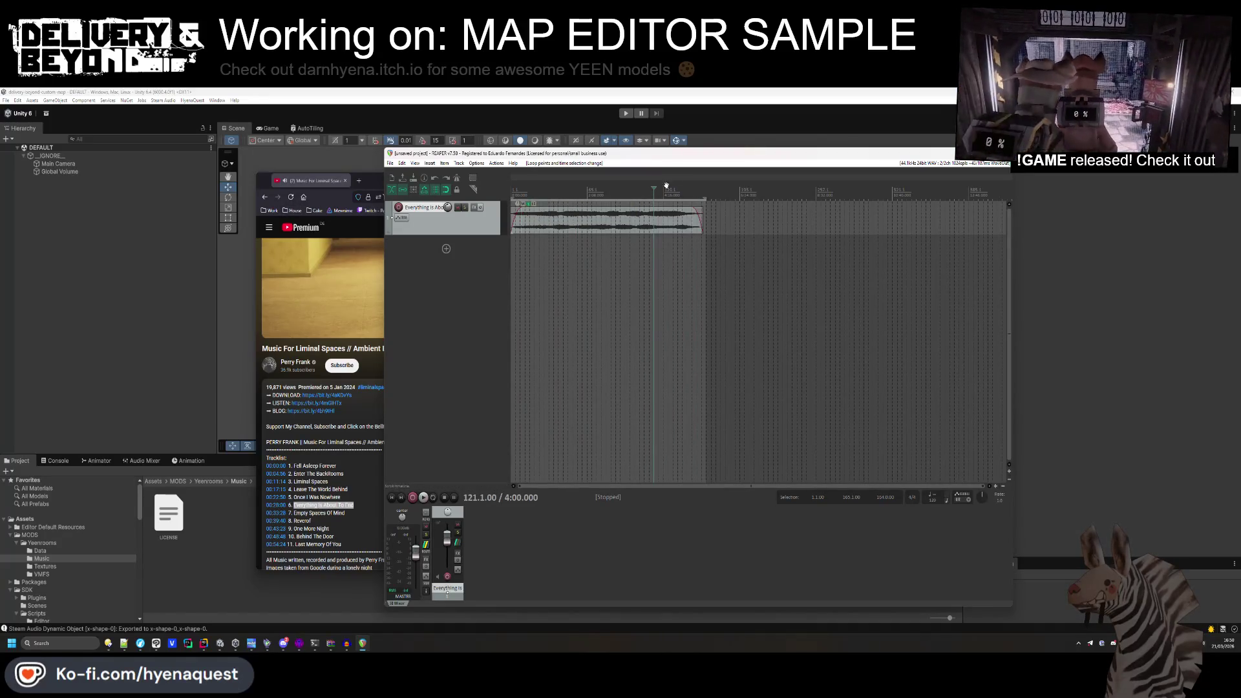
{"action": "left_click_drag", "start_coordinate": [706, 199], "coordinate": [712, 204]}
{"action": "right_click", "coordinate": [712, 204]}
{"action": "left_click", "coordinate": [587, 291]}
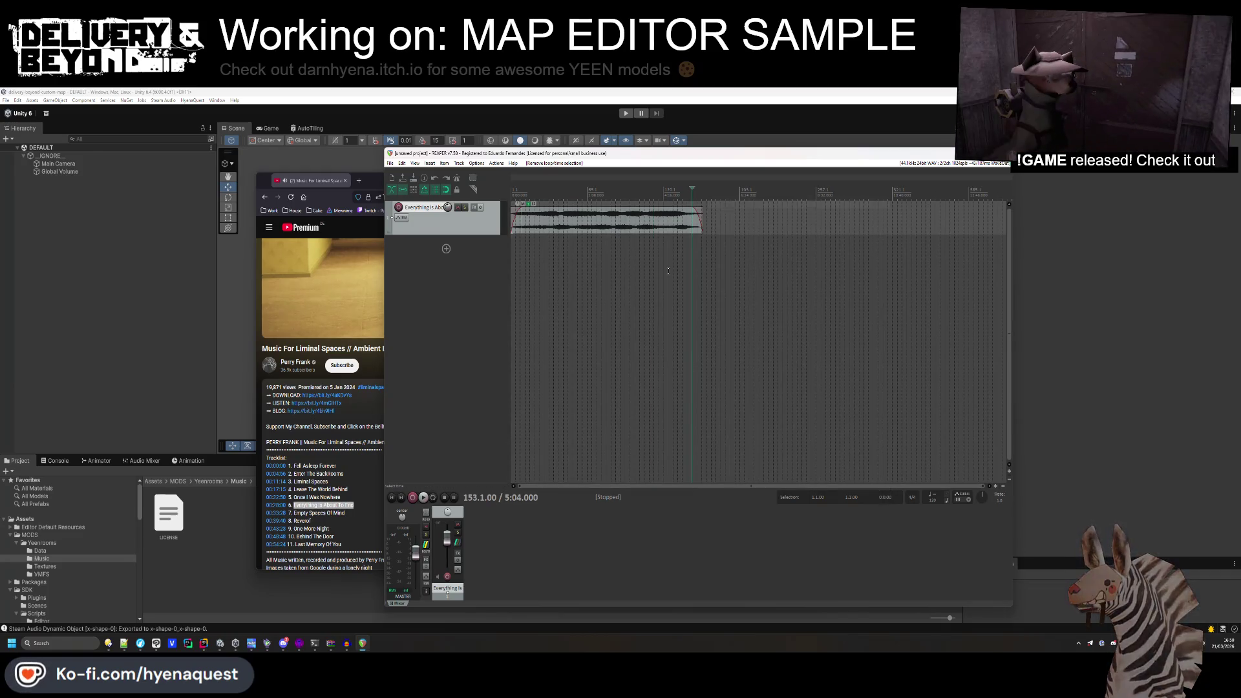
{"action": "key", "text": "ctrl+a"}
Render the project to a file via File > Render.
{"action": "left_click", "coordinate": [390, 163]}
{"action": "left_click", "coordinate": [431, 299]}
{"action": "left_click", "coordinate": [756, 459]}
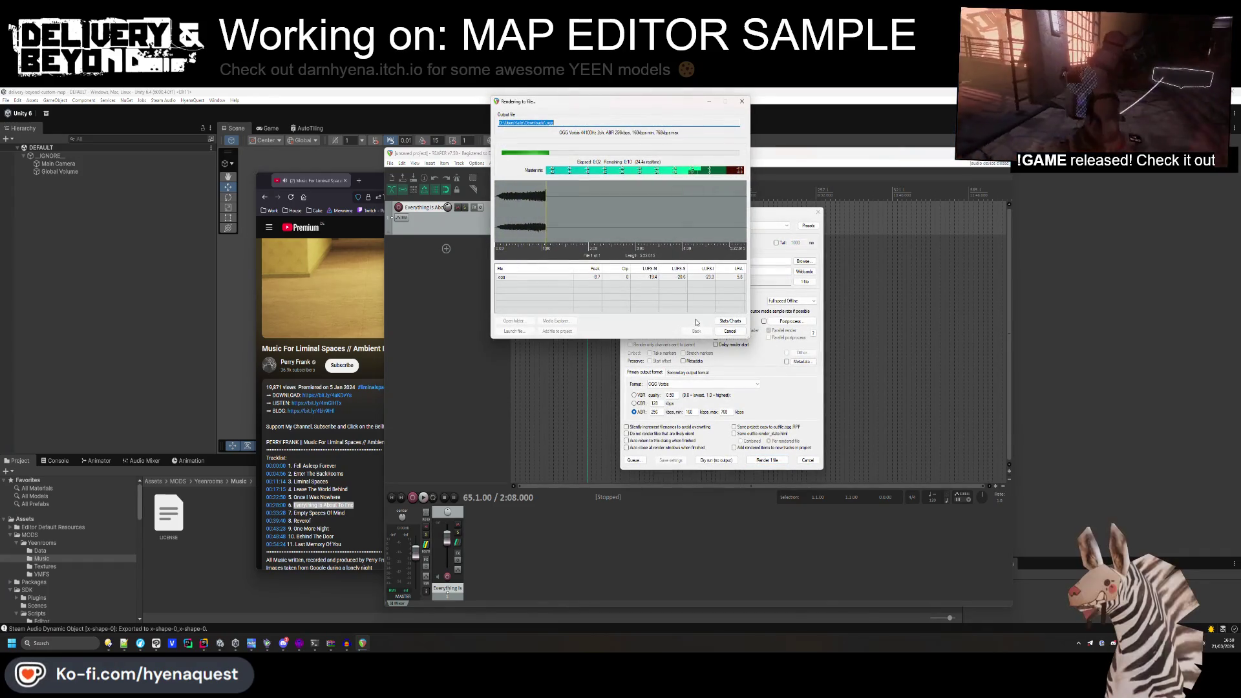
{"action": "left_click_drag", "start_coordinate": [660, 104], "coordinate": [527, 173]}
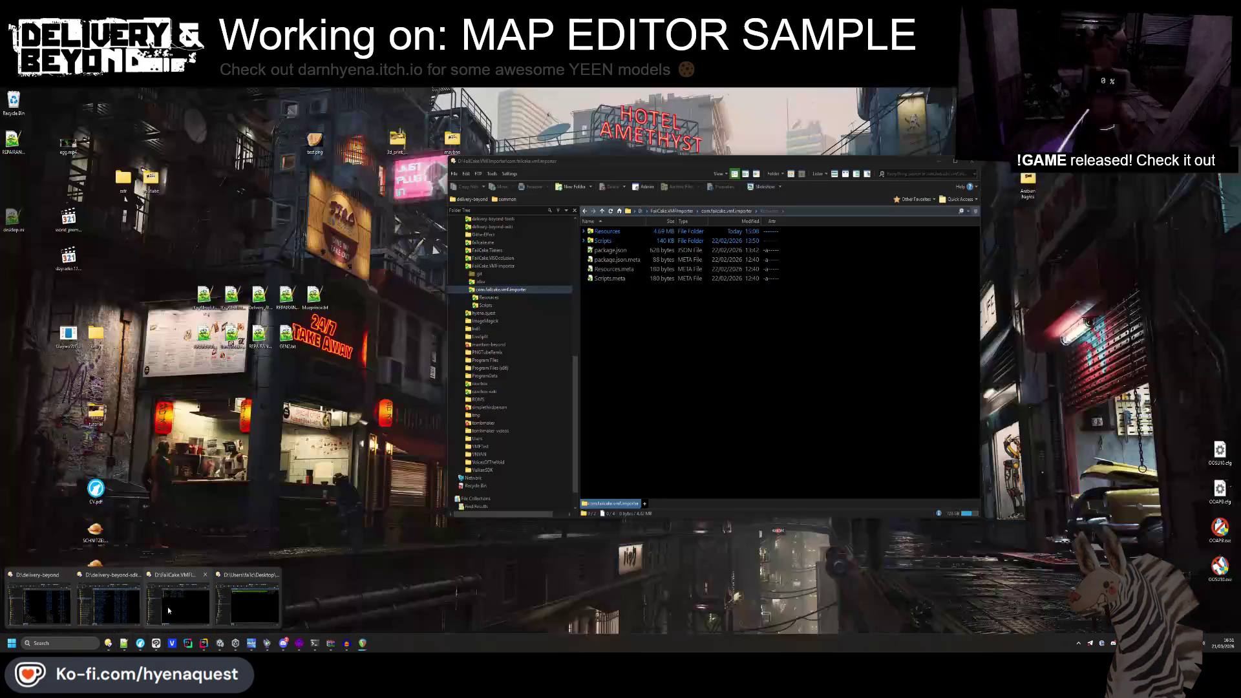
Check the rendered output in the file manager, then return to REAPER's render settings.
{"action": "left_click", "coordinate": [230, 609]}
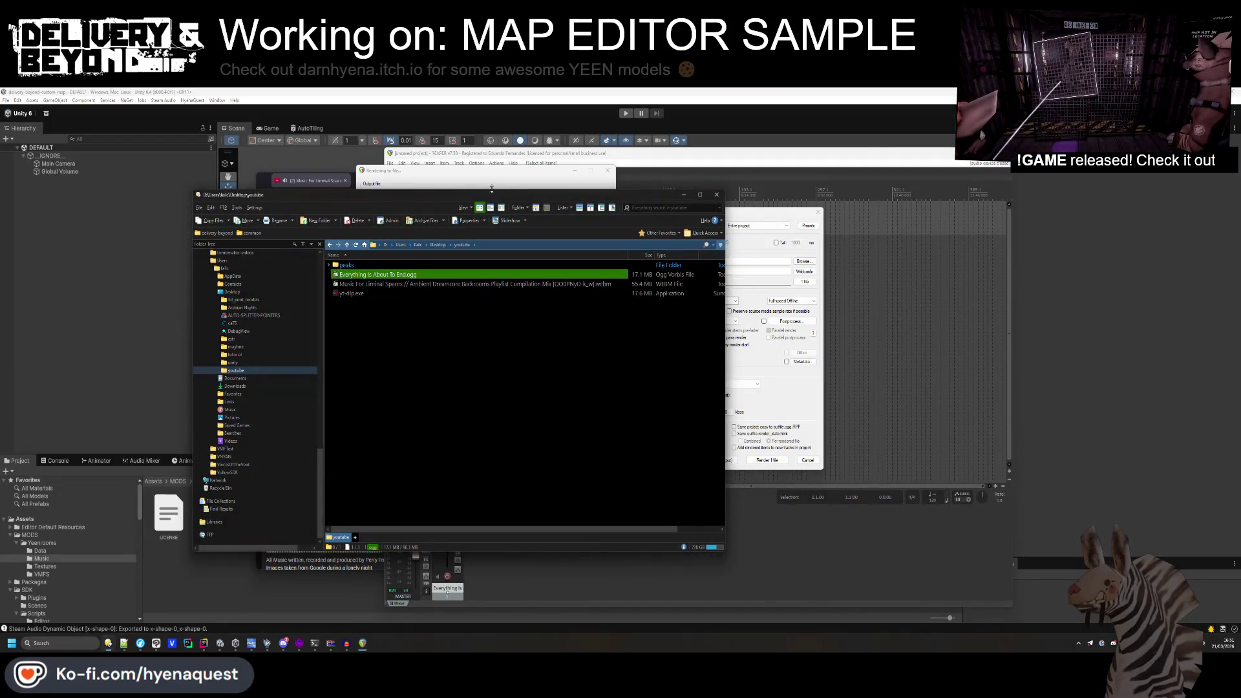
{"action": "left_click_drag", "start_coordinate": [489, 189], "coordinate": [1010, 183]}
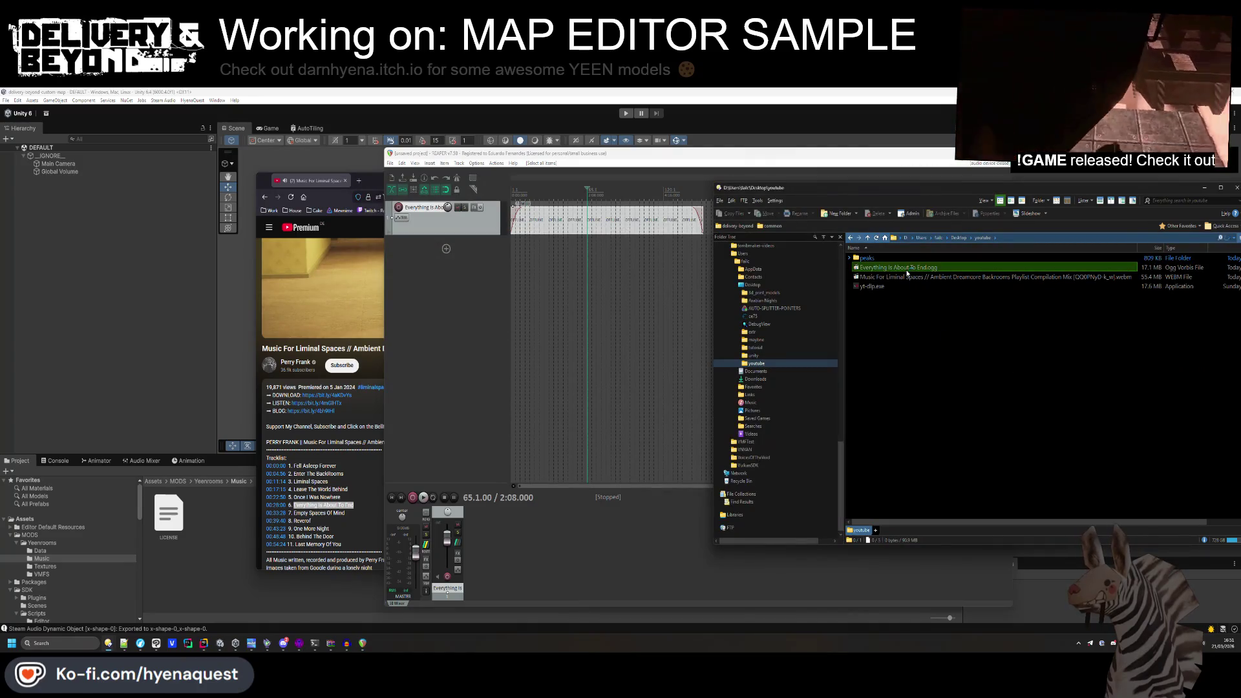
{"action": "left_click", "coordinate": [627, 231]}
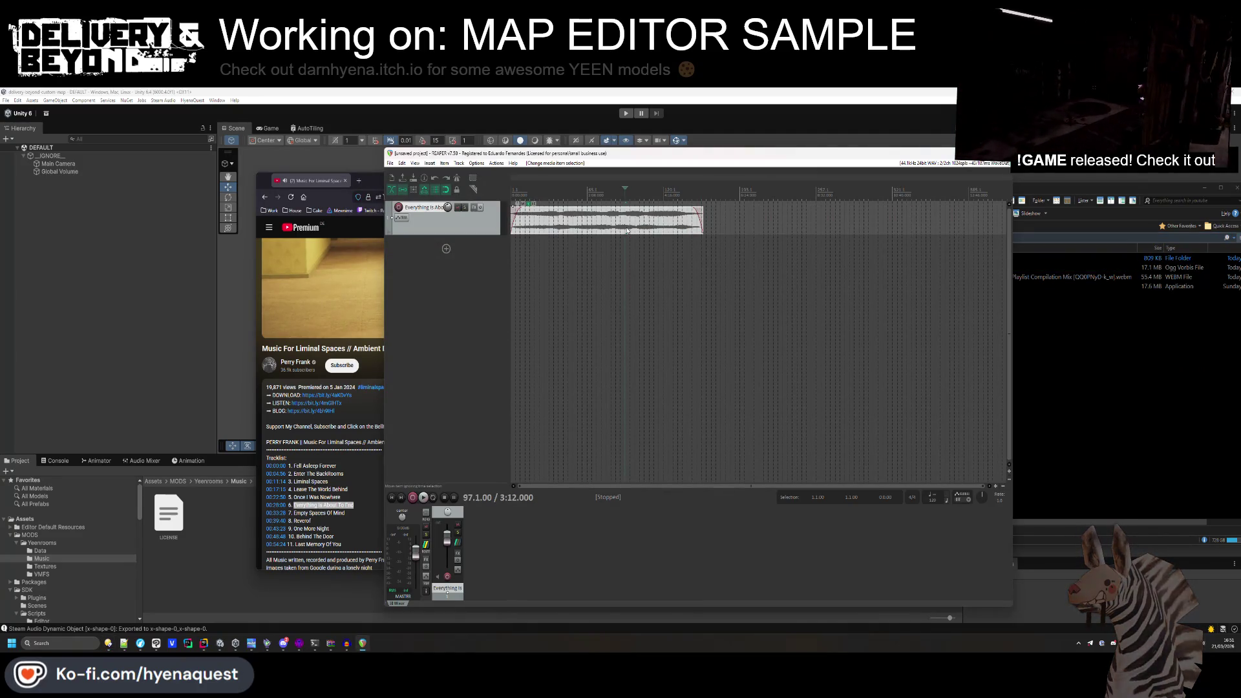
{"action": "left_click", "coordinate": [390, 162]}
{"action": "left_click", "coordinate": [426, 301]}
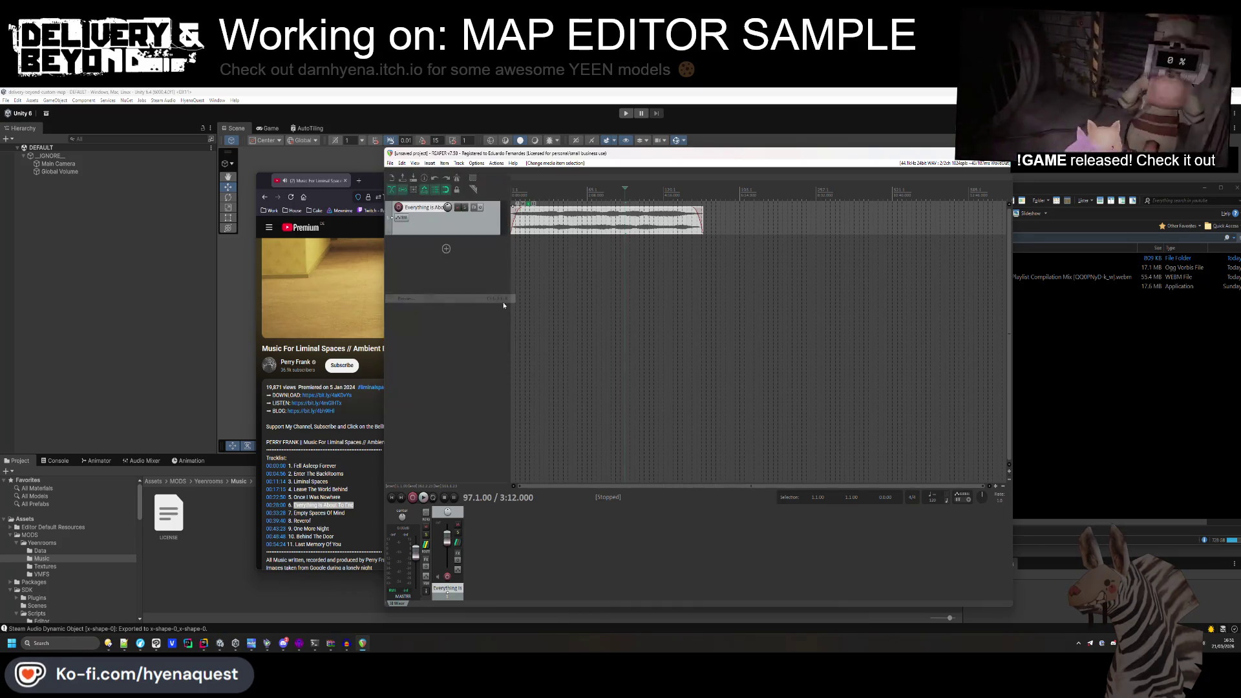
Render the file as 'Everything is about to end', overwriting the existing file.
{"action": "type", "text": "Everything is about to end"}
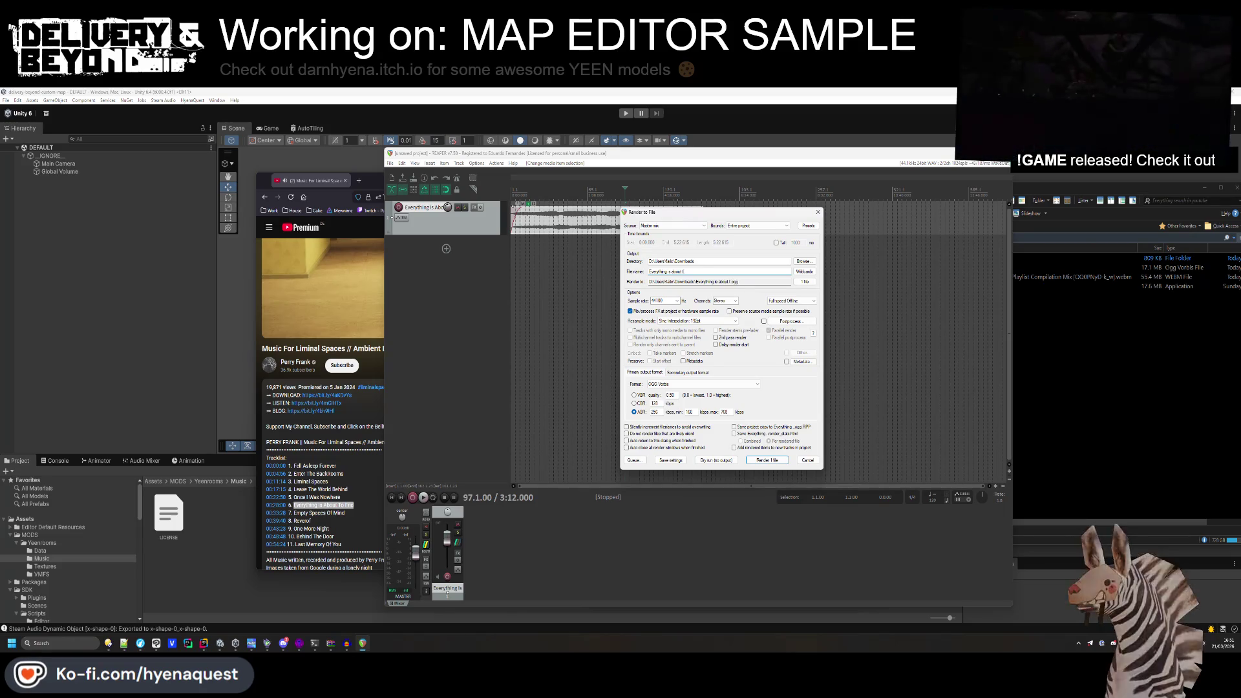
{"action": "key", "text": "Return"}
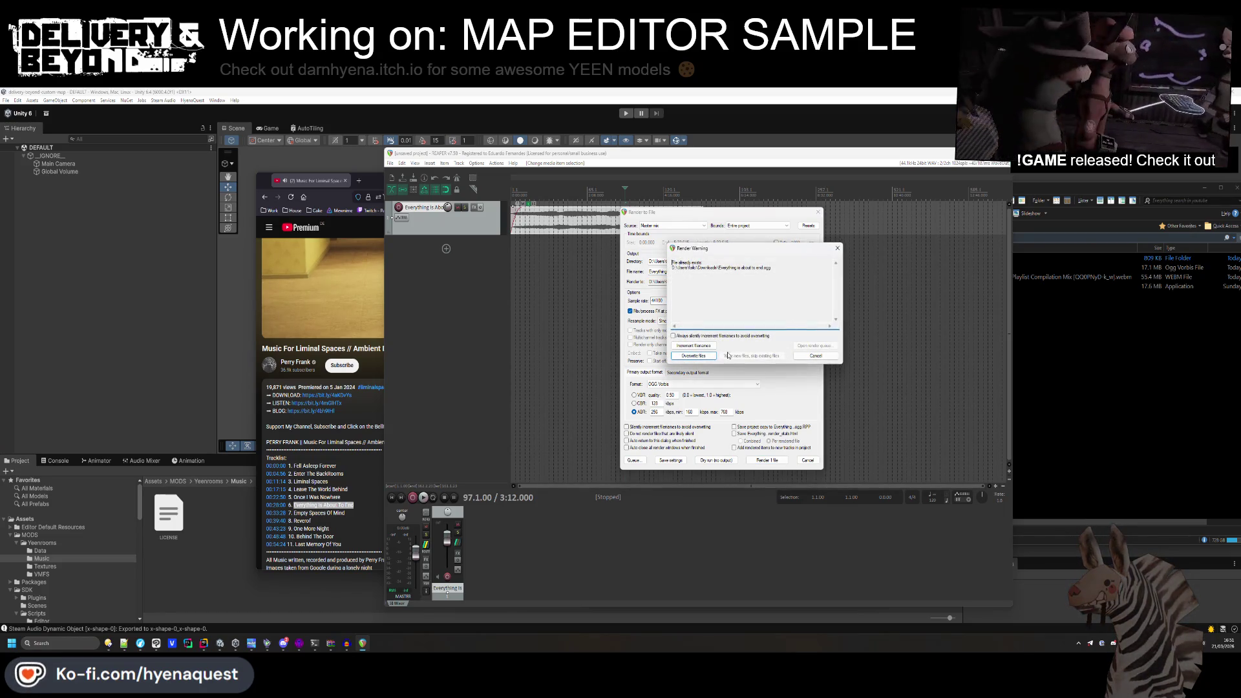
{"action": "left_click", "coordinate": [705, 356]}
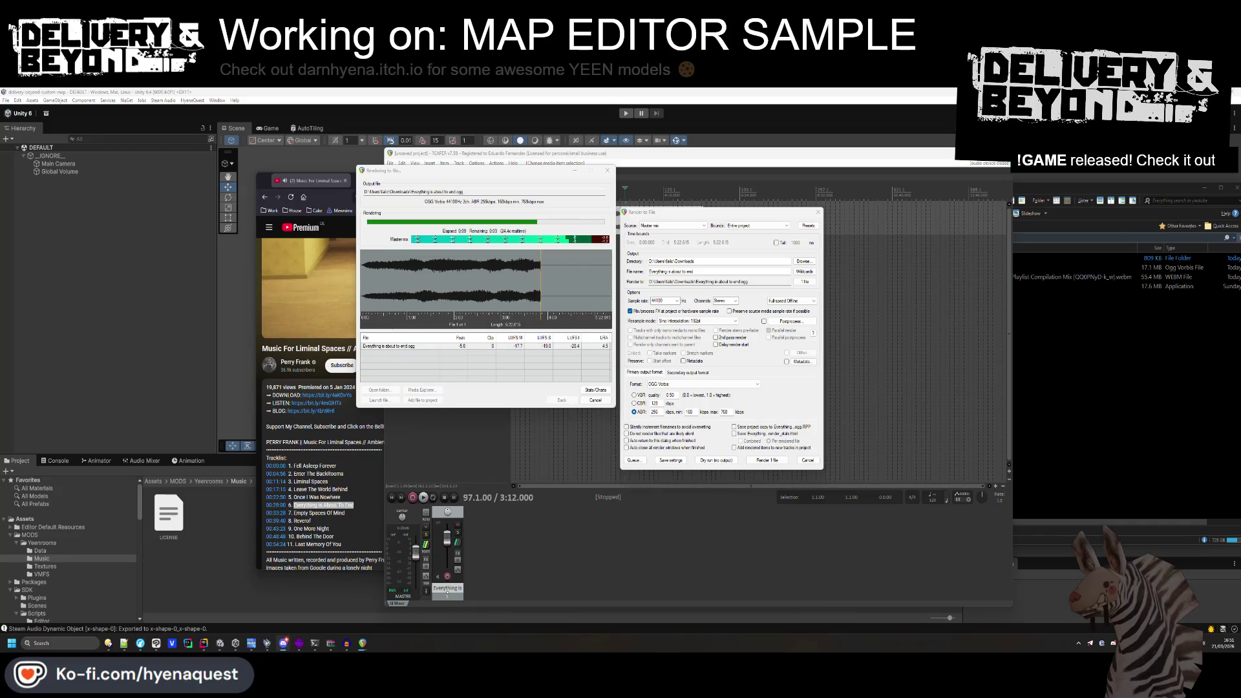
Play Everything Is About To End.ogg from the file manager to check it, then return to Unity.
{"action": "left_click", "coordinate": [1105, 366]}
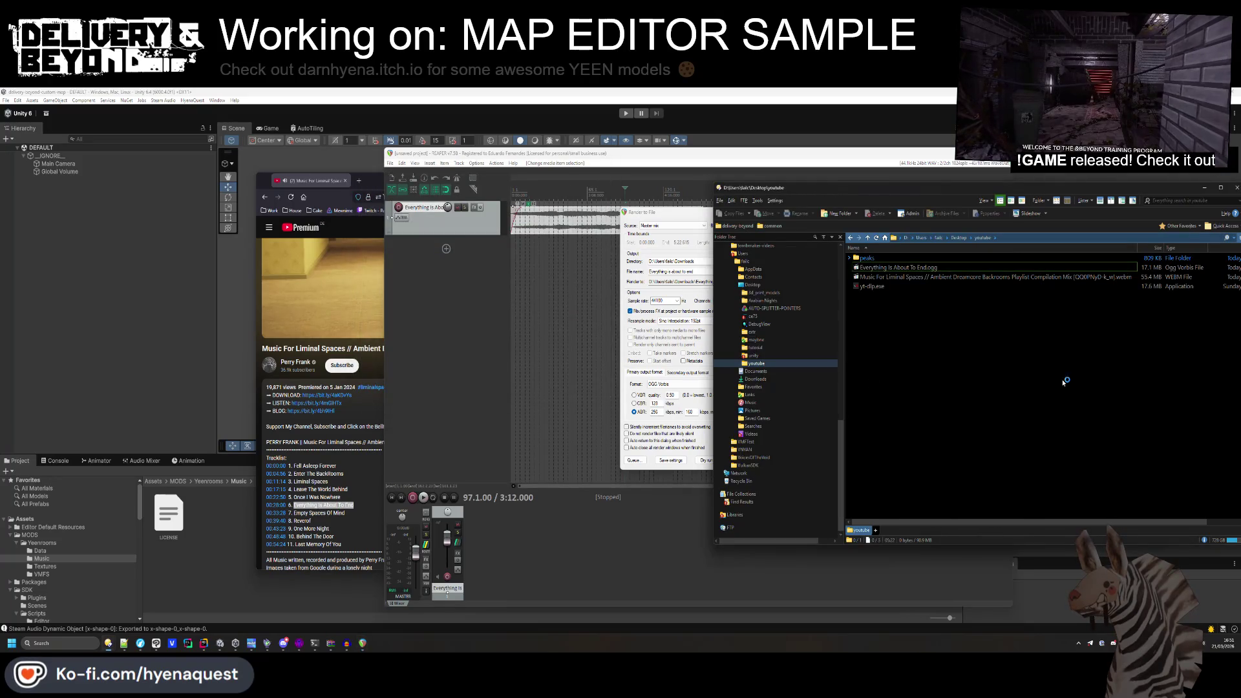
{"action": "left_click", "coordinate": [891, 265]}
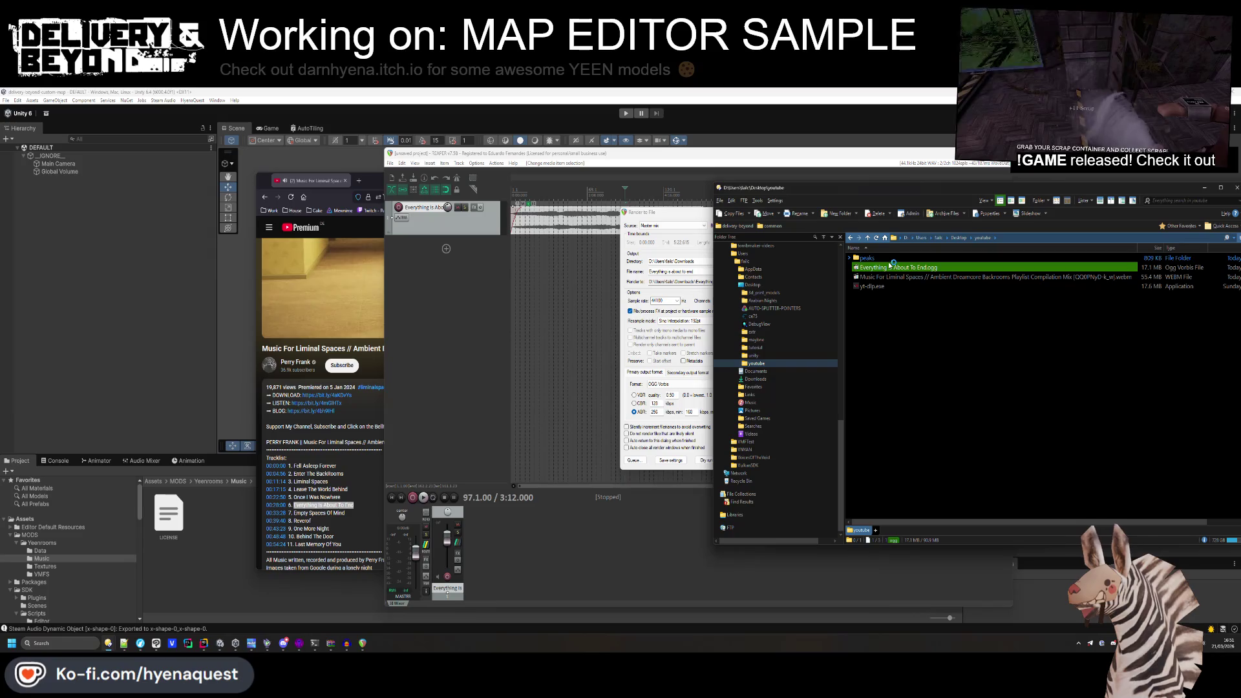
{"action": "double_click", "coordinate": [891, 265]}
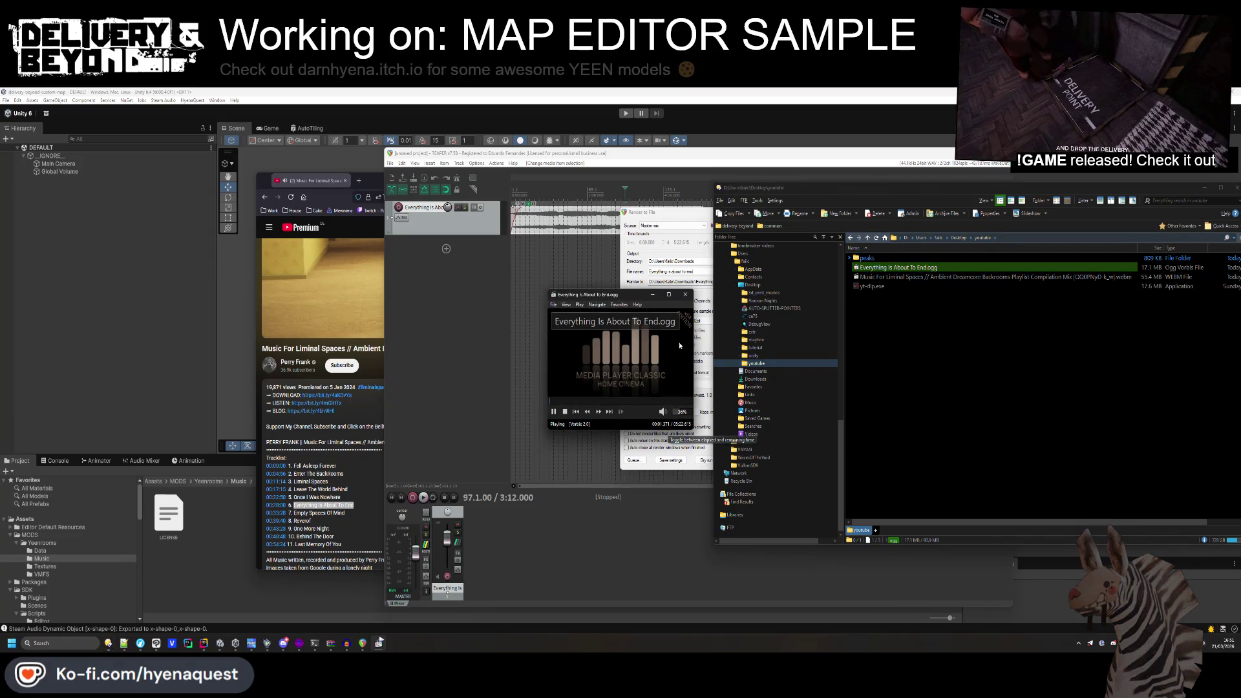
{"action": "key", "text": "alt+F4"}
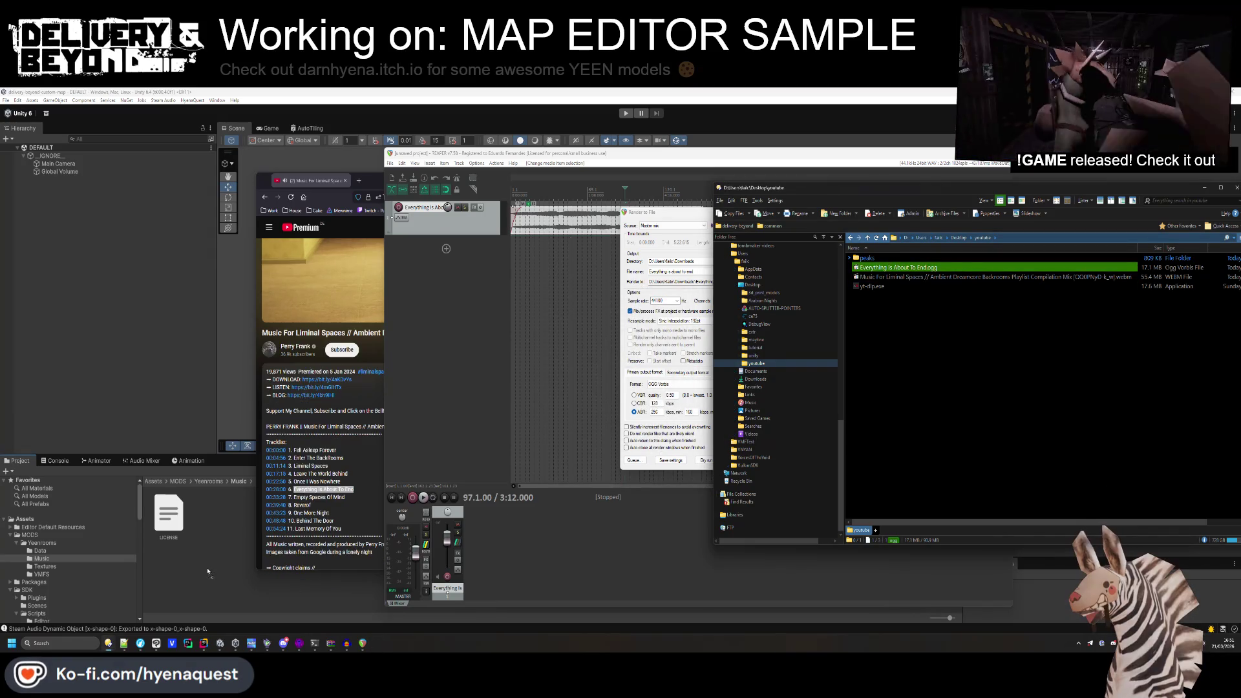
{"action": "left_click", "coordinate": [209, 575]}
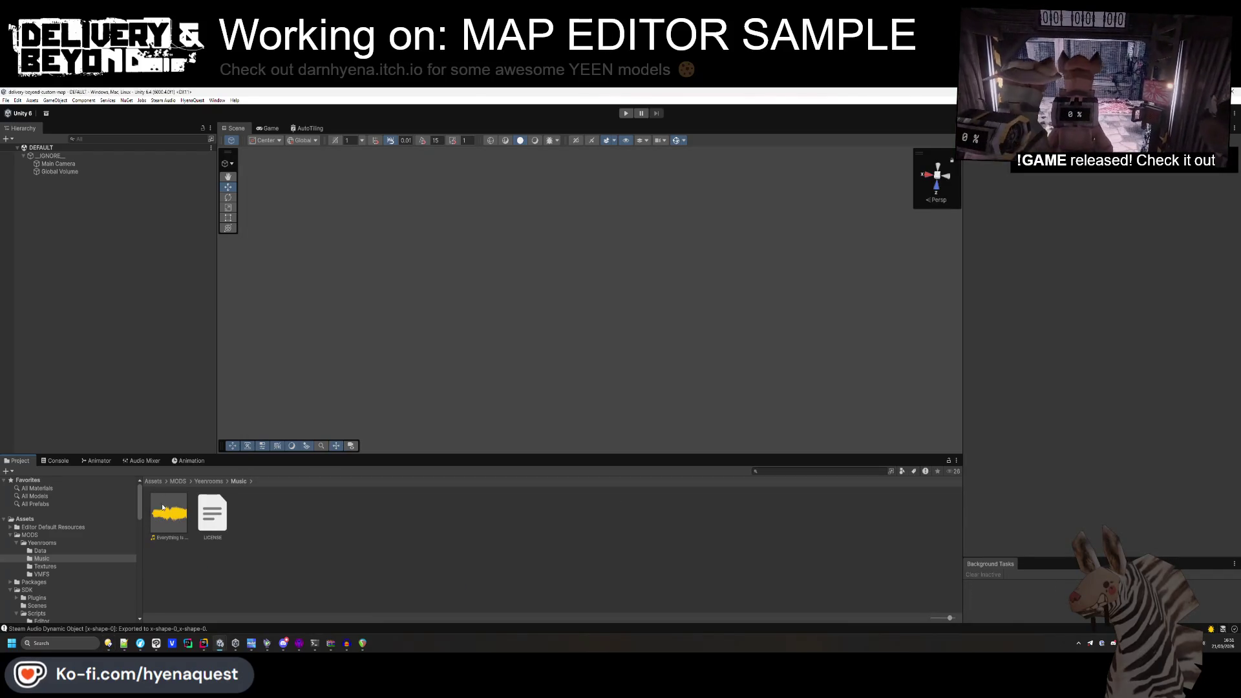
Give the Everything Is About To End clip Load In Background, Streaming and quality 60, and apply.
{"action": "left_click", "coordinate": [159, 499]}
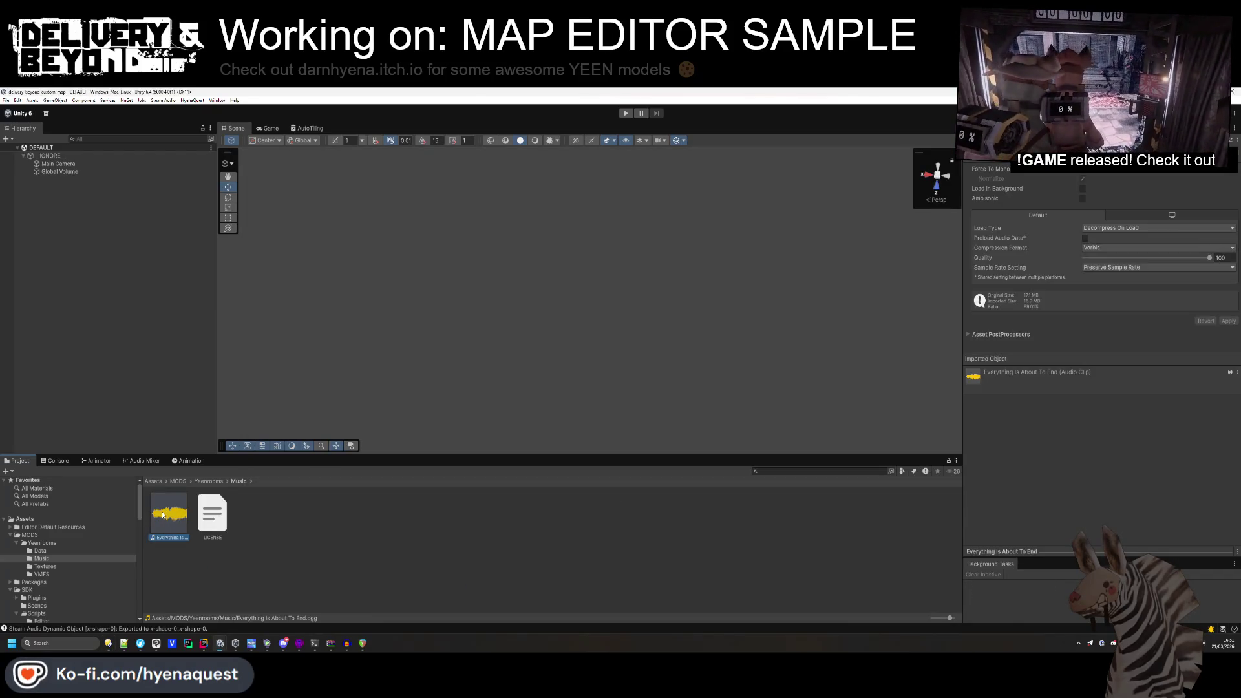
{"action": "left_click", "coordinate": [1082, 188]}
{"action": "left_click", "coordinate": [1137, 228]}
{"action": "left_click", "coordinate": [1142, 255]}
{"action": "left_click", "coordinate": [1218, 258]}
{"action": "type", "text": "60"}
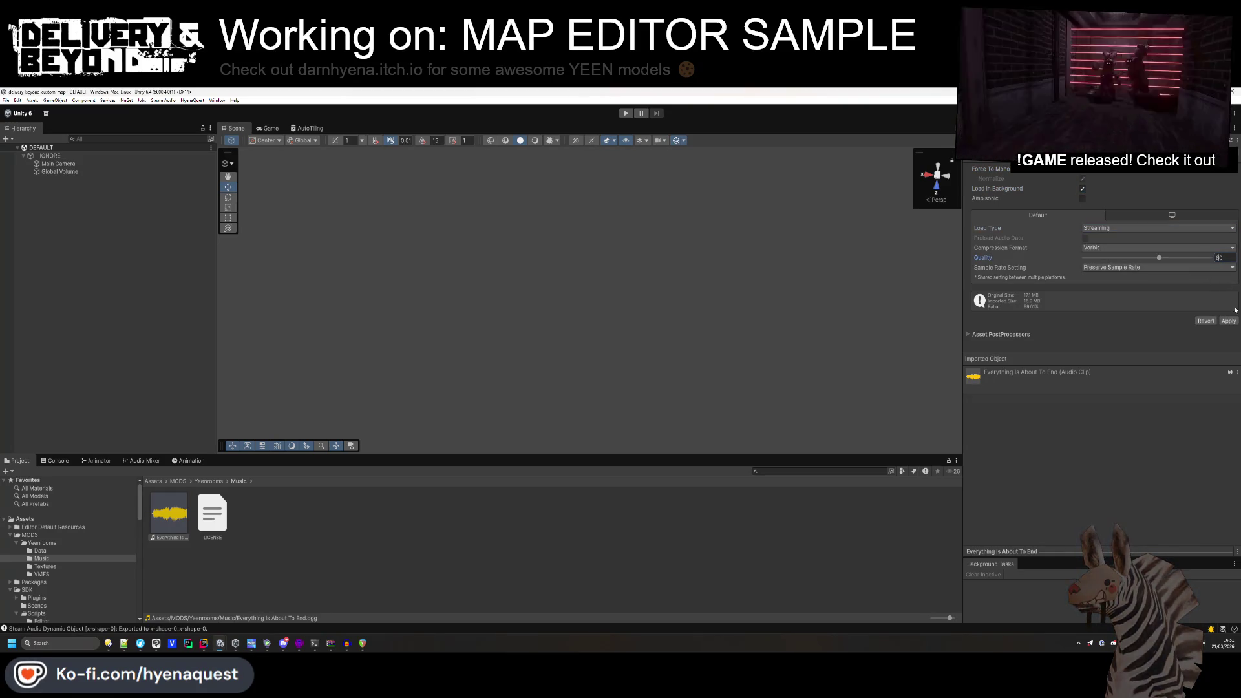
{"action": "left_click", "coordinate": [1228, 321]}
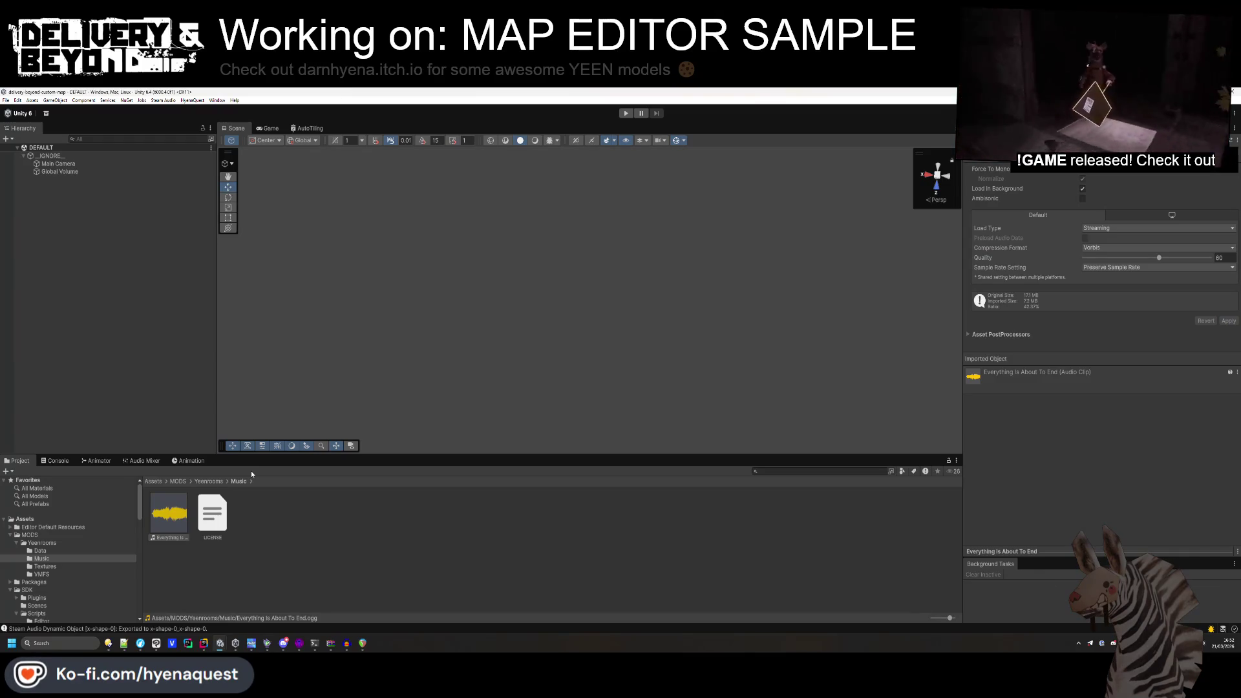
{"action": "left_click", "coordinate": [202, 481]}
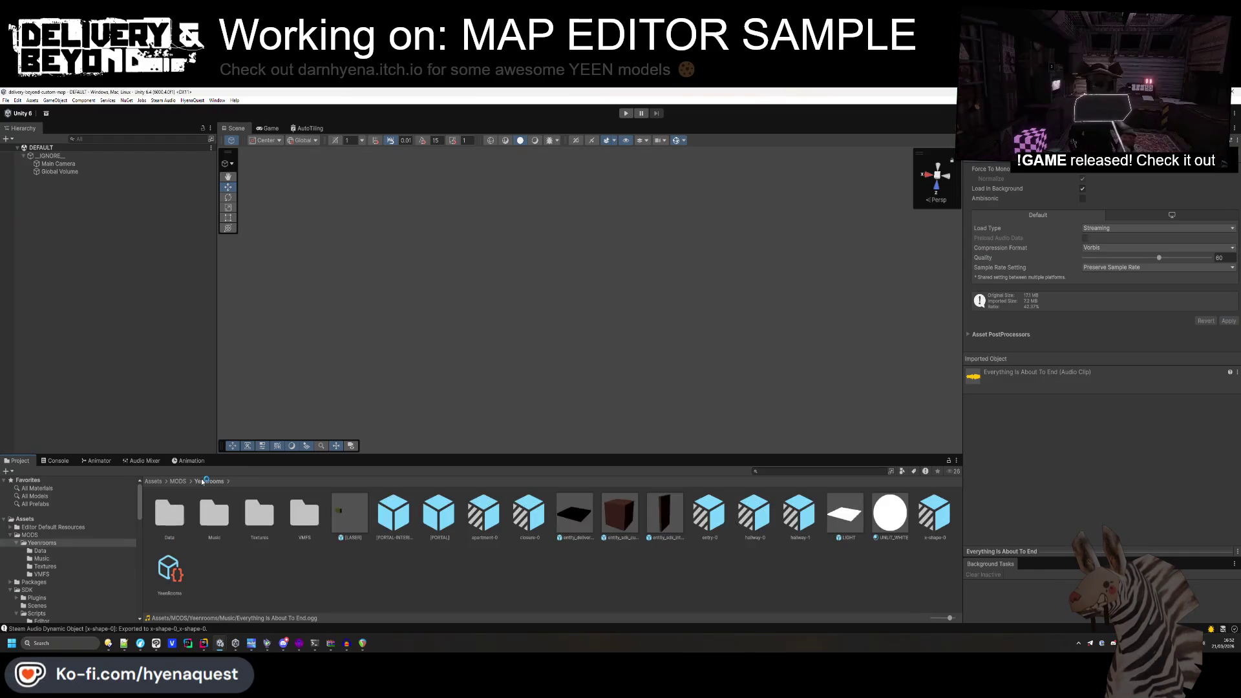
Assign Everything Is About To End as Heist Music Element 0 in YeenRooms.
{"action": "left_click", "coordinate": [169, 572]}
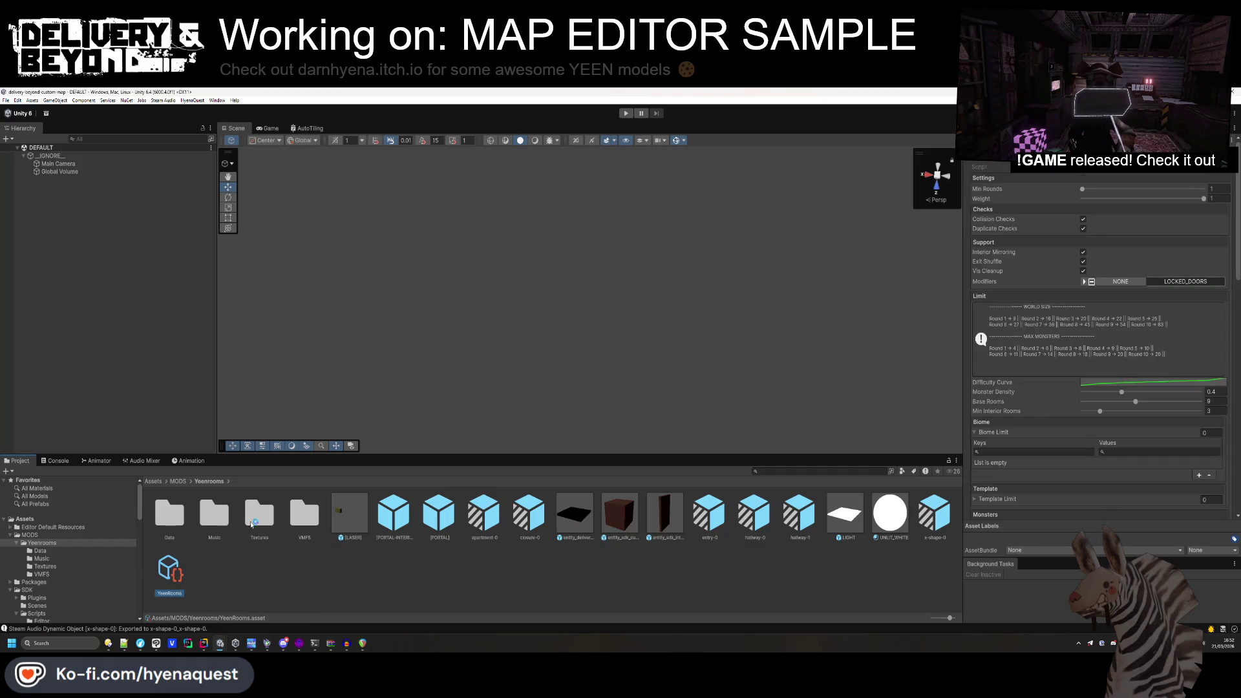
{"action": "scroll", "coordinate": [1172, 370], "scroll_direction": "down", "scroll_amount": 10}
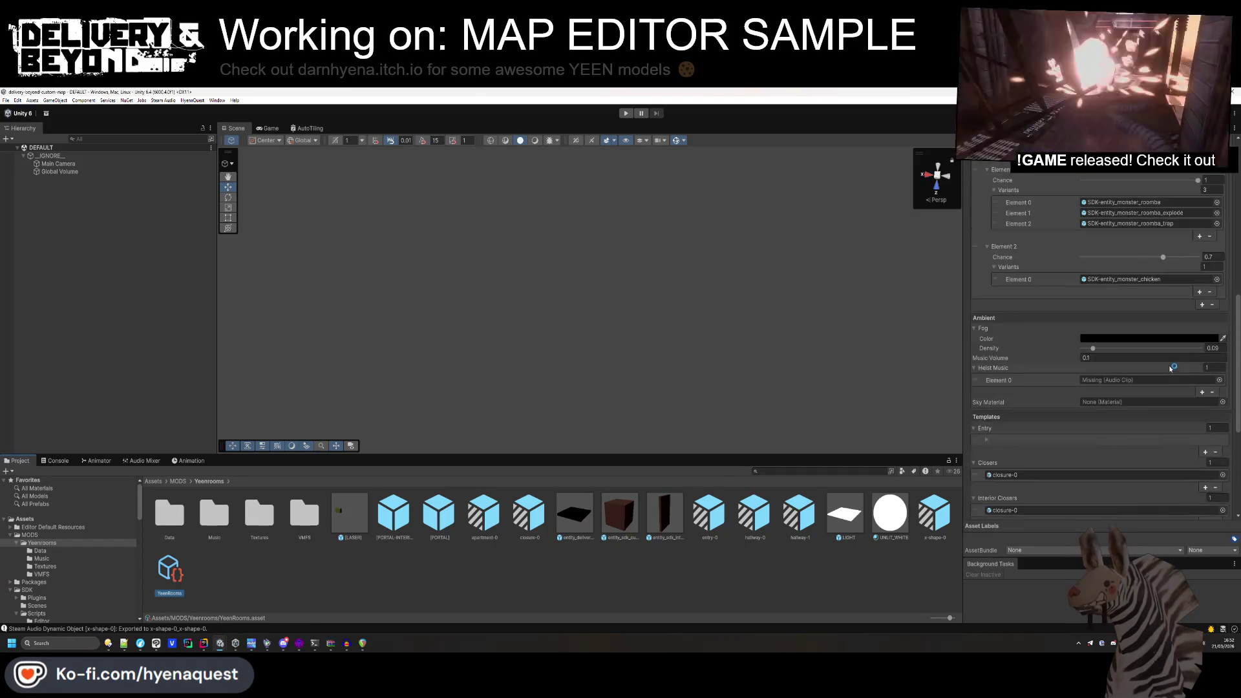
{"action": "left_click", "coordinate": [1219, 380]}
{"action": "left_click", "coordinate": [1060, 411]}
{"action": "double_click", "coordinate": [1061, 411]}
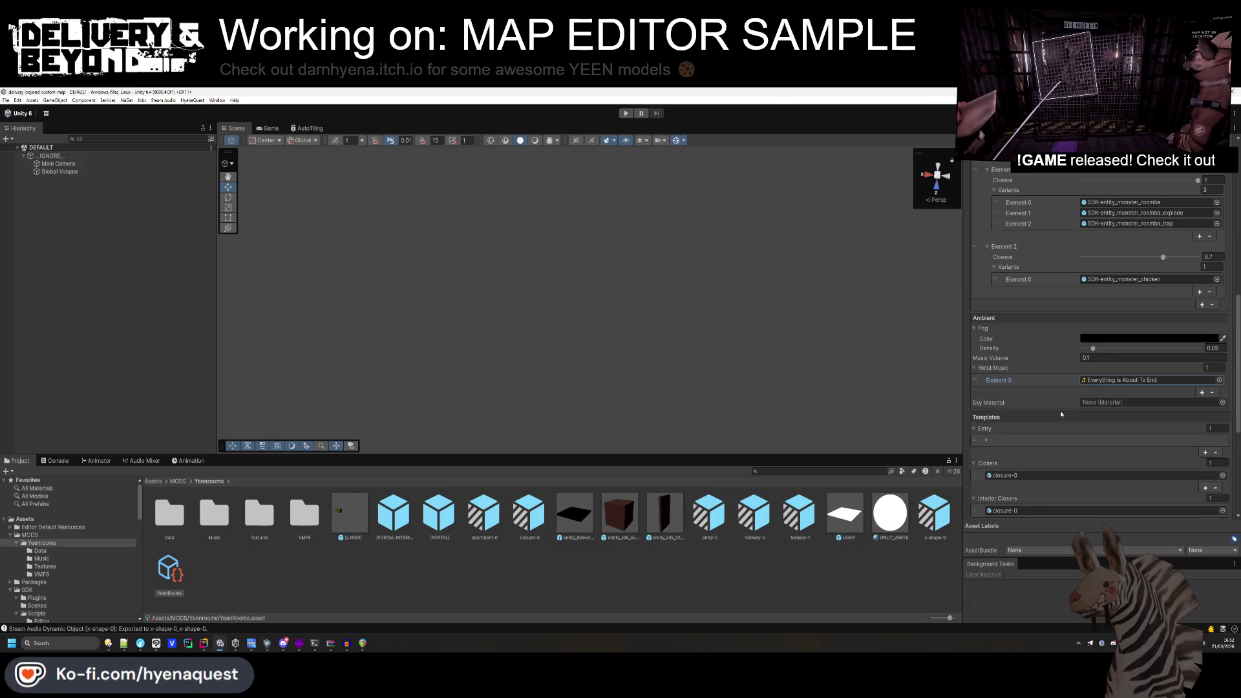
{"action": "scroll", "coordinate": [1048, 395], "scroll_direction": "up", "scroll_amount": 10}
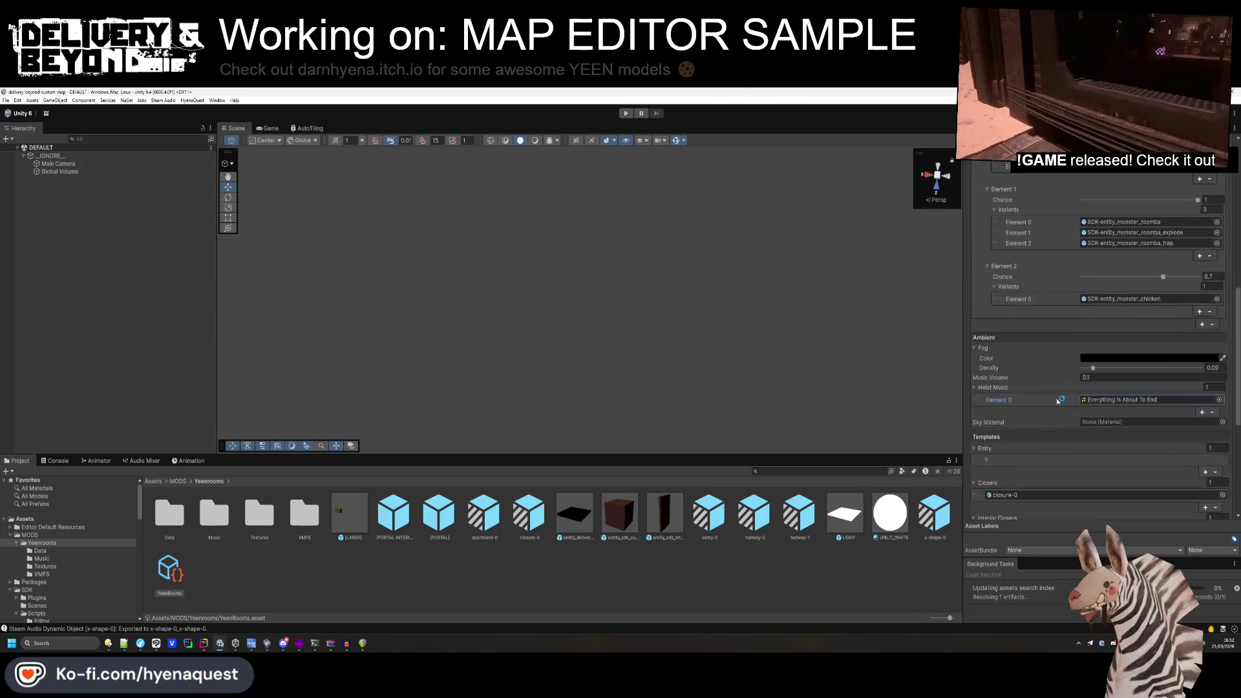
Run HyenaQuest > Maps > Build All Maps.
{"action": "left_click", "coordinate": [255, 315]}
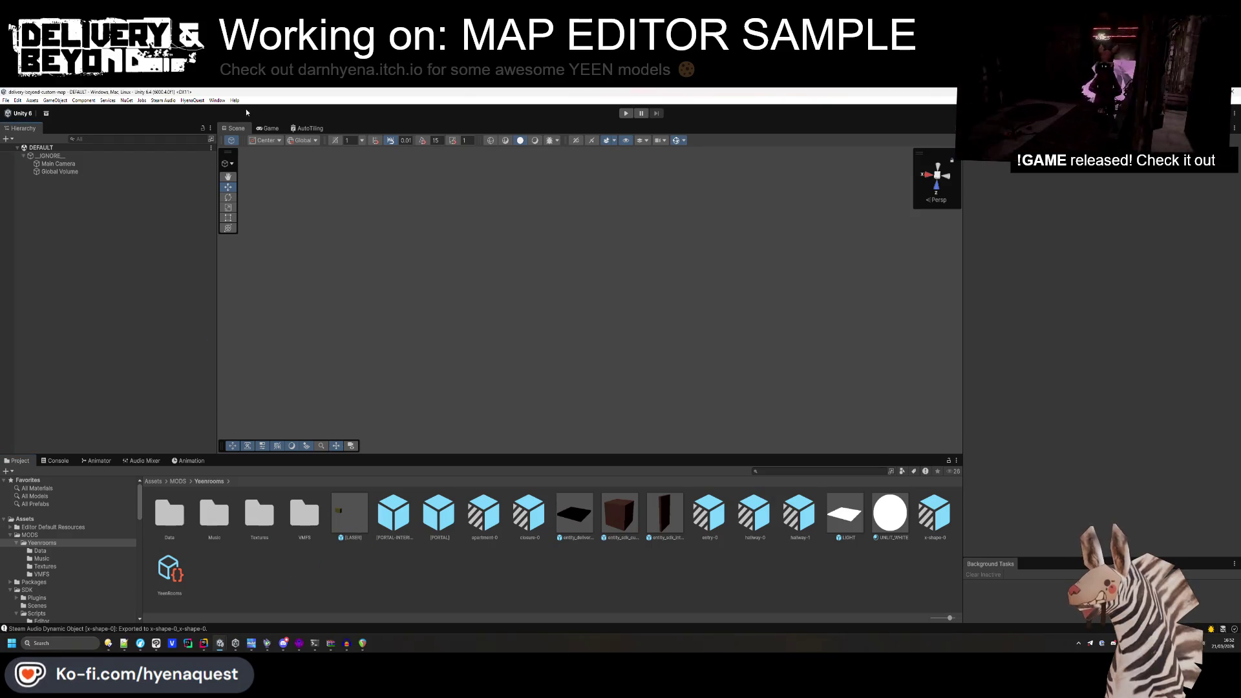
{"action": "left_click", "coordinate": [192, 101]}
{"action": "mouse_move", "coordinate": [208, 112]}
{"action": "left_click", "coordinate": [249, 110]}
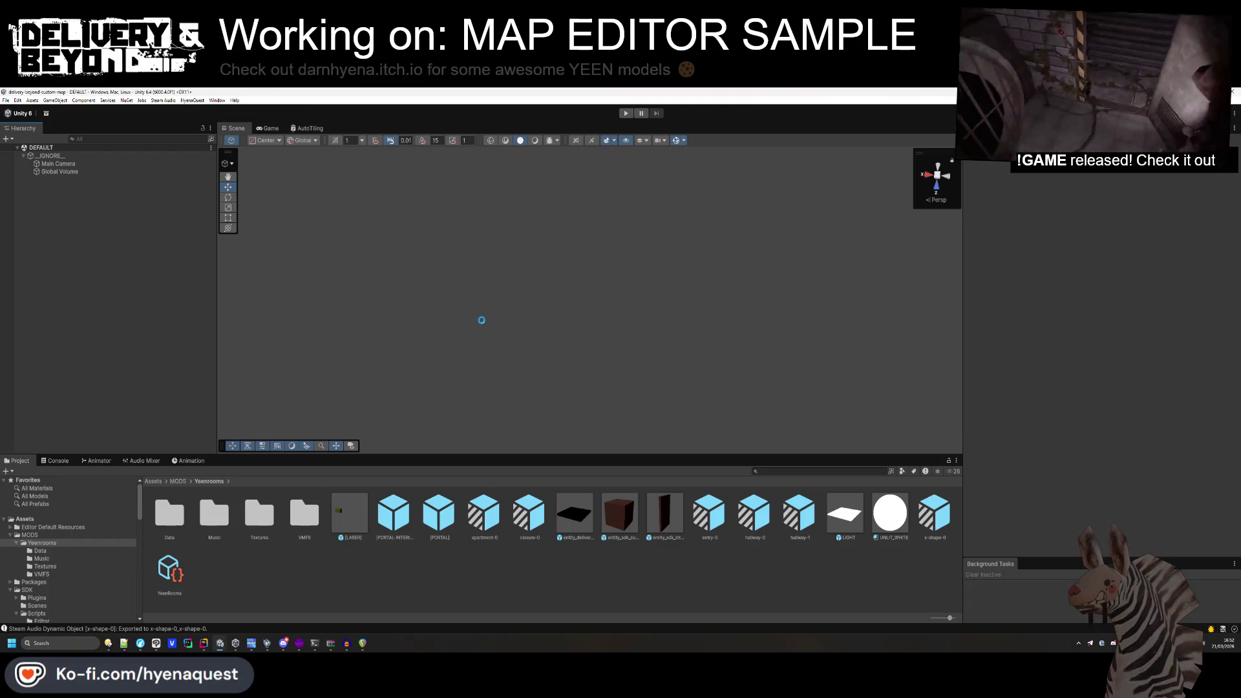